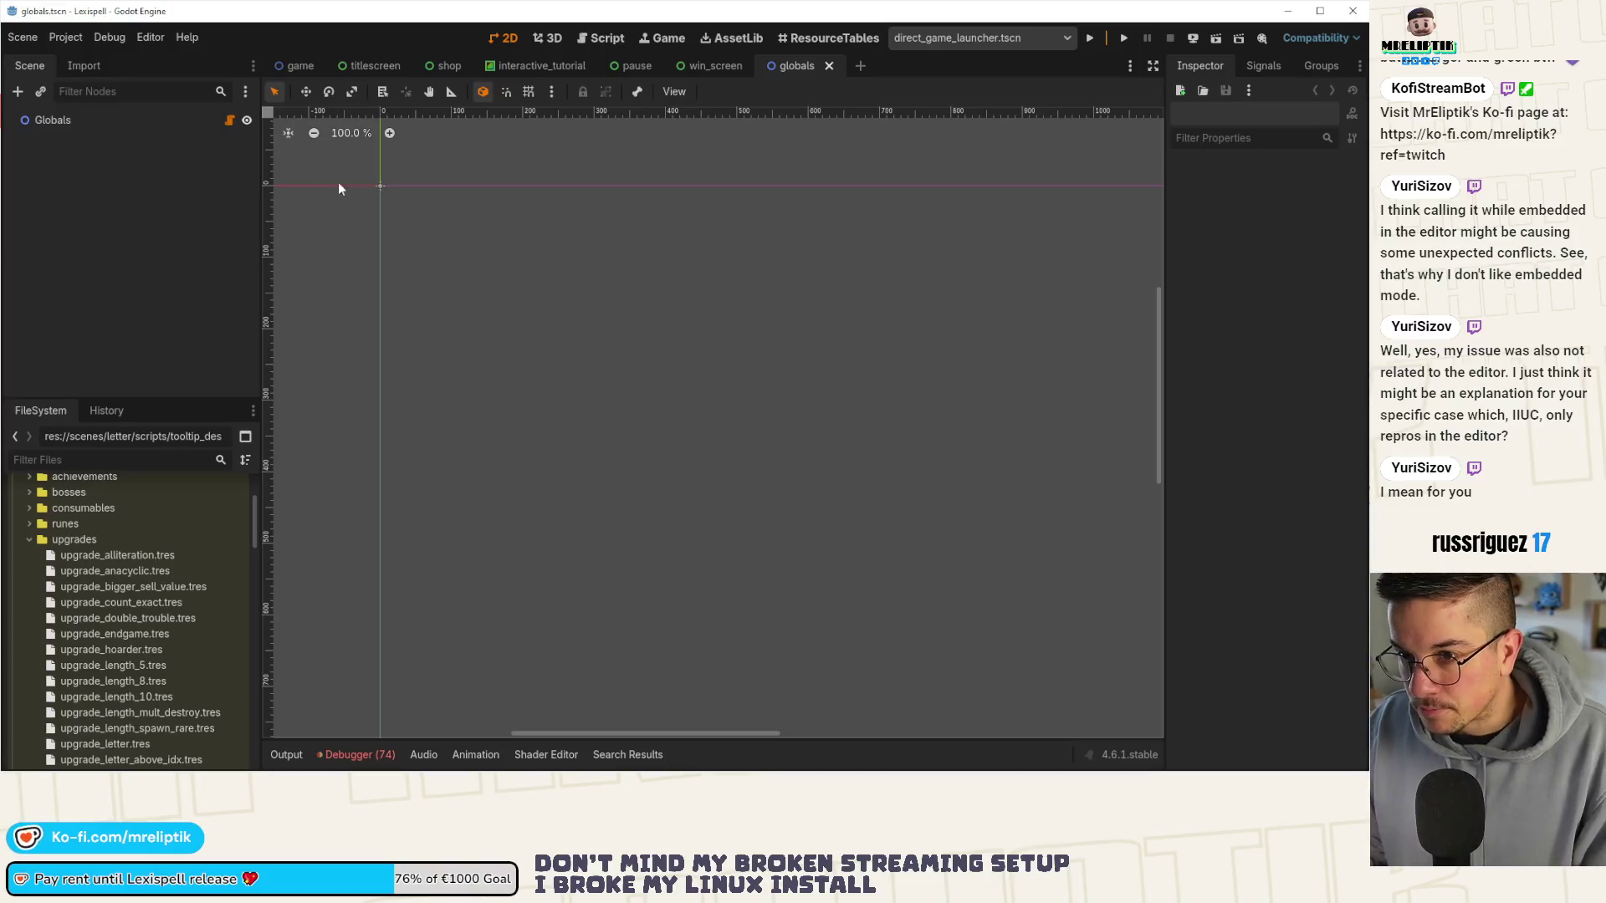
# Uncomment the custom mouse cursor lines 212–219 in globals.gd, save, and run the project.
pyautogui.click(229, 119)
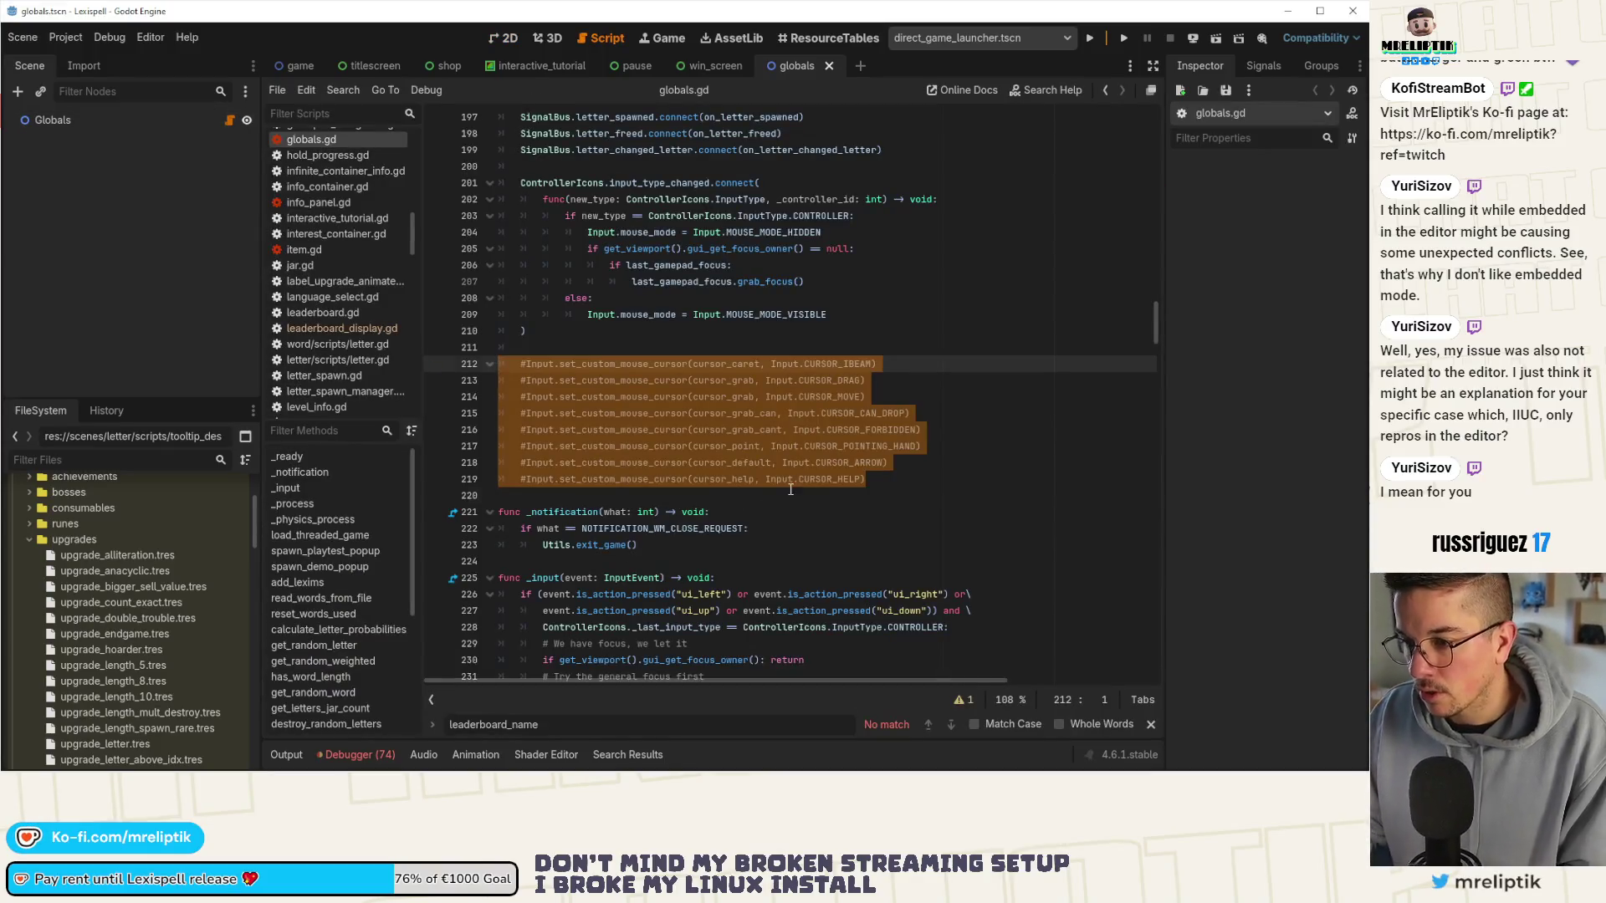
pyautogui.hotkey('ctrl', 'k')
pyautogui.hotkey('ctrl', 's')
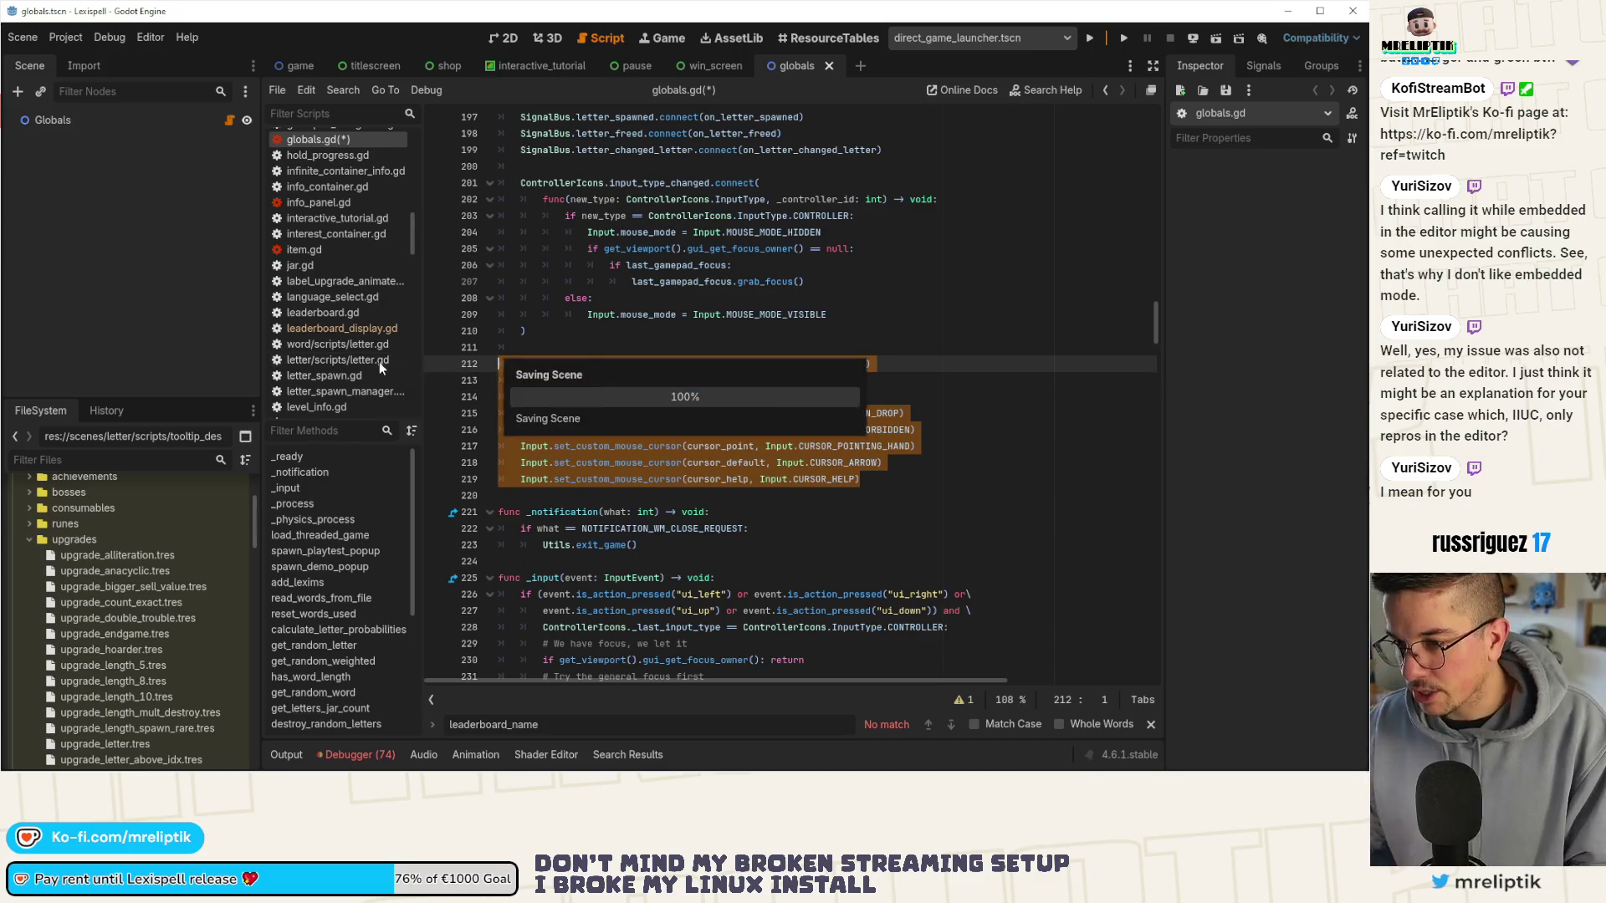
pyautogui.click(1095, 36)
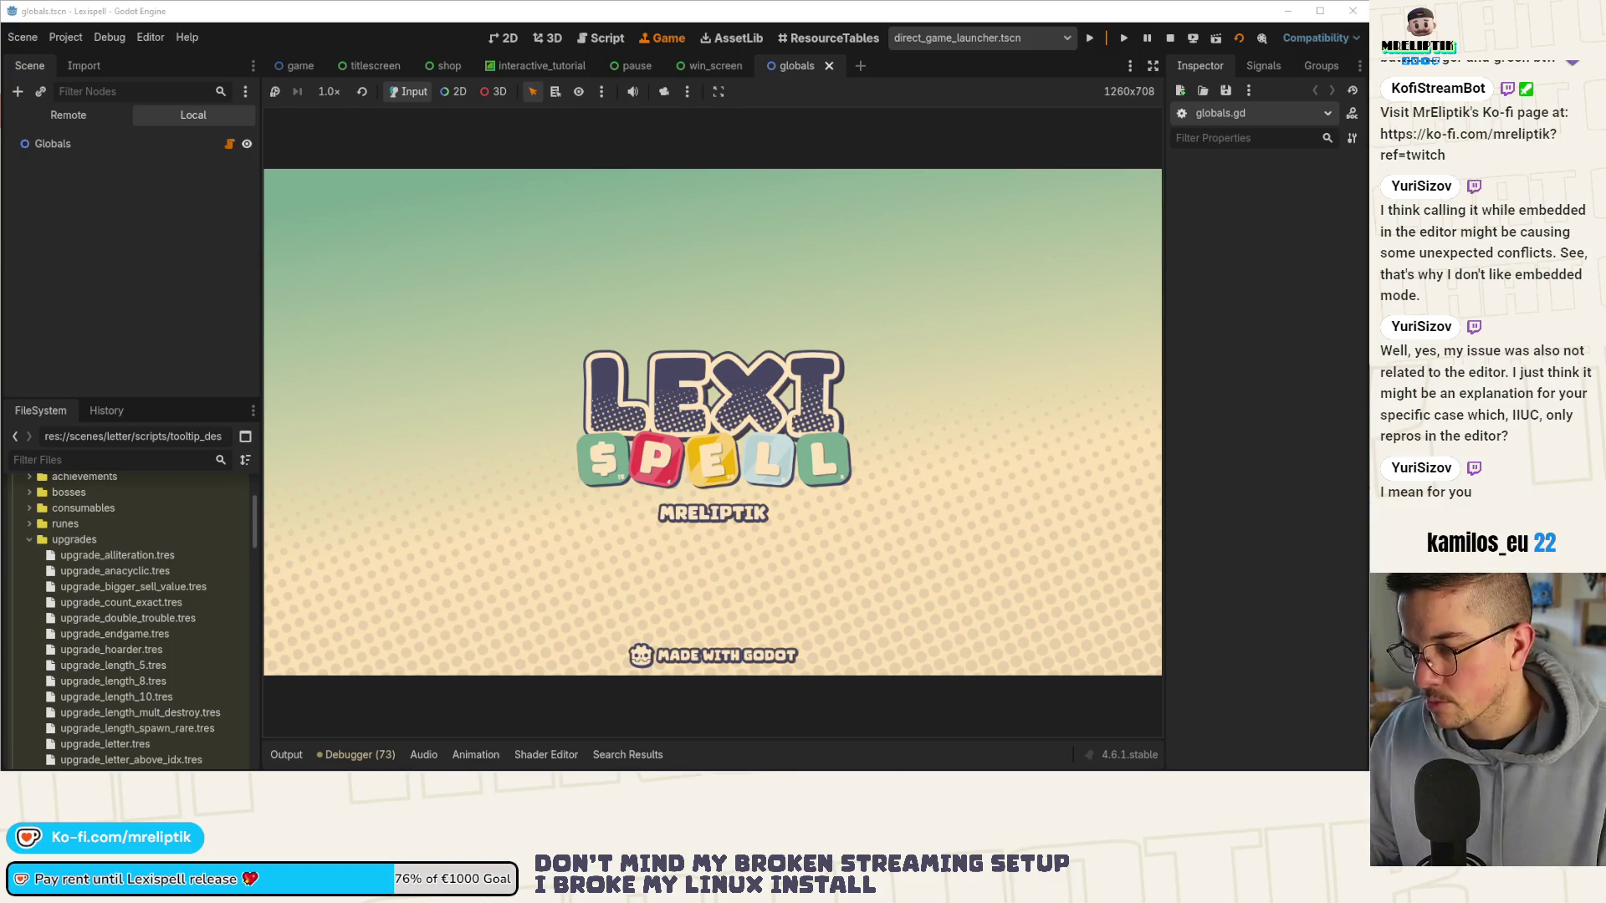
# Start a Chapter 1 run, drop some letter tiles into the pot, then stop the game with F8.
pyautogui.click(502, 468)
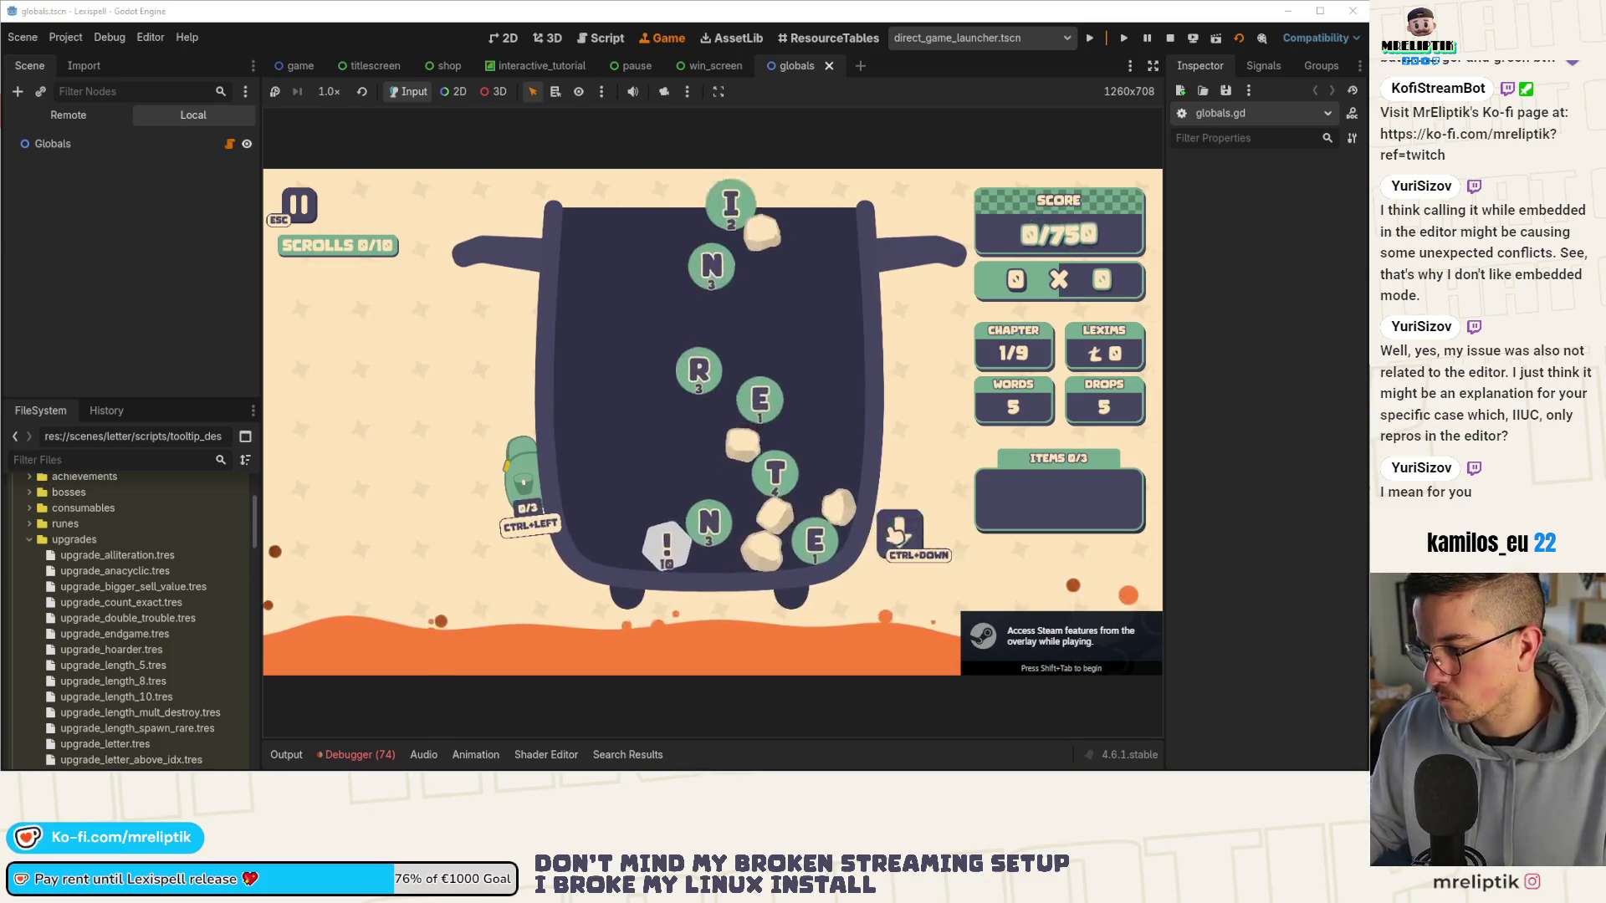
pyautogui.click(783, 510)
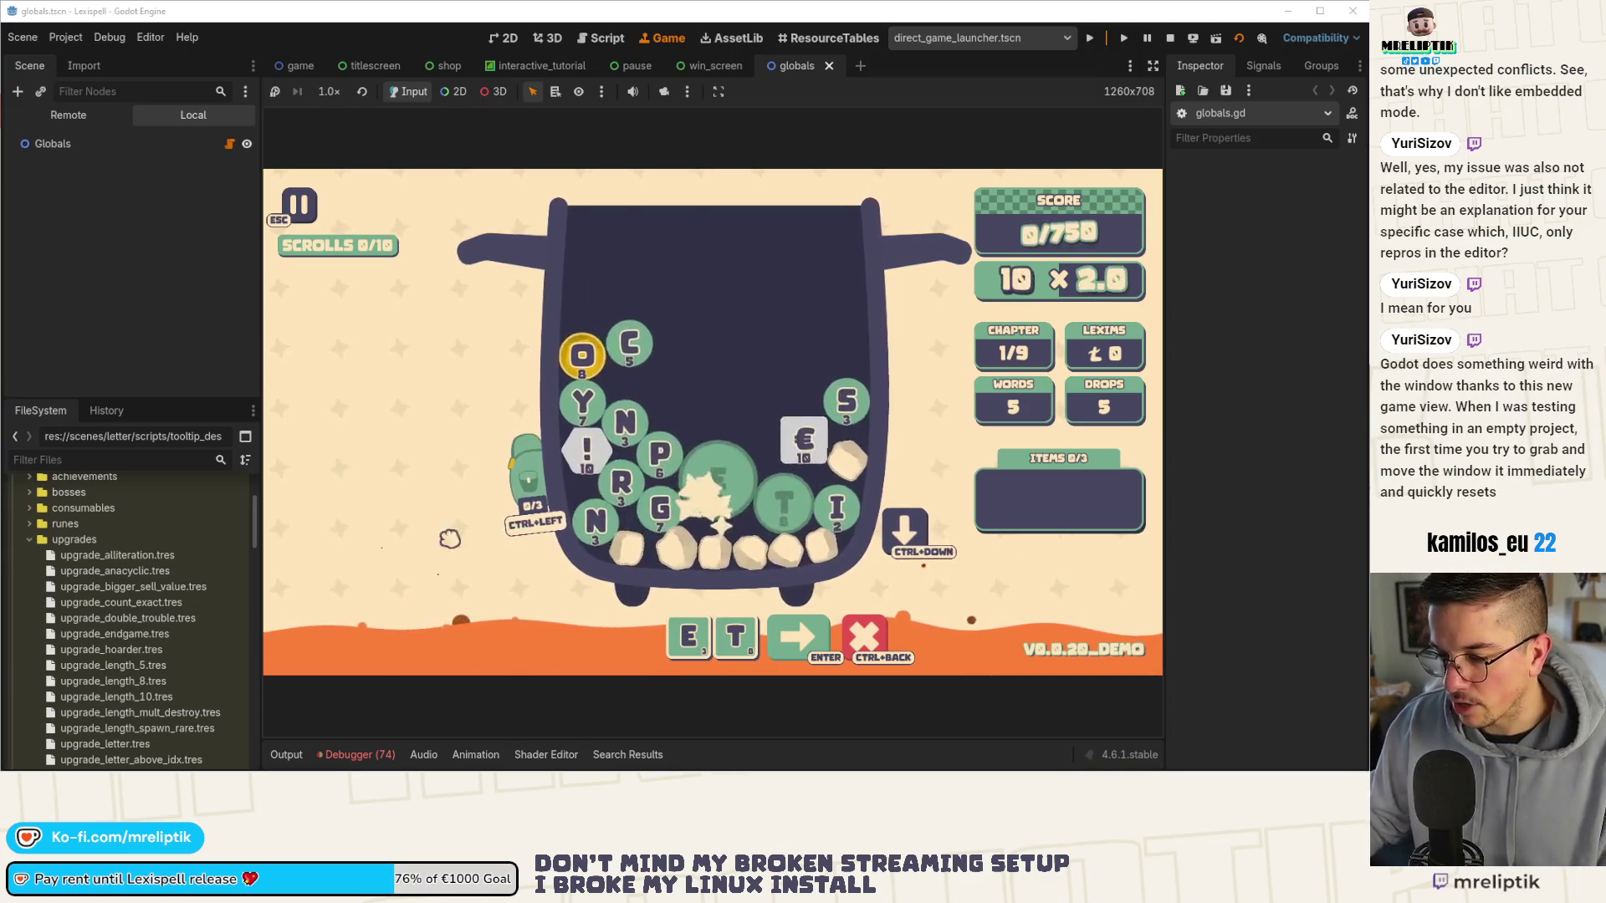
pyautogui.press('F8')
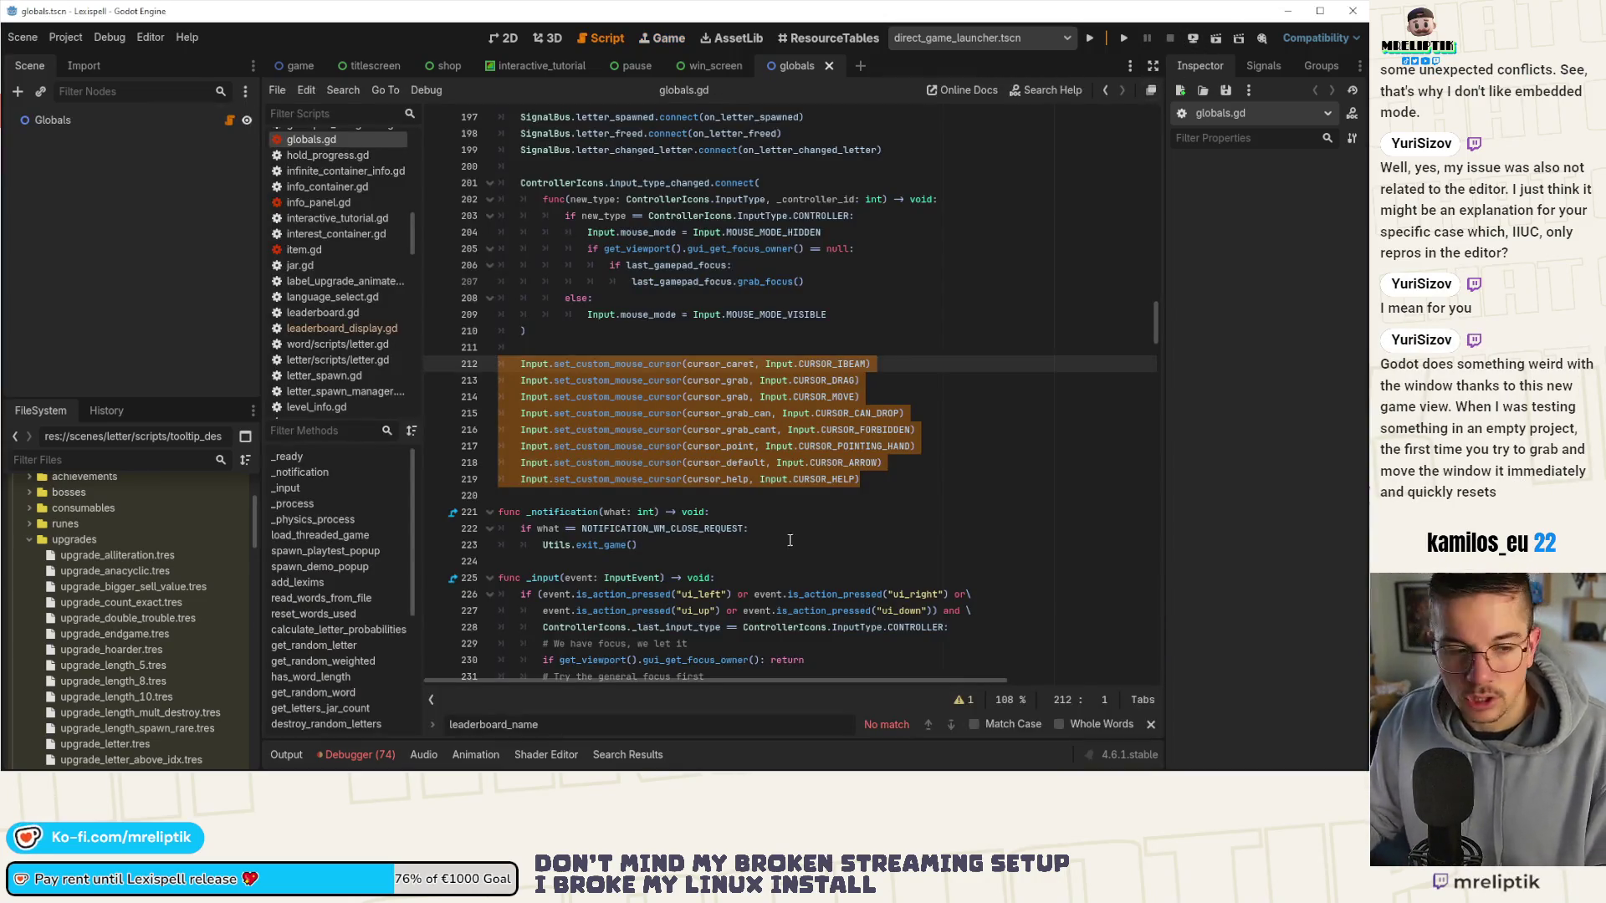
pyautogui.moveTo(167, 770)
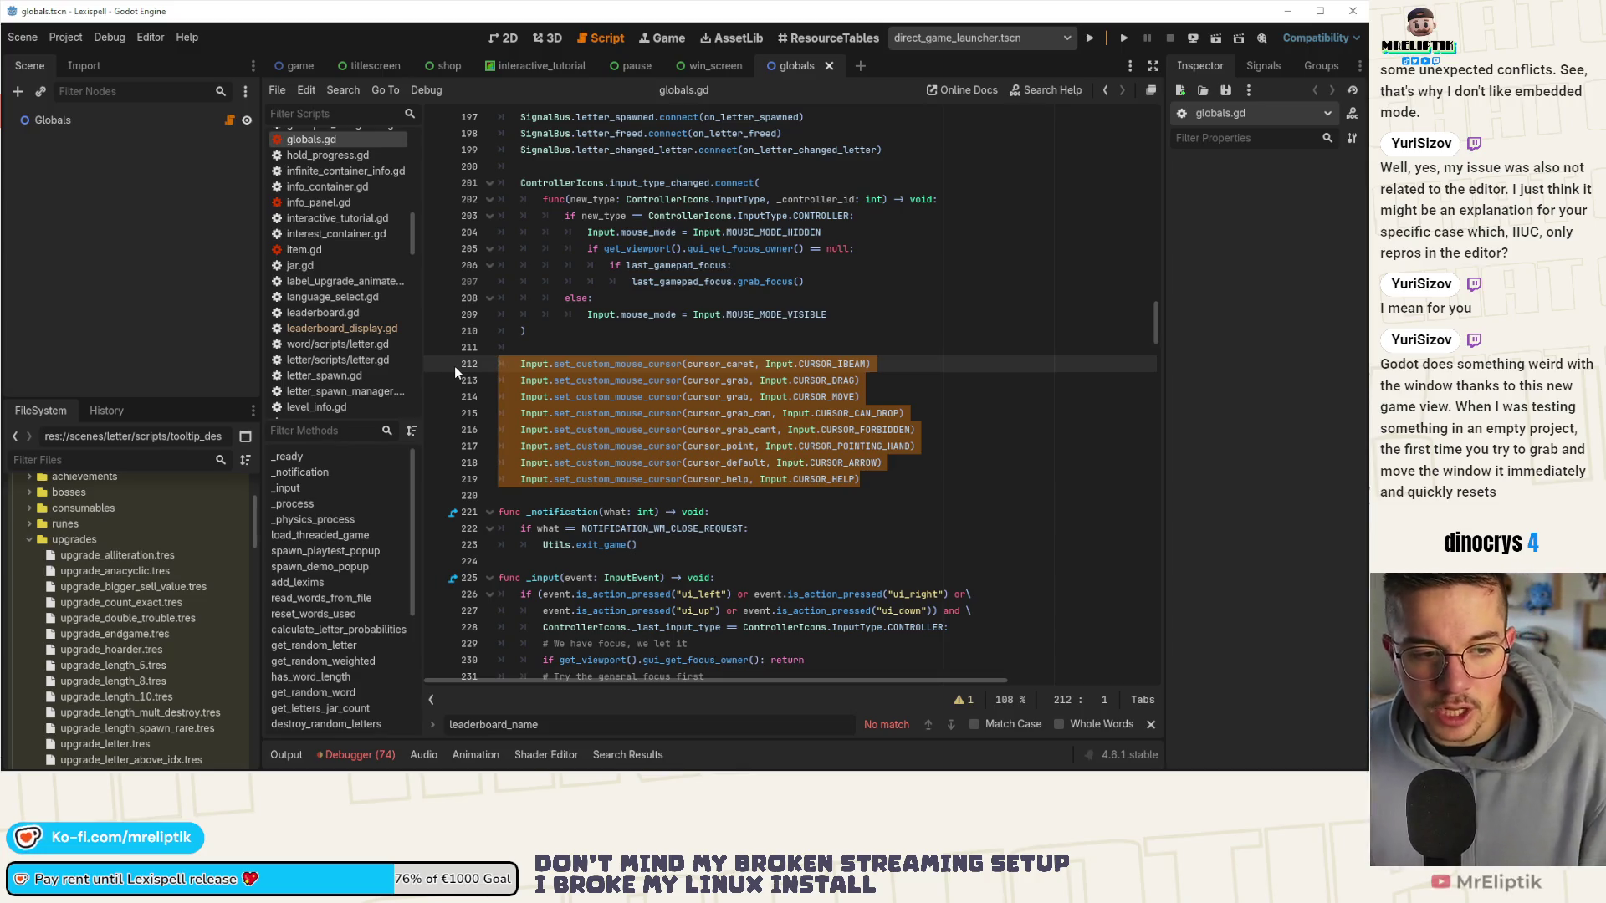
pyautogui.click(173, 341)
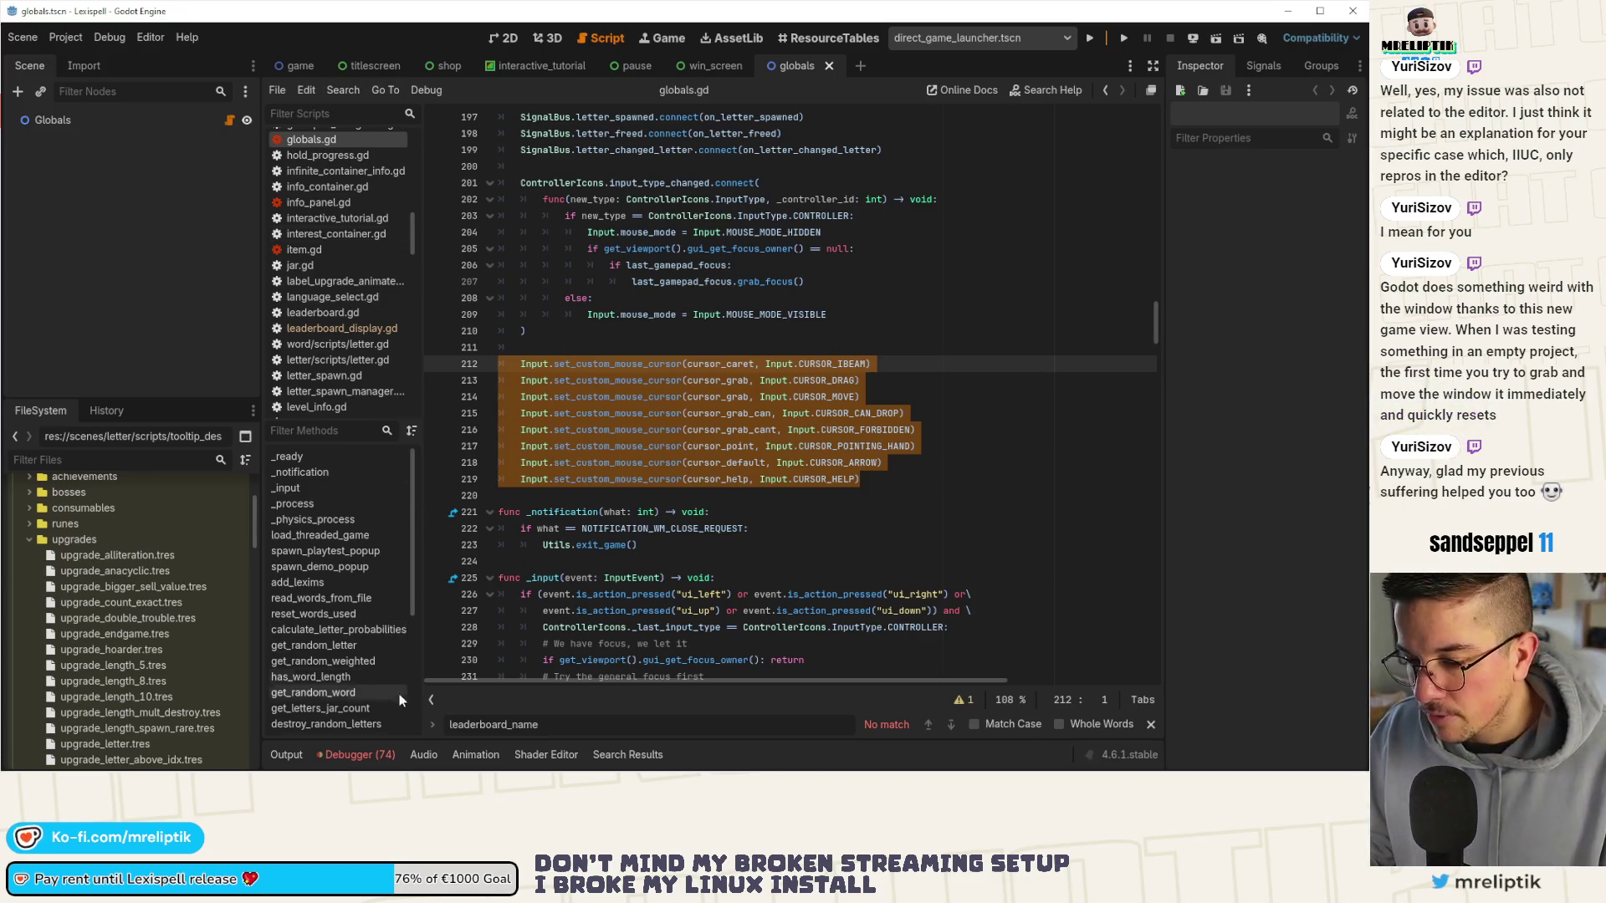
pyautogui.click(360, 754)
# Review and clear the 74 GDScript warnings in the Debugger's Errors list, then toggle the Output panel.
pyautogui.click(381, 576)
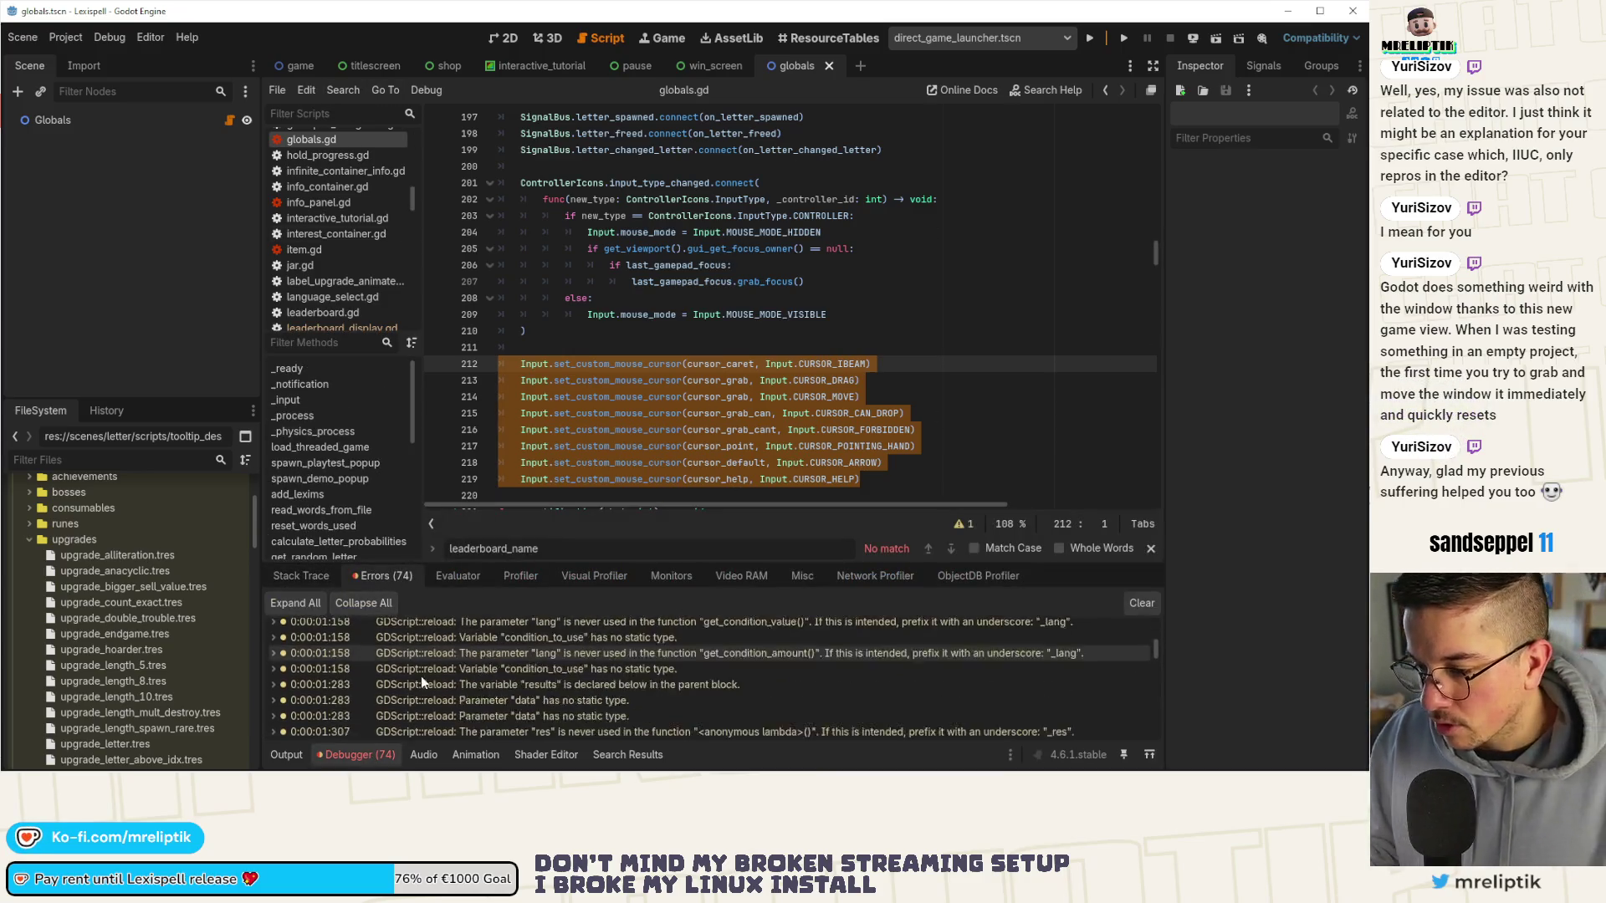
pyautogui.scroll(-10, 485, 679)
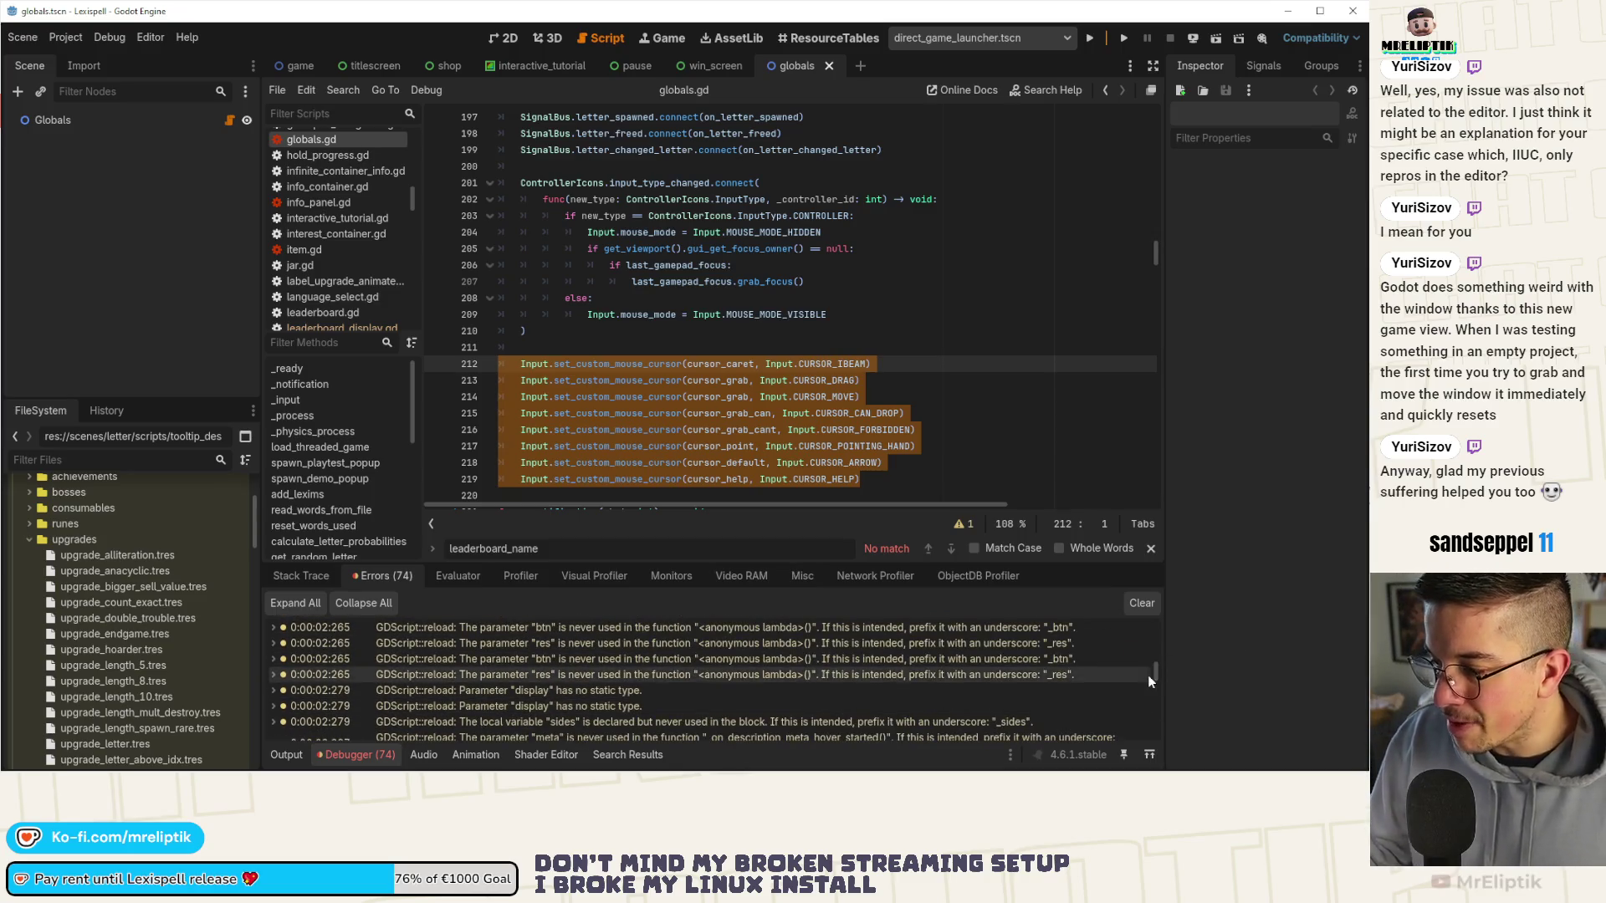
pyautogui.moveTo(1155, 674); pyautogui.dragTo(1162, 754)
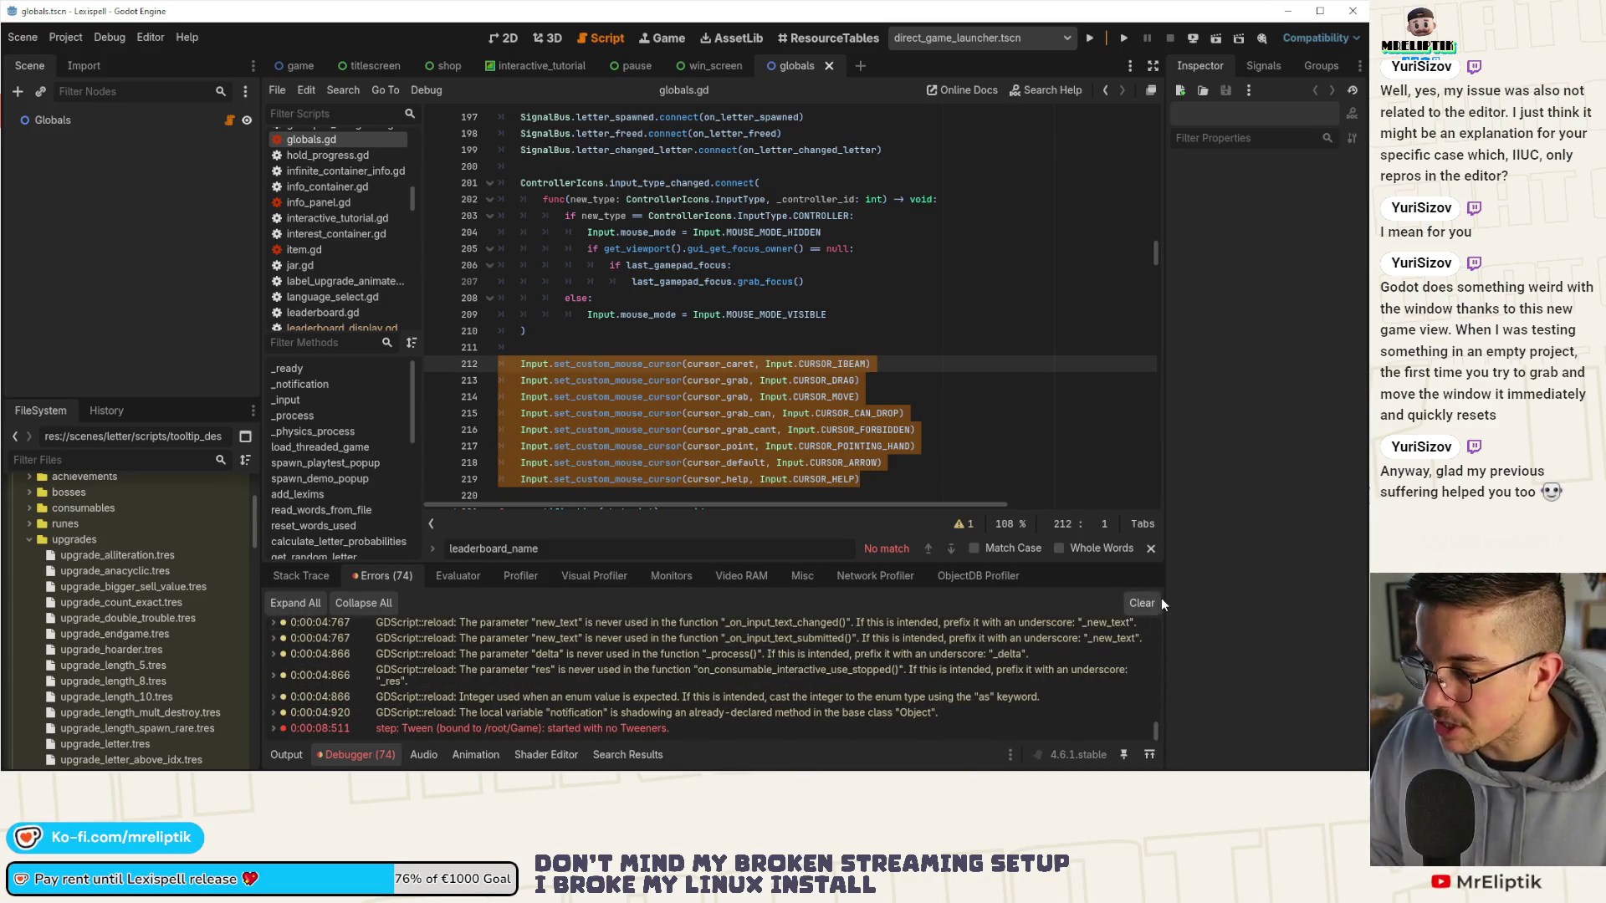
pyautogui.click(1125, 602)
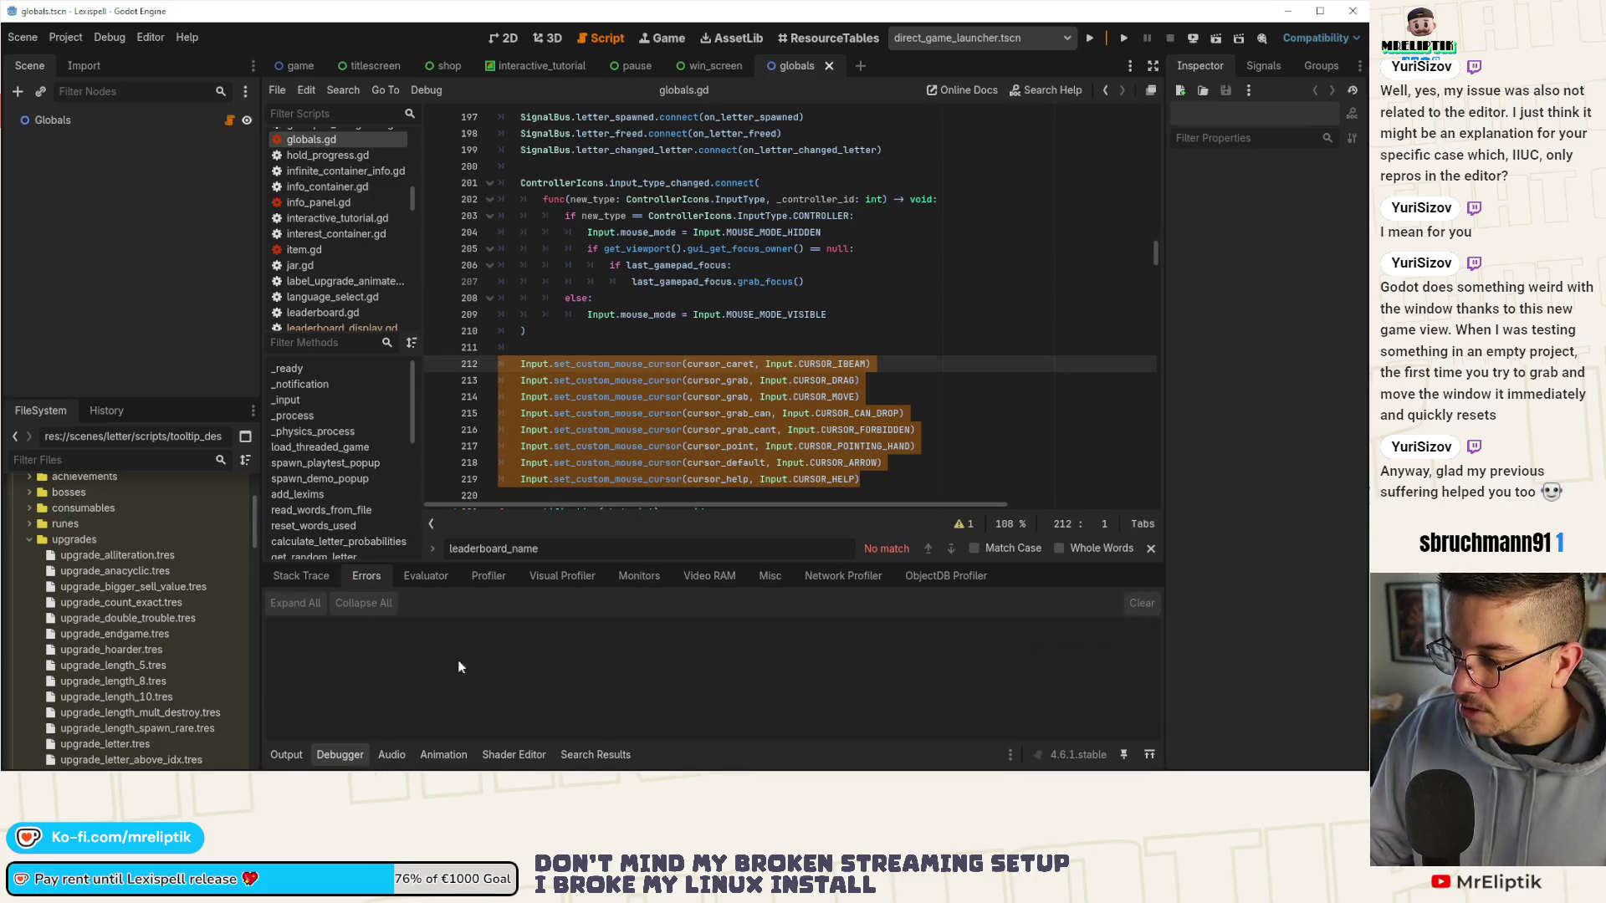
pyautogui.click(284, 752)
pyautogui.click(286, 759)
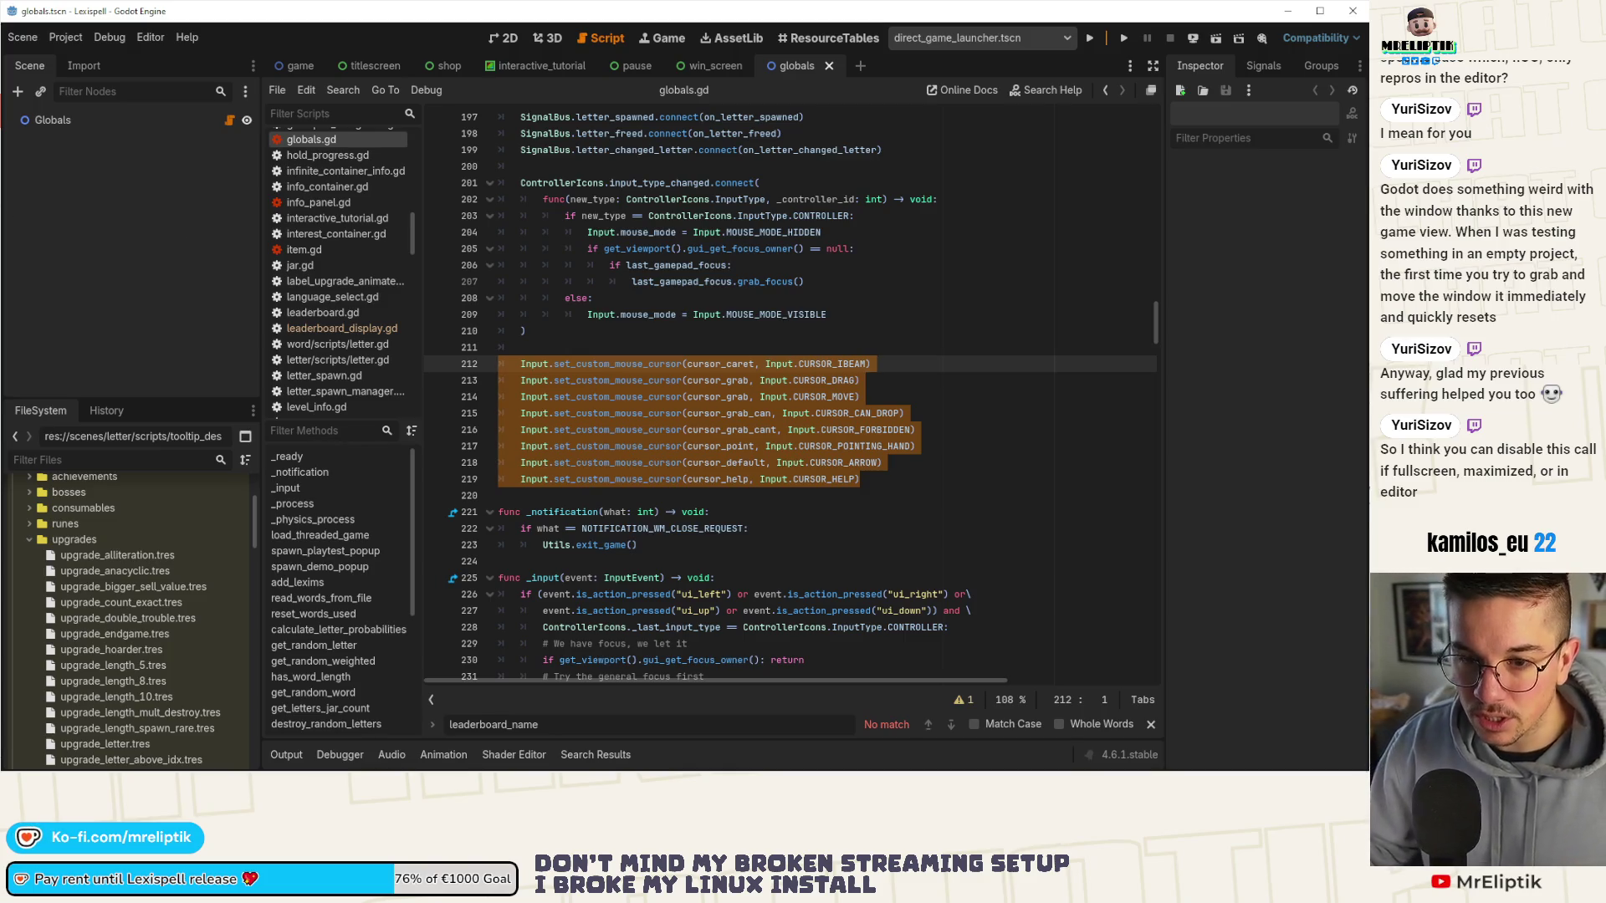
# Switch to VS Code and open a second editor window from the File menu.
pyautogui.hotkey('alt', 'Tab')
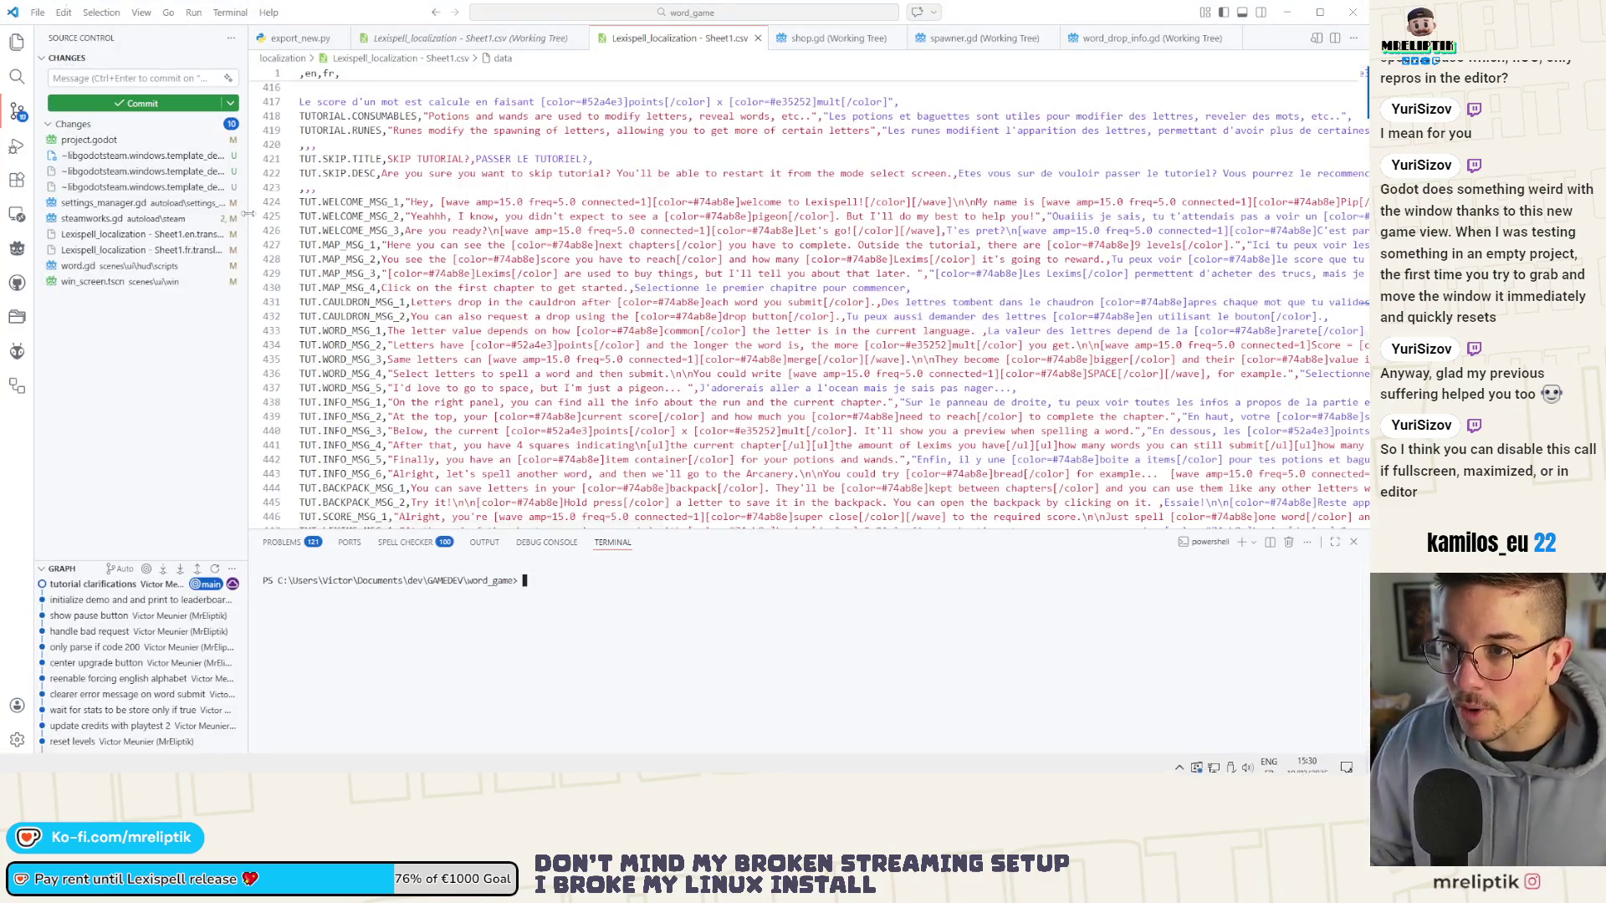
pyautogui.click(38, 11)
pyautogui.moveTo(101, 171)
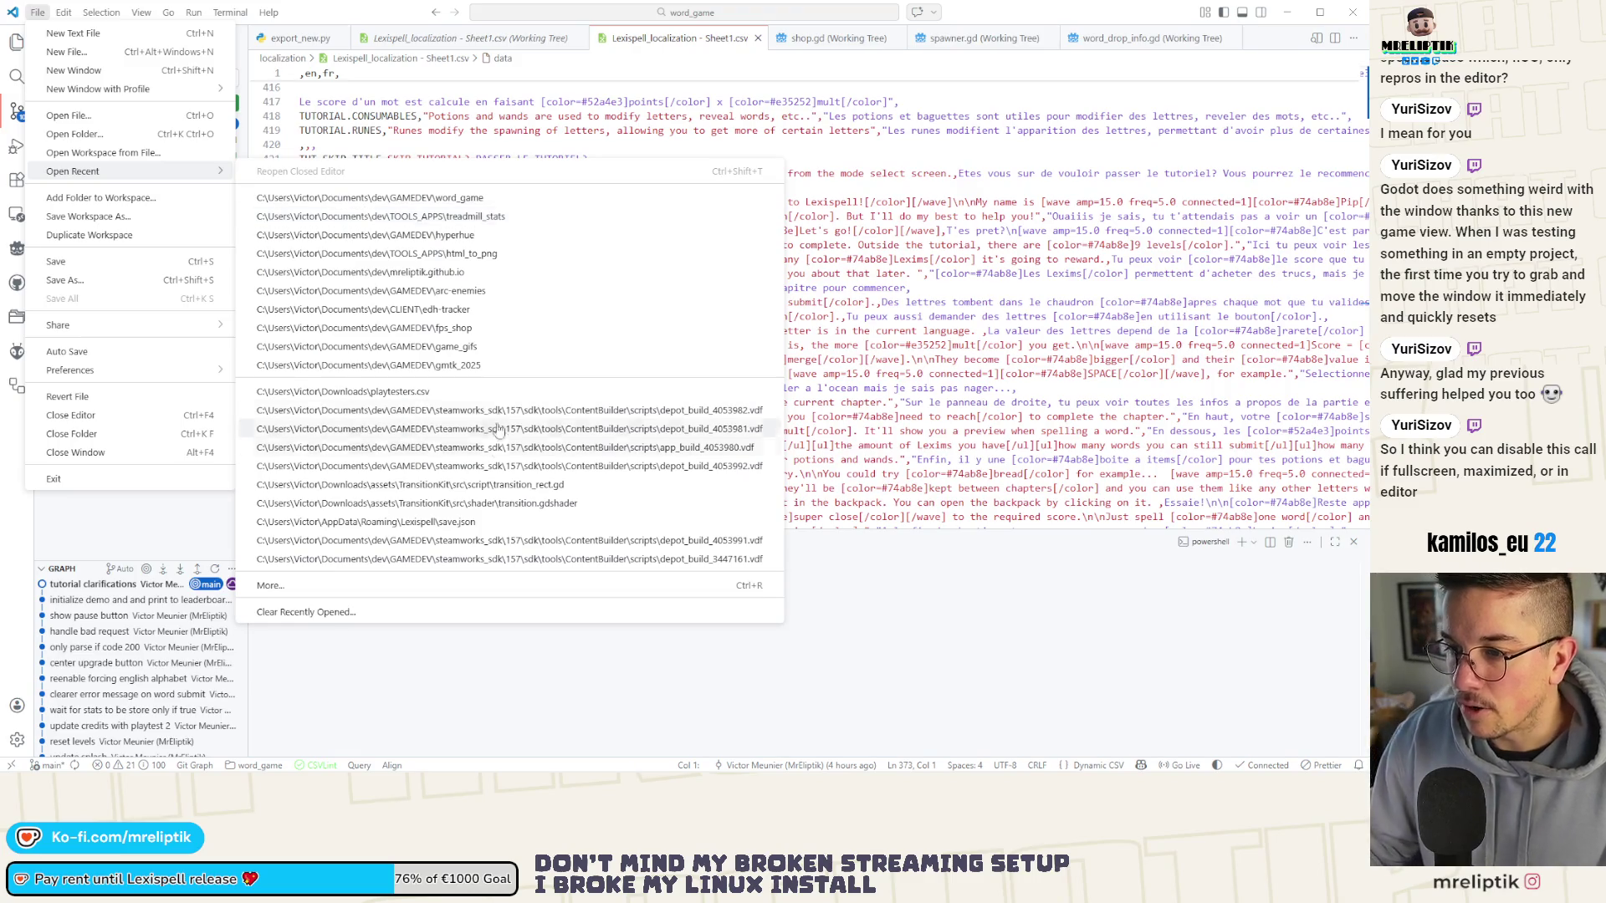
pyautogui.click(112, 74)
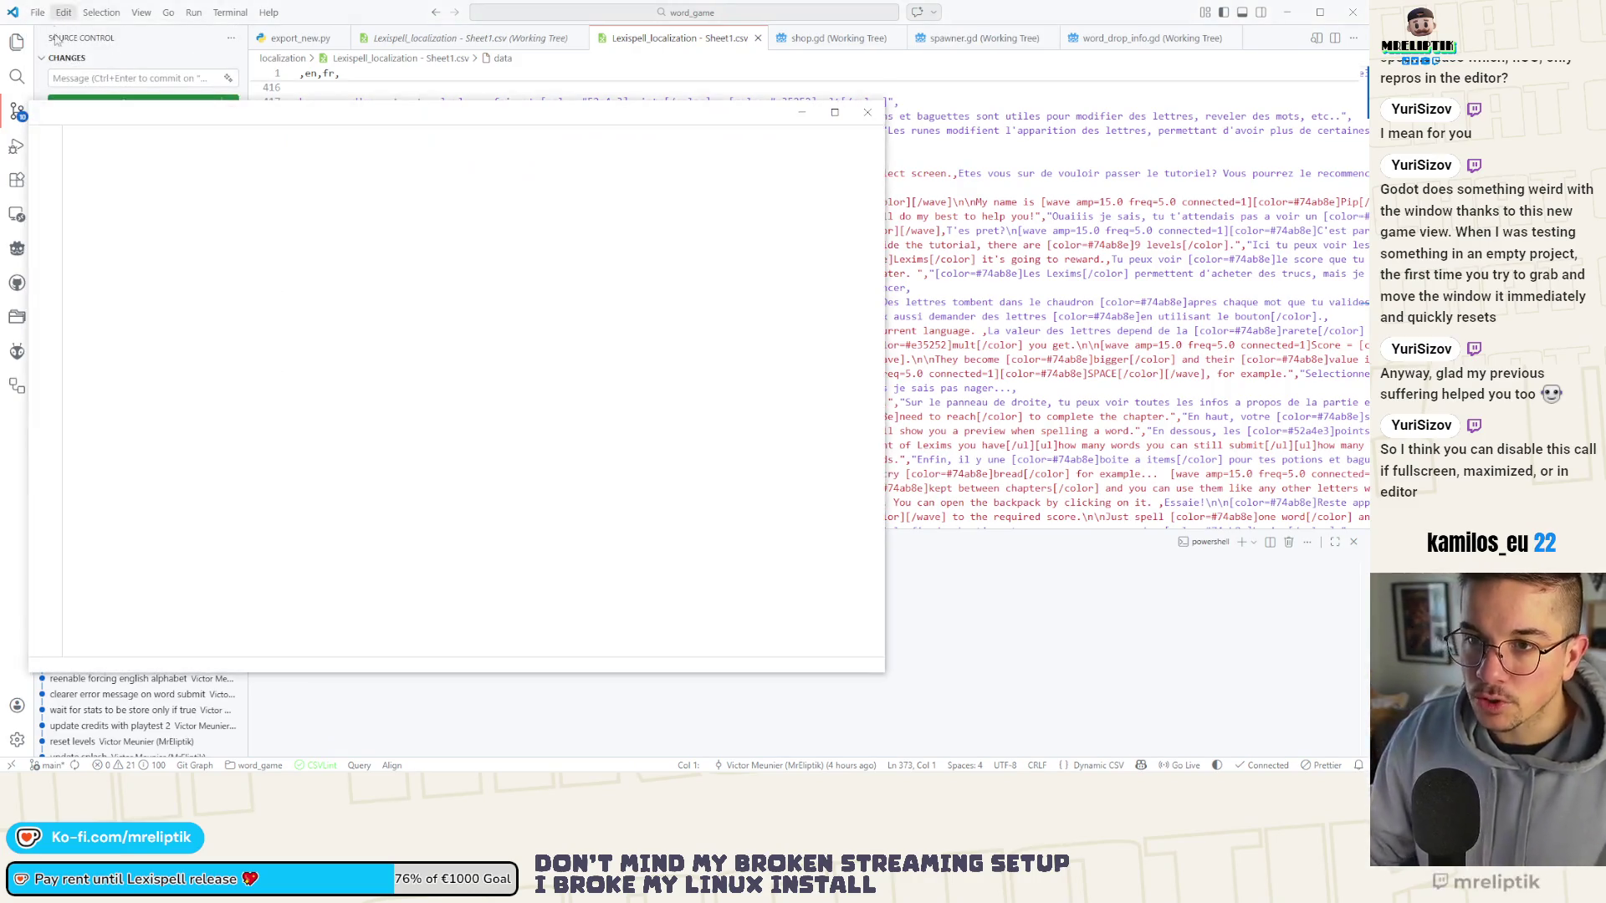
# Open the recent gmtk_2025 project in the new window and maximize it.
pyautogui.click(65, 113)
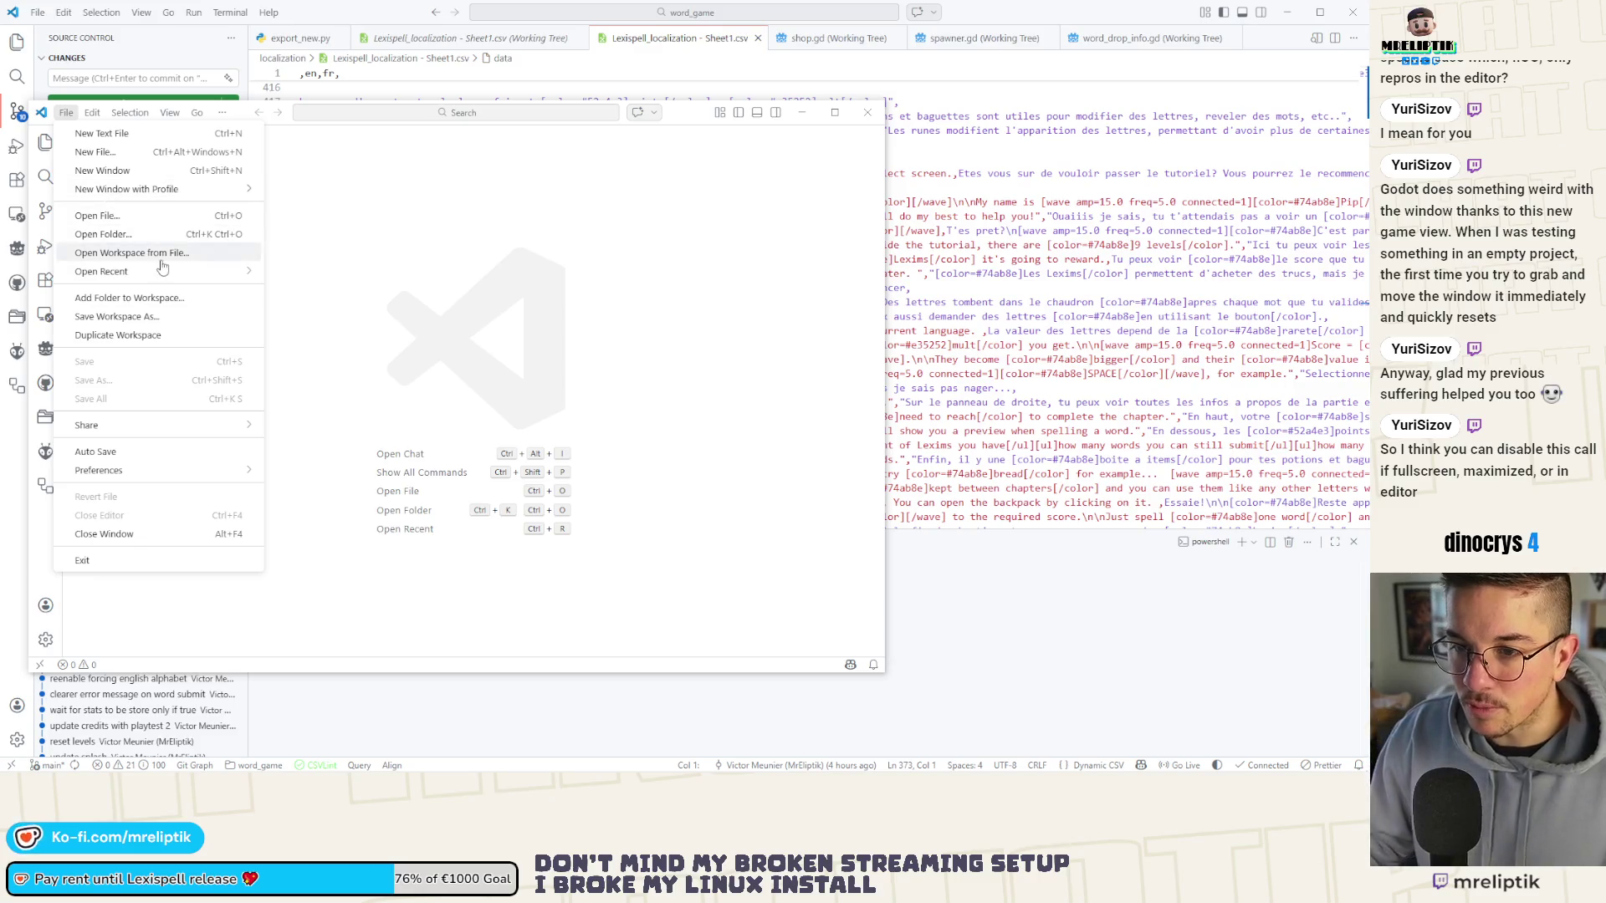
pyautogui.moveTo(159, 271)
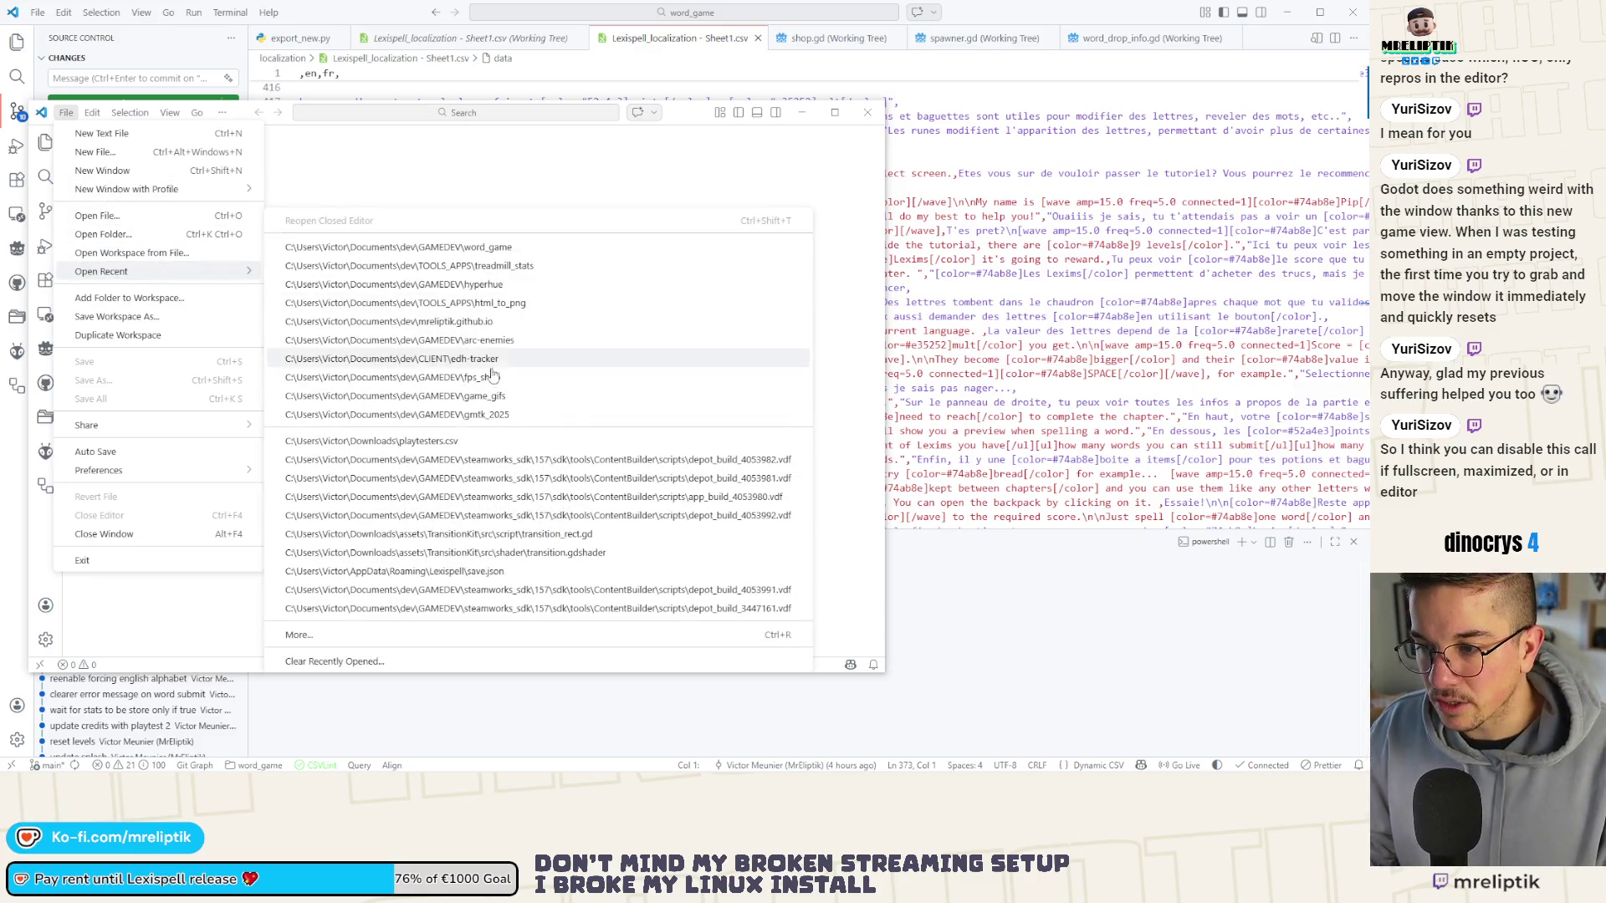
pyautogui.click(502, 414)
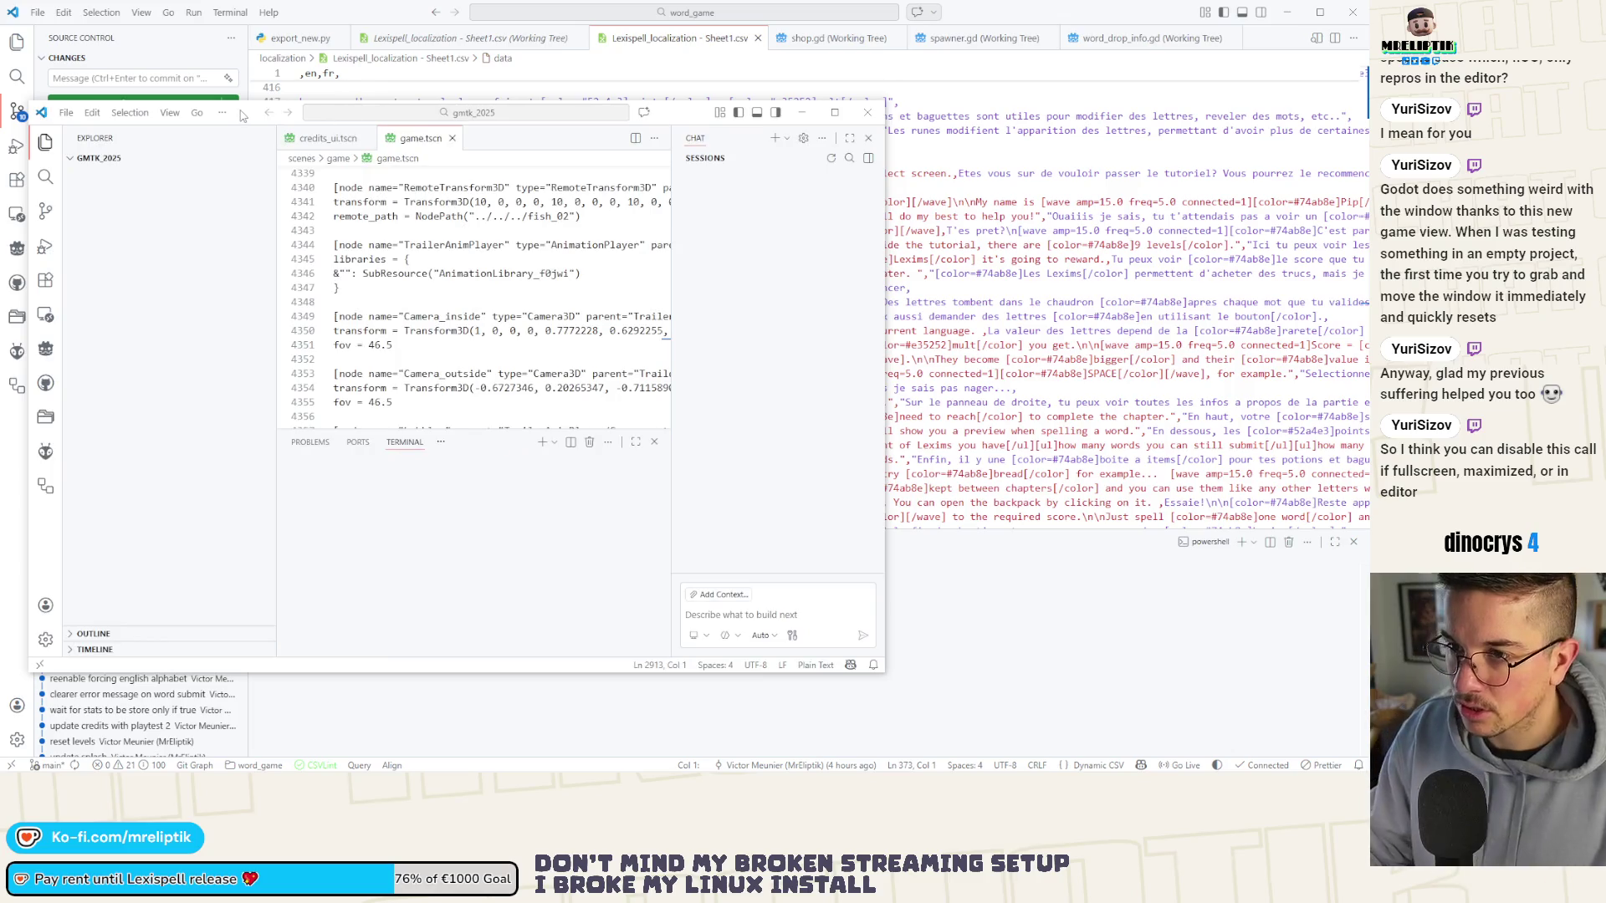
pyautogui.doubleClick(363, 112)
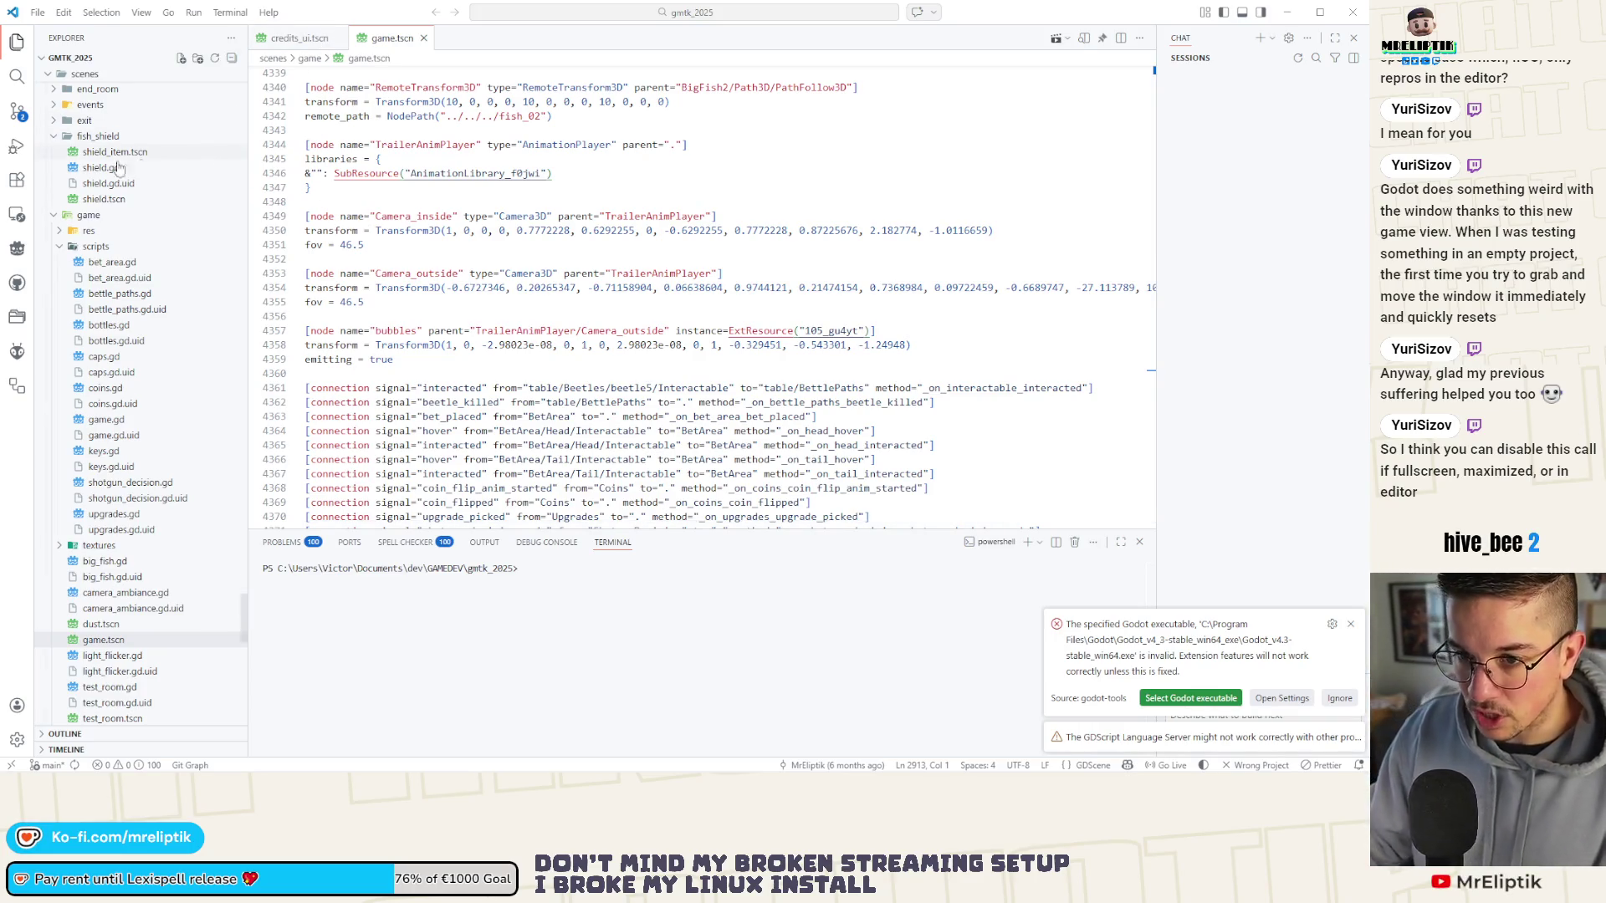
# Browse the Explorer tree and the credits_ui.tscn and game.tscn tabs, then dismiss the Godot executable error.
pyautogui.click(59, 247)
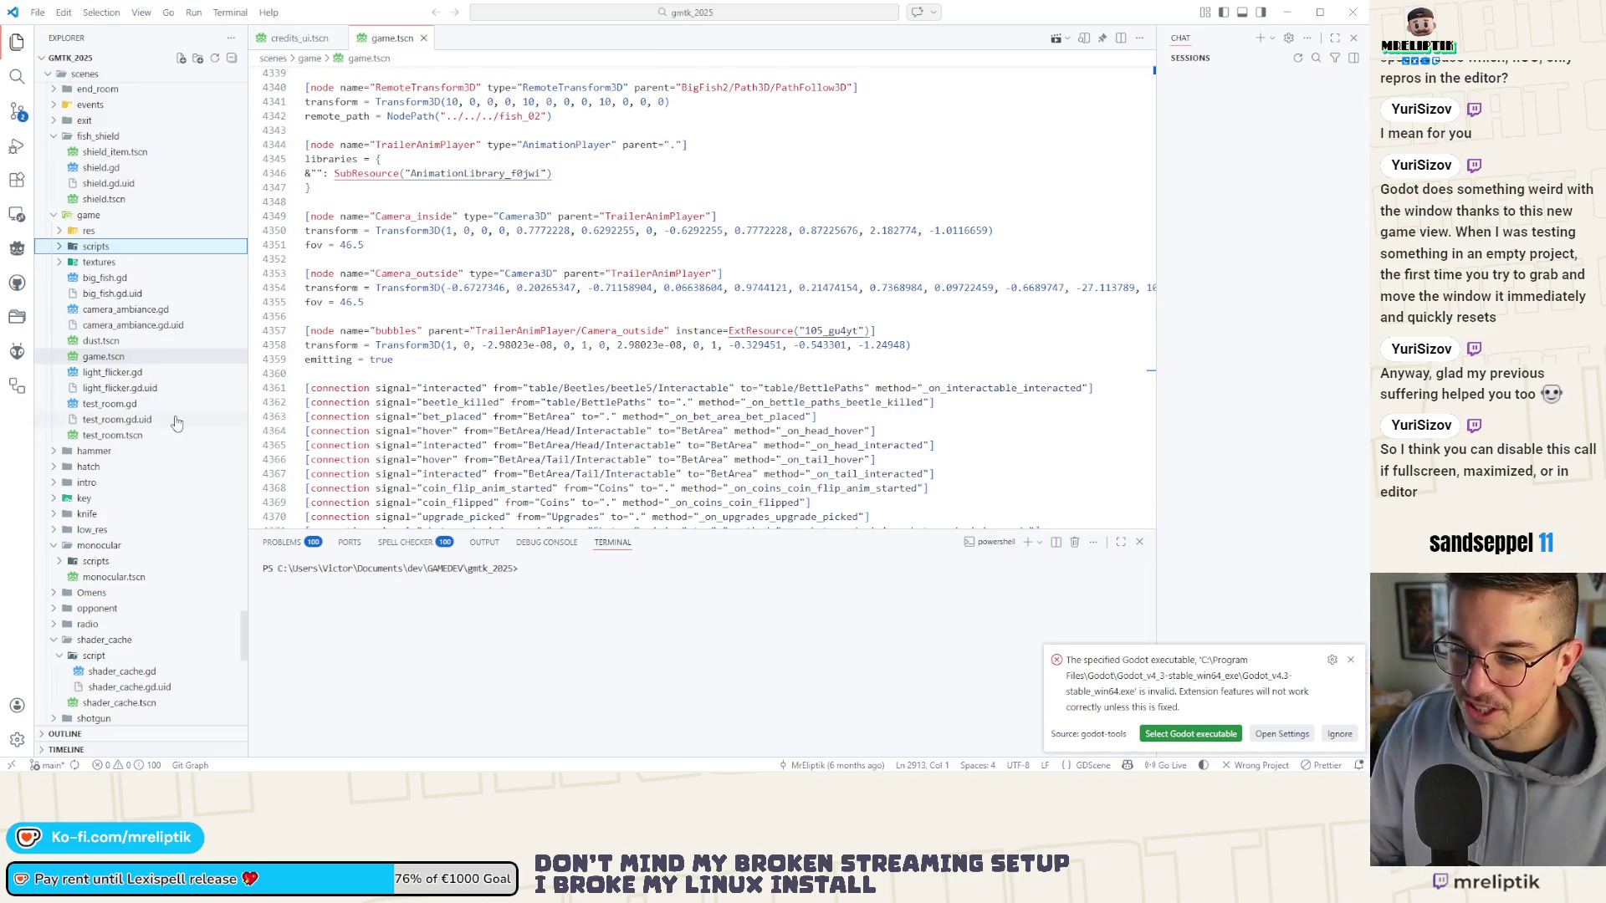
pyautogui.click(297, 38)
pyautogui.click(388, 39)
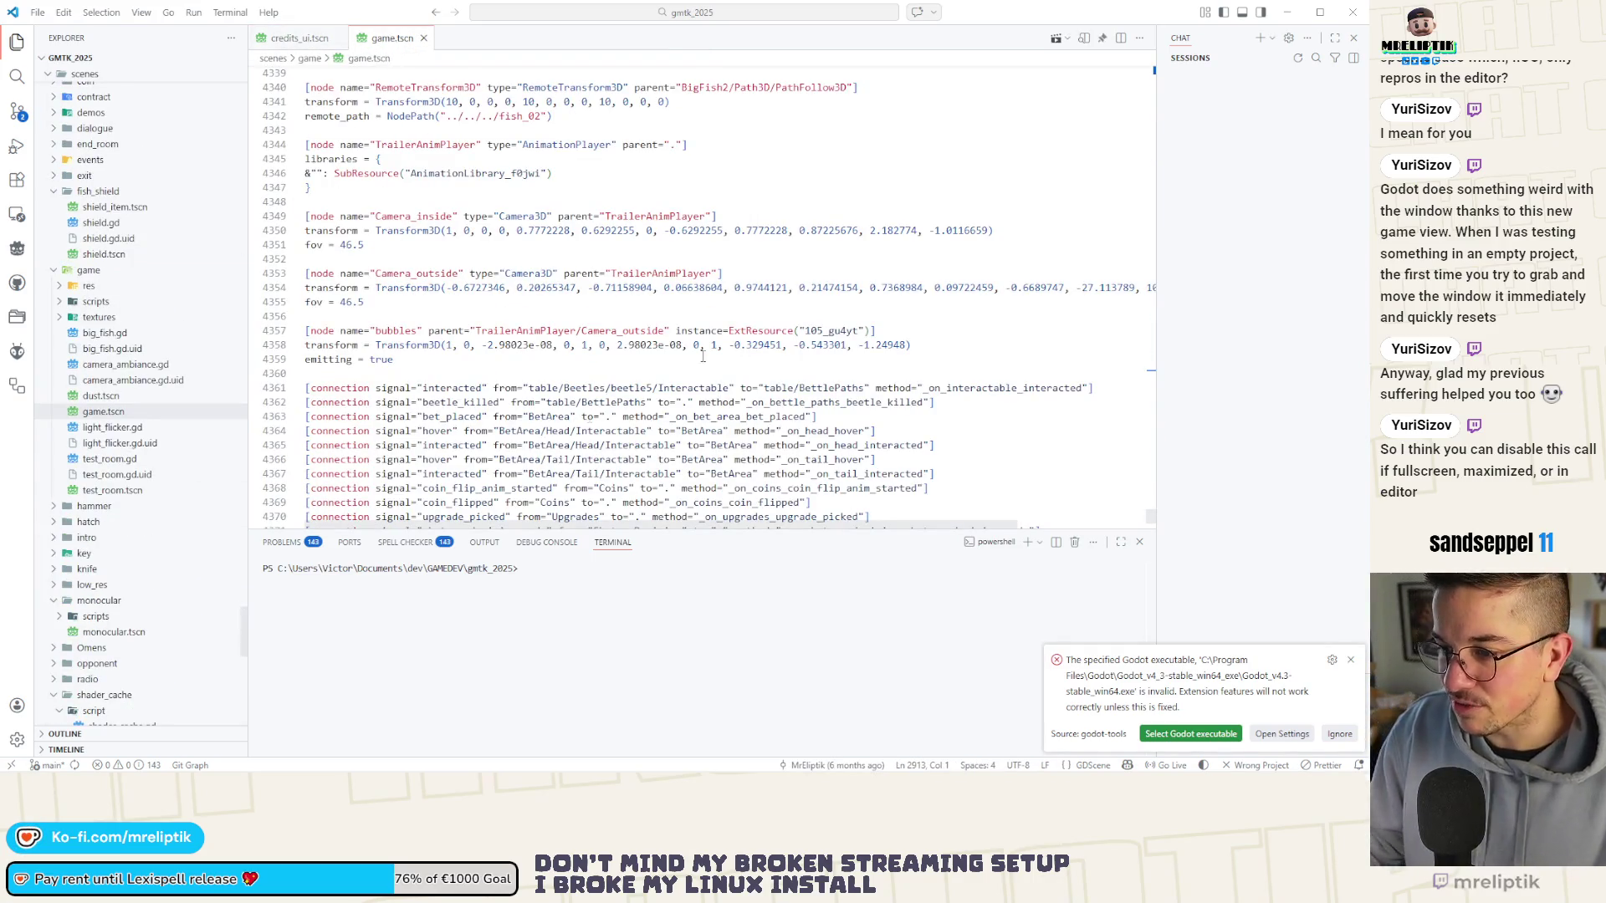
pyautogui.click(1323, 733)
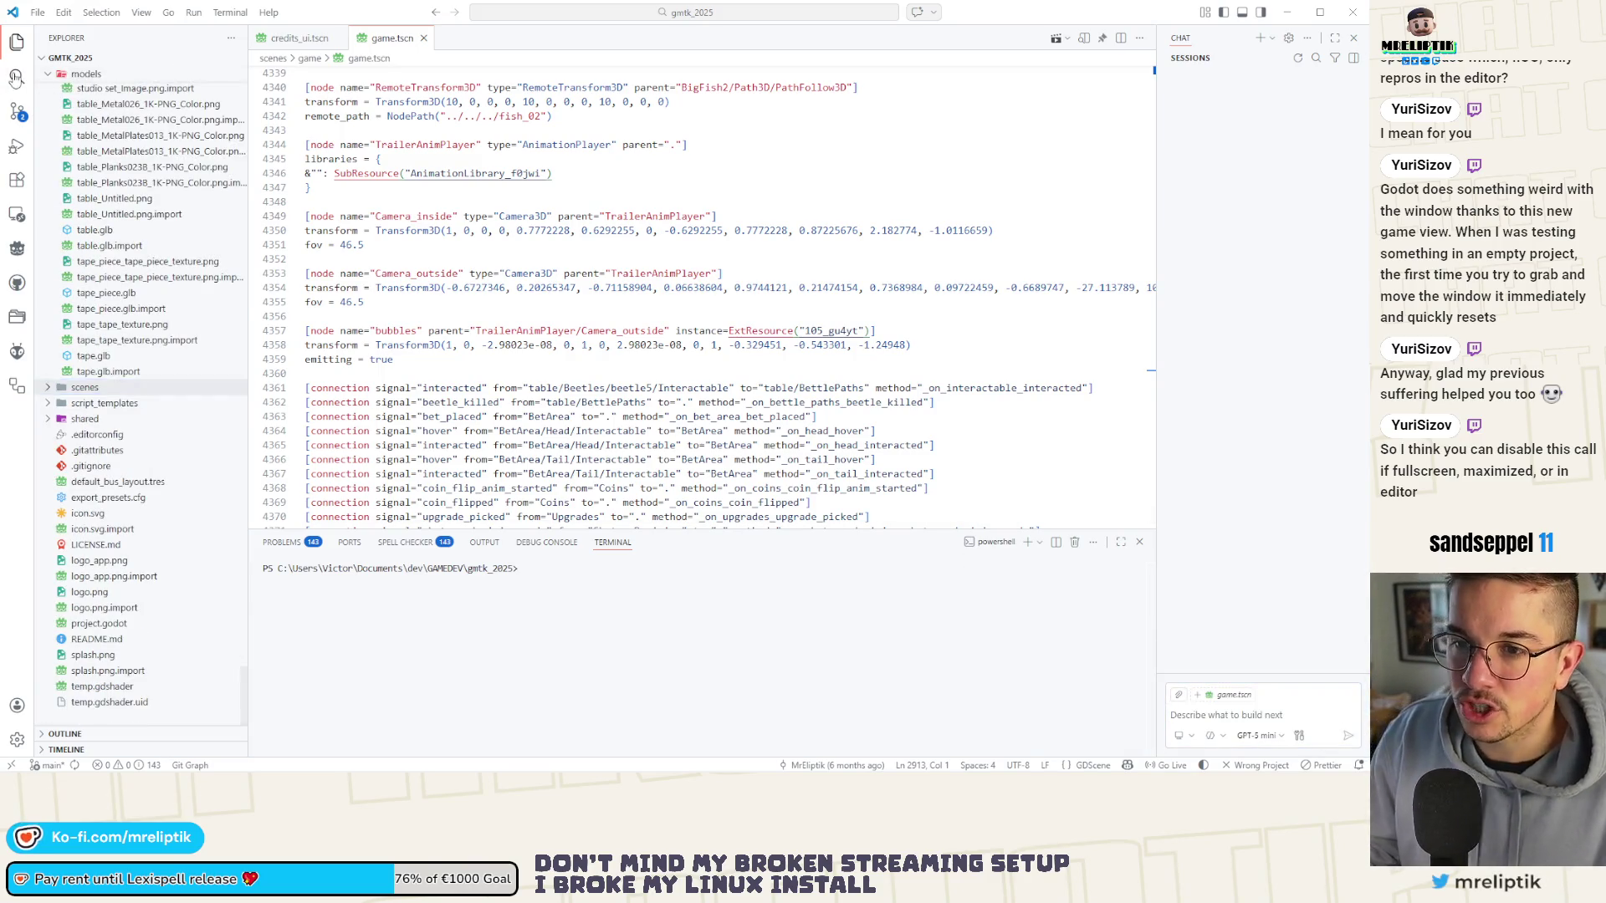
pyautogui.hotkey('ctrl', 'shift', 'f')
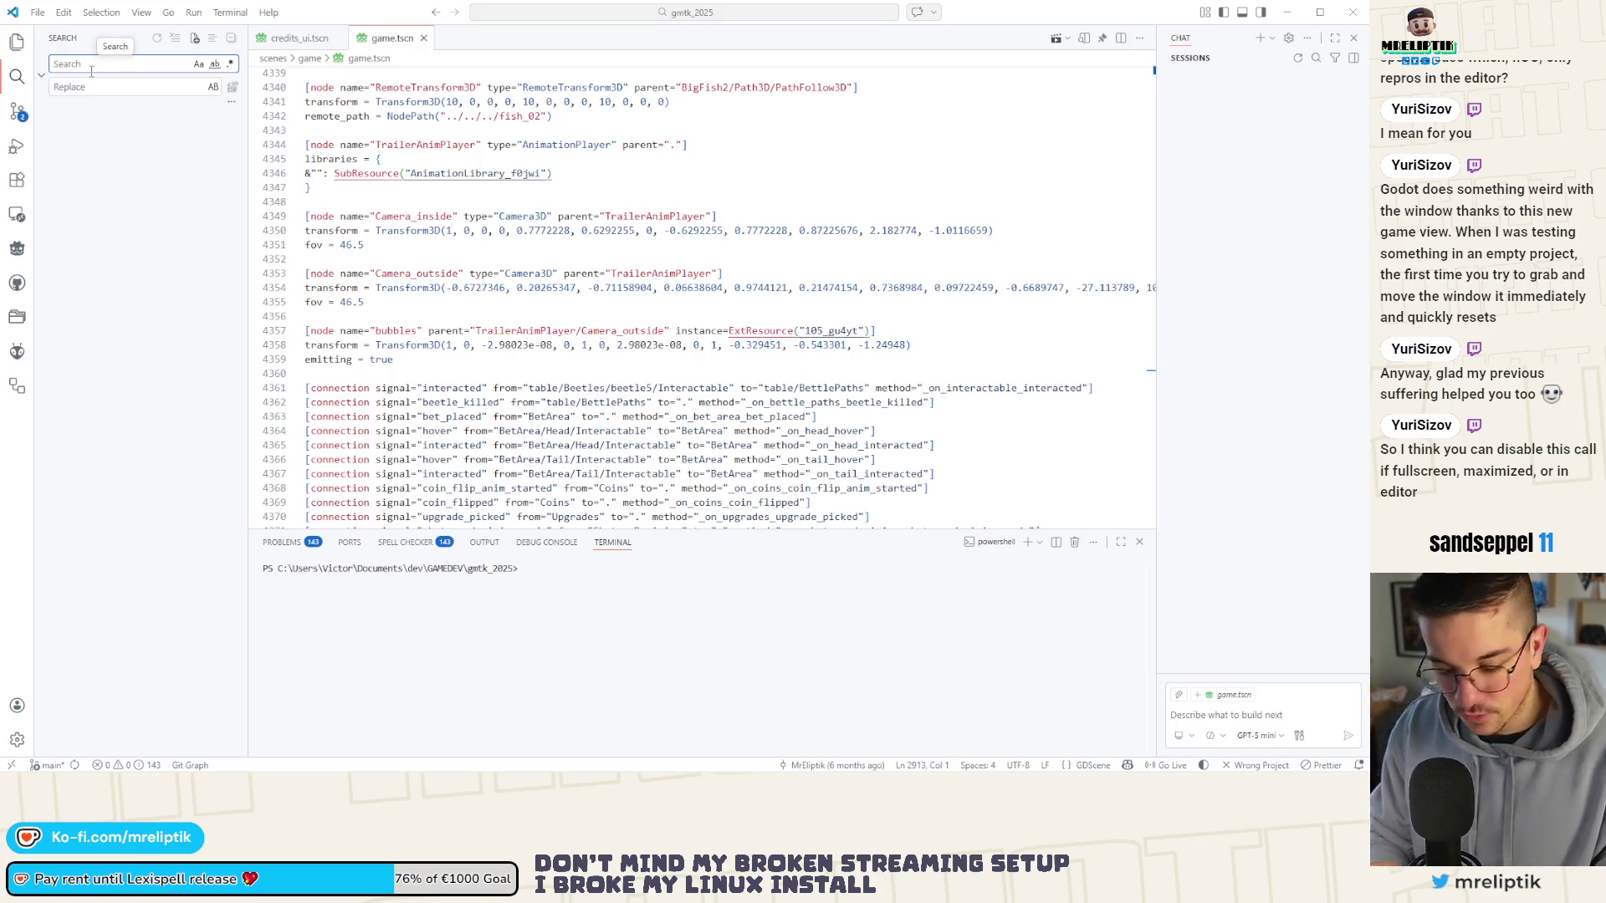
# Search the project for move_to_center and open its match in settings_manager.gd at line 167.
pyautogui.write('move_to_center')
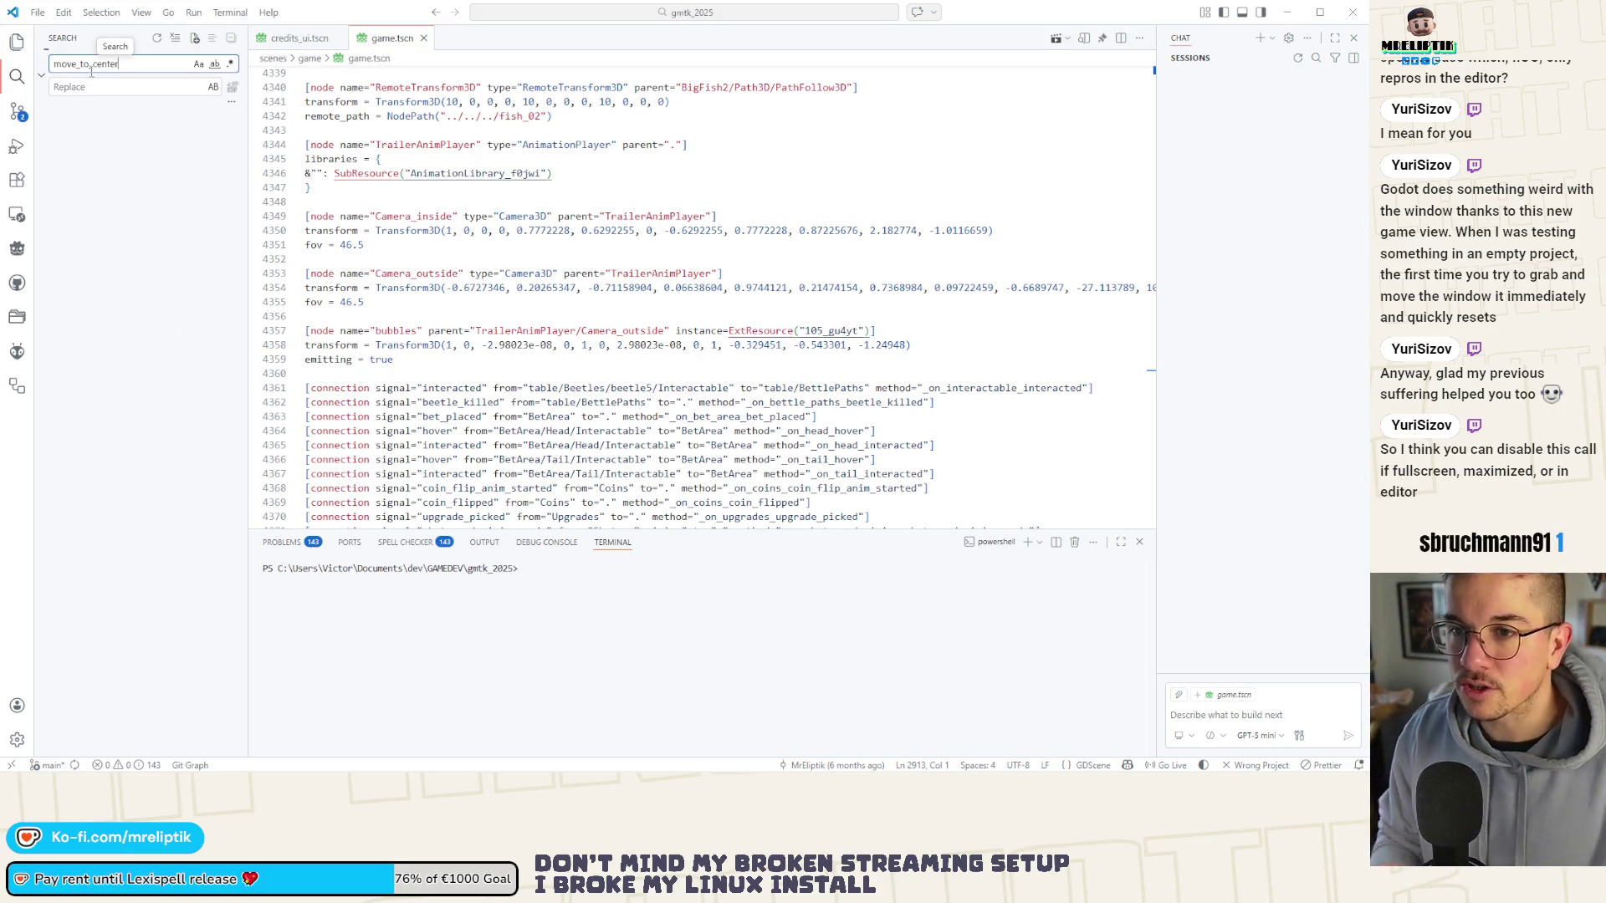
pyautogui.click(143, 161)
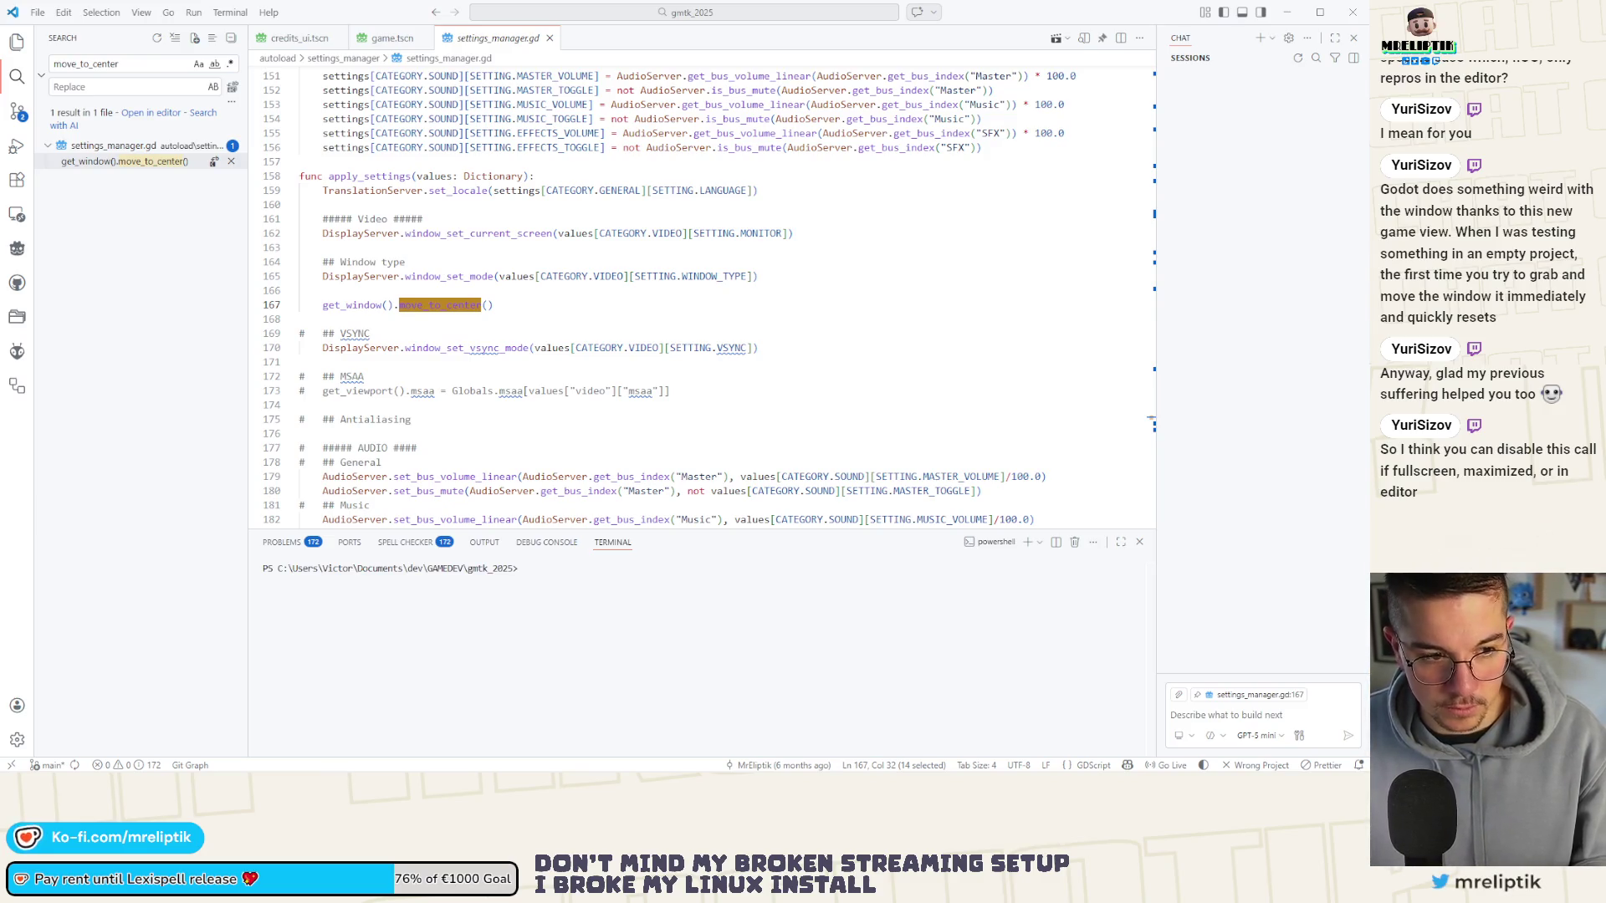
pyautogui.press('F2')
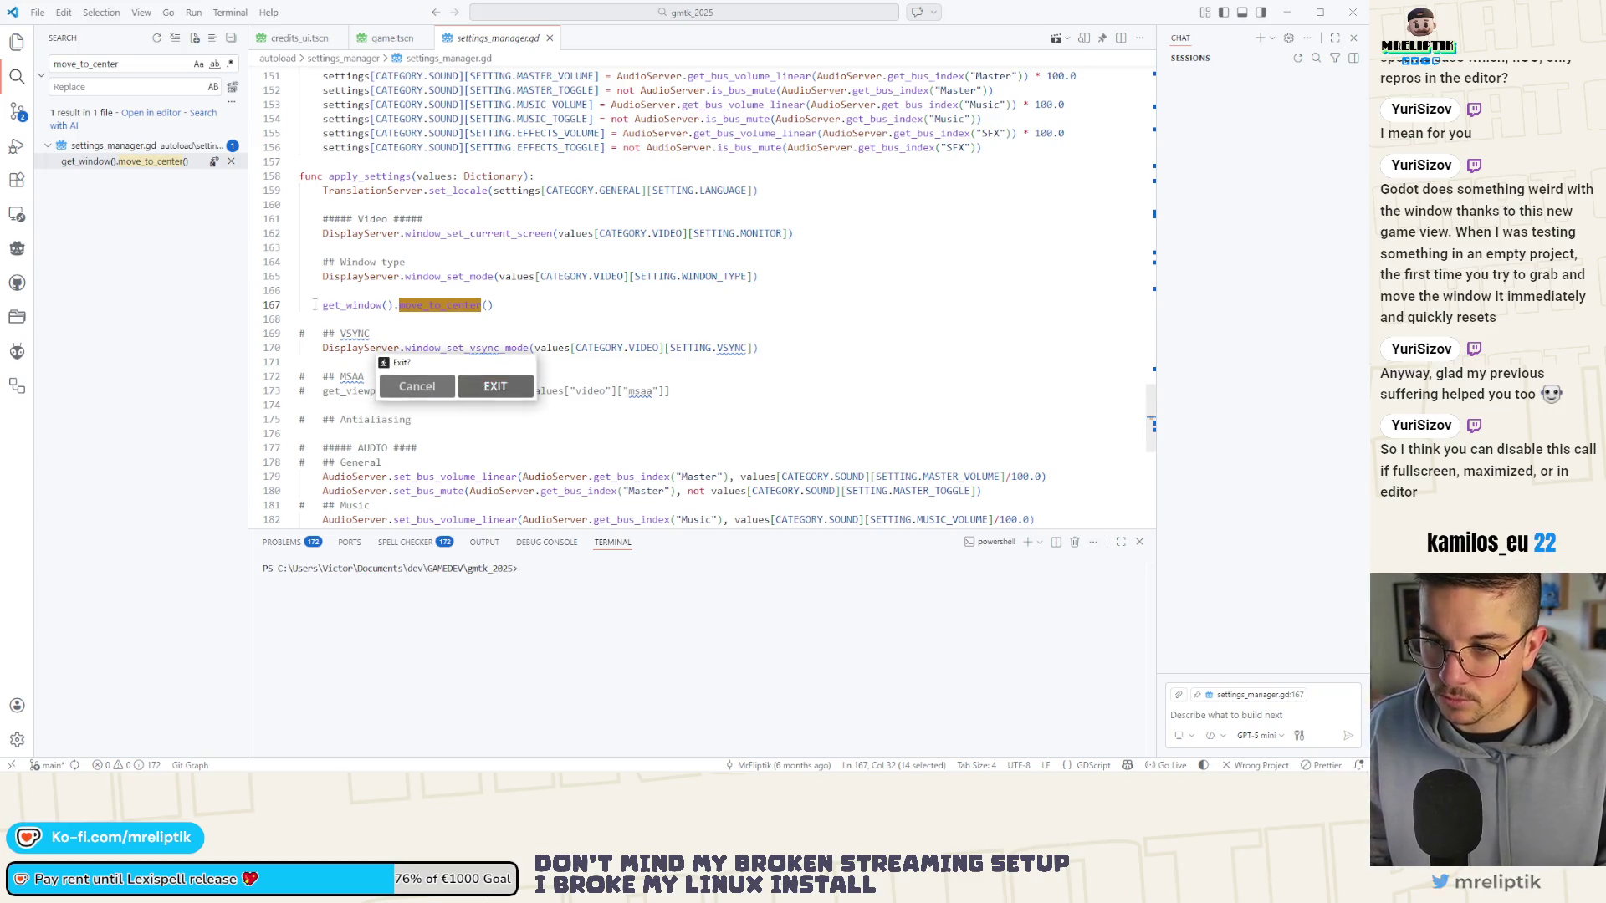
pyautogui.press('Escape')
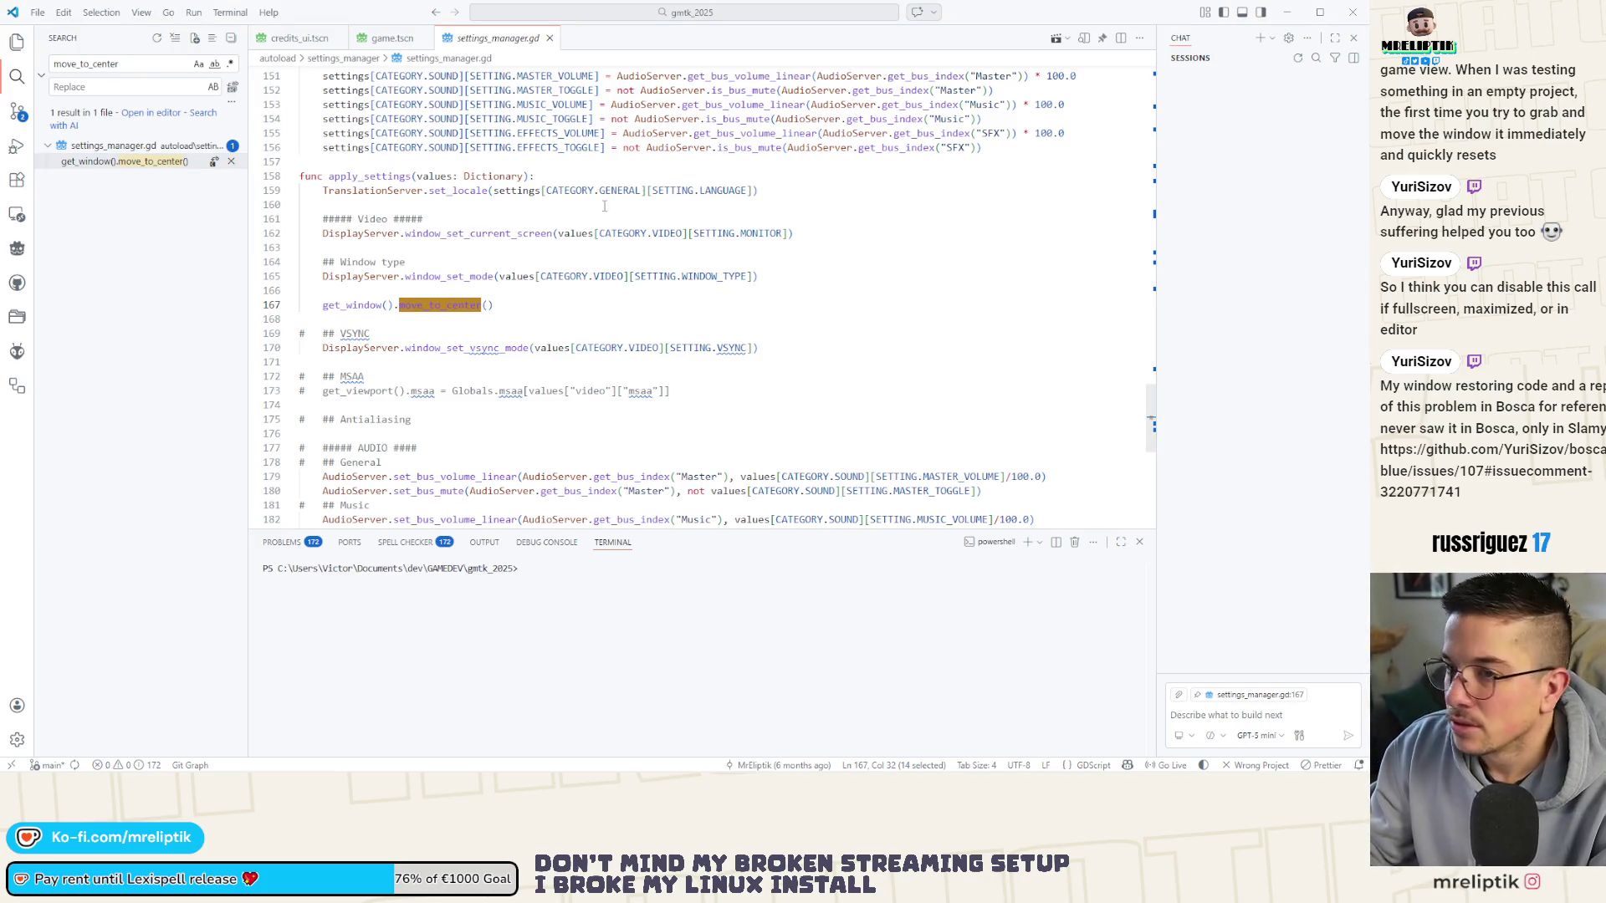
pyautogui.click(88, 298)
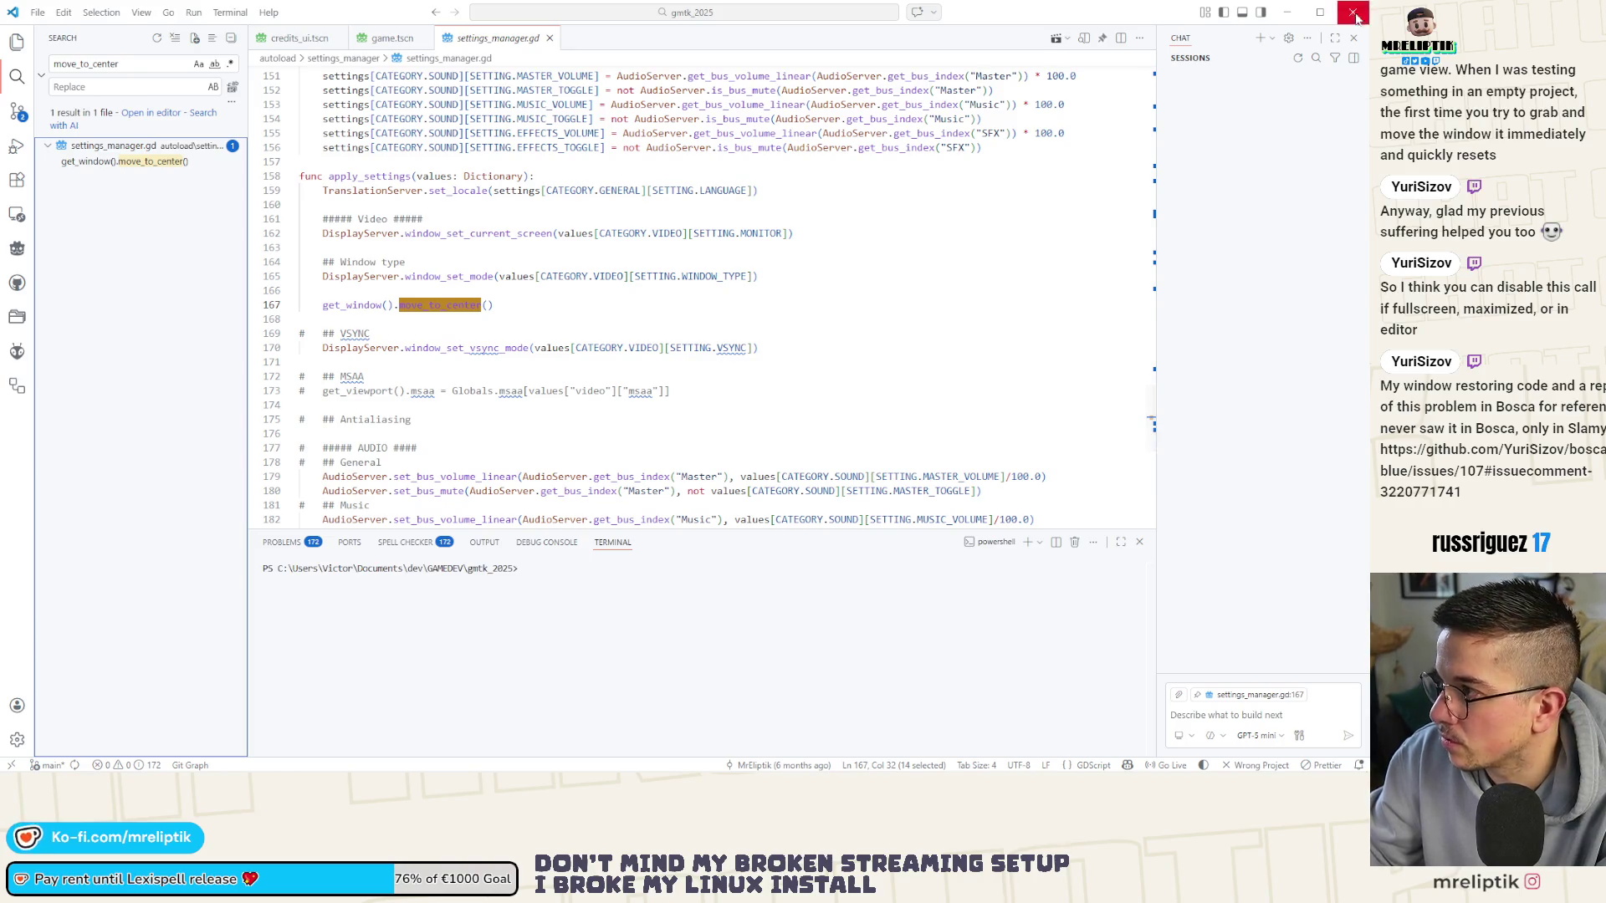
pyautogui.click(1350, 10)
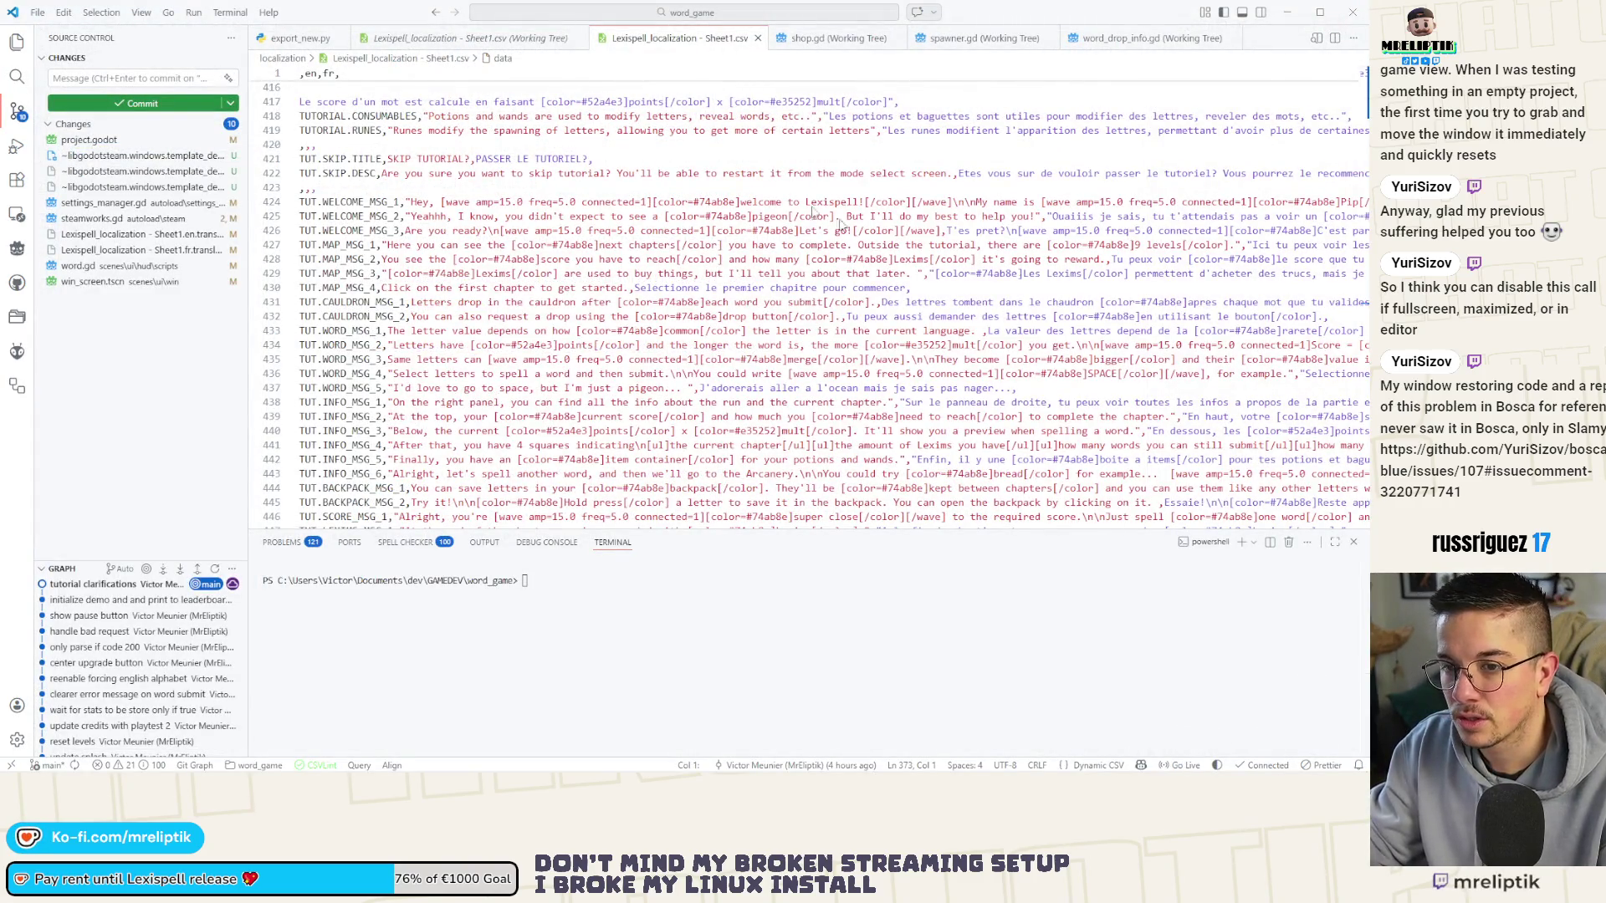
pyautogui.hotkey('alt', 'Tab')
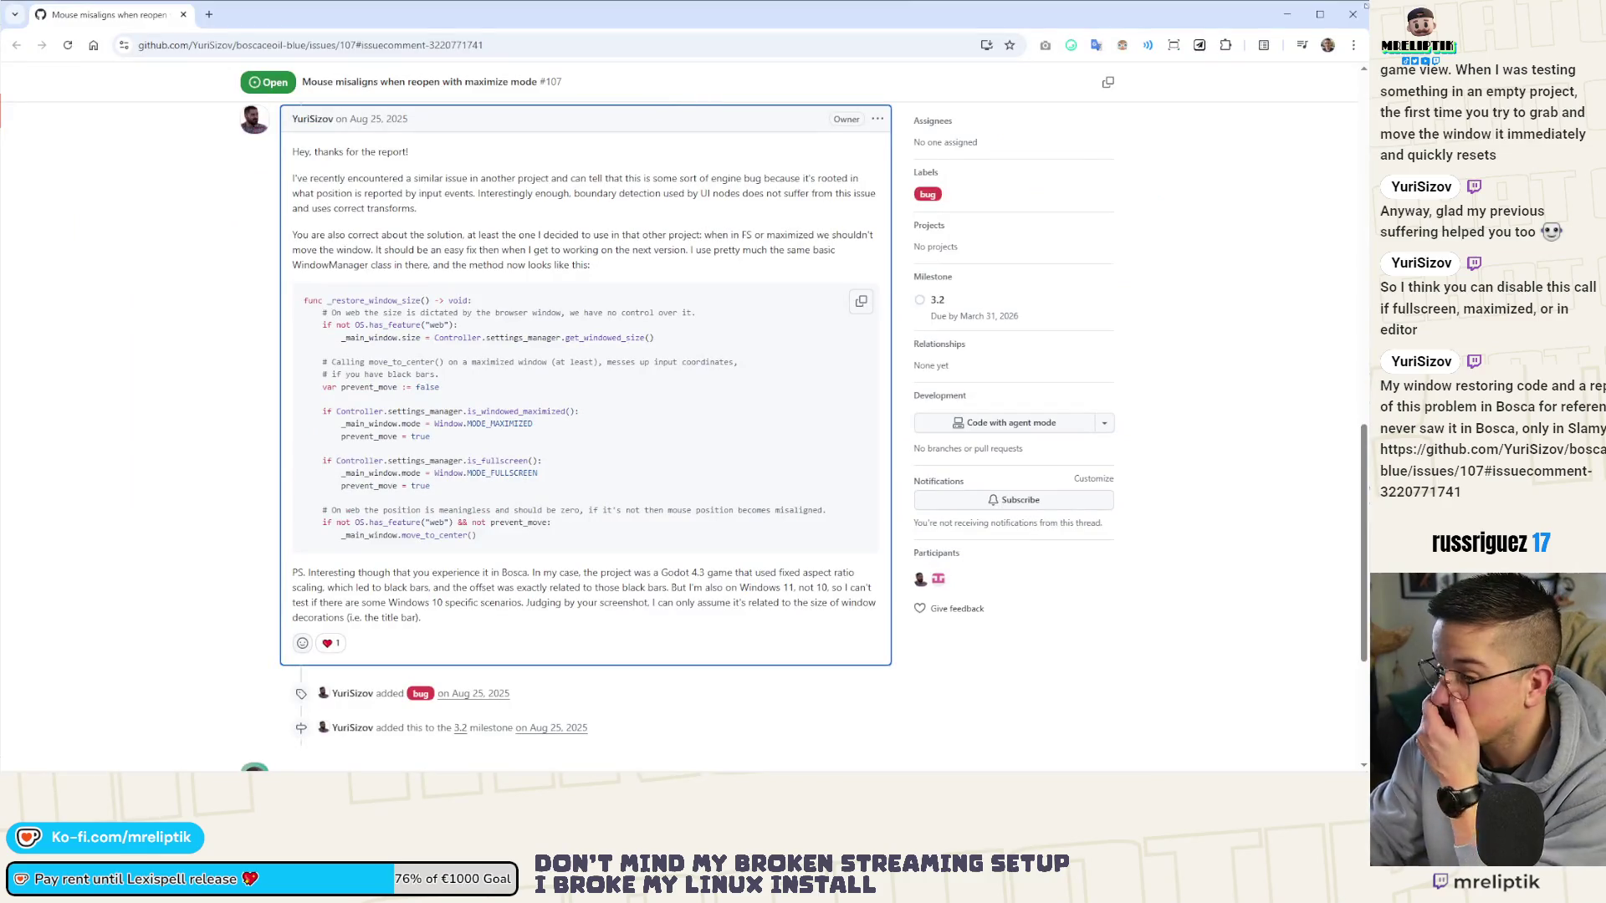
pyautogui.scroll(3, 334, 360)
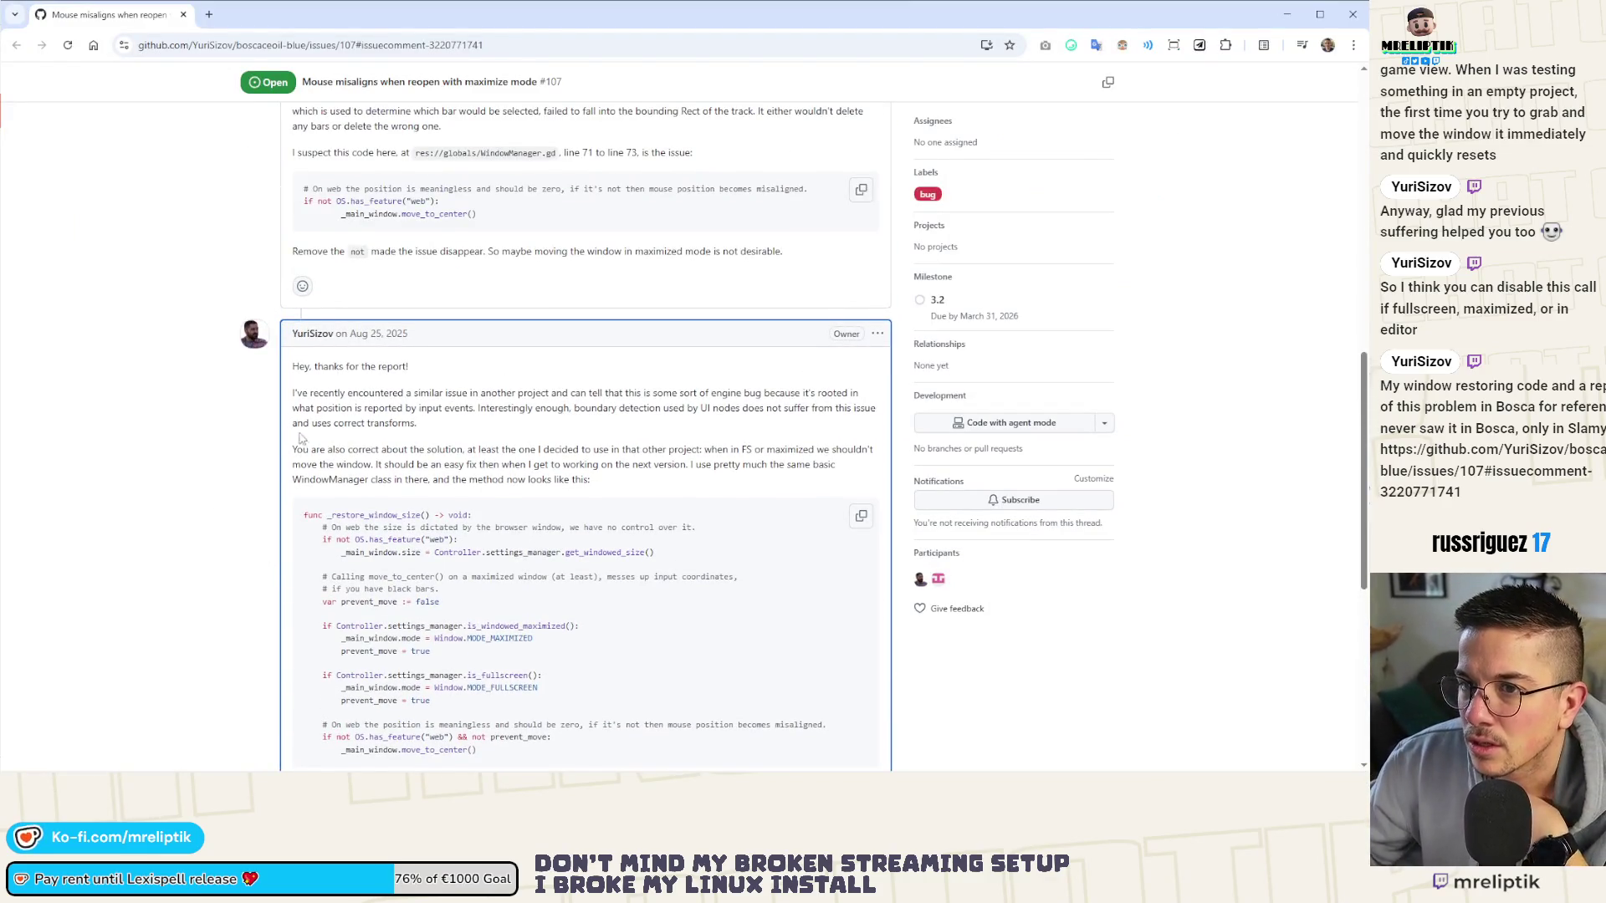
pyautogui.scroll(10, 301, 438)
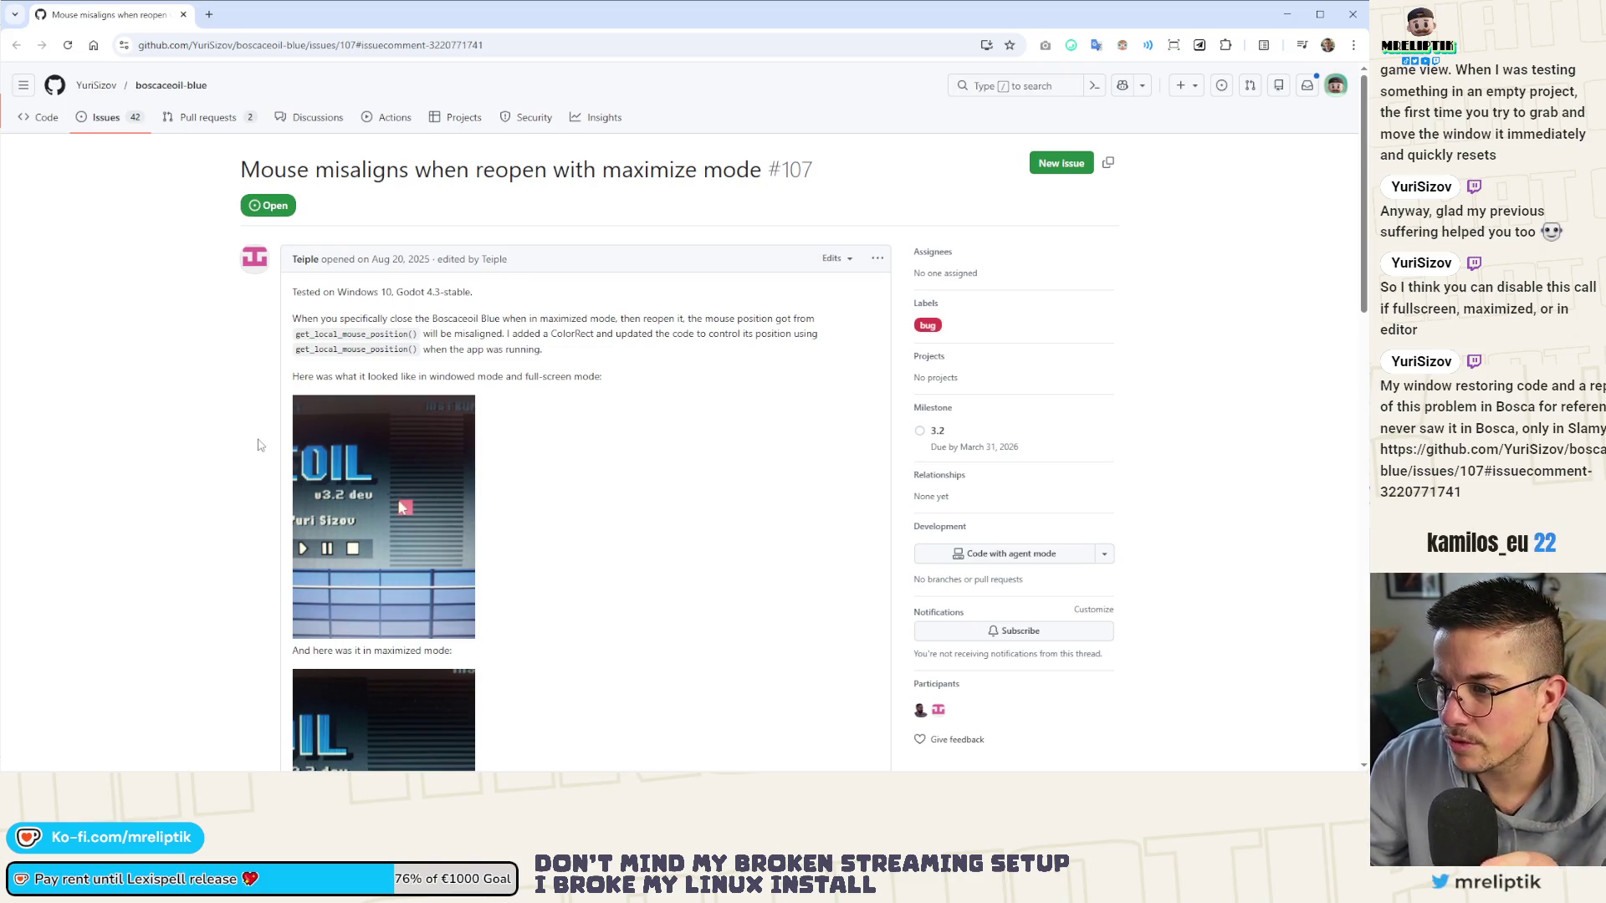
pyautogui.scroll(-4, 259, 452)
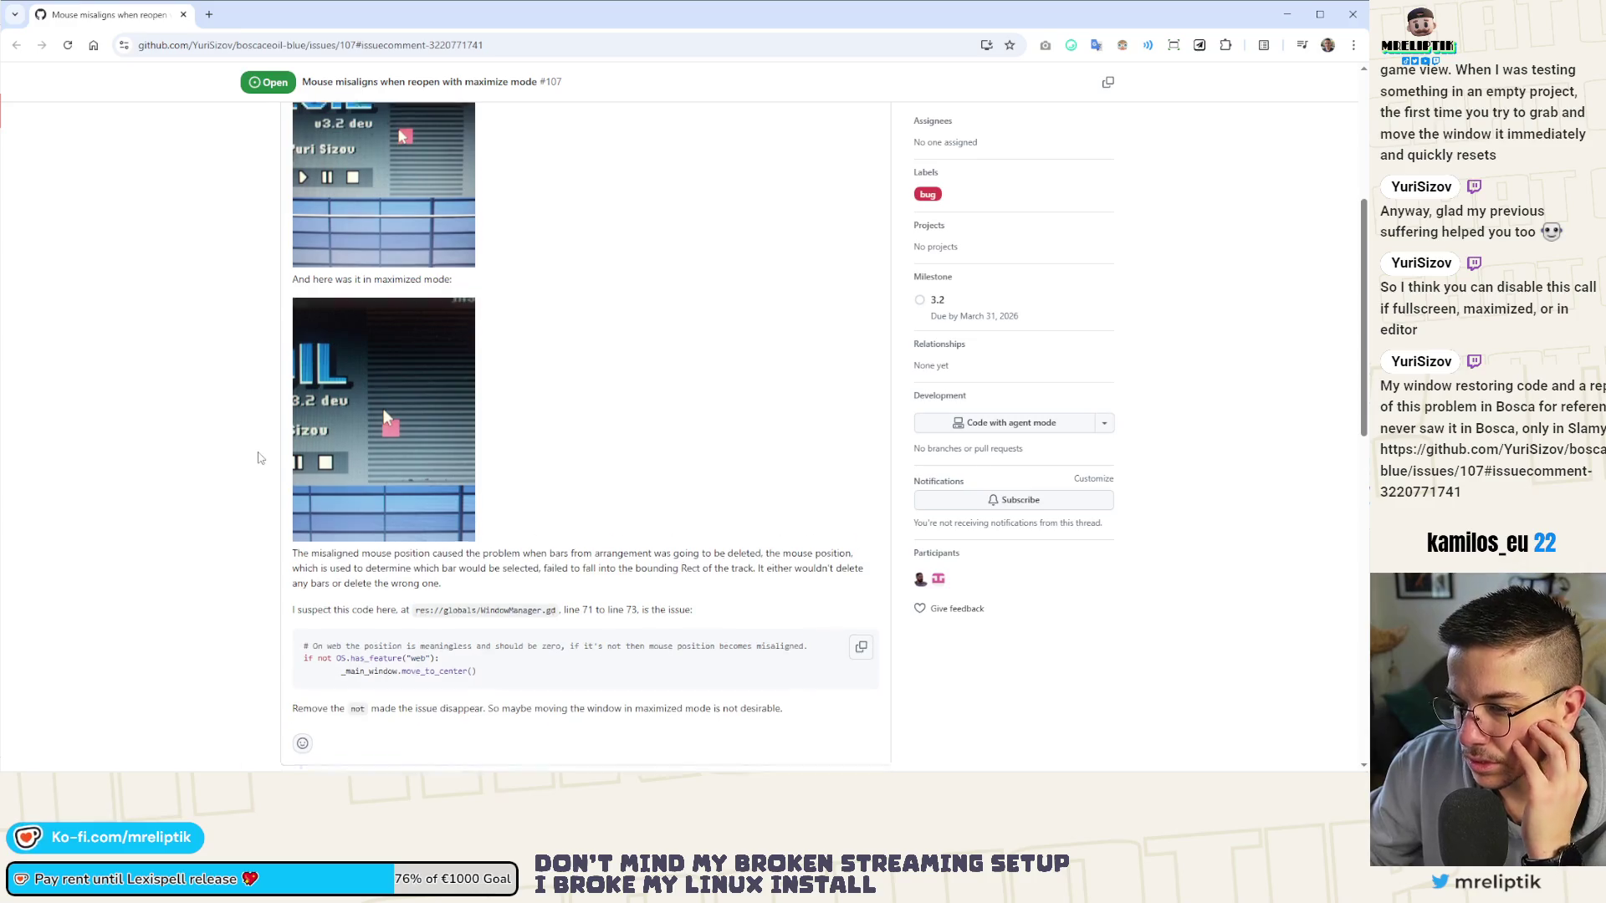
pyautogui.scroll(-3, 258, 457)
pyautogui.scroll(-2, 259, 457)
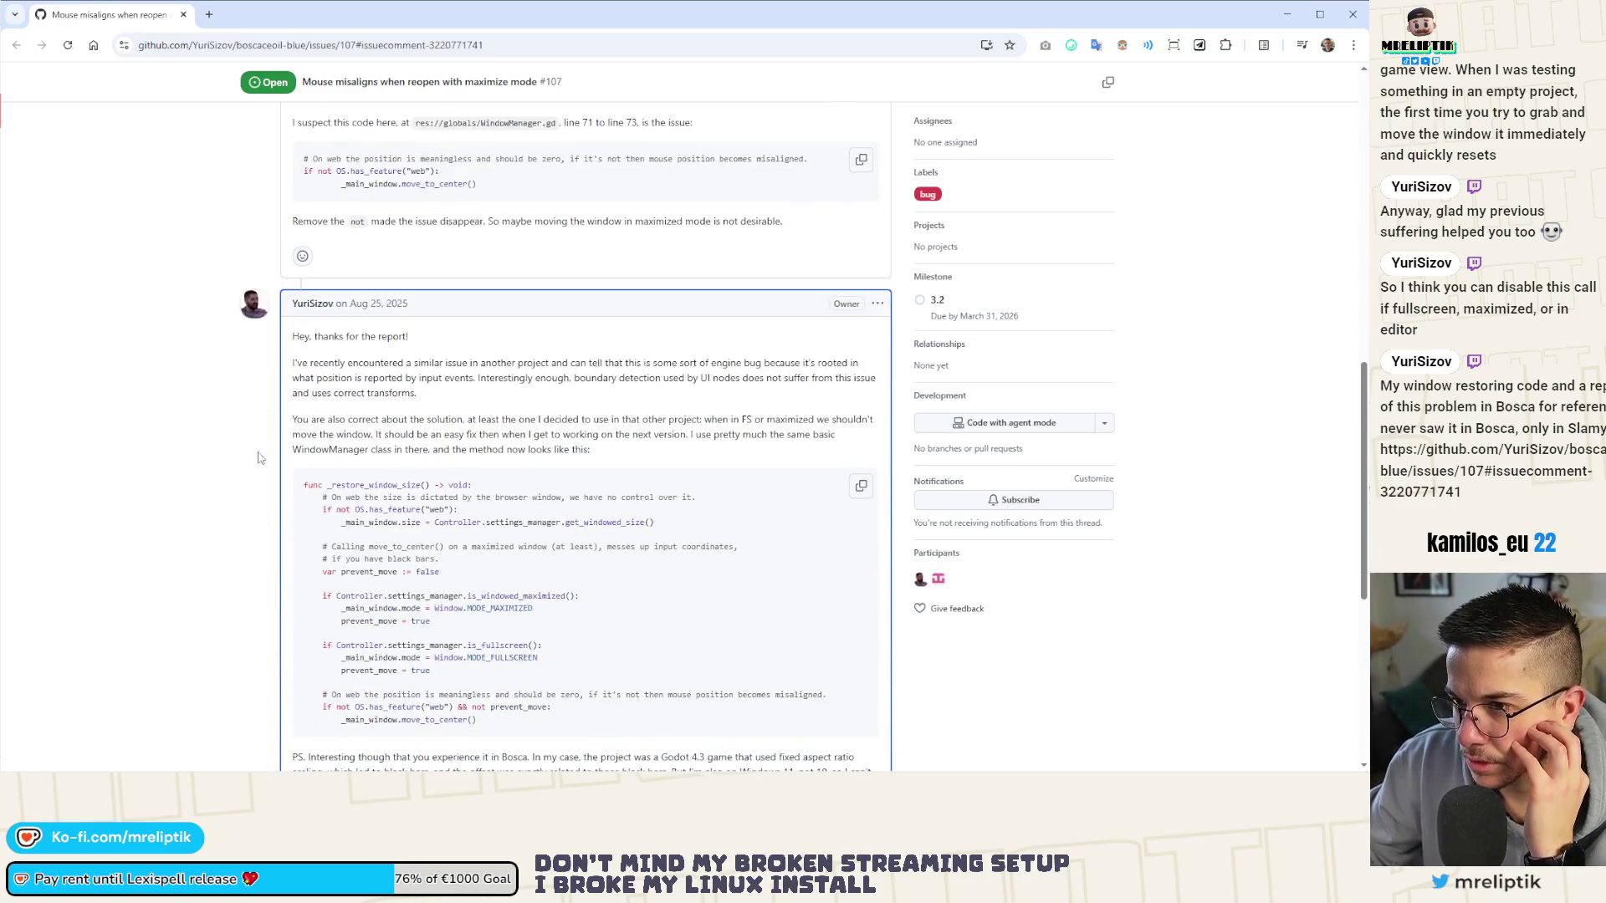
pyautogui.scroll(2, 259, 457)
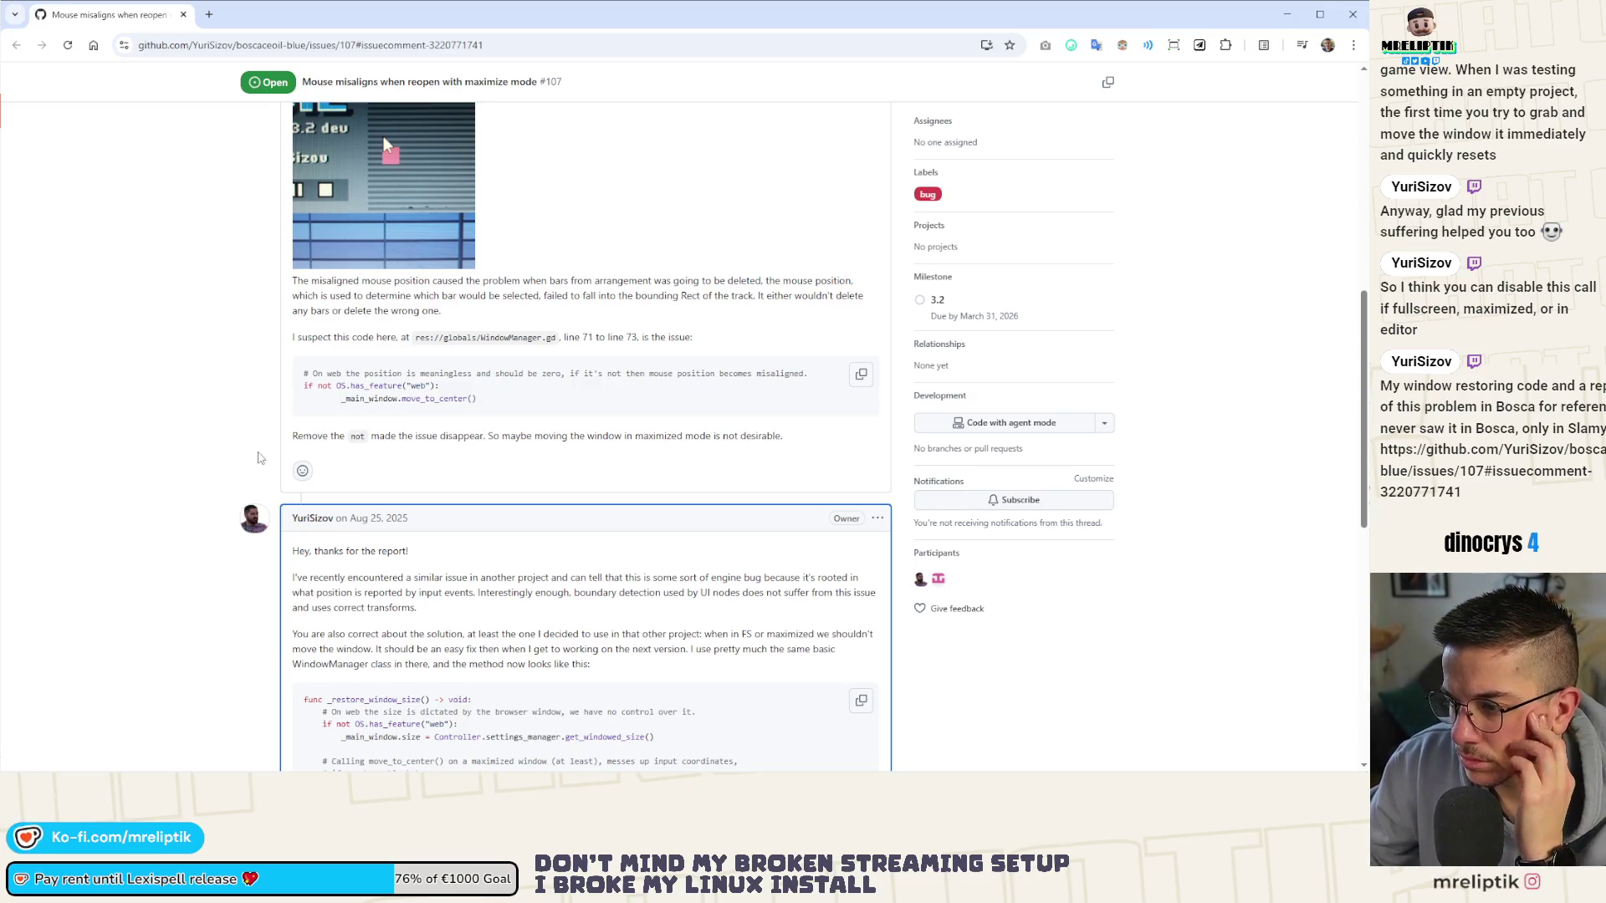
pyautogui.scroll(-3, 259, 459)
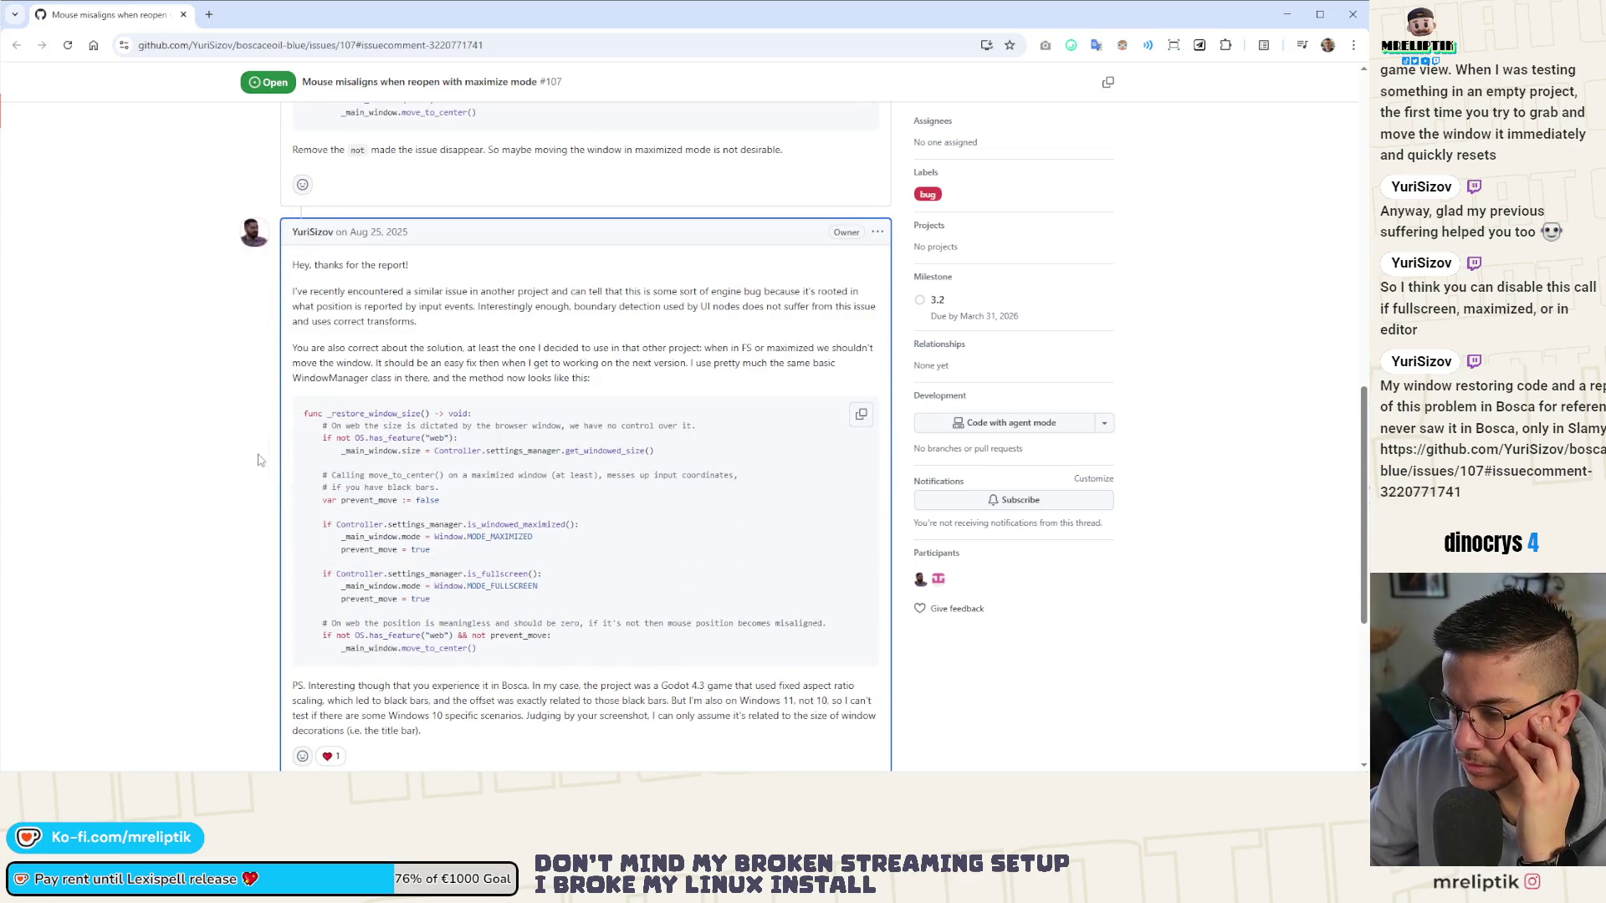
pyautogui.scroll(-2, 260, 460)
pyautogui.scroll(3, 259, 458)
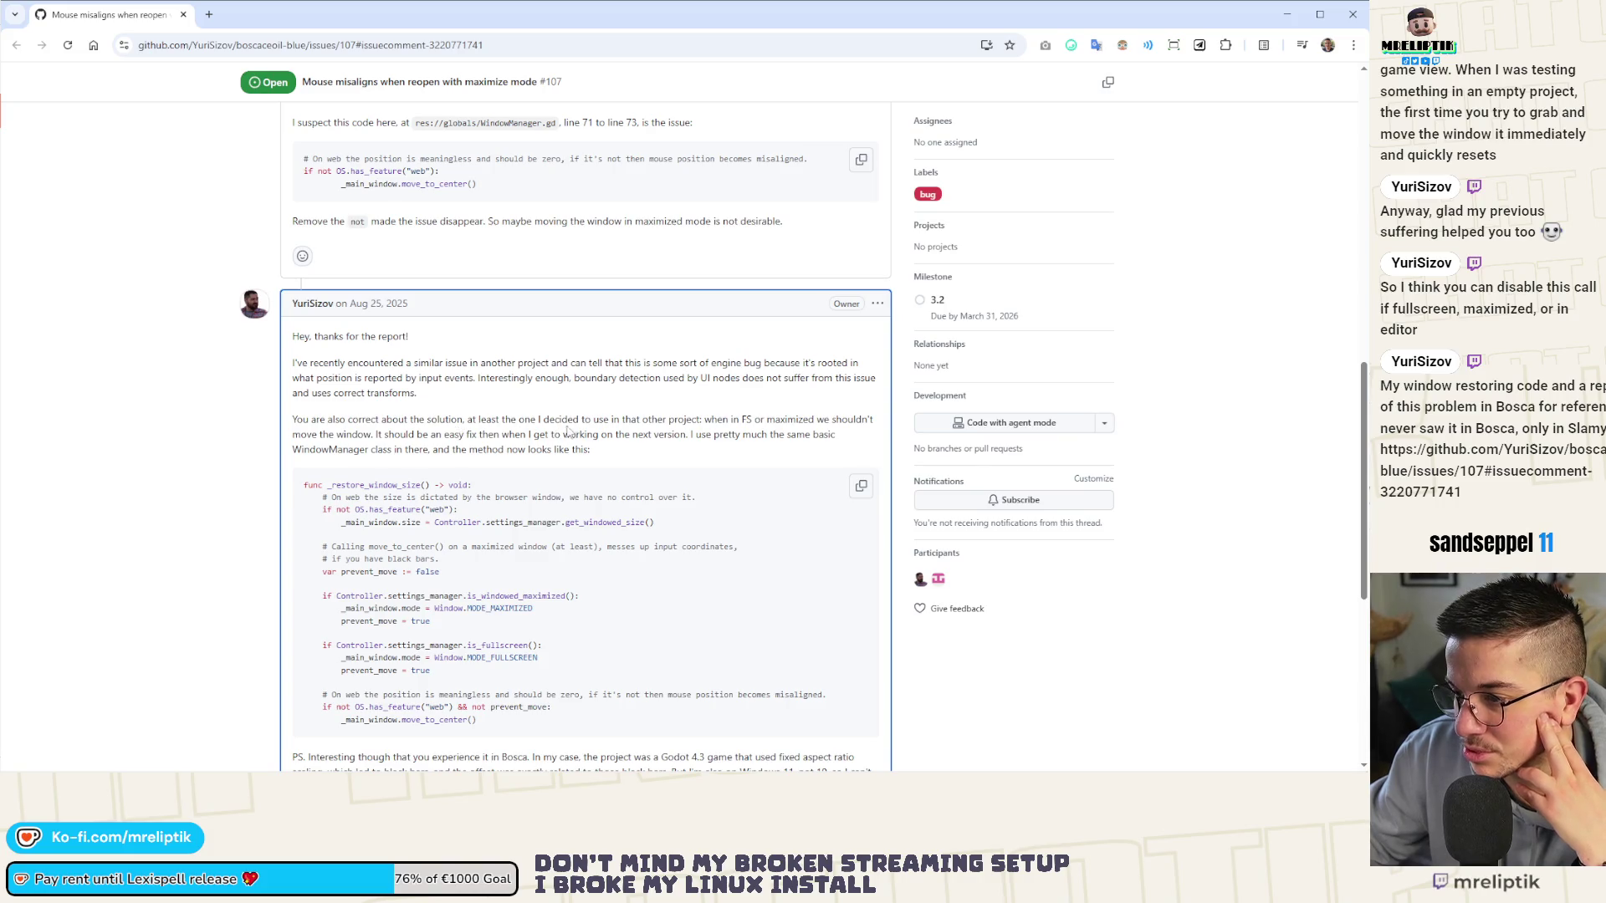
pyautogui.scroll(-1, 646, 426)
# Scroll to the comment box of issue #107, close the tab, and focus VS Code's changed-files list.
pyautogui.scroll(-2, 646, 427)
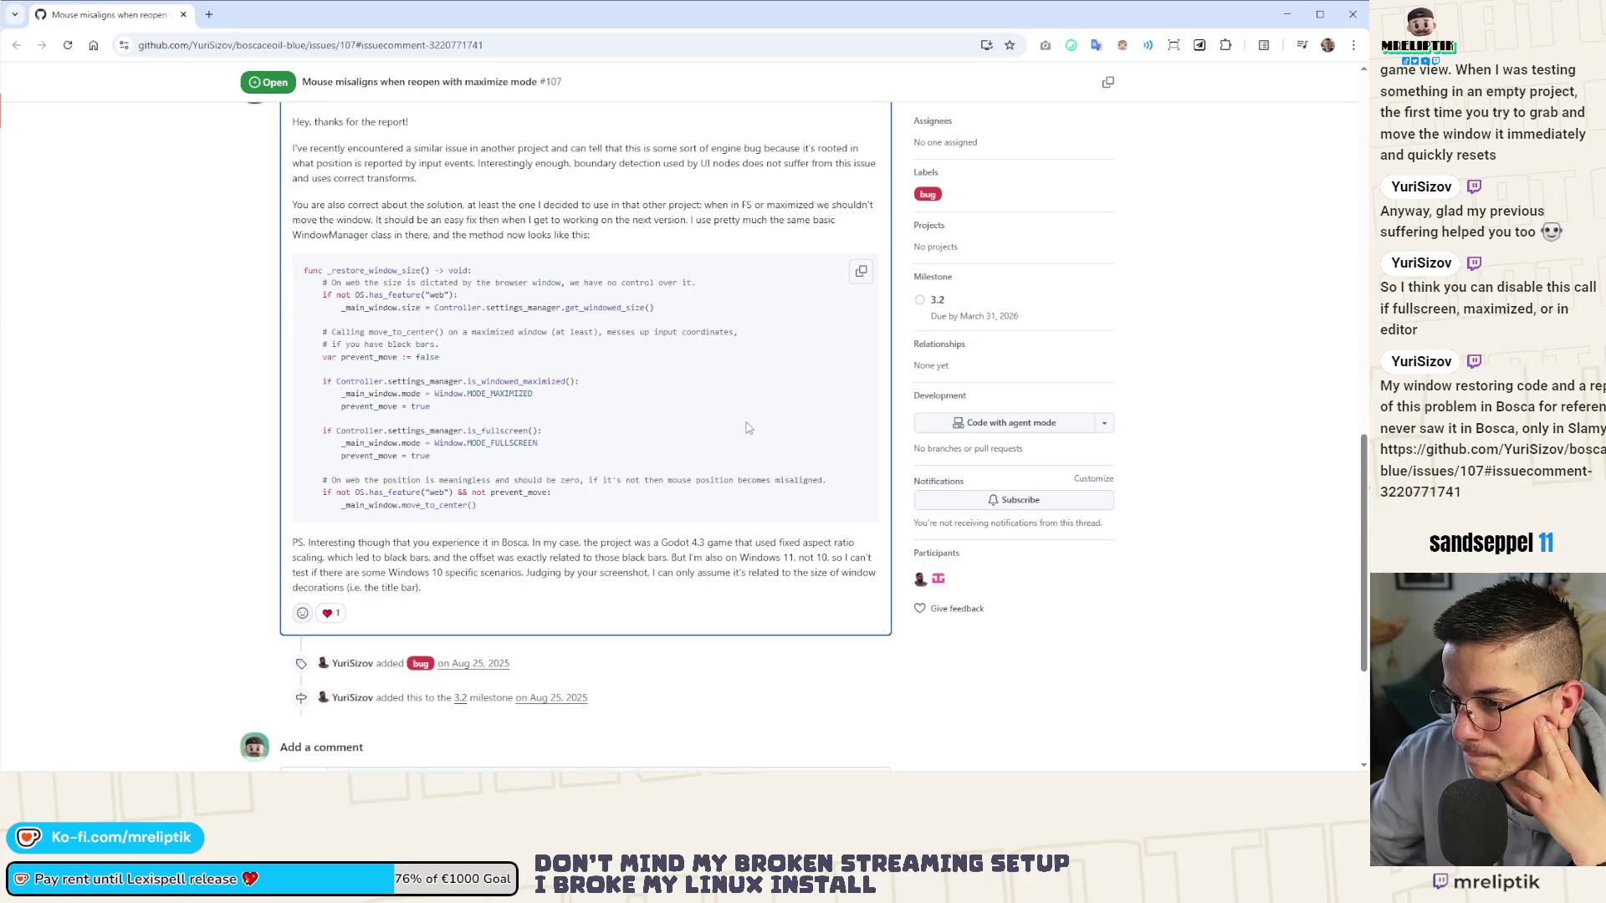
pyautogui.scroll(-1, 746, 428)
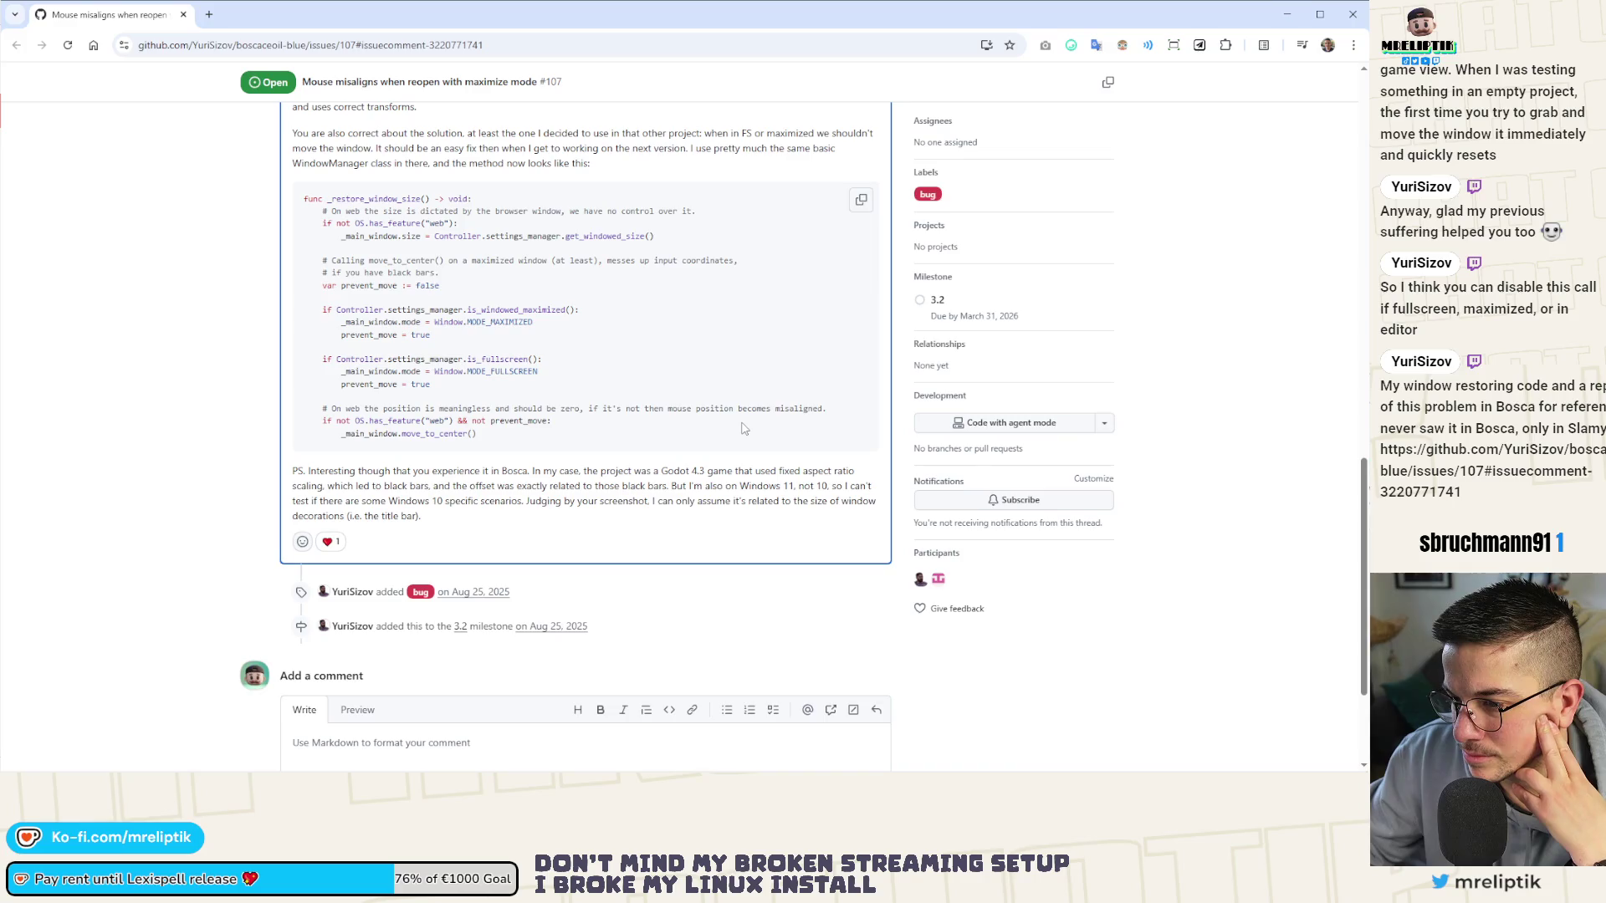
pyautogui.scroll(-1, 744, 428)
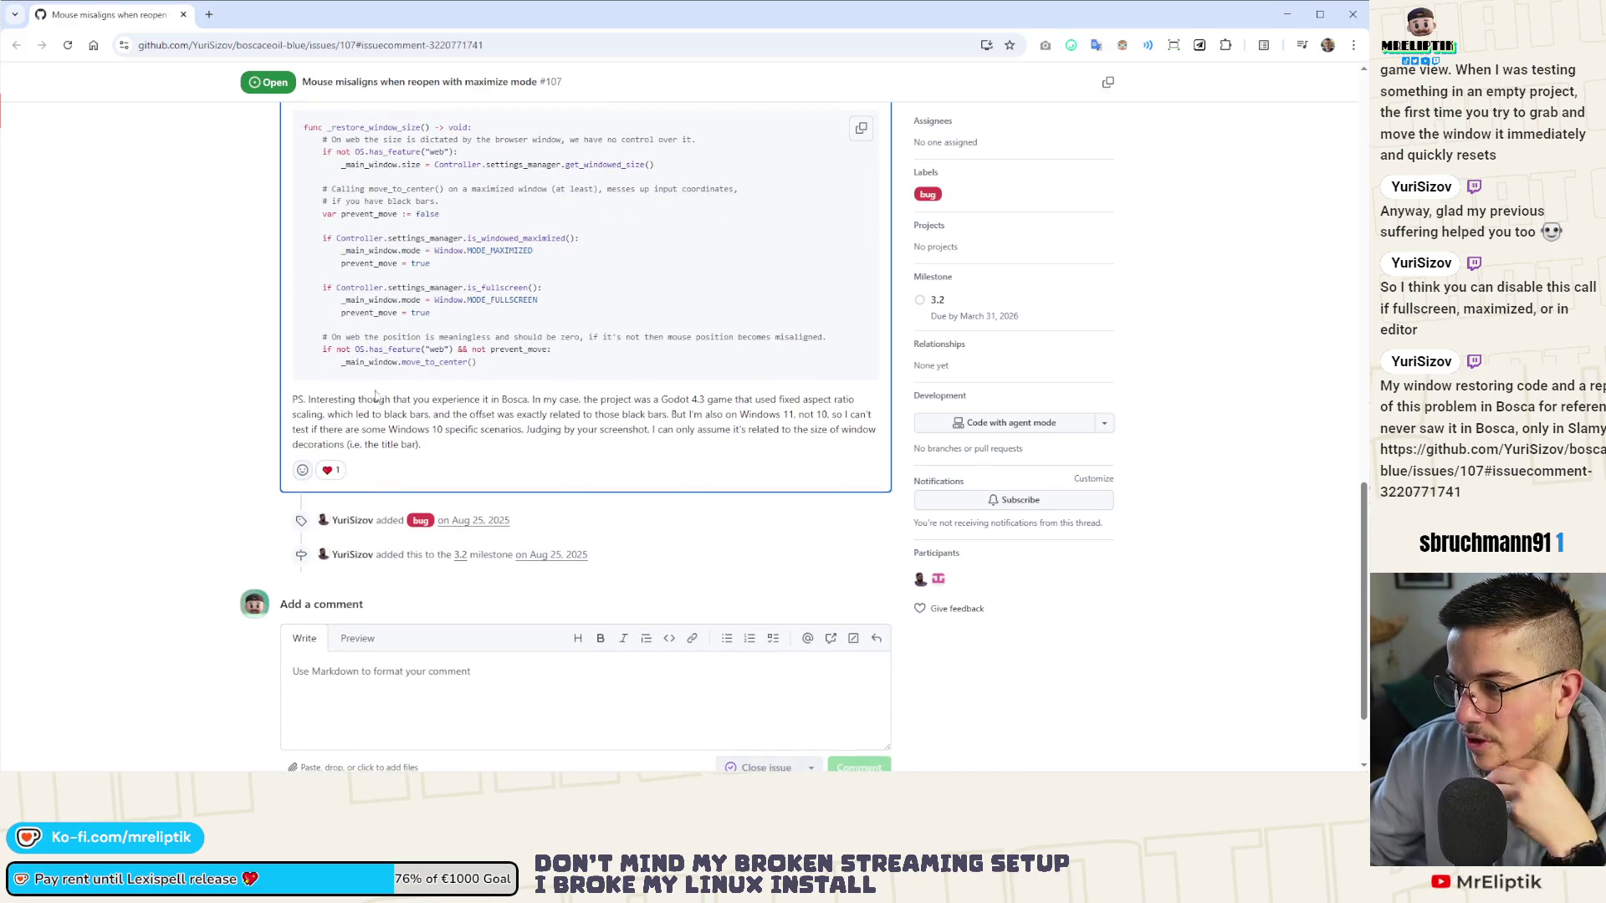
pyautogui.click(184, 14)
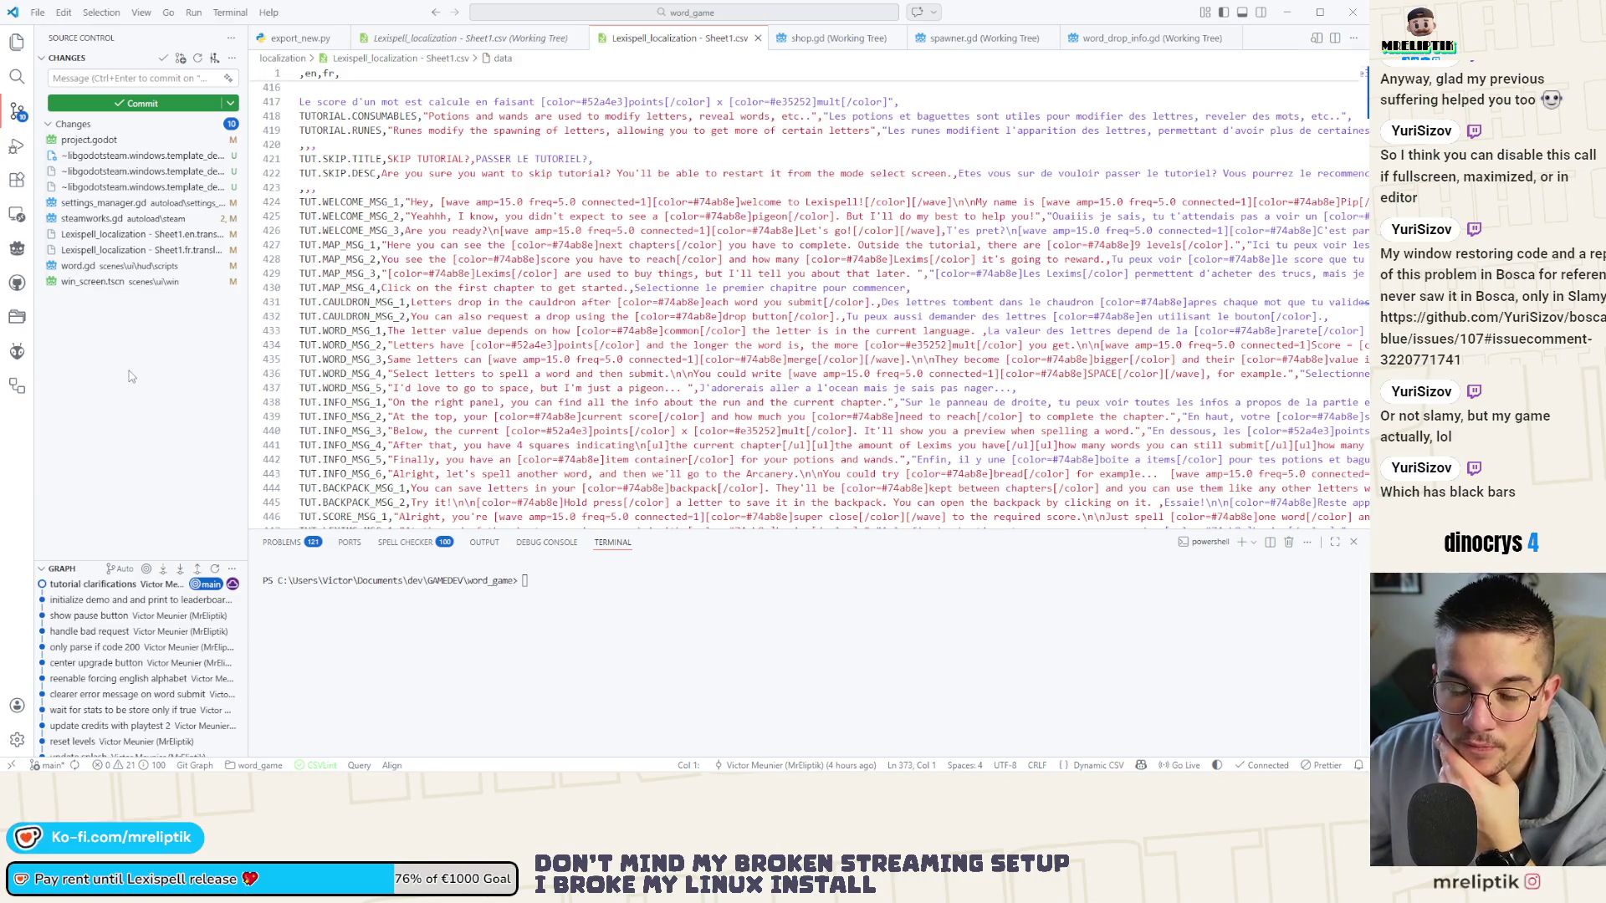
pyautogui.click(128, 376)
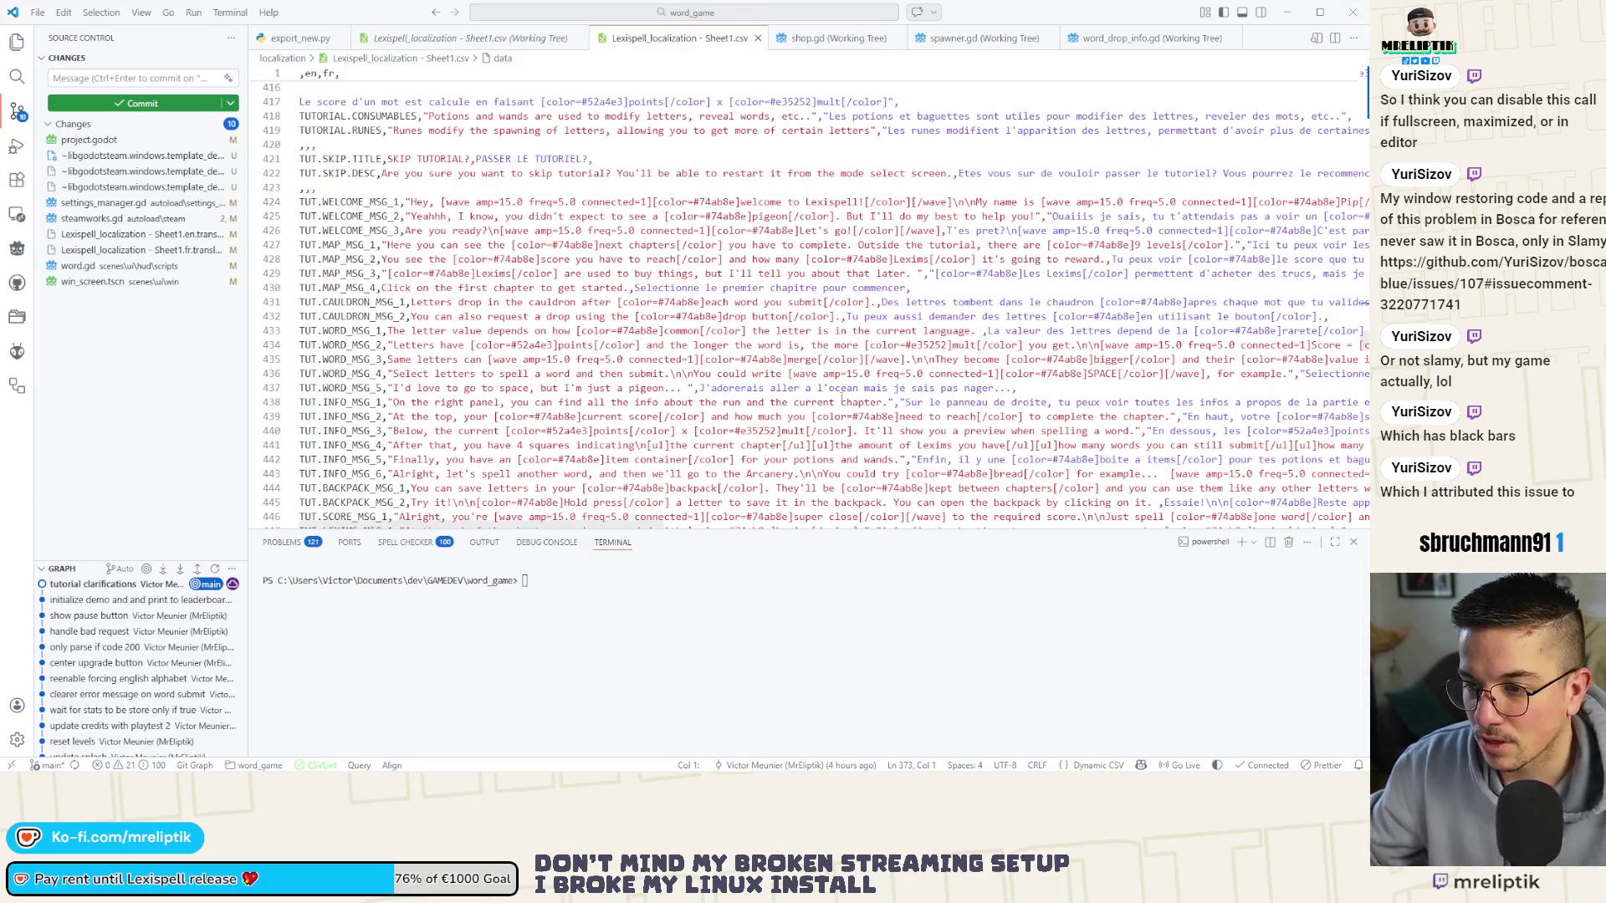
# Open the project.godot diff showing the removed mouse_cursor custom_image and hotspot settings.
pyautogui.click(122, 144)
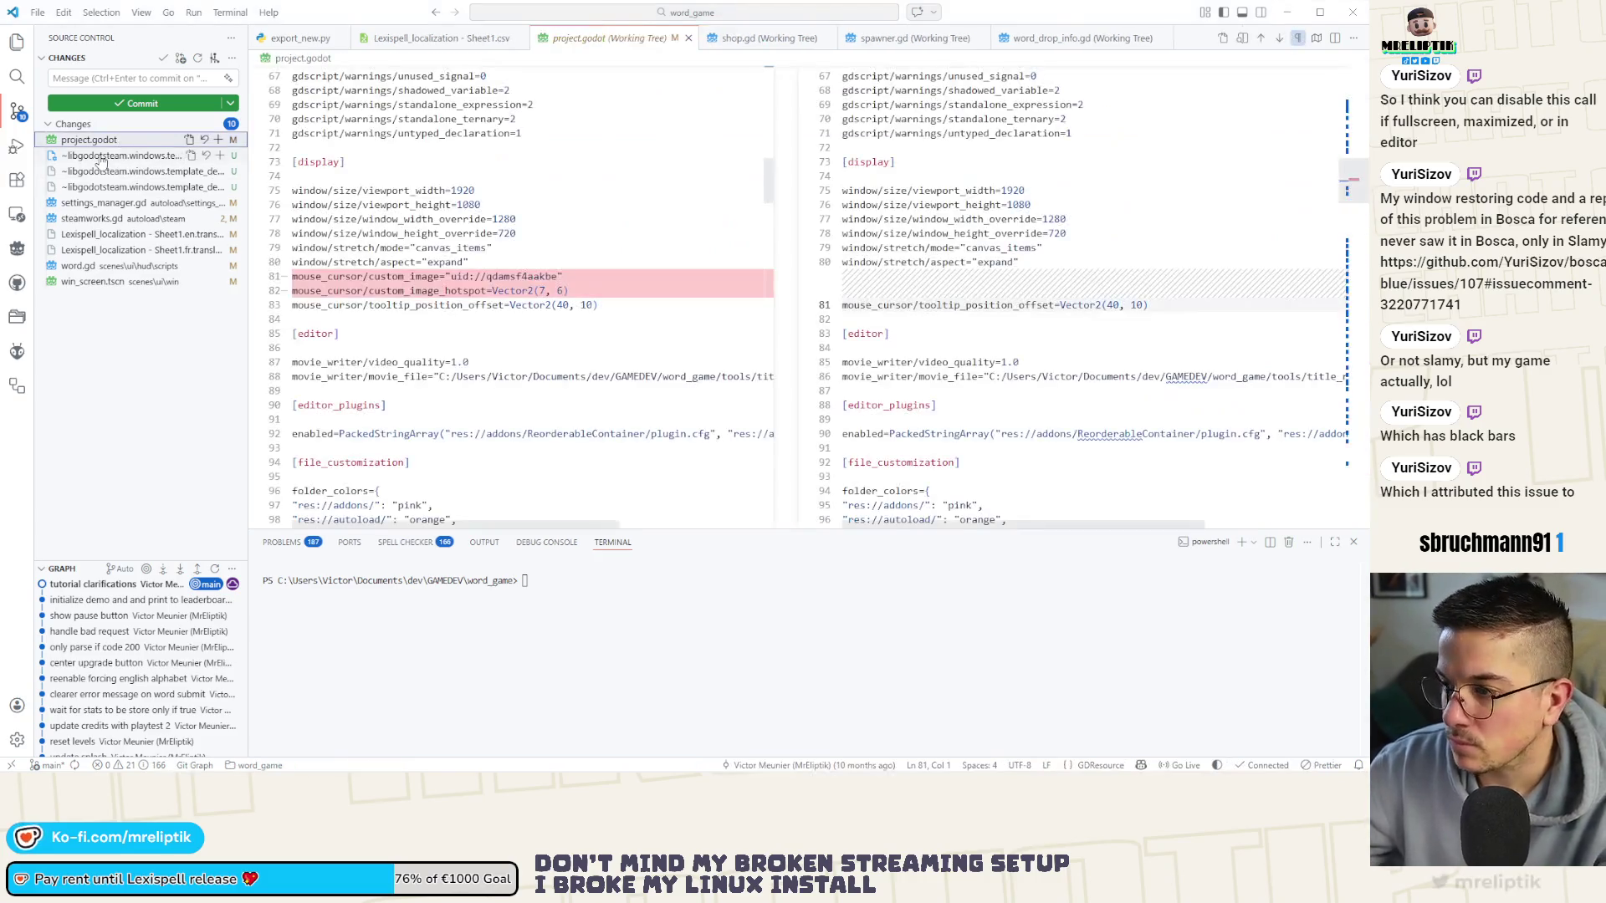
# Cancel discarding the project.godot changes and review the settings_manager.gd diff.
pyautogui.click(206, 141)
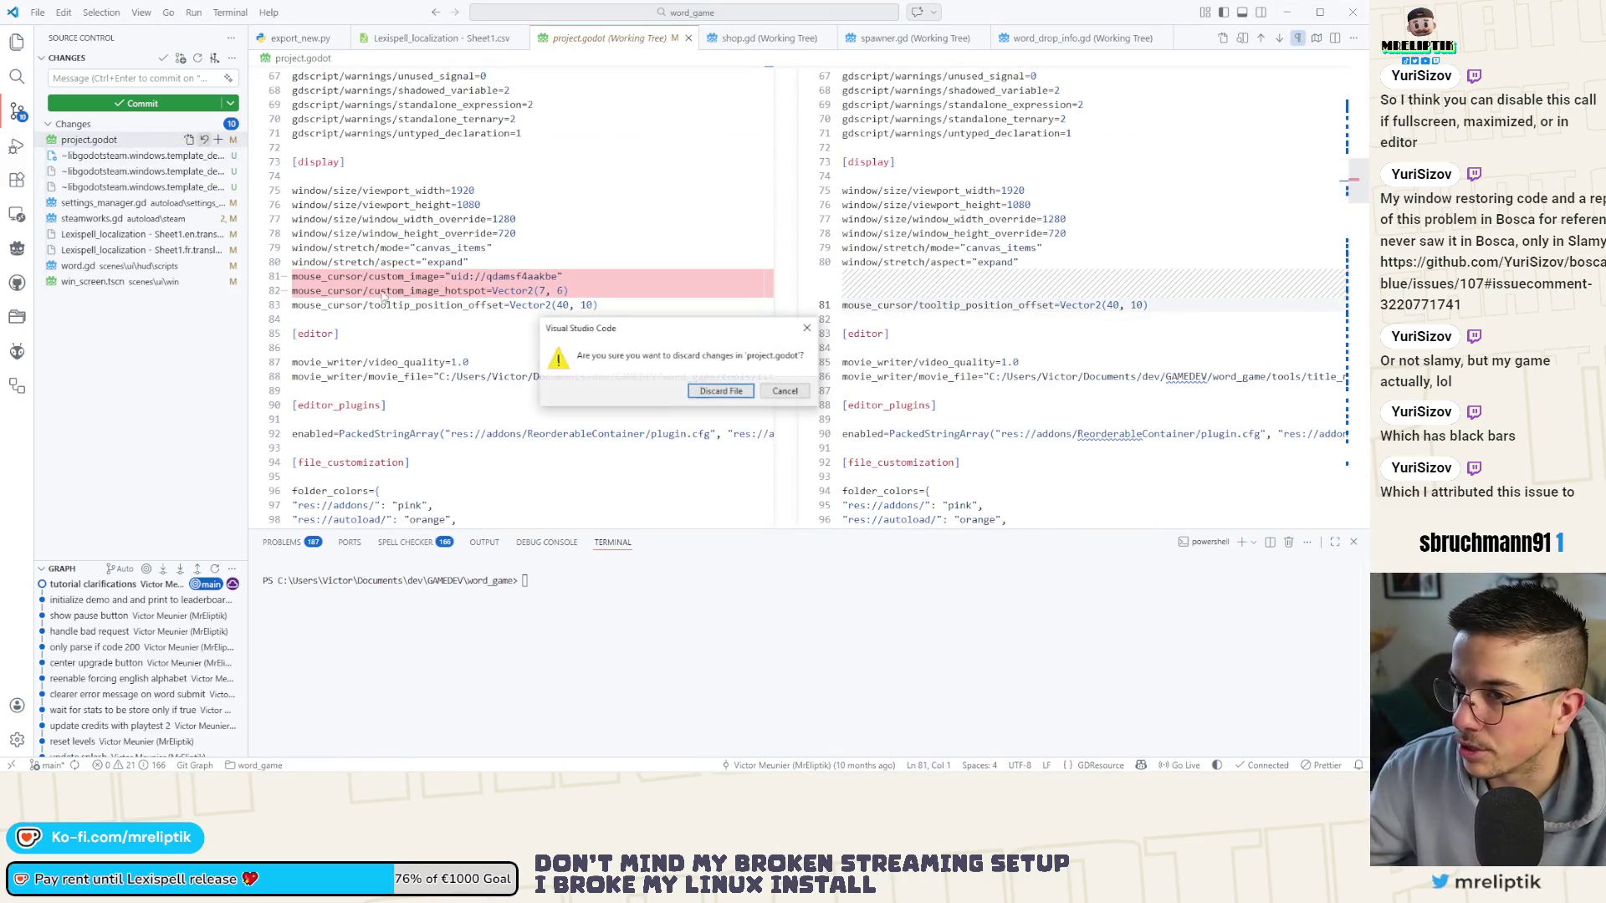
pyautogui.press('Escape')
pyautogui.click(98, 188)
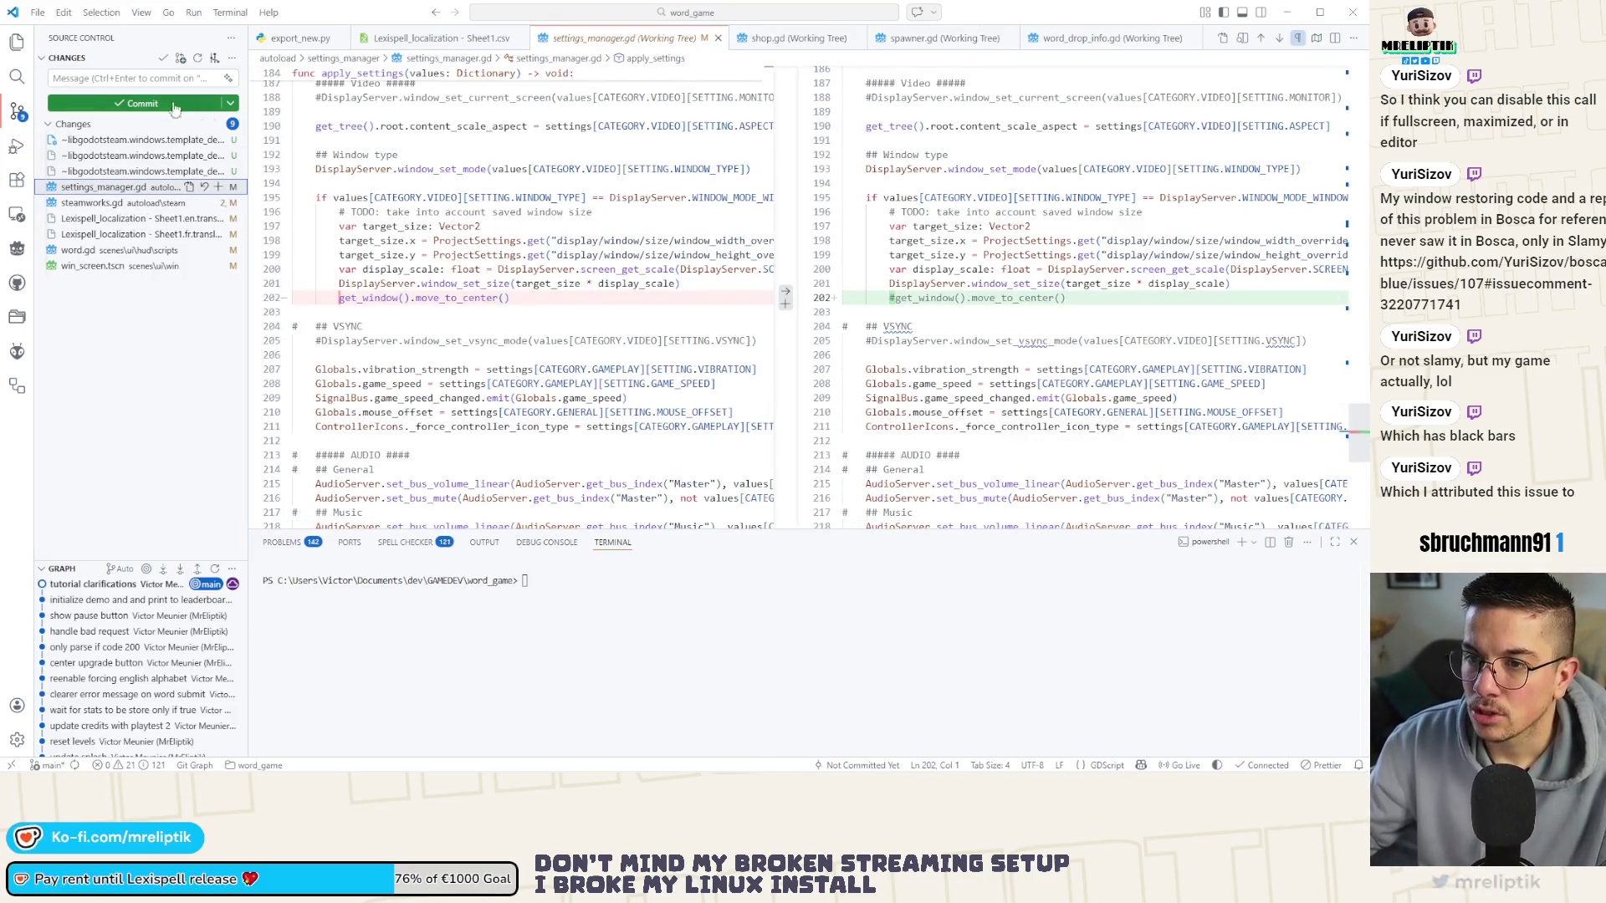
# Stage settings_manager.gd and commit it as "don't center window in order to prevent bug…".
pyautogui.click(121, 76)
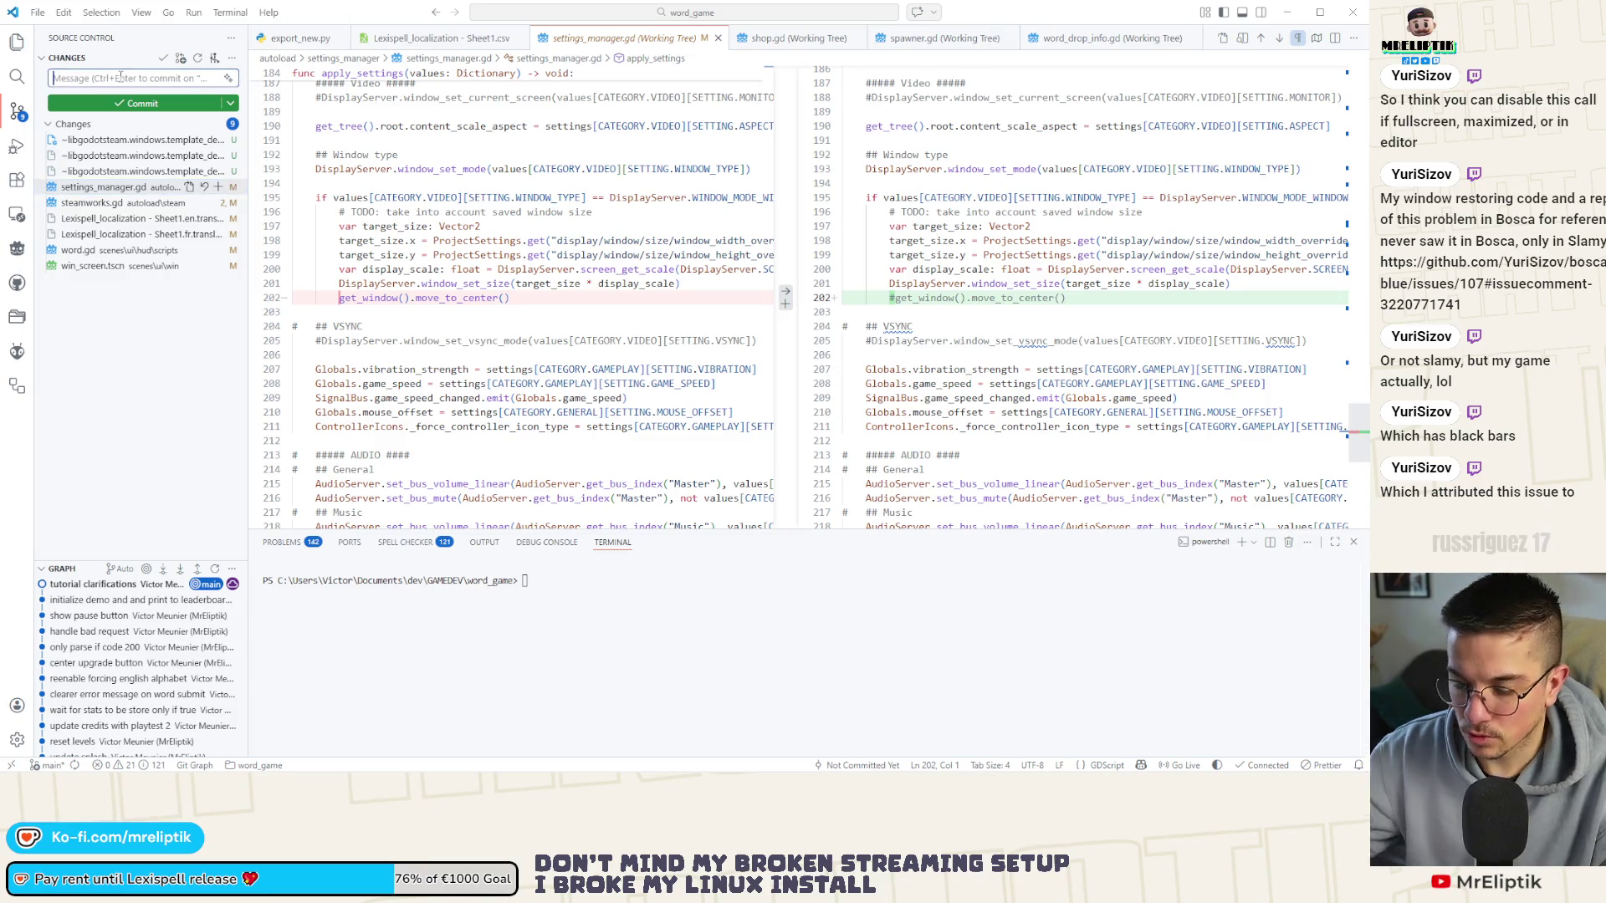
pyautogui.write("don't")
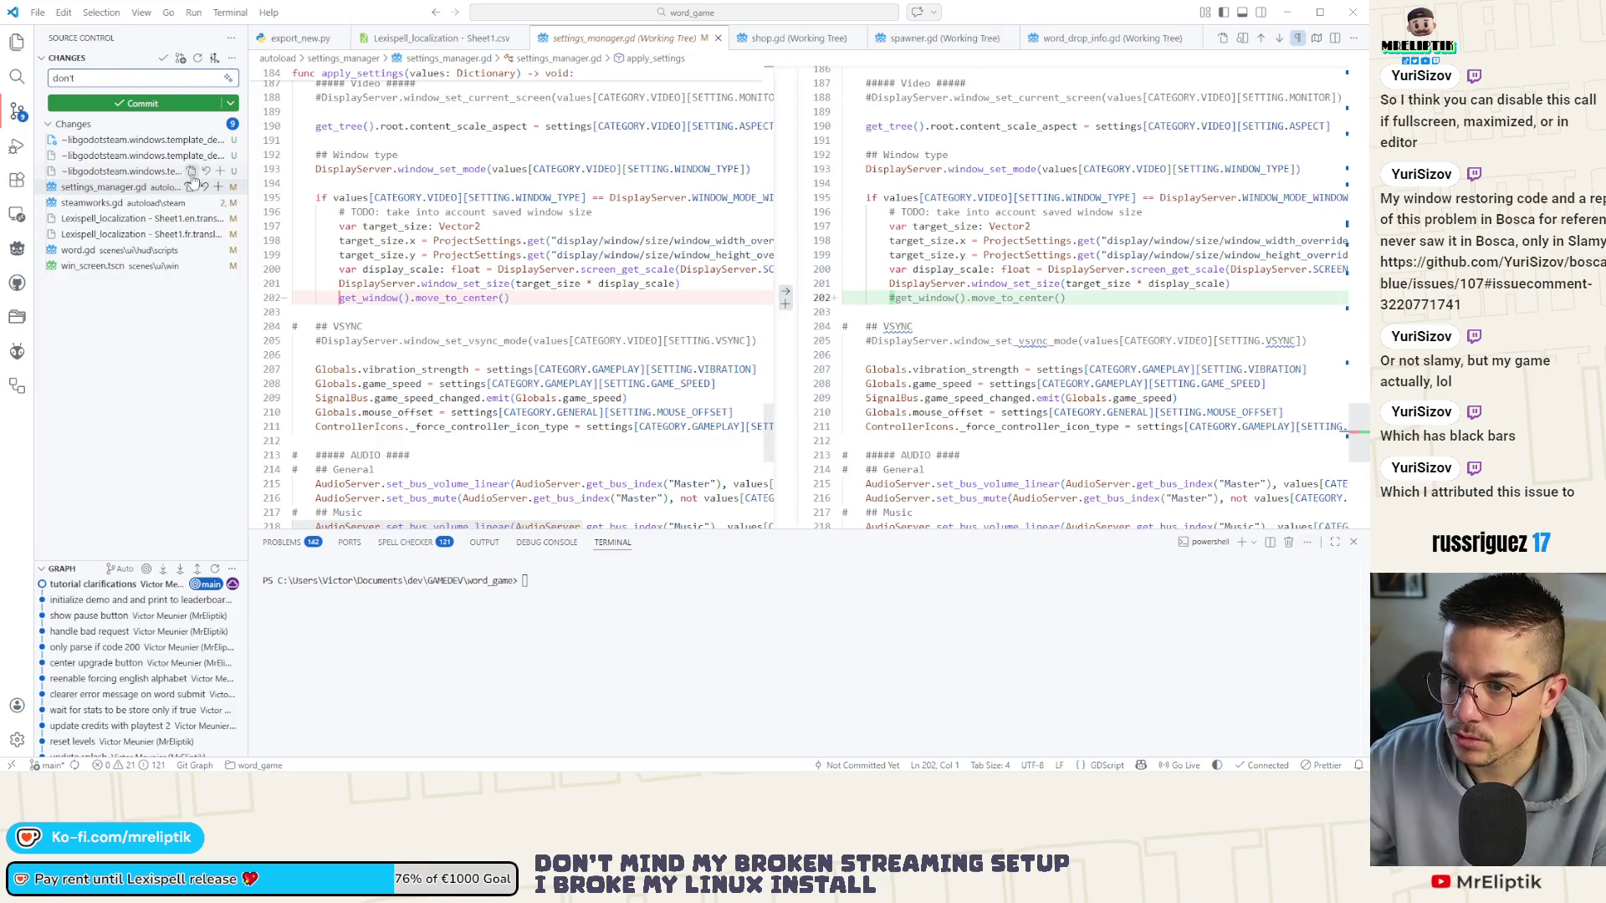
pyautogui.click(218, 187)
pyautogui.write('center t')
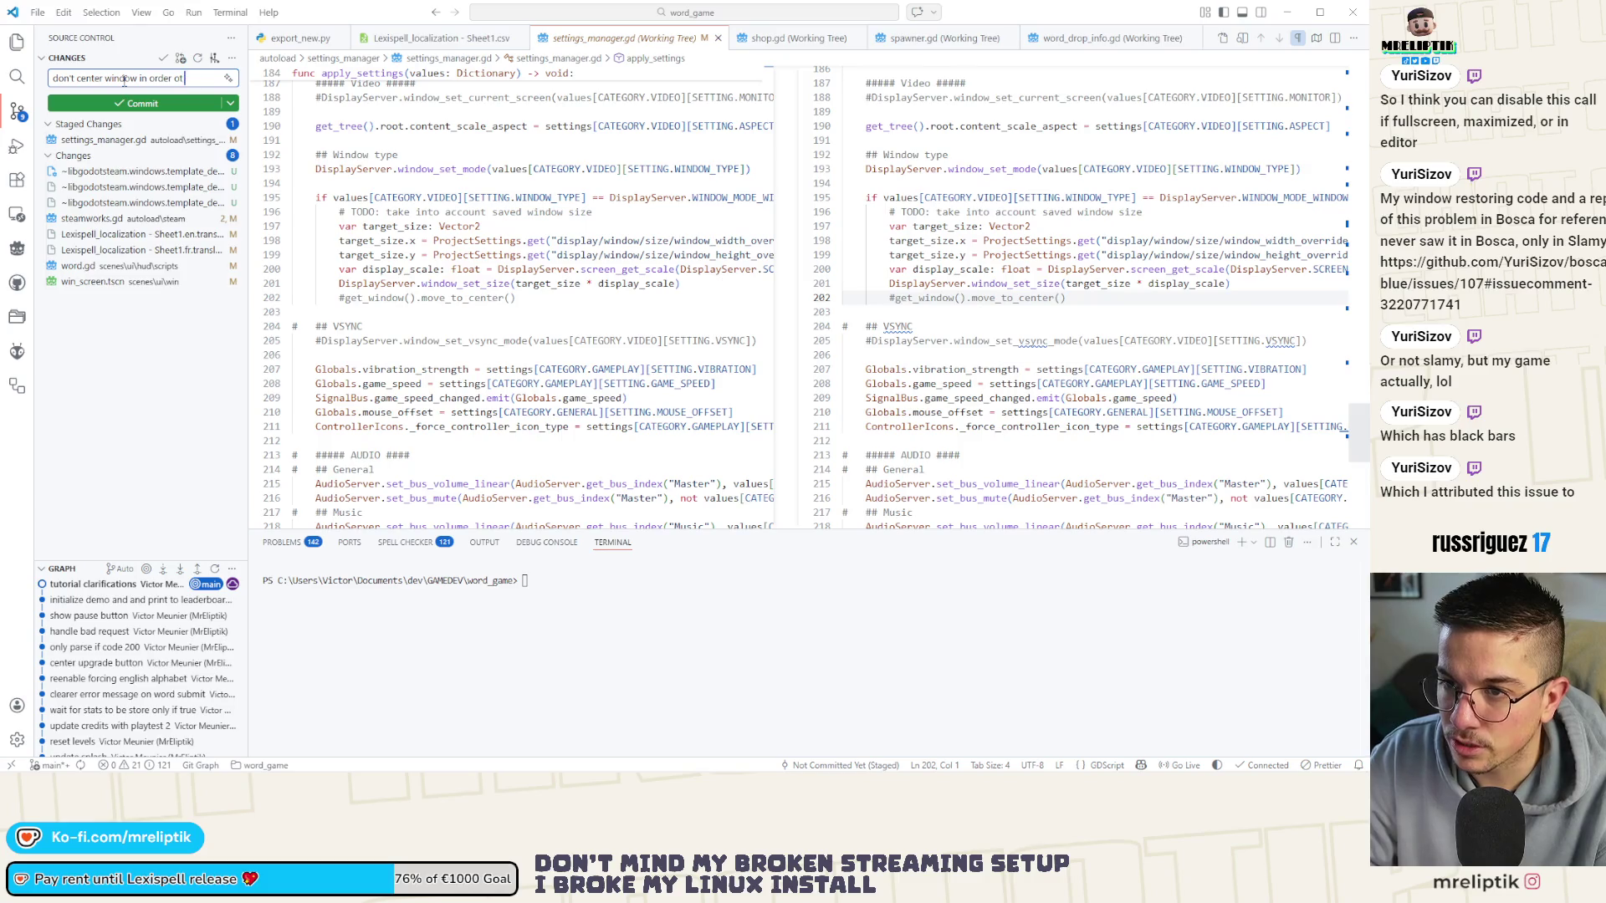
pyautogui.write('o')
pyautogui.press('BackSpace')
pyautogui.press('BackSpace')
pyautogui.write('to prevent bug with mouse o')
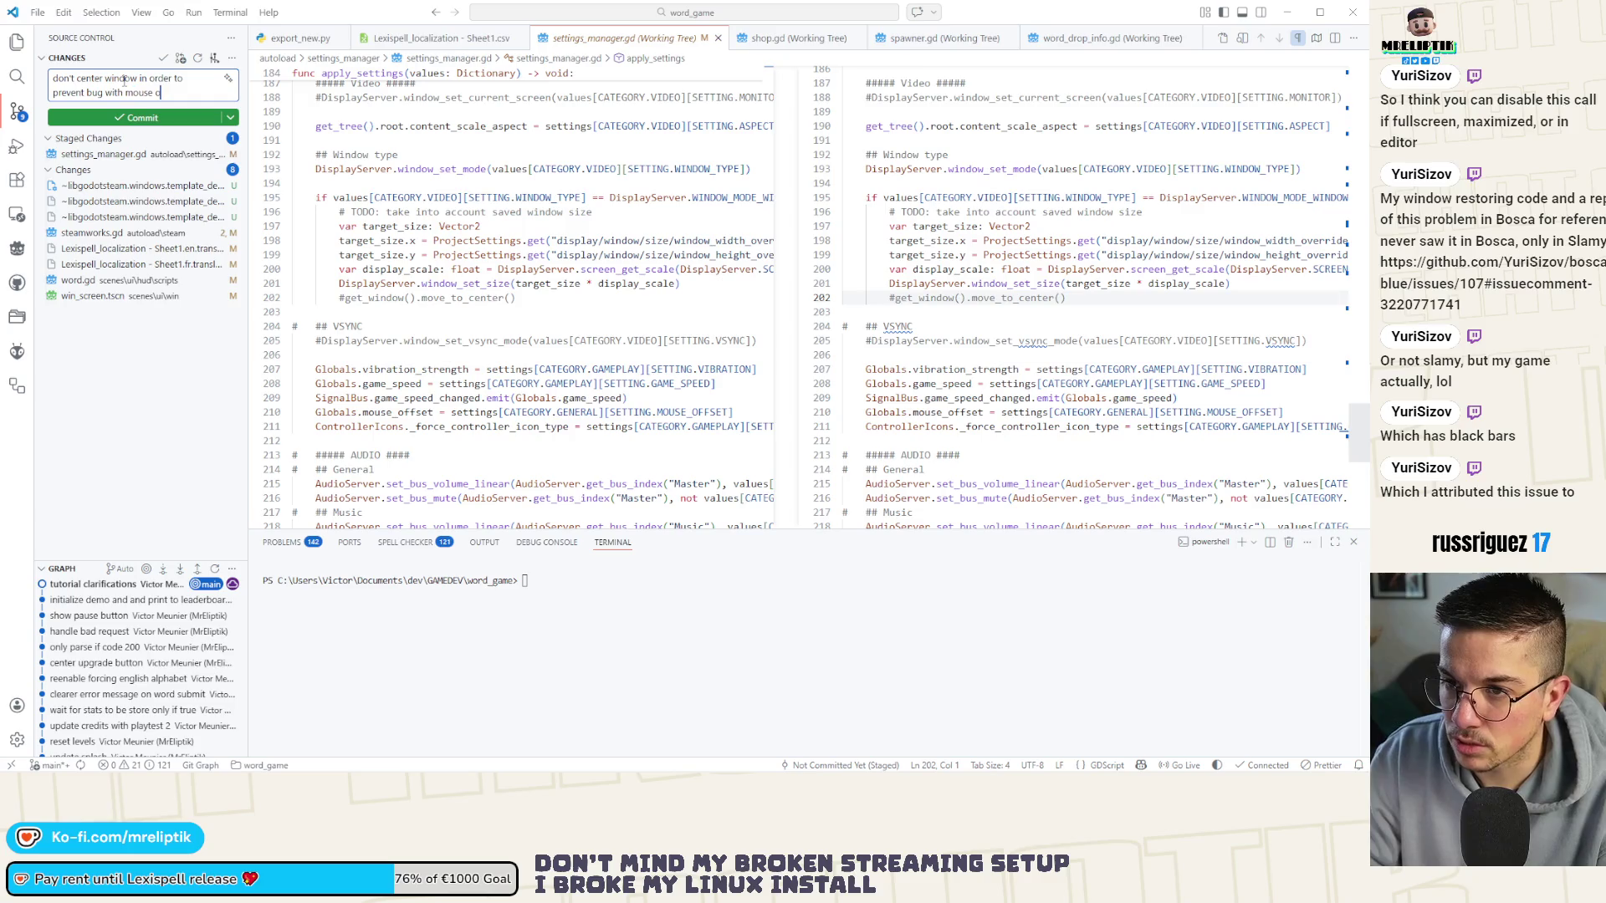
pyautogui.write('t')
pyautogui.hotkey('ctrl', 'Return')
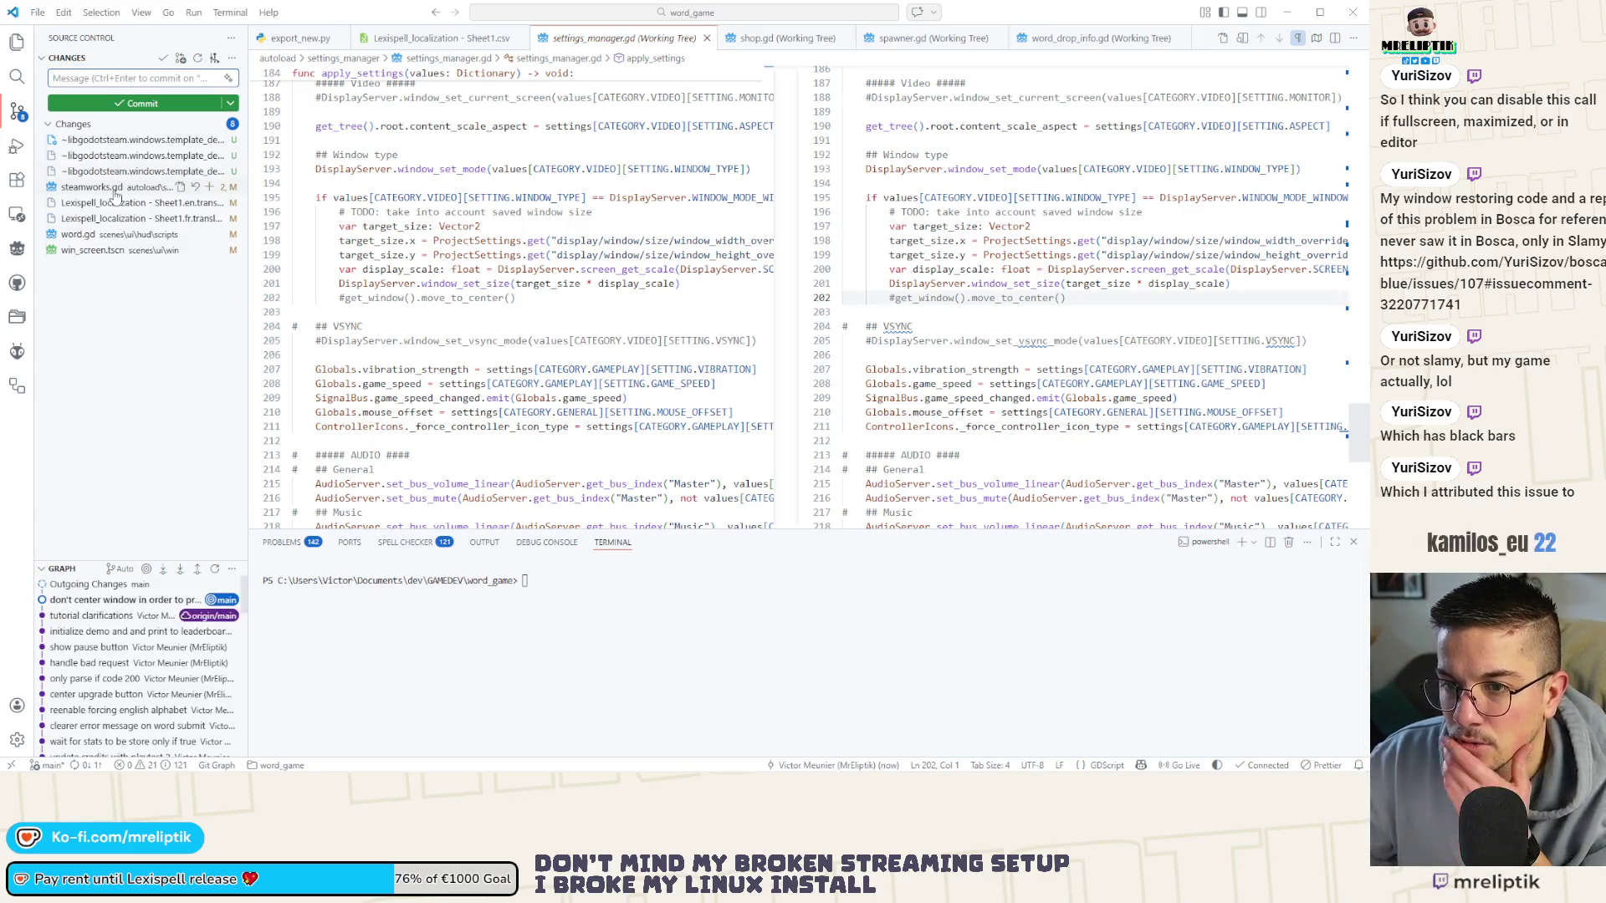
pyautogui.click(116, 191)
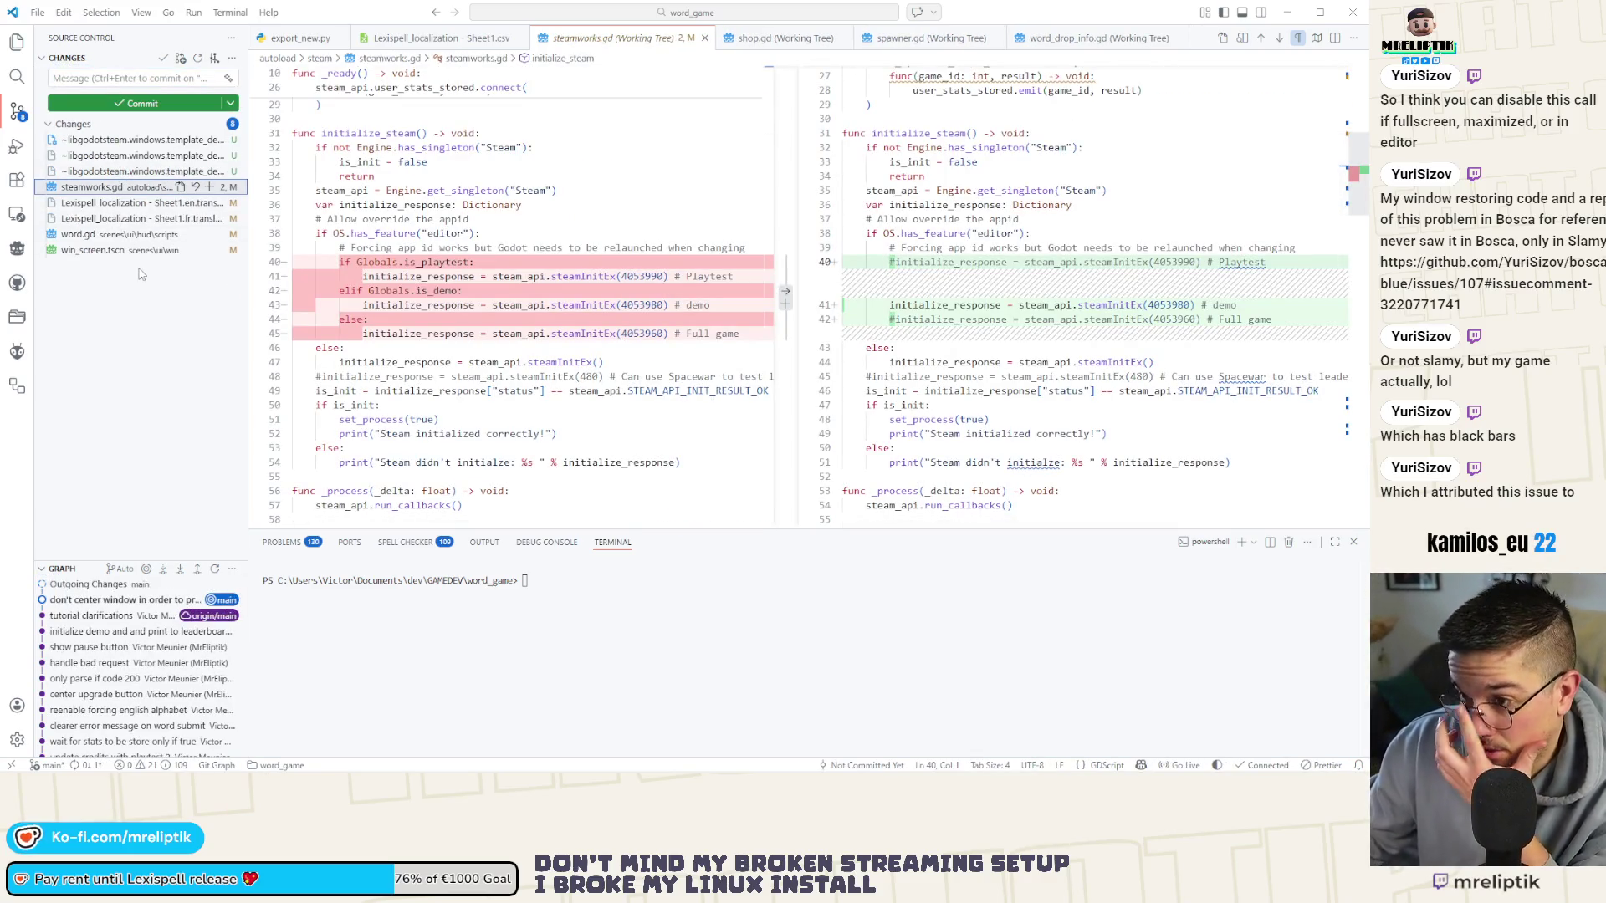
# Stage steamworks.gd and commit it as "force demo steamworks in editor…".
pyautogui.click(212, 191)
pyautogui.click(91, 79)
pyautogui.write('force demo')
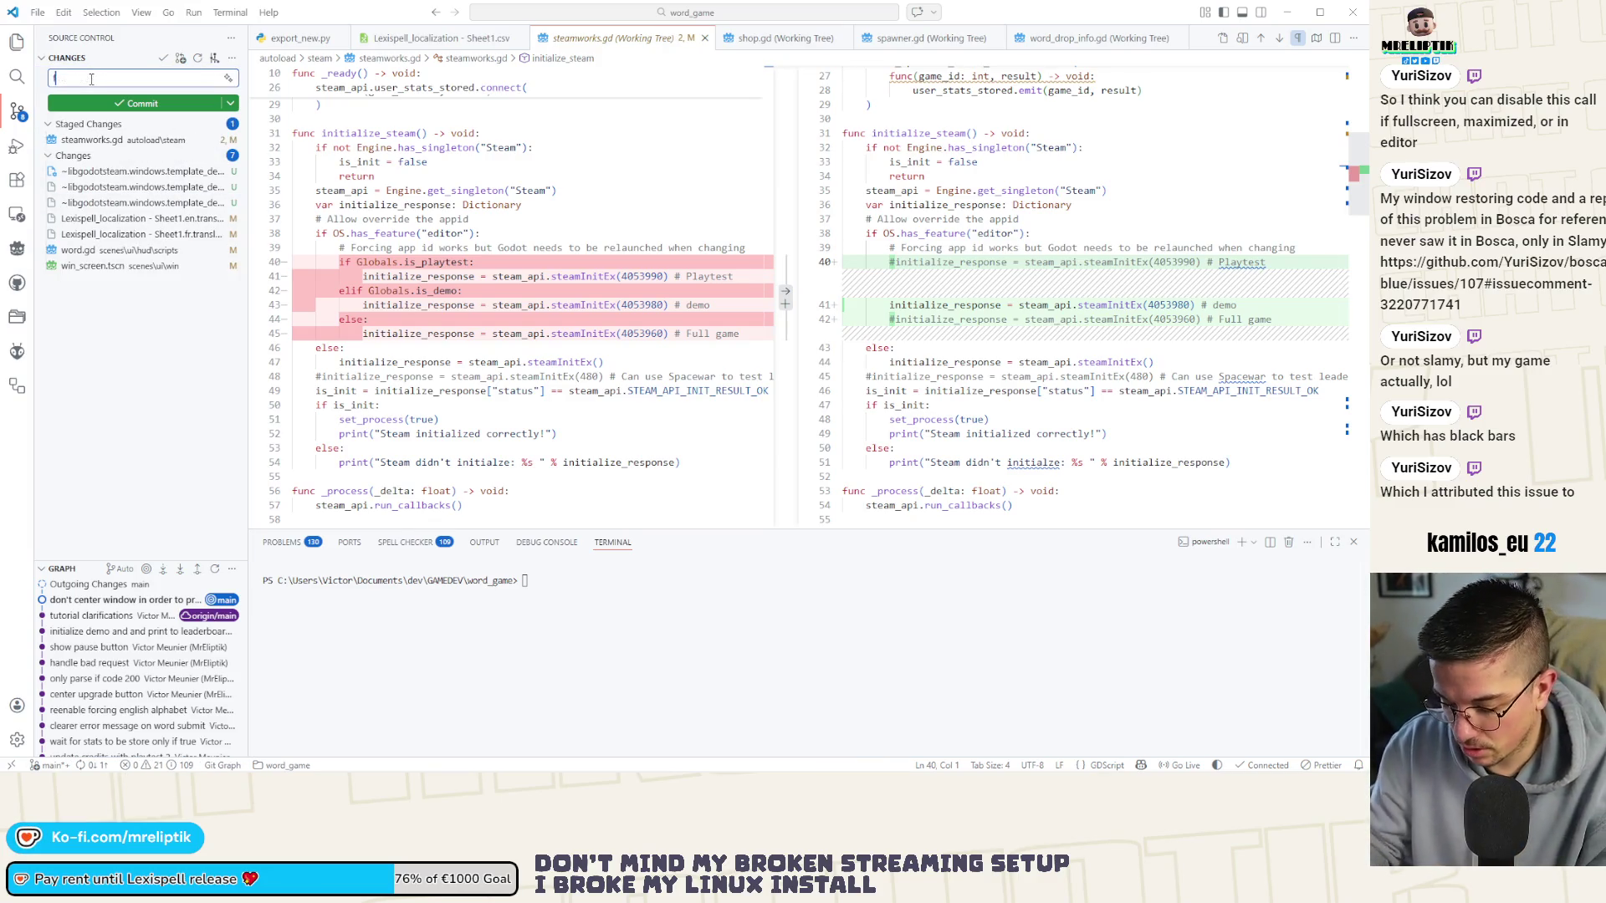
pyautogui.write(' steamworks in enditor')
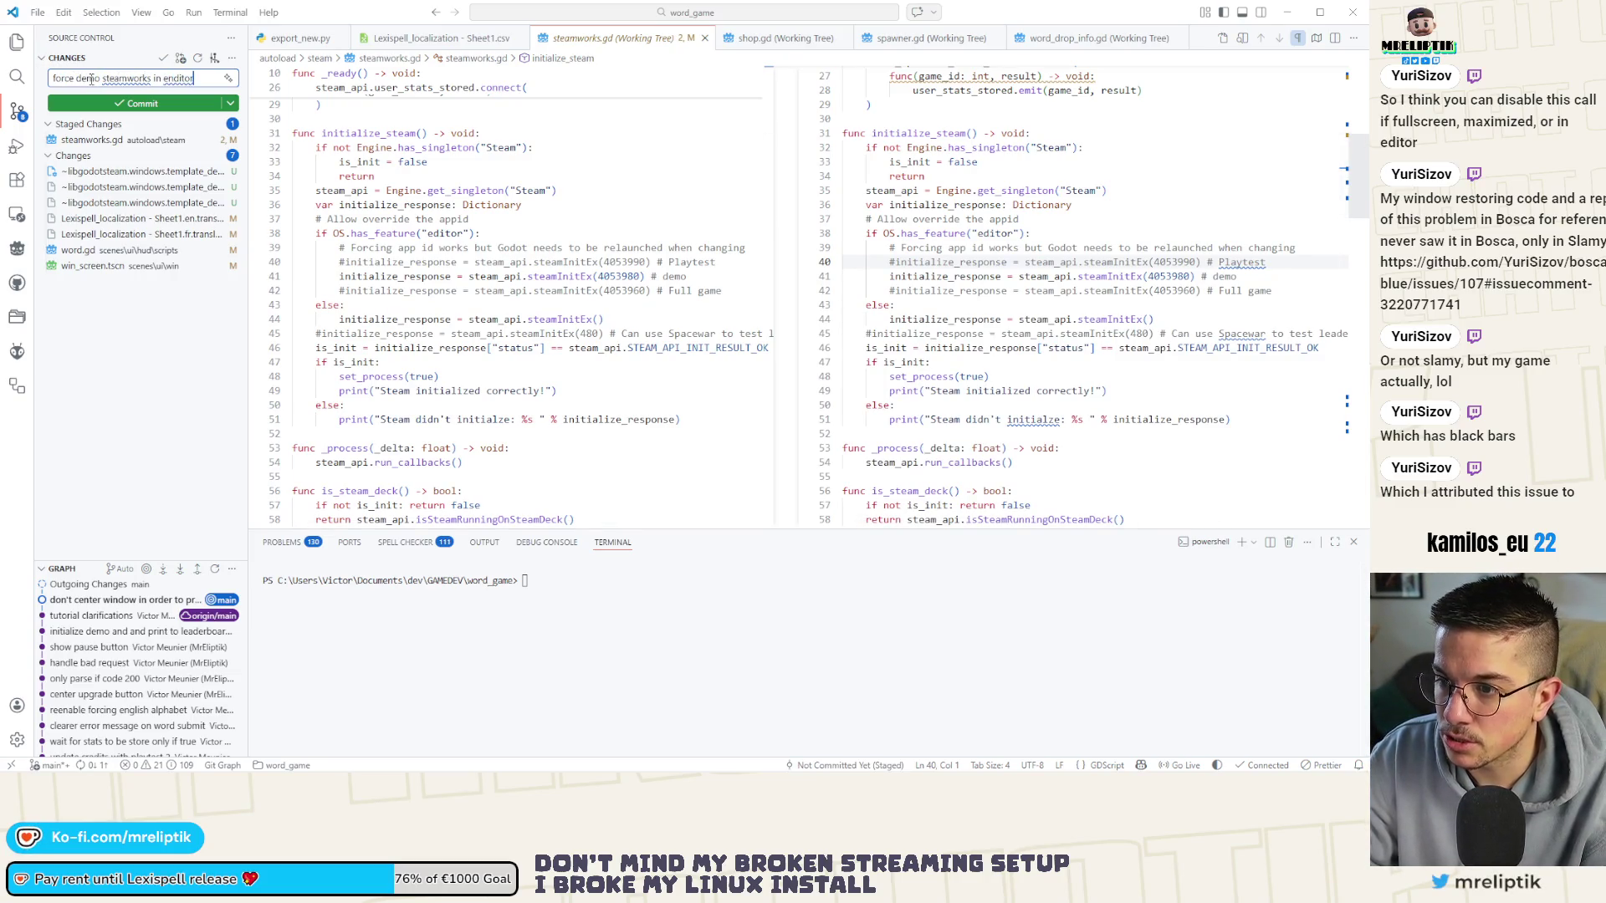
pyautogui.hotkey('ctrl', 'Return')
# Review, stage and commit word.gd's TODO cleanup with the message "remove useless".
pyautogui.click(107, 220)
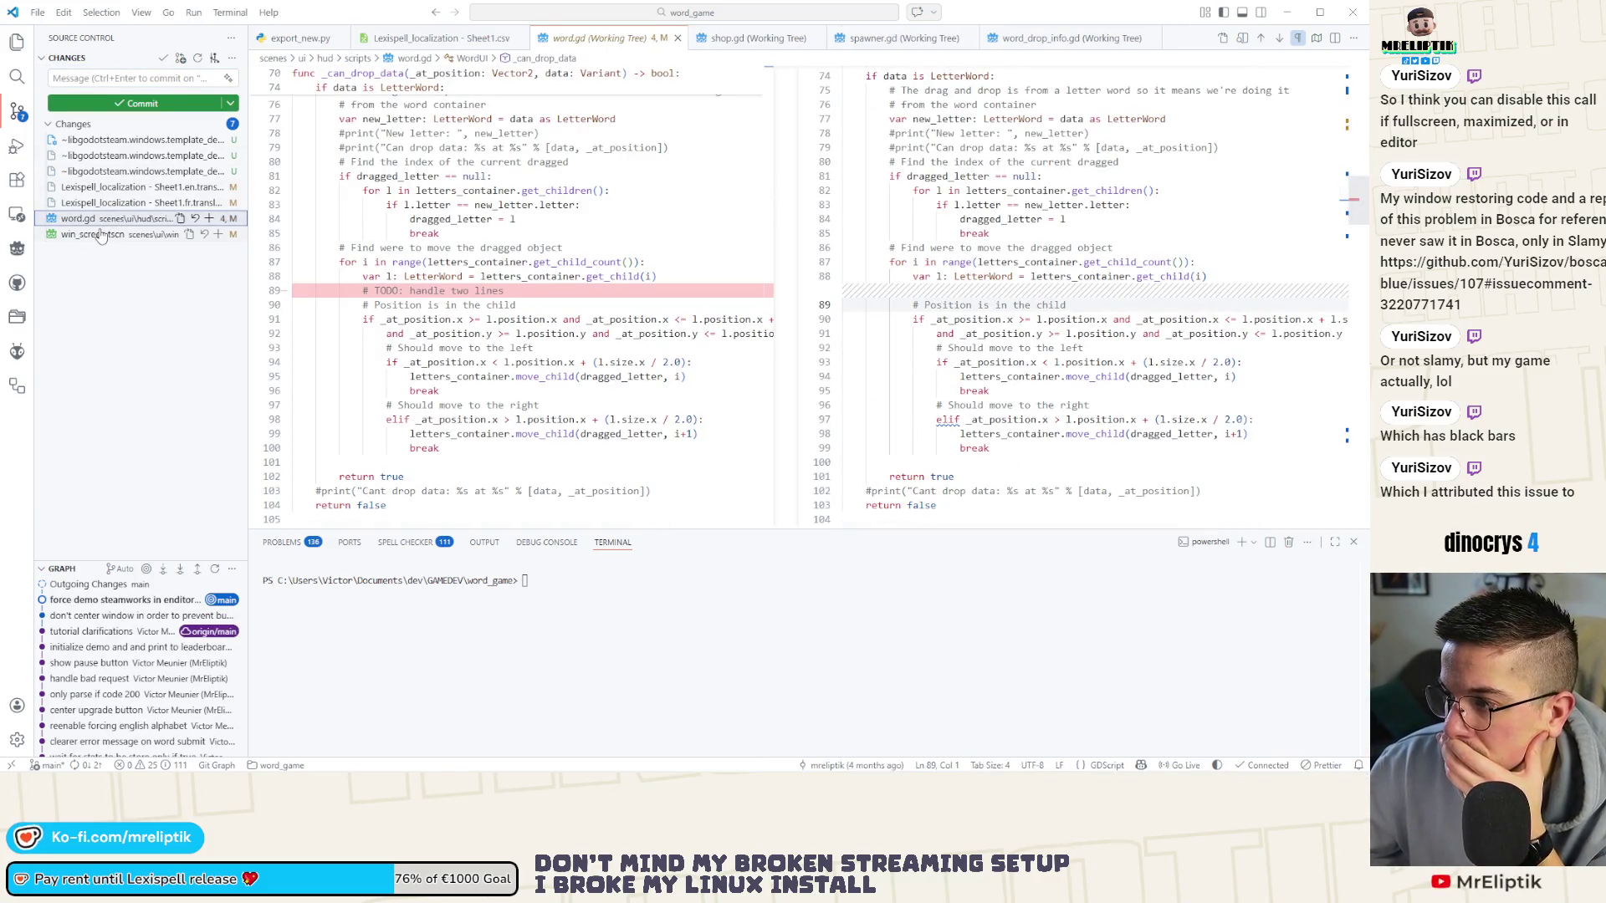
pyautogui.click(209, 218)
pyautogui.click(86, 80)
pyautogui.write('re')
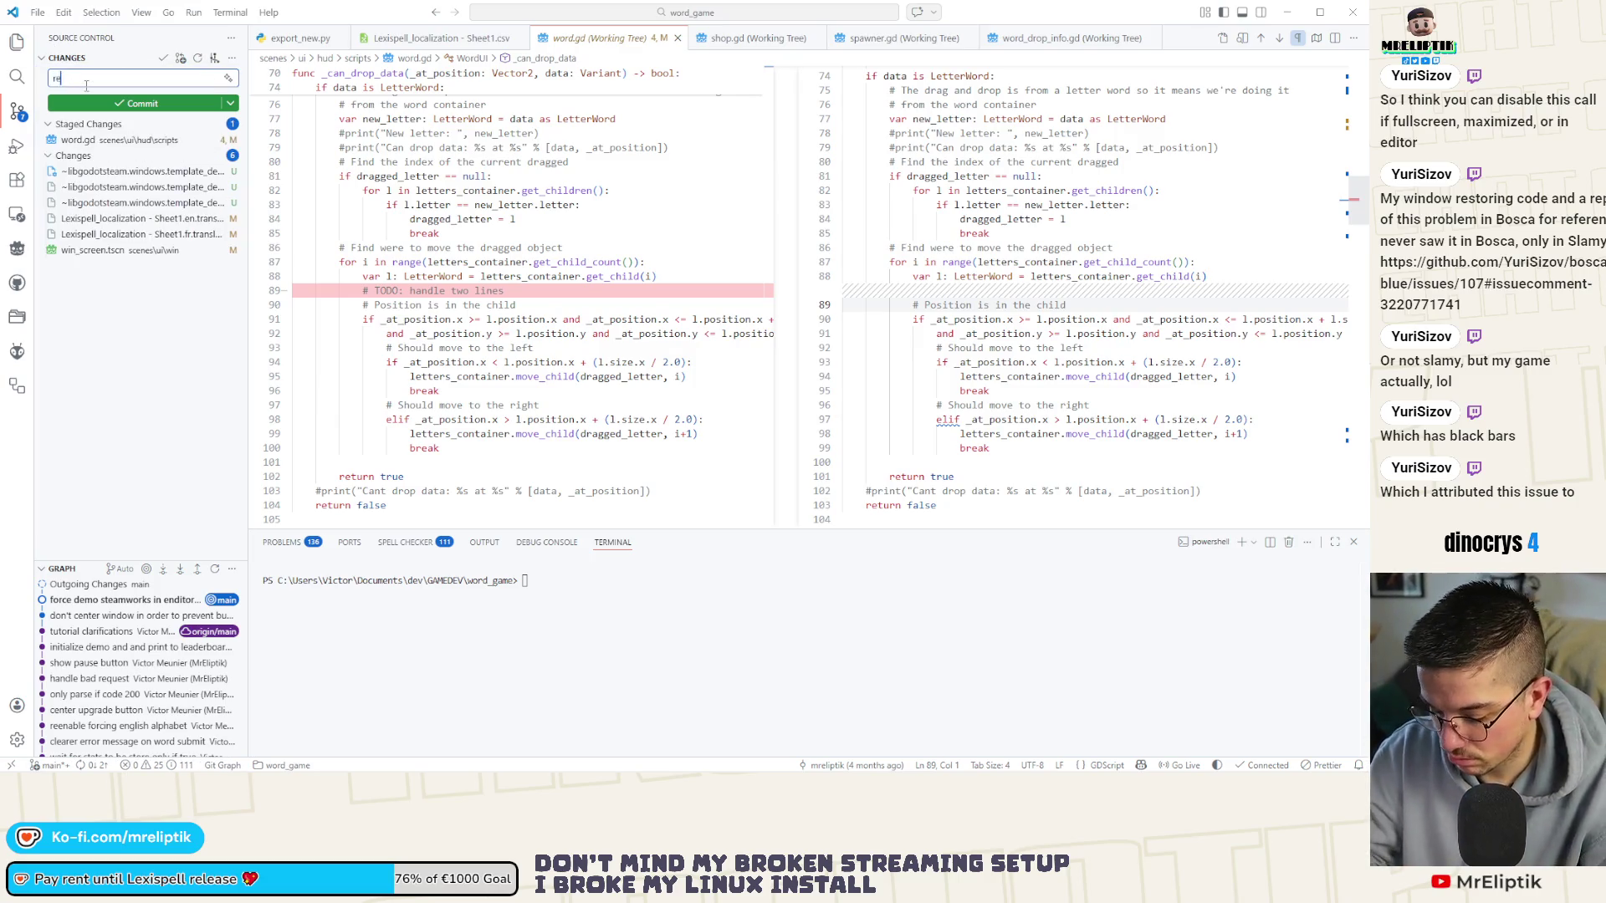
pyautogui.write('move useless')
pyautogui.click(142, 103)
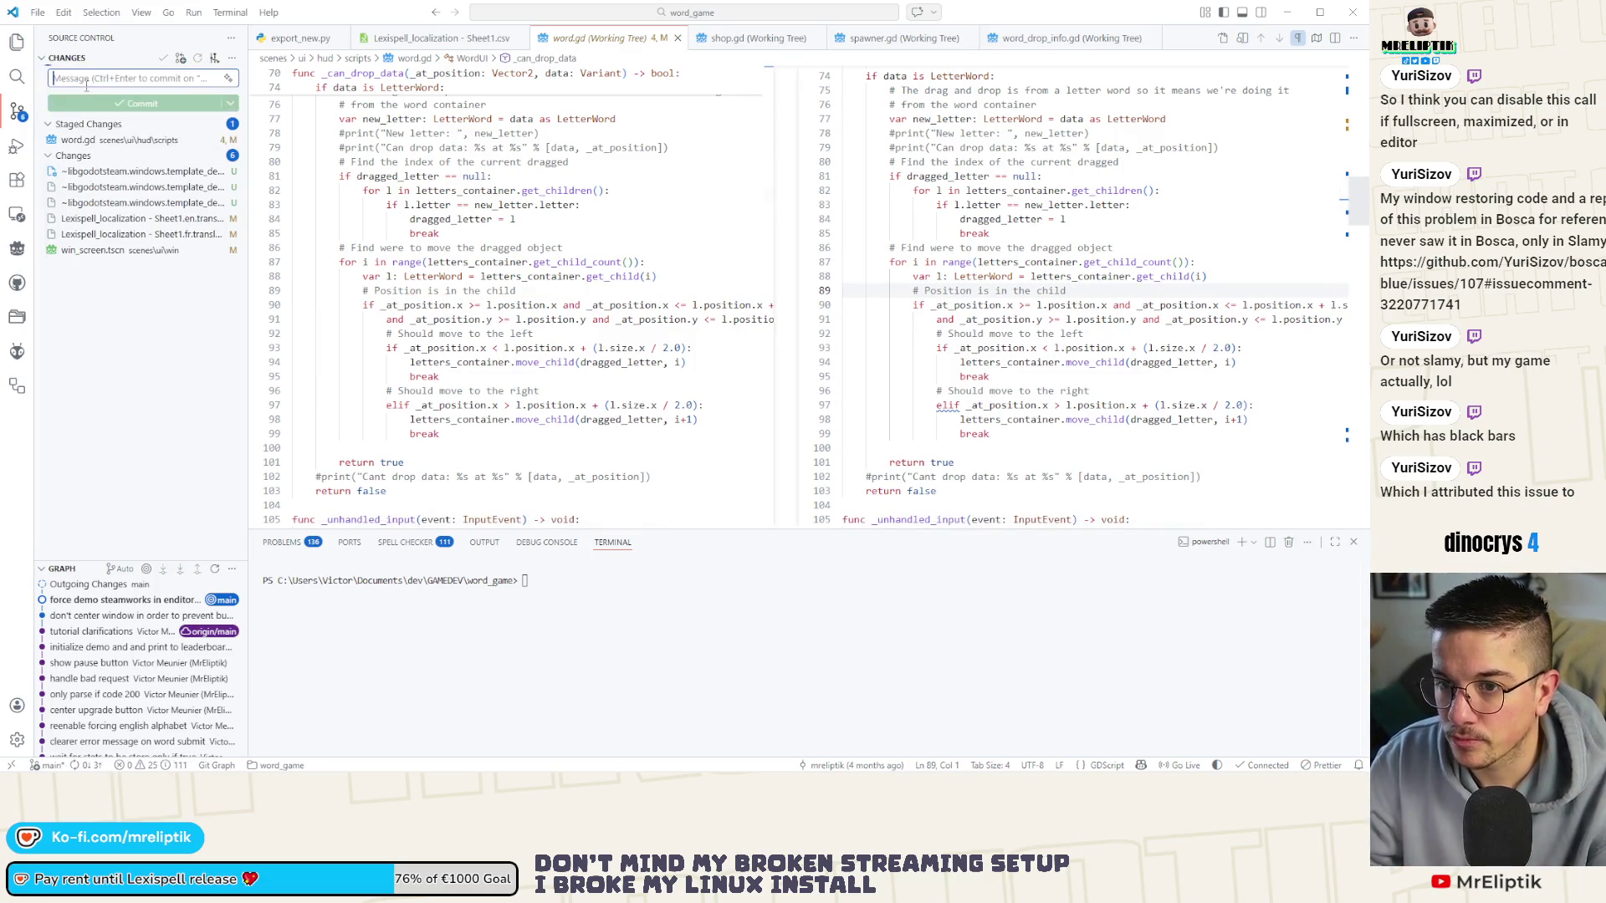
pyautogui.click(125, 218)
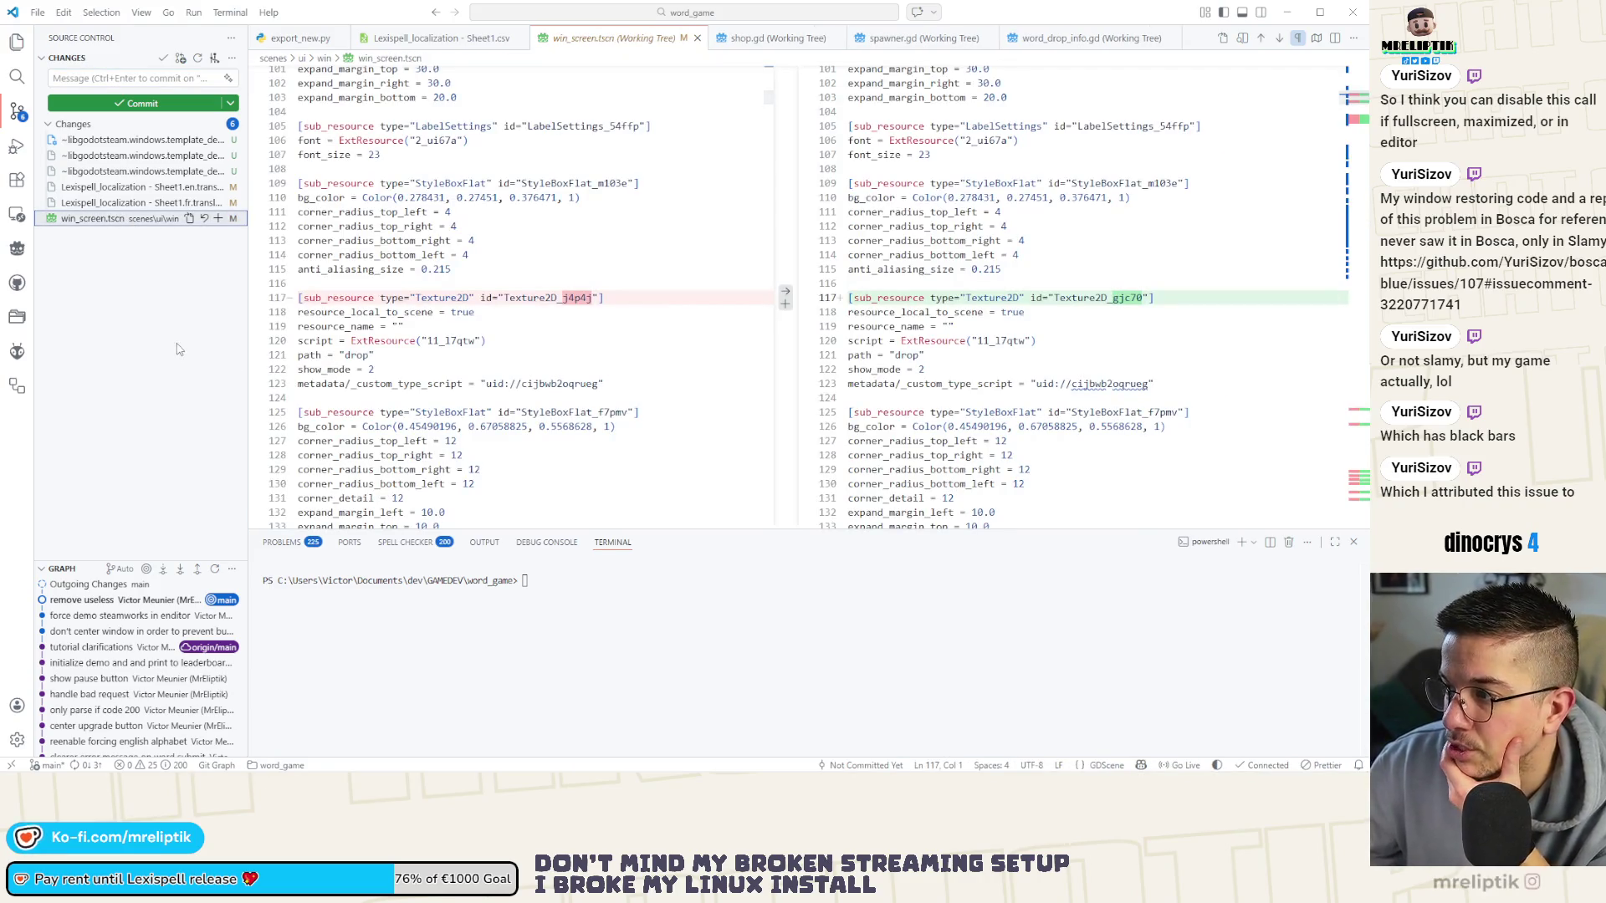
# Review the diff, then open the win_screen scene in Godot's 2D editor.
pyautogui.scroll(-10, 1360, 142)
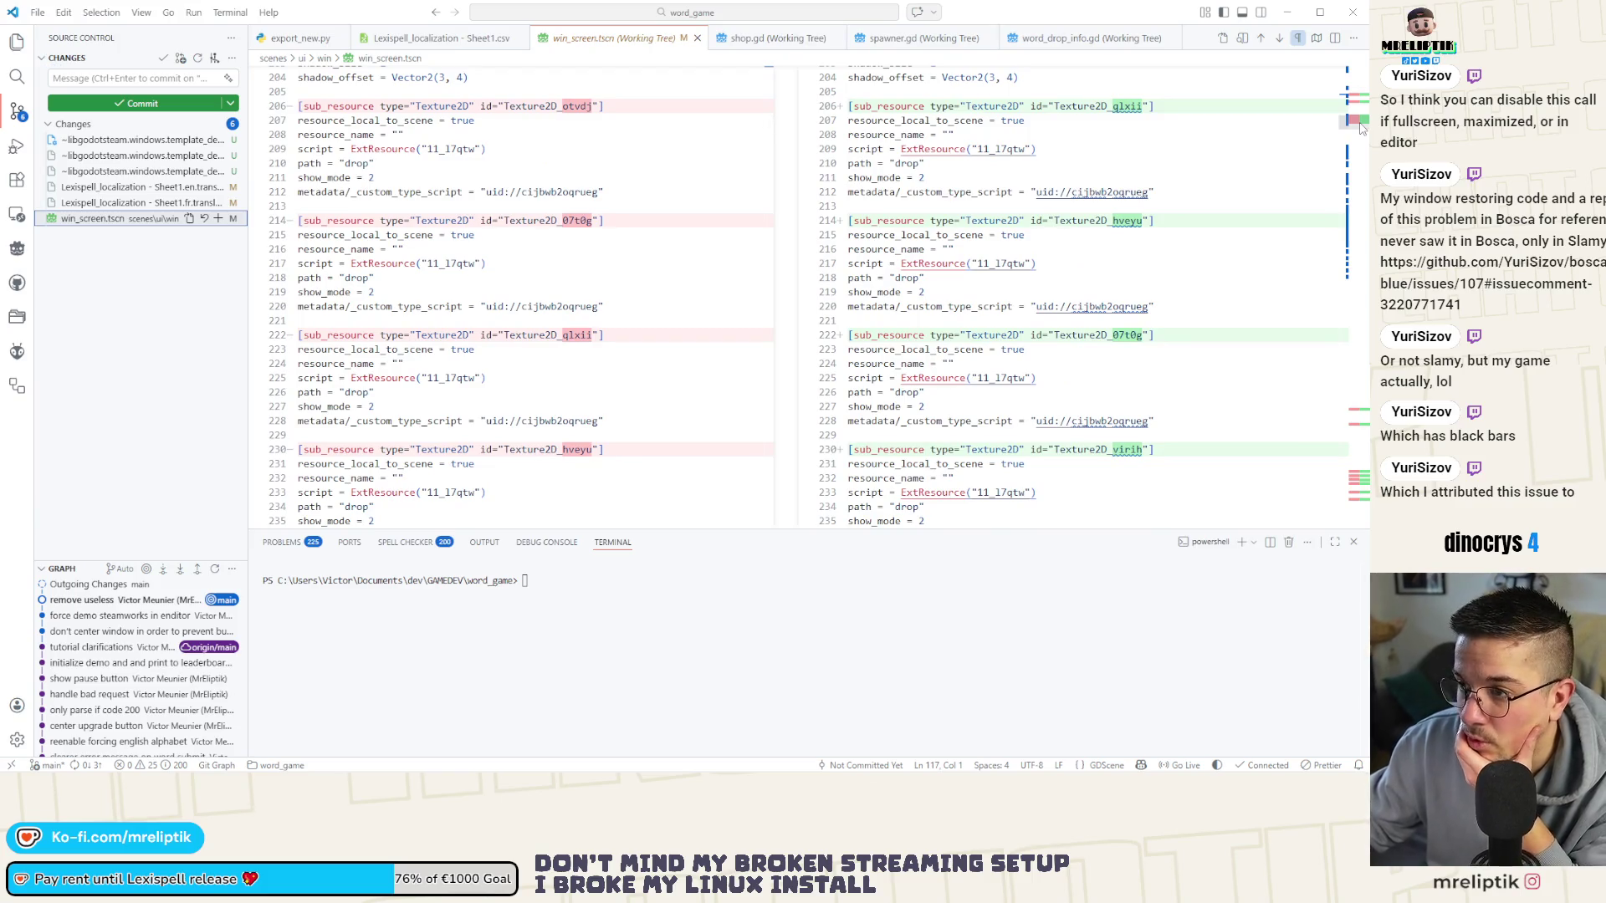
pyautogui.moveTo(1360, 127); pyautogui.dragTo(1360, 479)
pyautogui.scroll(-6, 1360, 479)
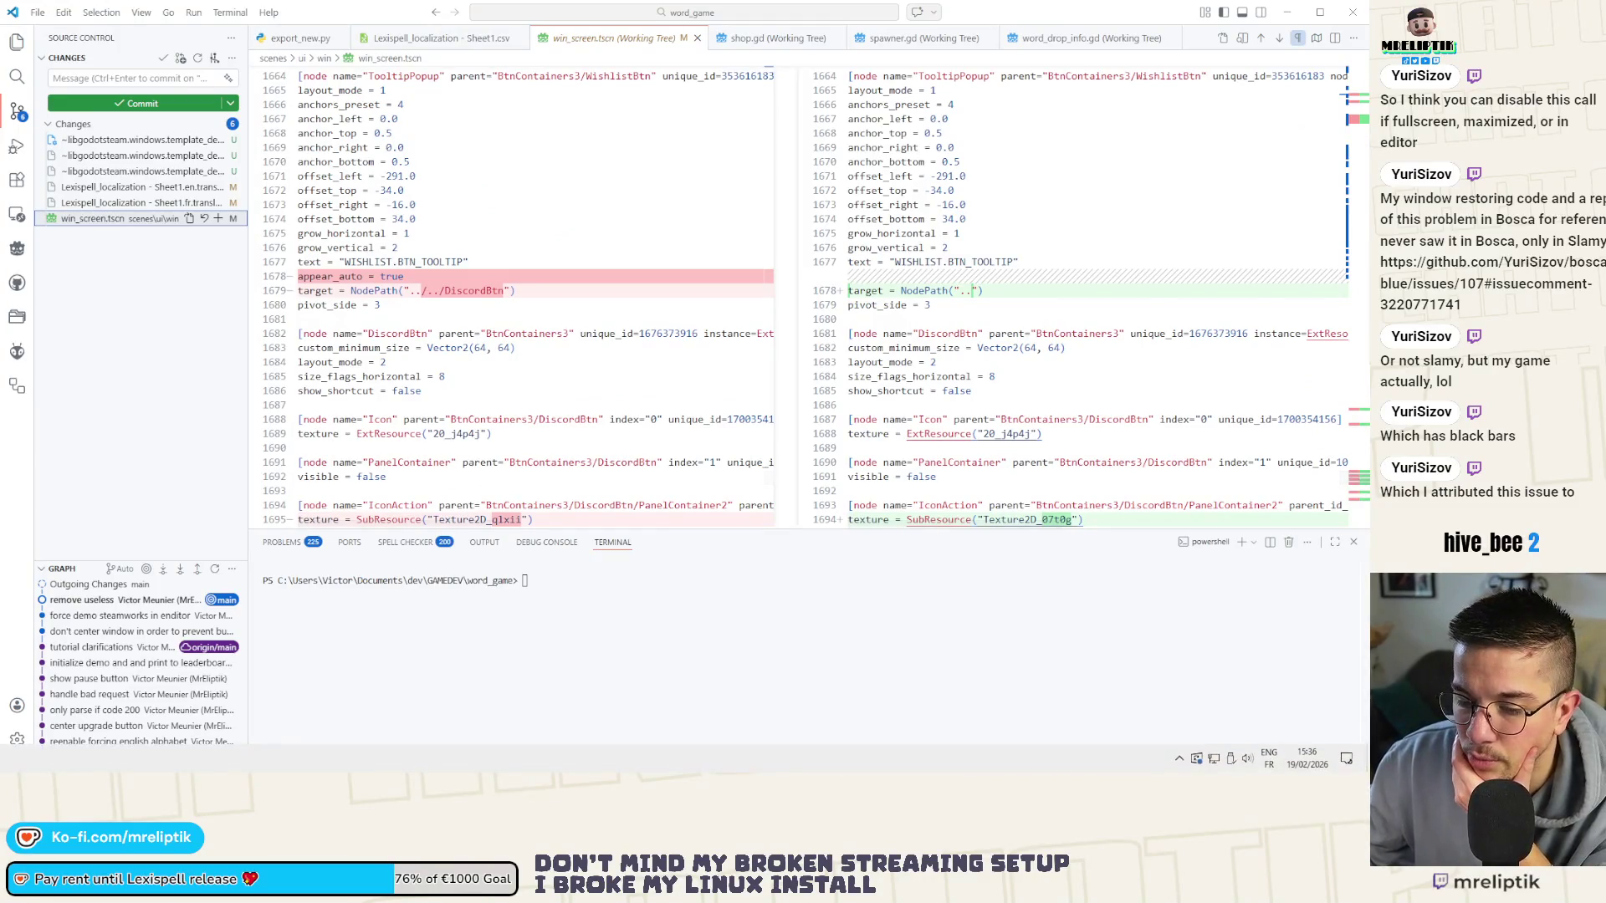
pyautogui.hotkey('alt', 'Tab')
pyautogui.click(530, 577)
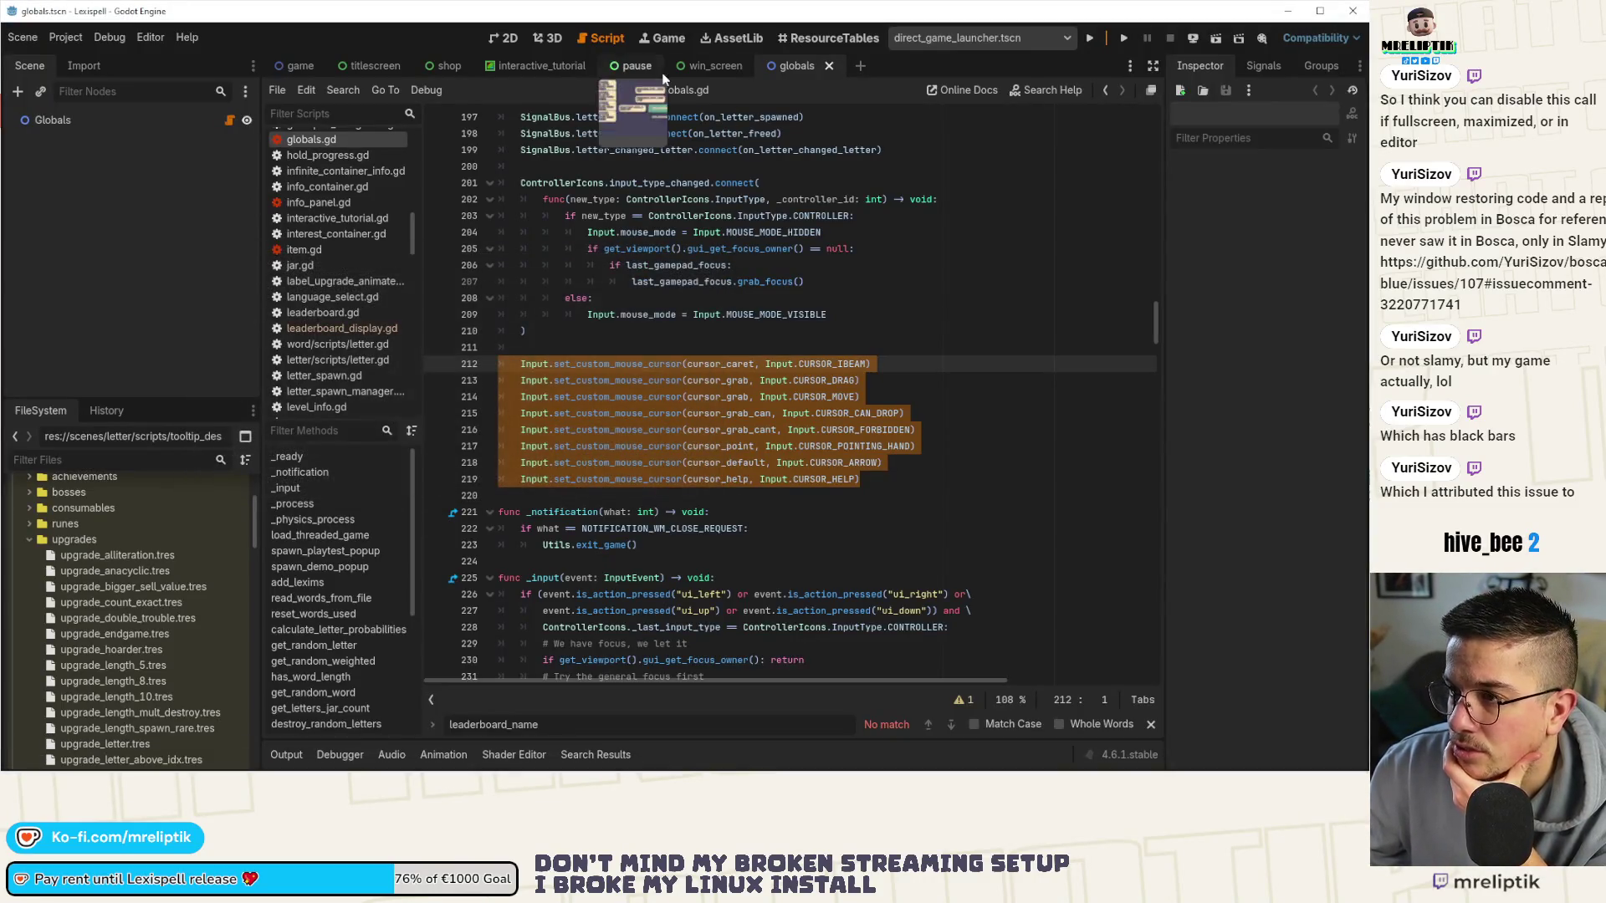
pyautogui.click(509, 40)
pyautogui.click(711, 65)
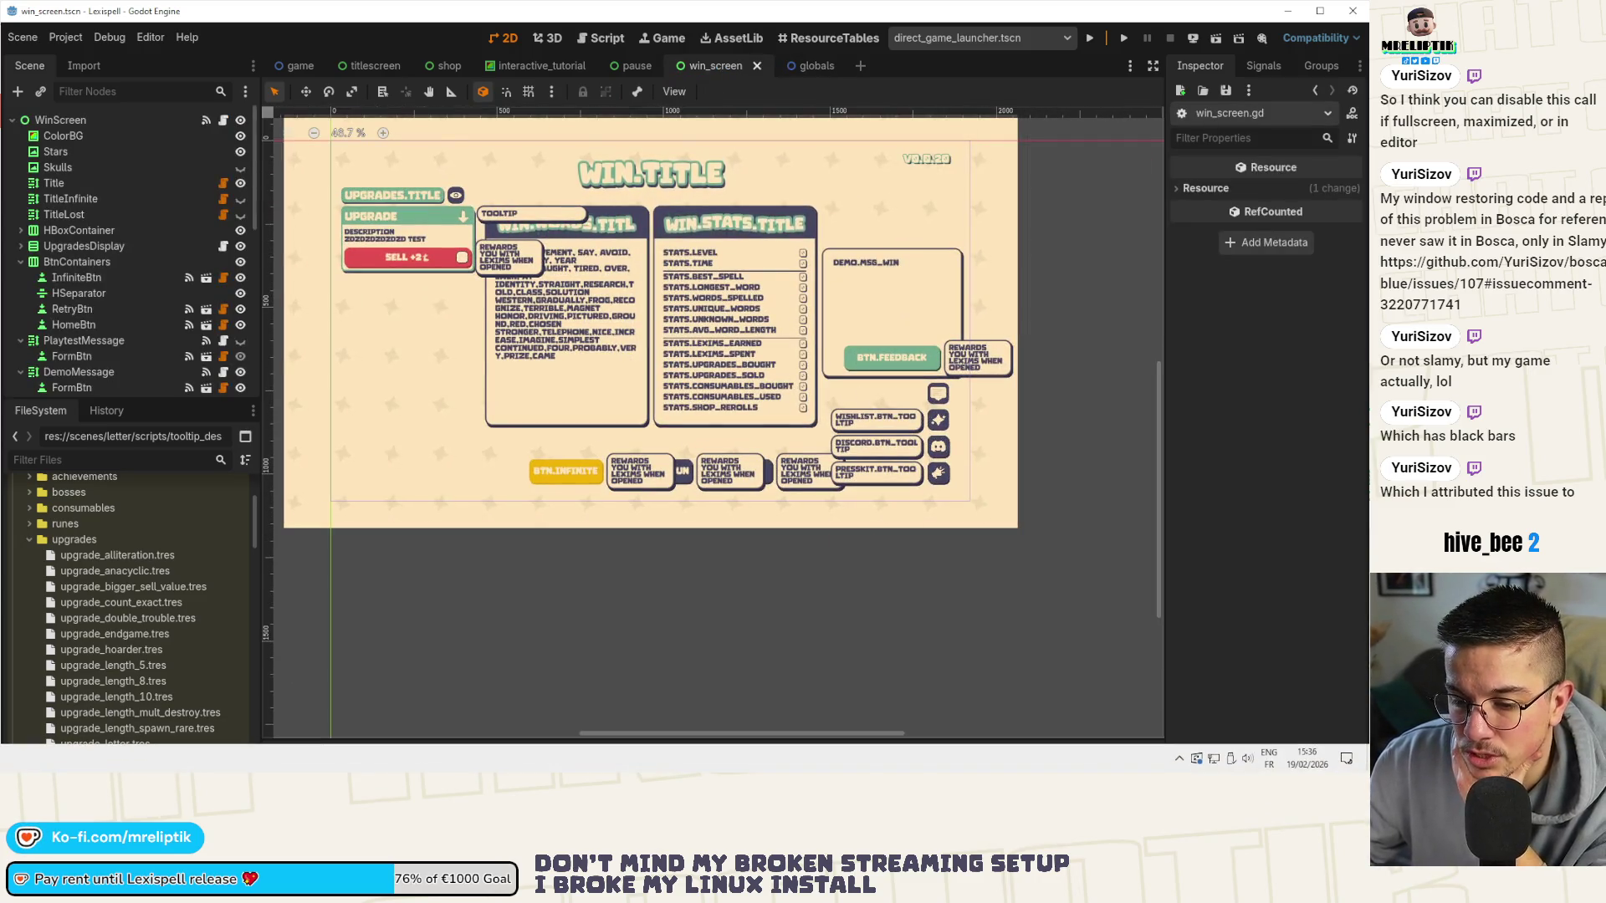
# Commit the tooltip change with the message 'fix tooltip auto tween button target'.
pyautogui.hotkey('alt', 'Tab')
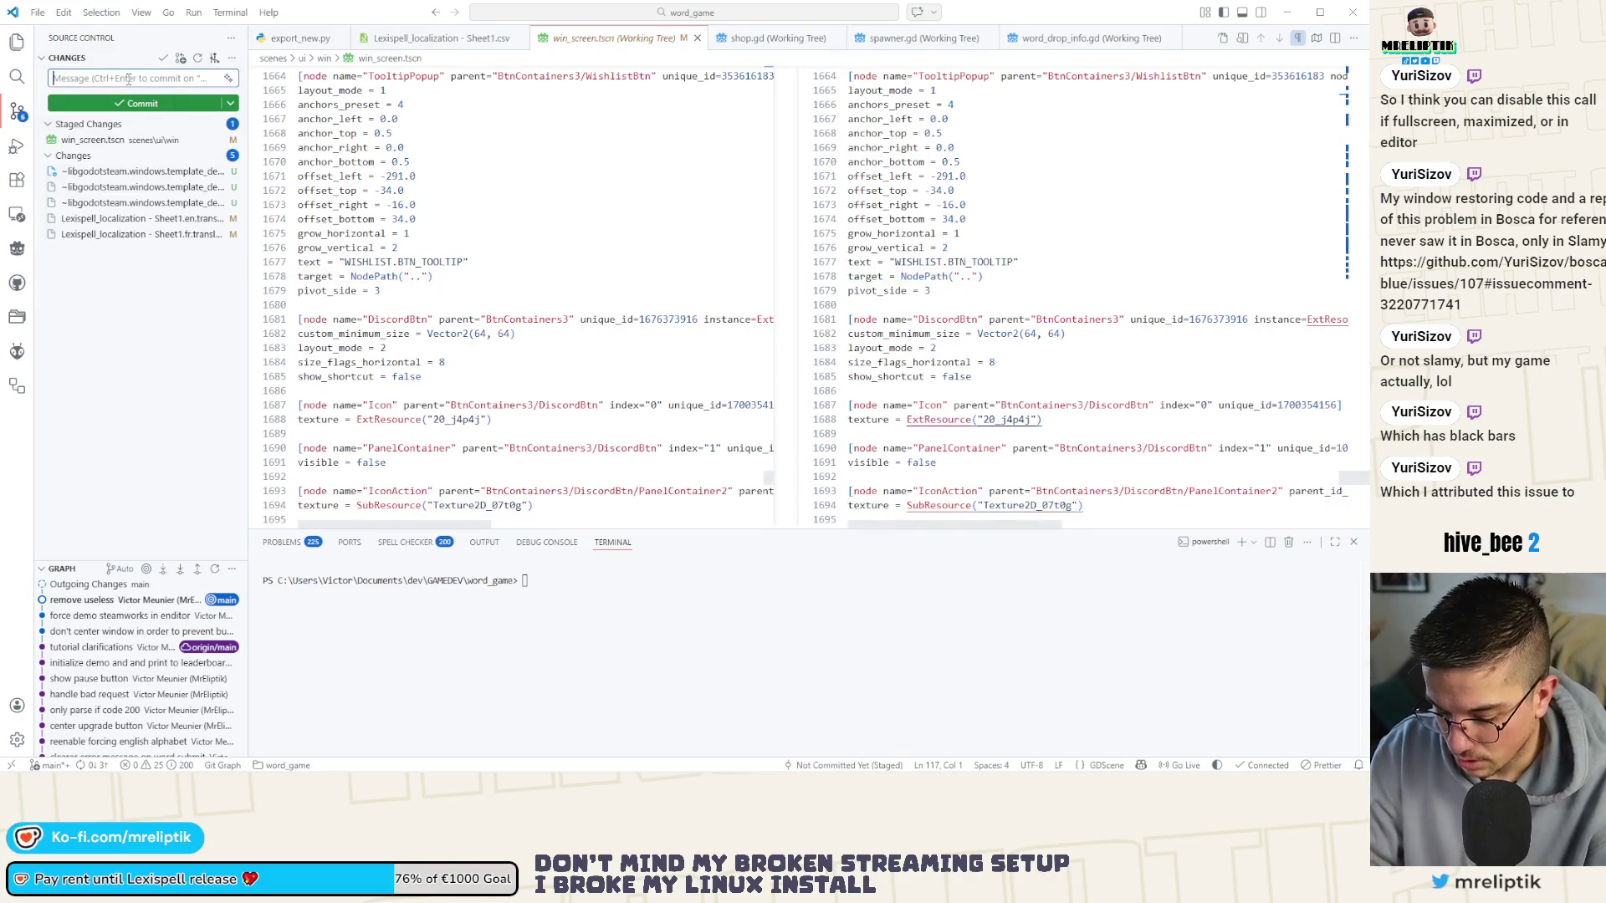
pyautogui.write('fix')
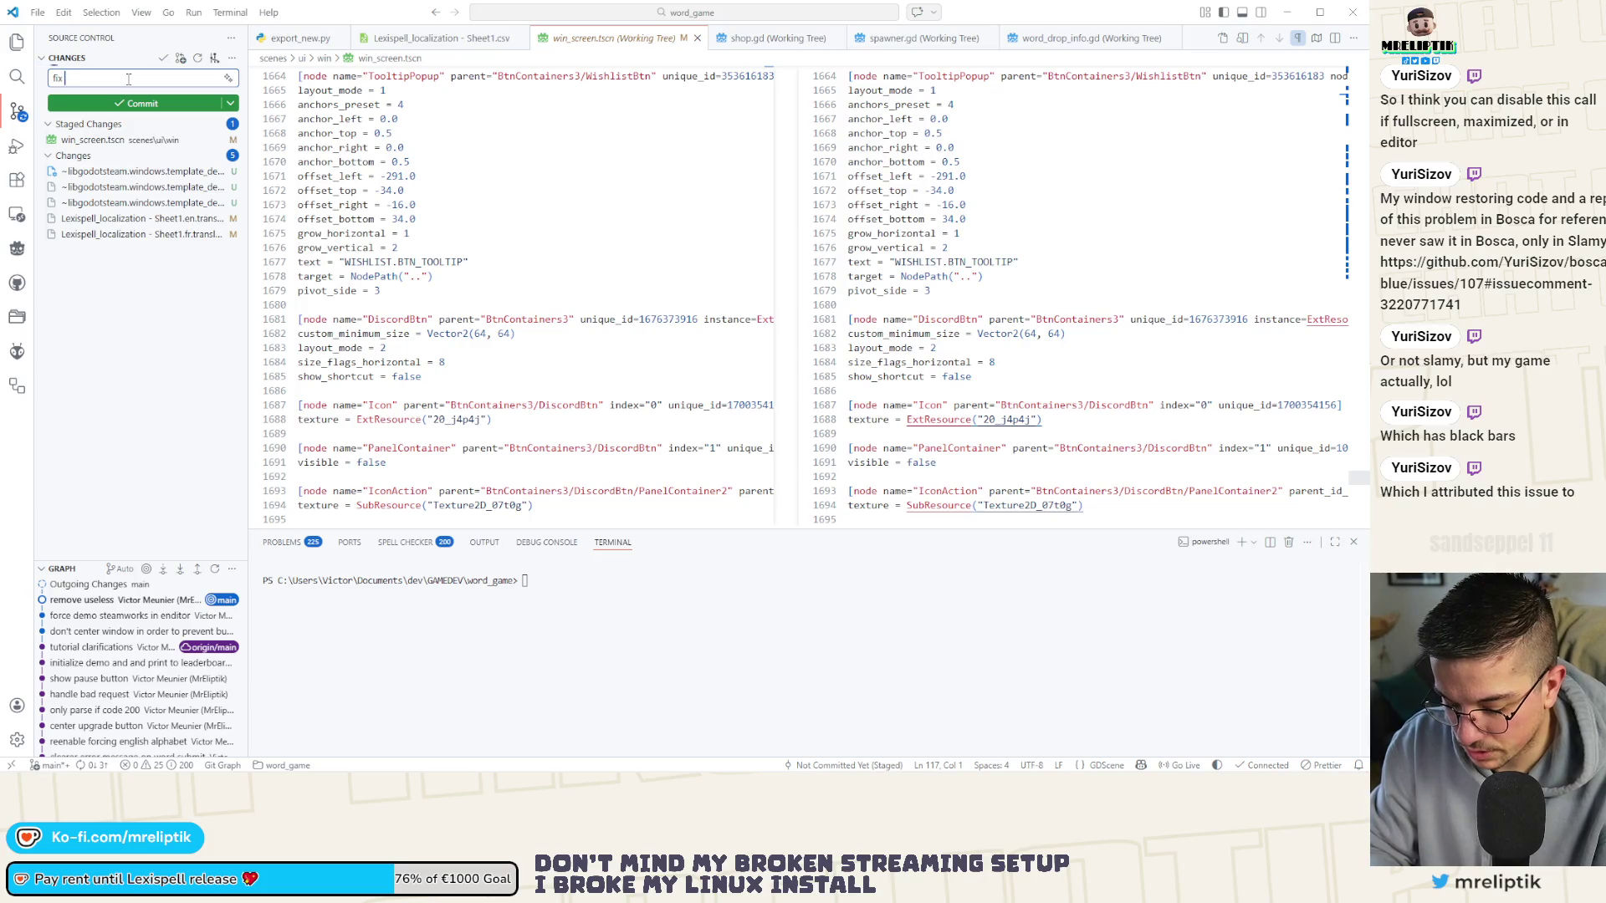
pyautogui.write(' tooltip aut')
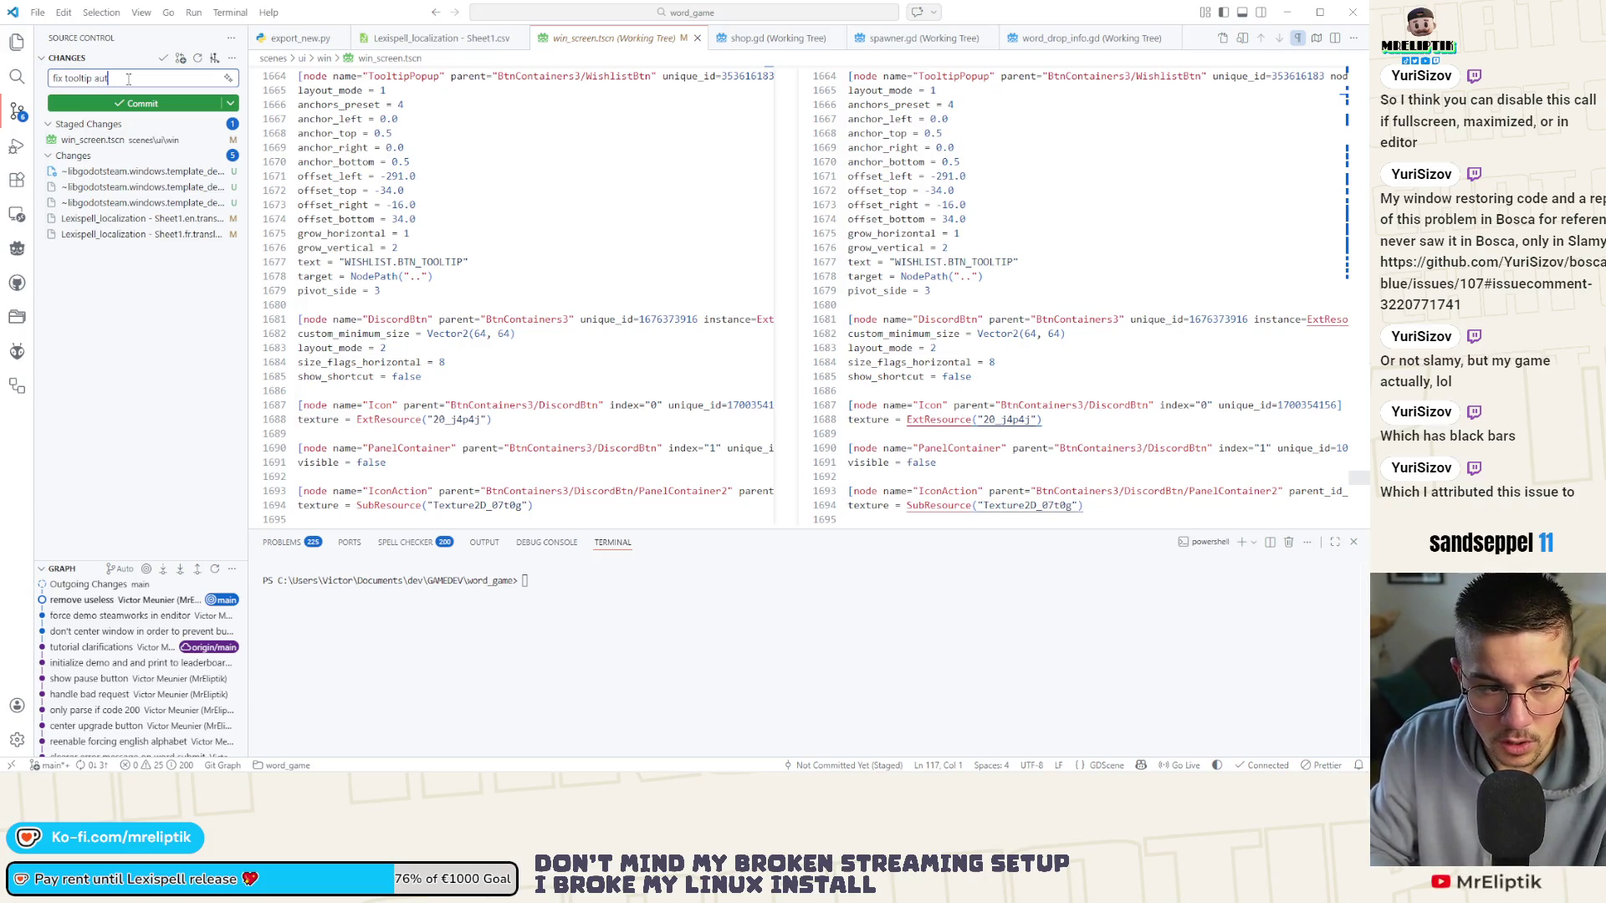
pyautogui.write('o tween butto')
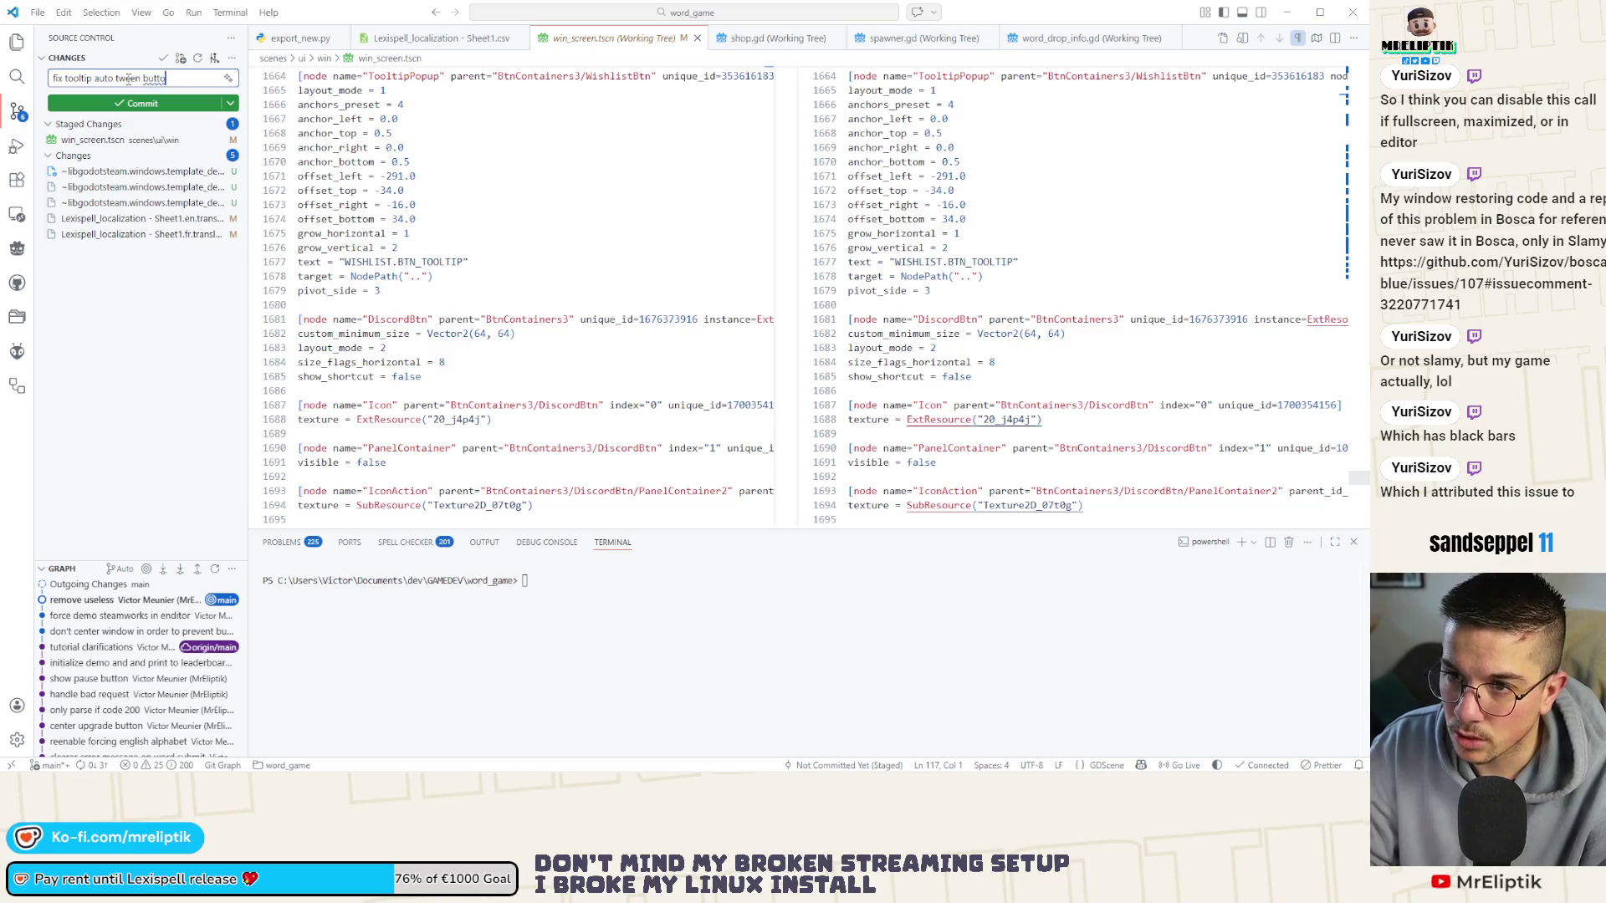
pyautogui.write('n target')
pyautogui.hotkey('ctrl', 'Return')
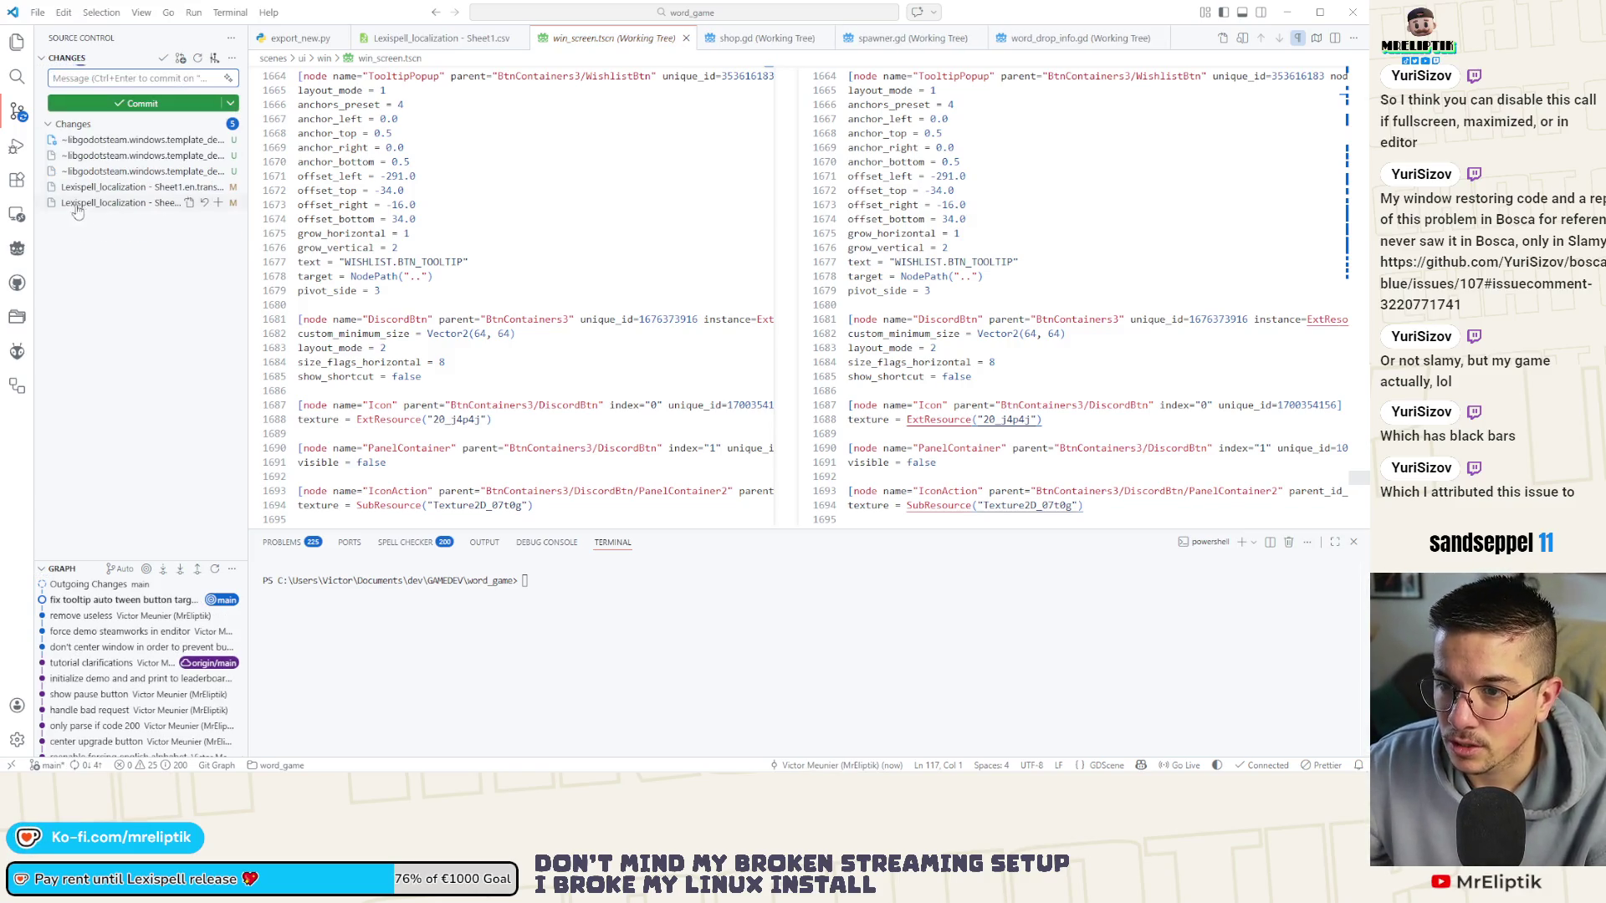
# Stage the English and French translation files, commit them as 'update', and sync changes.
pyautogui.click(93, 187)
pyautogui.click(99, 204)
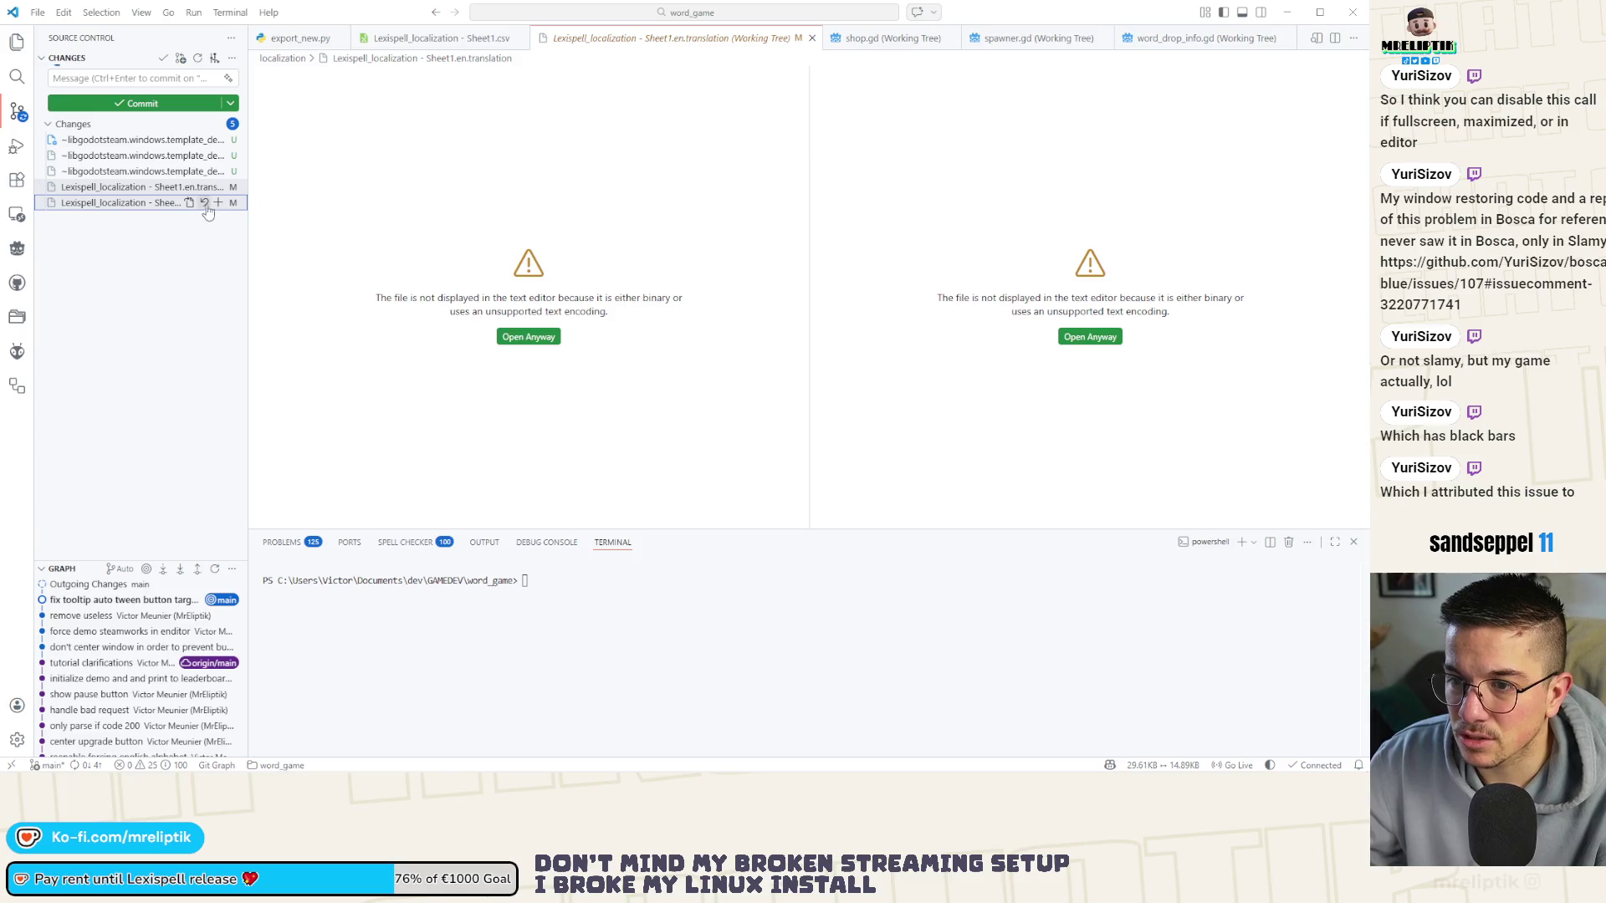
pyautogui.click(219, 188)
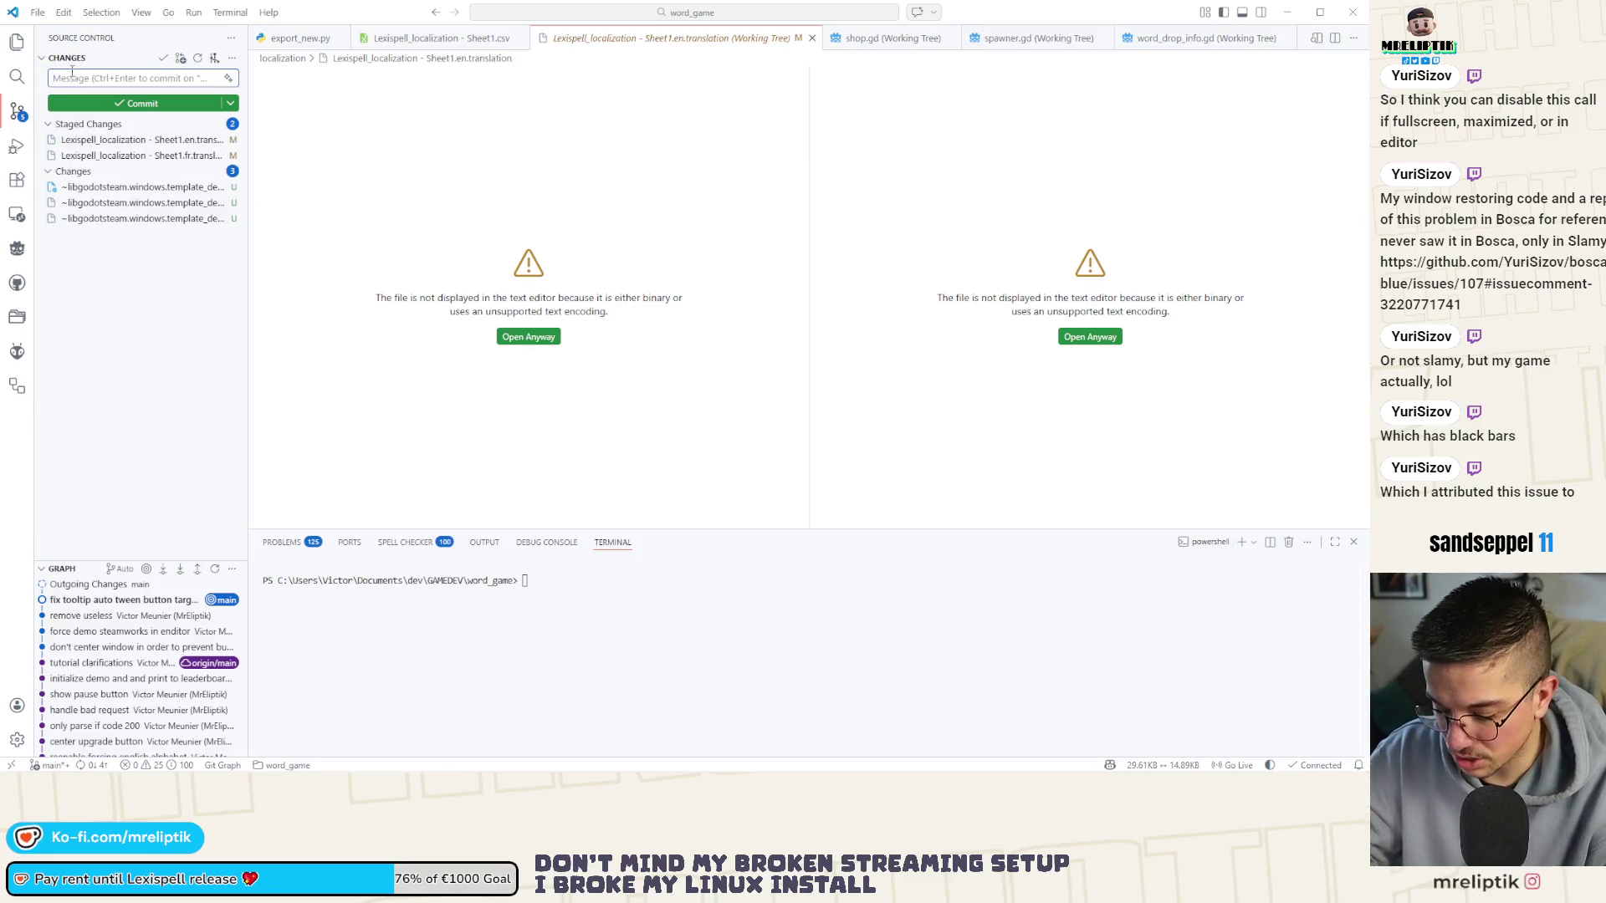
pyautogui.click(72, 75)
pyautogui.write('update')
pyautogui.hotkey('ctrl', 'Return')
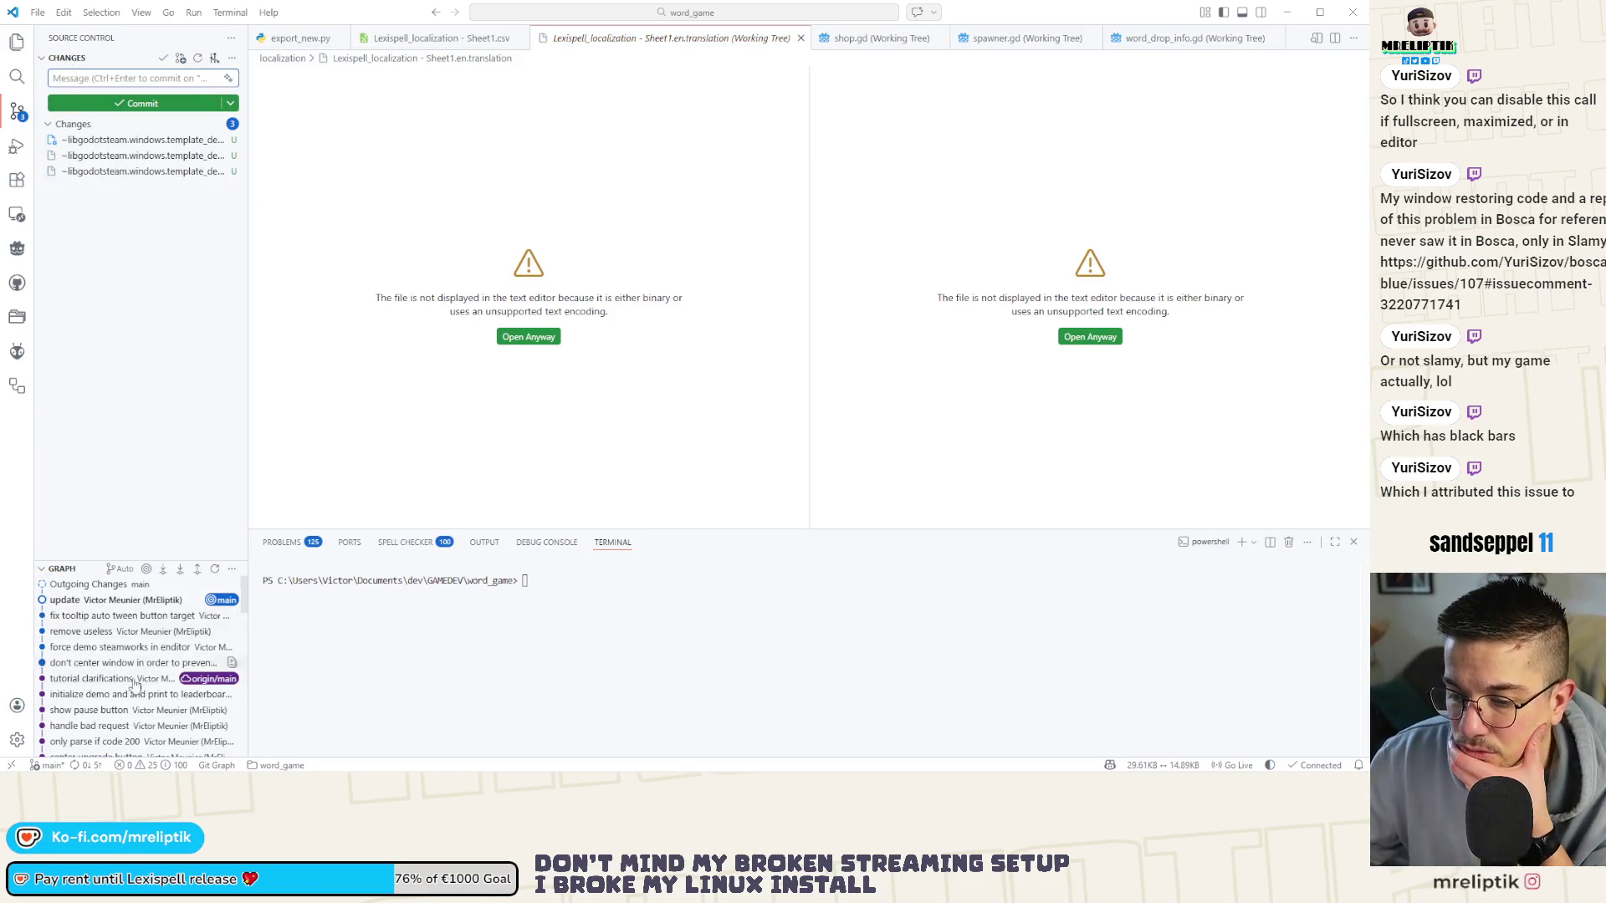
pyautogui.click(92, 765)
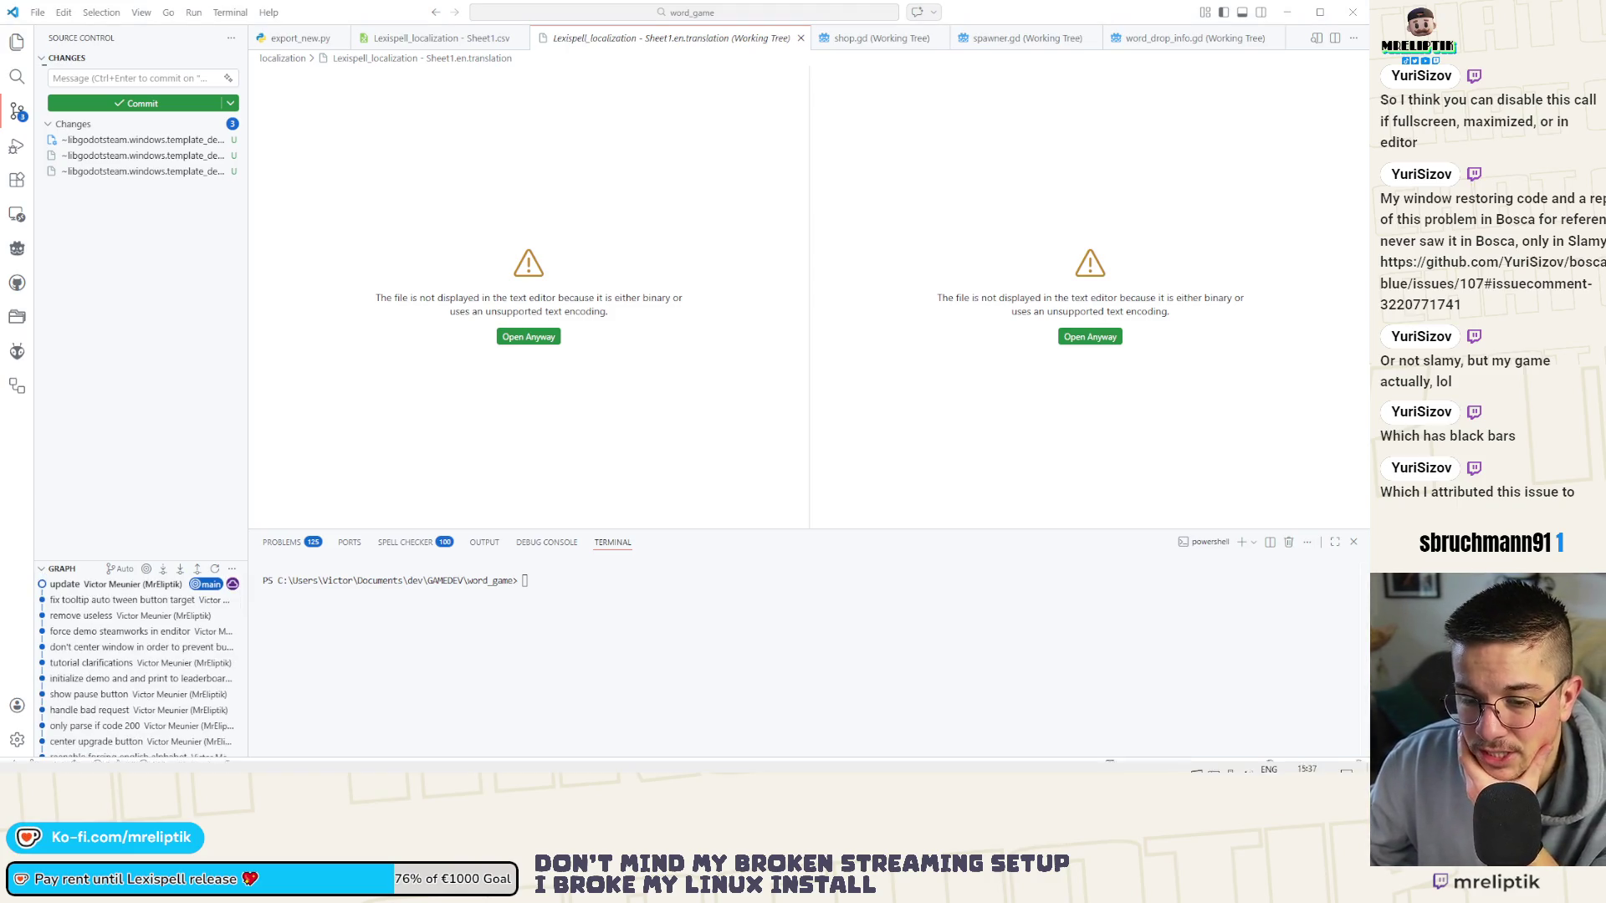
pyautogui.hotkey('alt', 'Tab')
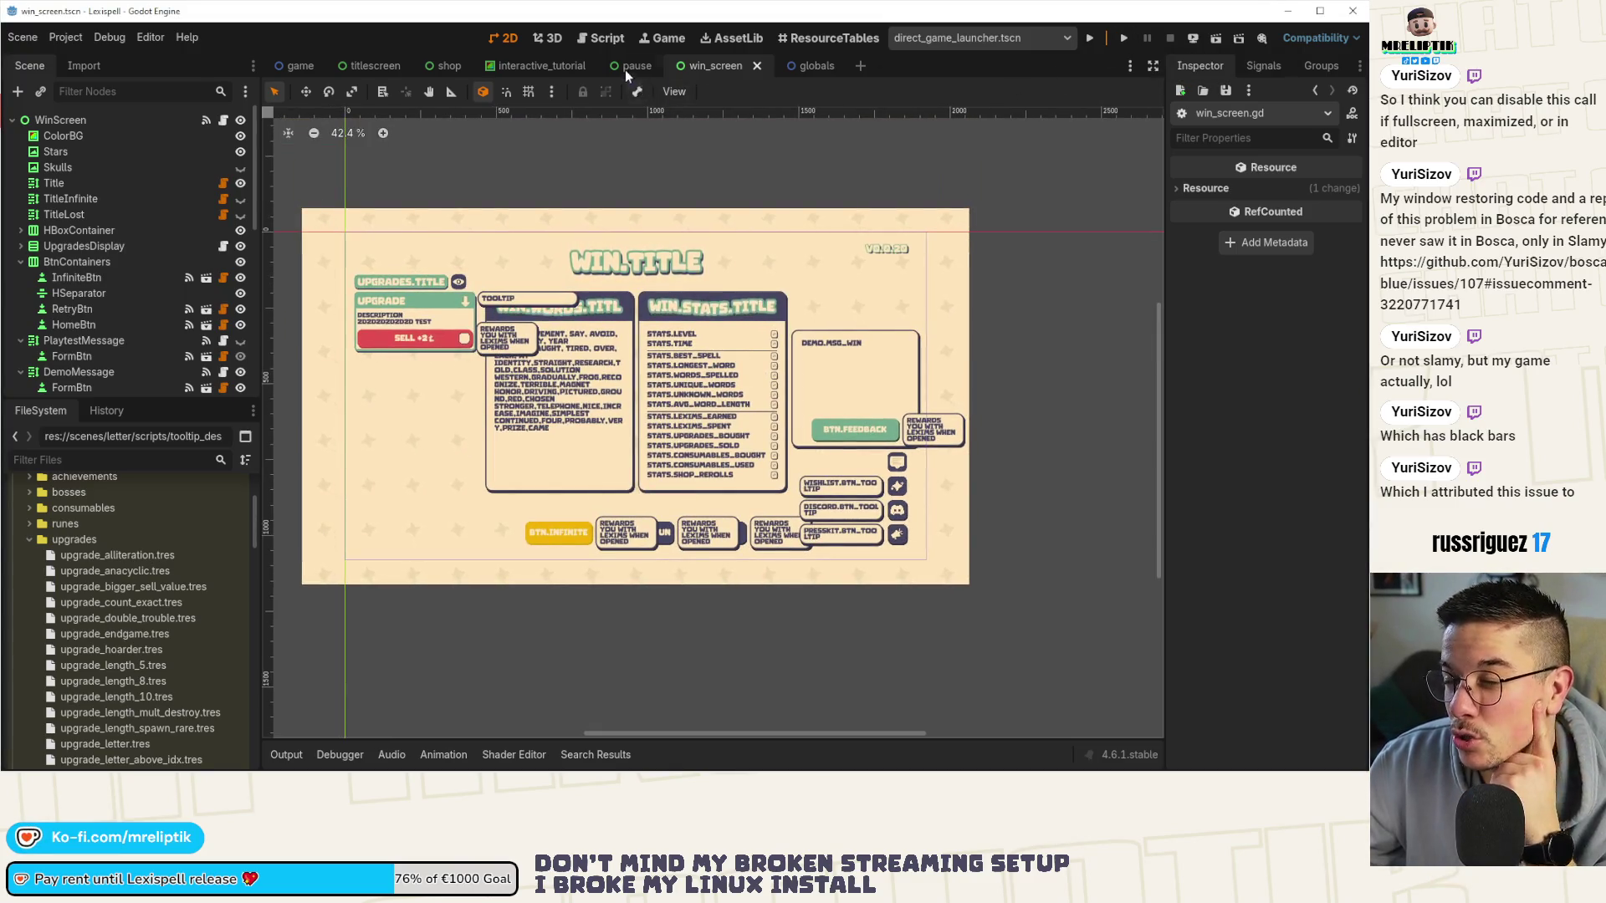
# Open the titlescreen scene tab and its root node's titlescreen.gd script.
pyautogui.click(346, 65)
pyautogui.click(223, 121)
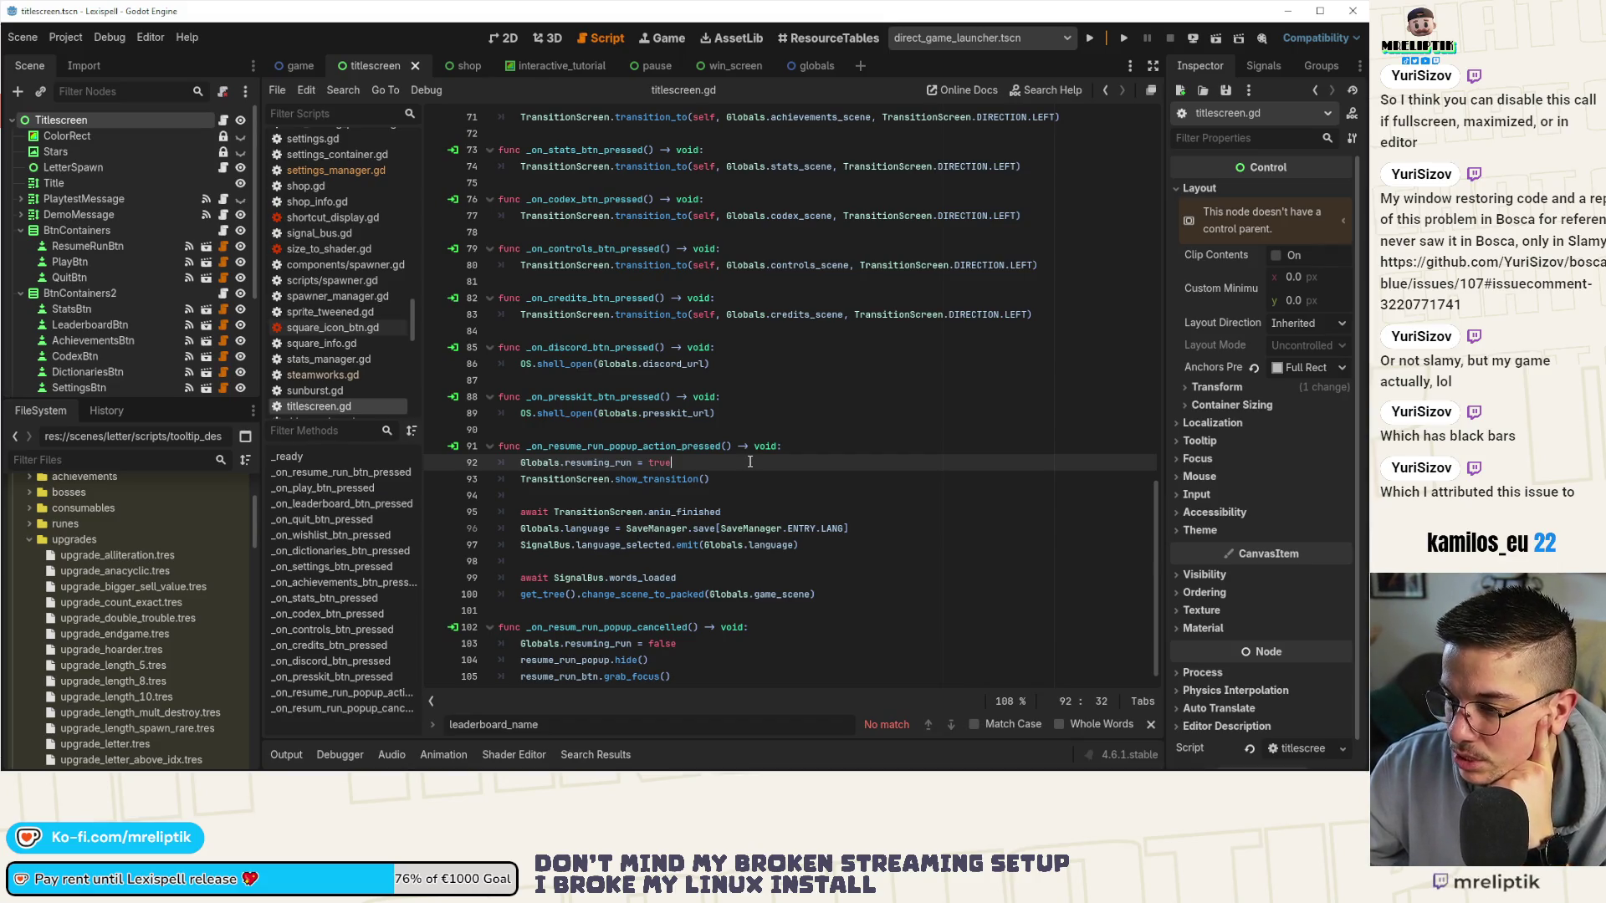
# Read appear() in BtnContainers2's container_tween.gd, then return to the layout and select BtnContainers.
pyautogui.click(504, 38)
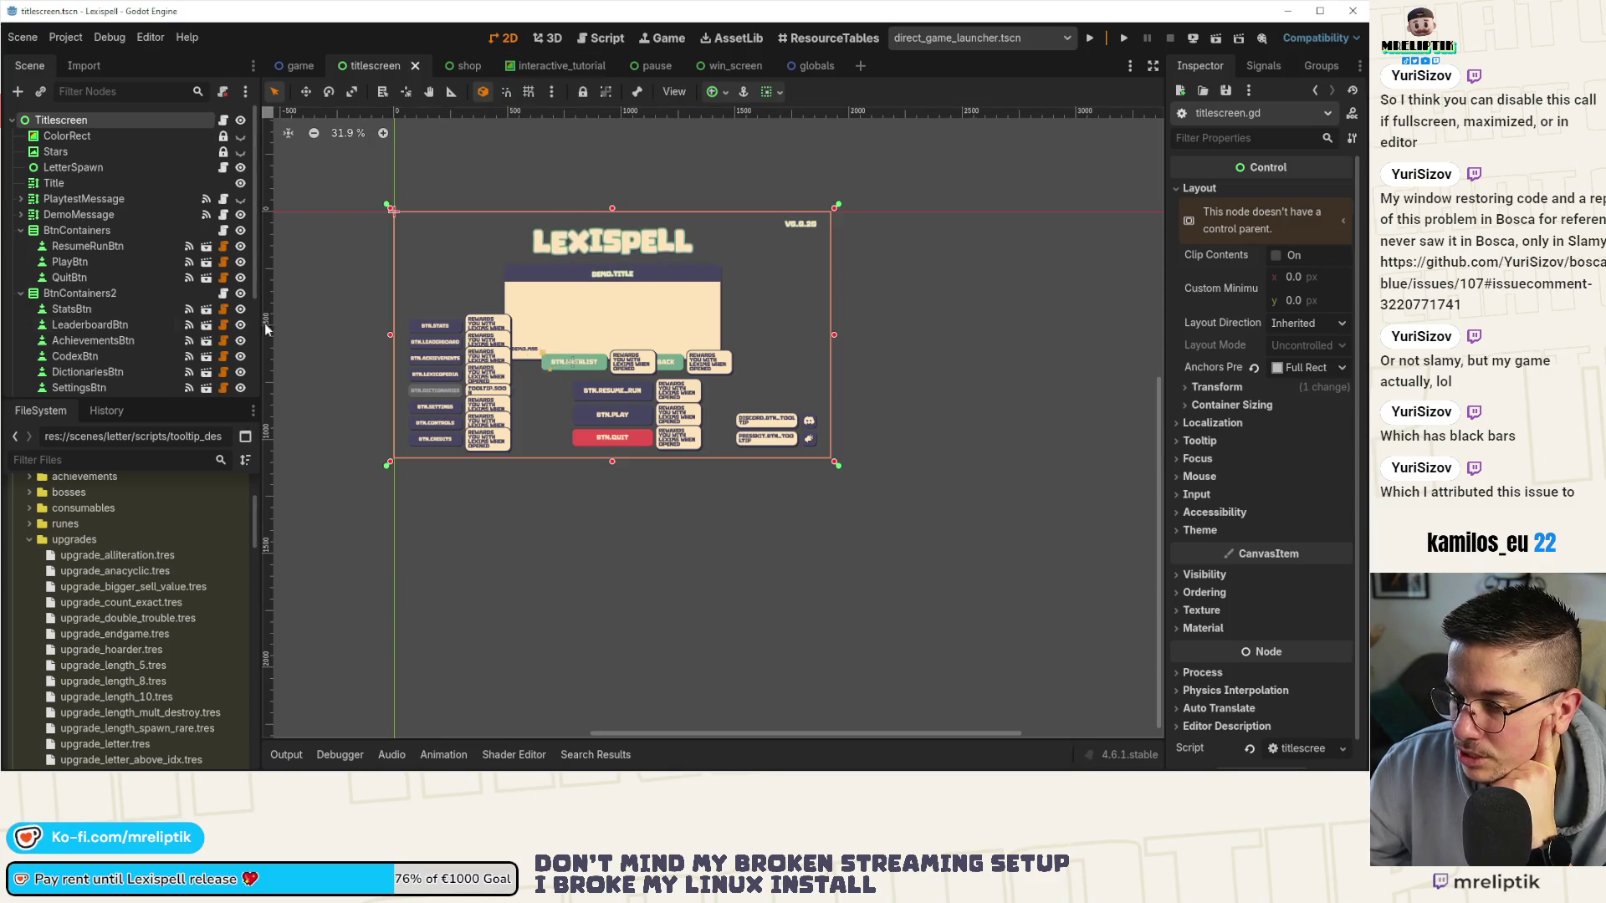
pyautogui.click(223, 293)
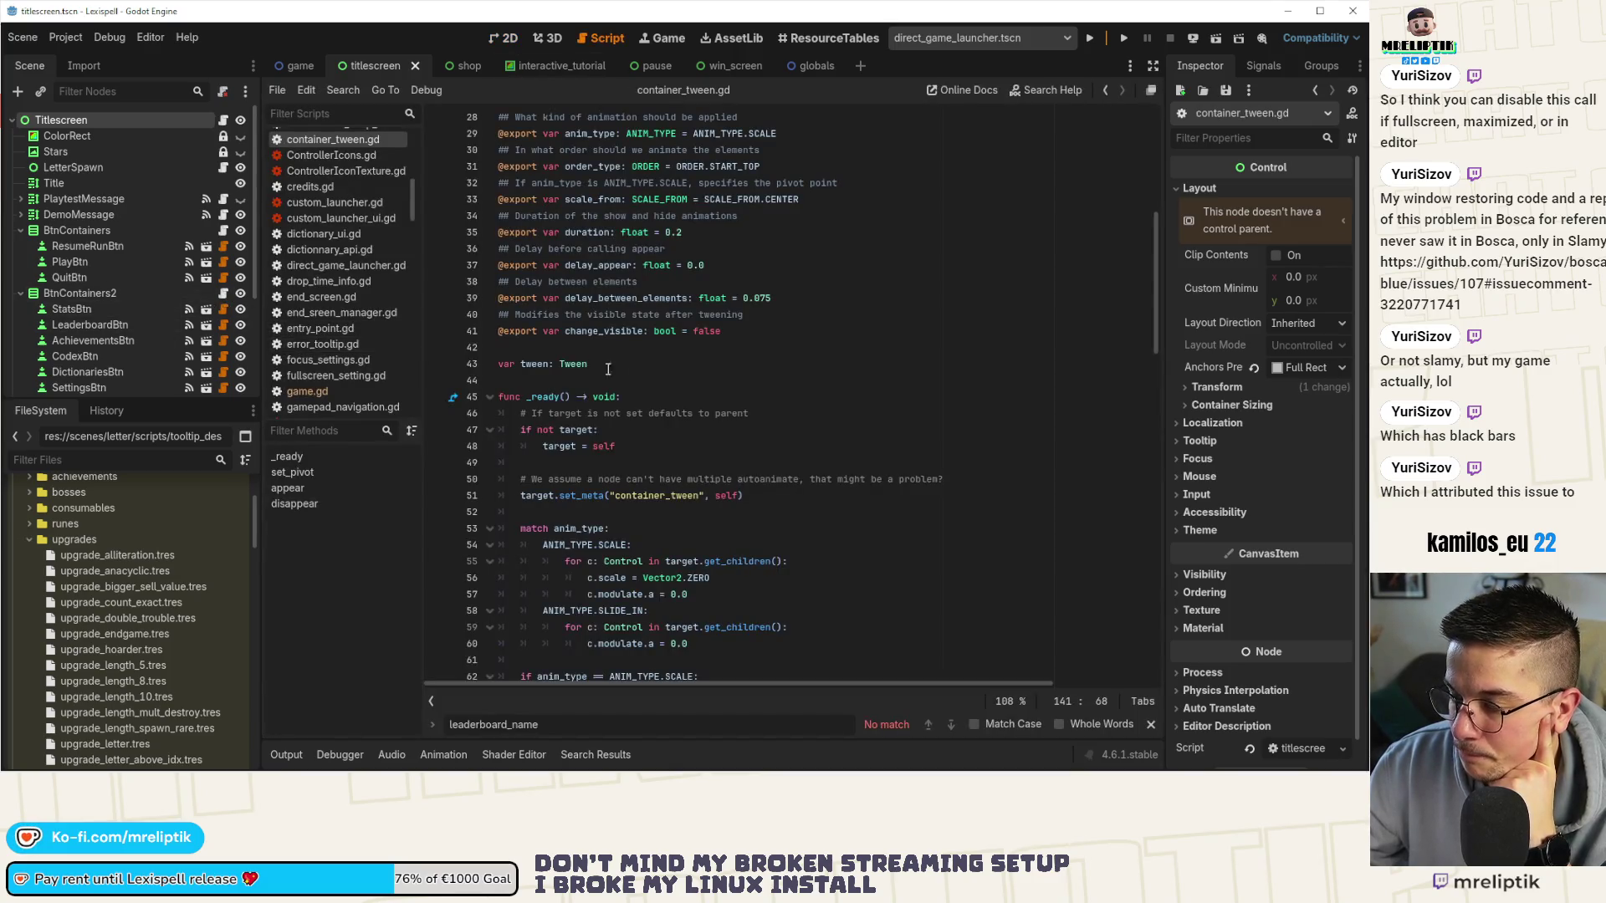
pyautogui.scroll(-3, 762, 352)
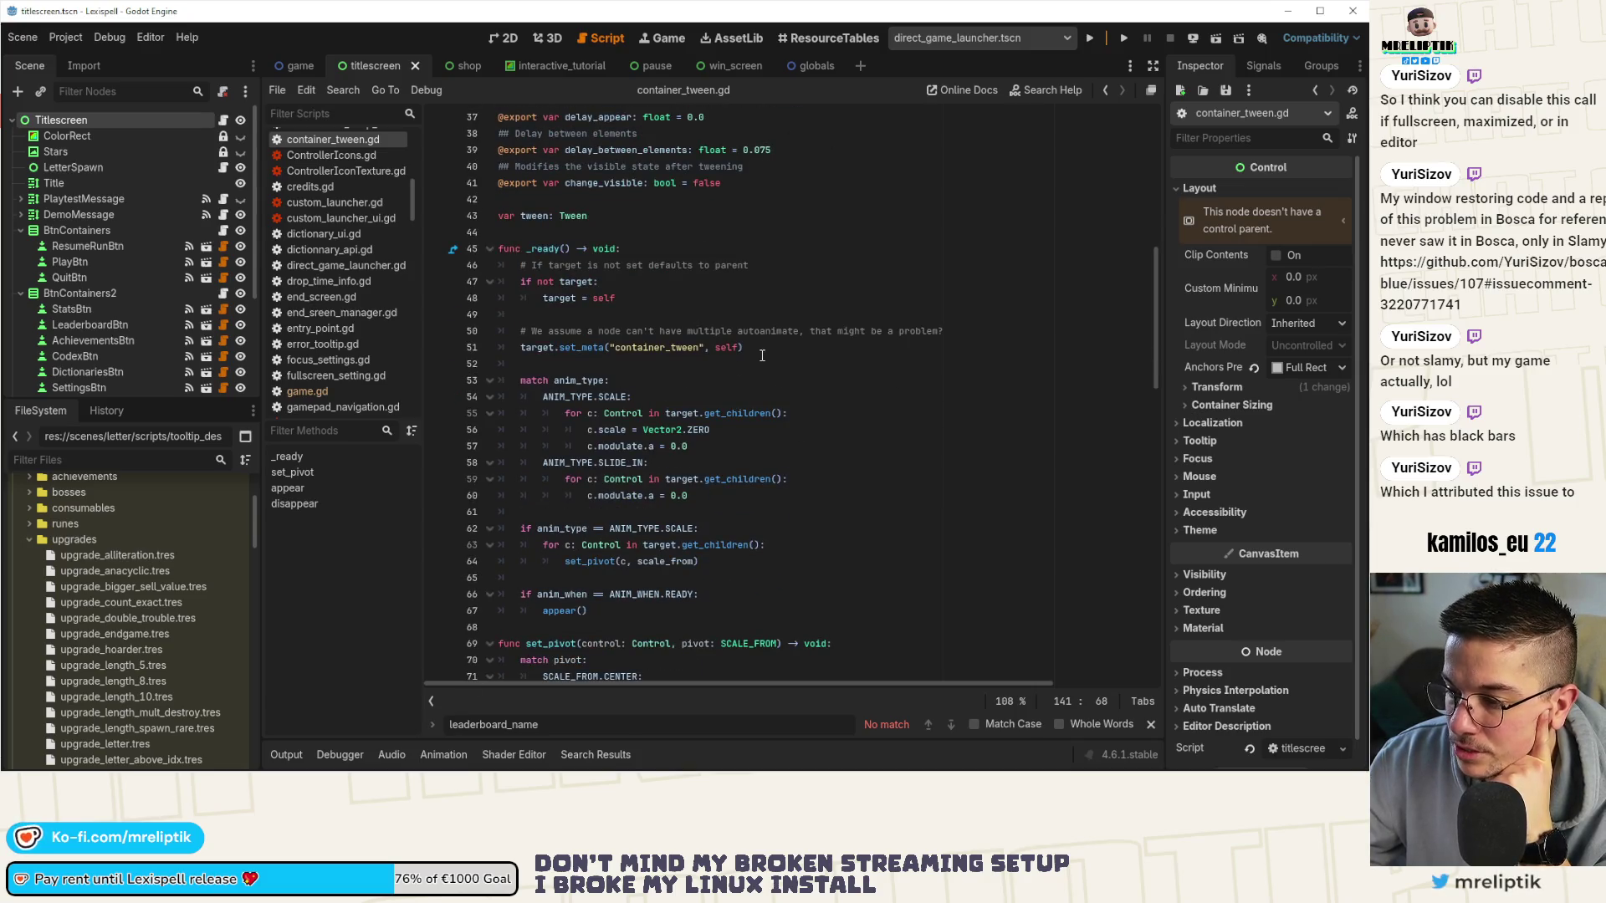
pyautogui.doubleClick(556, 611)
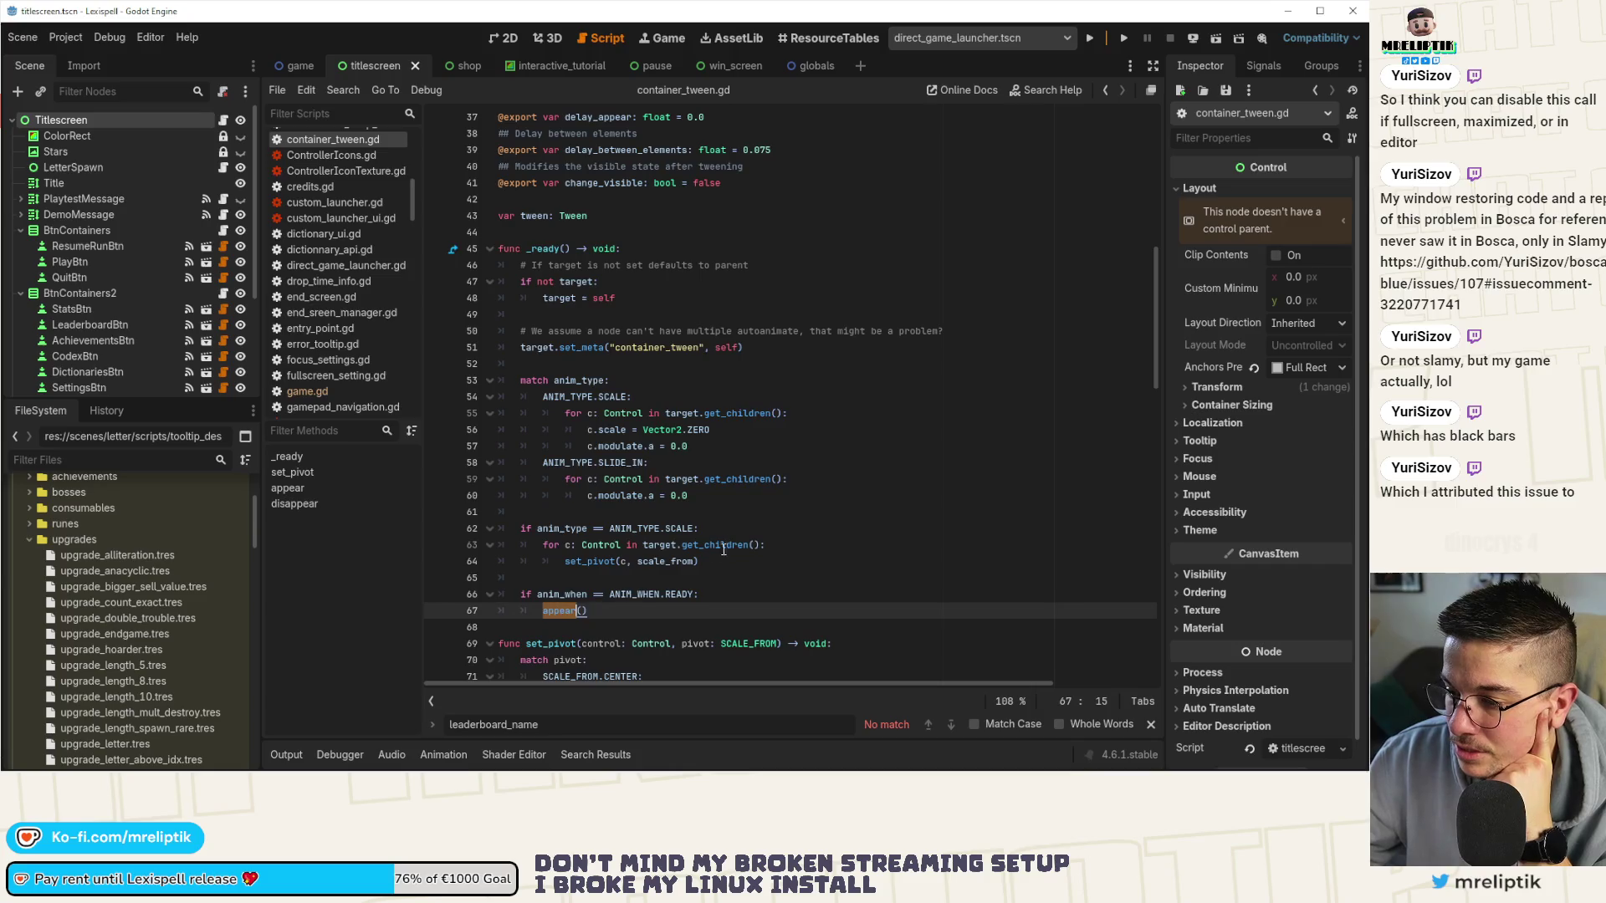
pyautogui.scroll(-3, 724, 545)
pyautogui.scroll(3, 724, 545)
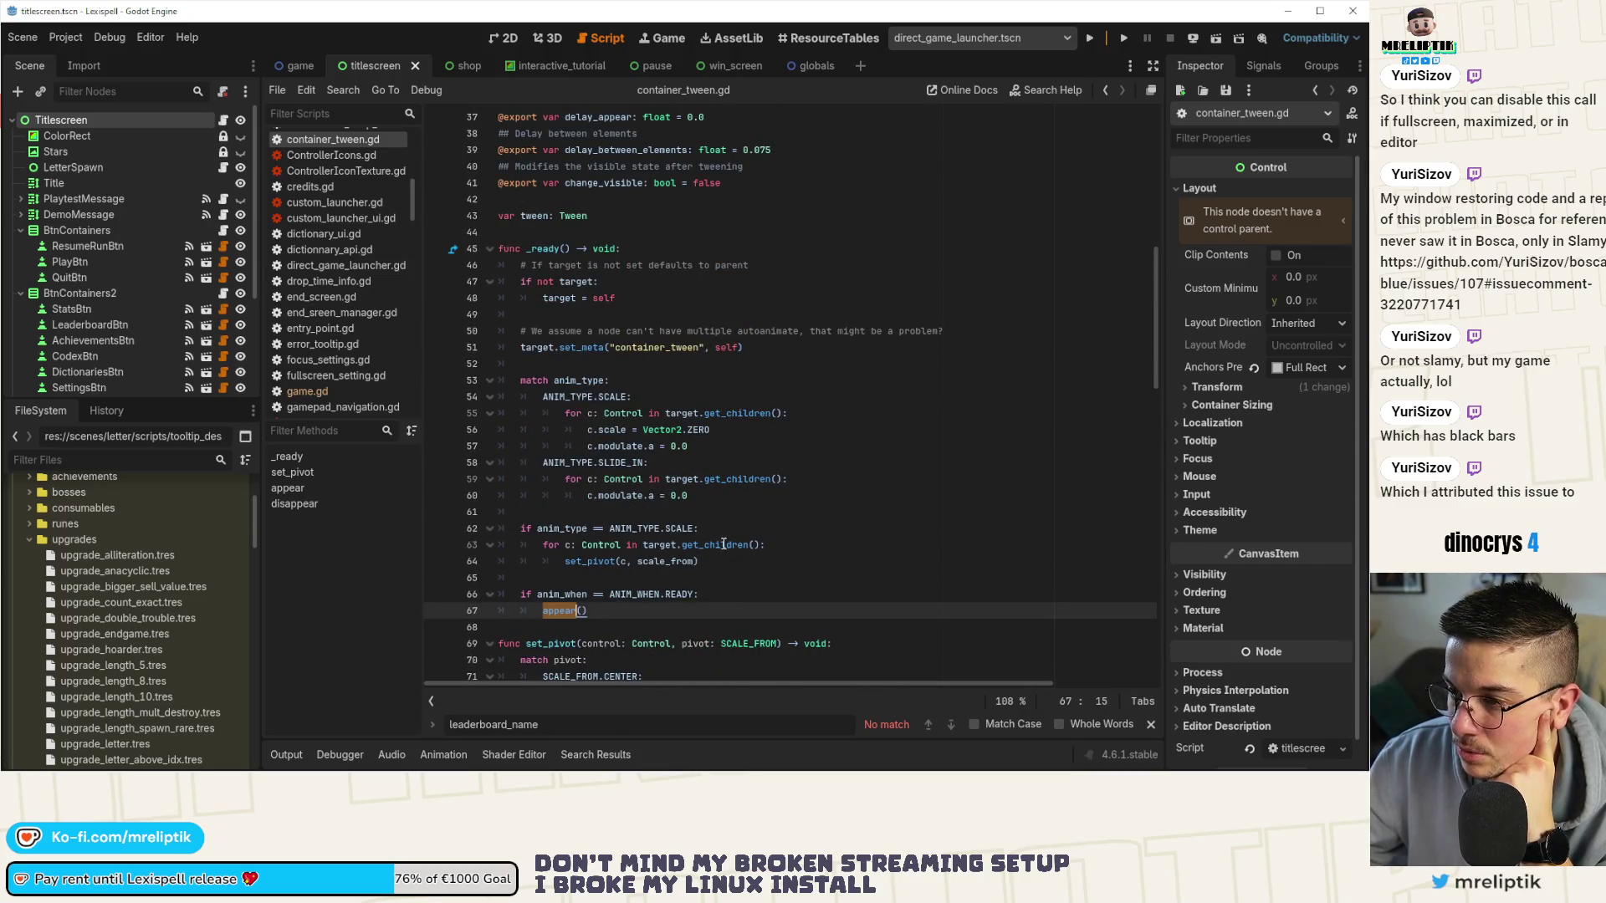
pyautogui.click(504, 38)
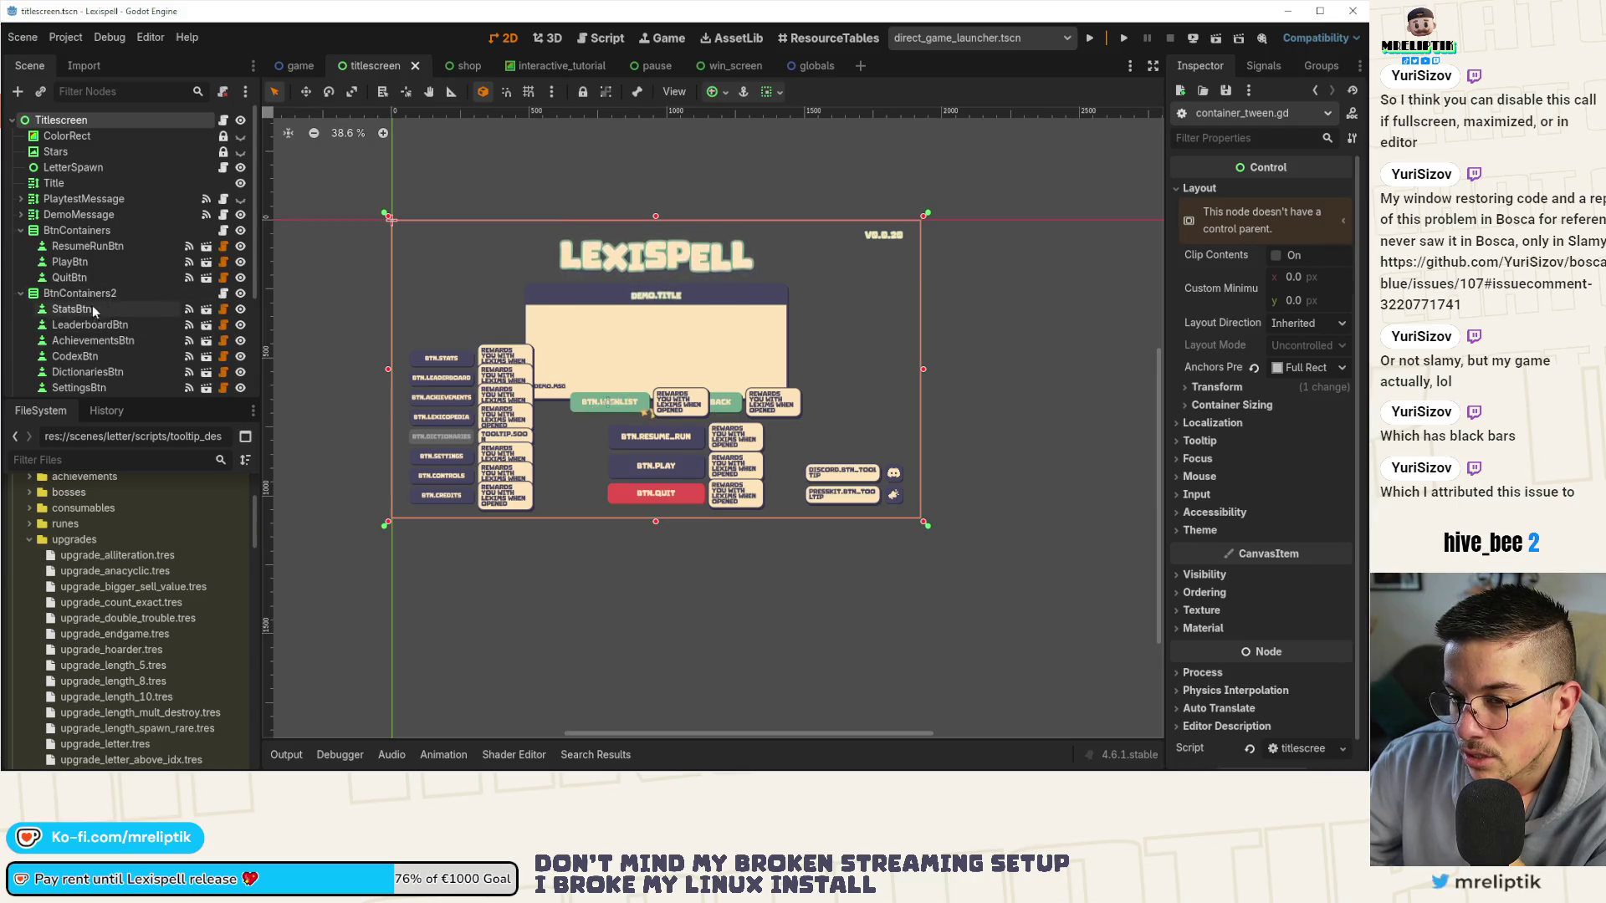
pyautogui.click(94, 230)
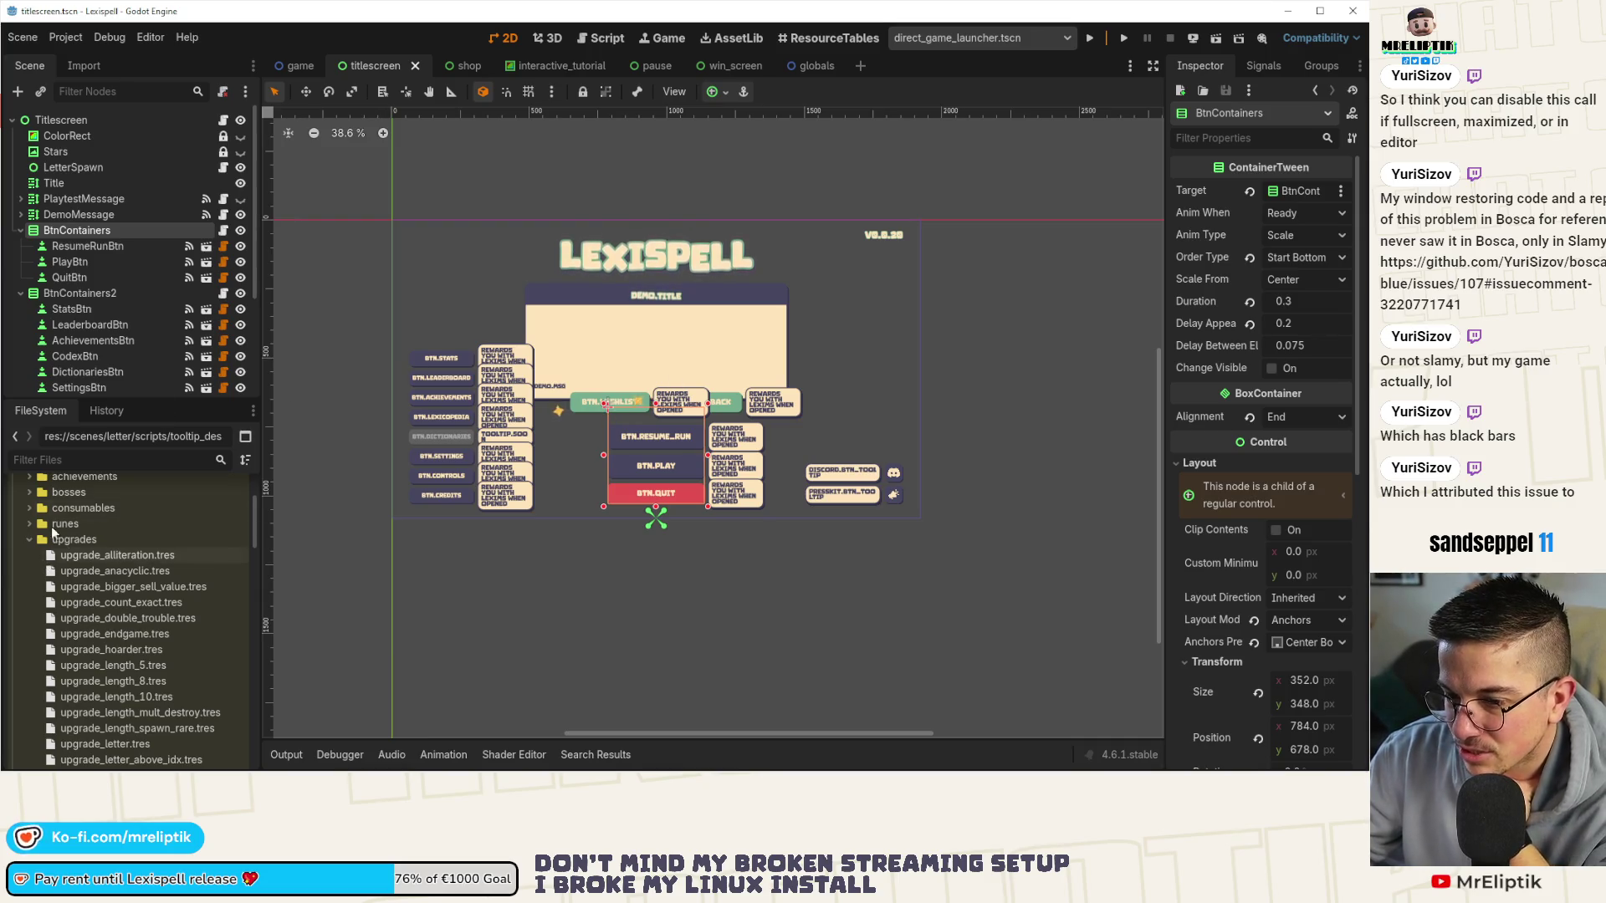
# Browse titlescreen.gd's TransitionScreen and change_scene_to_packed calls in the resume-run handler.
pyautogui.click(223, 124)
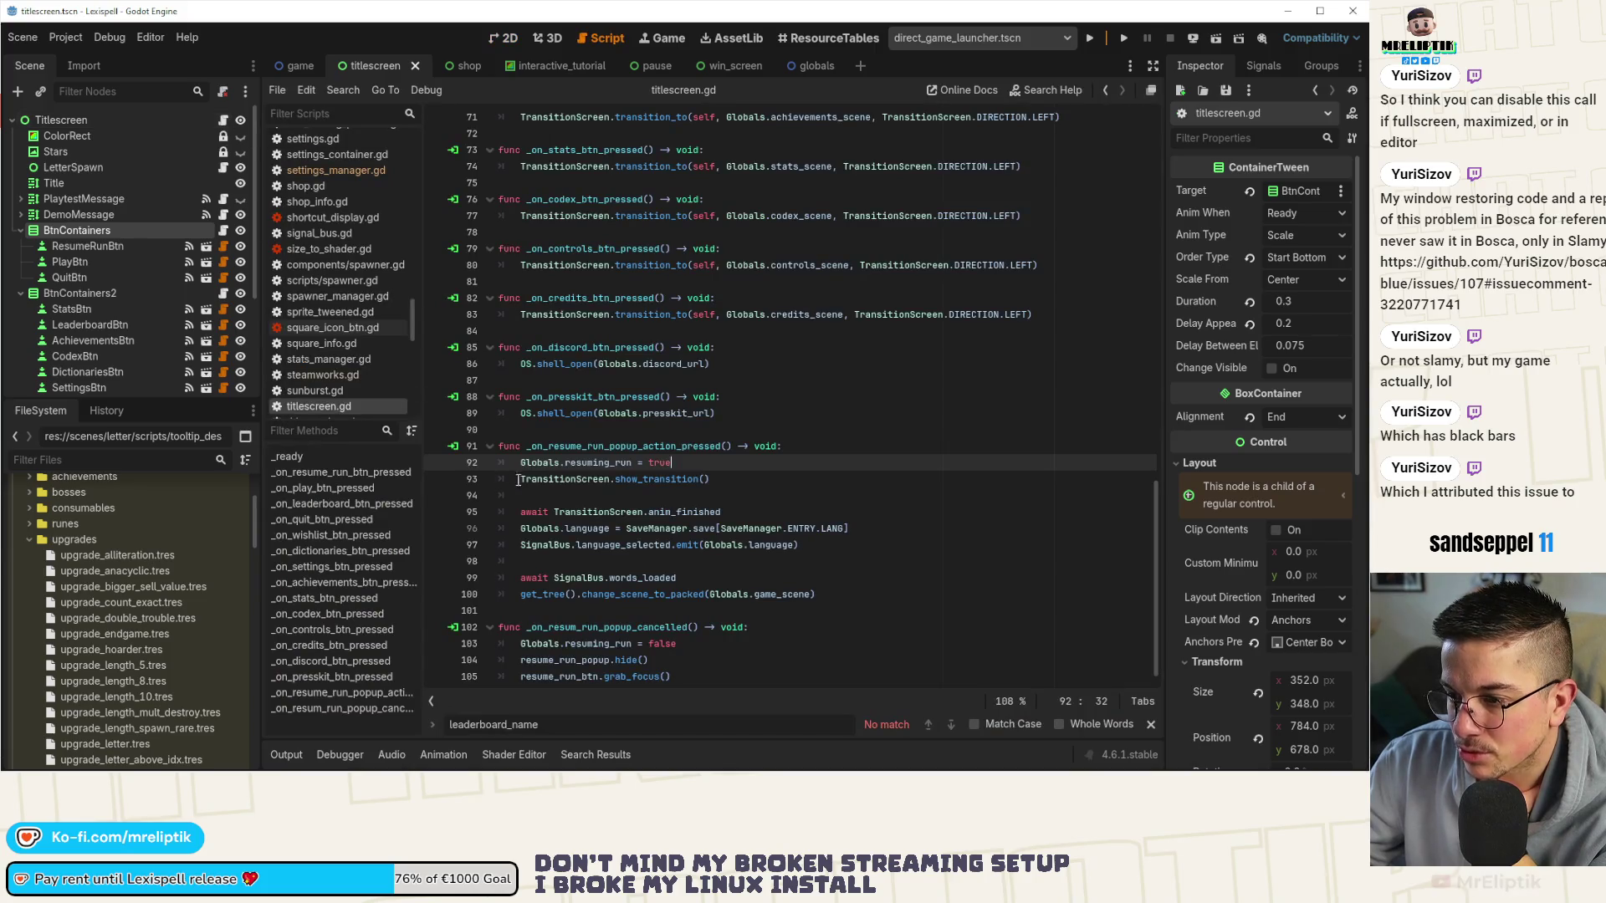
pyautogui.doubleClick(595, 479)
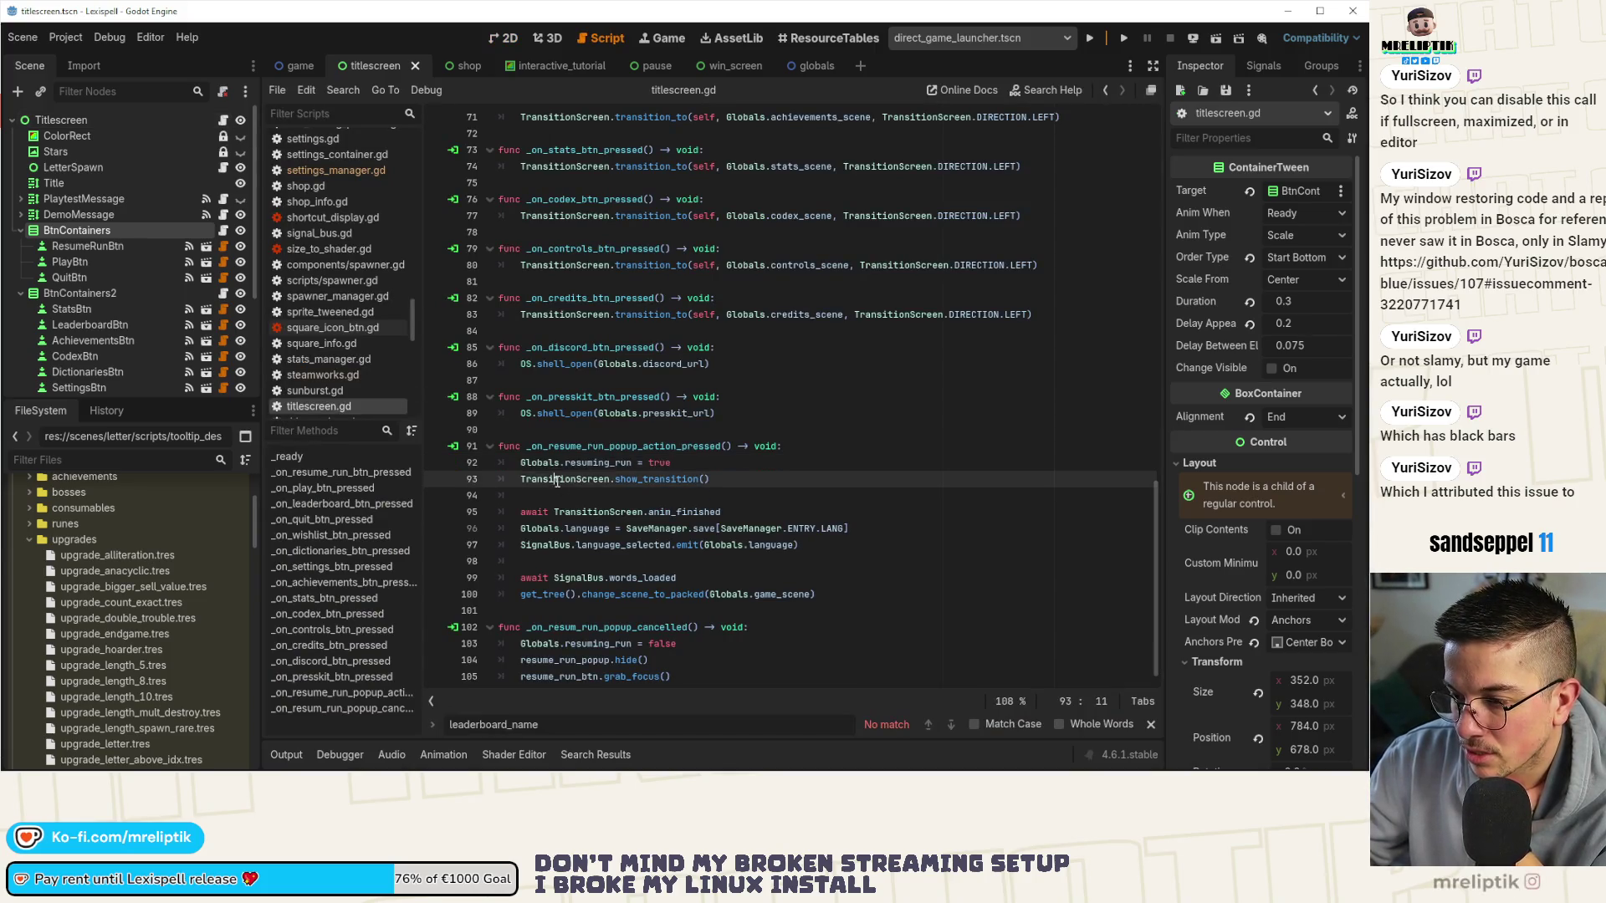
pyautogui.click(627, 595)
pyautogui.scroll(-1, 690, 592)
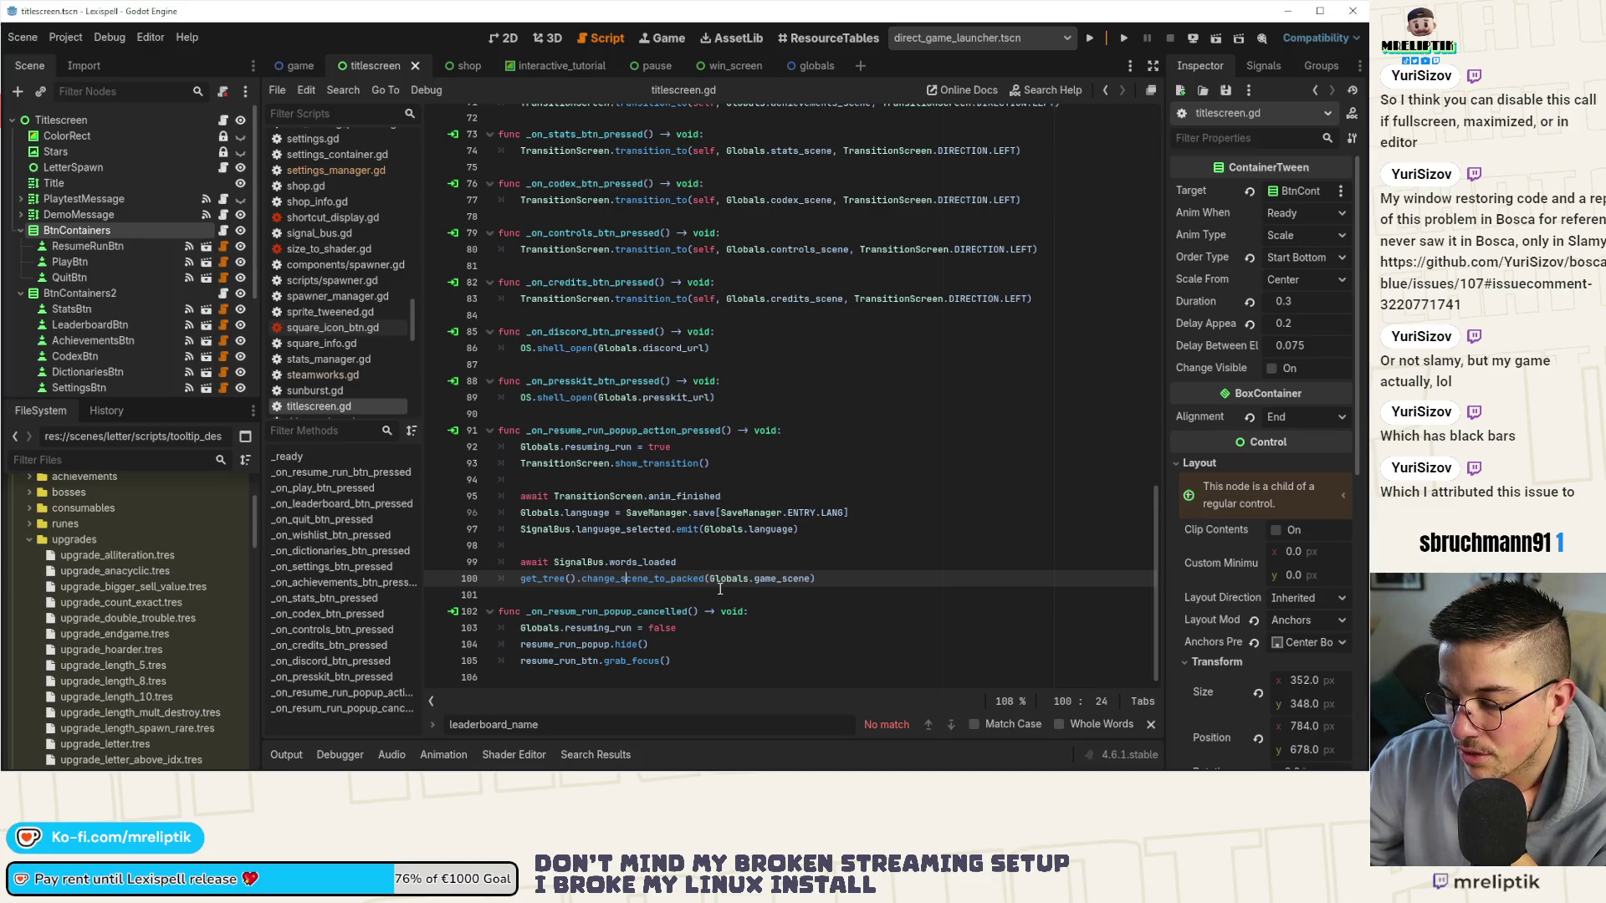
pyautogui.moveTo(717, 575)
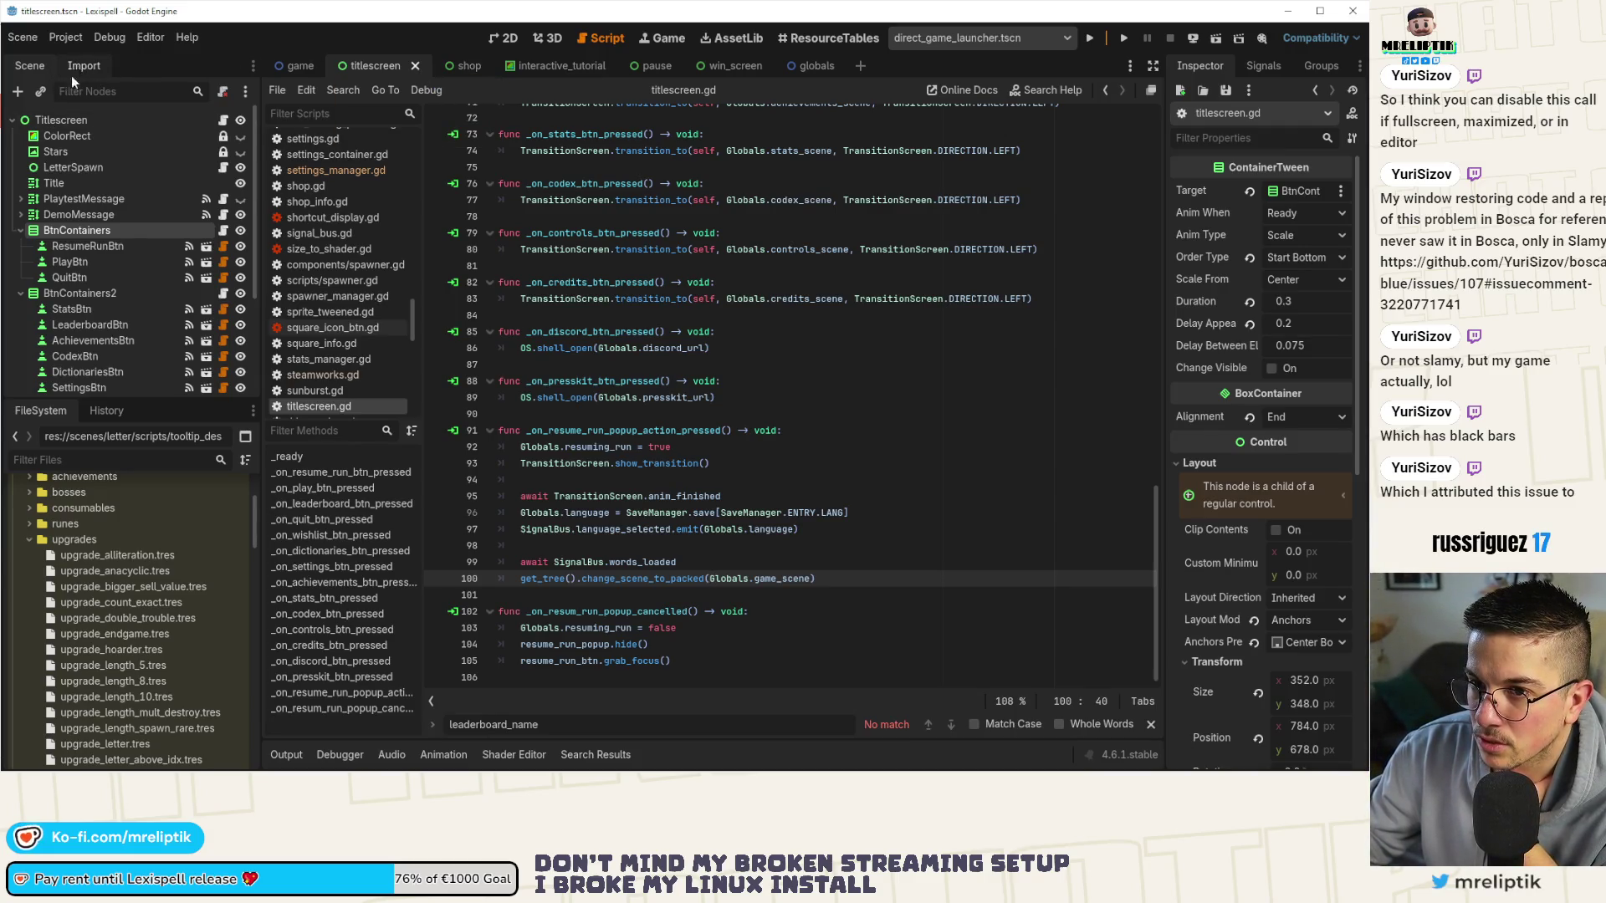
# Run the game, dismiss the demo welcome, and start a Letter Rush run.
pyautogui.click(1089, 40)
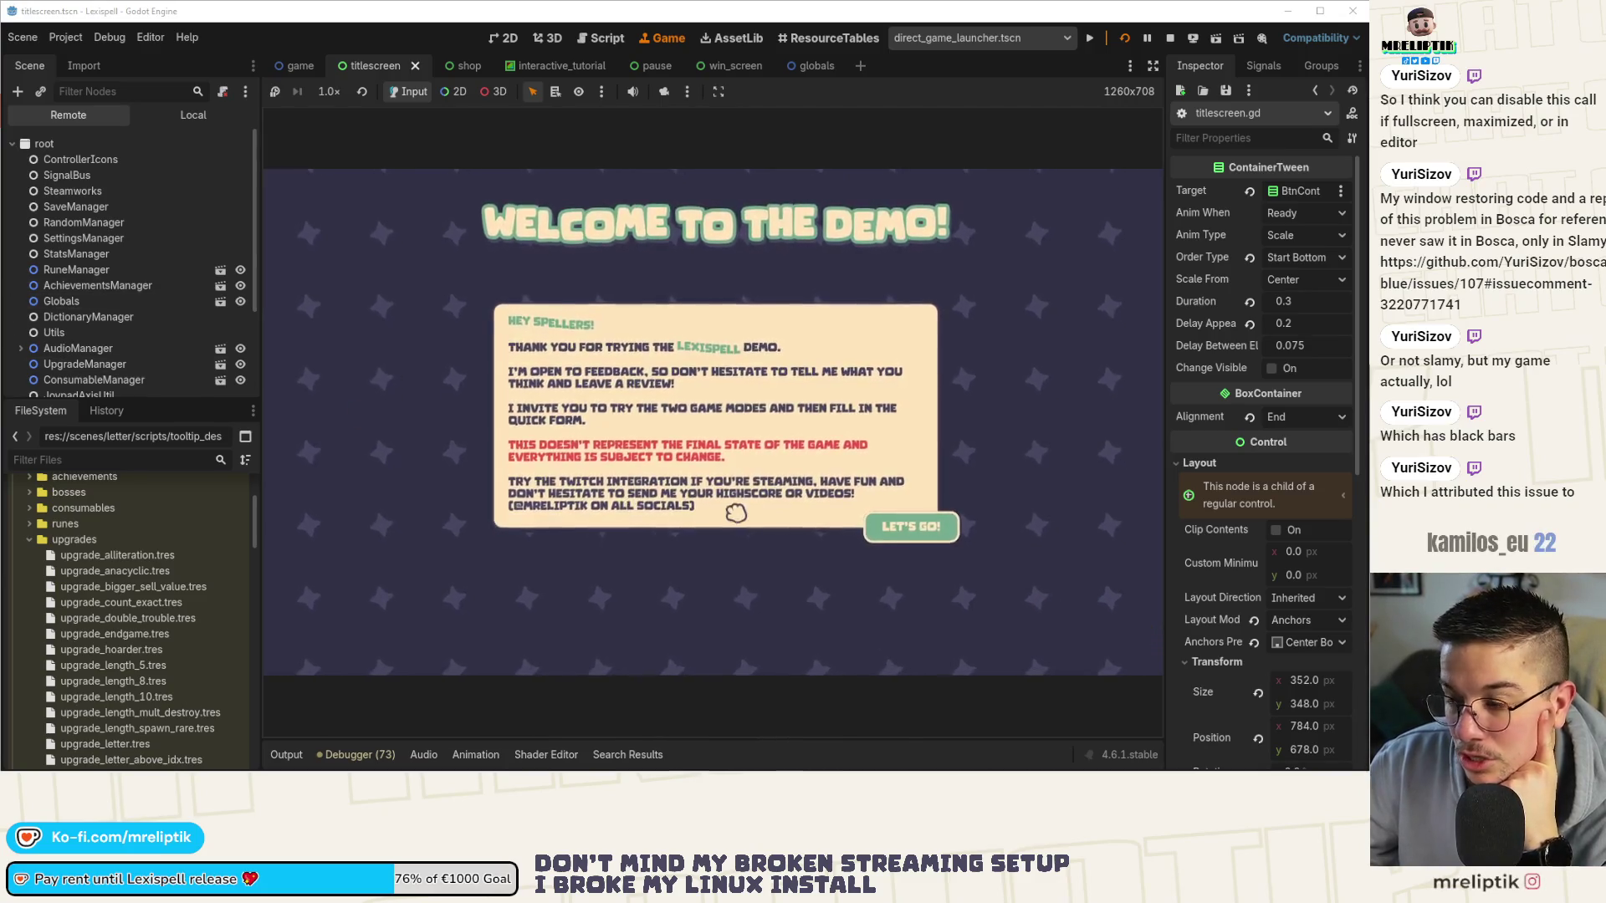
pyautogui.click(914, 526)
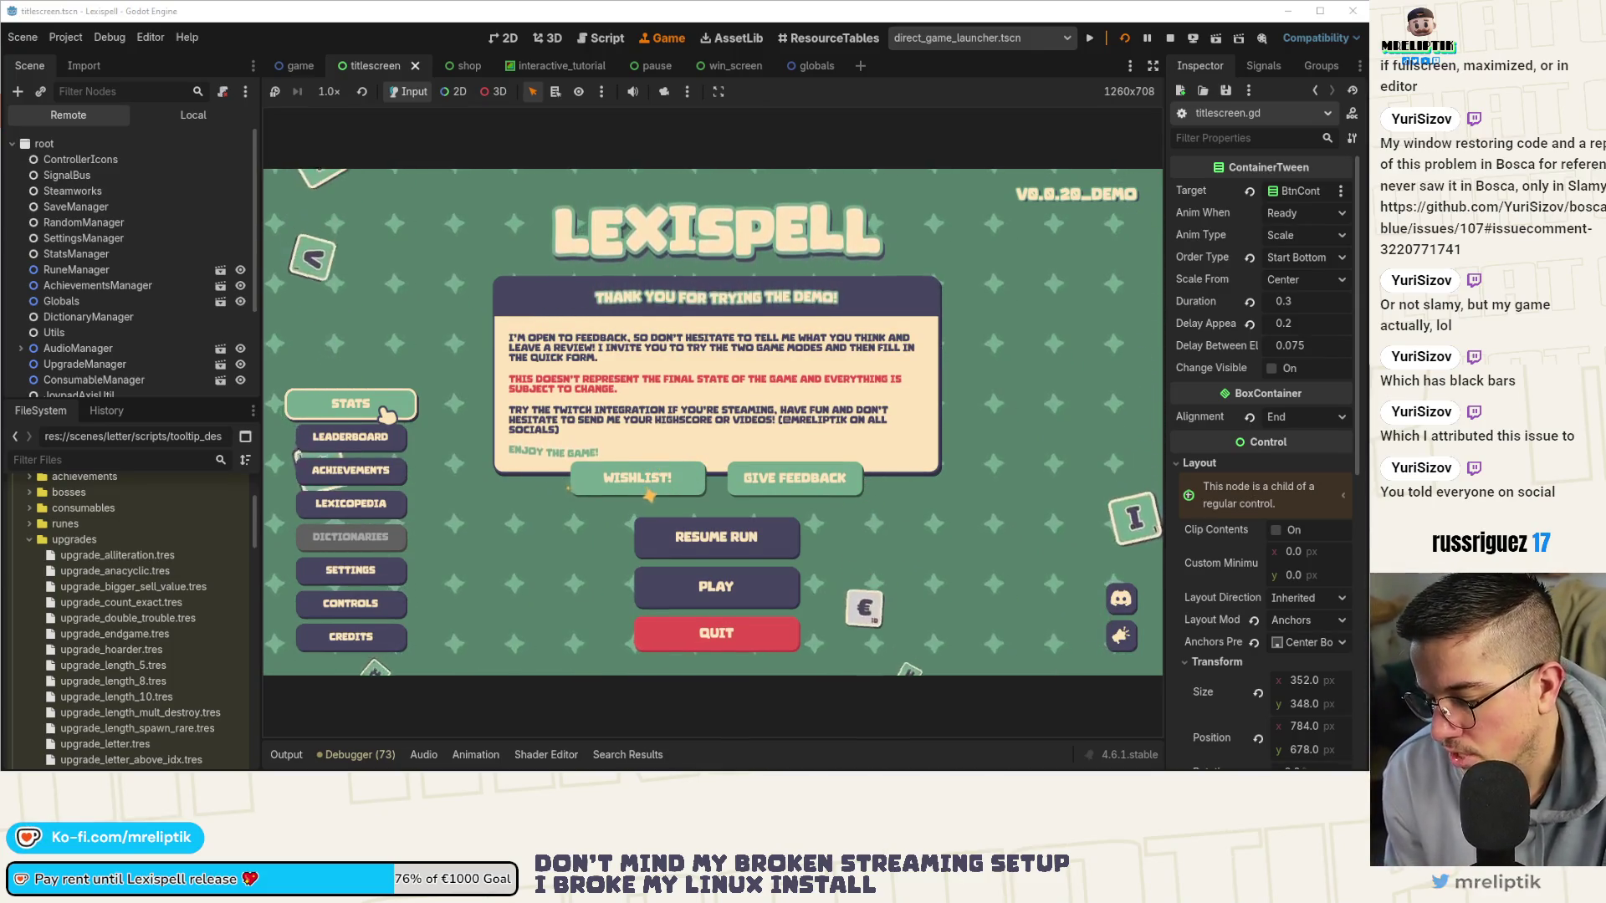
pyautogui.scroll(-3, 99, 303)
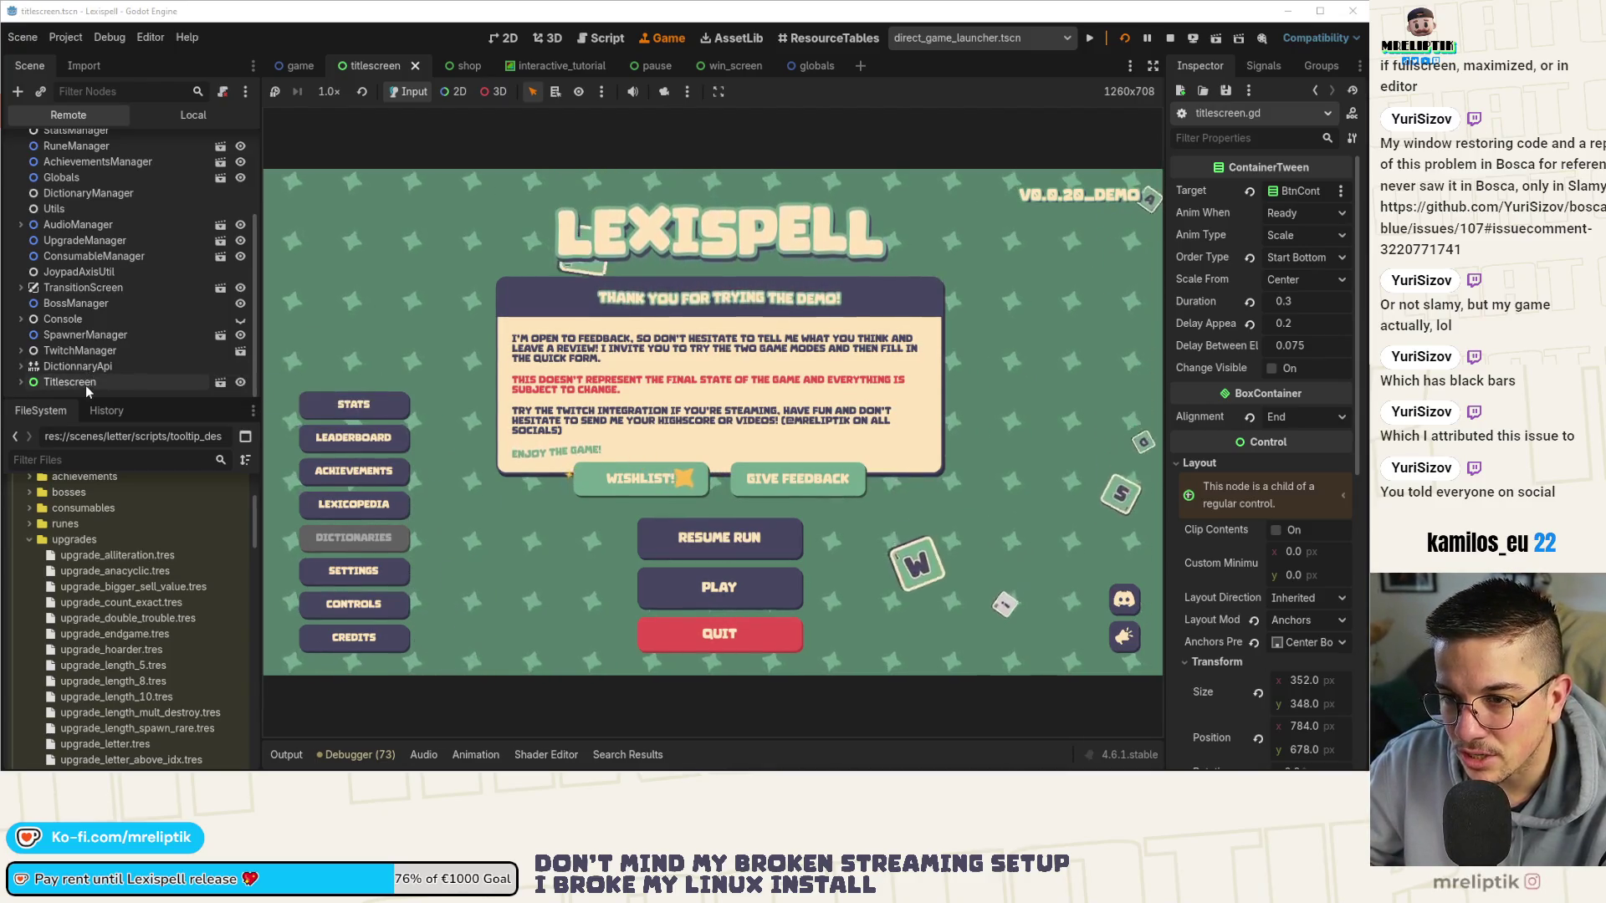
pyautogui.click(20, 383)
pyautogui.click(21, 352)
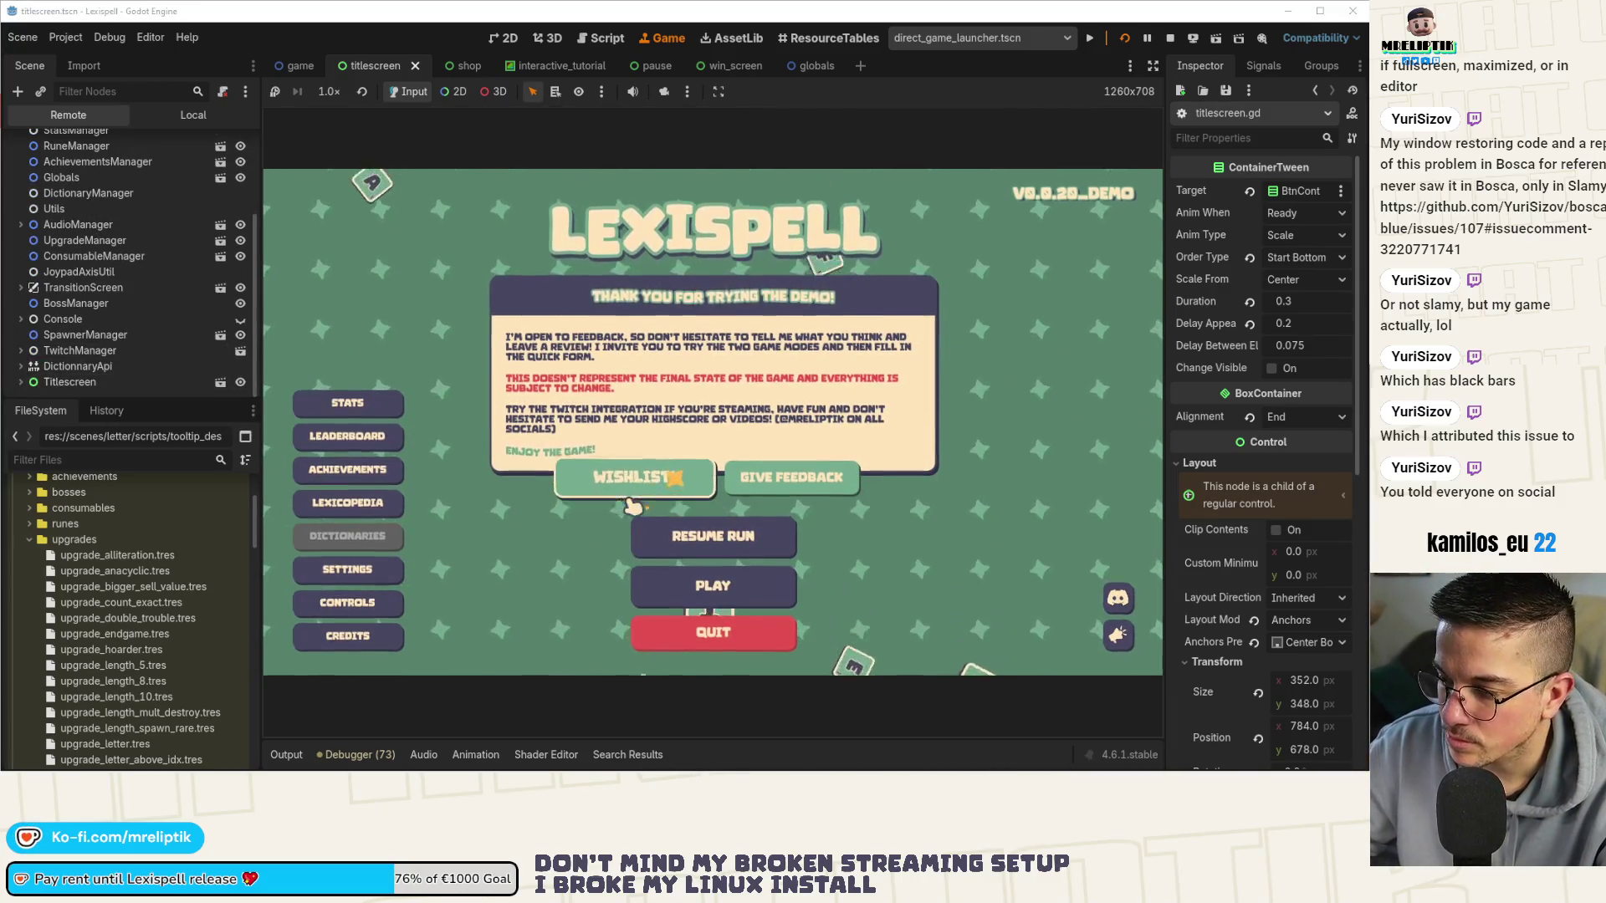
pyautogui.click(742, 595)
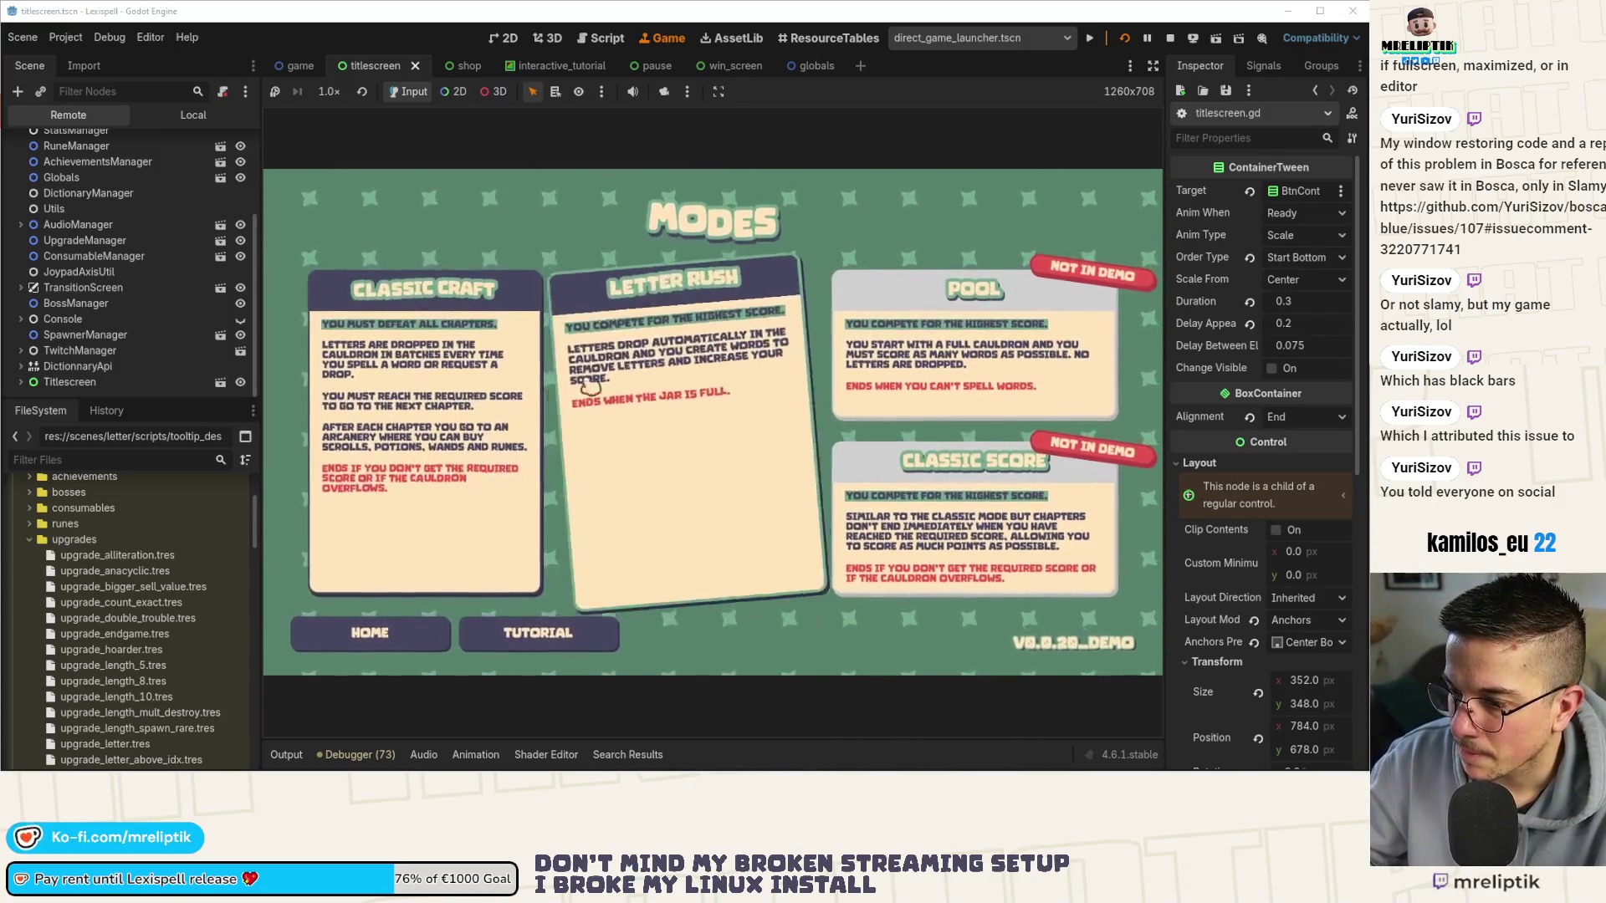
pyautogui.click(742, 598)
pyautogui.click(790, 548)
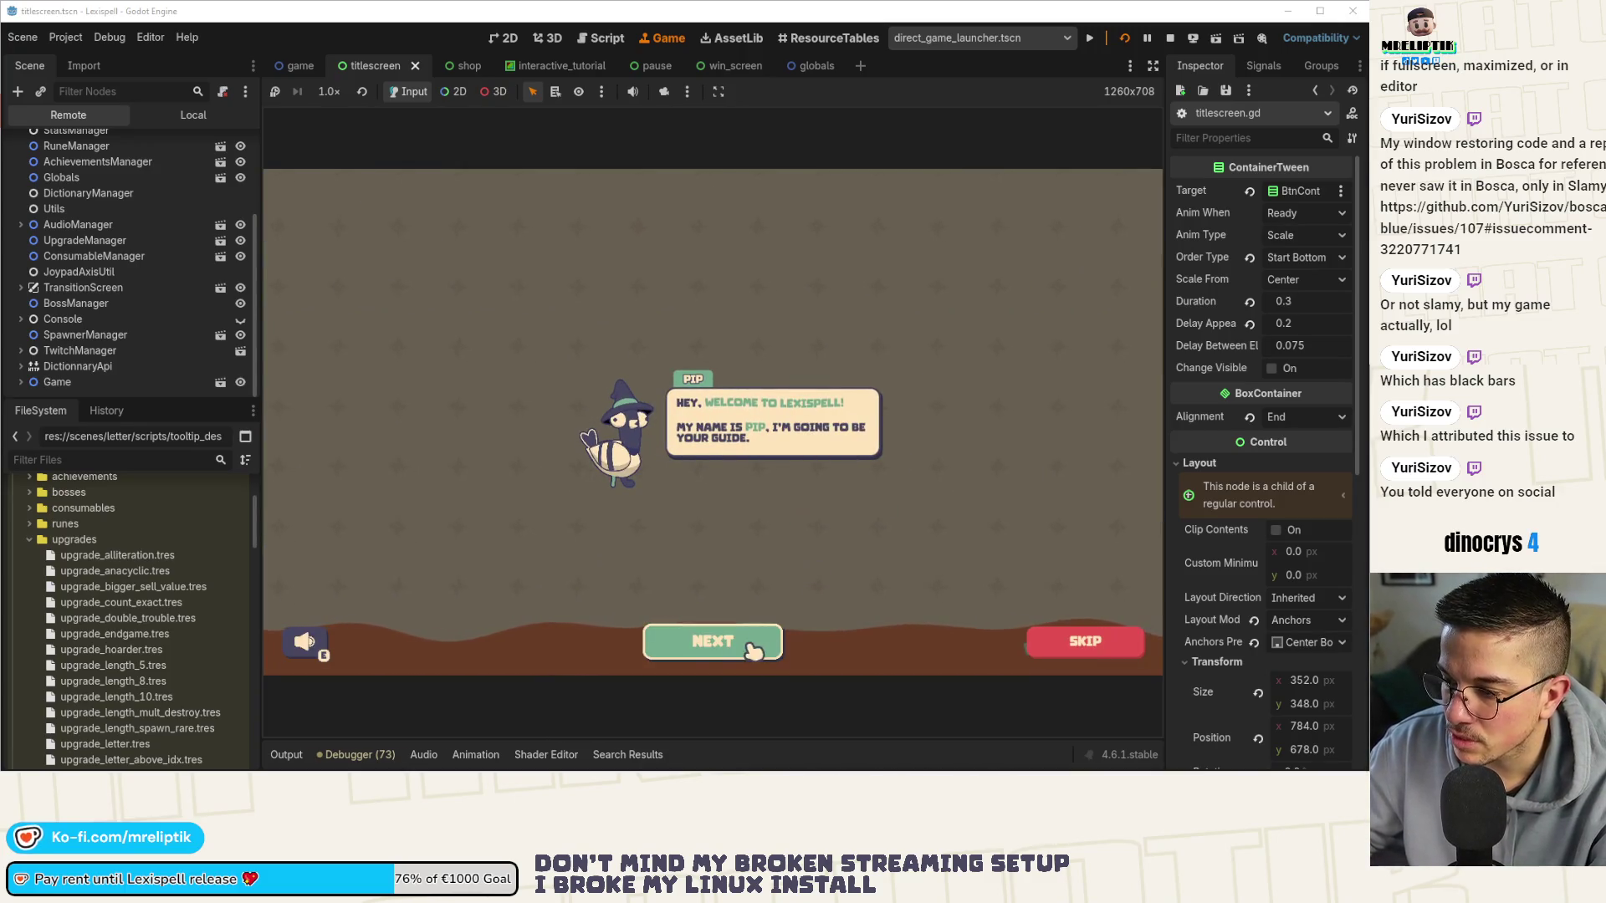
# Click through Pip's tutorial dialog and all the tutorial tips.
pyautogui.click(717, 644)
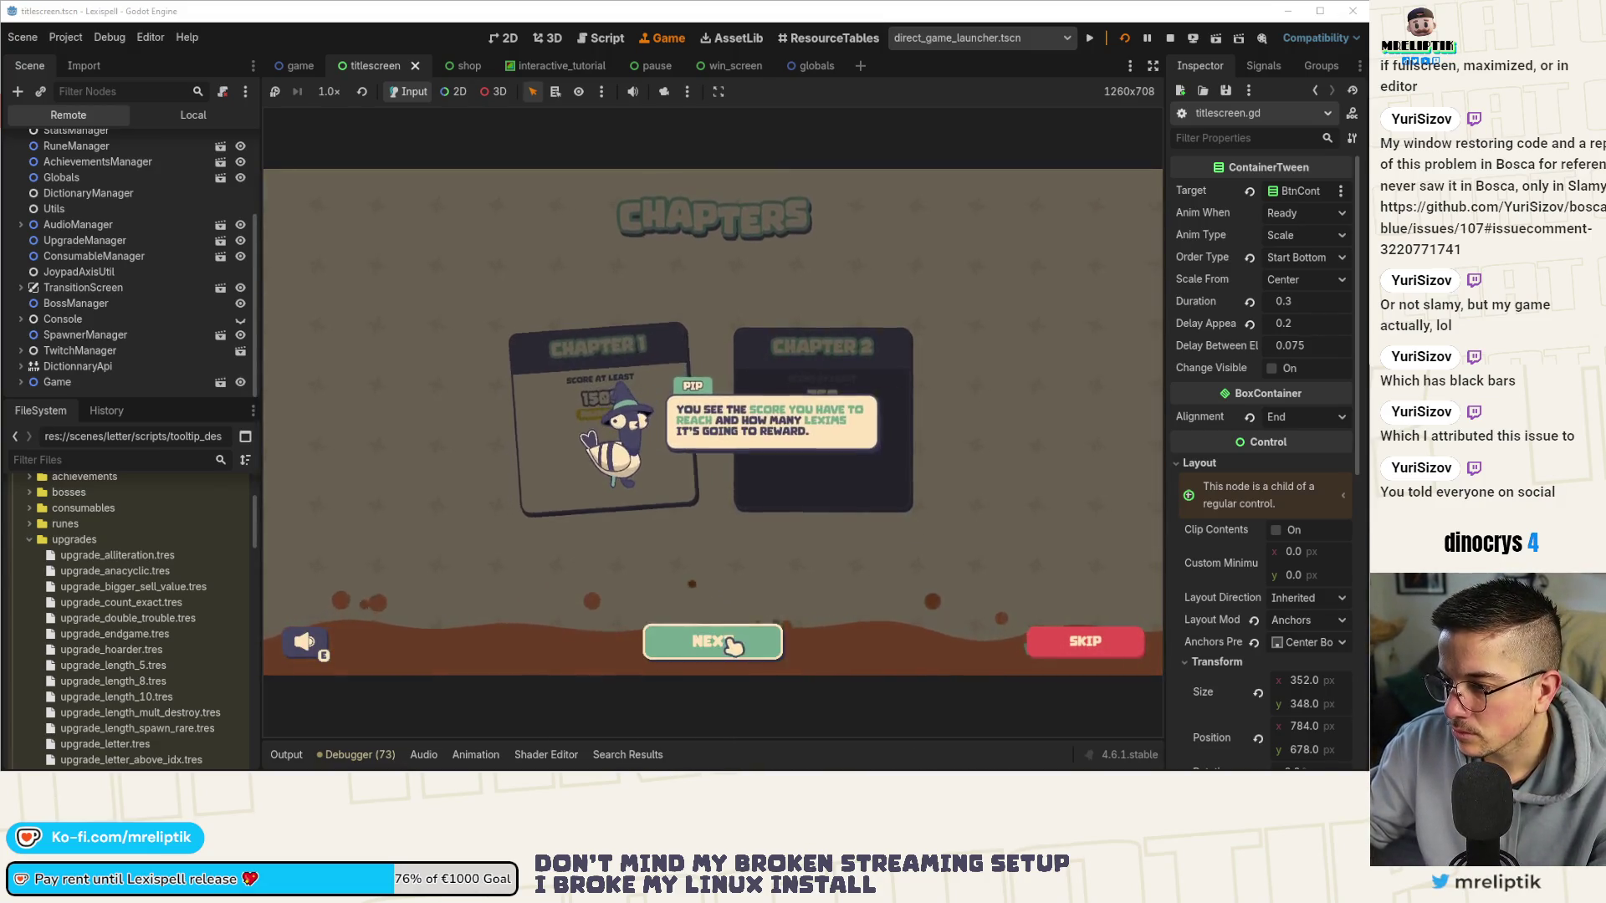
pyautogui.click(724, 657)
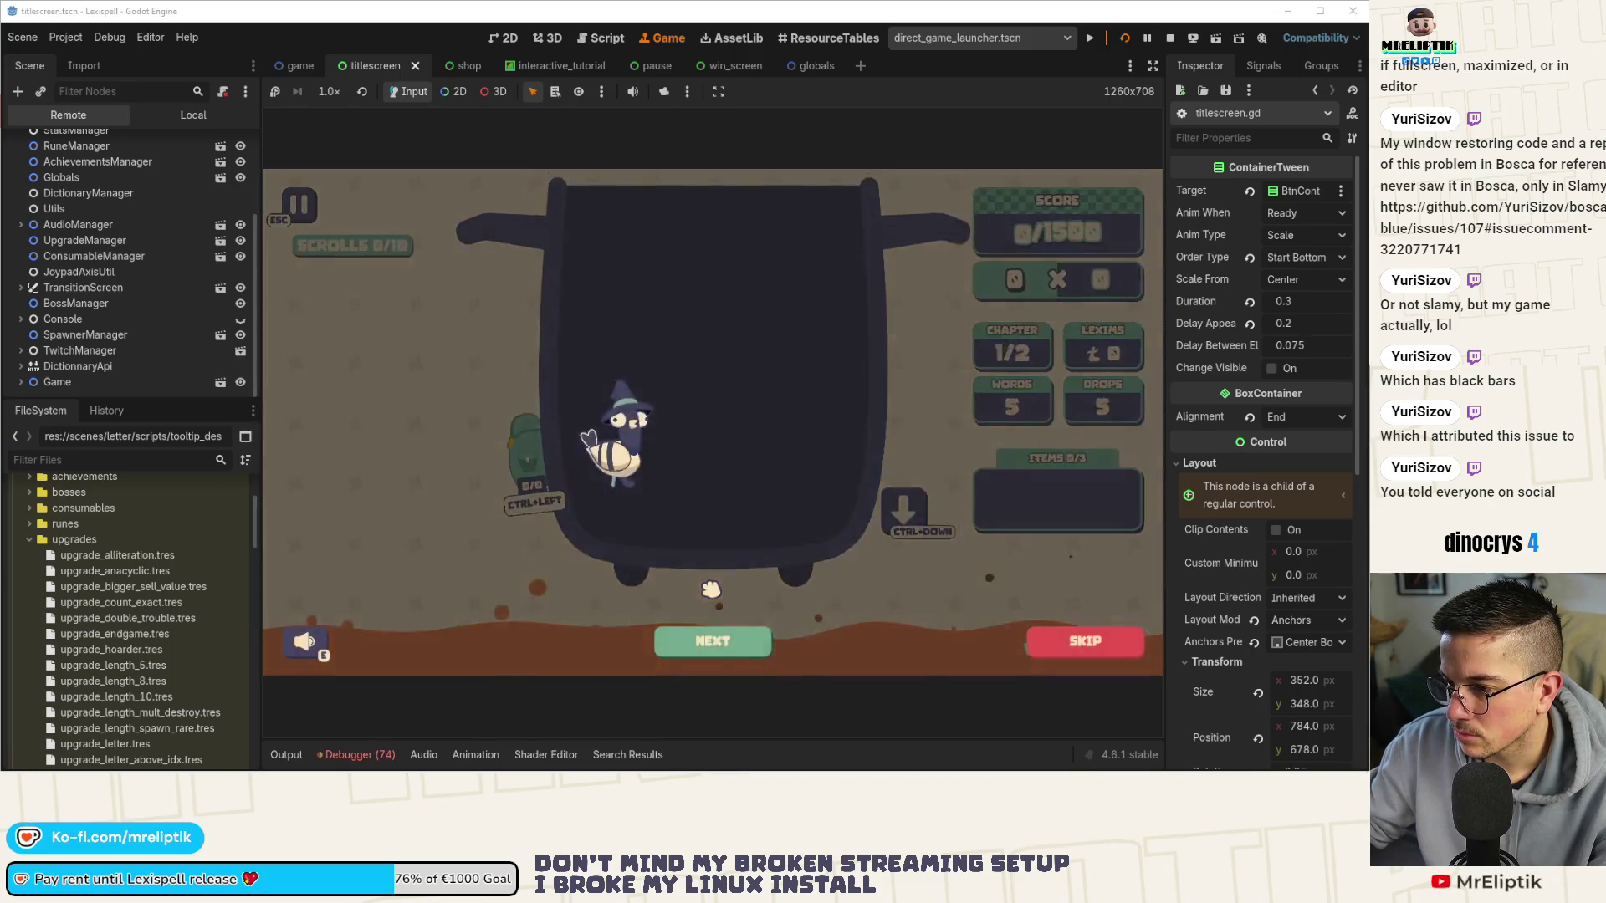
pyautogui.click(716, 651)
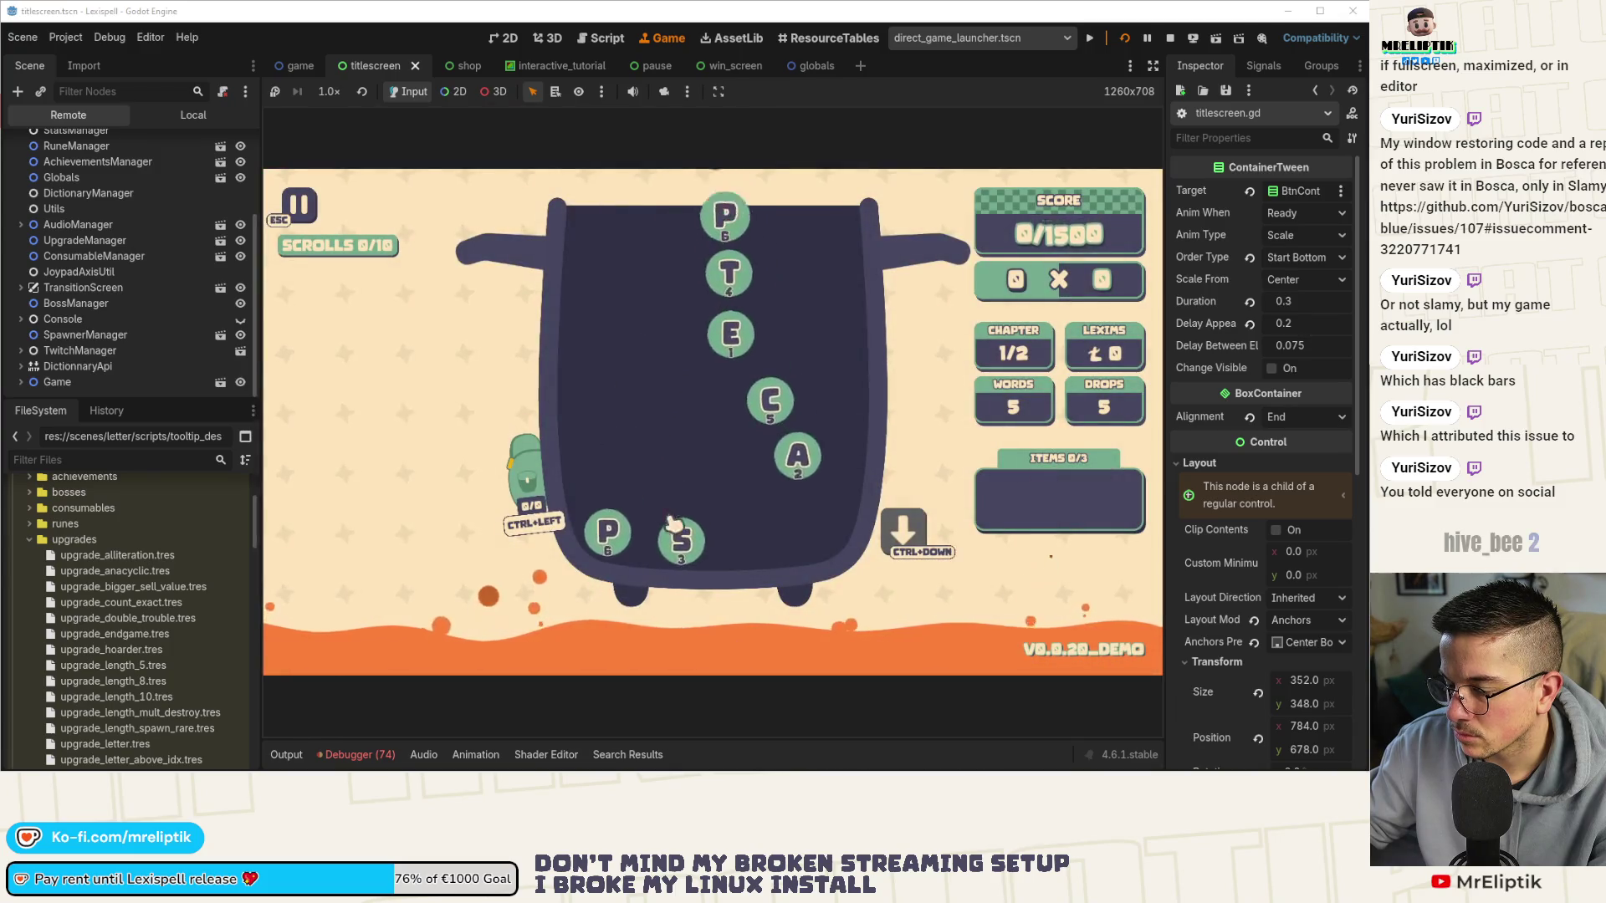
pyautogui.click(694, 628)
pyautogui.click(699, 634)
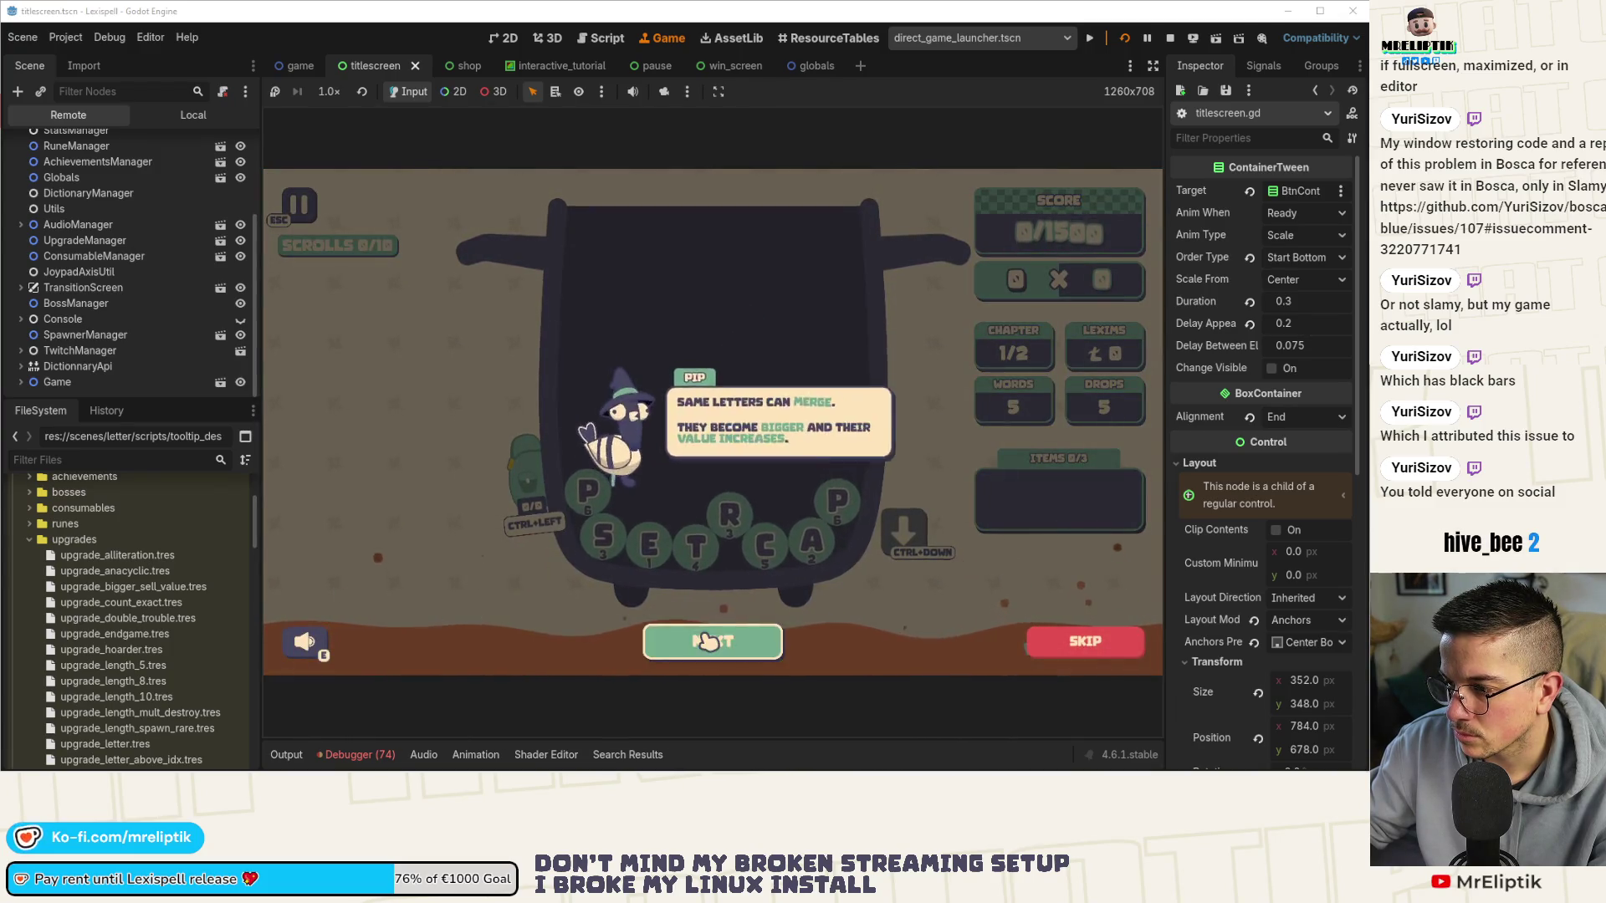
pyautogui.click(707, 640)
pyautogui.click(707, 640)
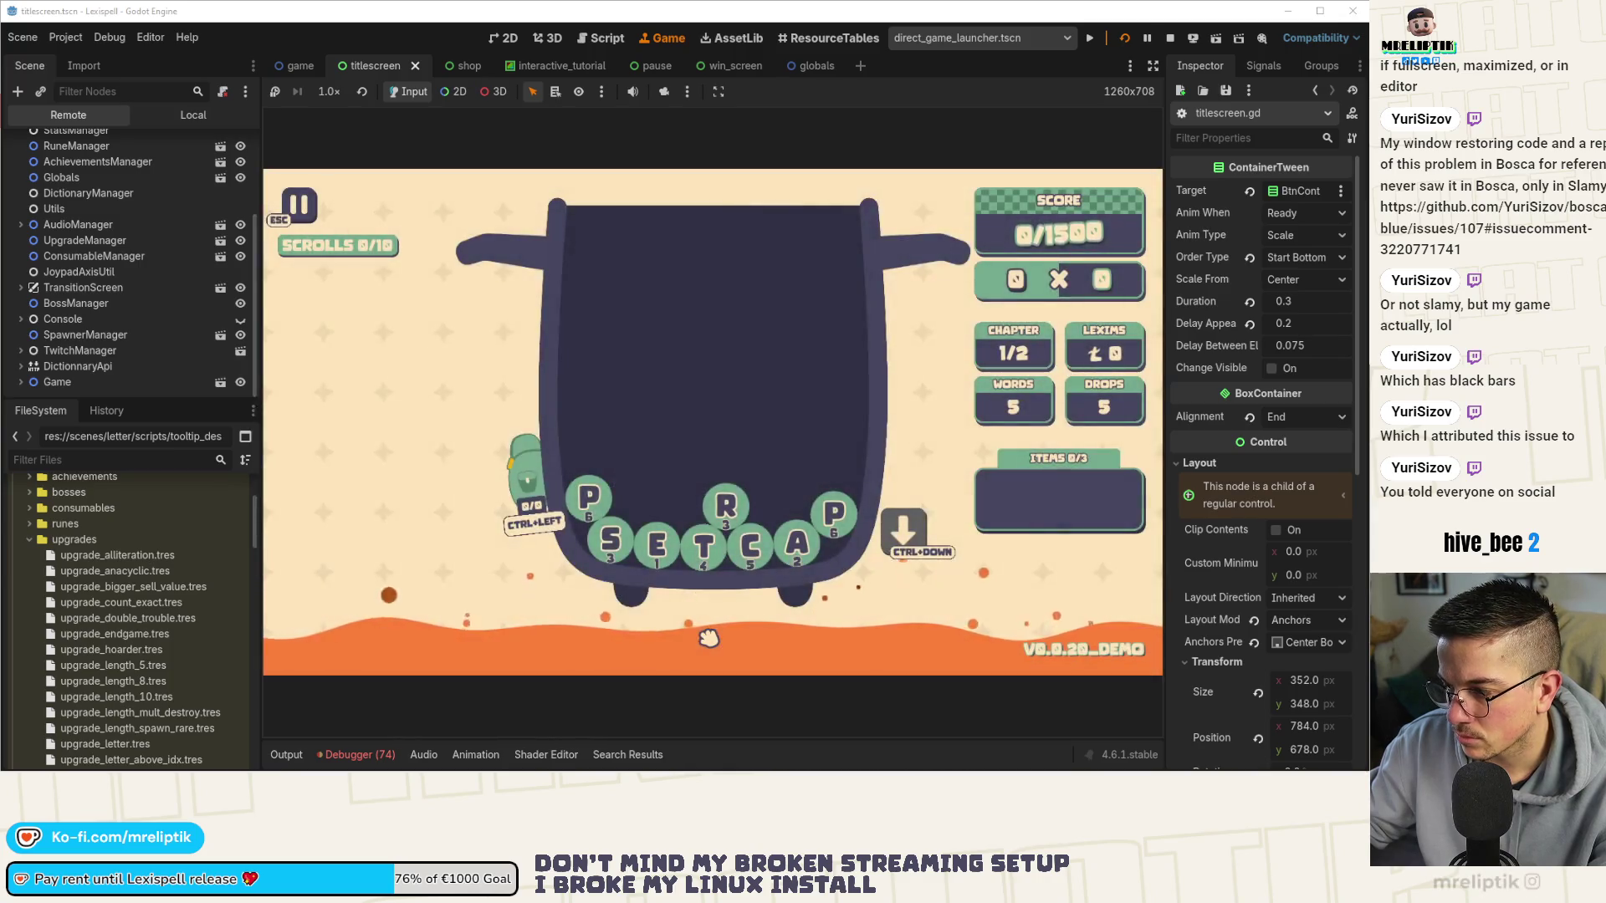
# Pause, back out of Controls, continue, pause again, and confirm Go Home.
pyautogui.press('Escape')
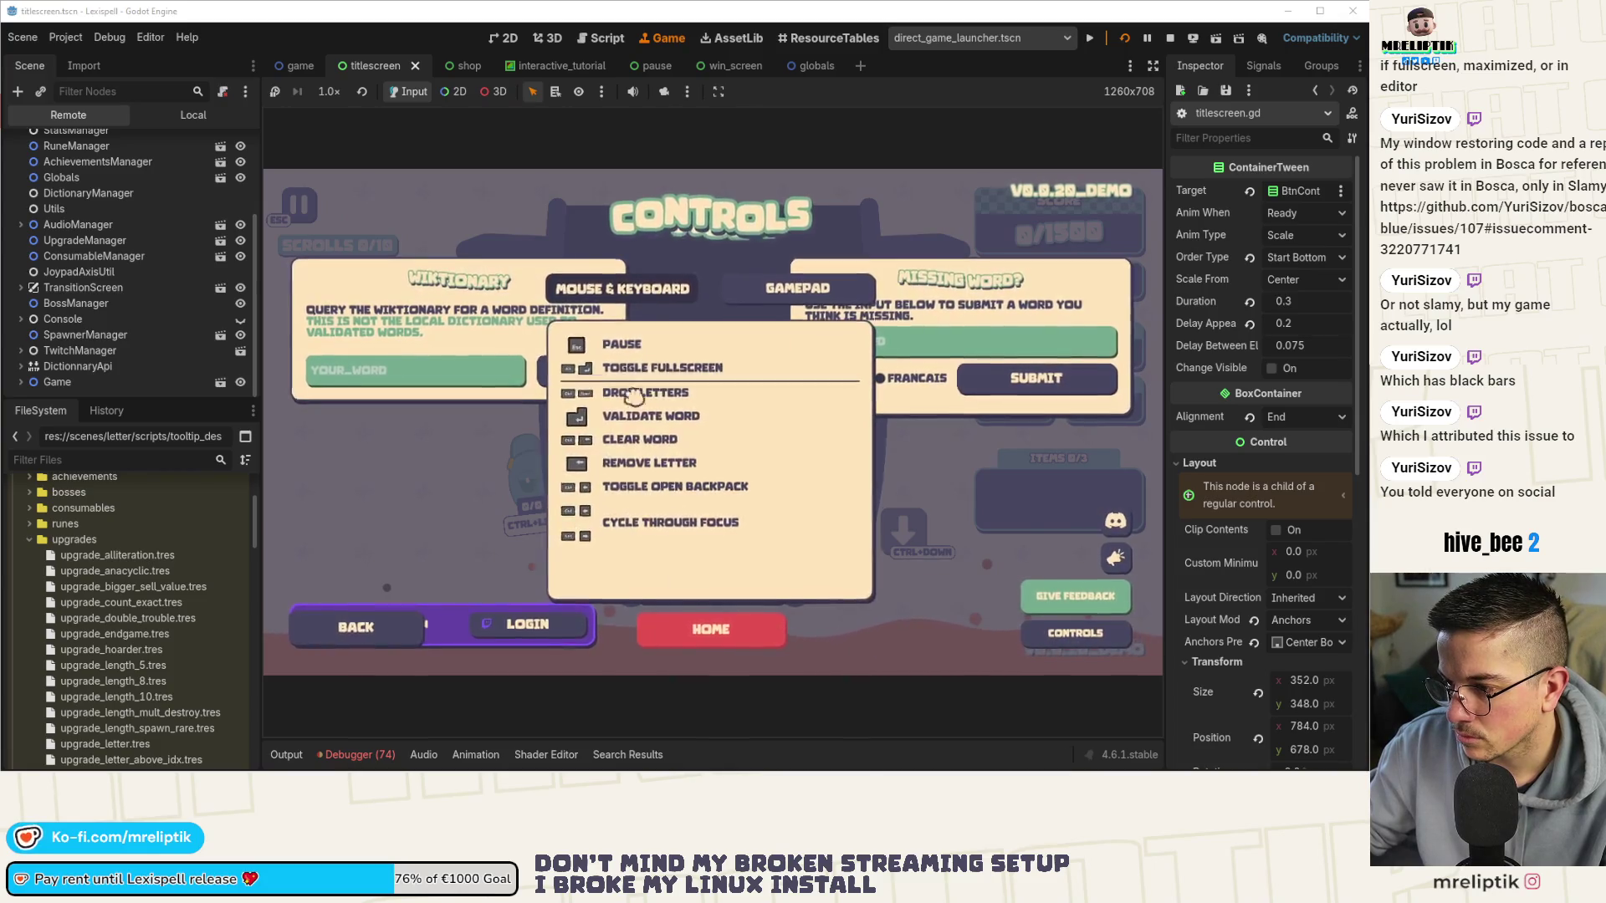
pyautogui.click(368, 634)
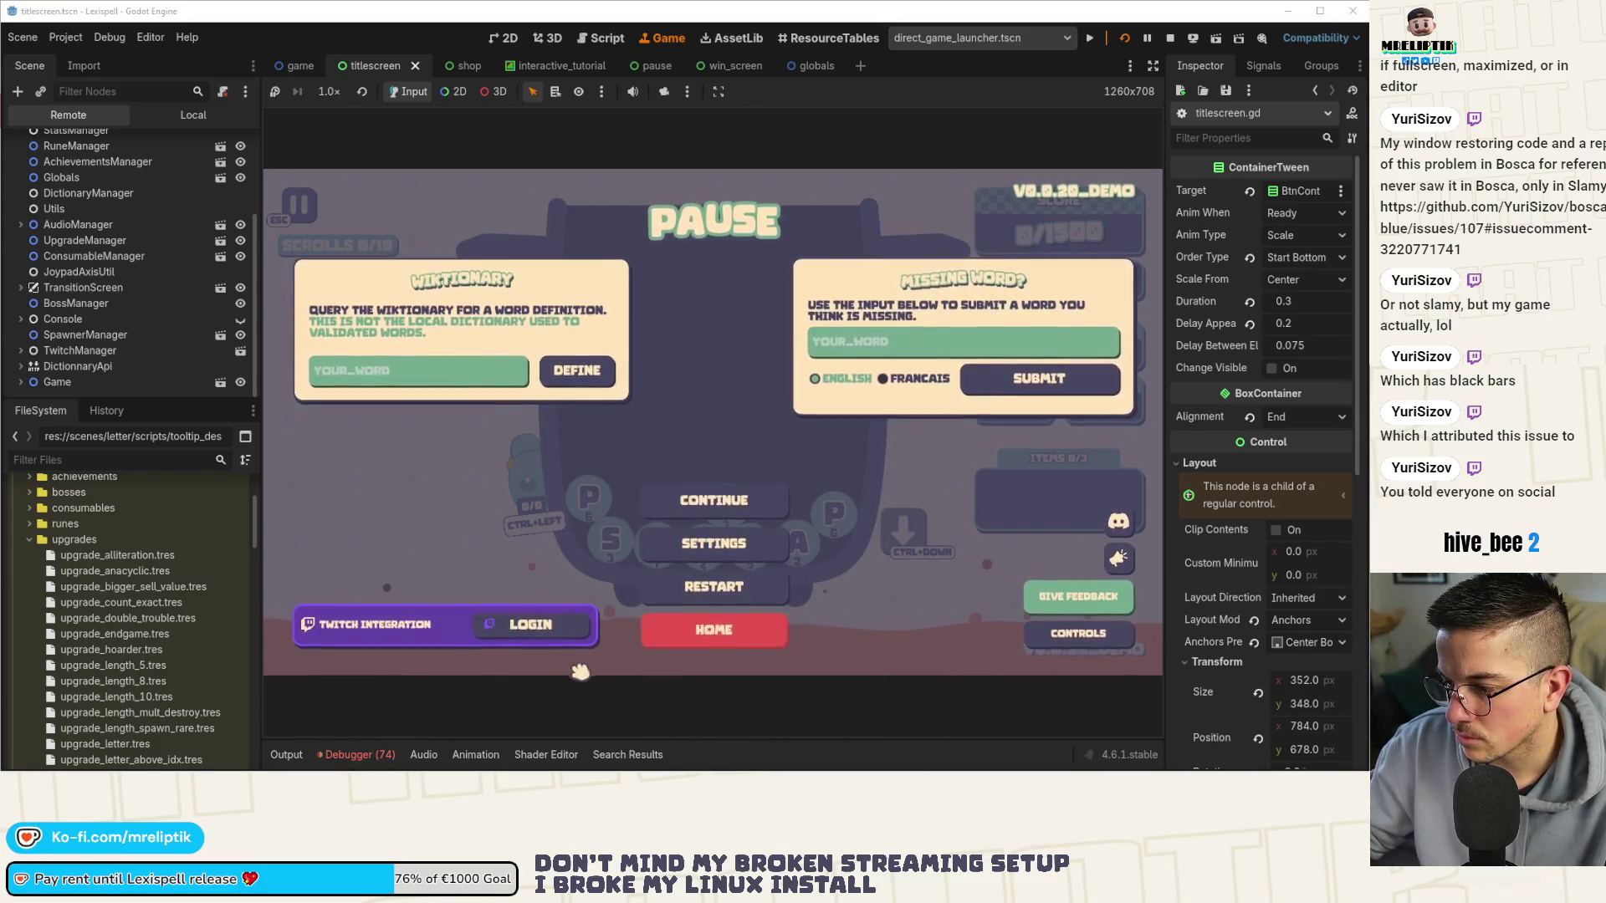
pyautogui.click(742, 498)
pyautogui.press('Escape')
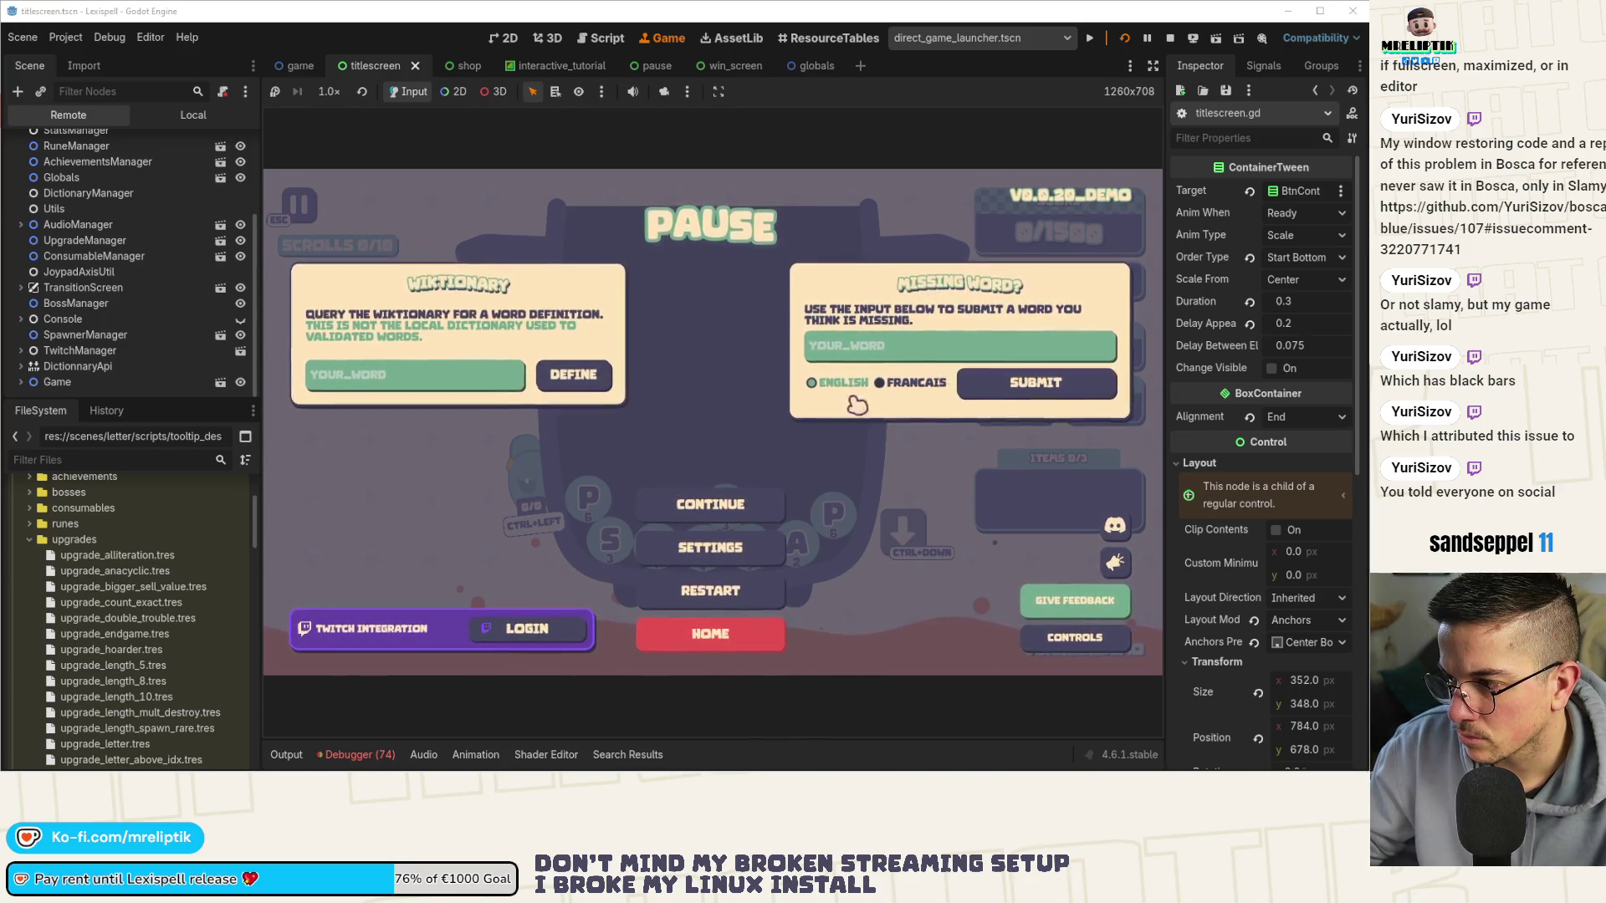
pyautogui.click(707, 629)
pyautogui.click(786, 470)
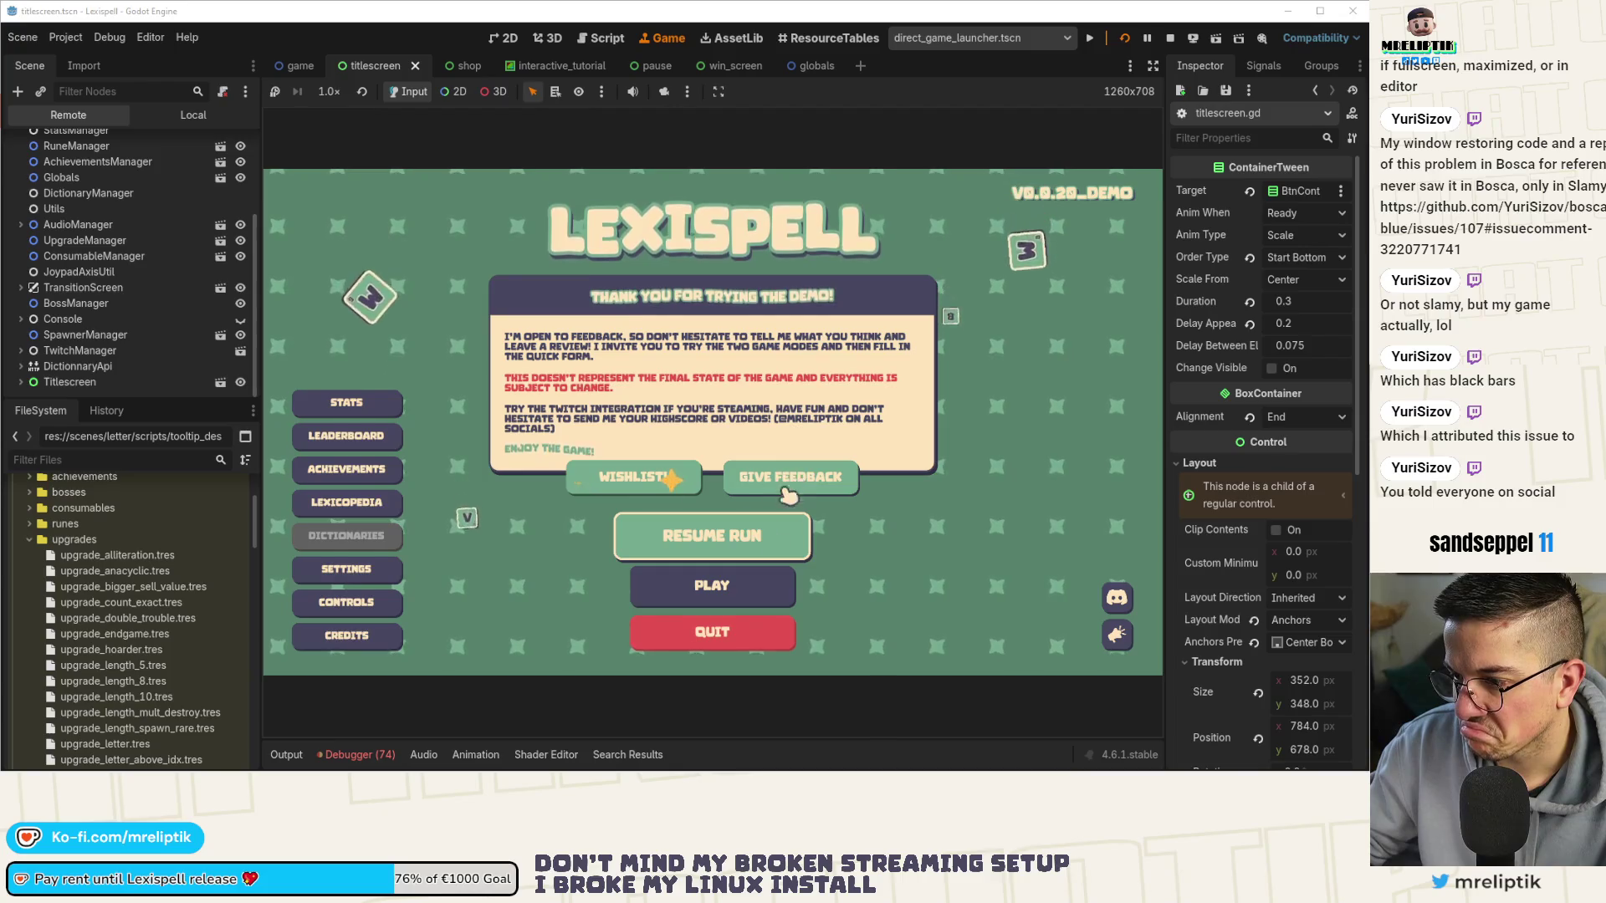
pyautogui.click(718, 604)
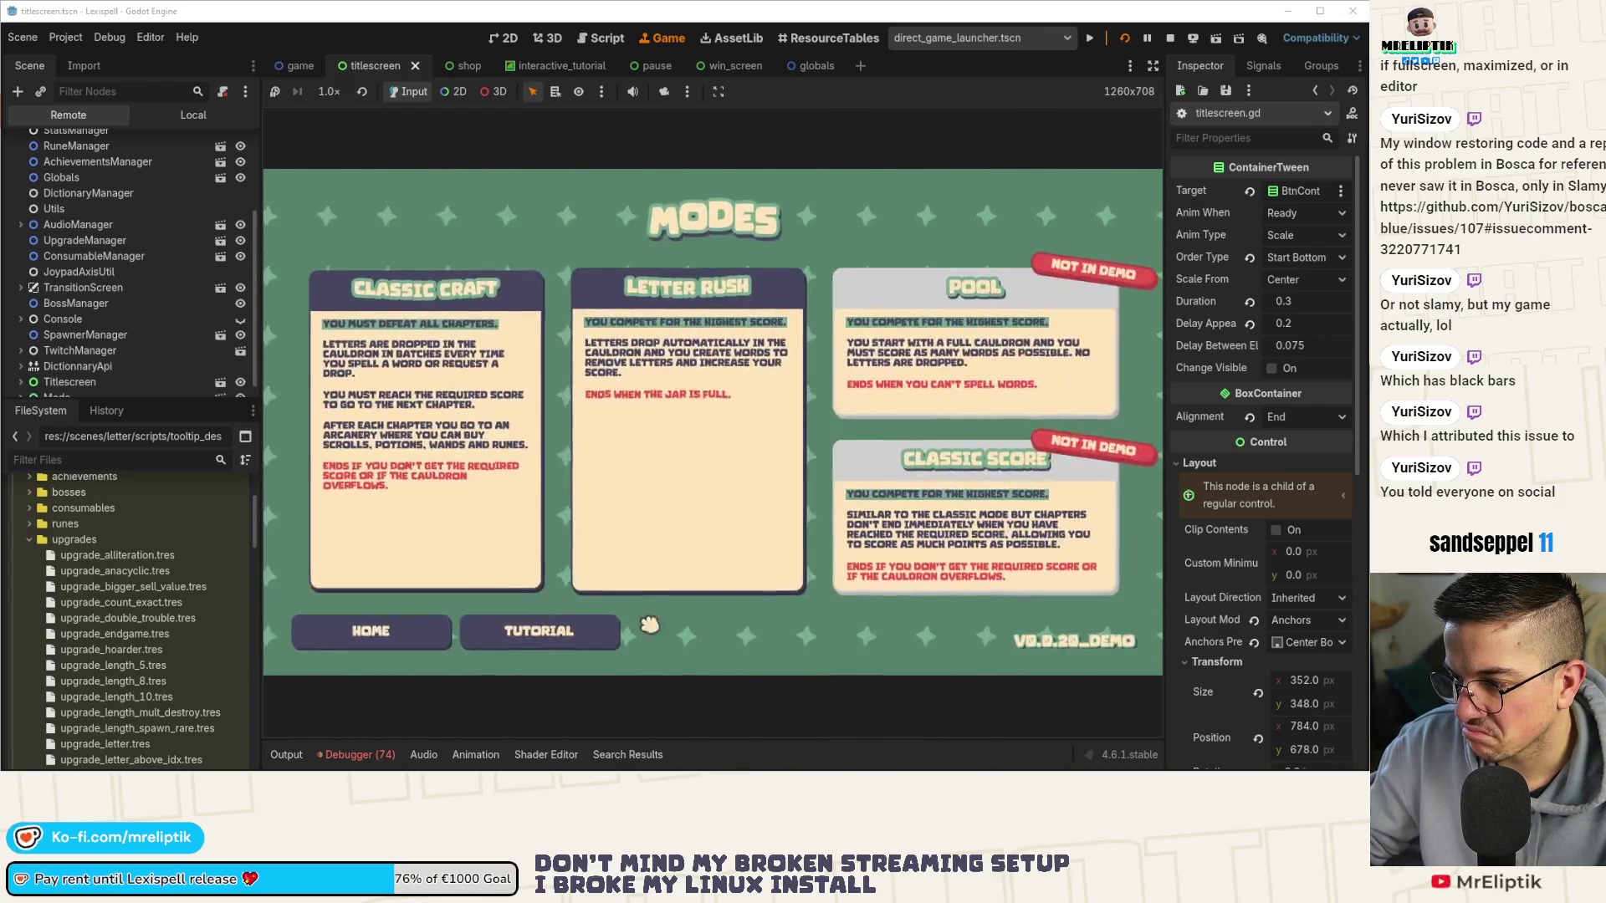
pyautogui.click(527, 644)
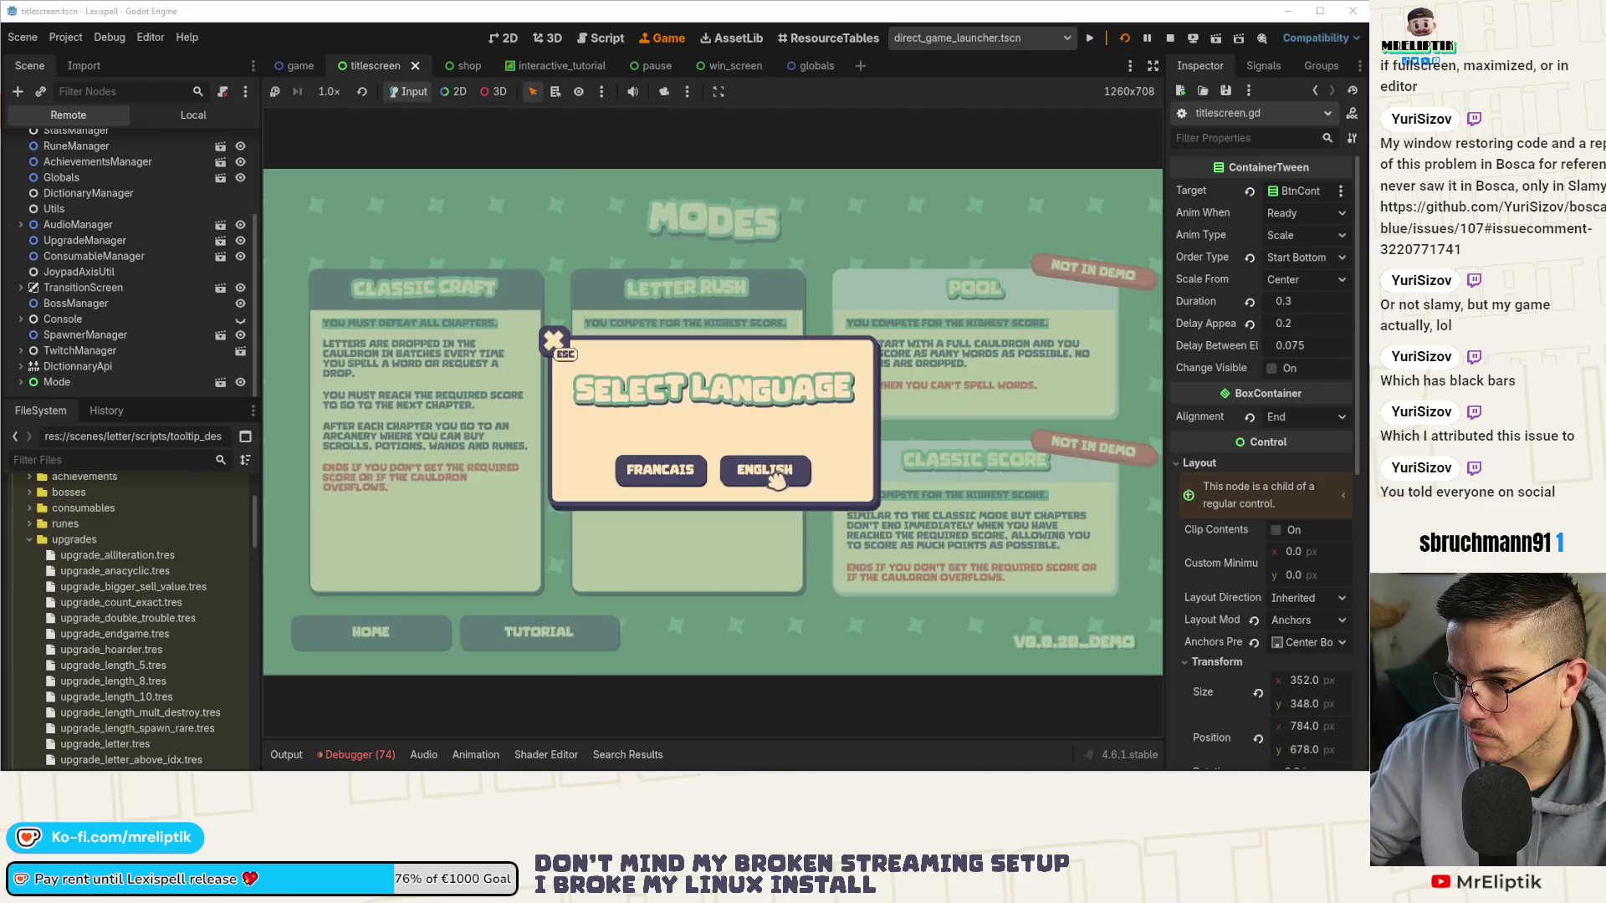
pyautogui.click(773, 478)
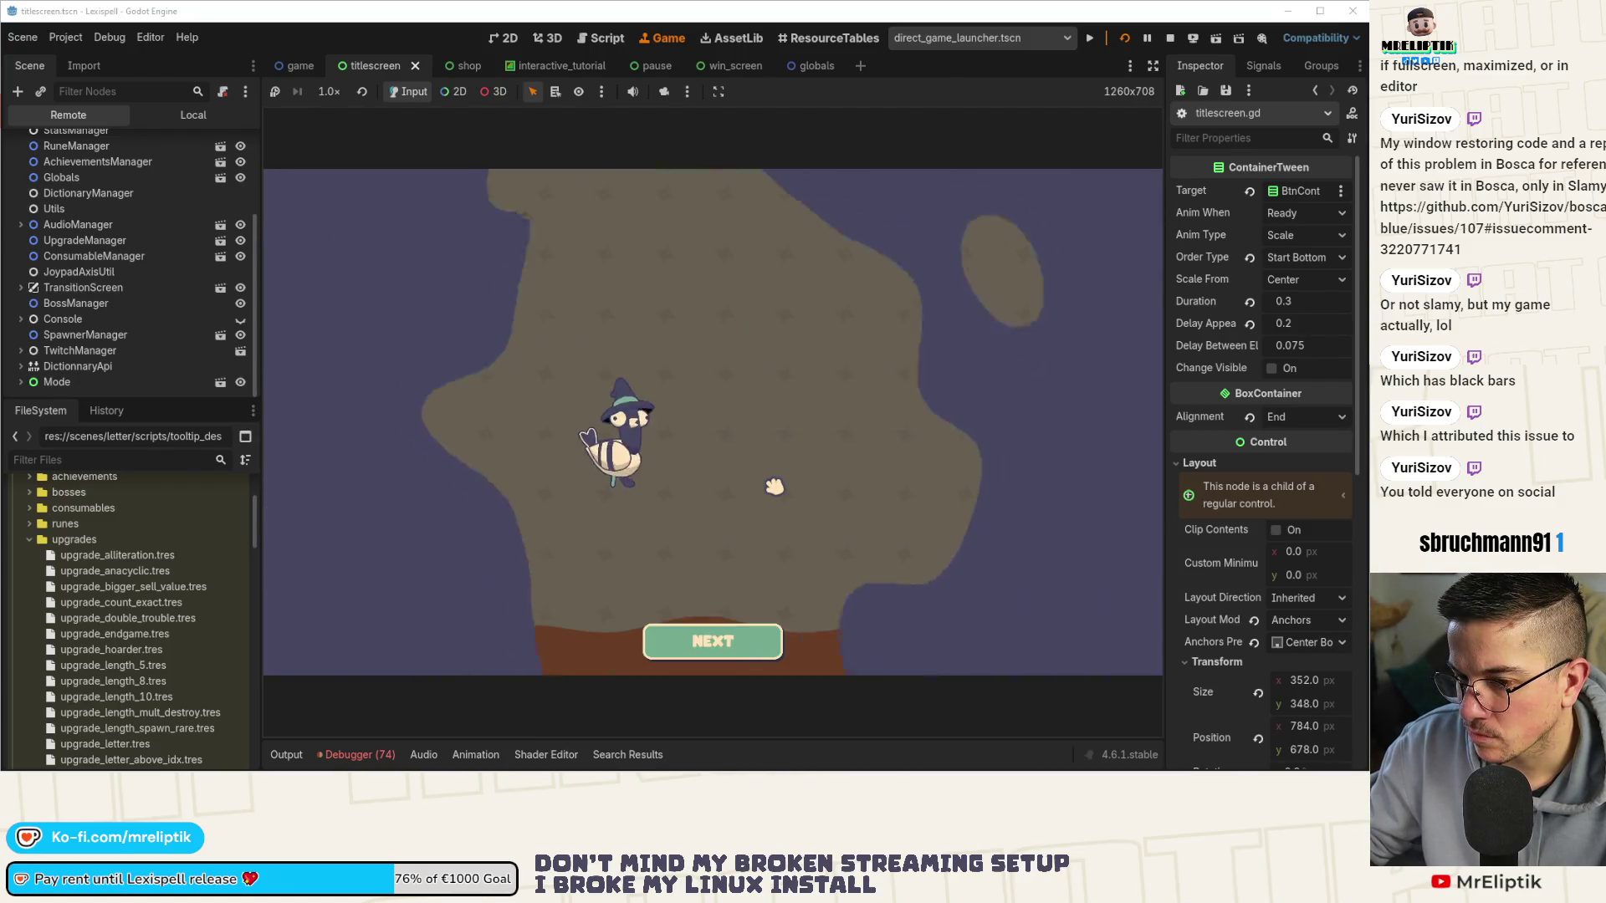
pyautogui.click(1015, 676)
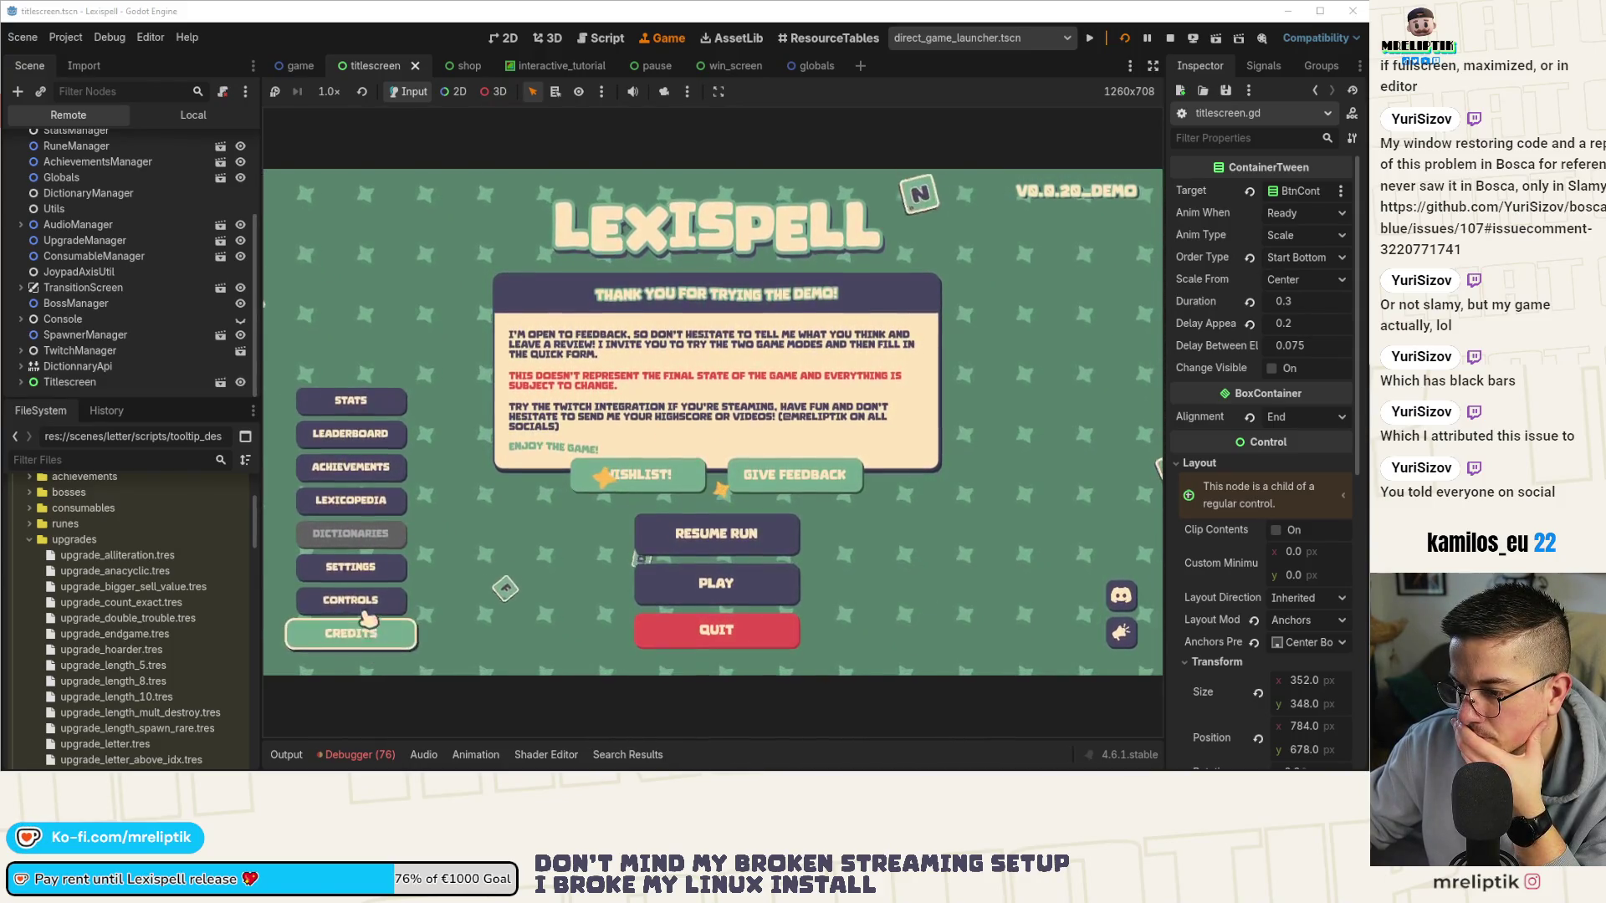
# Visit the Achievements and Stats screens, then open the Leaderboard to hit the line-130 breakpoint.
pyautogui.click(377, 512)
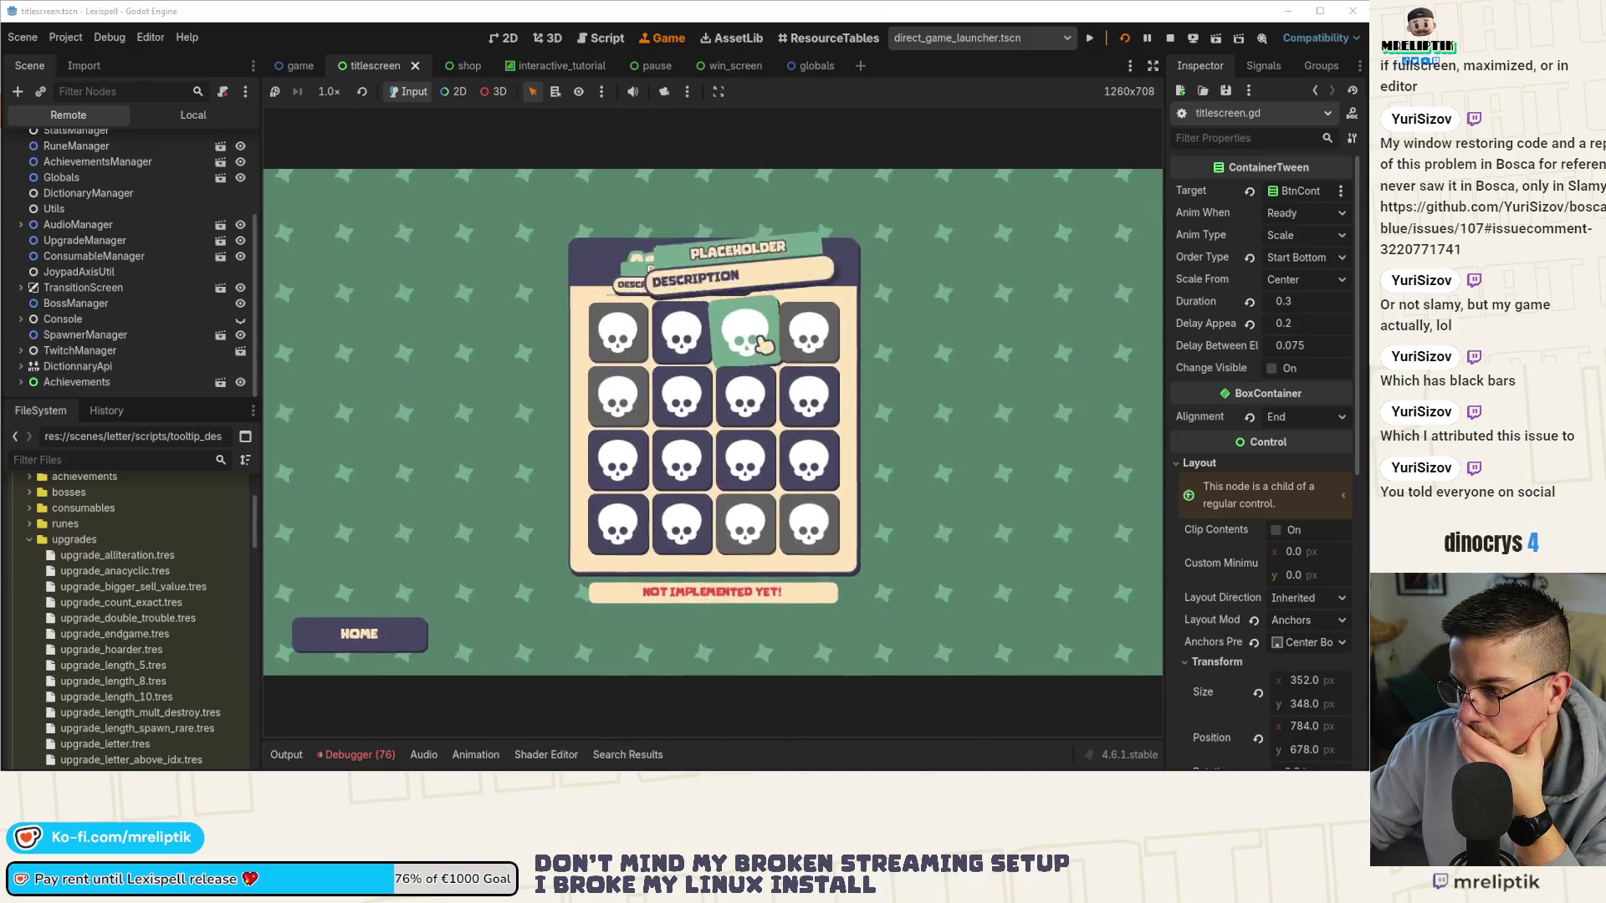
pyautogui.click(358, 633)
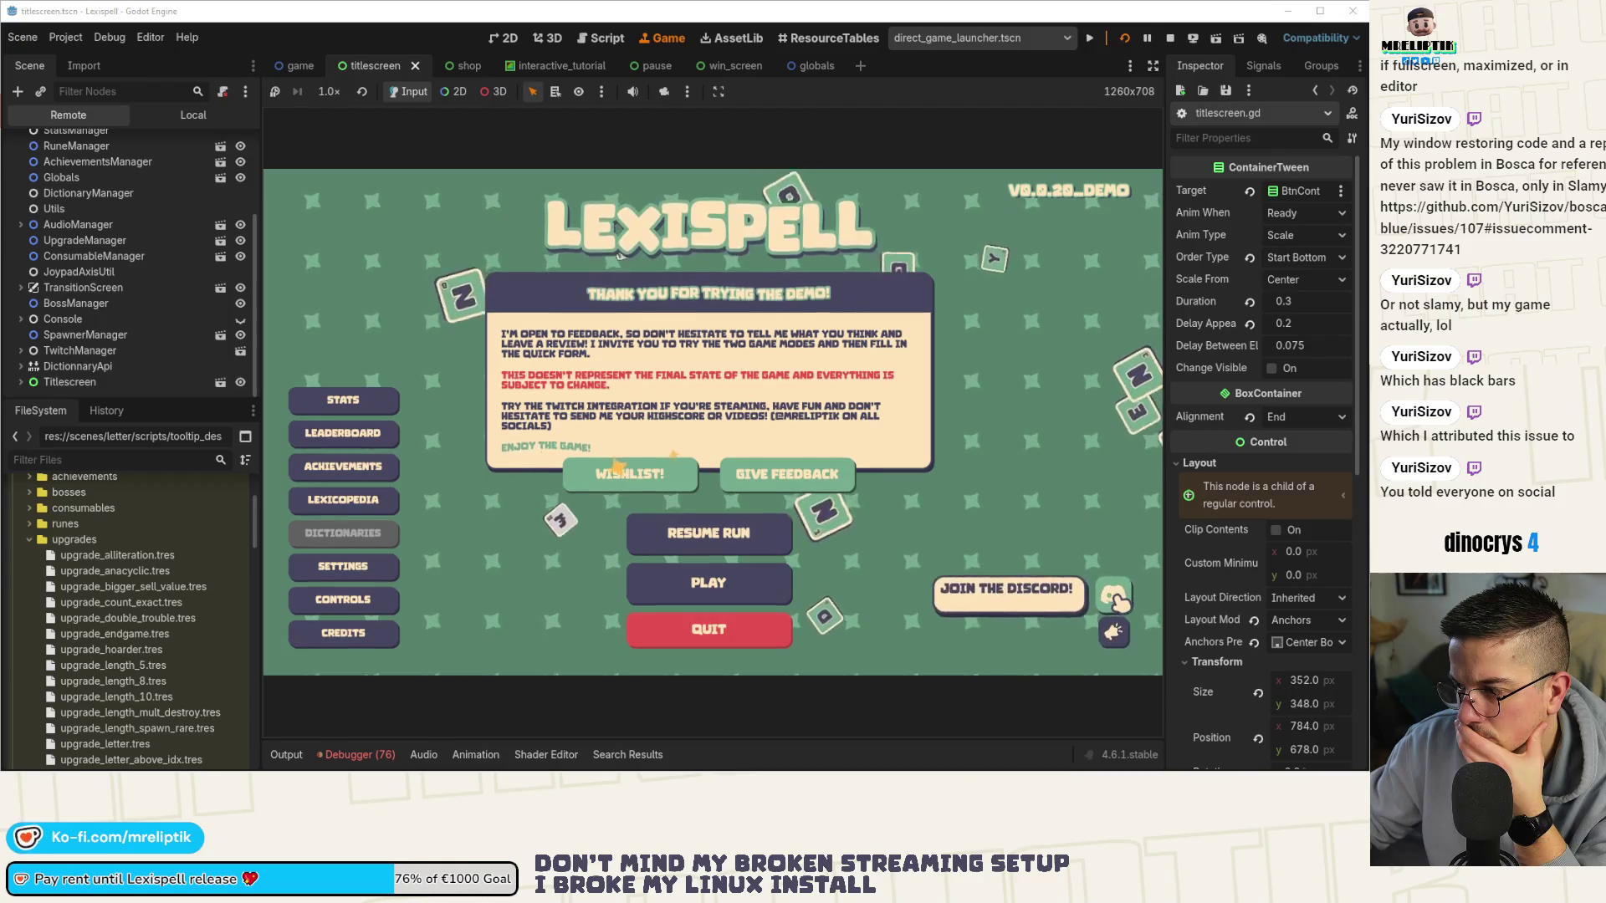
pyautogui.click(343, 401)
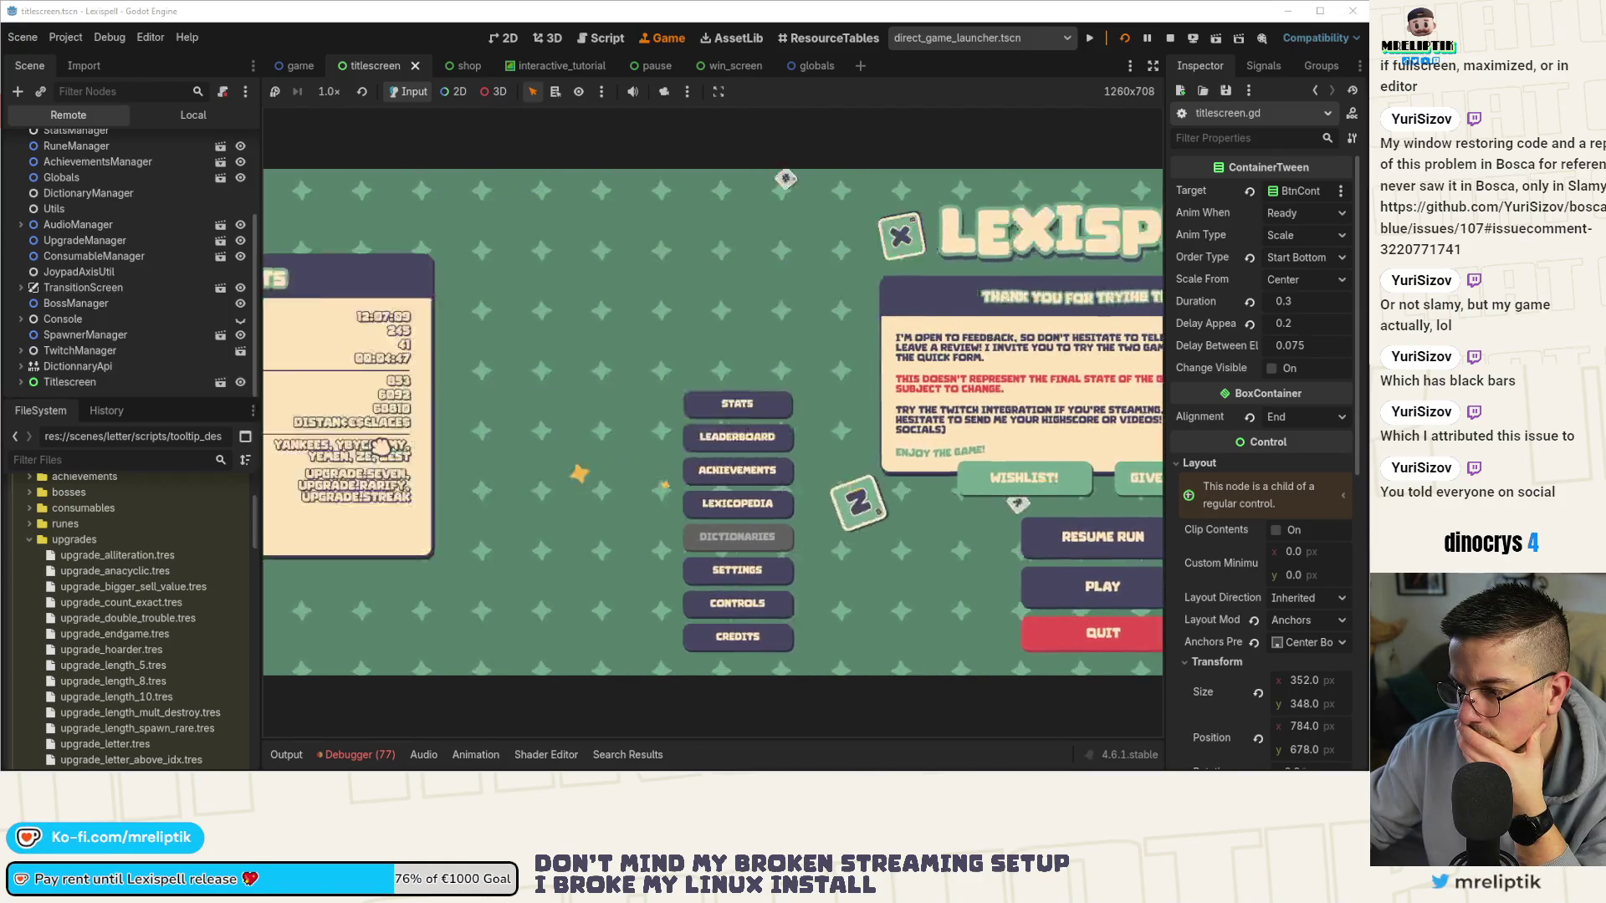
pyautogui.click(405, 634)
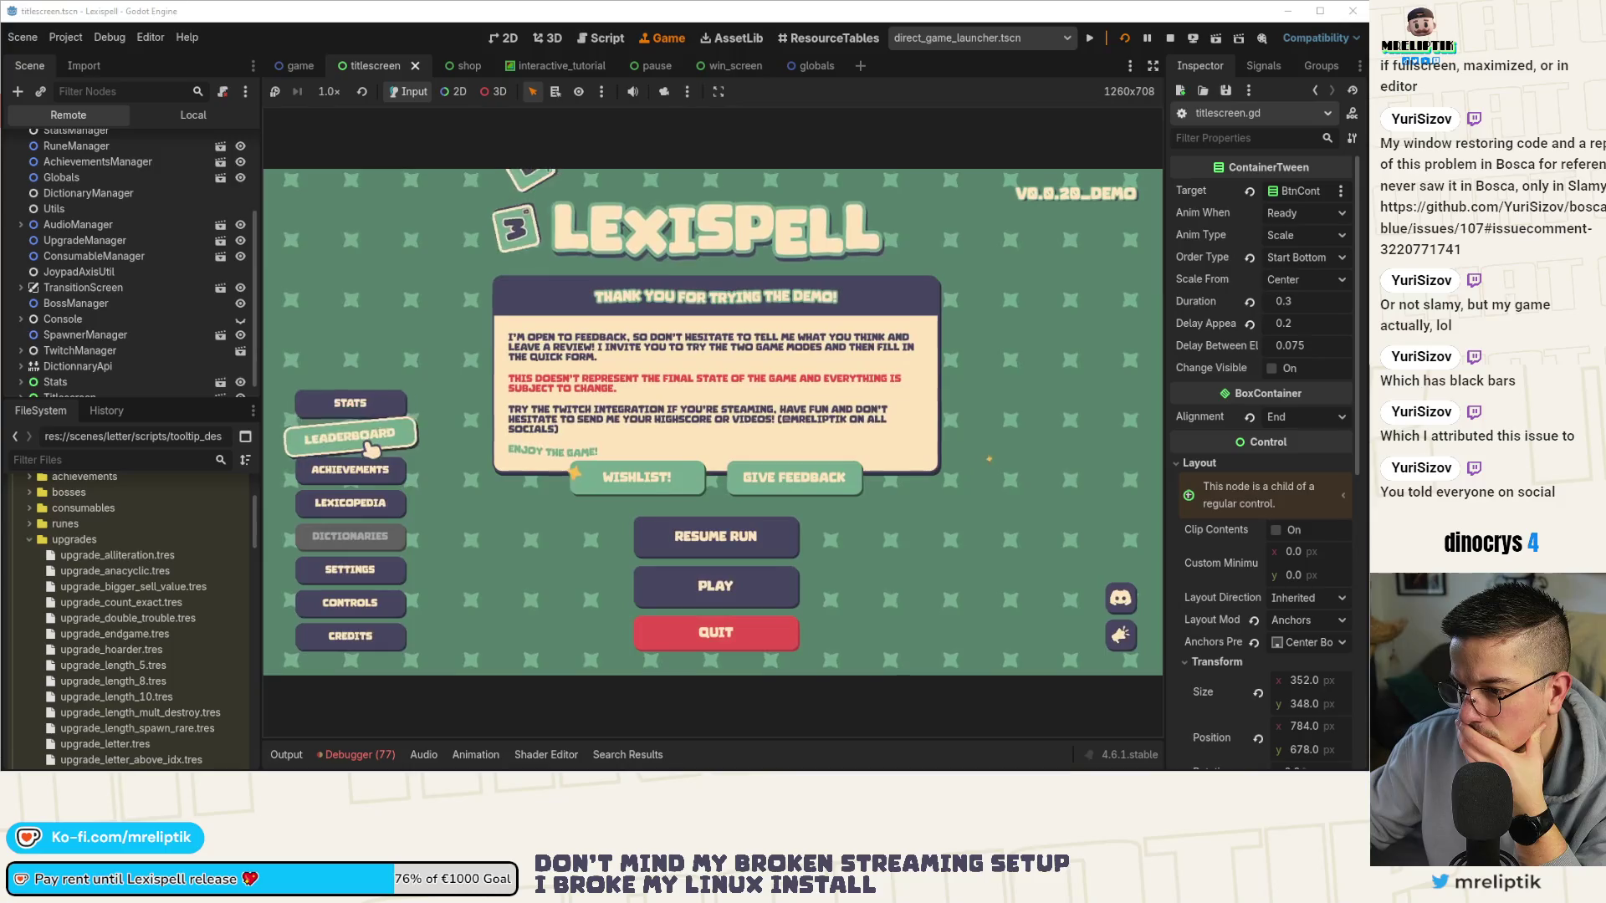
pyautogui.click(368, 447)
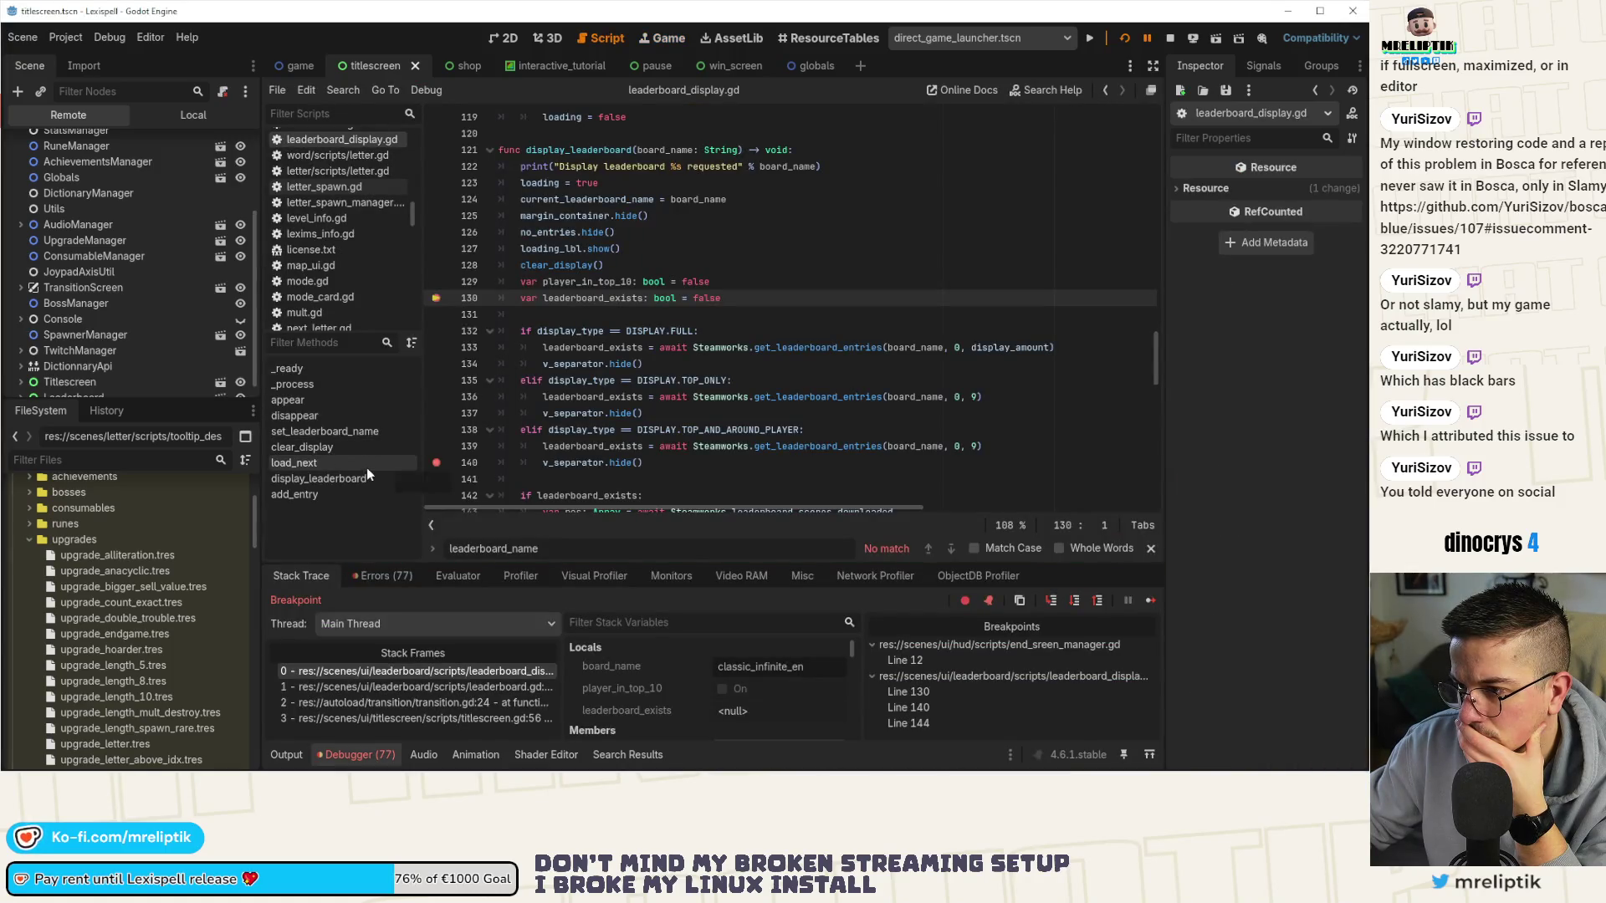
# Remove the breakpoints on lines 130, 140 and 144 and resume execution.
pyautogui.click(436, 298)
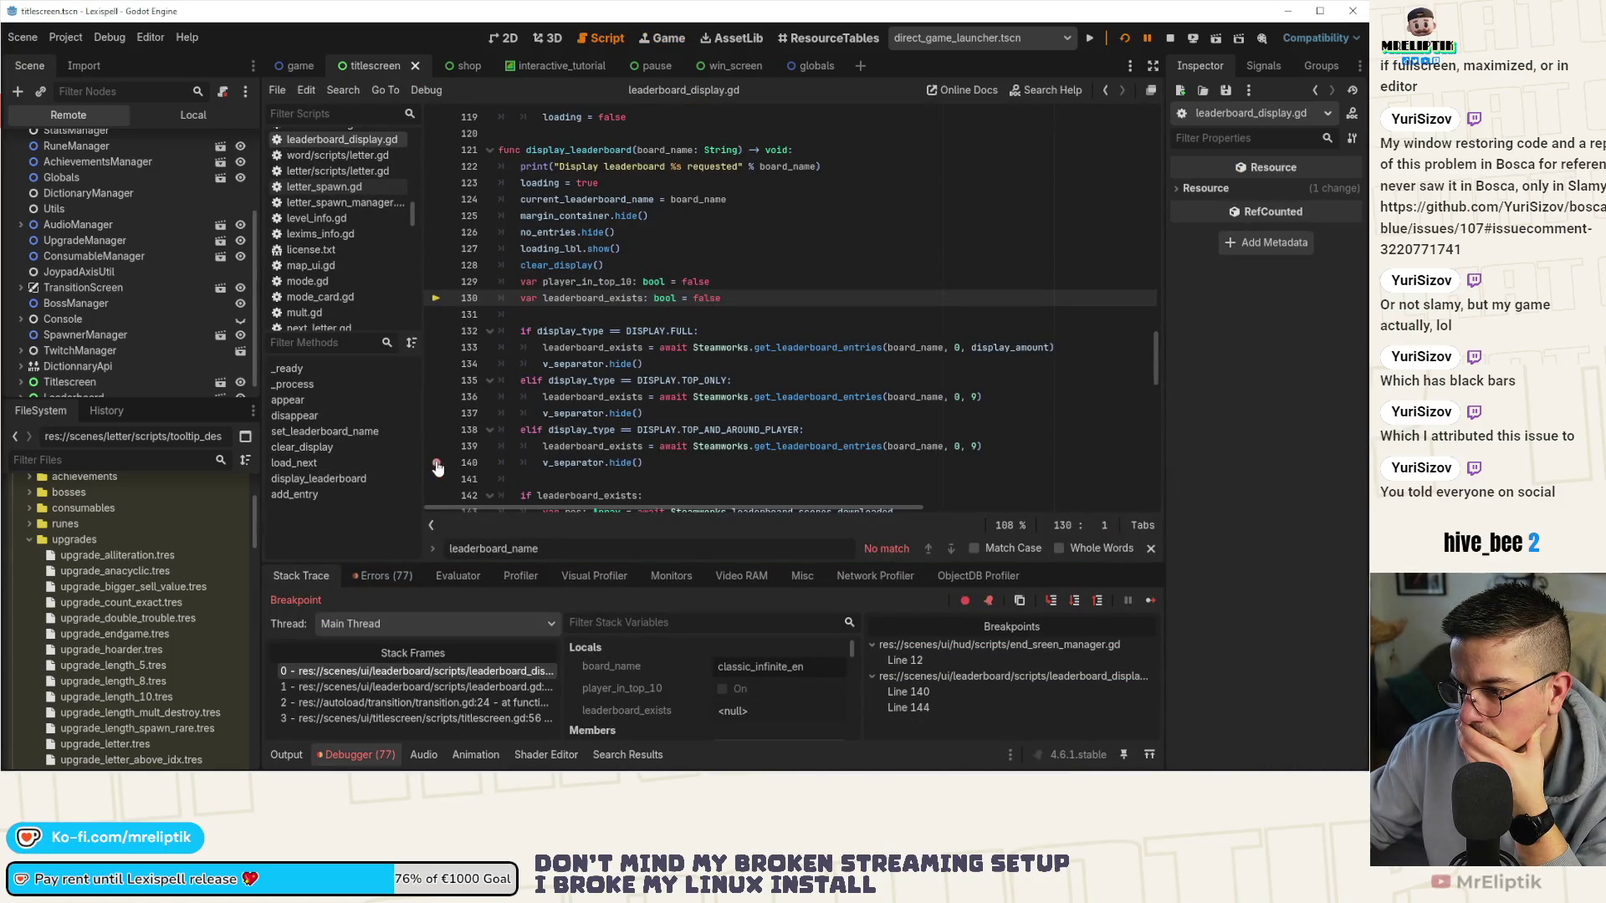
pyautogui.click(435, 463)
pyautogui.click(1151, 601)
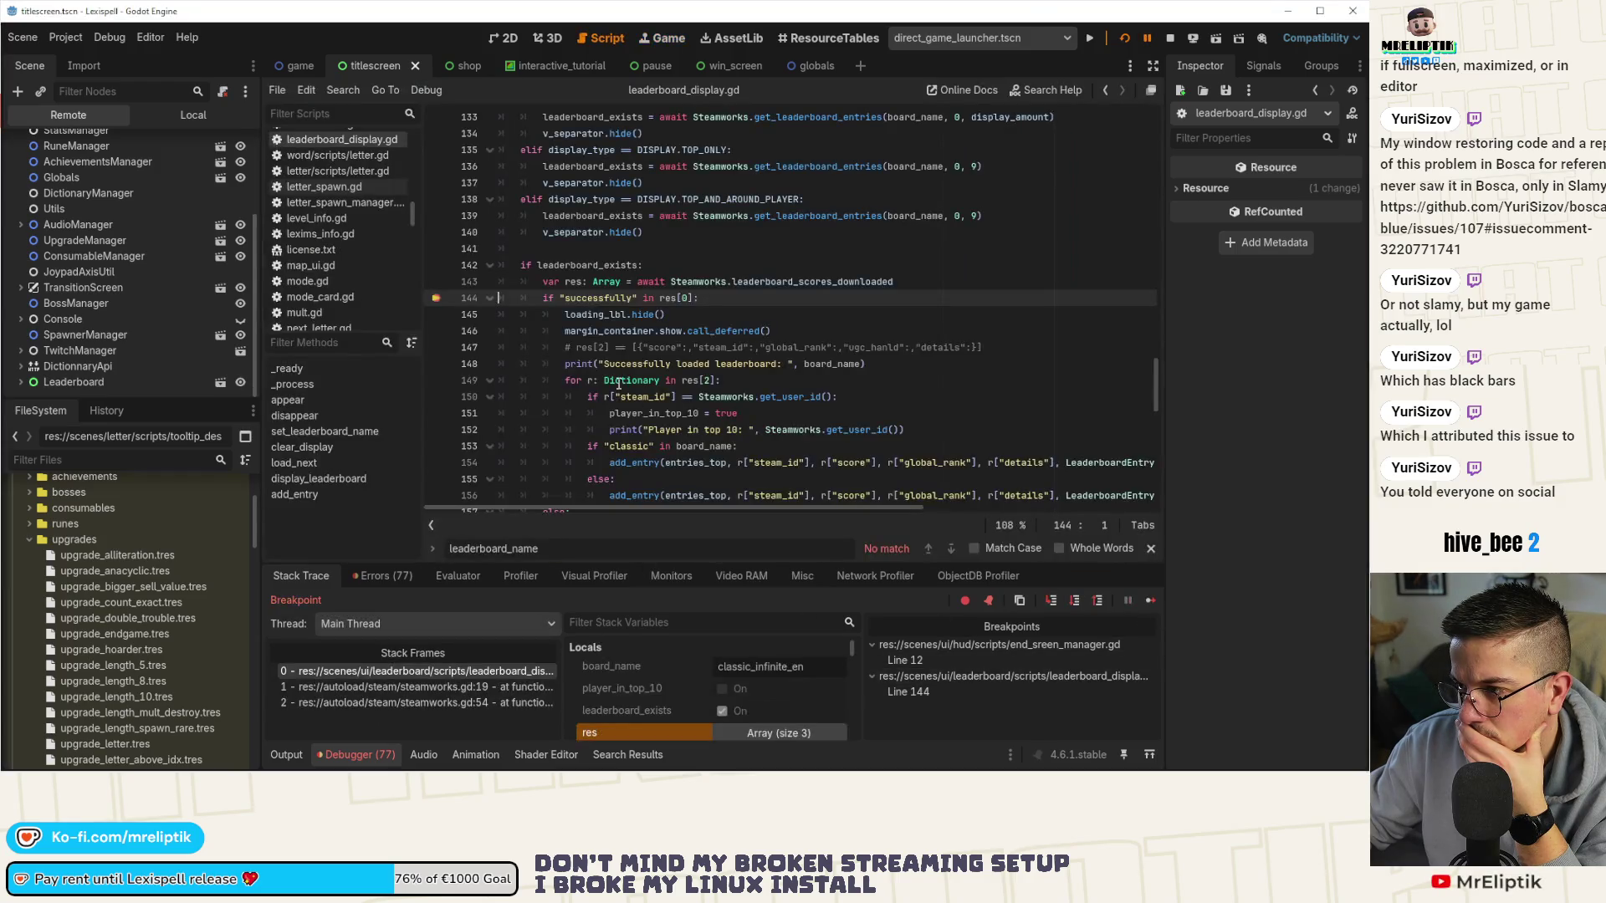
pyautogui.click(436, 298)
pyautogui.click(1150, 600)
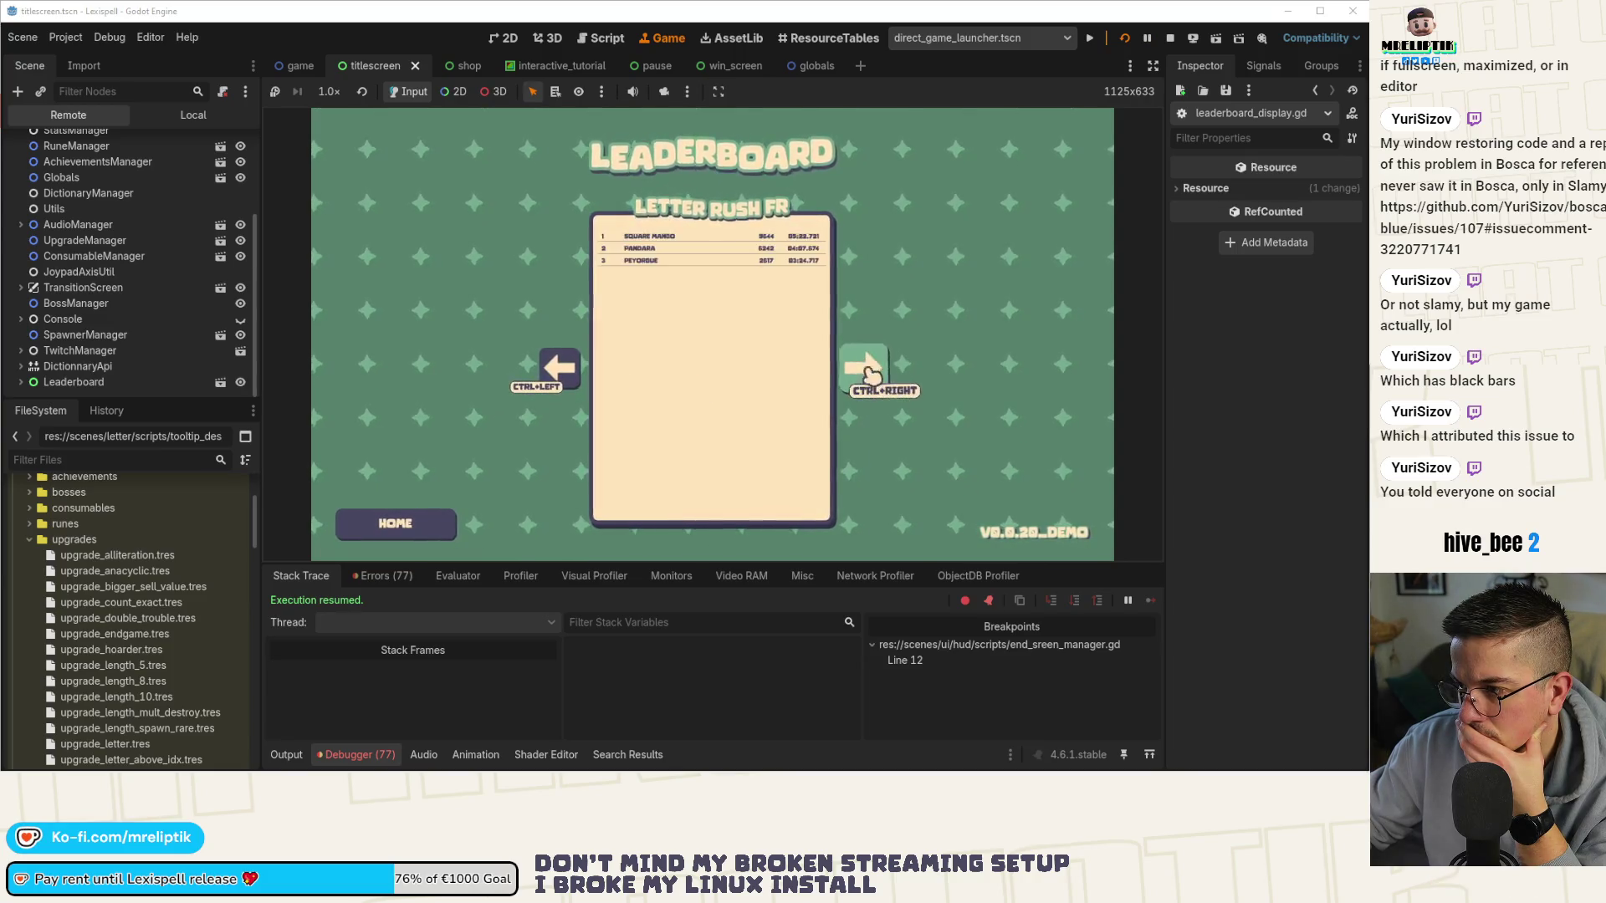
# Cycle through the leaderboard categories, then return to the title screen.
pyautogui.click(556, 369)
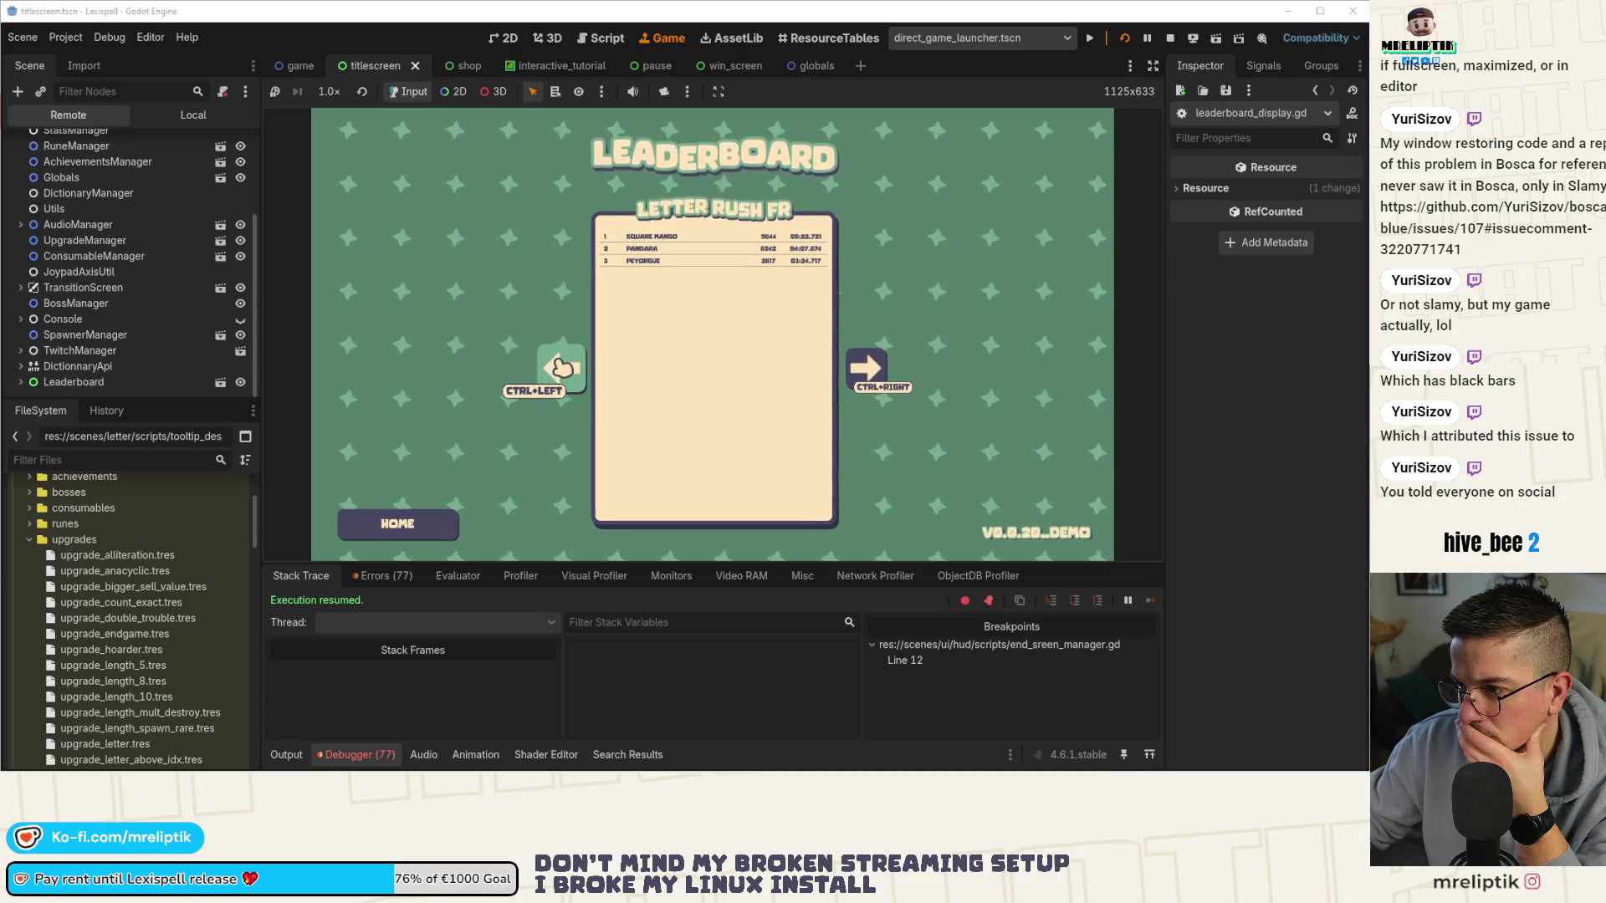
pyautogui.click(558, 370)
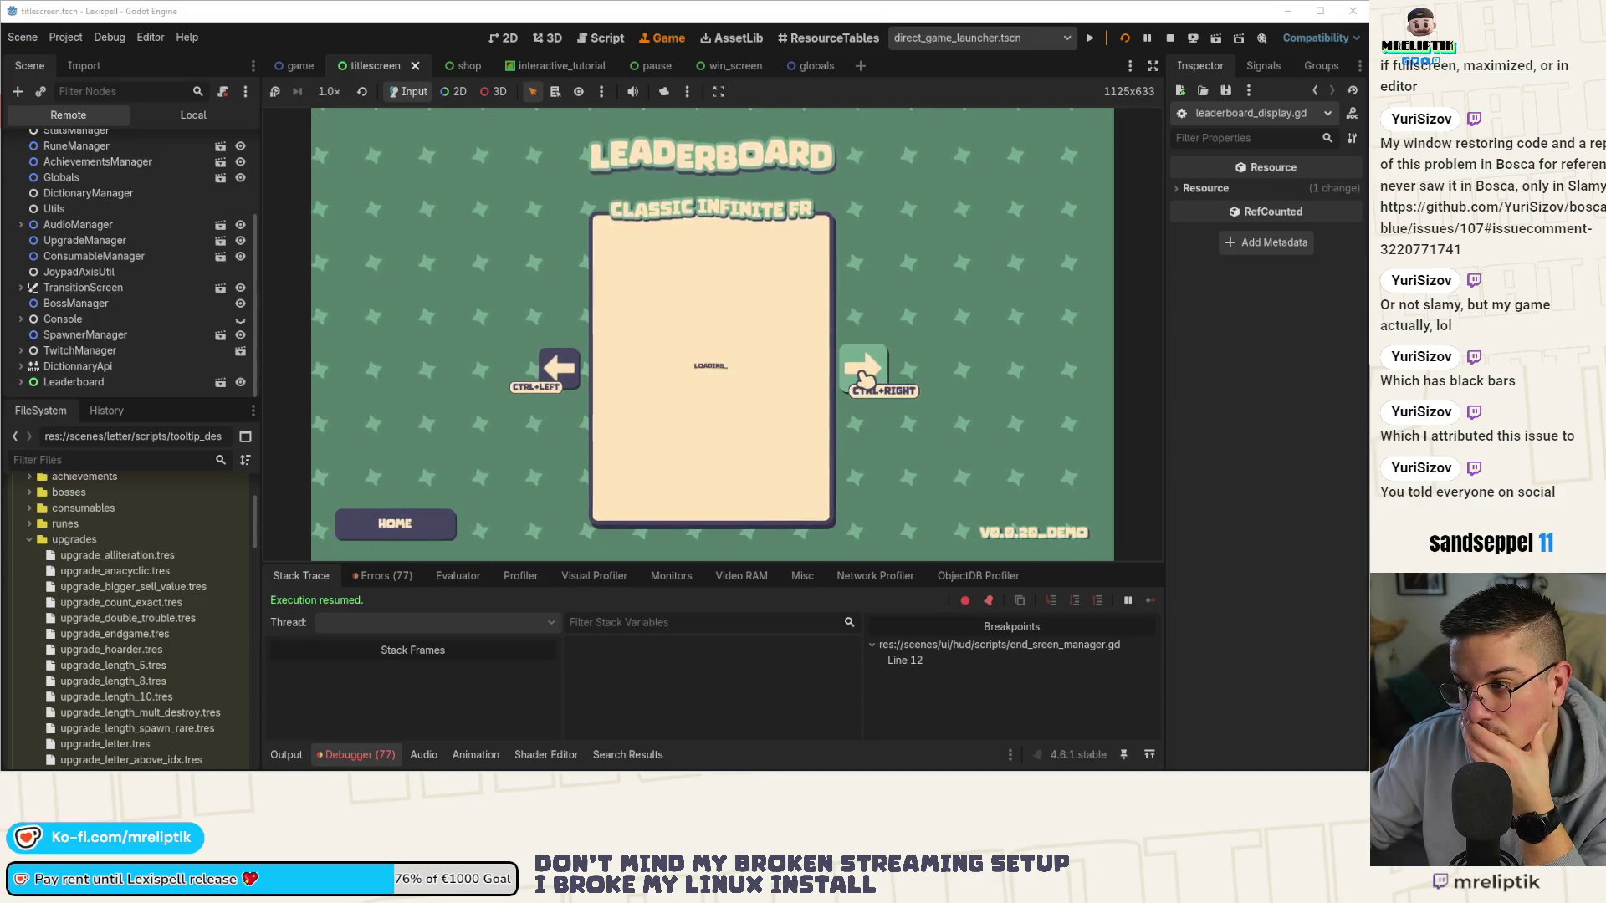
pyautogui.click(864, 378)
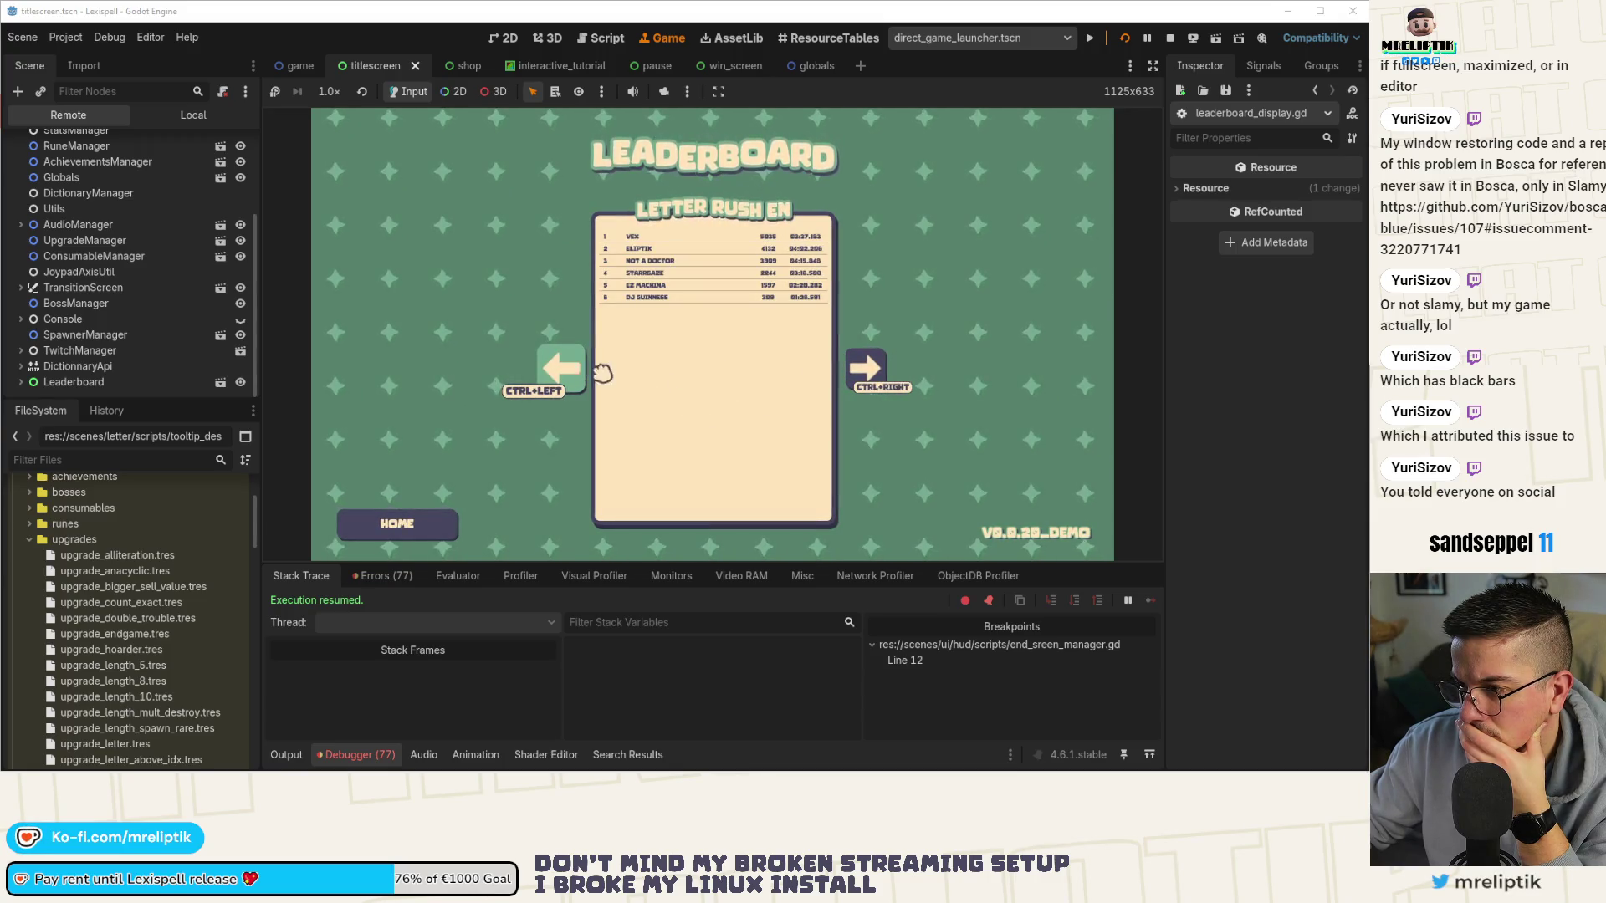
pyautogui.click(861, 378)
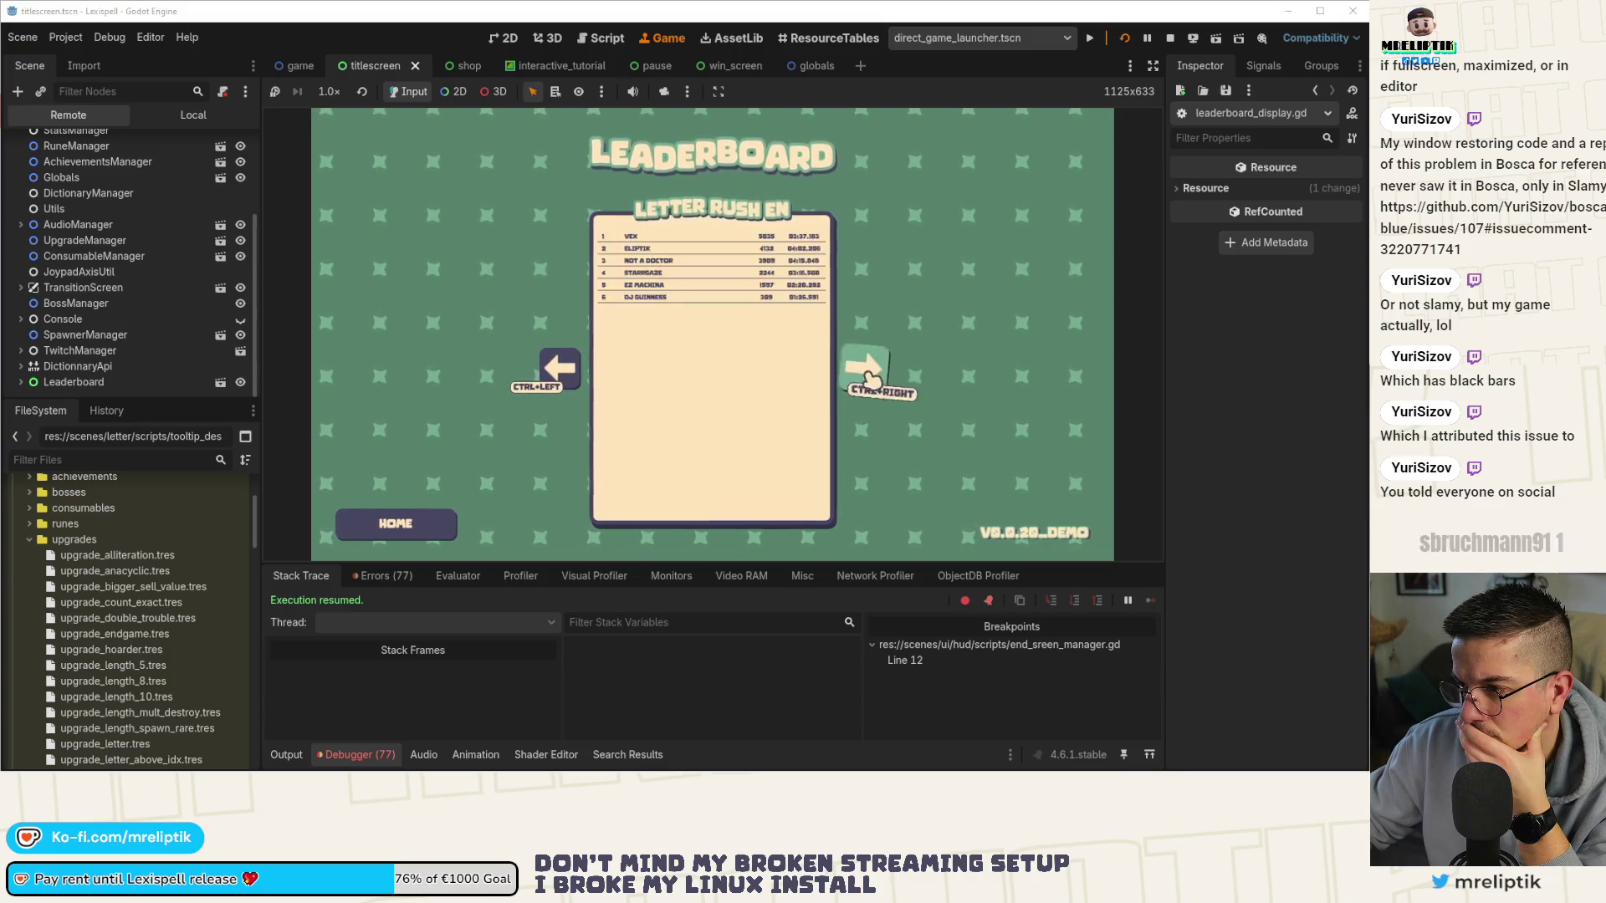
pyautogui.click(556, 370)
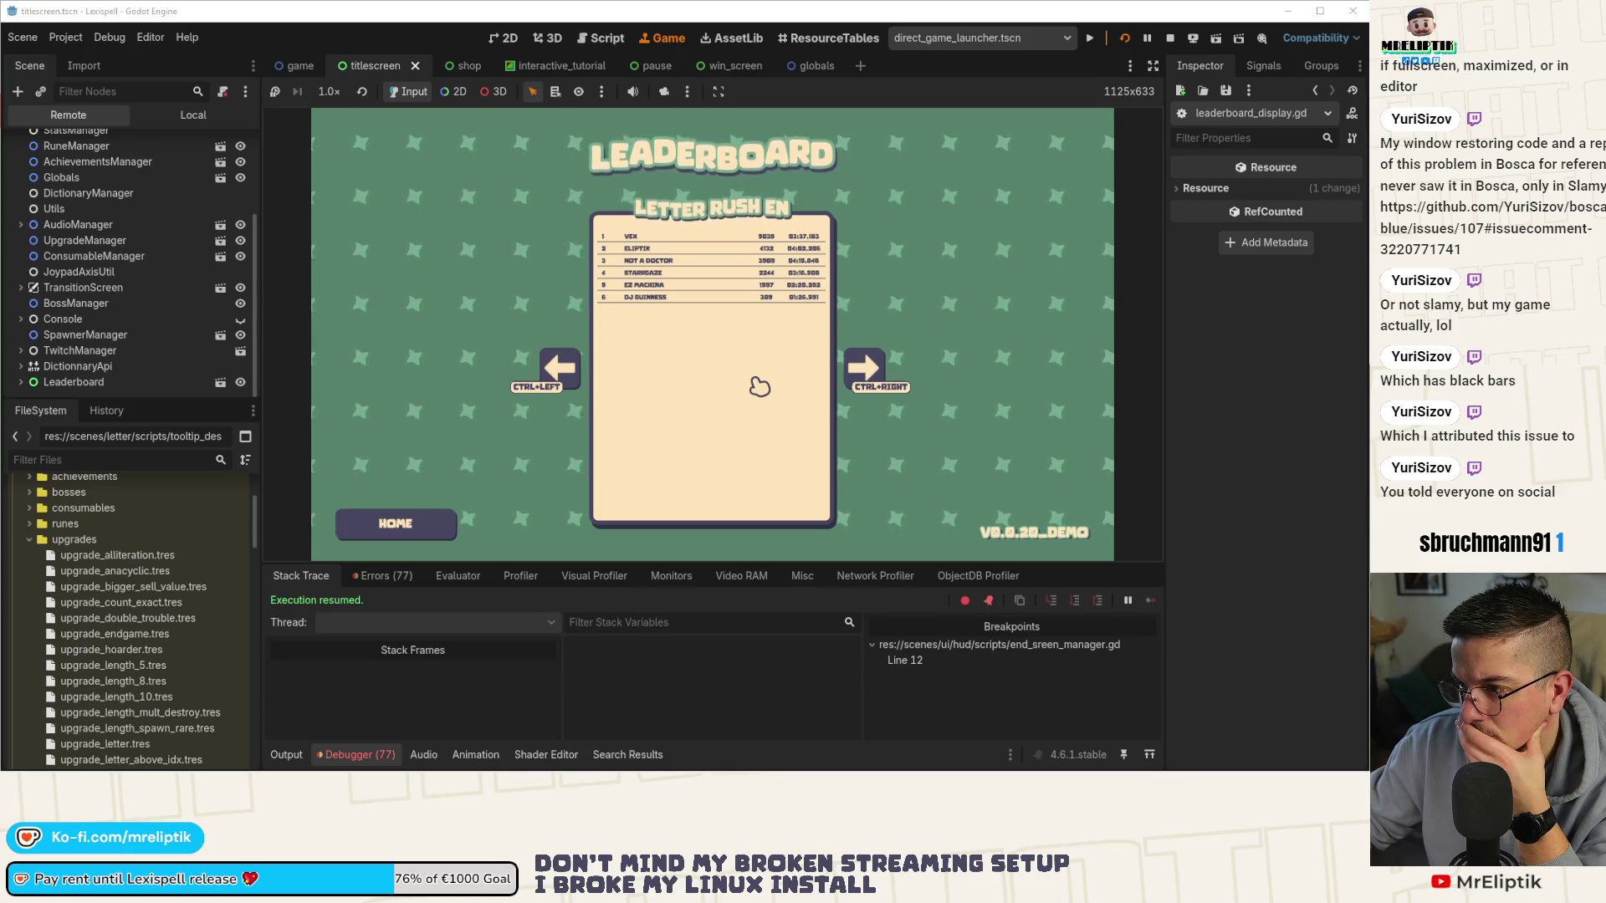
pyautogui.click(434, 518)
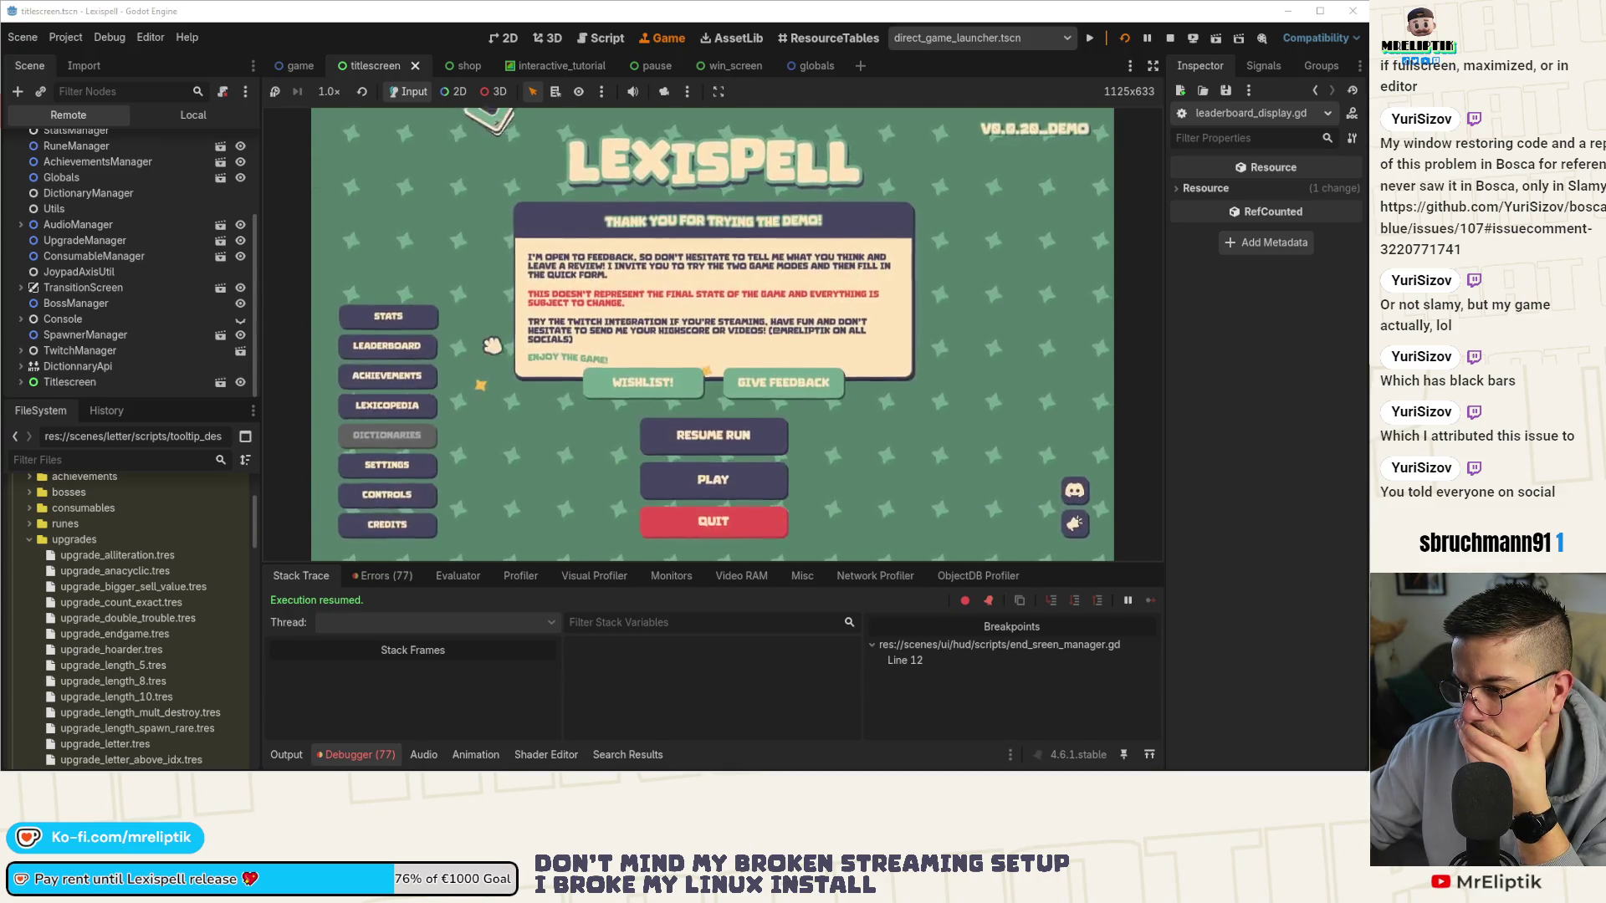
# Reopen the leaderboard, cycle categories again, go home, and show the debugger's Errors list.
pyautogui.click(388, 347)
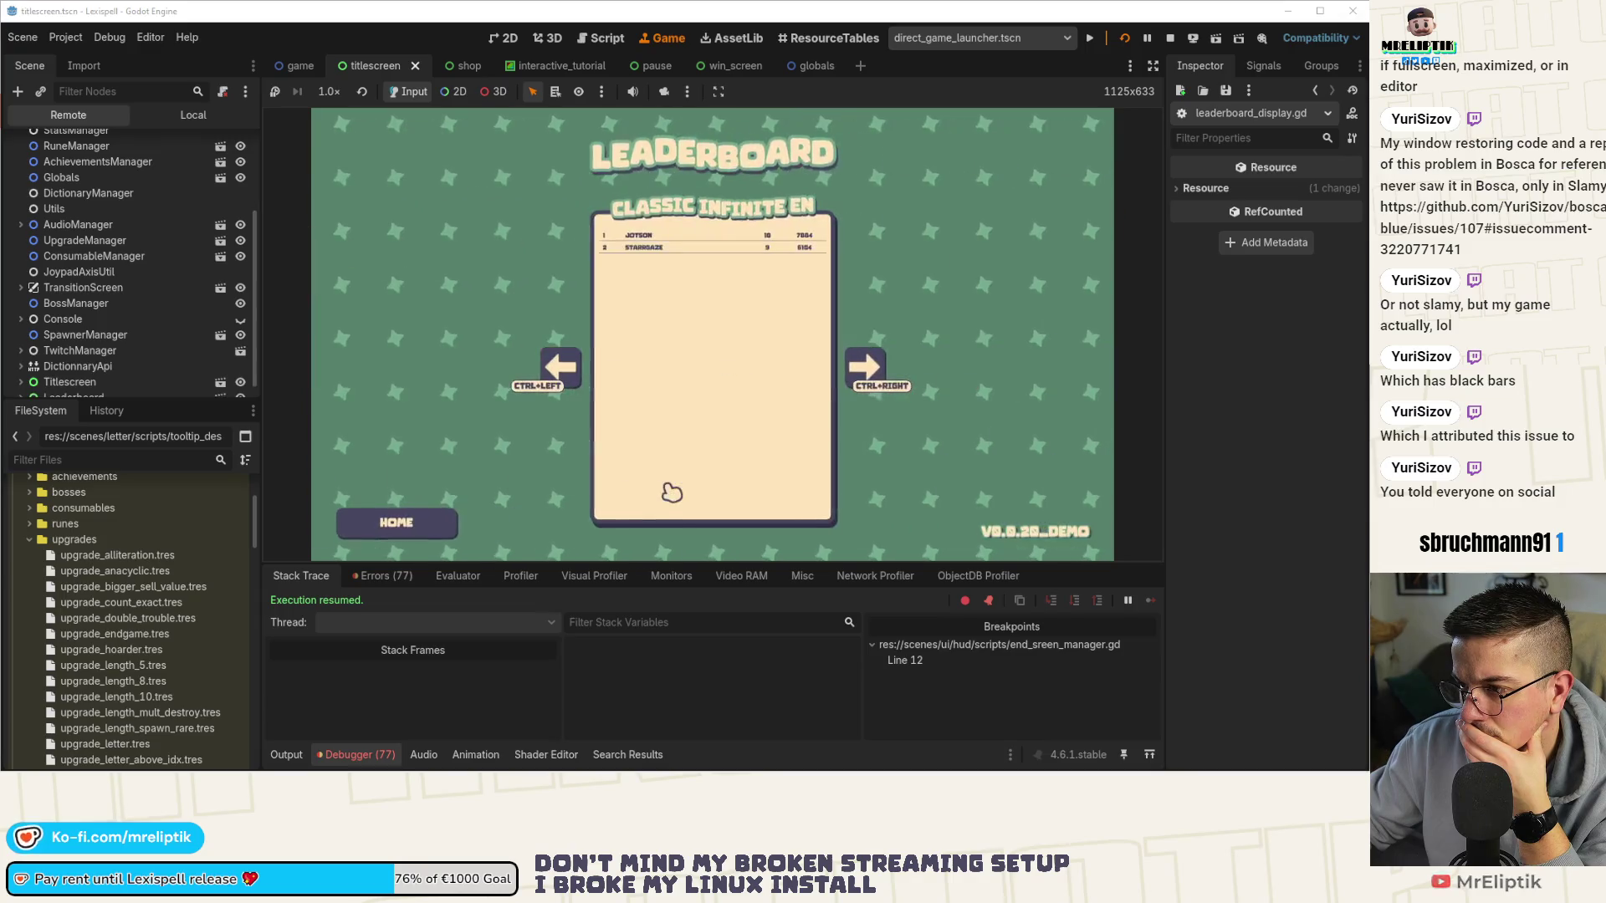
pyautogui.click(562, 375)
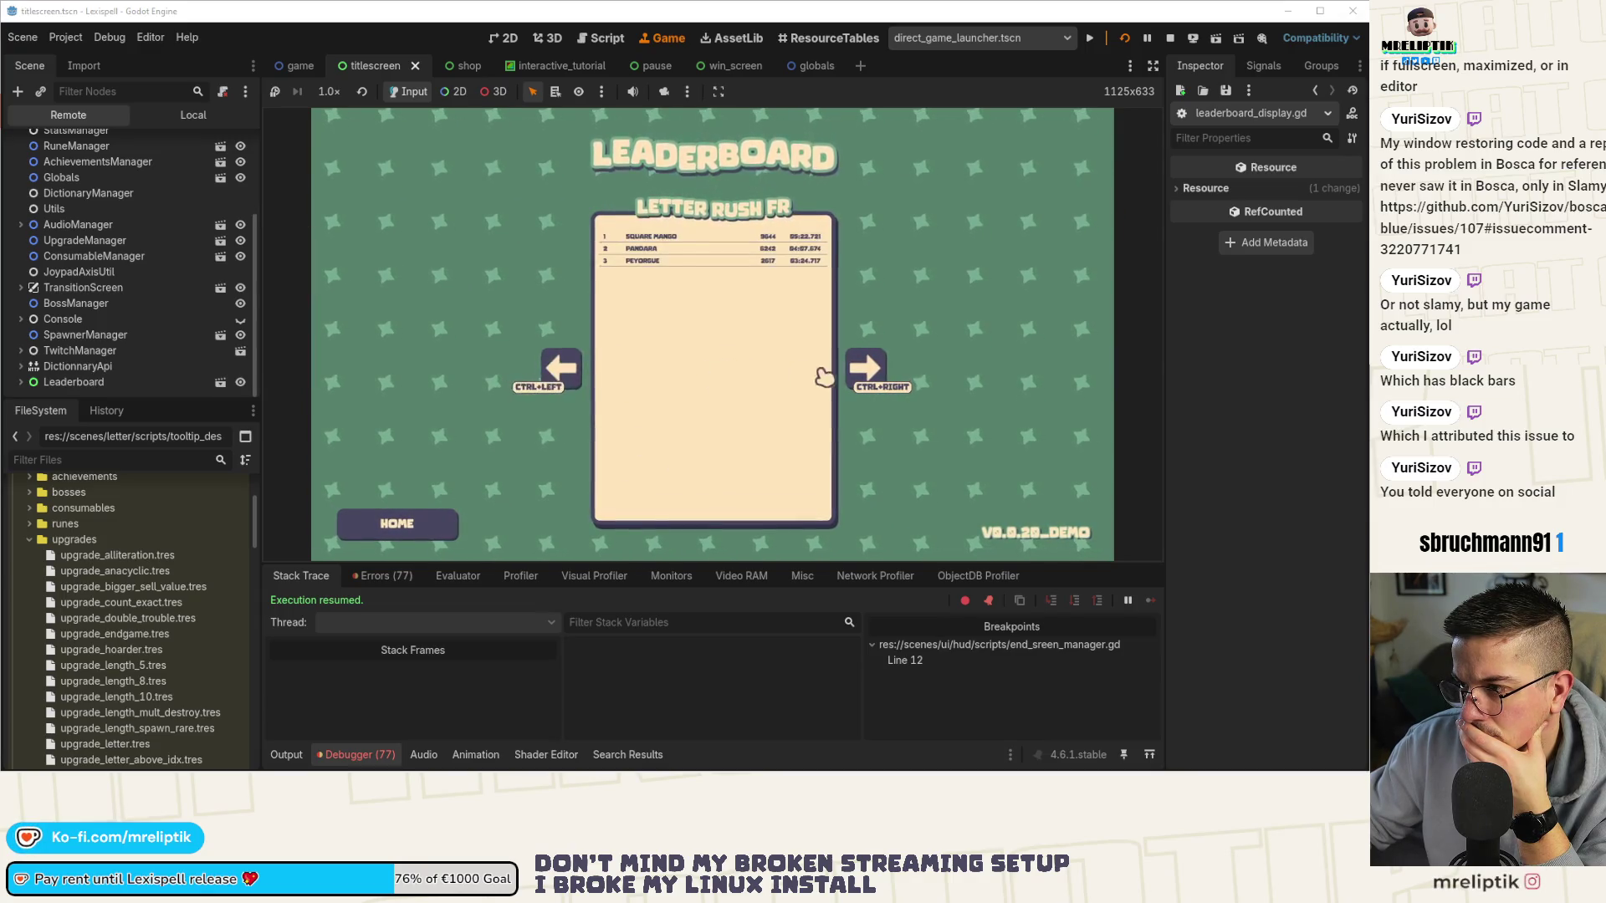
pyautogui.click(866, 378)
pyautogui.click(552, 372)
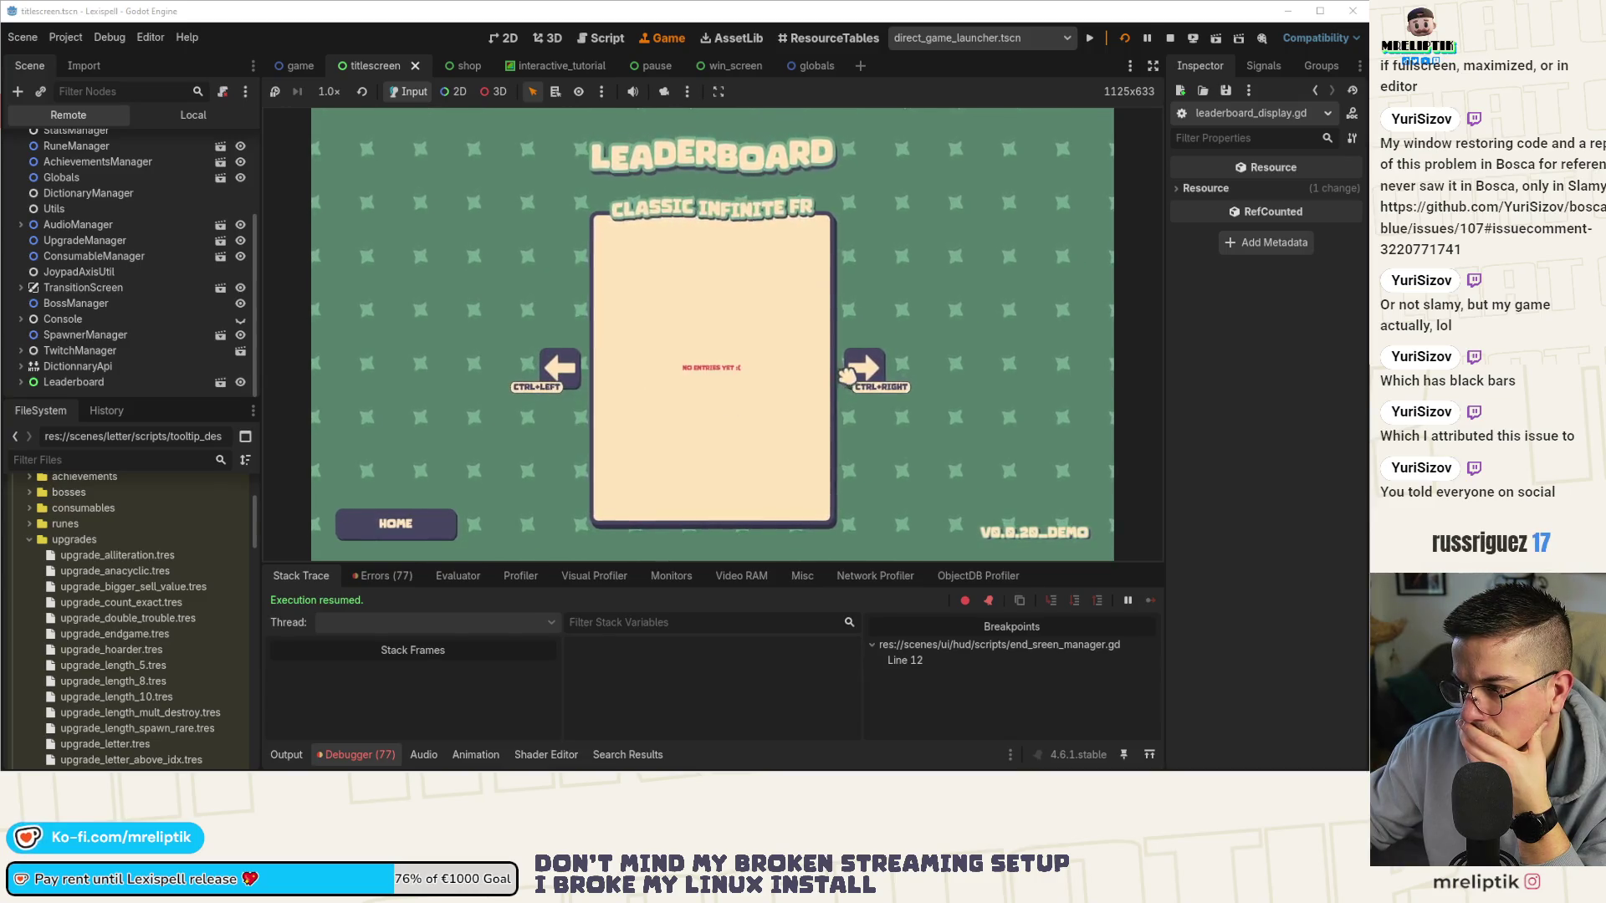
pyautogui.click(847, 376)
pyautogui.click(577, 374)
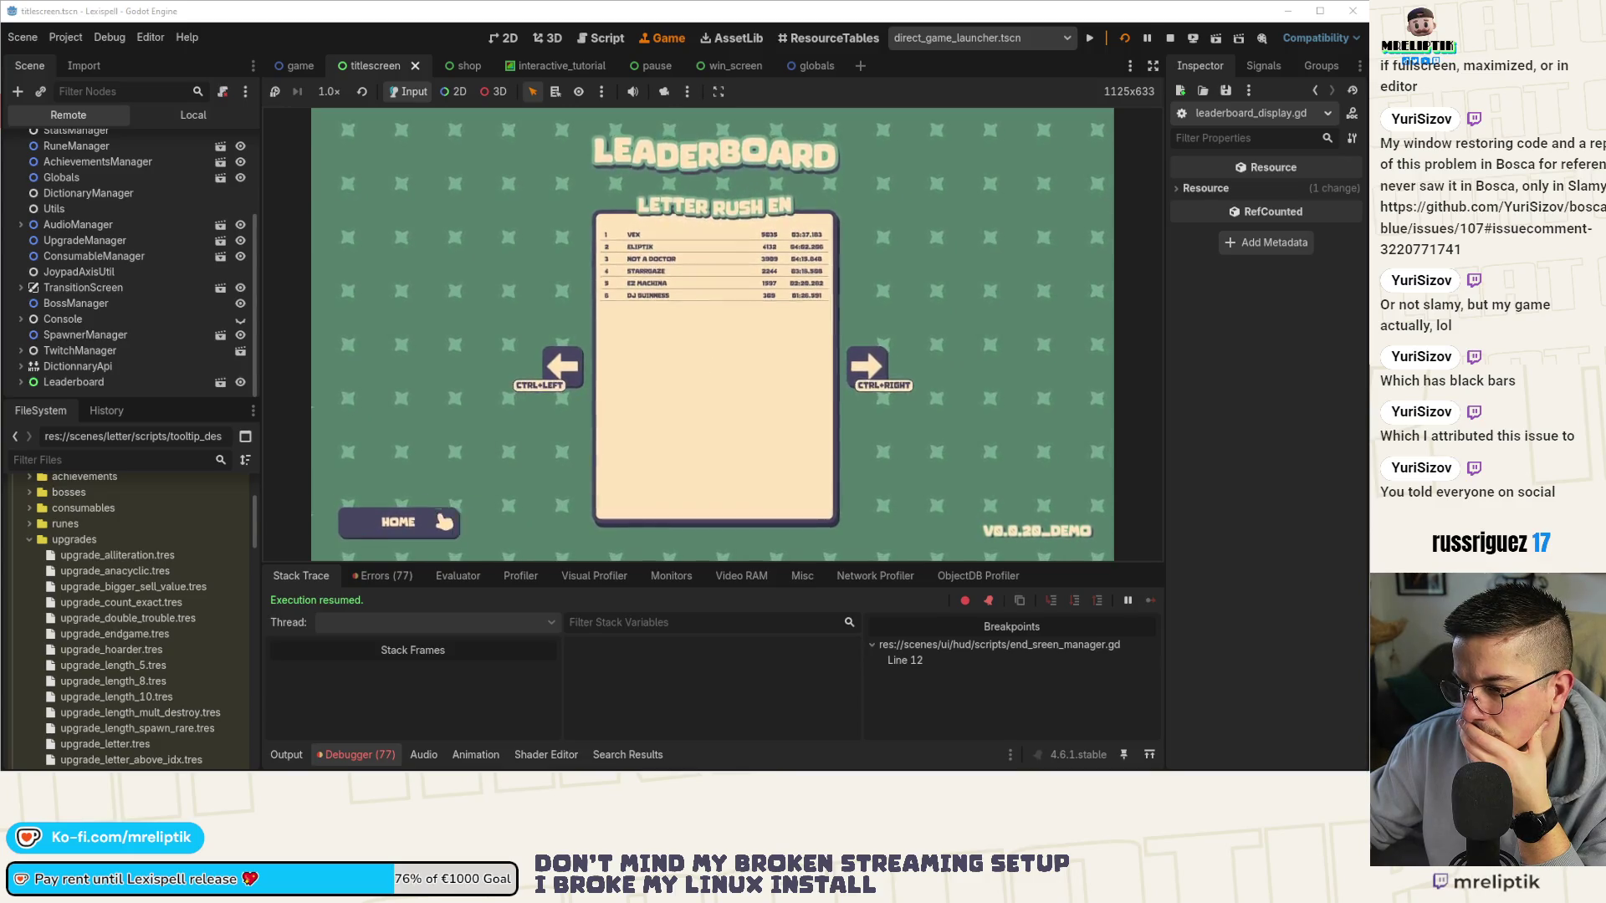
pyautogui.click(397, 523)
pyautogui.click(381, 577)
pyautogui.scroll(-15, 543, 661)
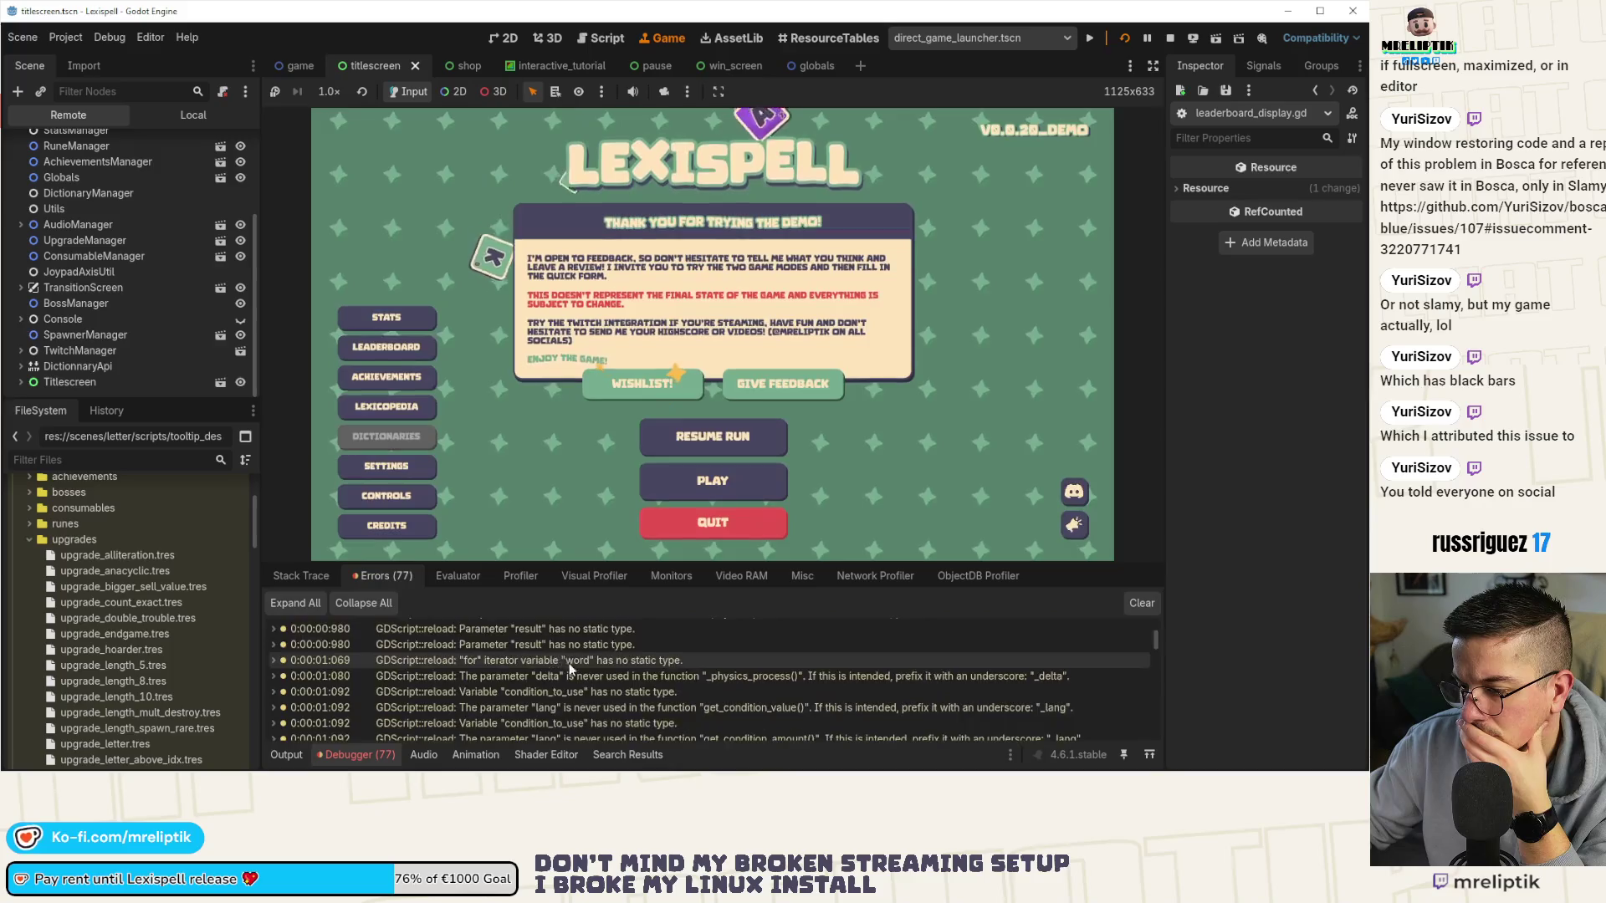
# Collapse the debugger, view the Credits screen, then stop the running game.
pyautogui.scroll(-10, 648, 700)
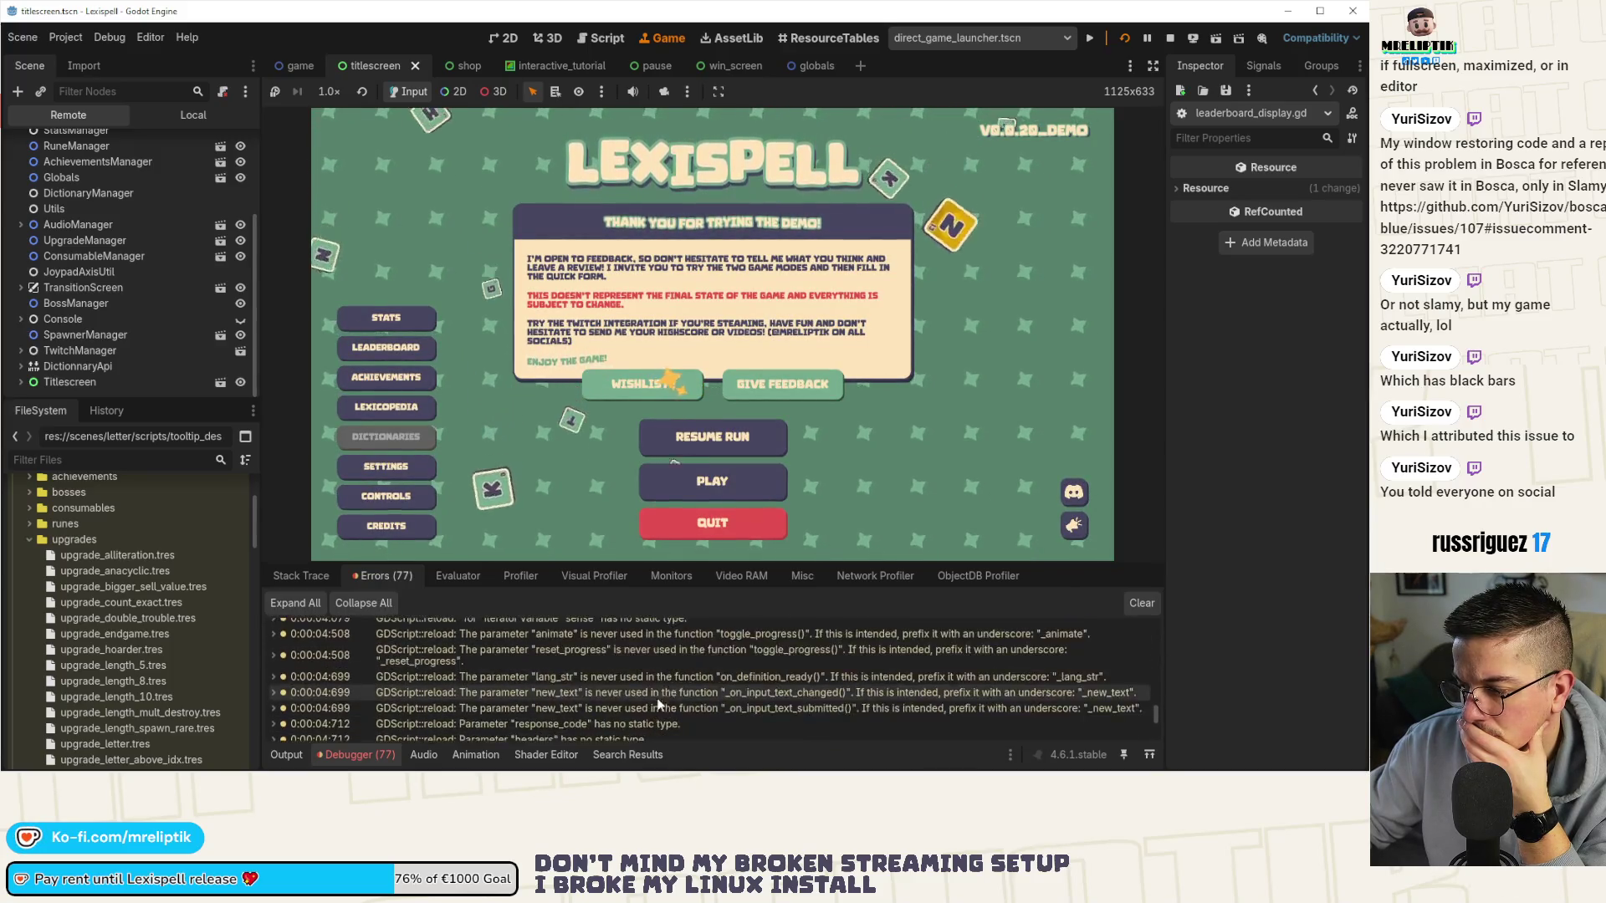
pyautogui.click(398, 754)
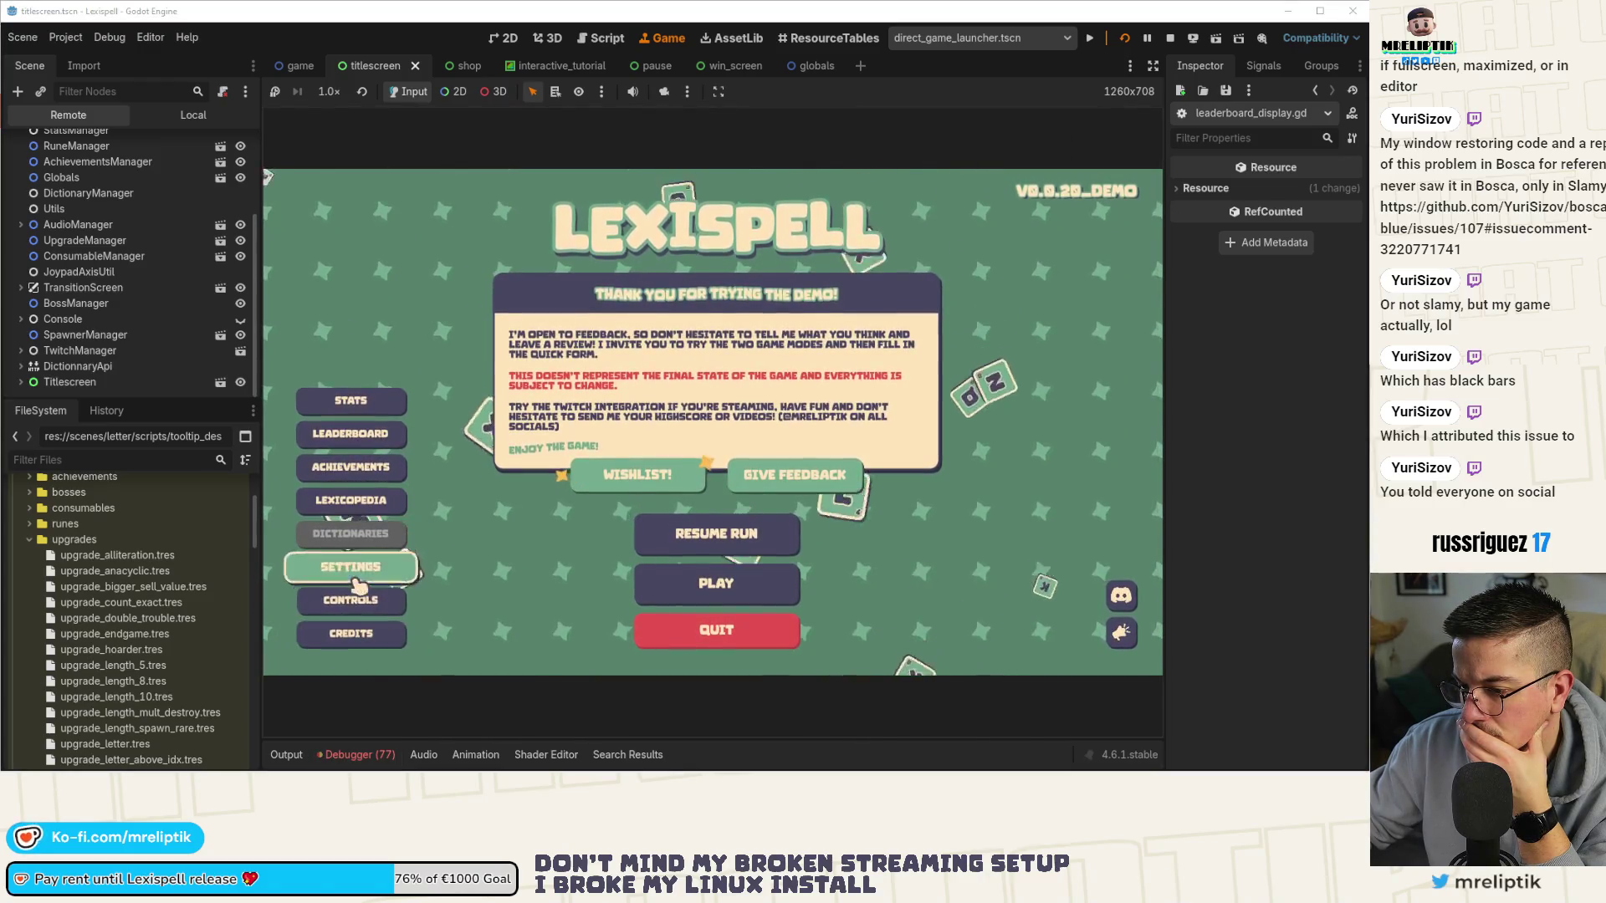
pyautogui.click(350, 633)
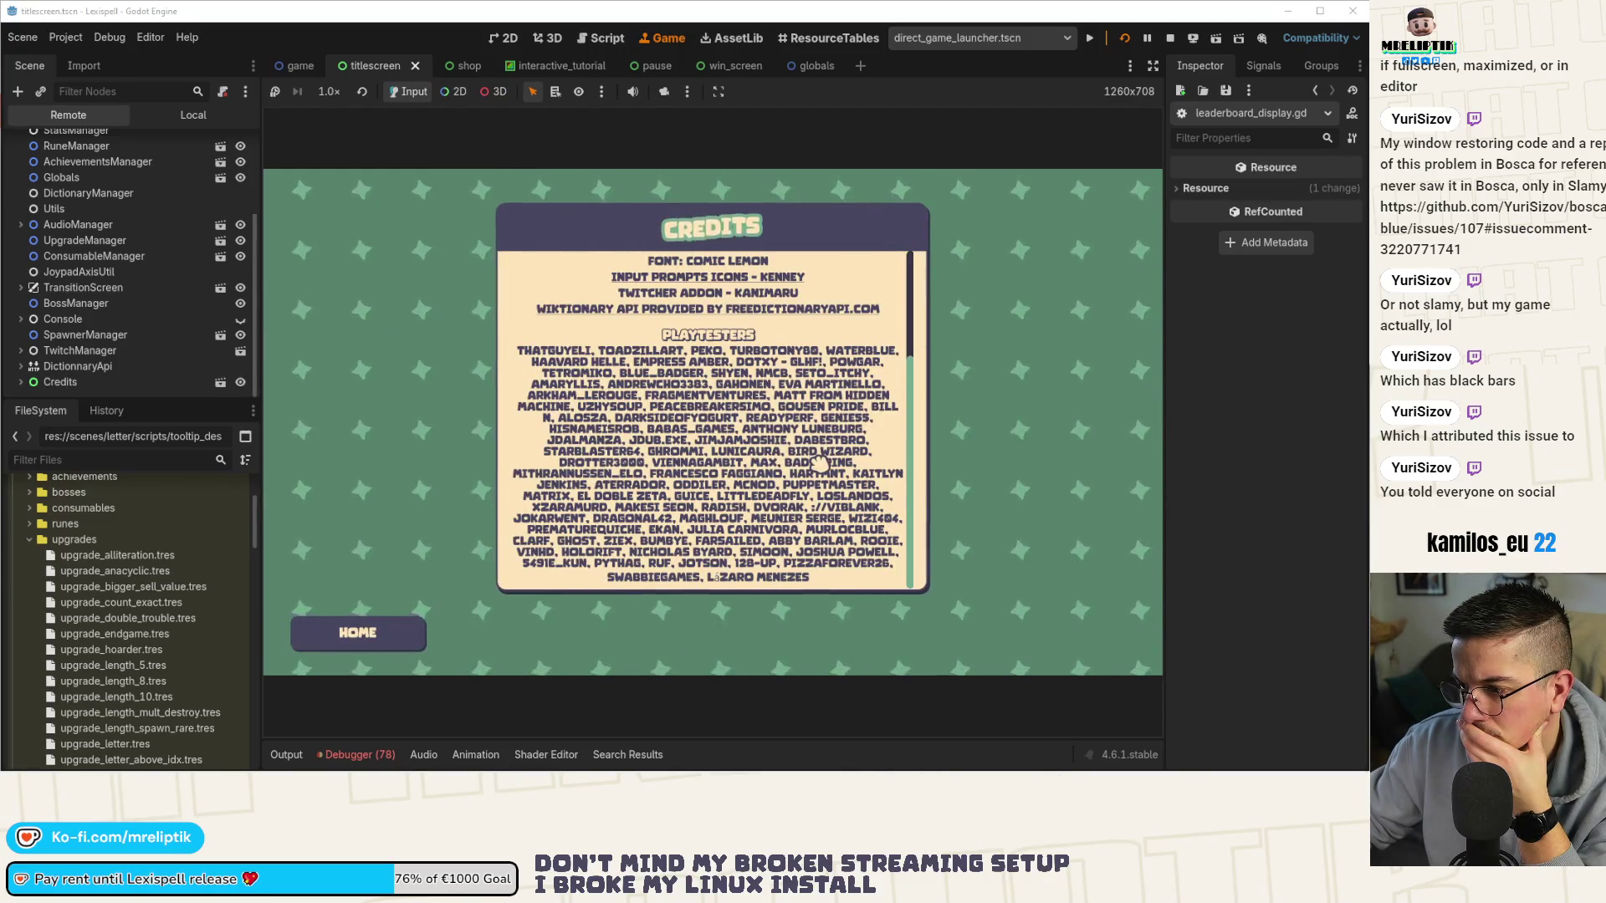
pyautogui.click(339, 643)
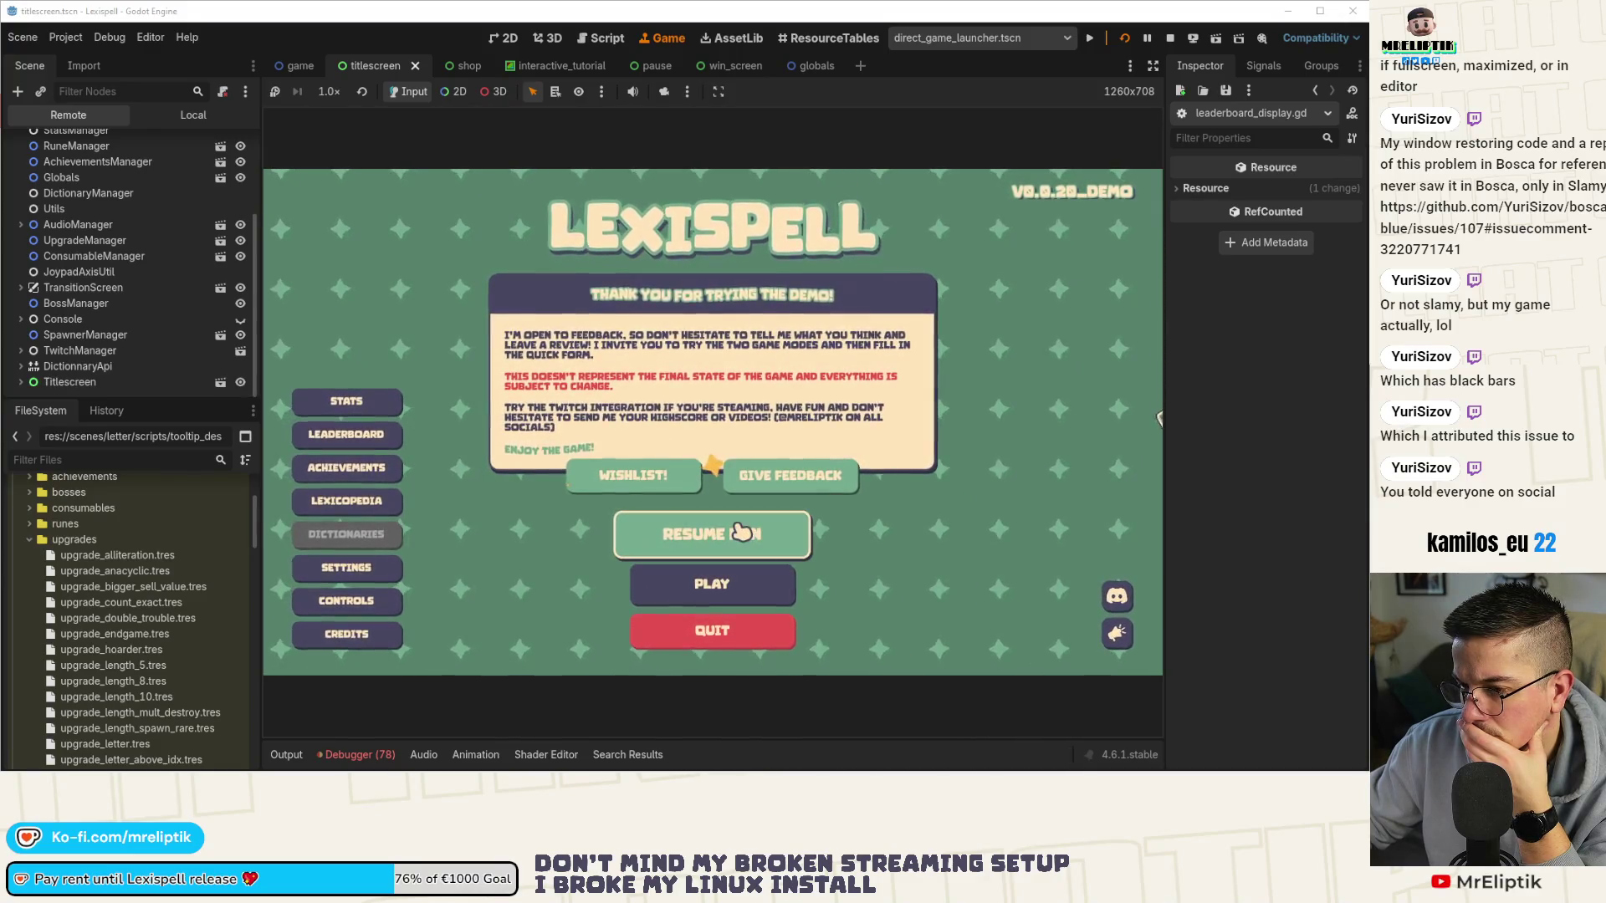
pyautogui.click(764, 485)
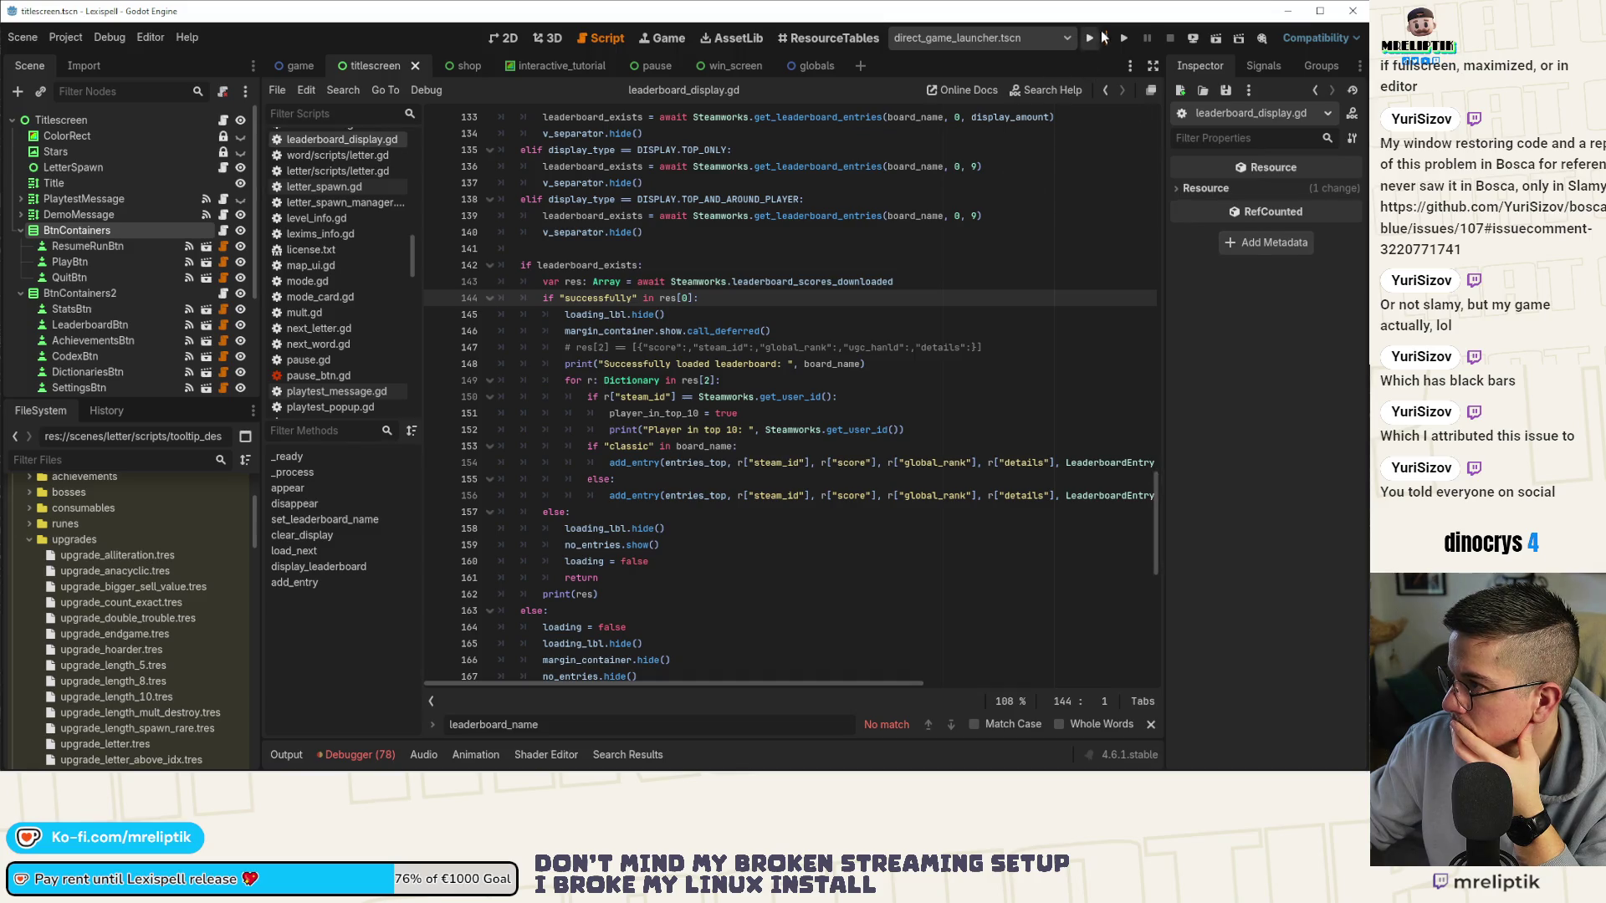
pyautogui.click(1124, 37)
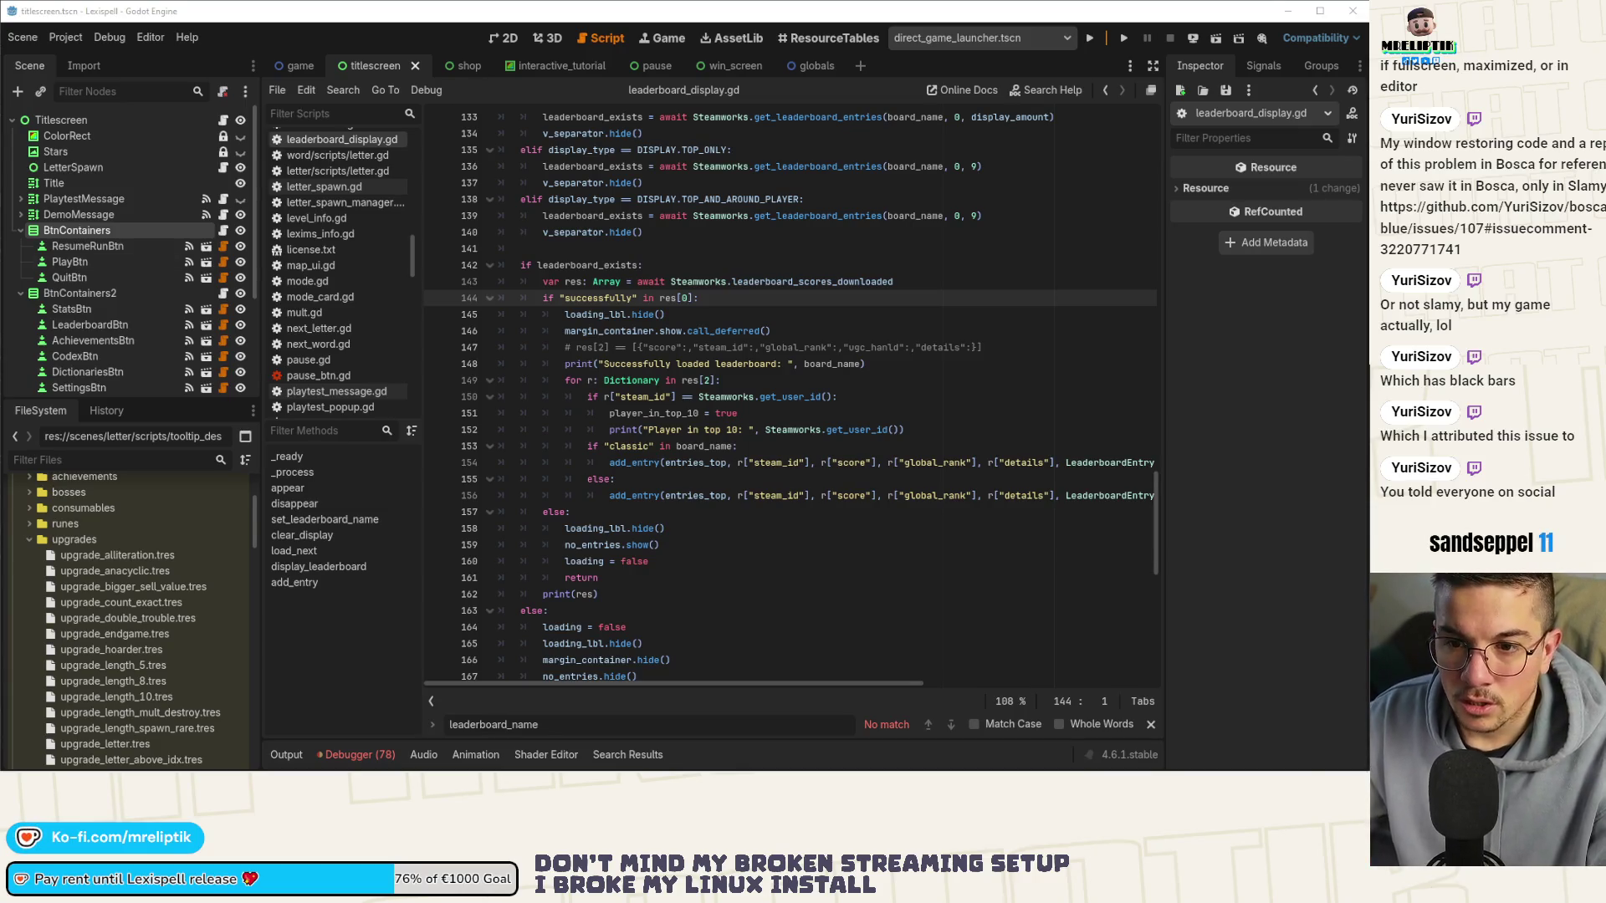
pyautogui.rightClick(33, 459)
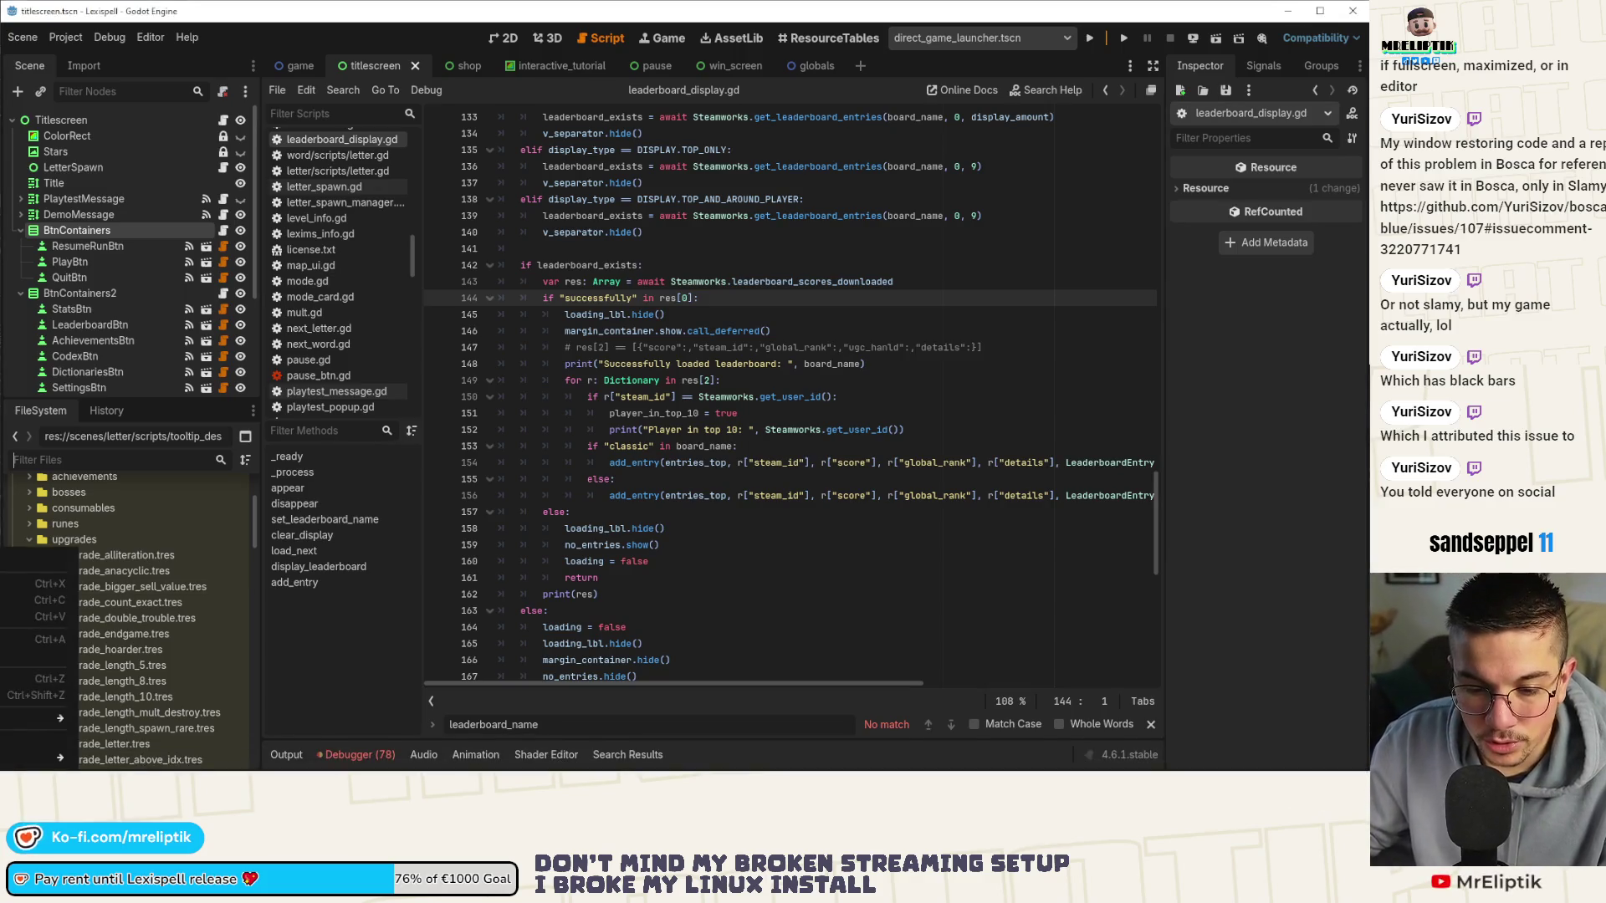
pyautogui.press('Escape')
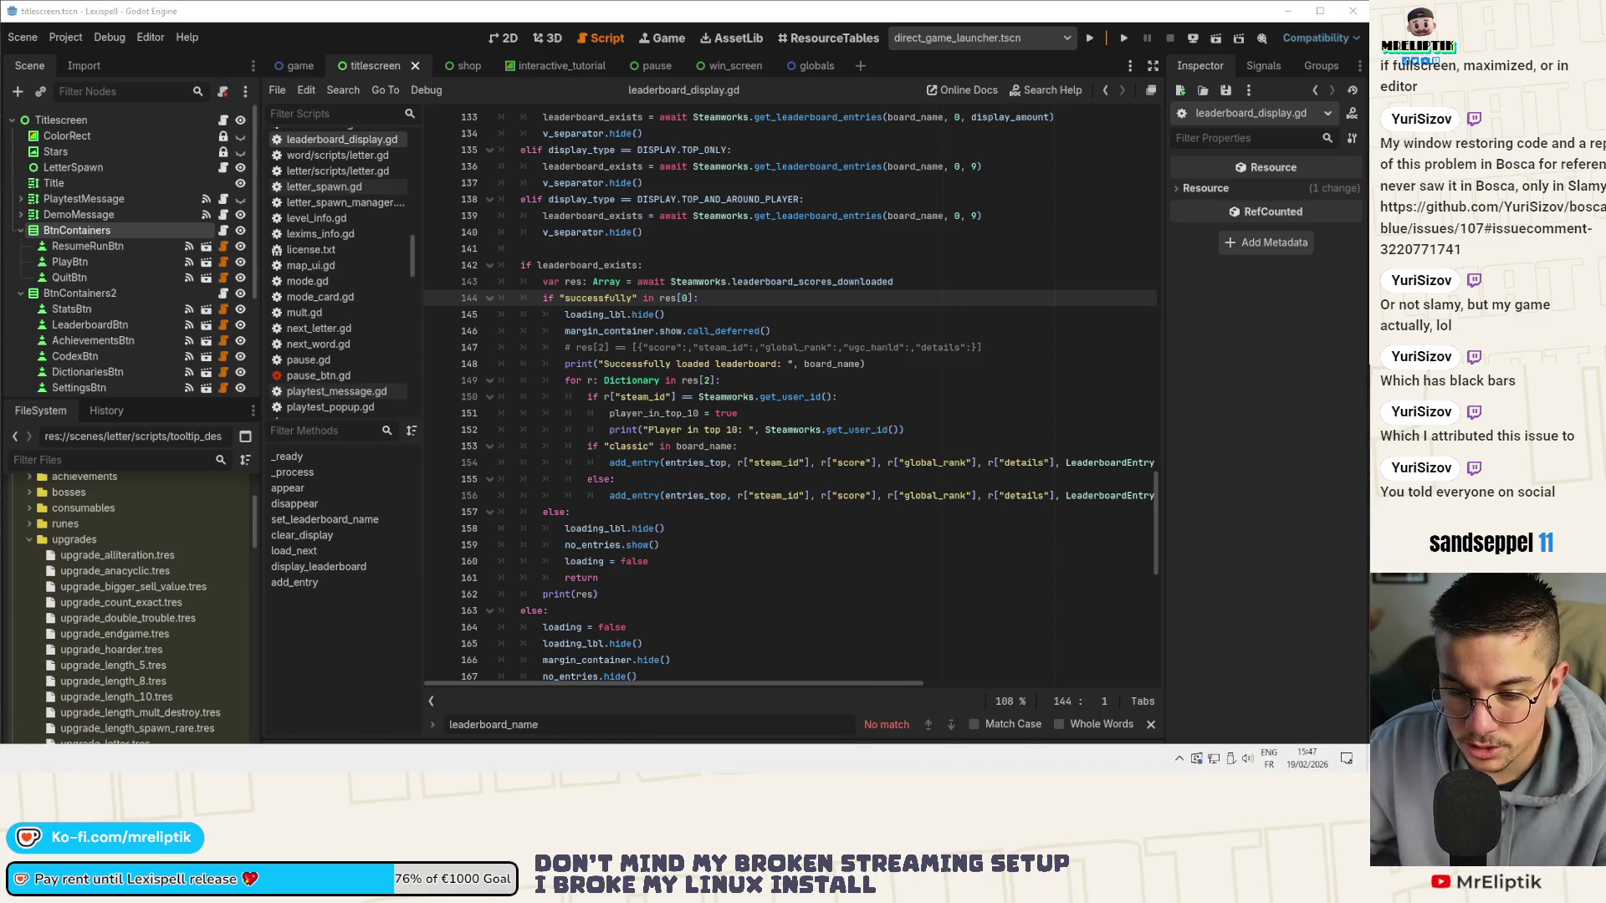
pyautogui.click(292, 759)
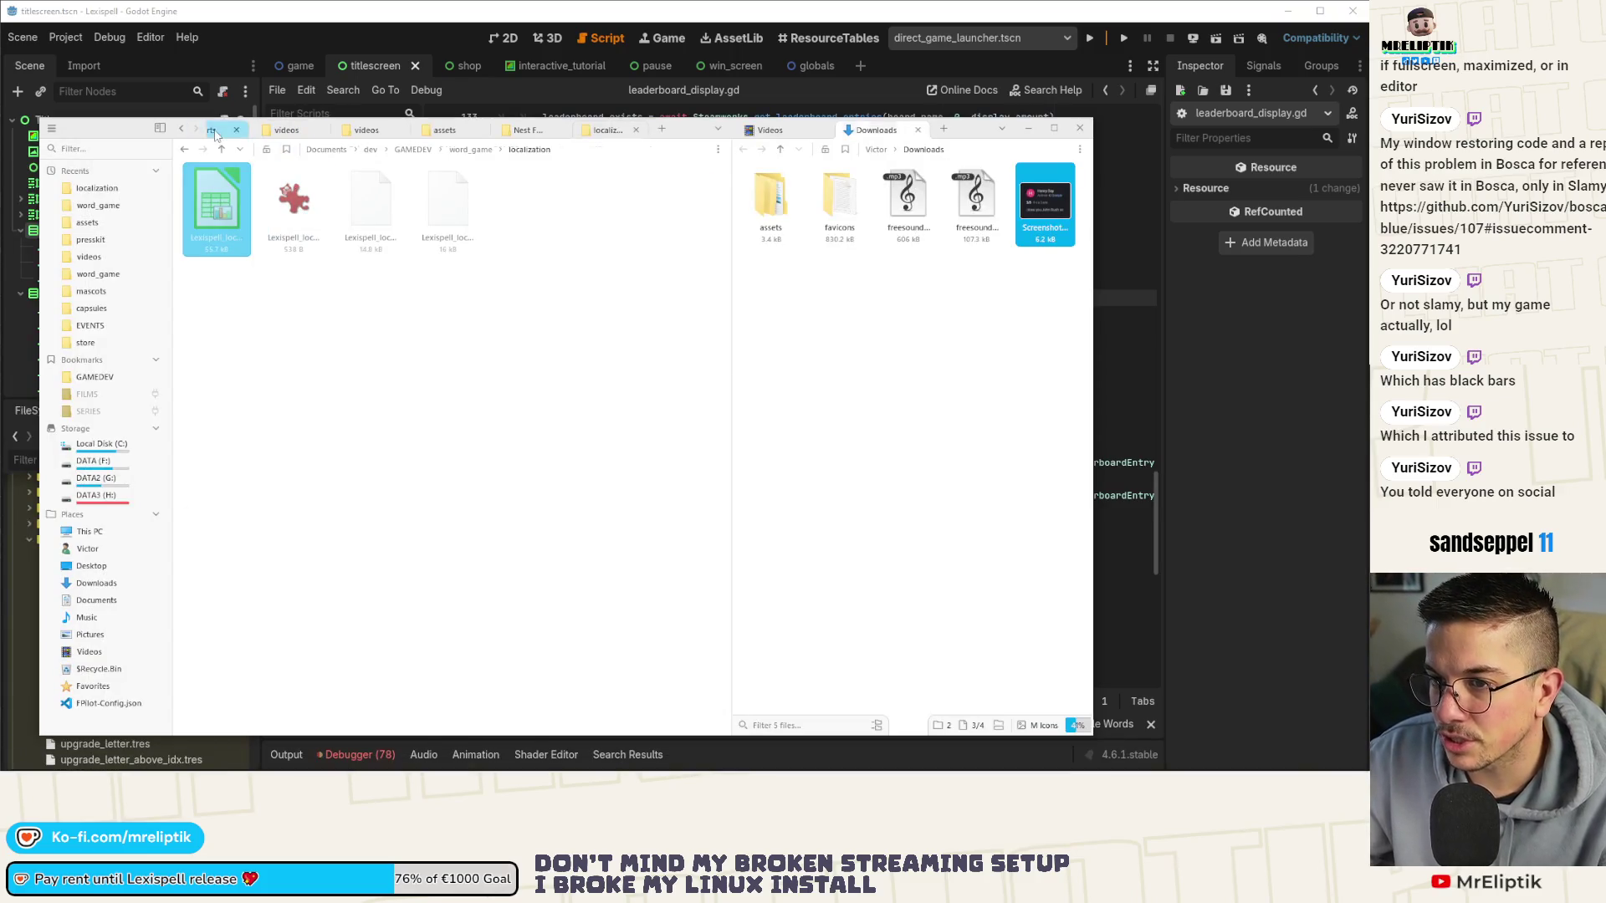
pyautogui.click(419, 155)
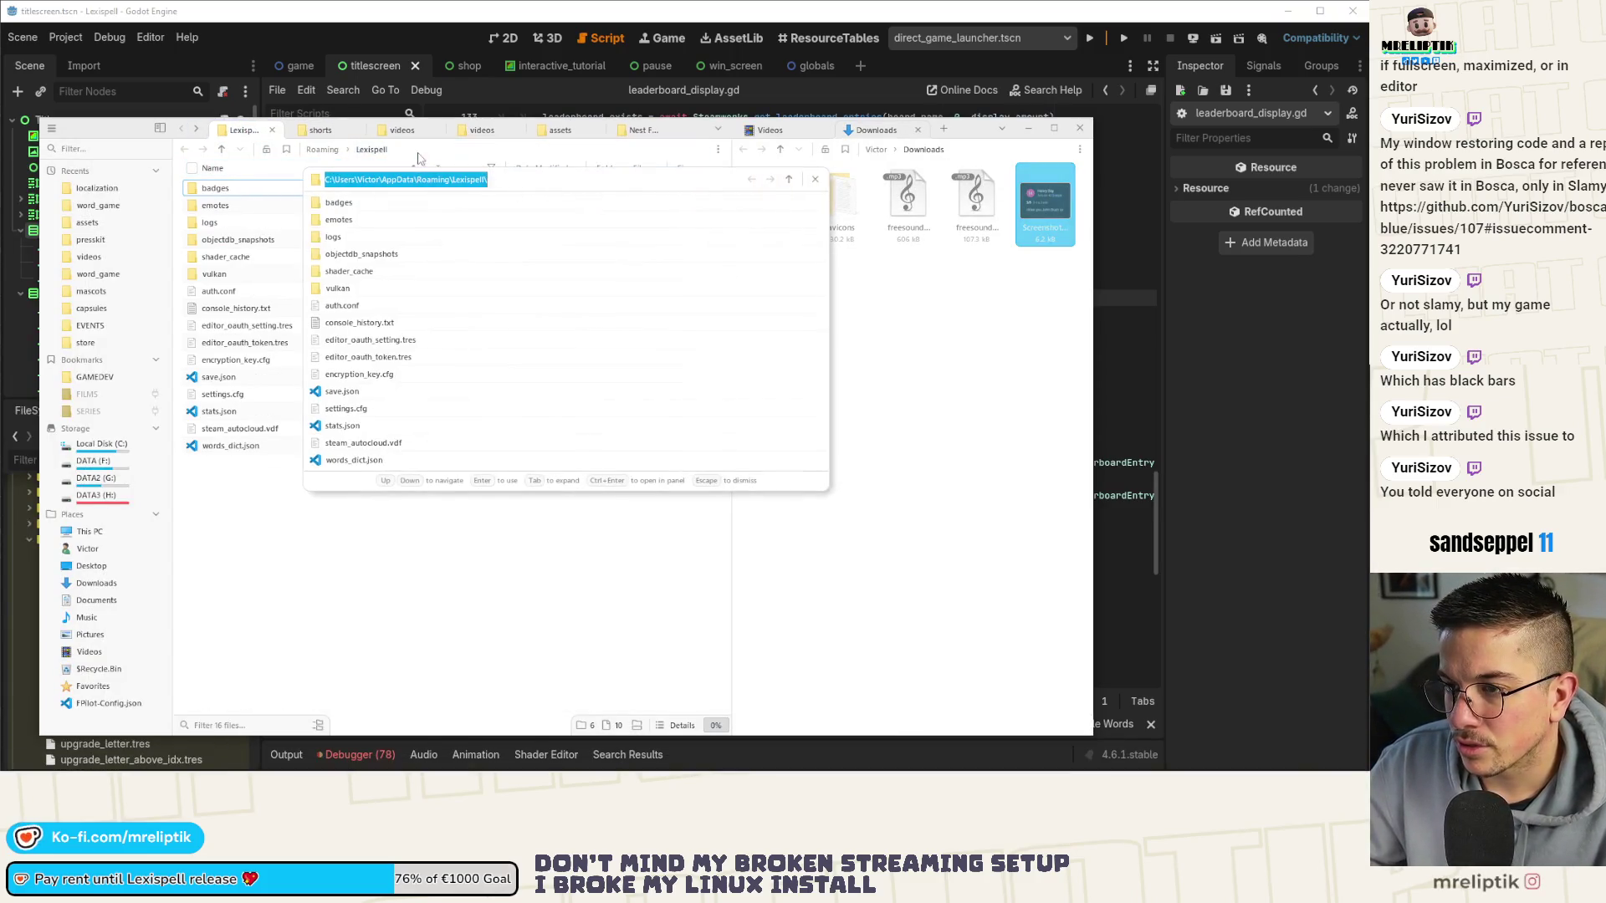
pyautogui.click(423, 180)
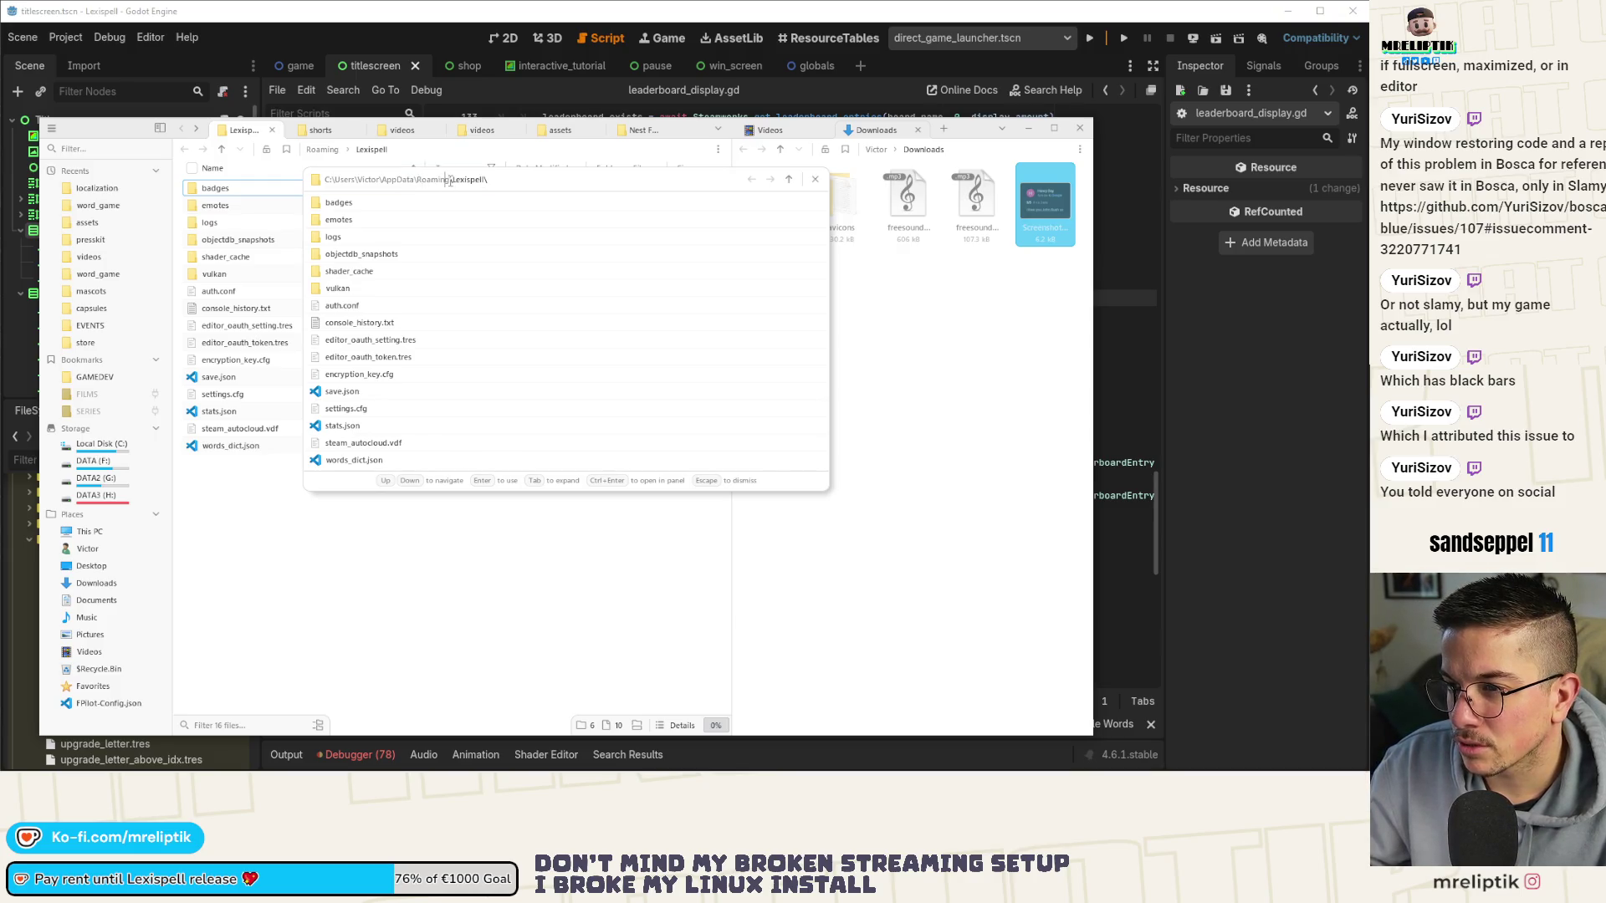
pyautogui.hotkey('shift', 'Home')
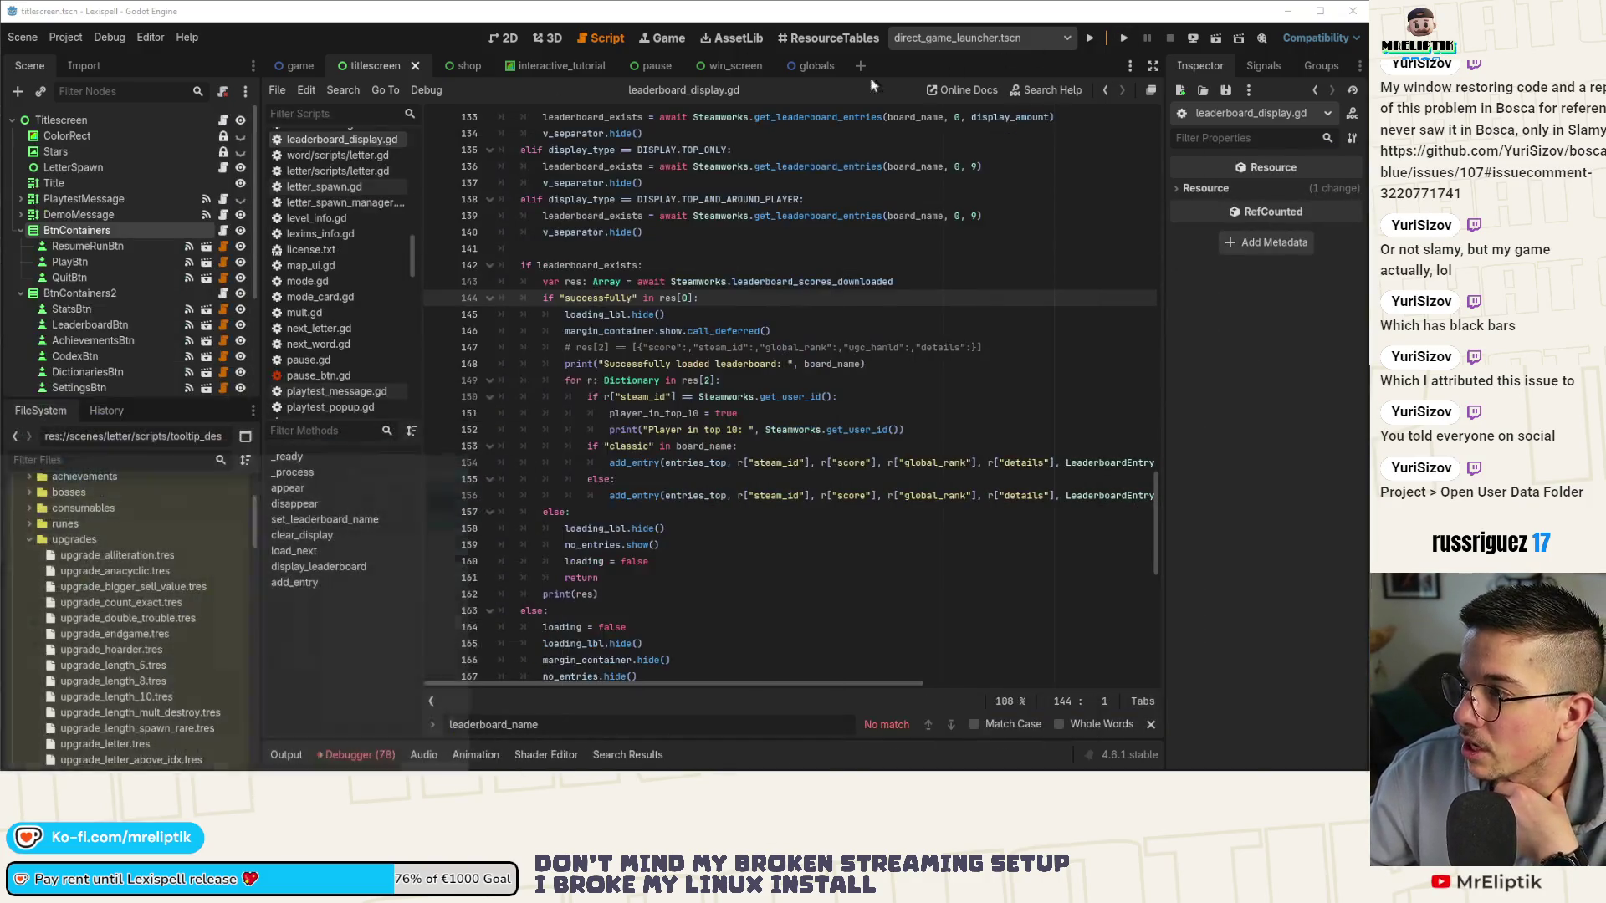
pyautogui.click(1028, 128)
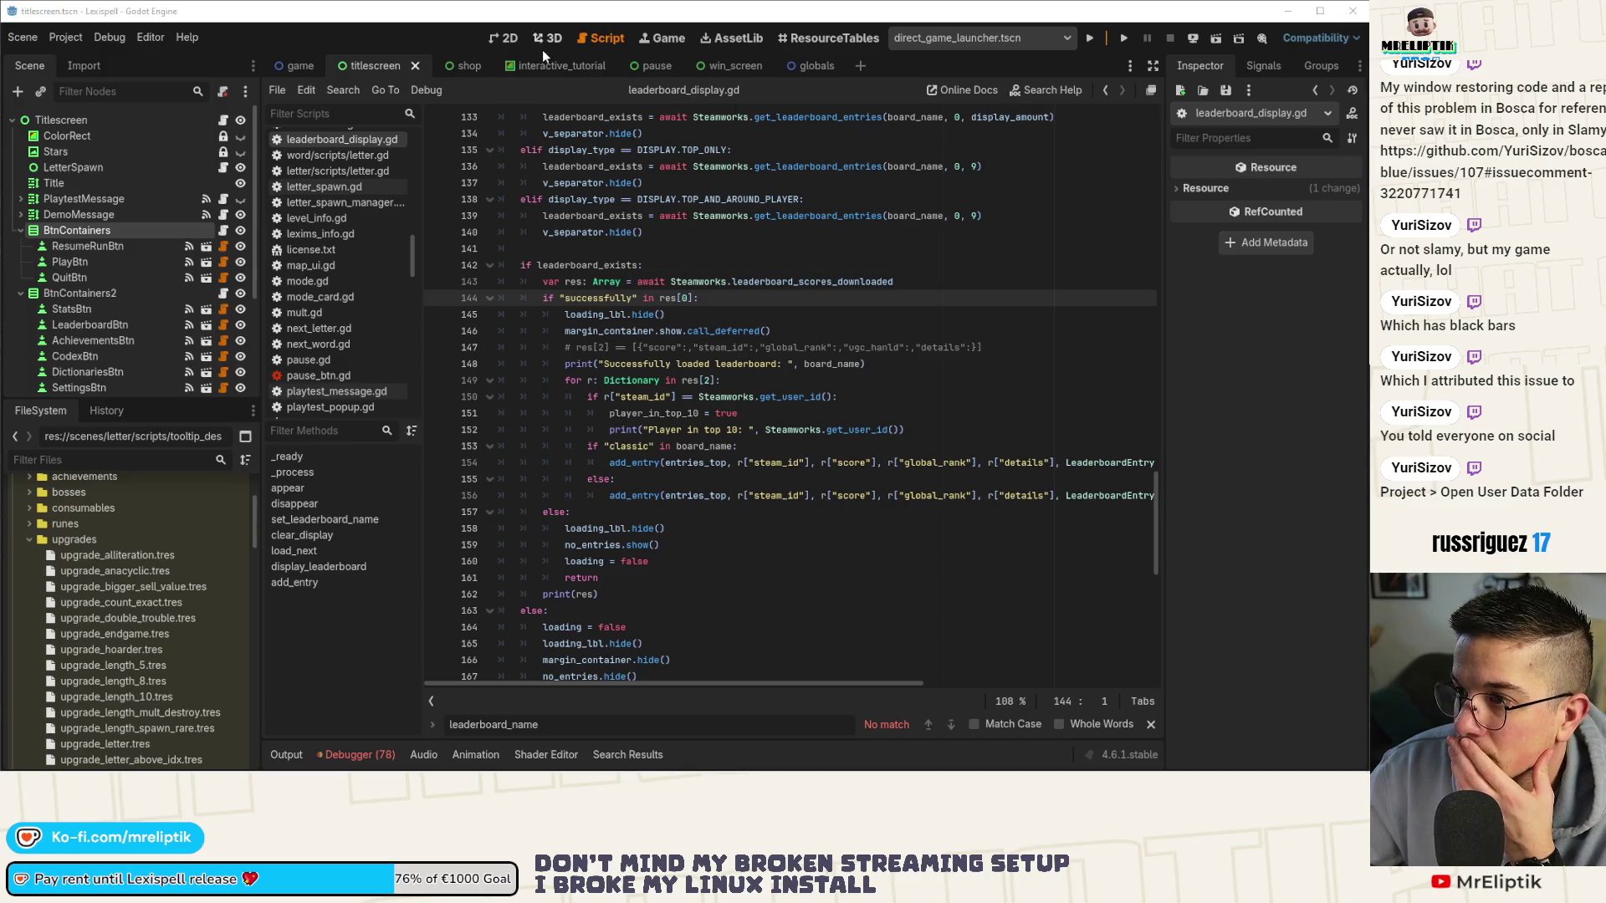
# Turn off Embed Game on Next Play in the Game view and launch the game.
pyautogui.click(665, 39)
pyautogui.click(717, 92)
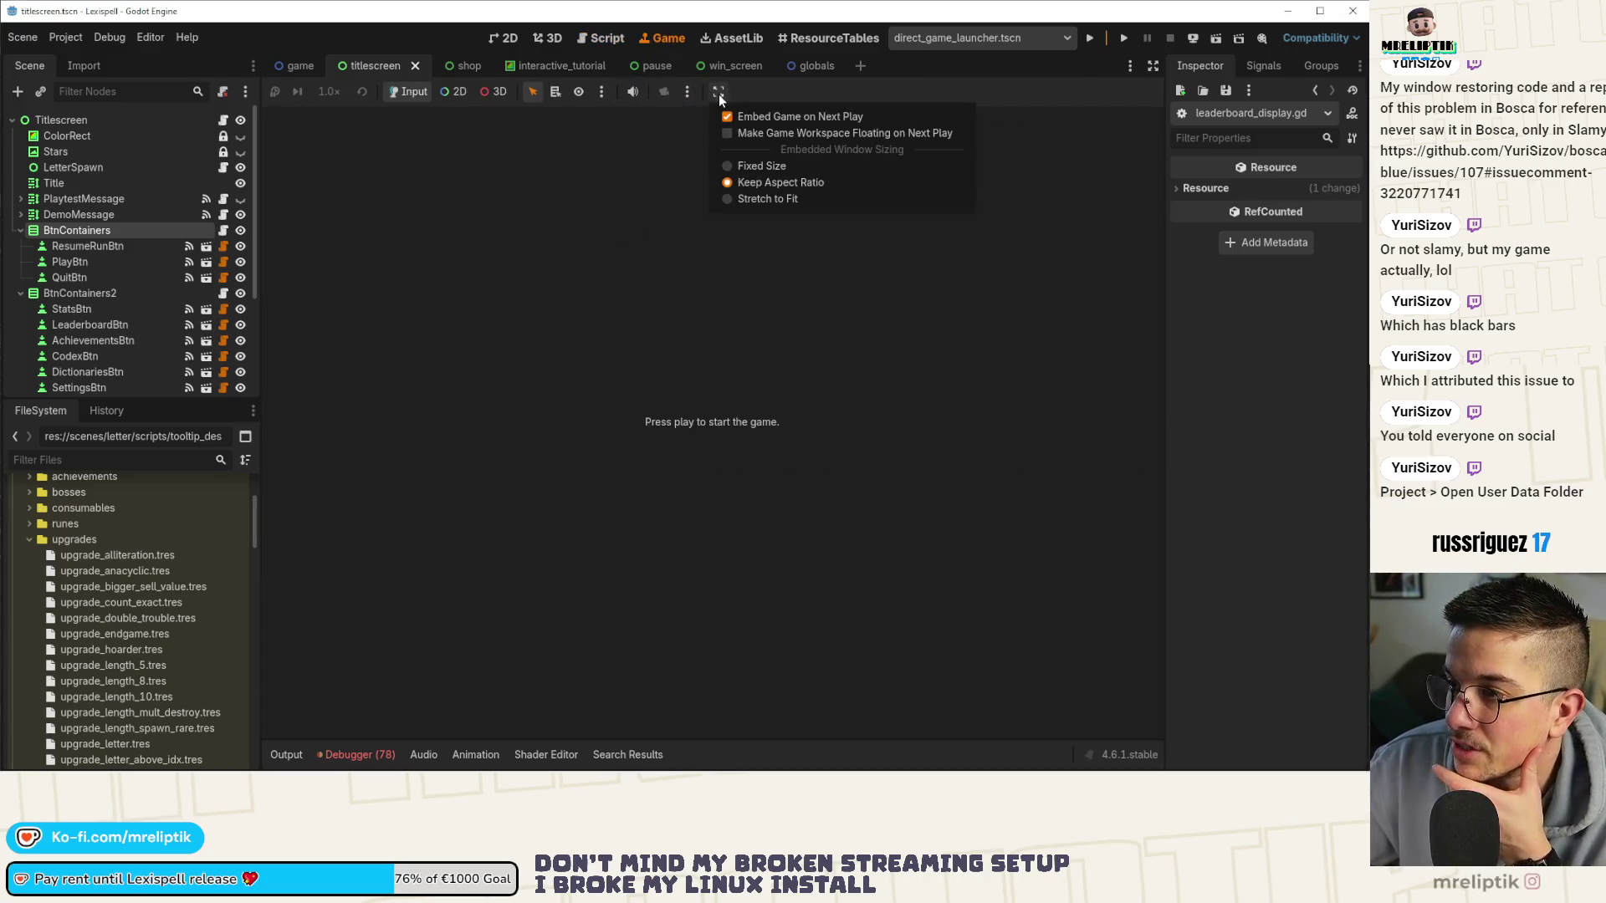
pyautogui.click(785, 110)
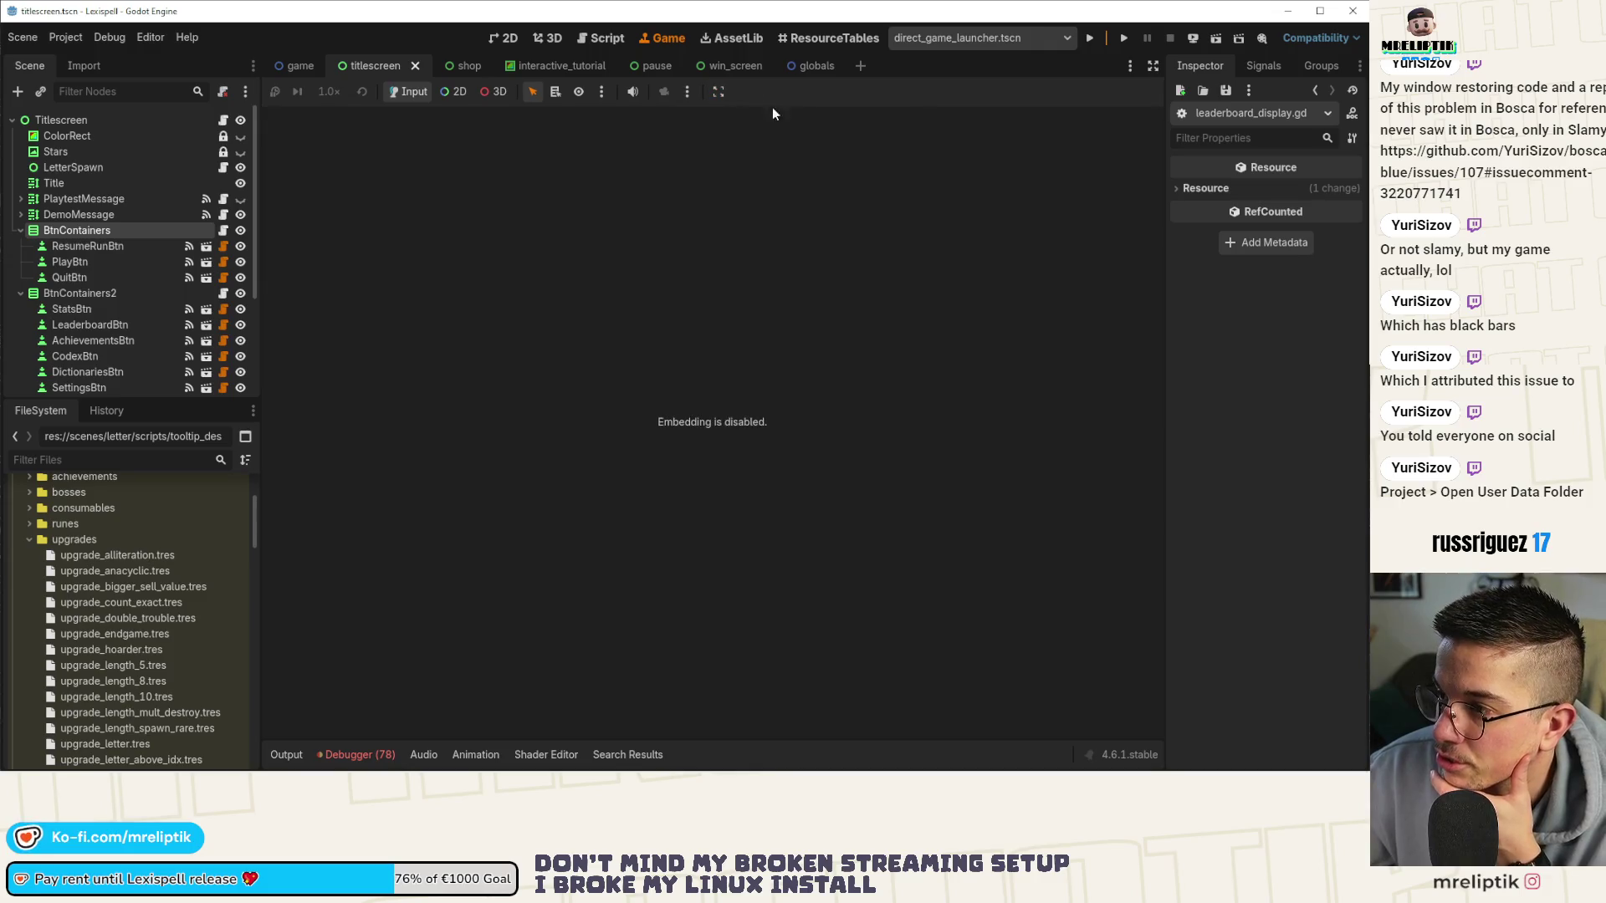
pyautogui.click(1091, 39)
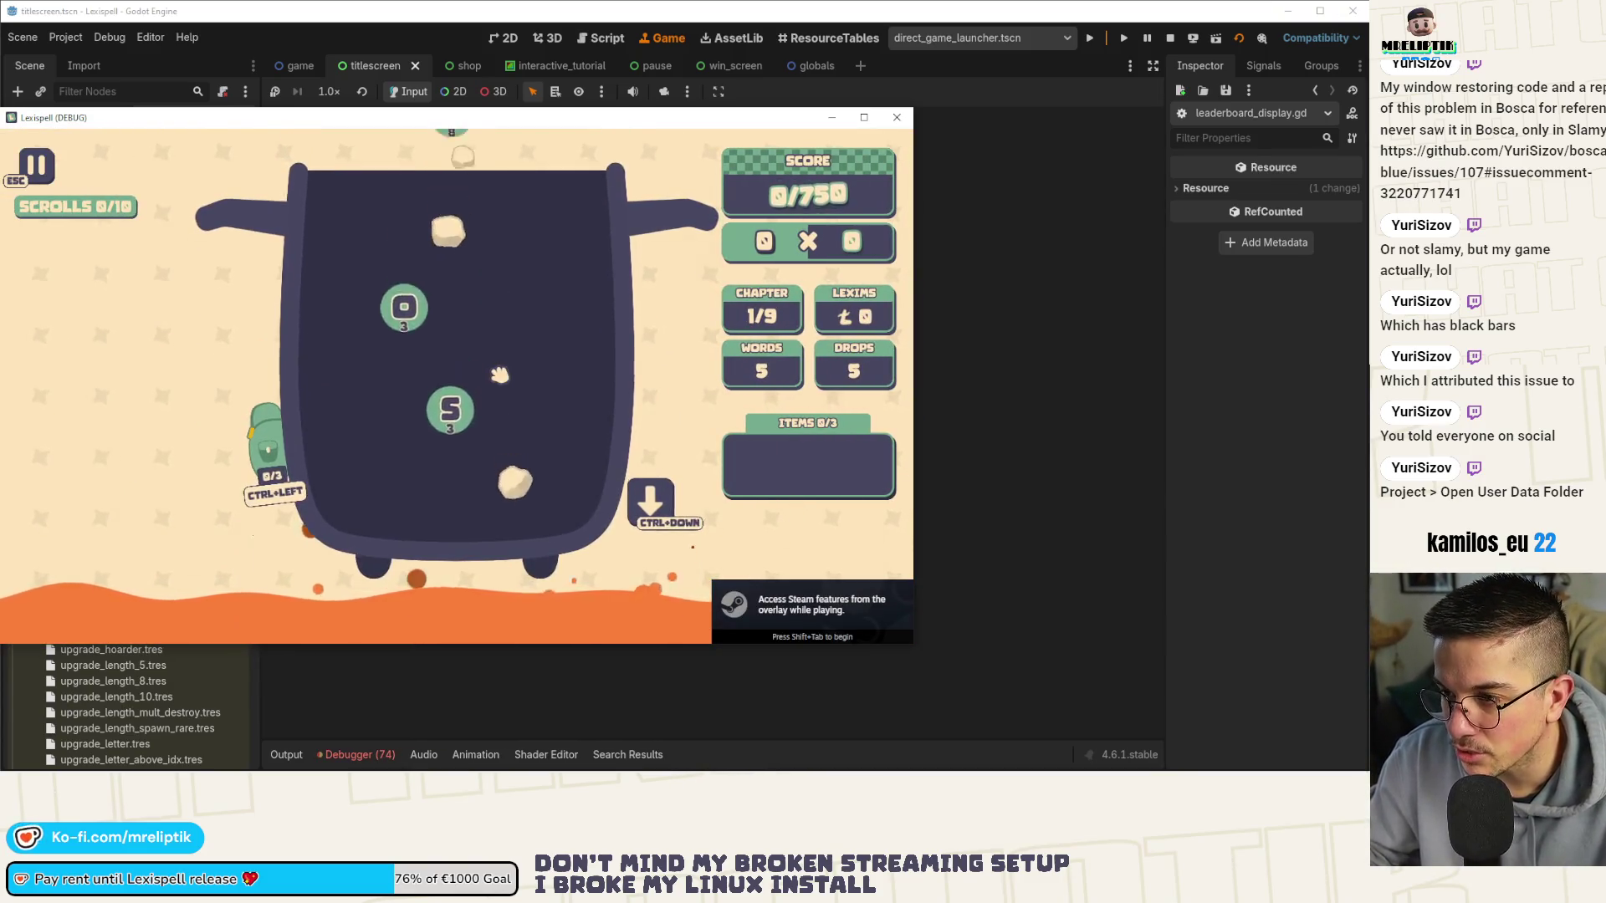
# Enable Pause on Focus Loss in the game's settings and resume playing.
pyautogui.click(485, 523)
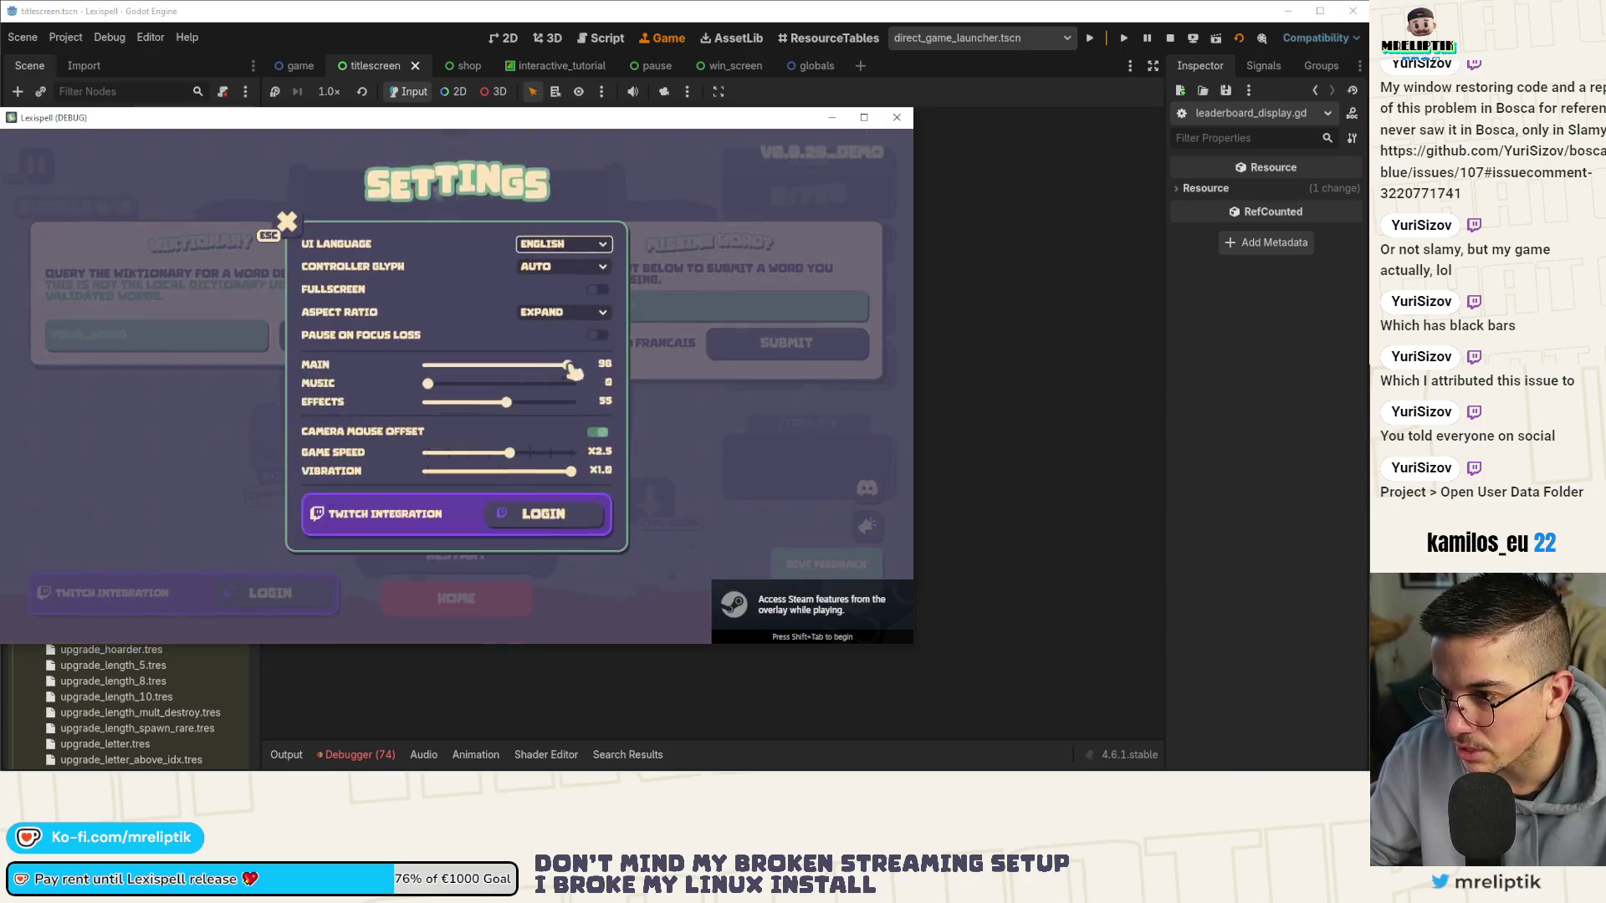
pyautogui.click(597, 335)
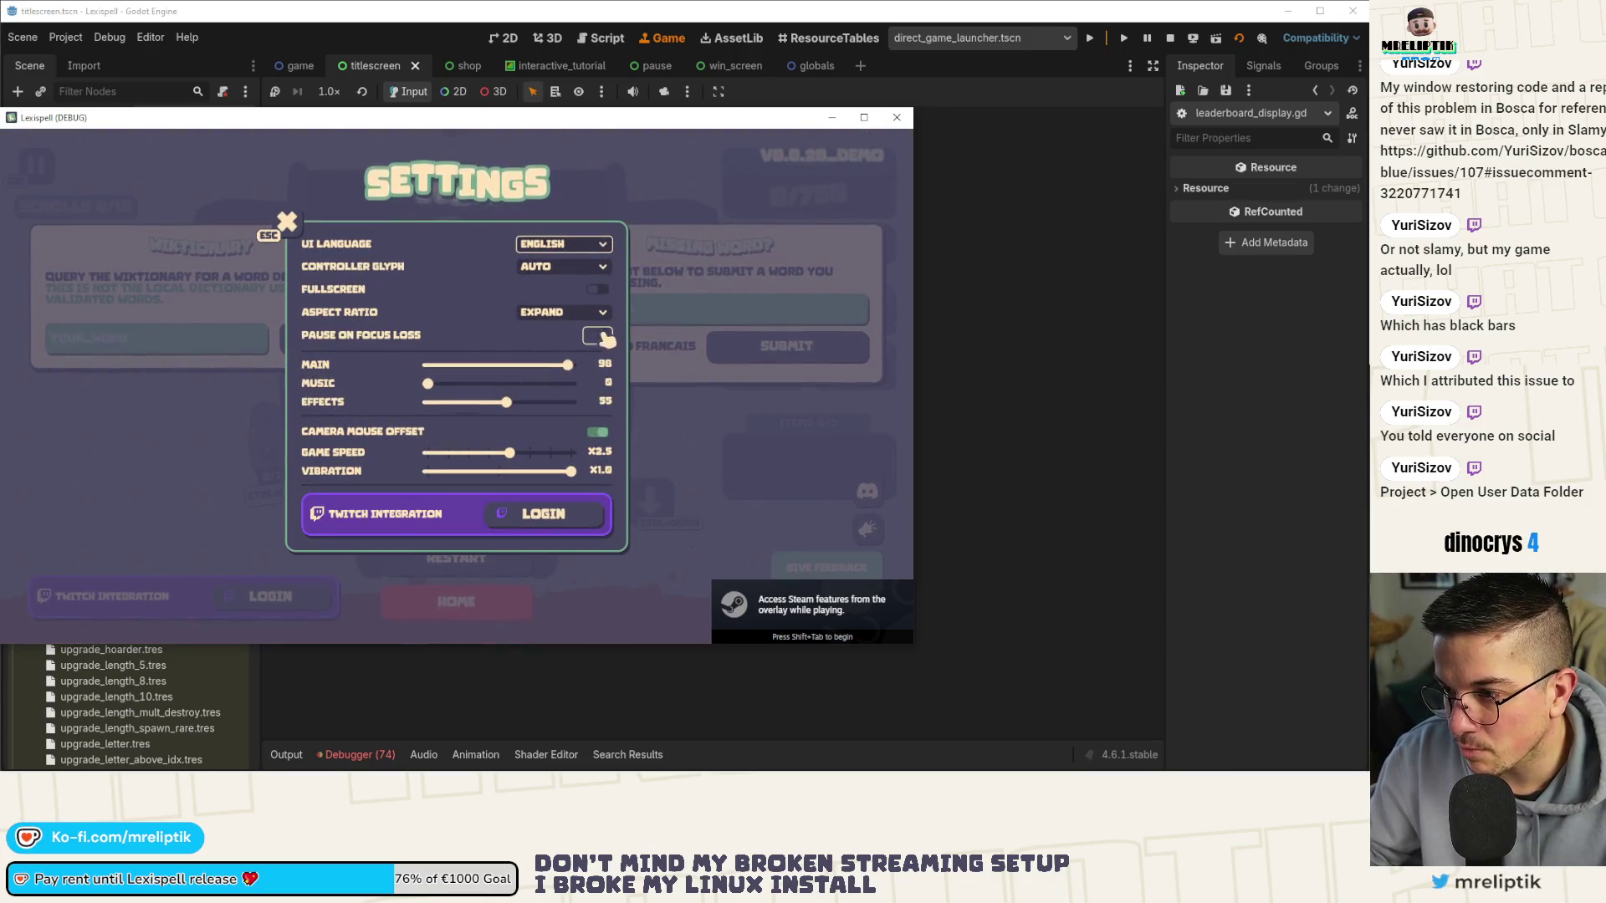
pyautogui.press('Escape')
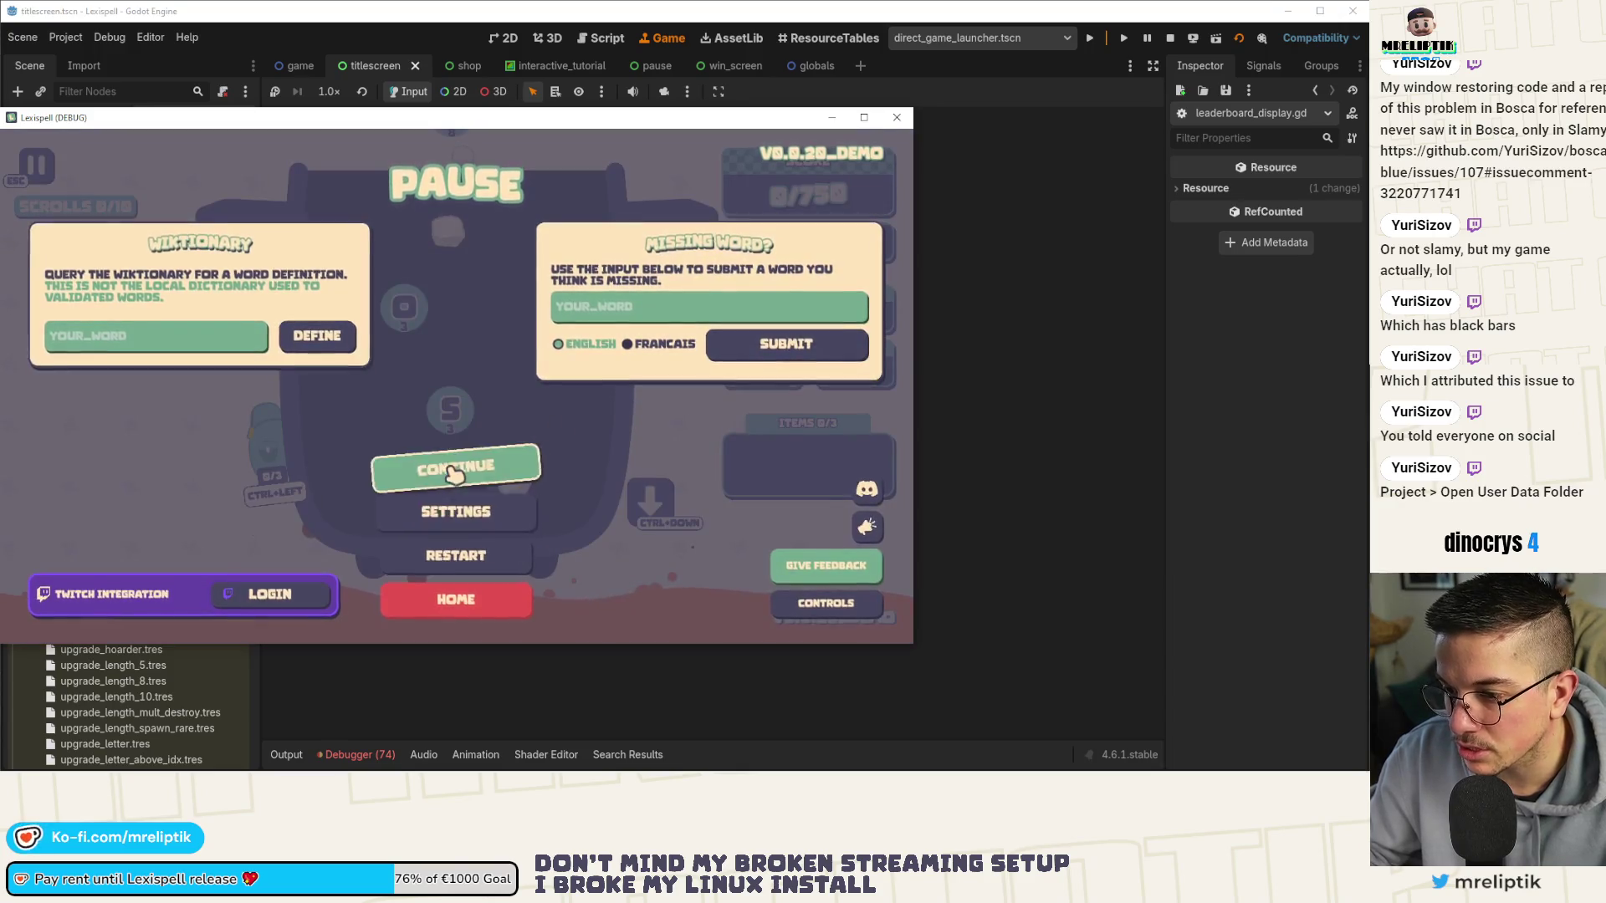
pyautogui.click(455, 465)
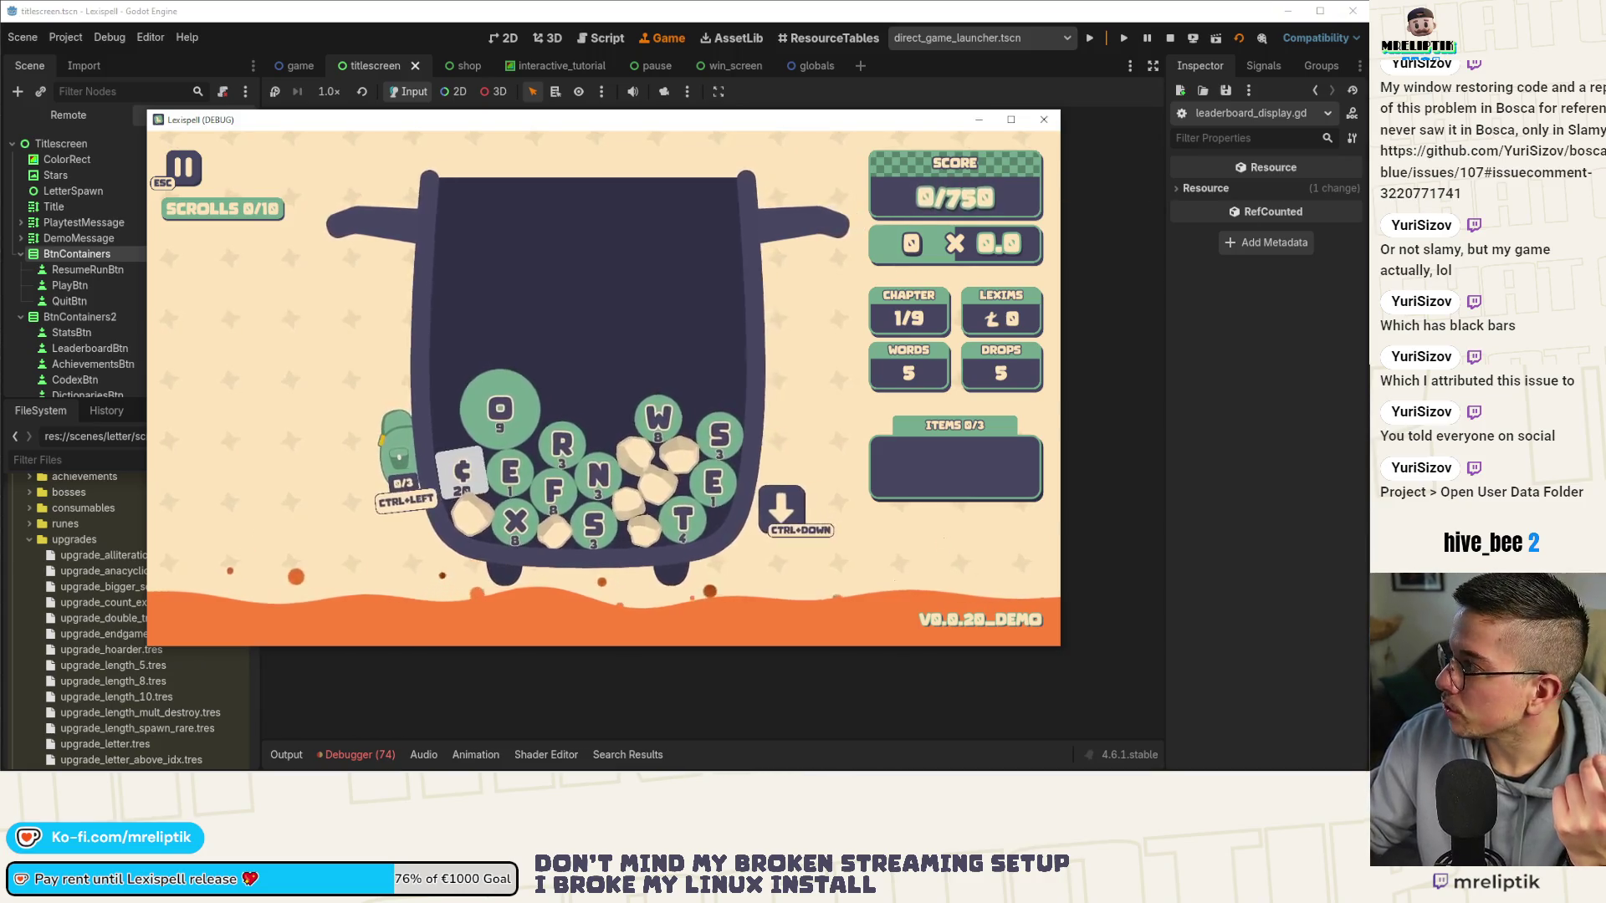
# Relaunch the game and switch to the browser and back to test focus-loss pausing.
pyautogui.click(1044, 119)
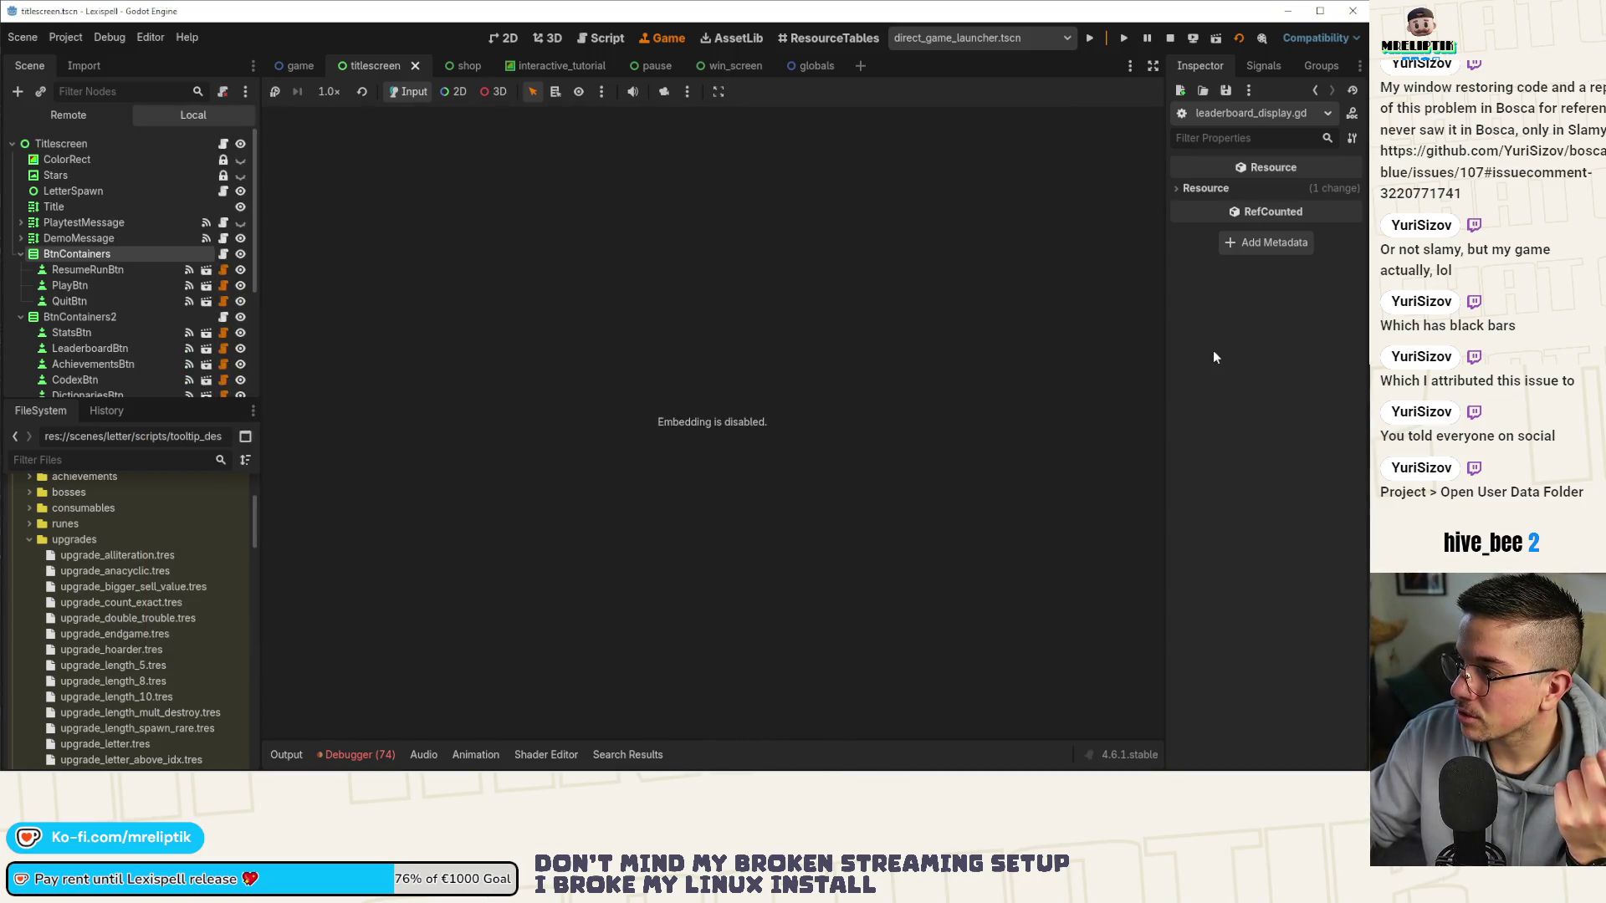
pyautogui.press('F5')
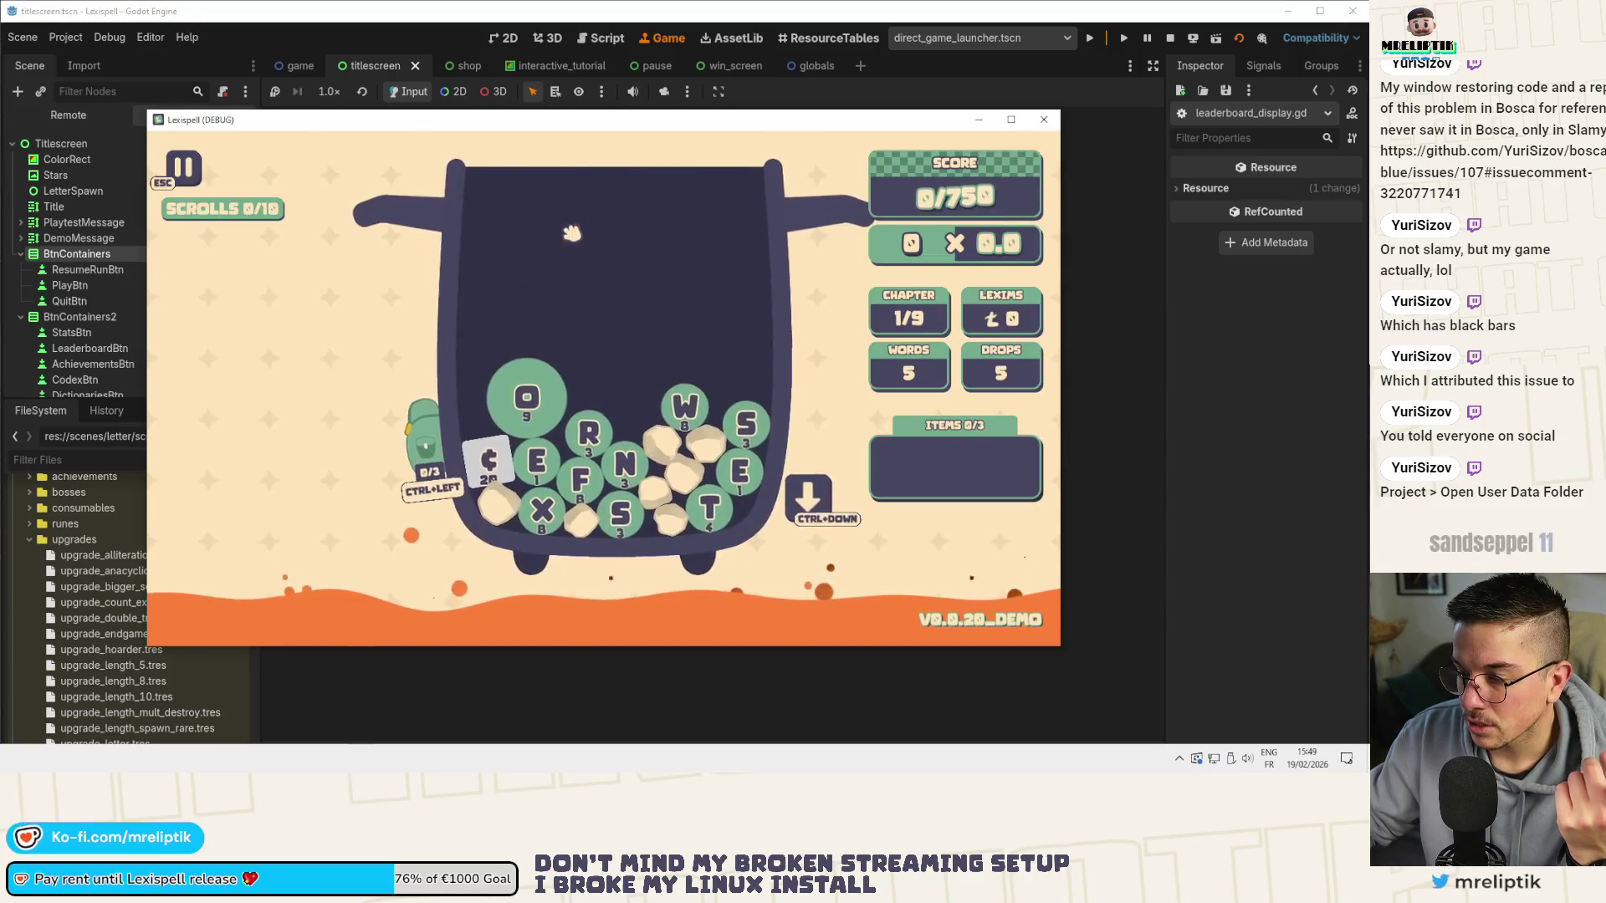
pyautogui.hotkey('alt', 'Tab')
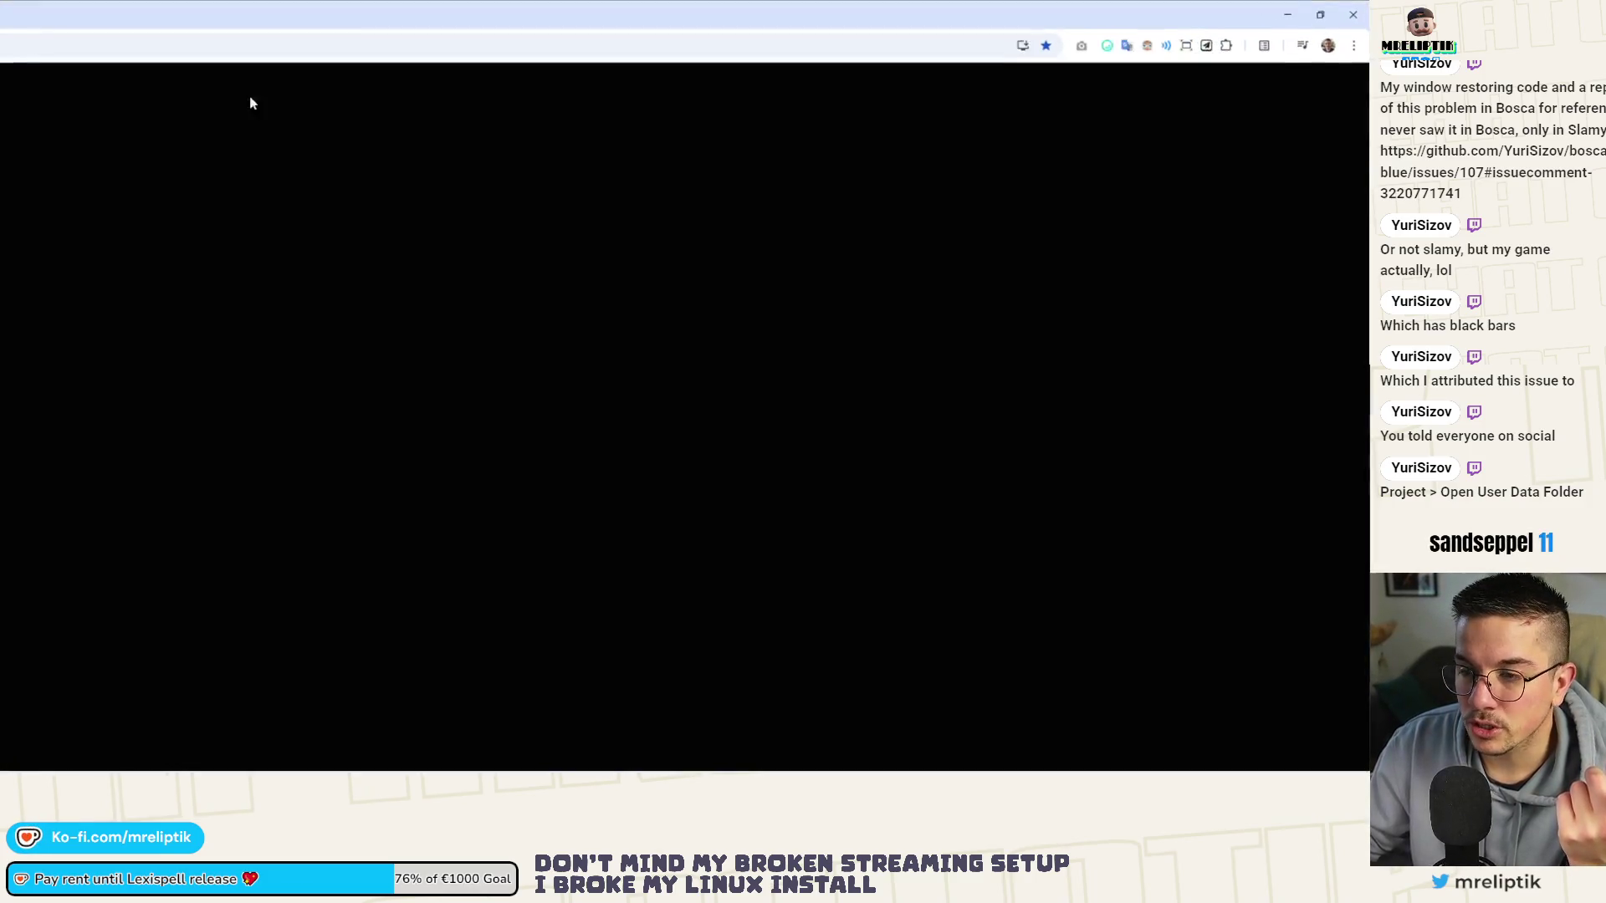
pyautogui.hotkey('alt', 'Tab')
pyautogui.press('super+w')
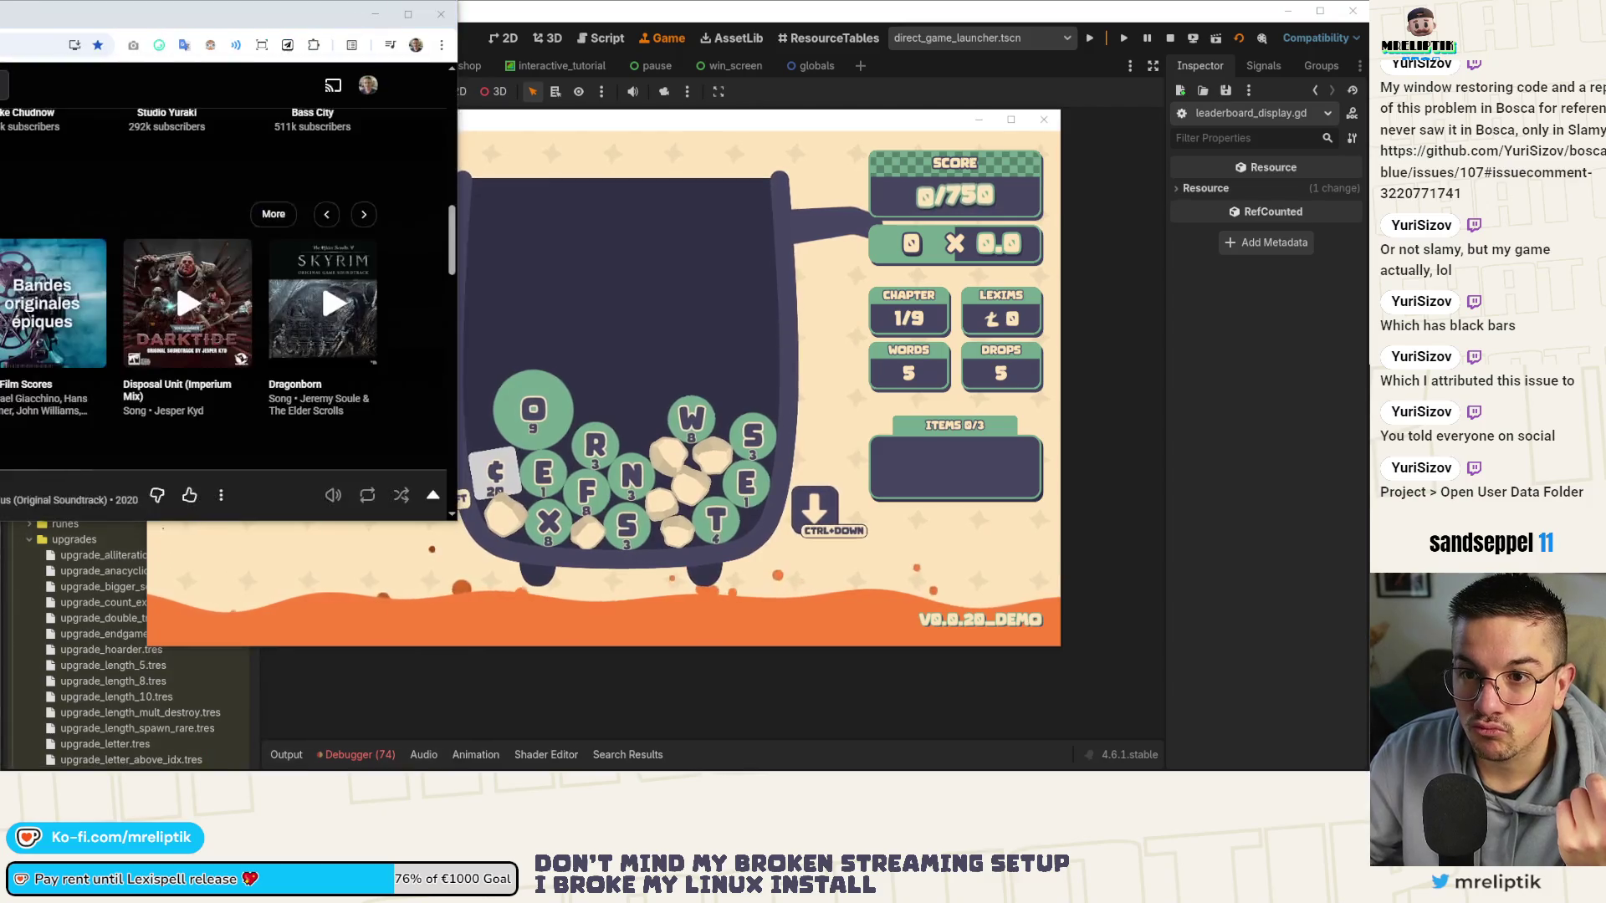
pyautogui.press('Return')
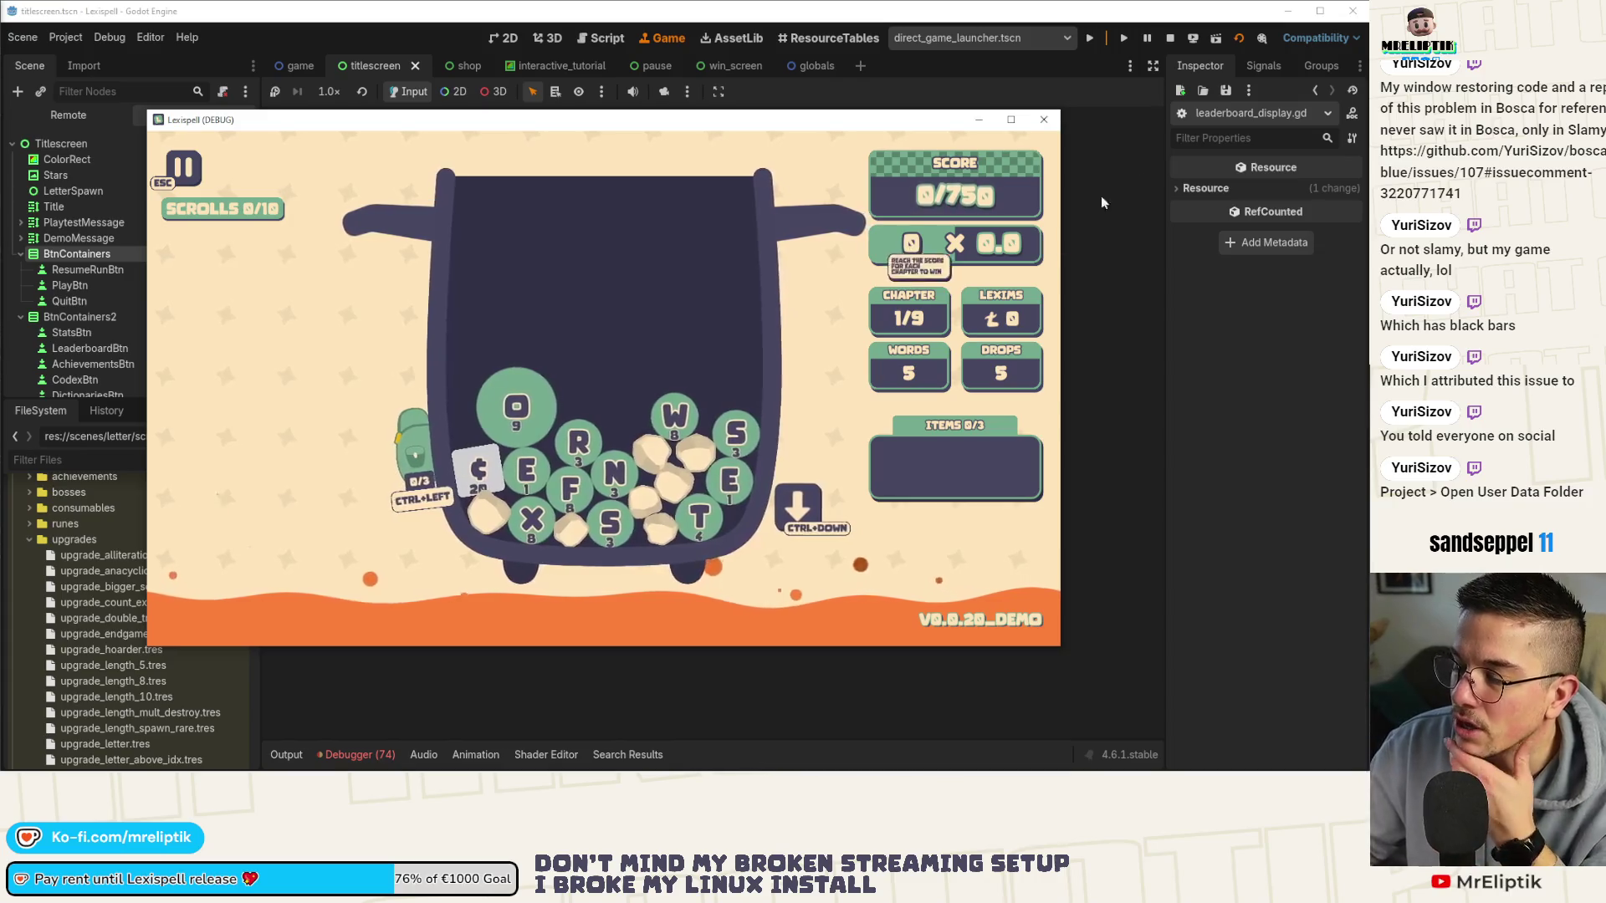
# Quit the game and reopen titlescreen.gd in the script editor.
pyautogui.click(1043, 120)
pyautogui.click(599, 602)
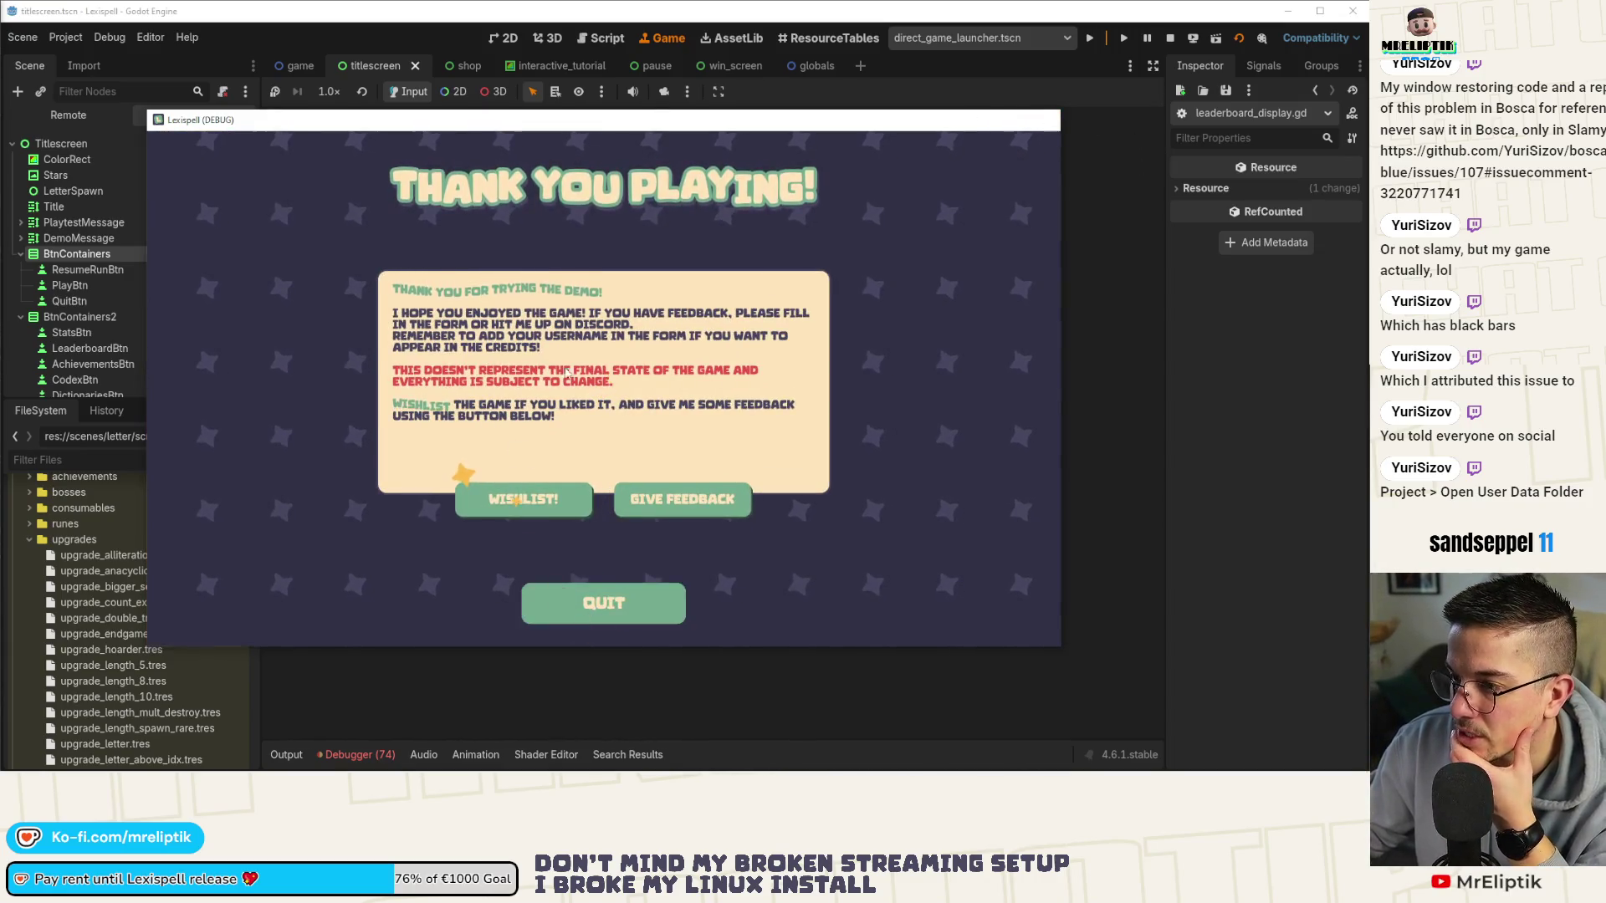
pyautogui.click(223, 121)
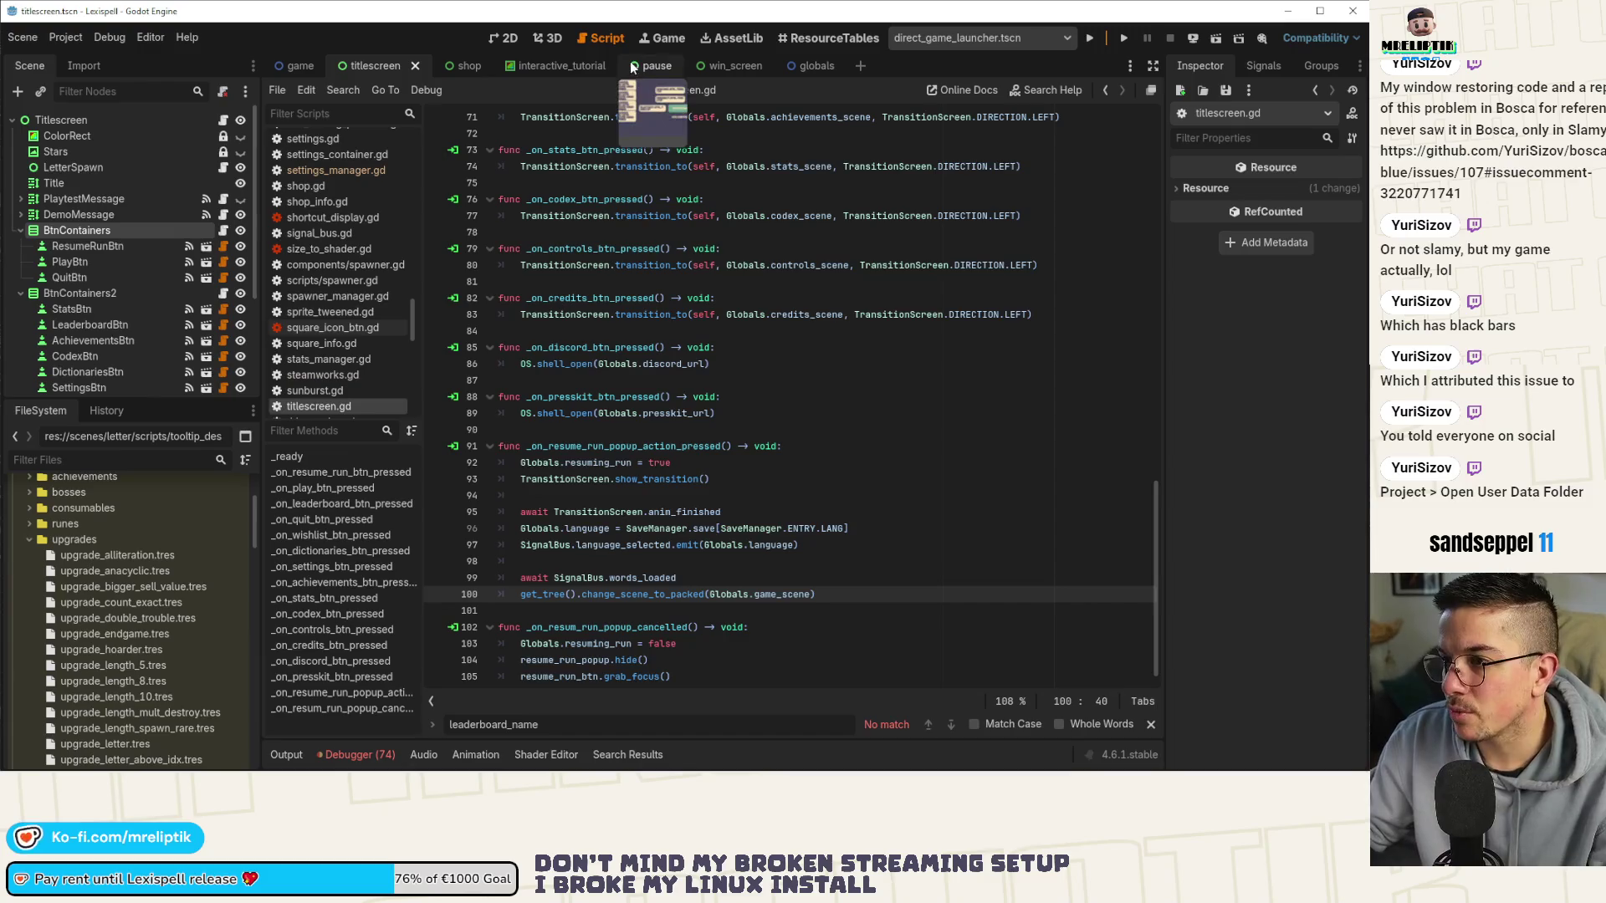
# Make pause.gd's line 28 focus-out condition pause on any focus loss, save, and relaunch the game.
pyautogui.click(656, 65)
pyautogui.scroll(5, 726, 374)
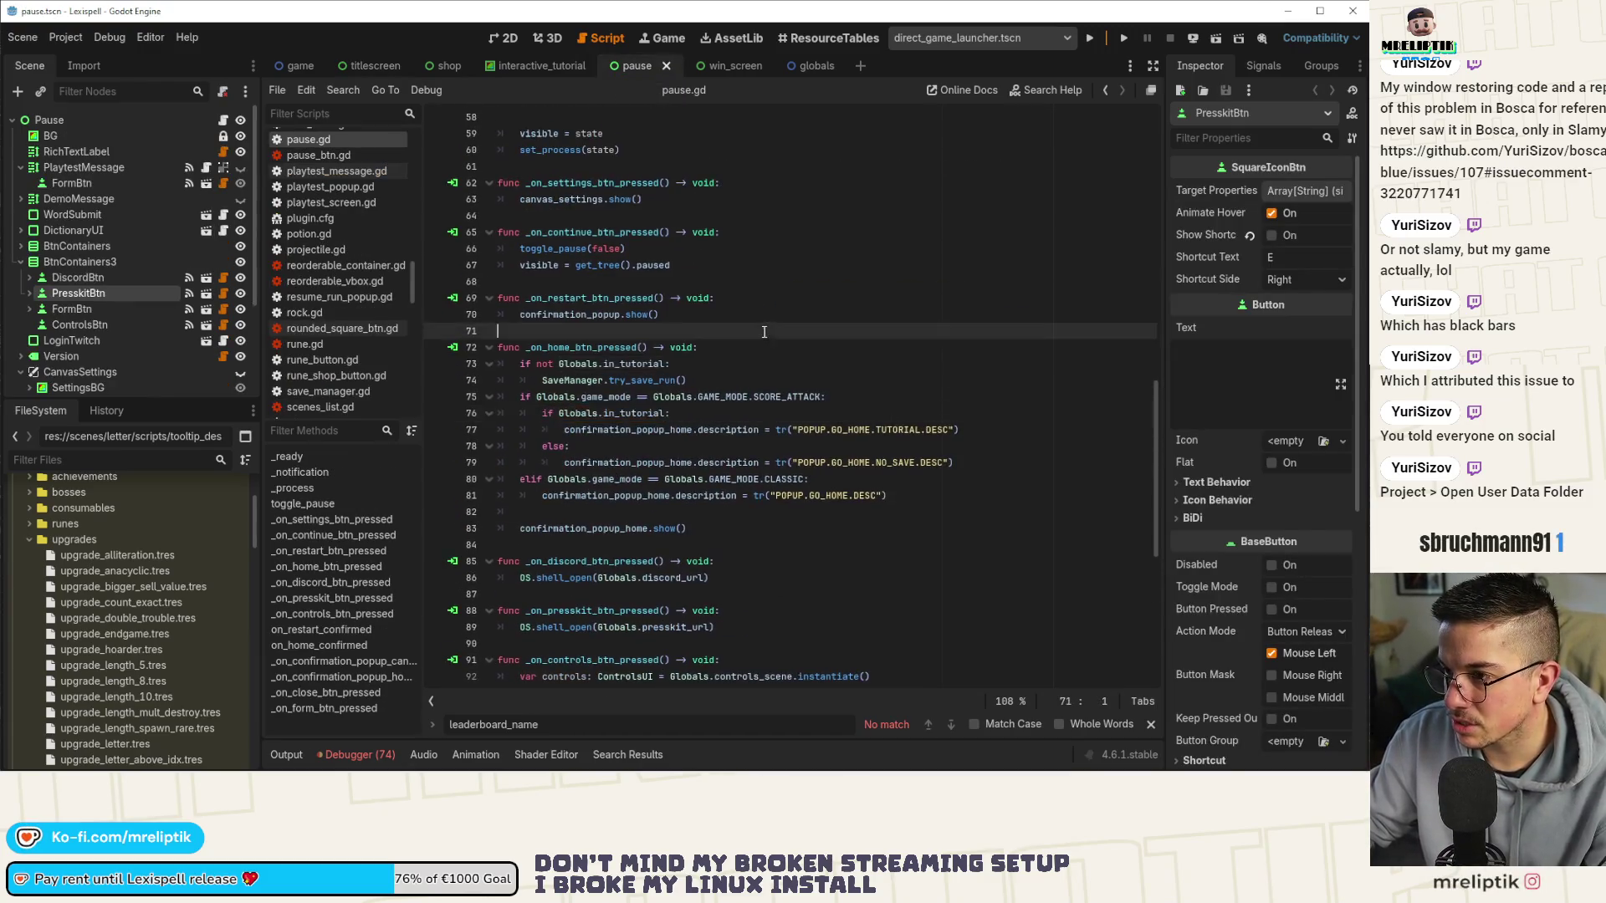
pyautogui.scroll(10, 726, 374)
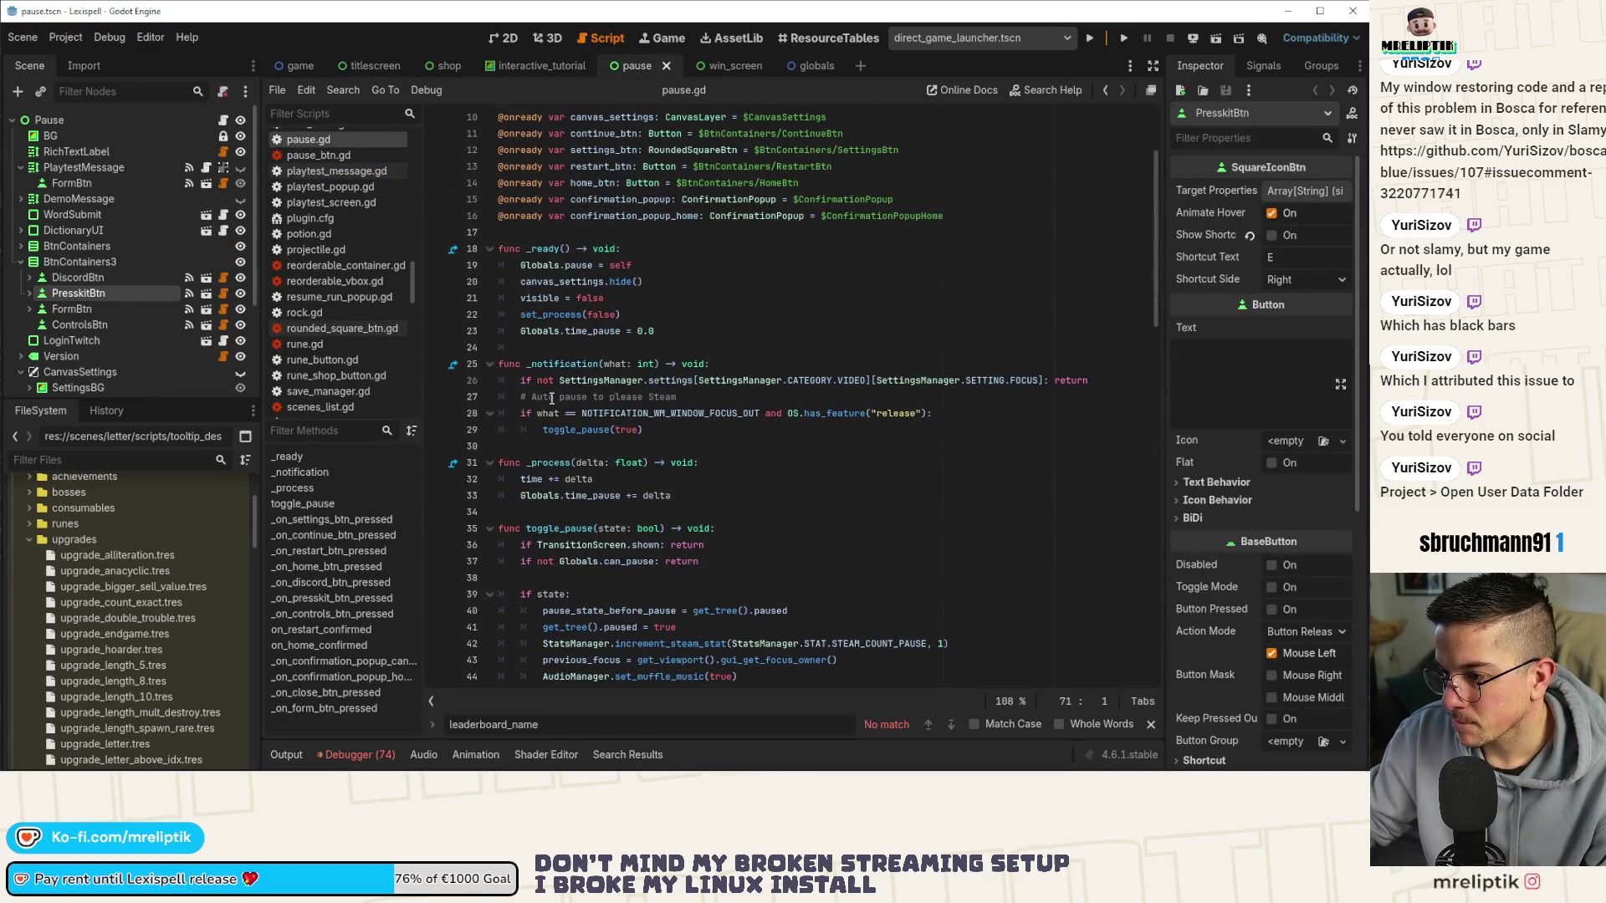
pyautogui.click(650, 381)
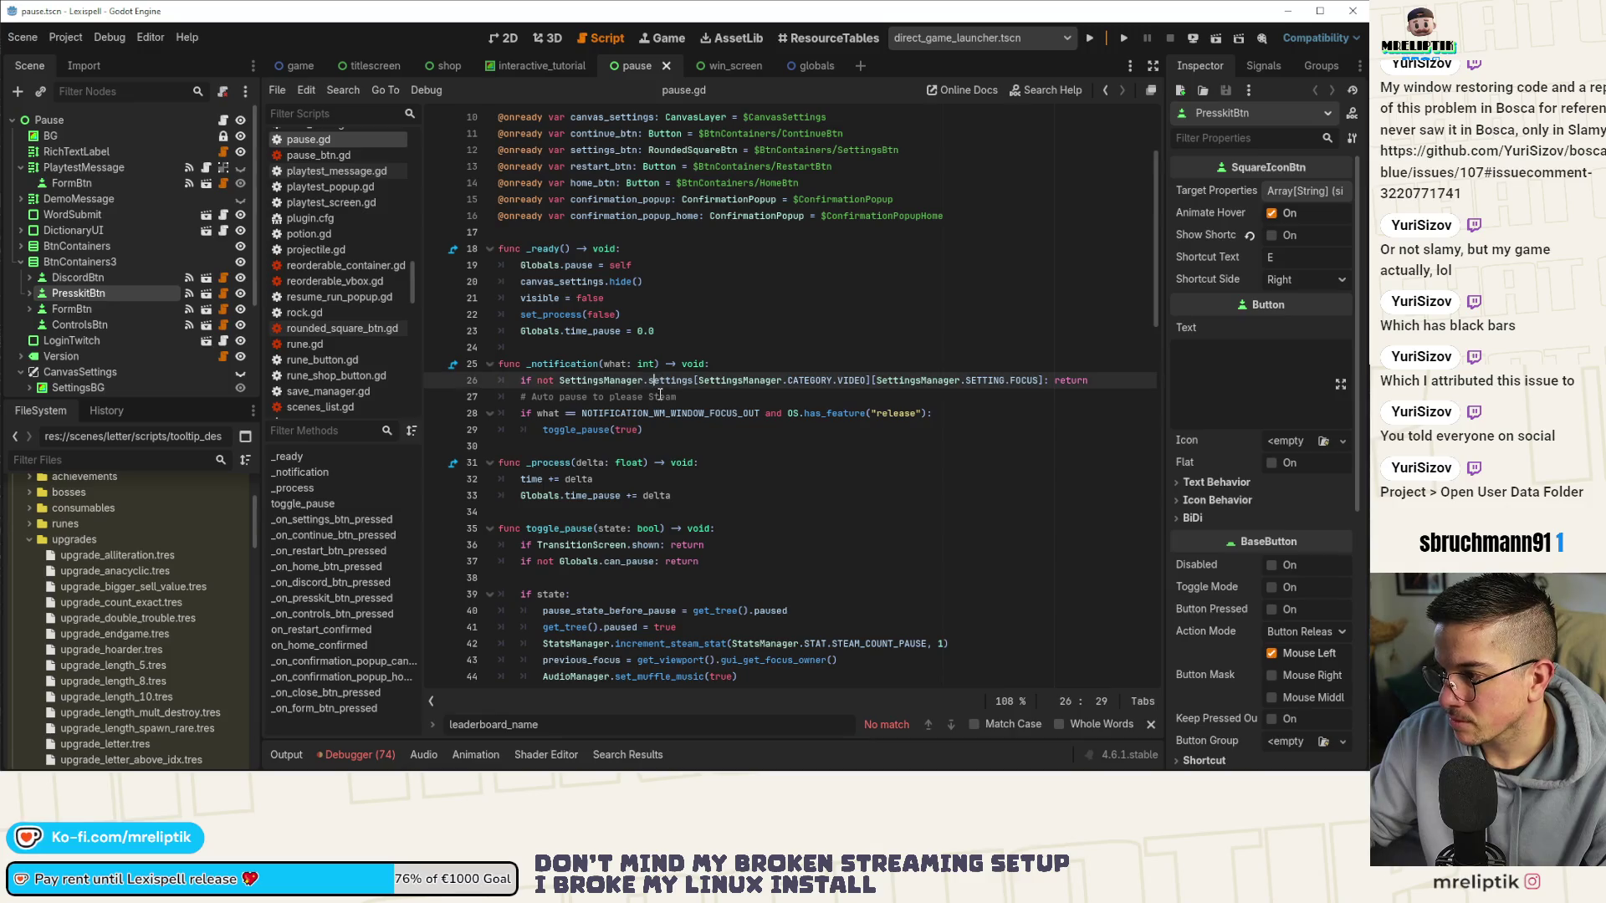
pyautogui.click(566, 413)
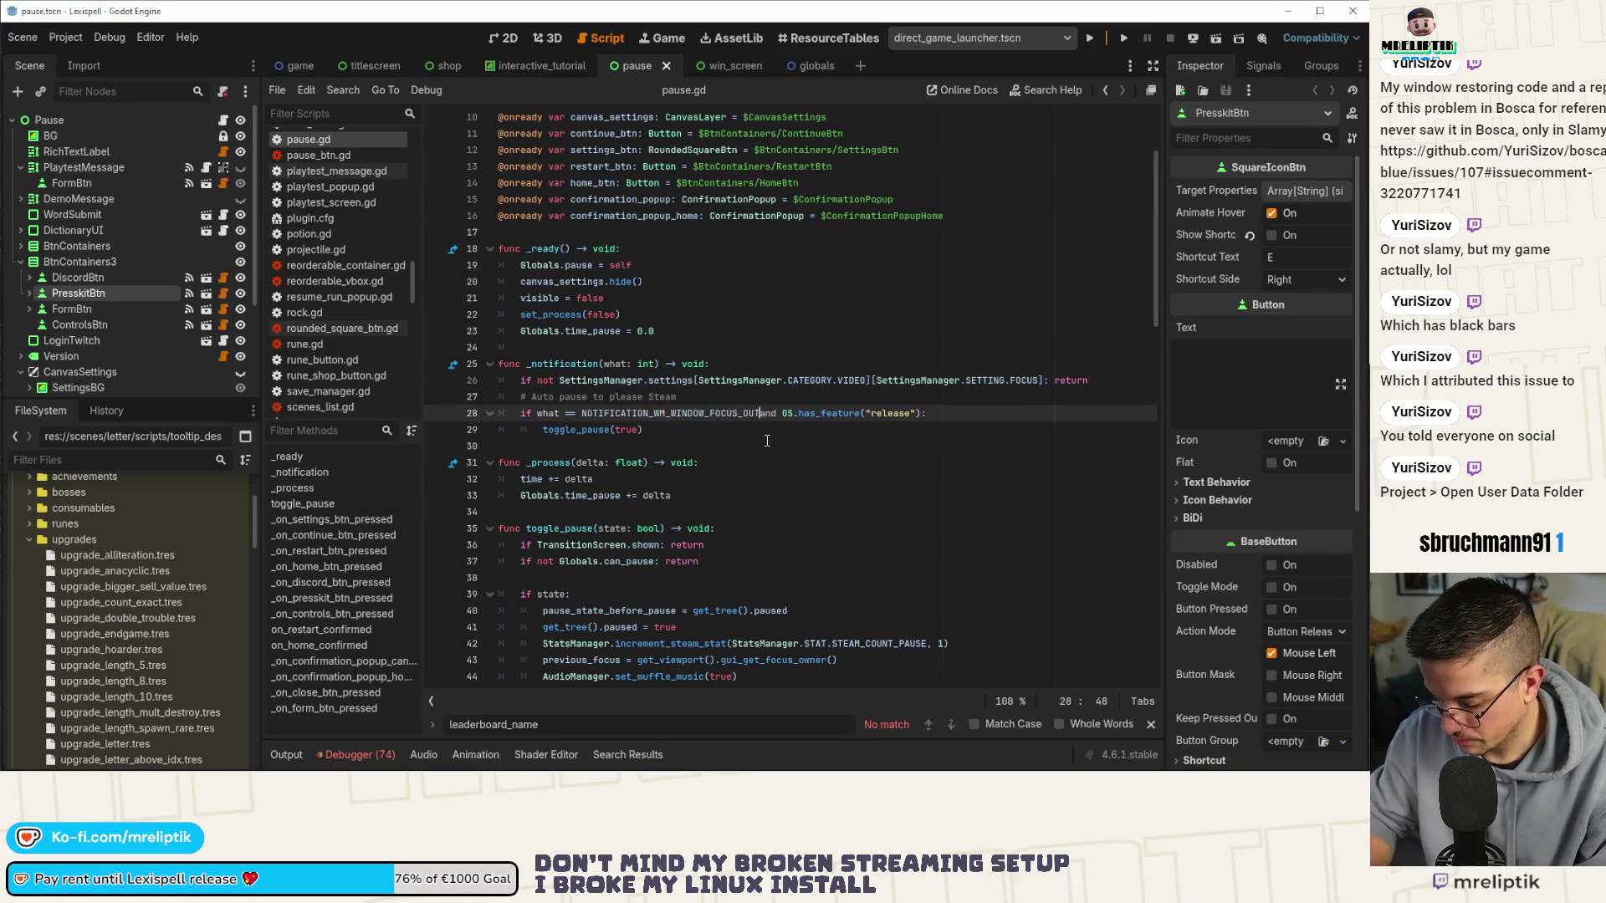
pyautogui.write('or')
pyautogui.hotkey('ctrl', 's')
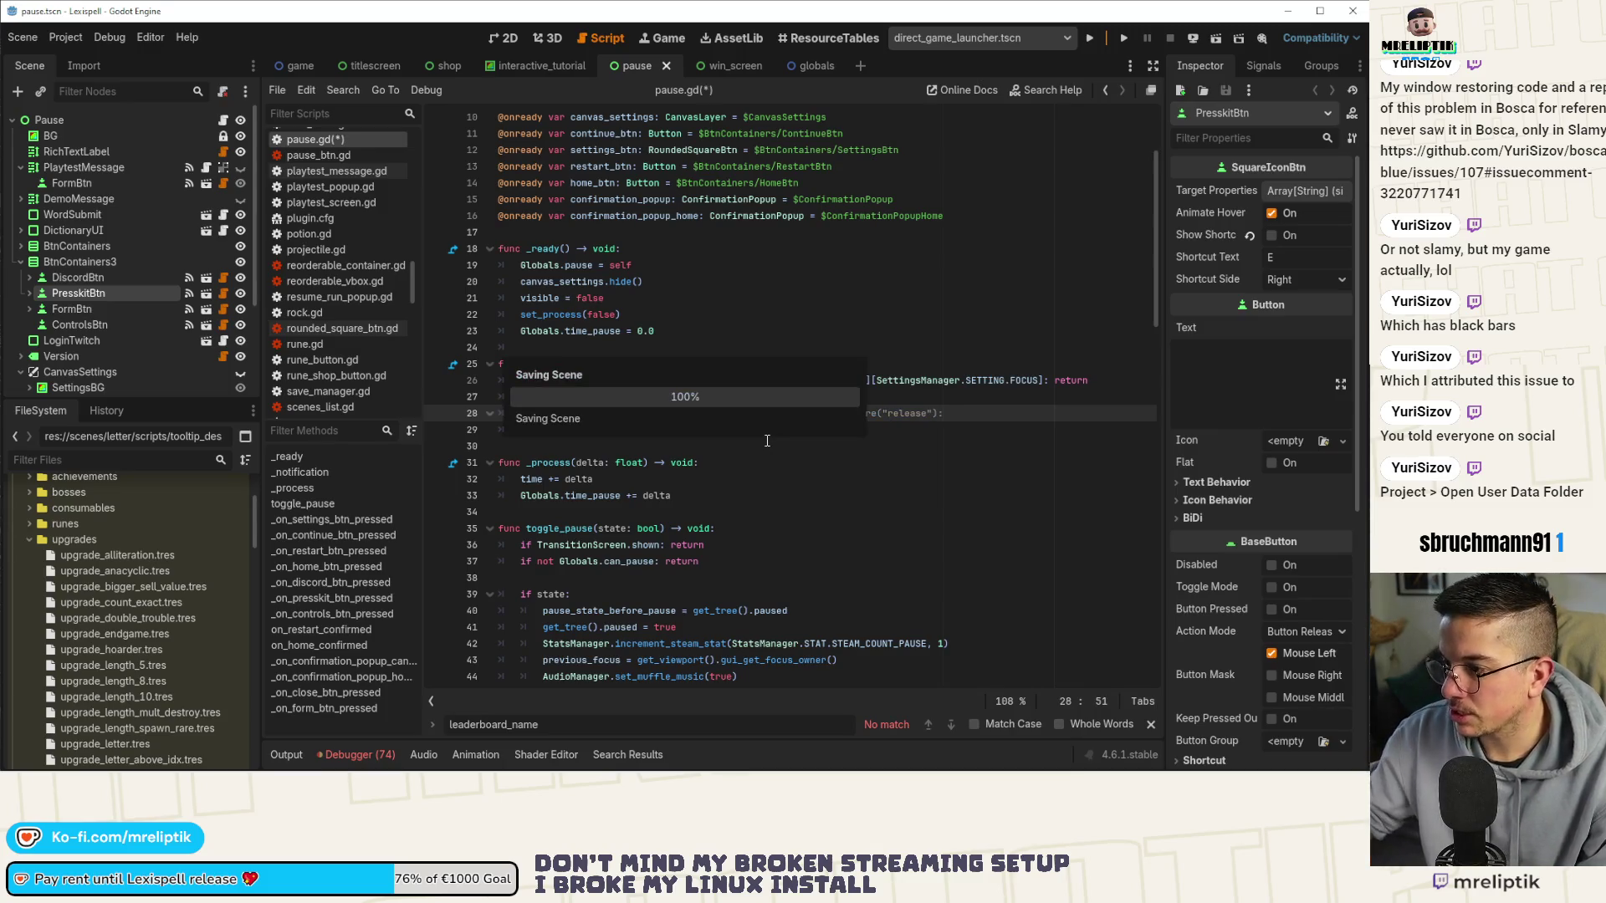
pyautogui.click(1124, 39)
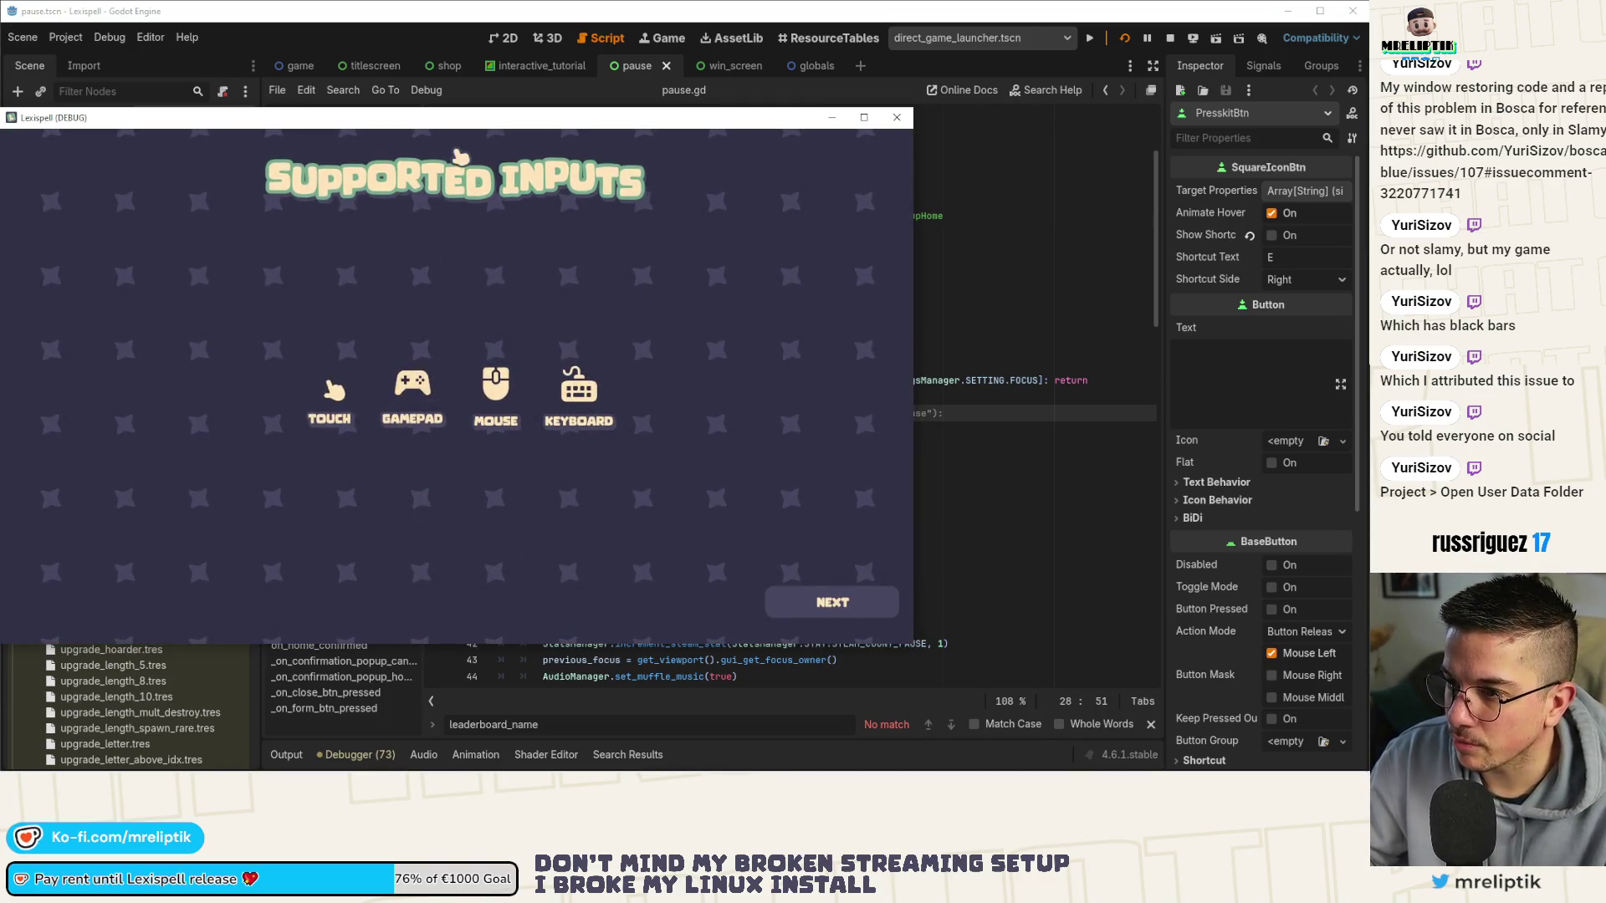
# Start a new Lexispell game, choosing a game mode and the game language.
pyautogui.press('Return')
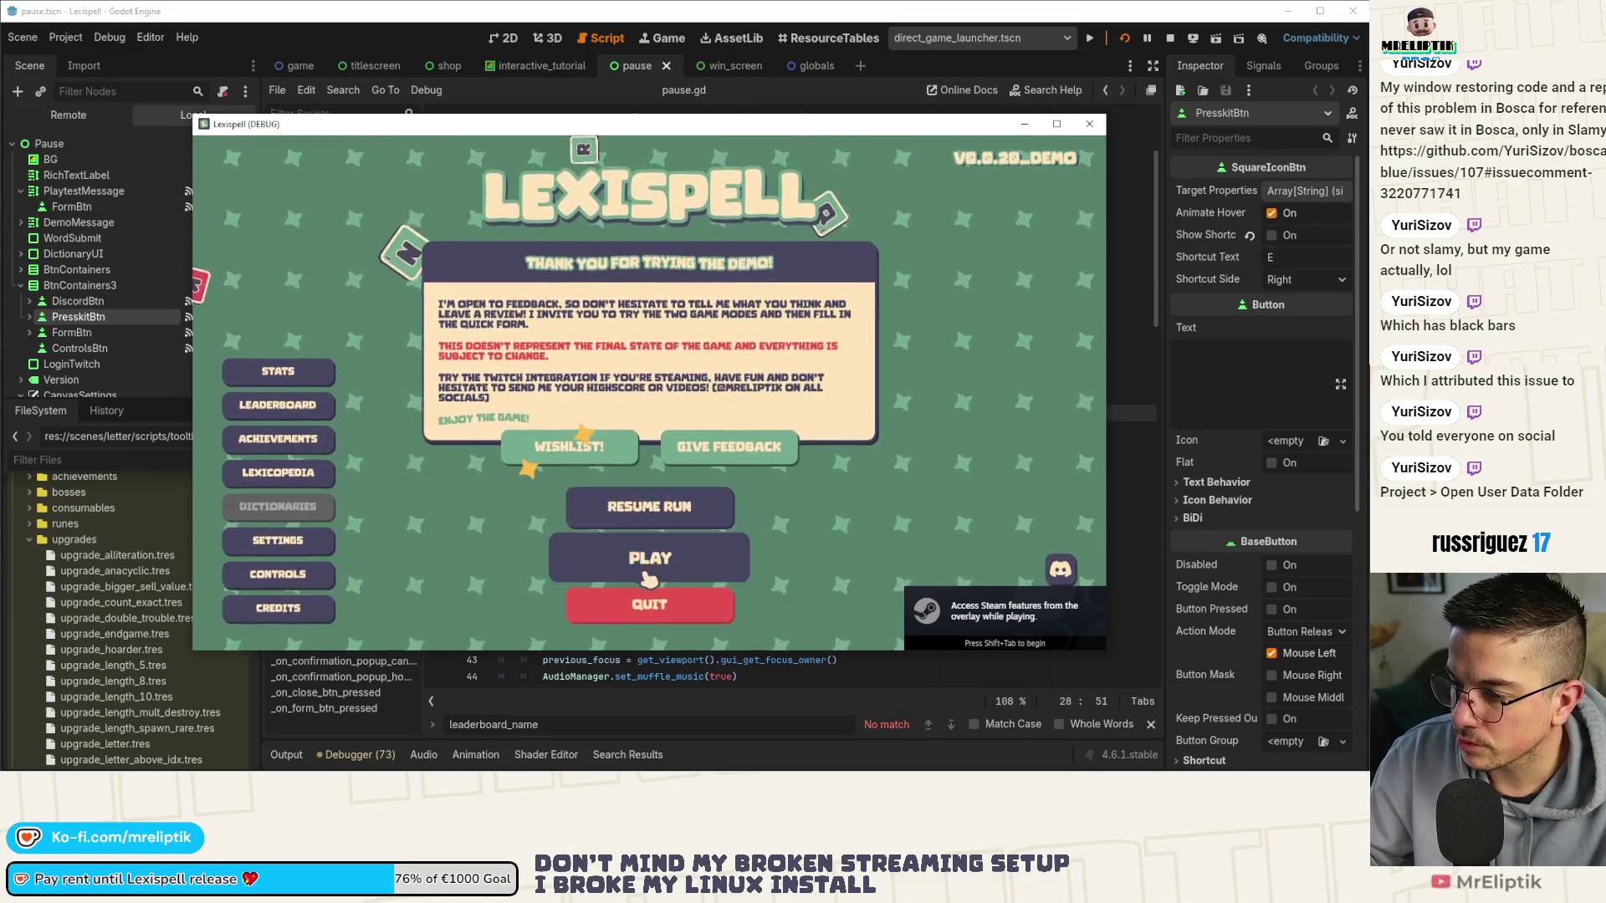
pyautogui.click(649, 577)
pyautogui.click(594, 397)
pyautogui.click(640, 439)
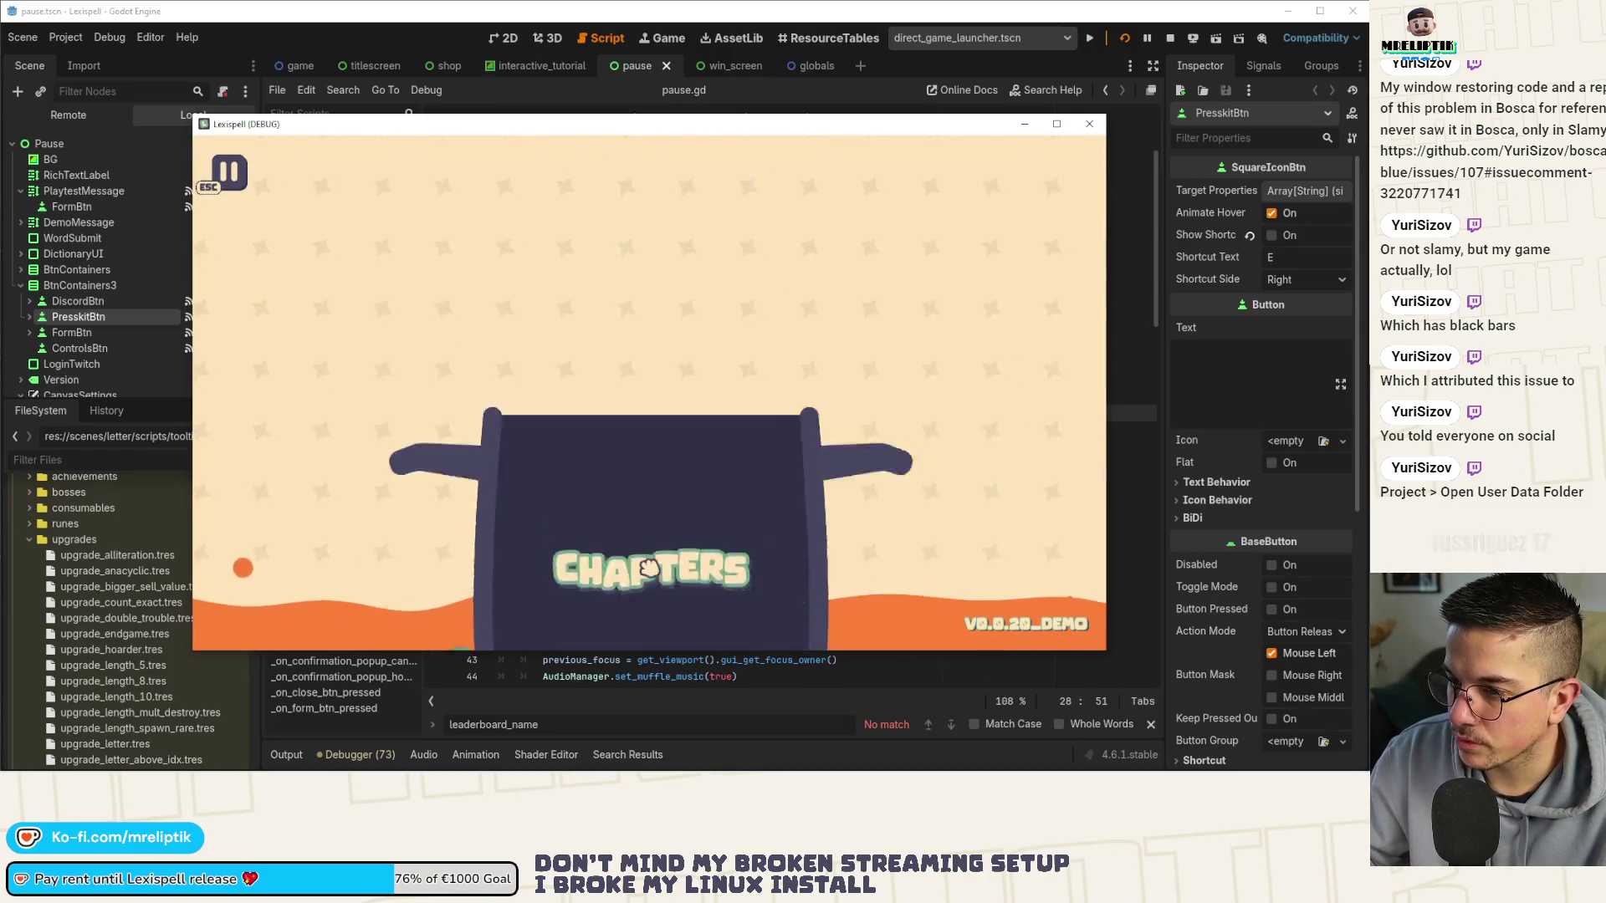
# Test pausing by moving focus off the game, resuming, then pausing with Esc again.
pyautogui.click(12, 163)
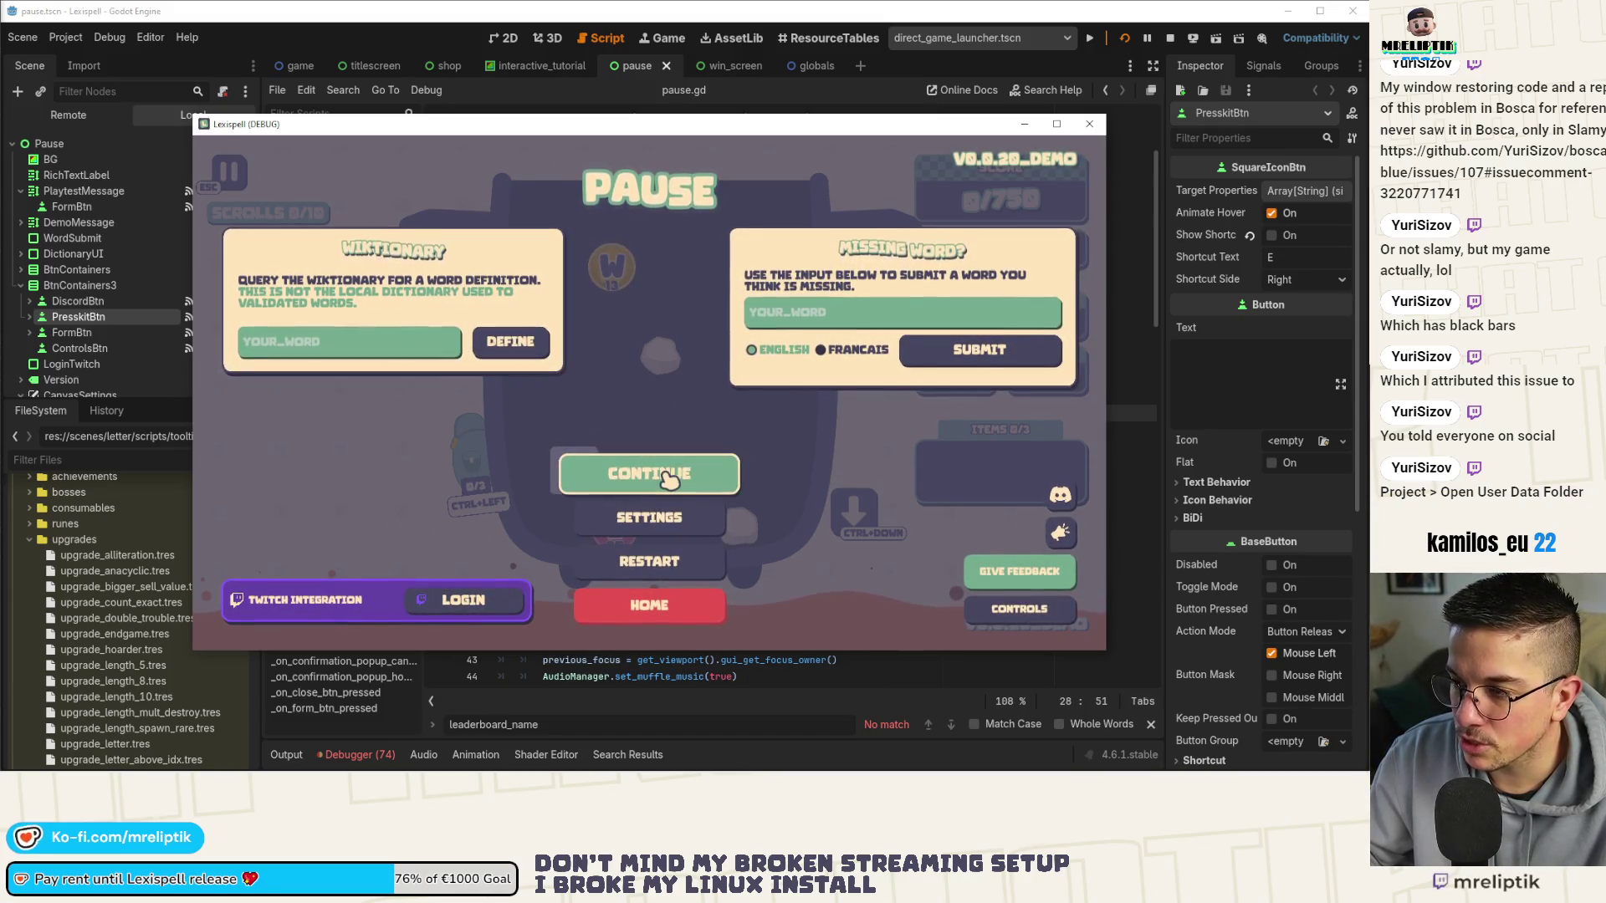
pyautogui.click(662, 478)
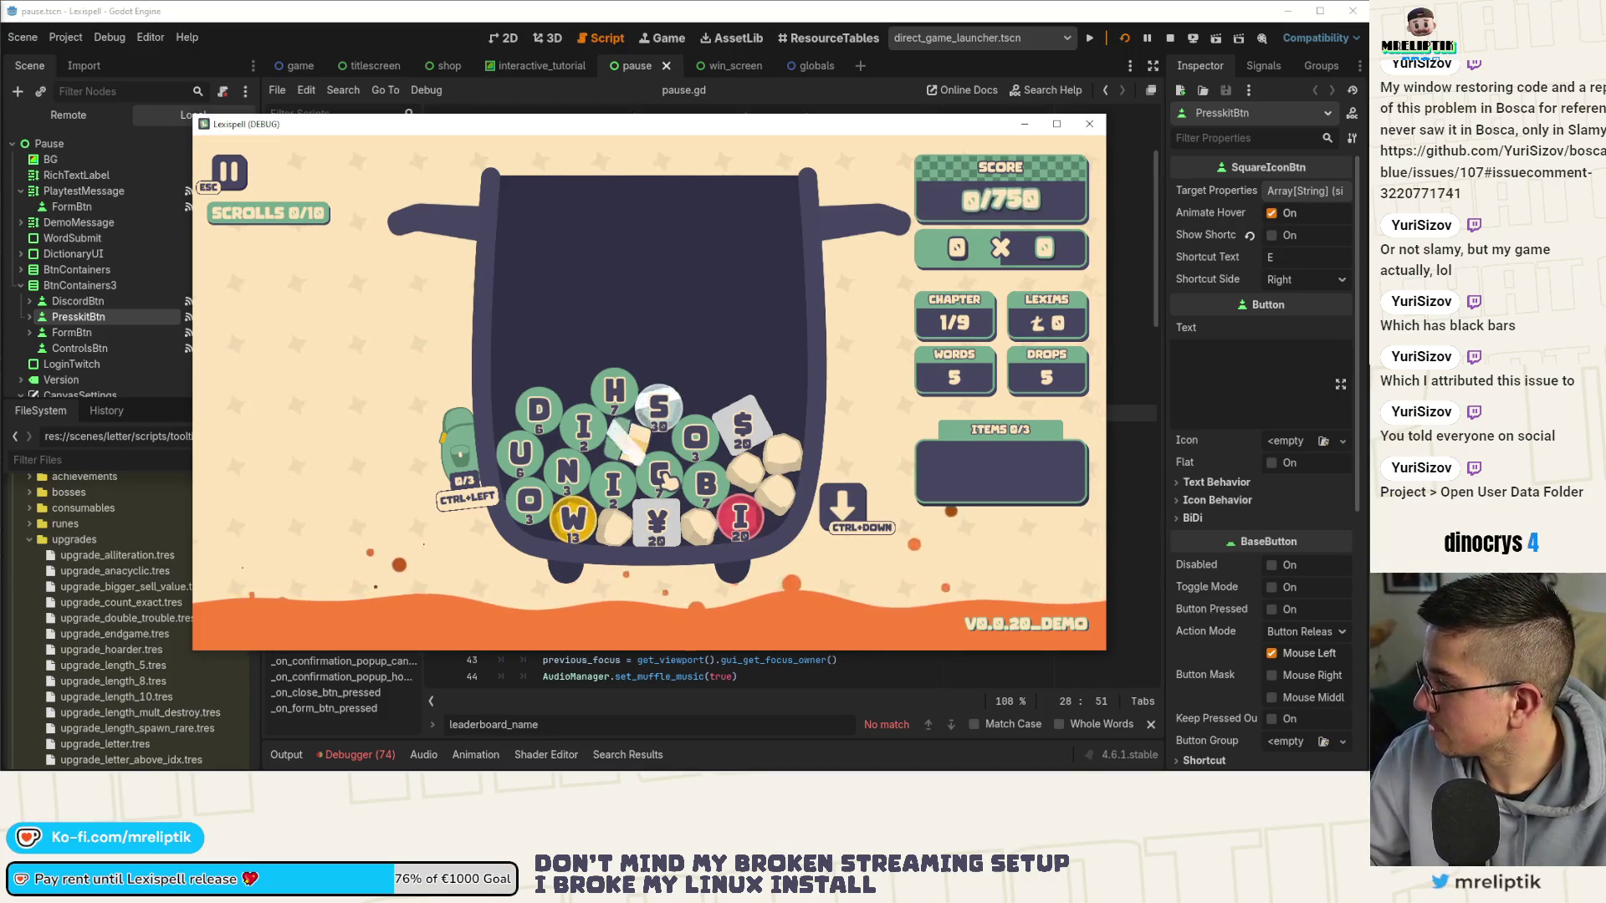
pyautogui.press('Escape')
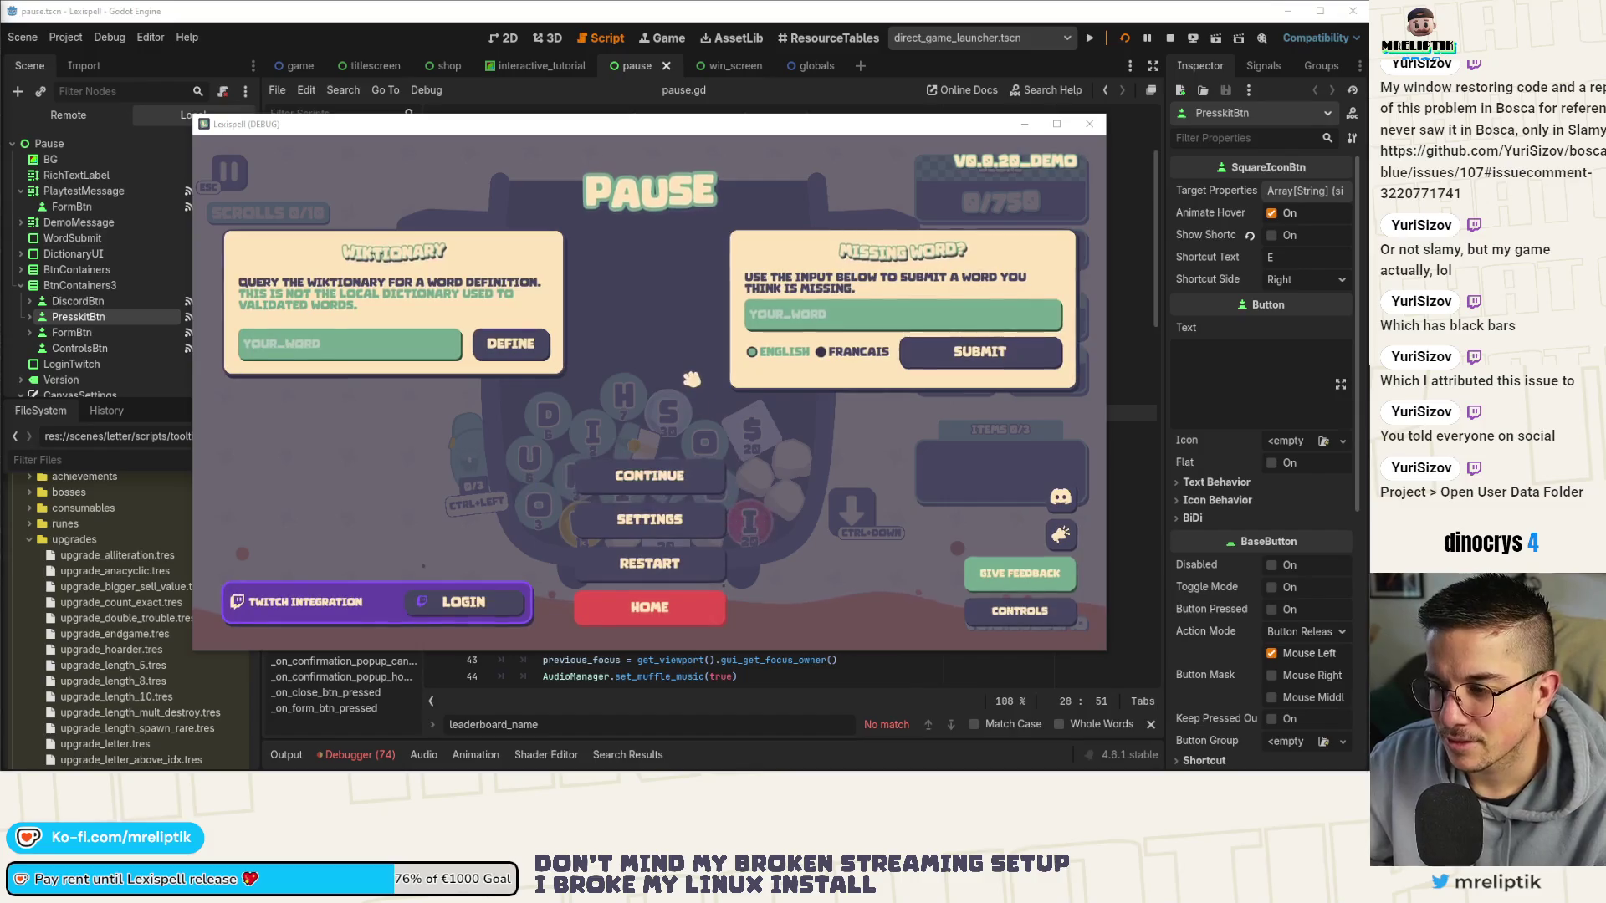
pyautogui.click(673, 476)
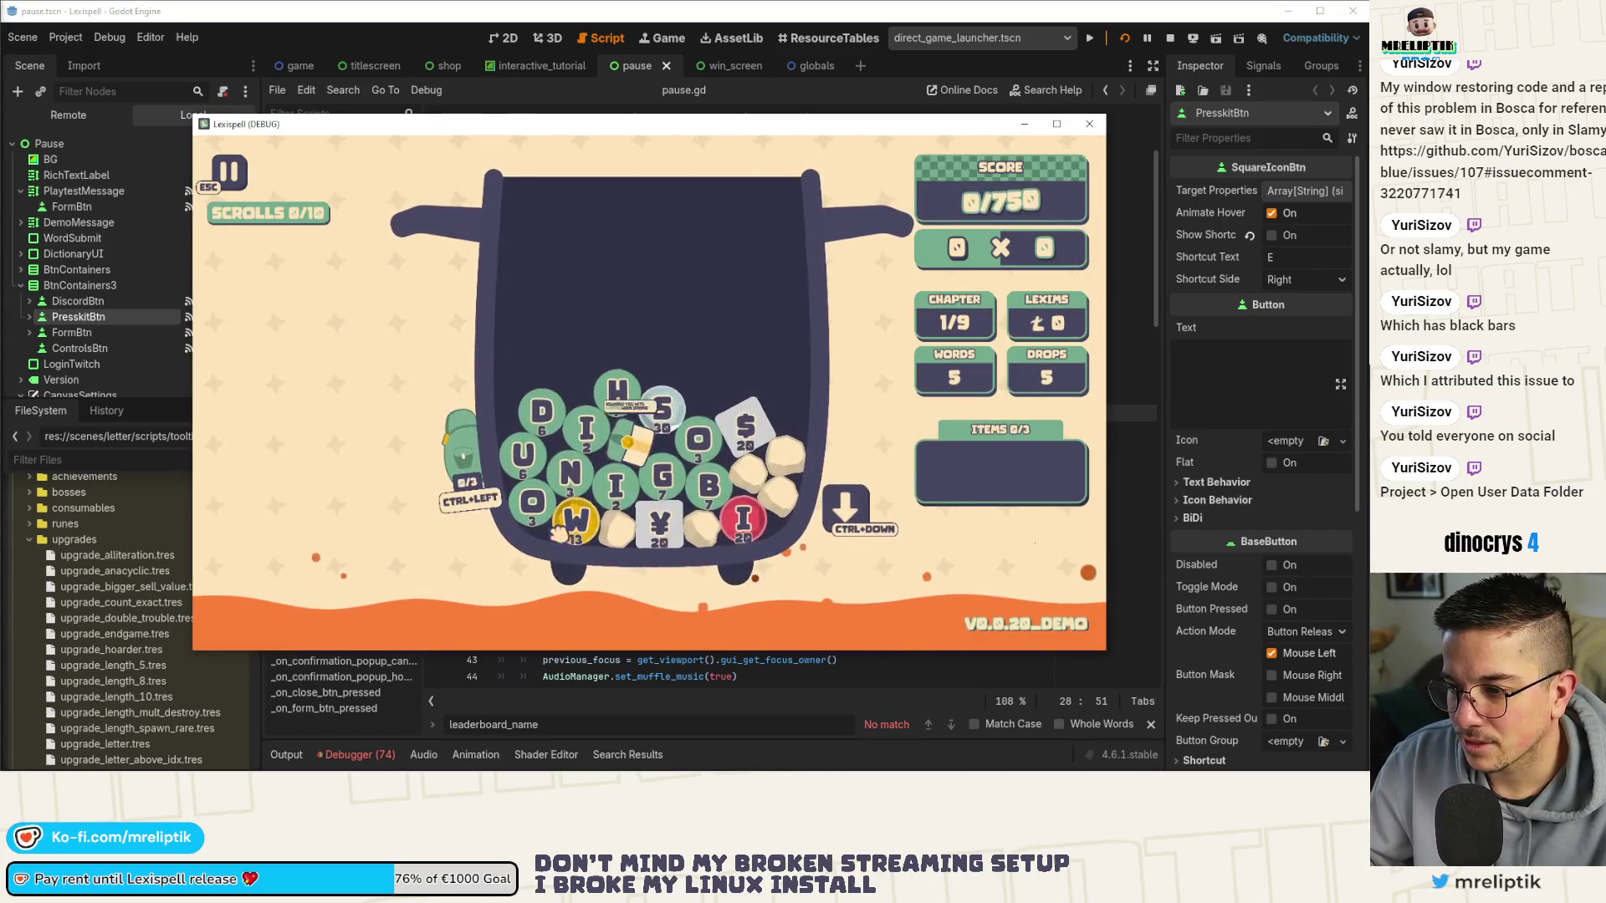
pyautogui.moveTo(645, 391)
pyautogui.press('Escape')
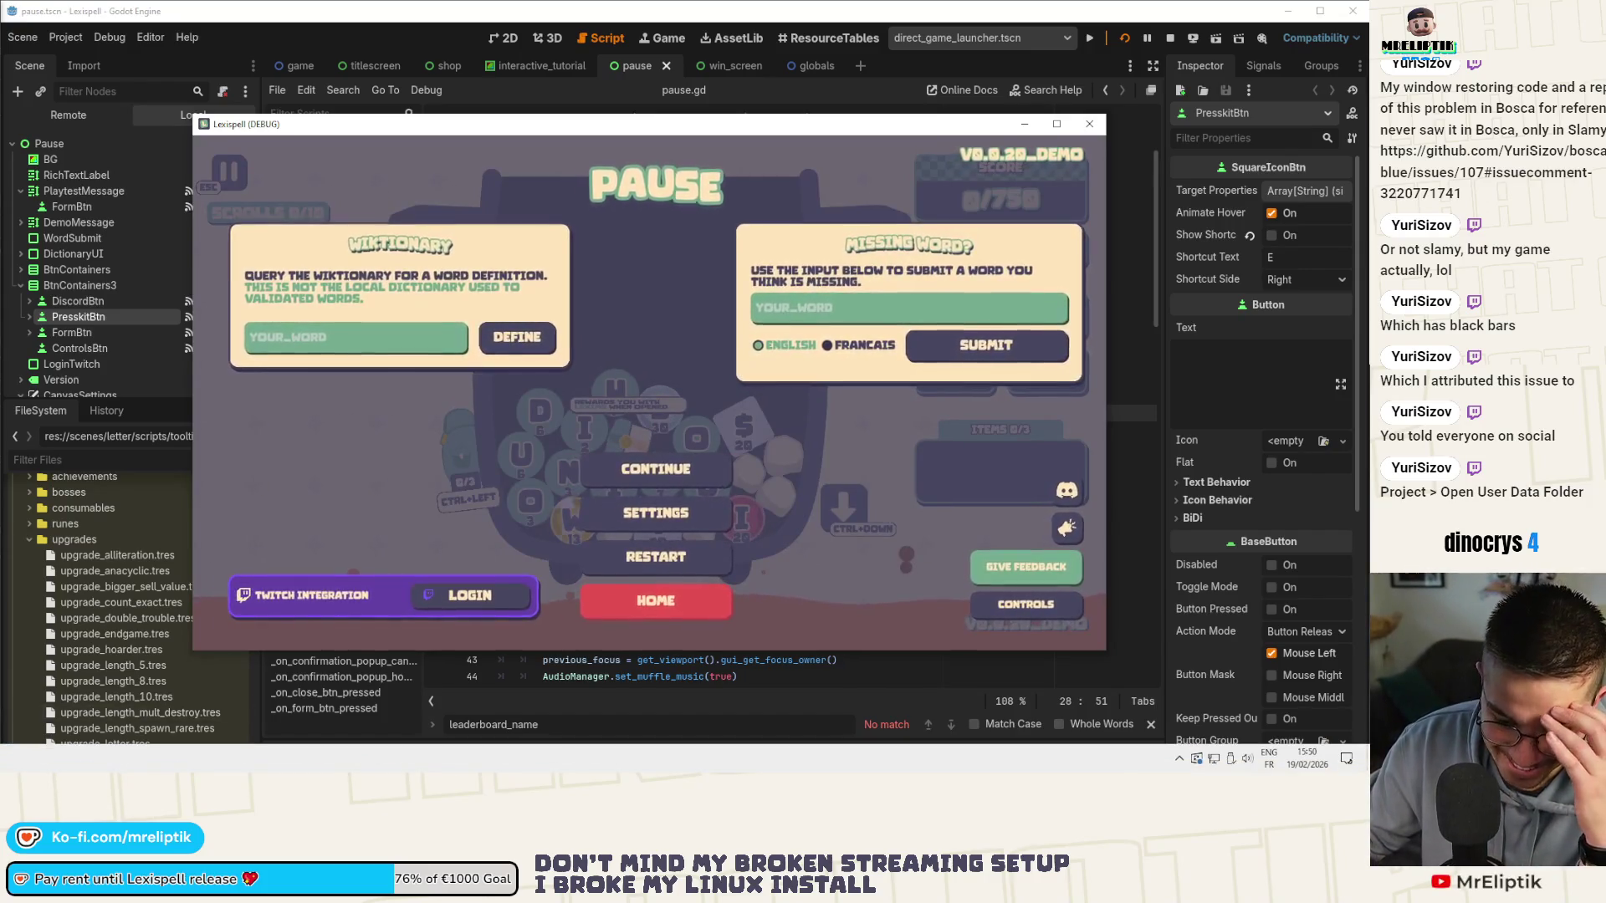
# Toggle the game between paused and resumed three times with Esc and CONTINUE, then quit from the demo-end screen.
pyautogui.hotkey('alt', 'Tab')
pyautogui.hotkey('alt', 'Tab')
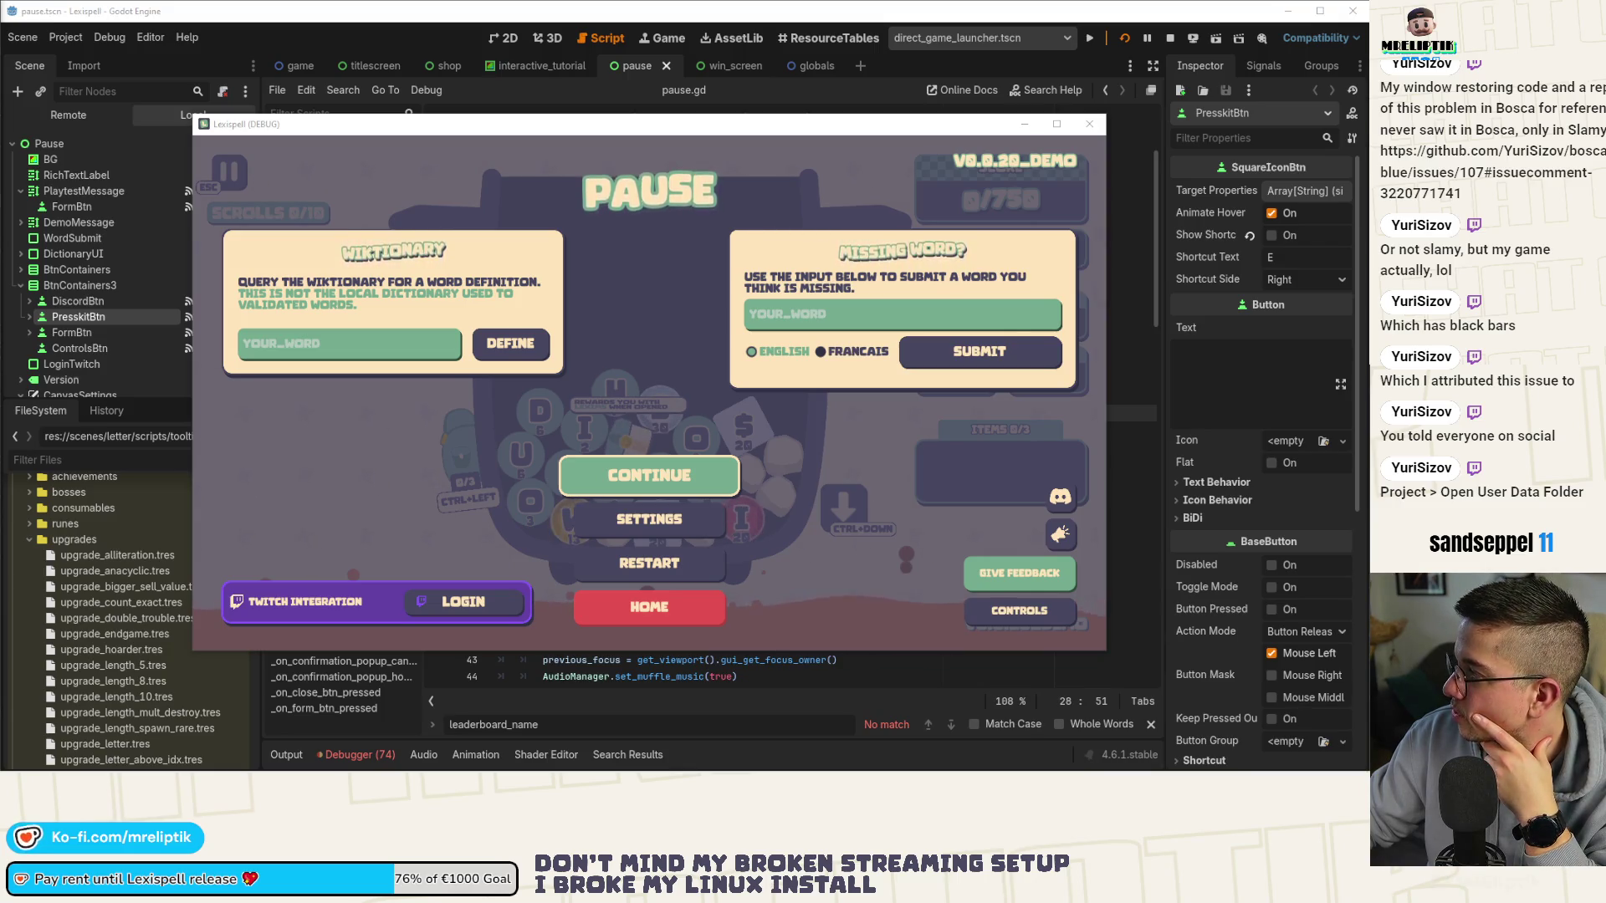
pyautogui.click(683, 456)
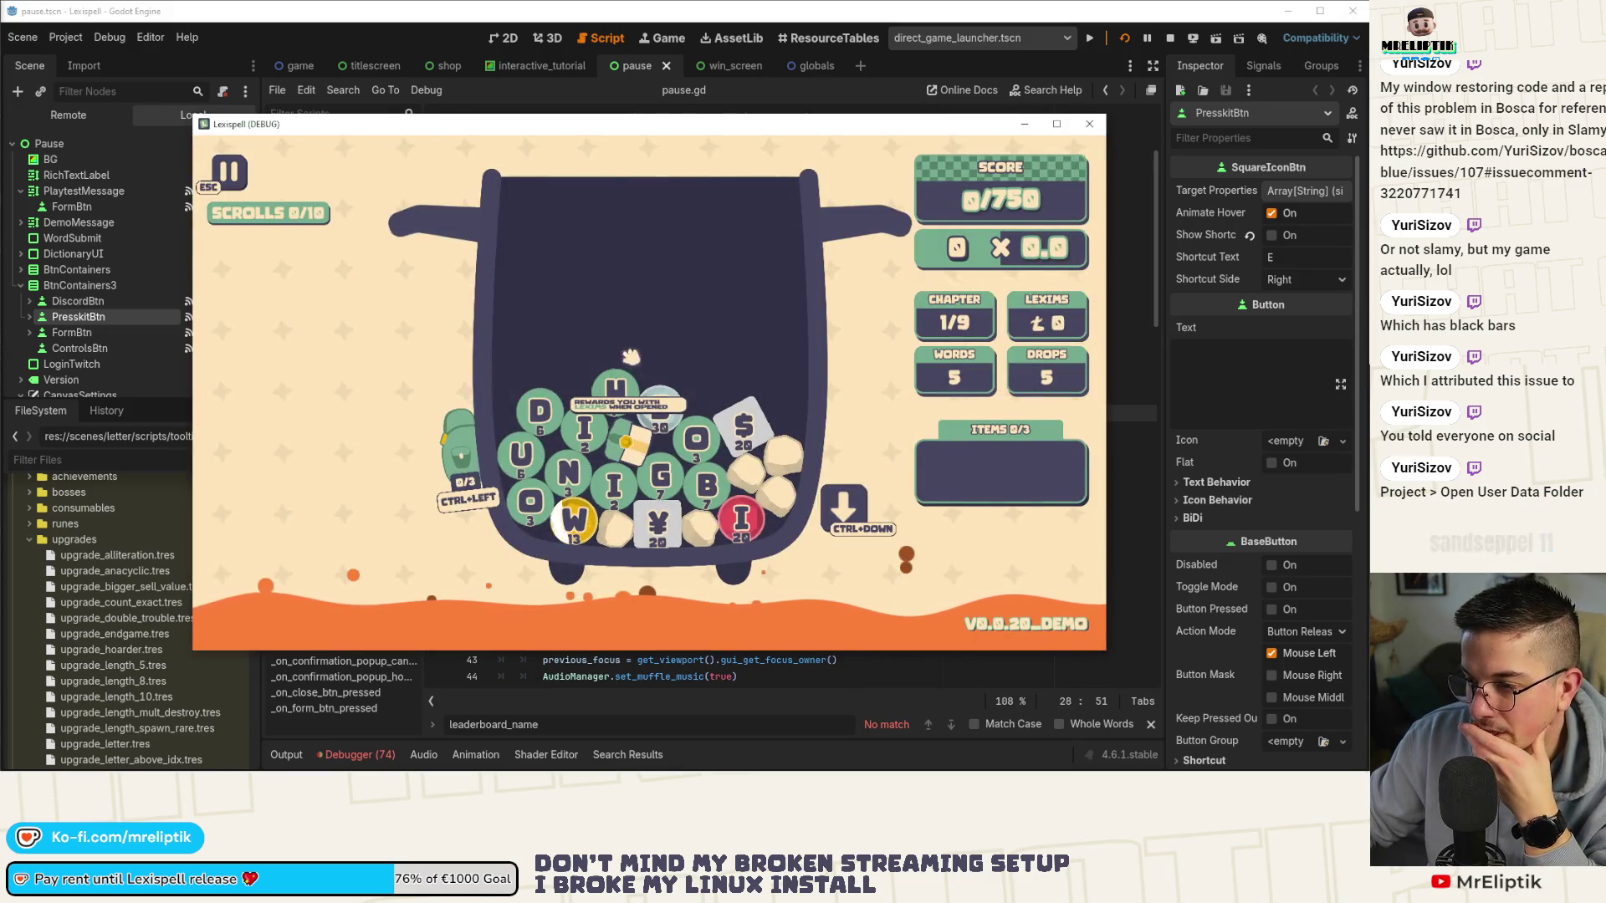
pyautogui.press('Escape')
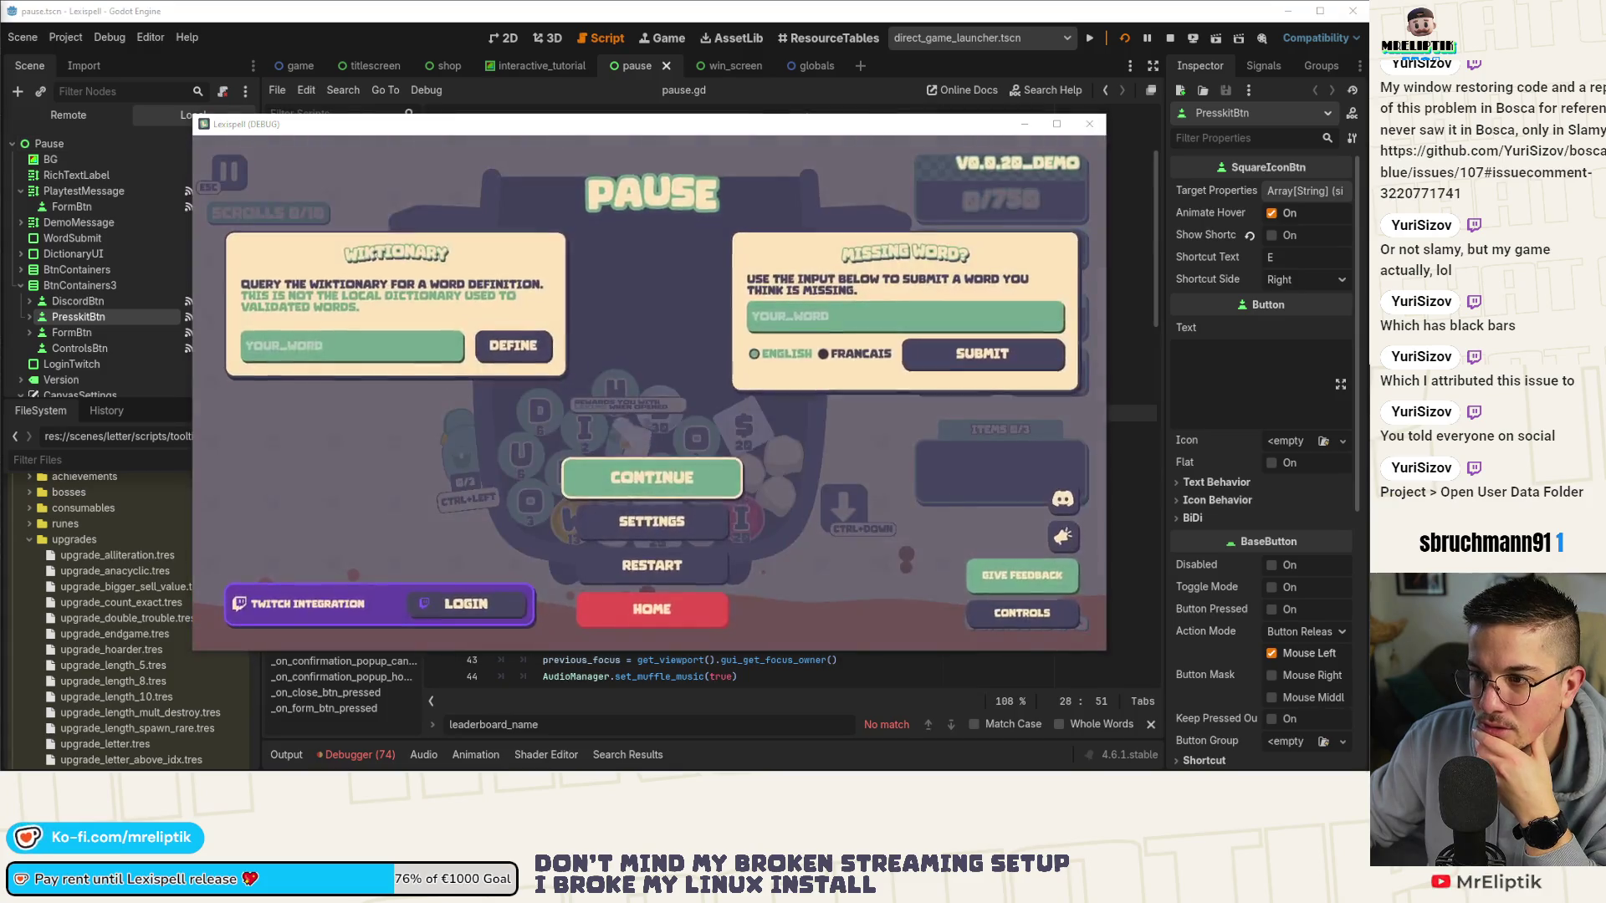
pyautogui.click(646, 483)
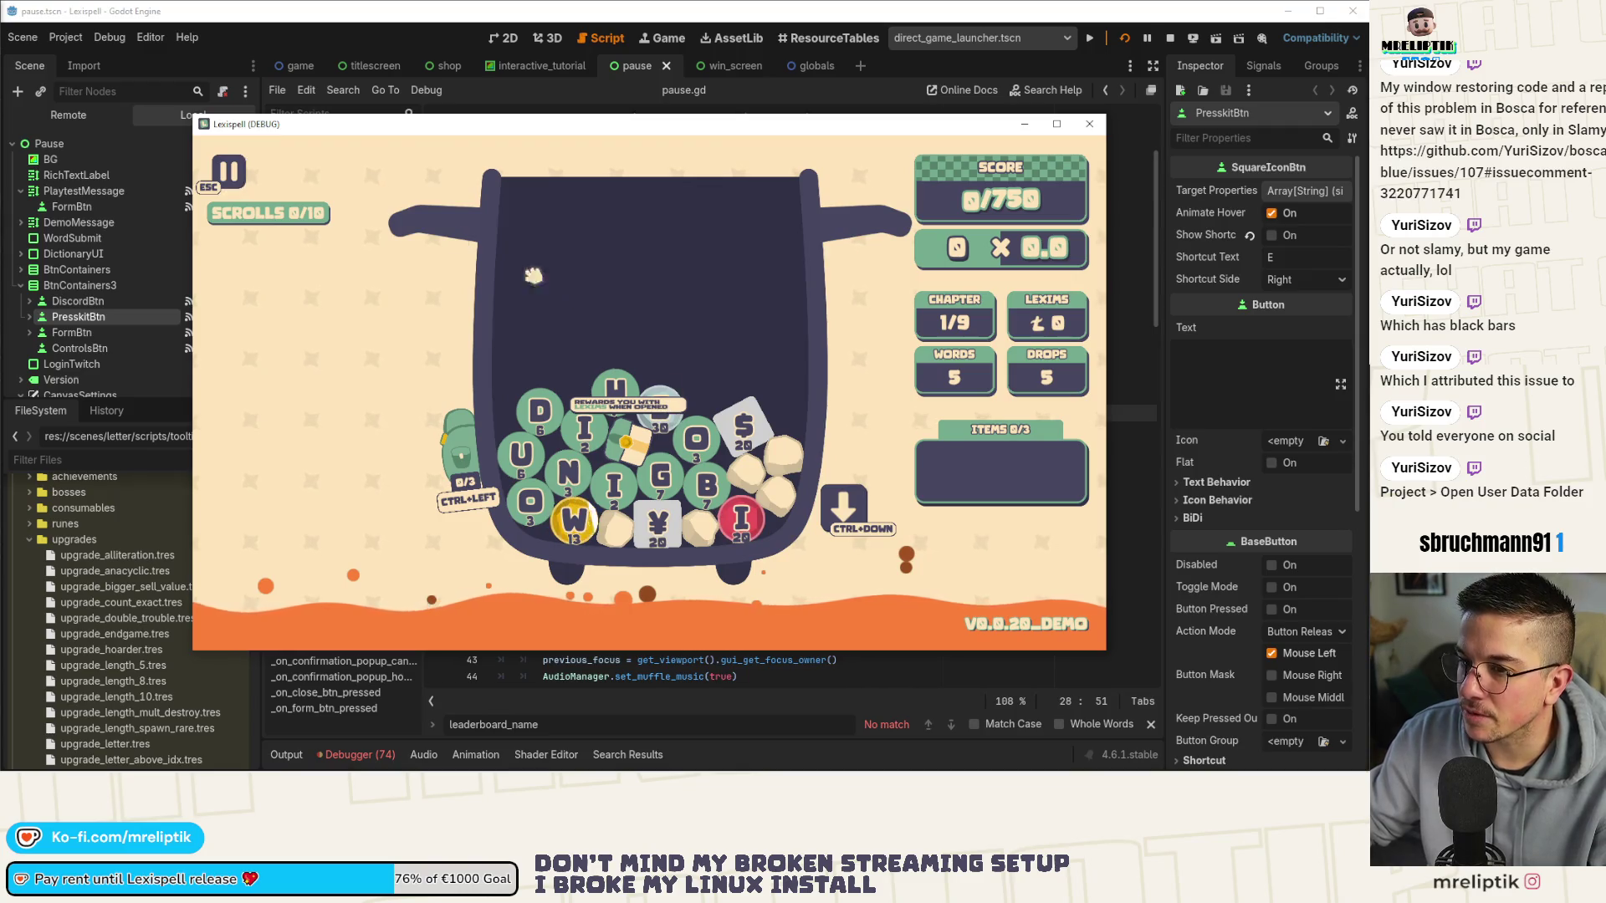
pyautogui.press('Escape')
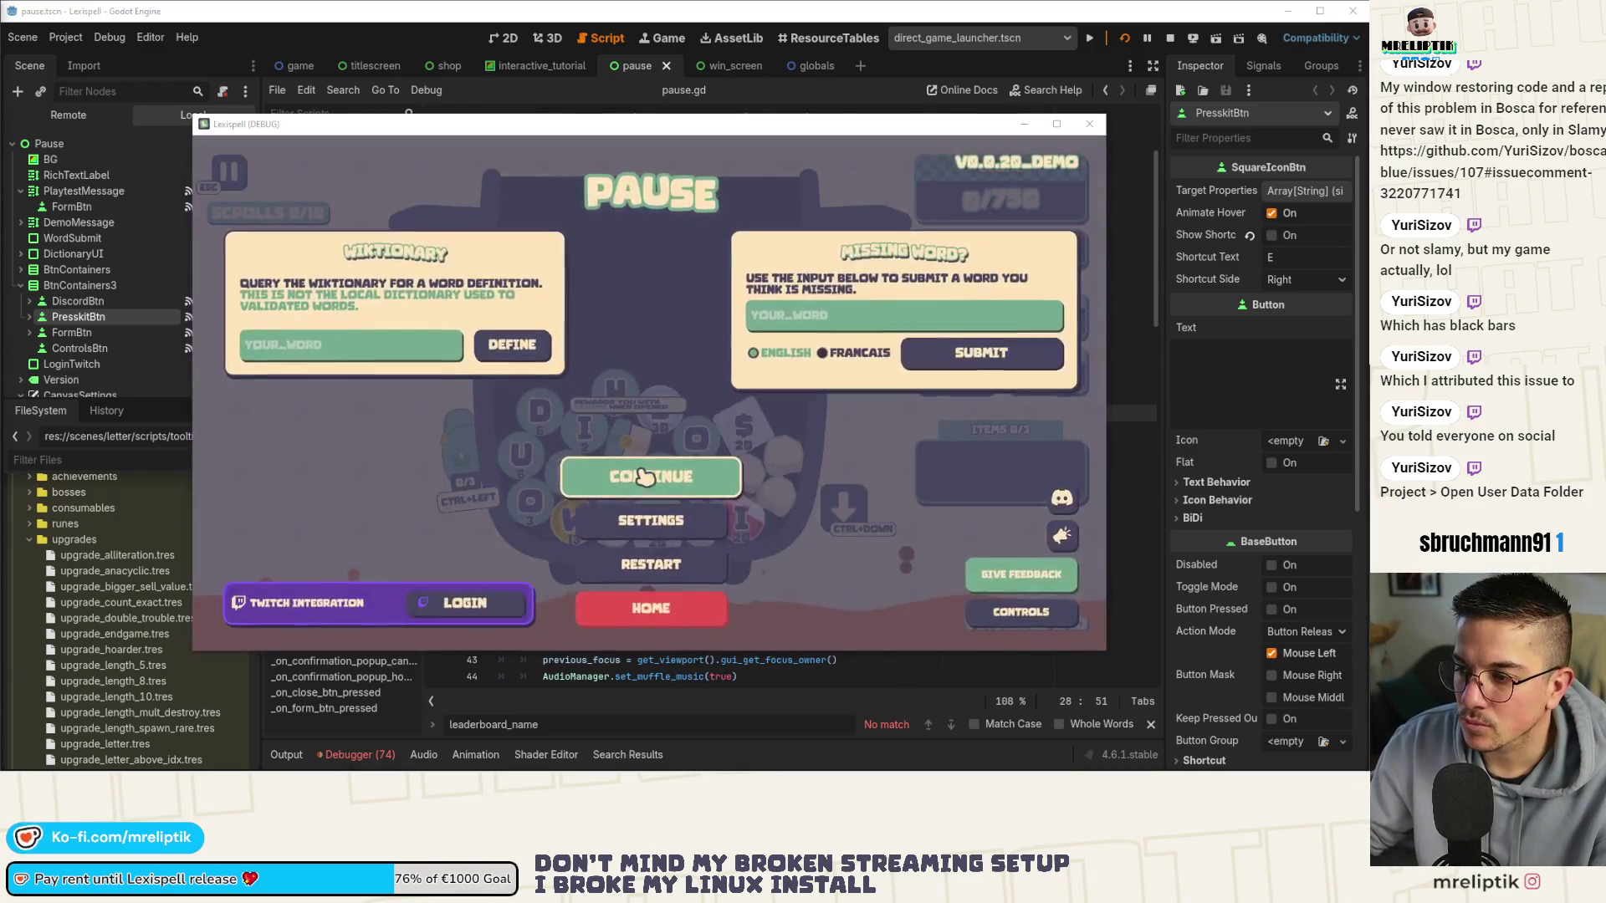
pyautogui.click(645, 476)
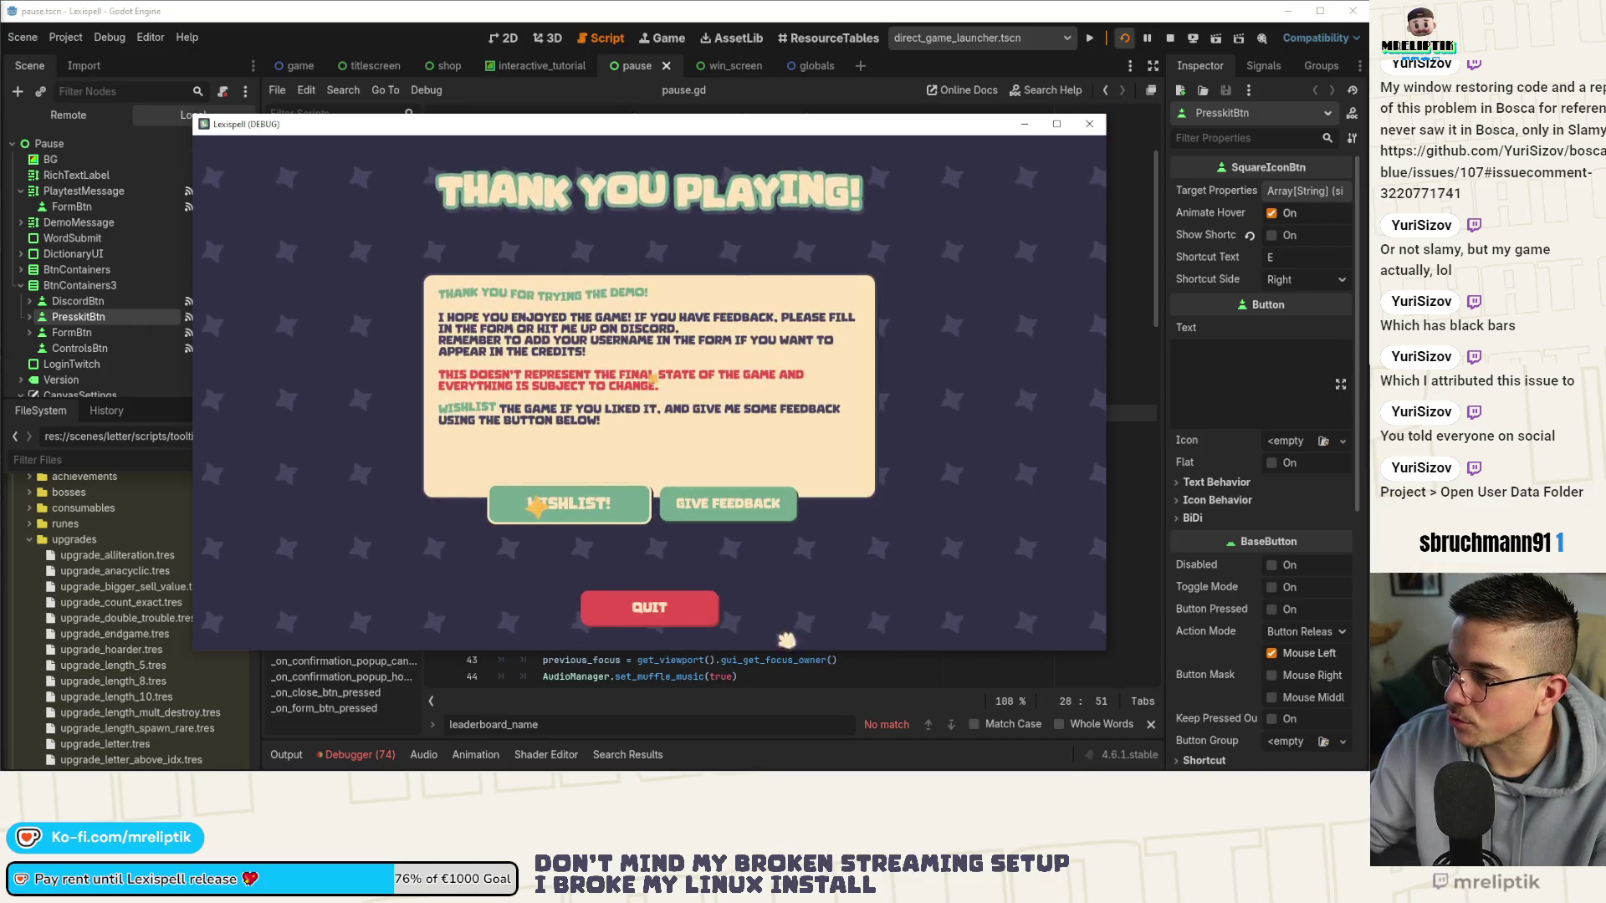
pyautogui.click(657, 618)
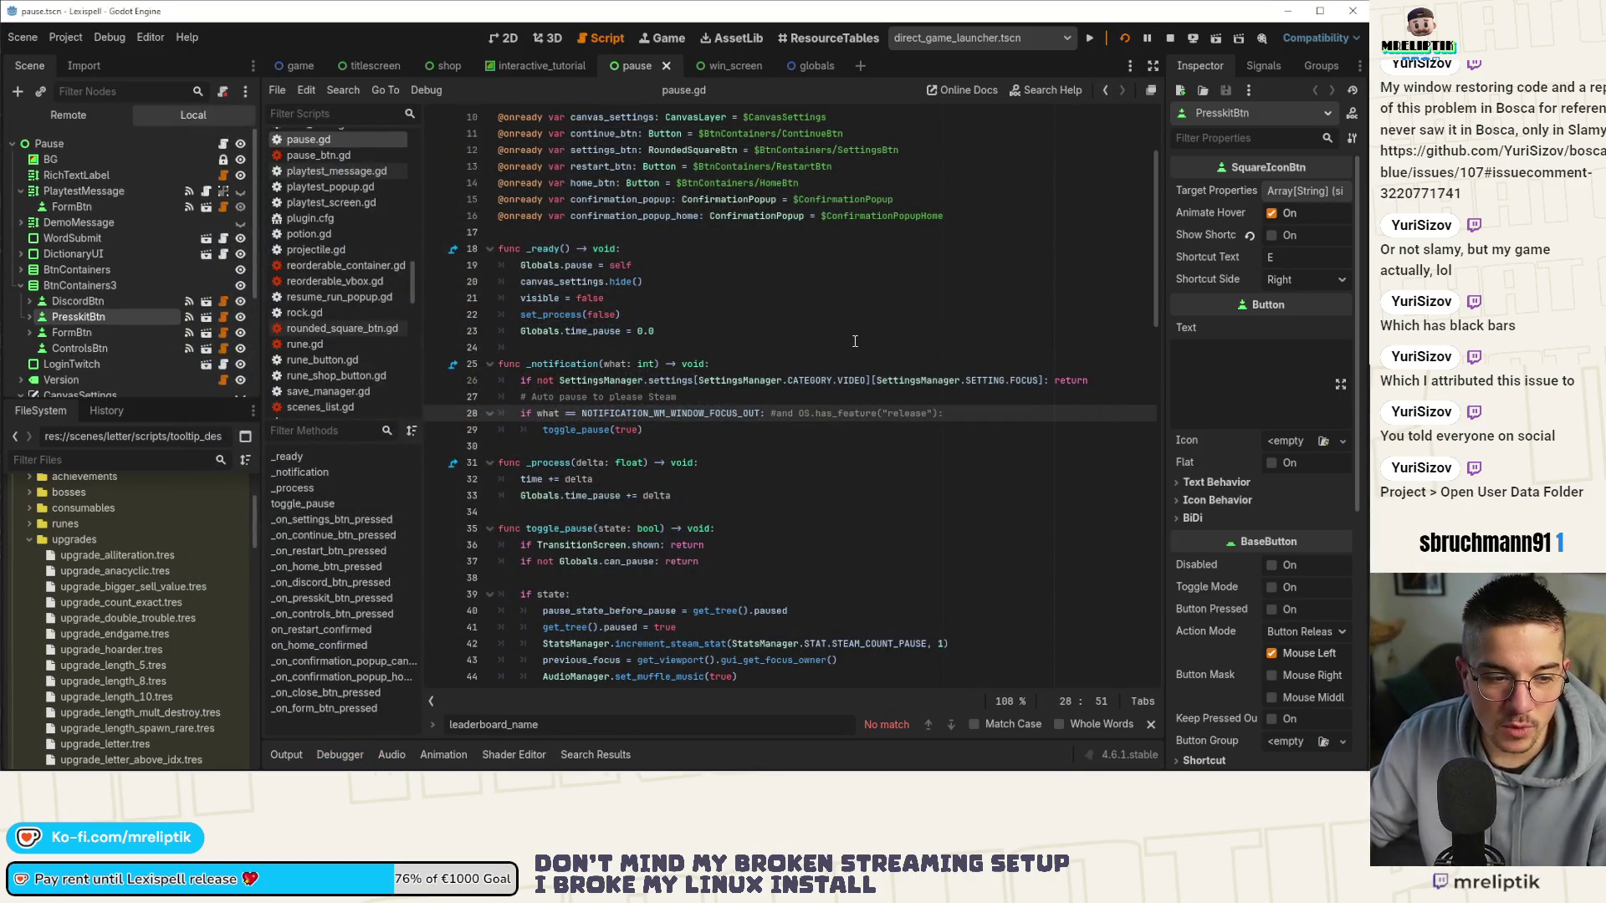
# Run the Lexispell project again with F5.
pyautogui.press('F5')
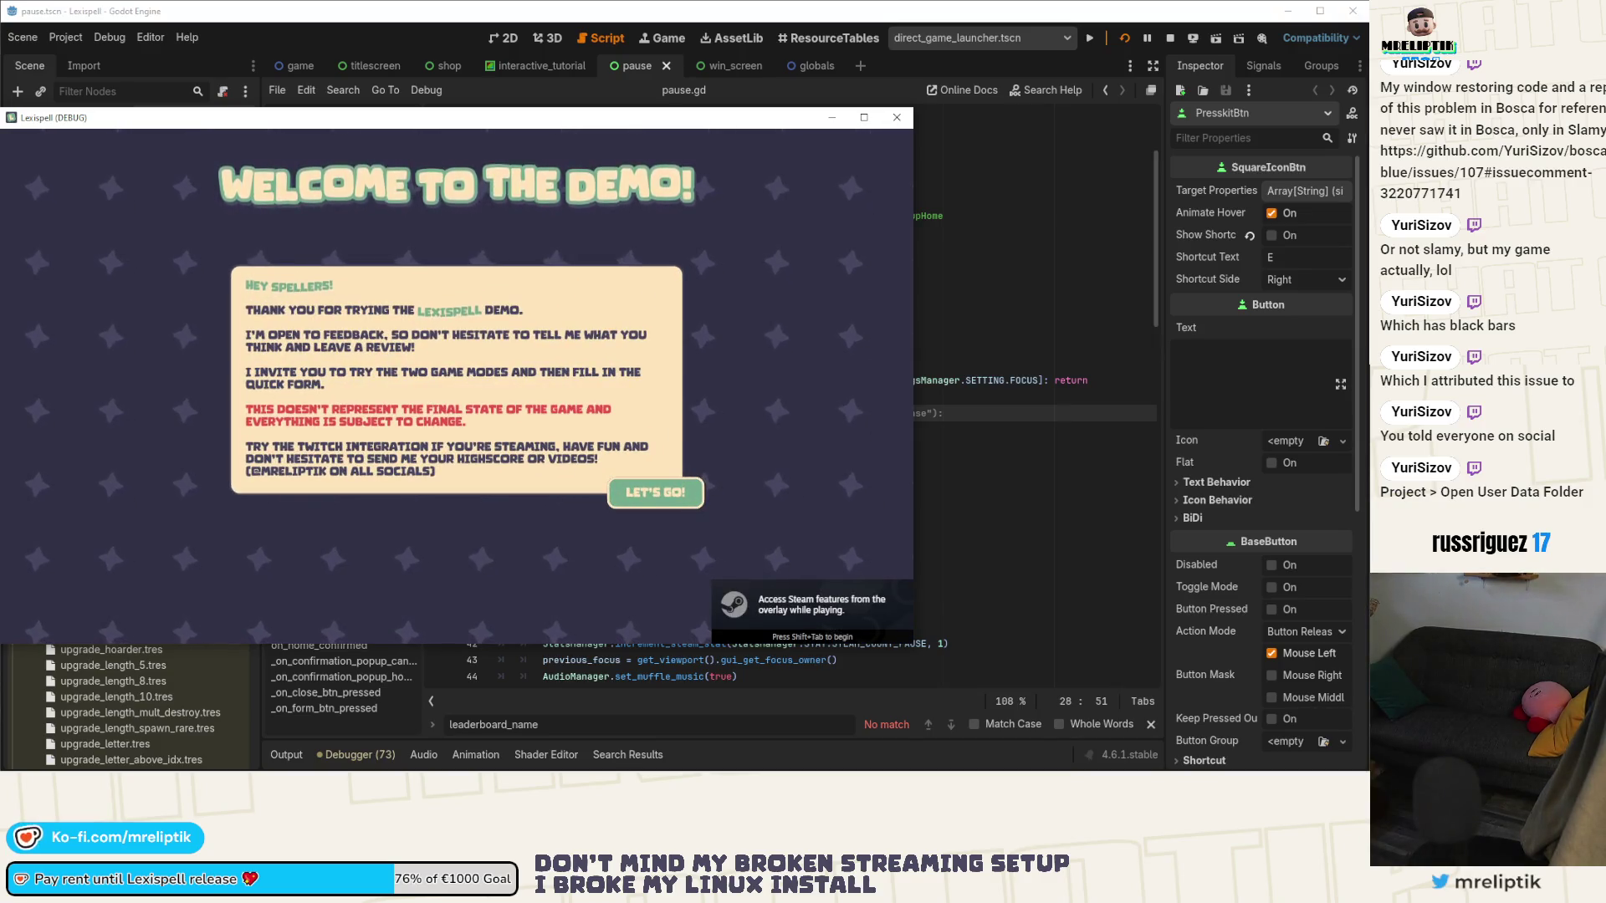
# Dismiss the welcome notice and resume the previously saved run.
pyautogui.press('Return')
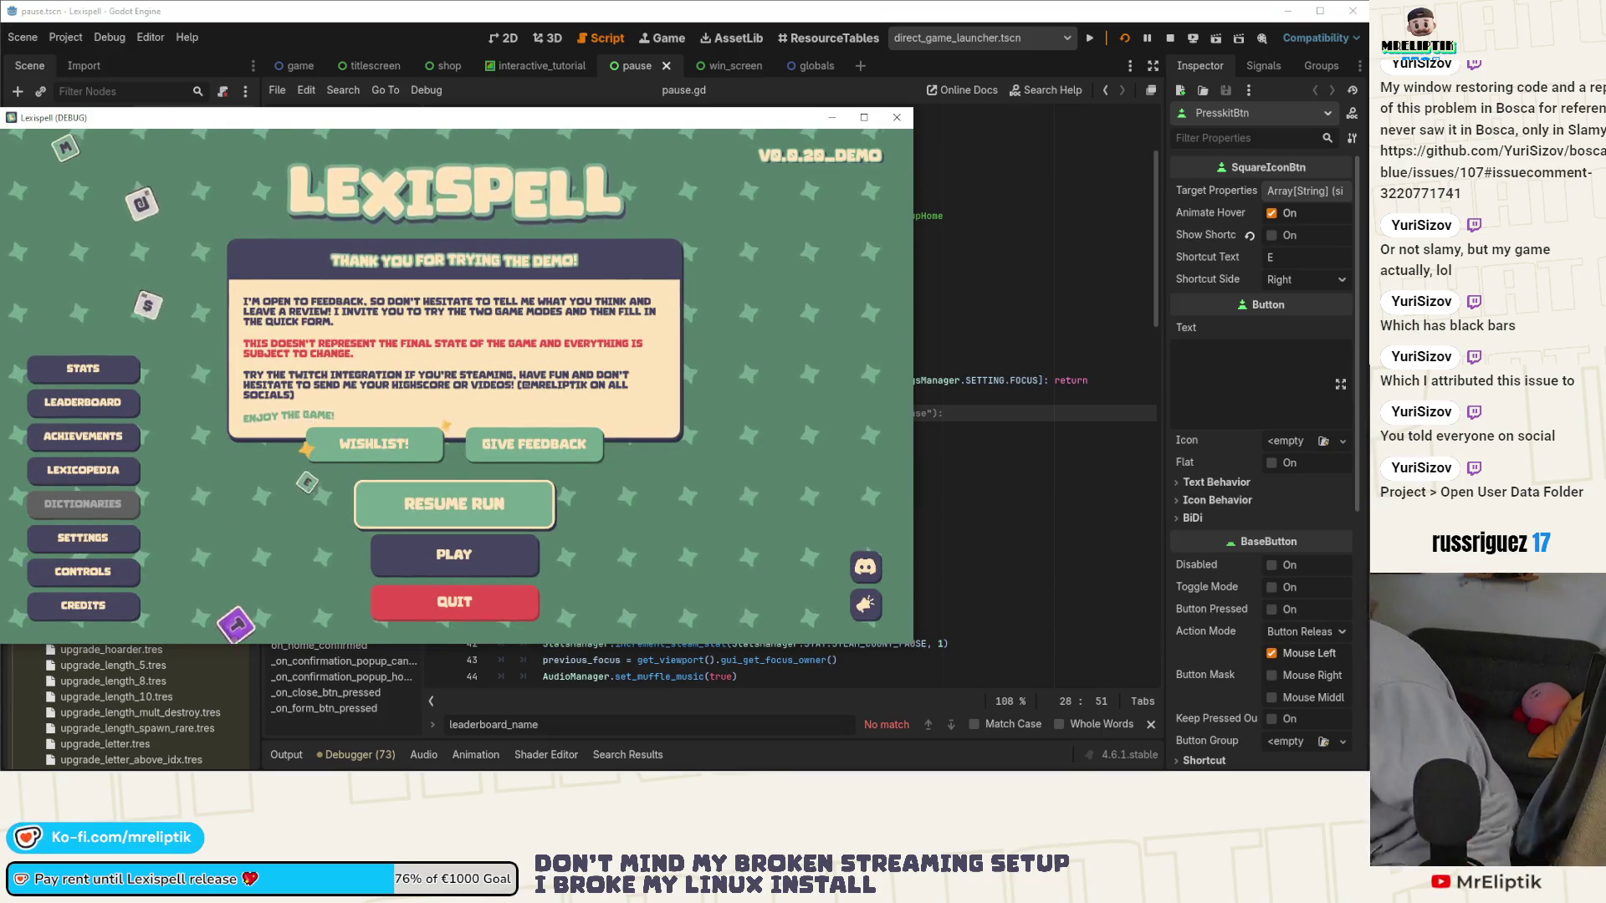
pyautogui.click(476, 509)
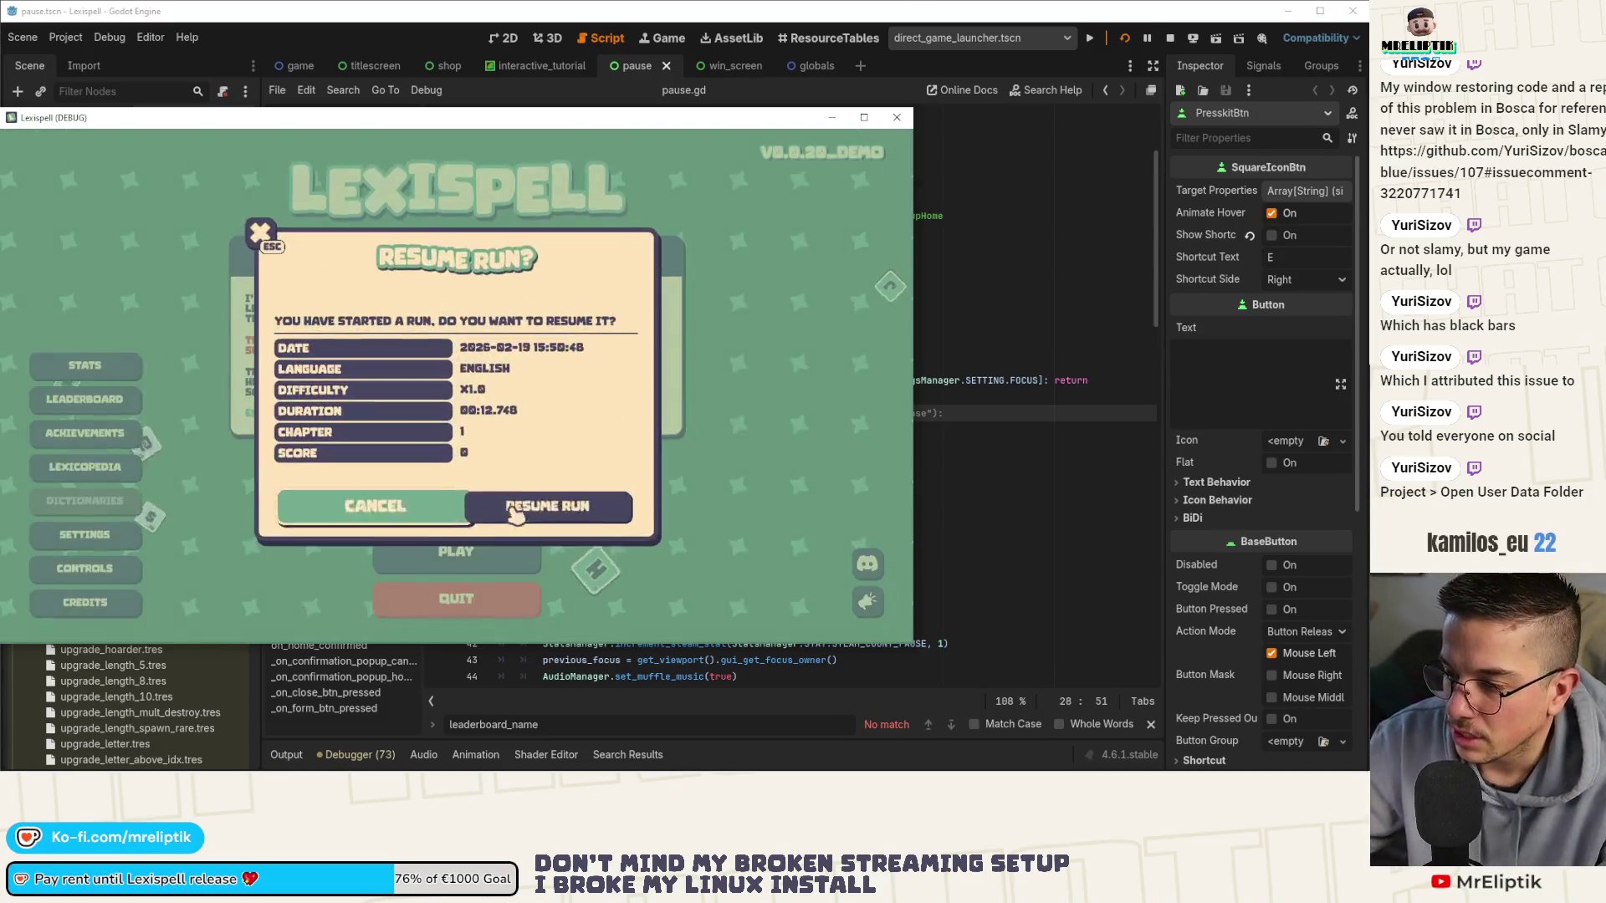
pyautogui.click(564, 514)
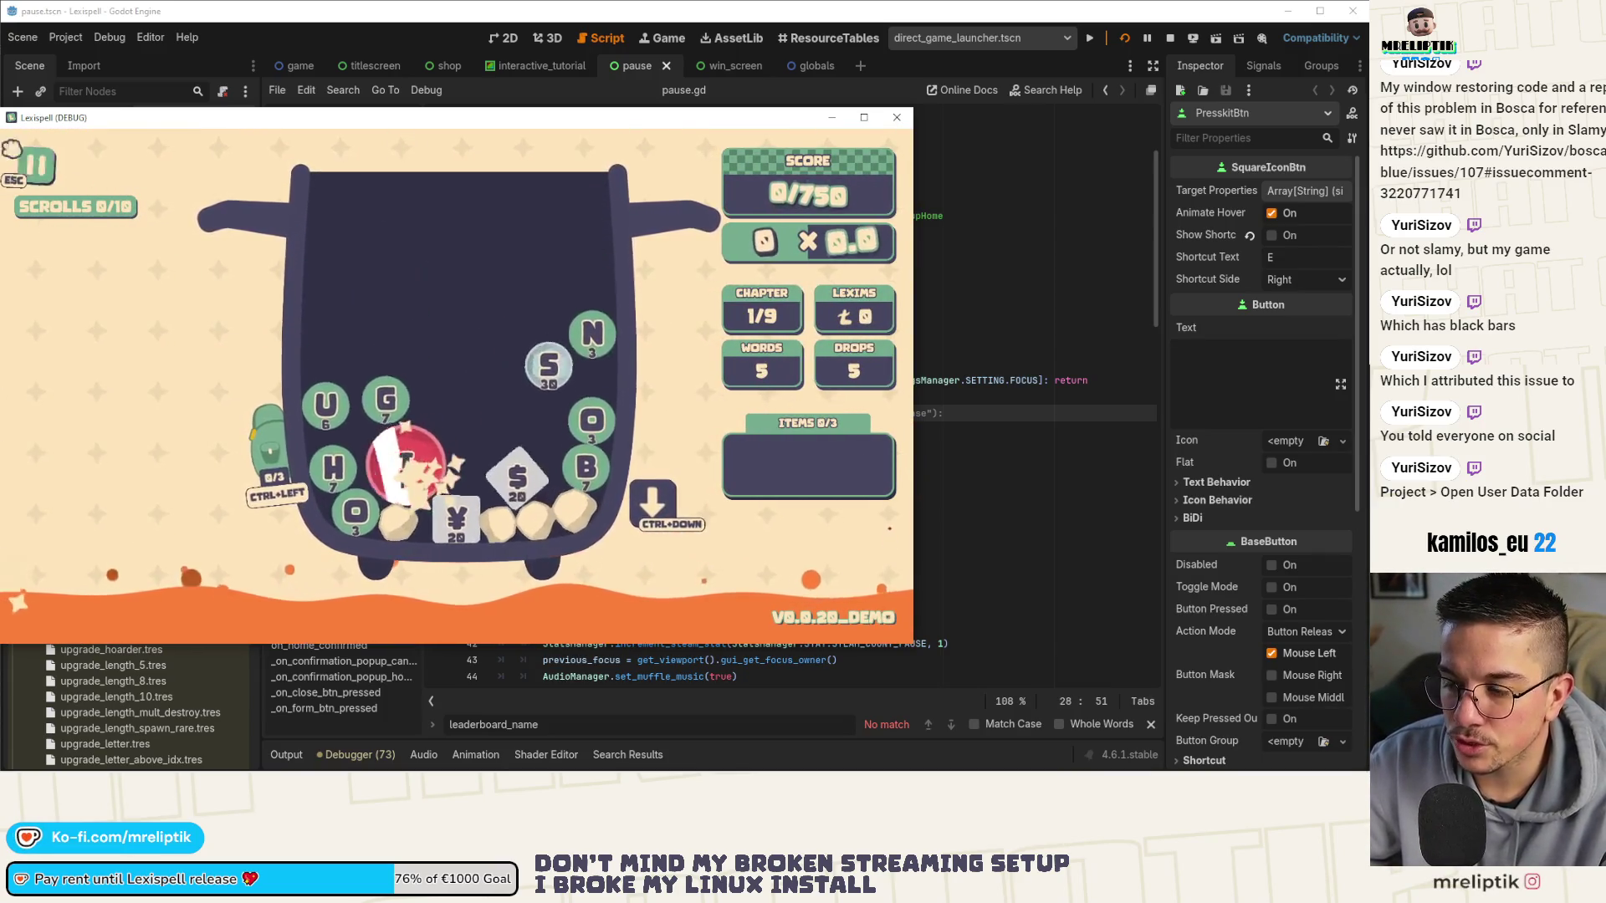
# Pause and resume gameplay twice with Esc and CONTINUE, then quit back to the editor.
pyautogui.press('Escape')
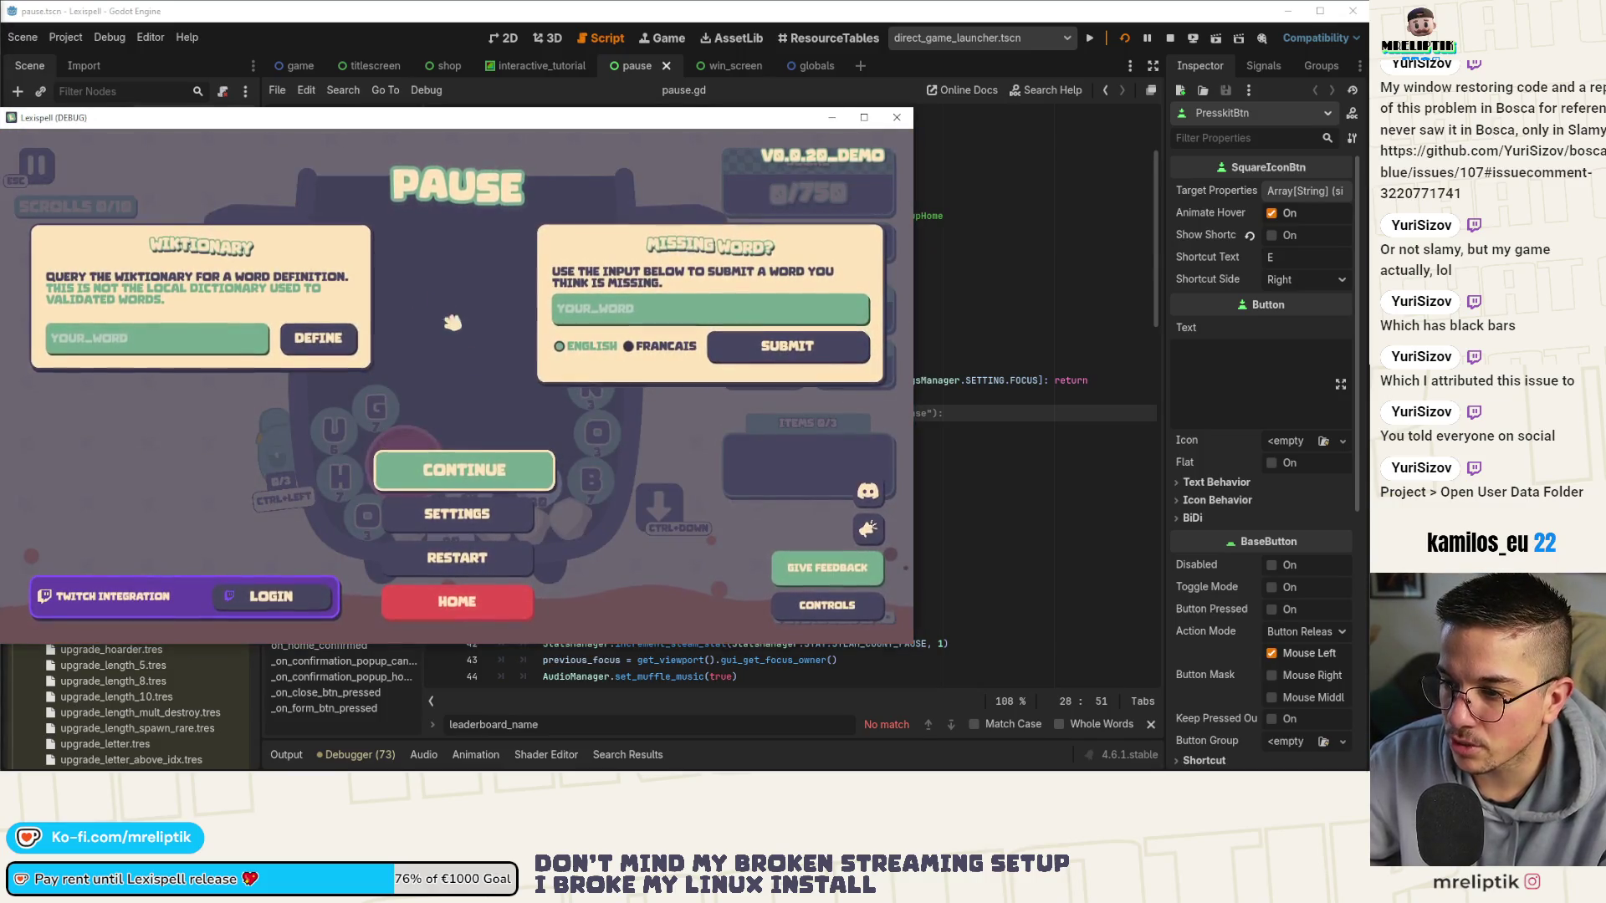
pyautogui.click(460, 473)
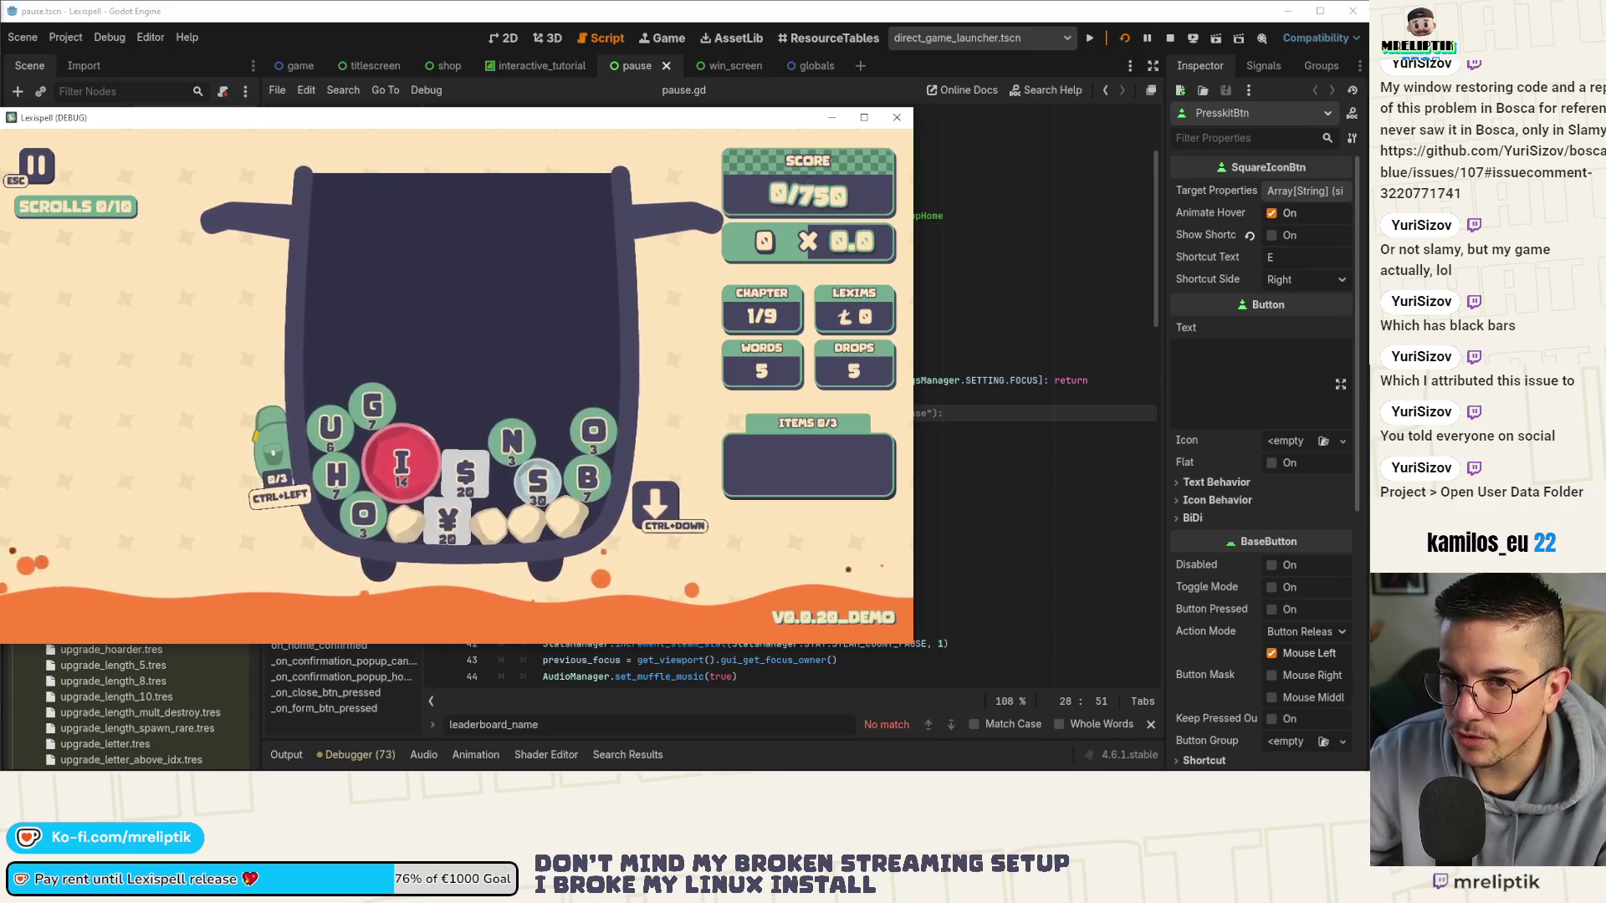
pyautogui.press('Escape')
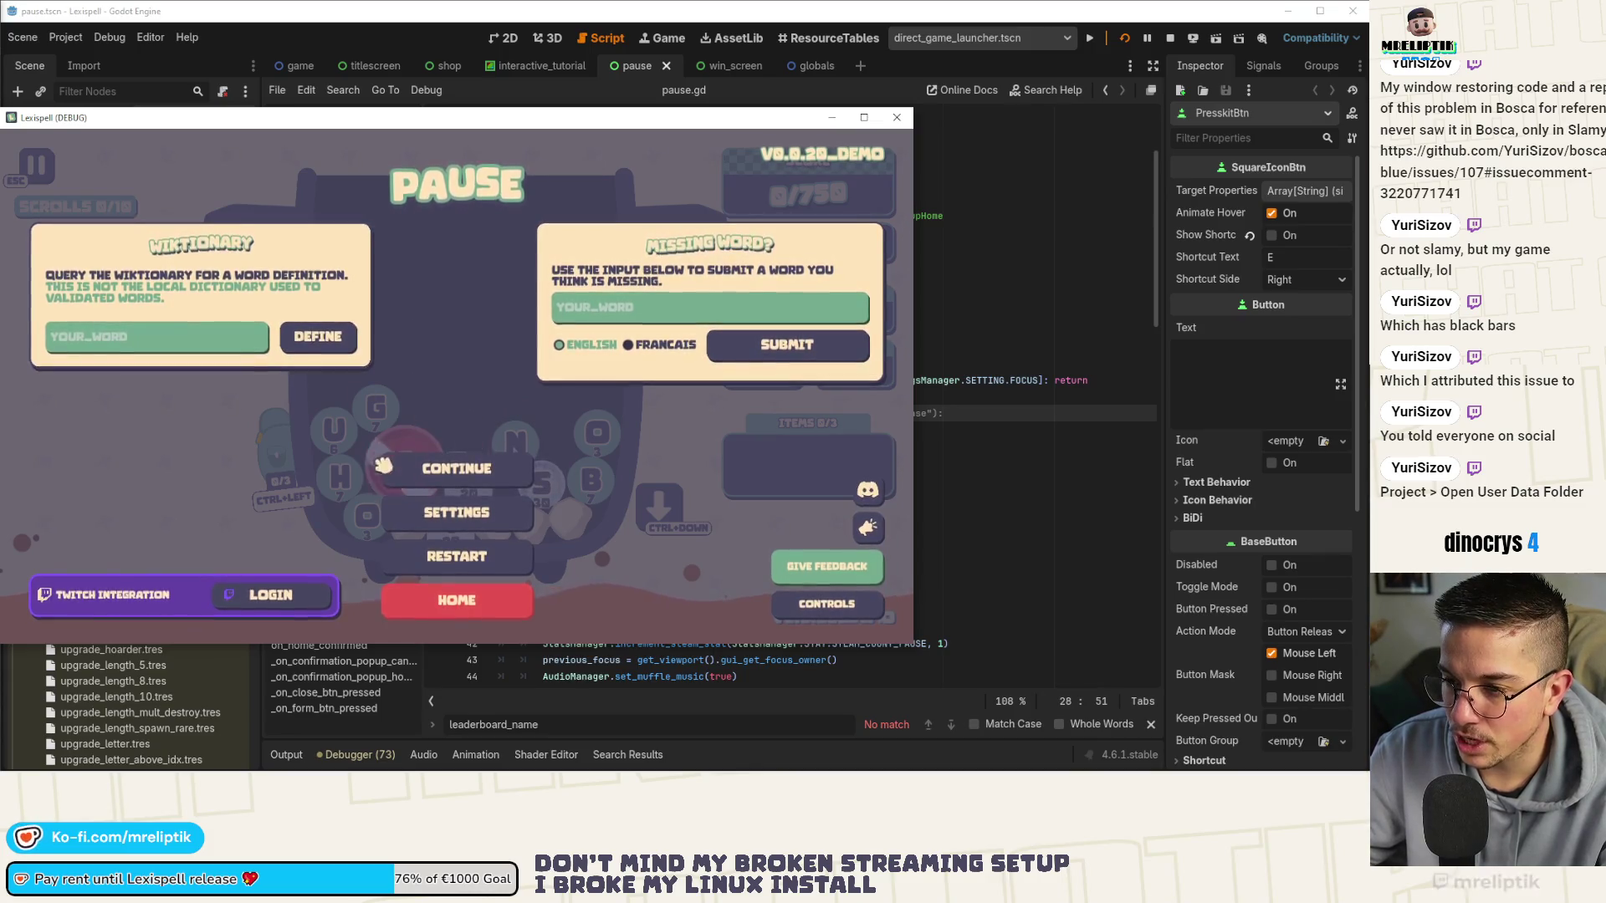
pyautogui.press('Down')
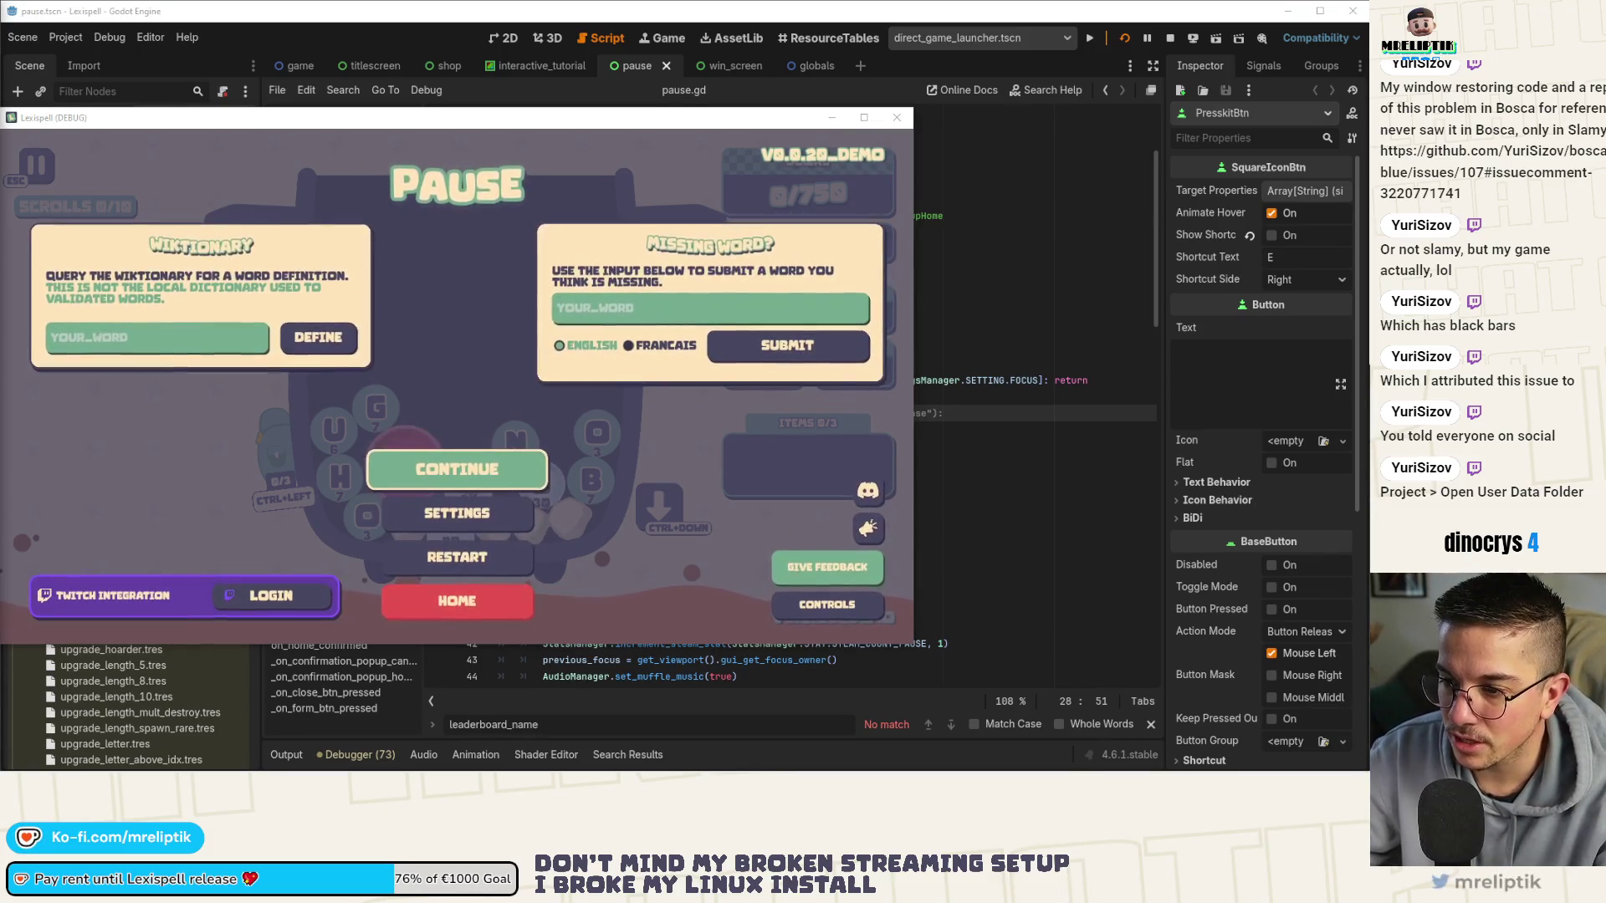
pyautogui.click(439, 471)
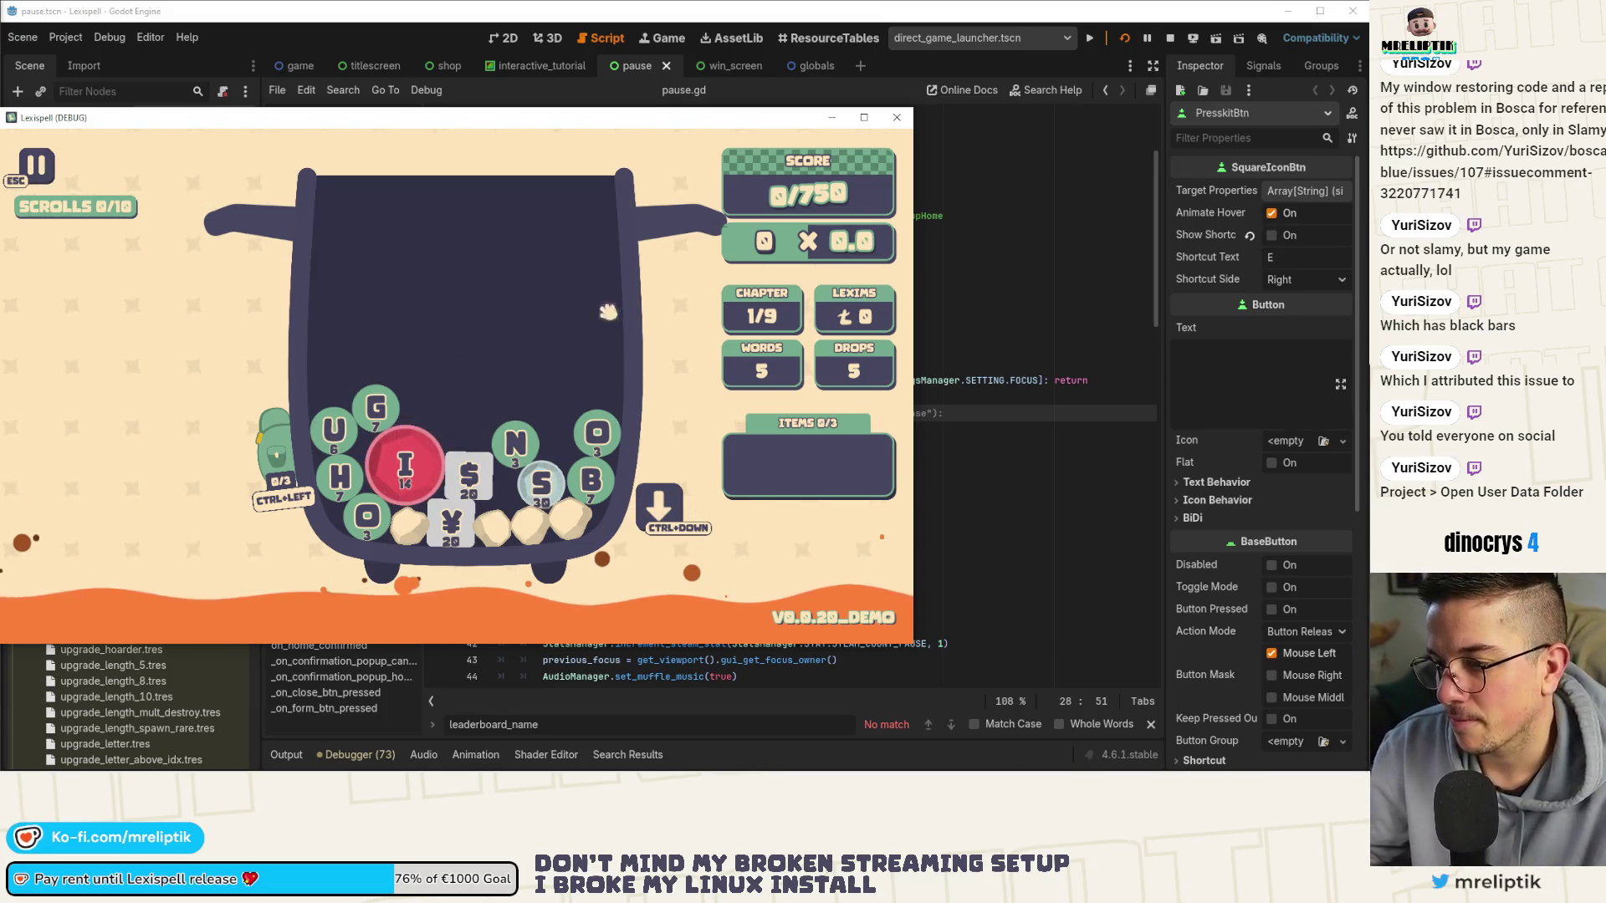
pyautogui.click(896, 117)
pyautogui.click(452, 610)
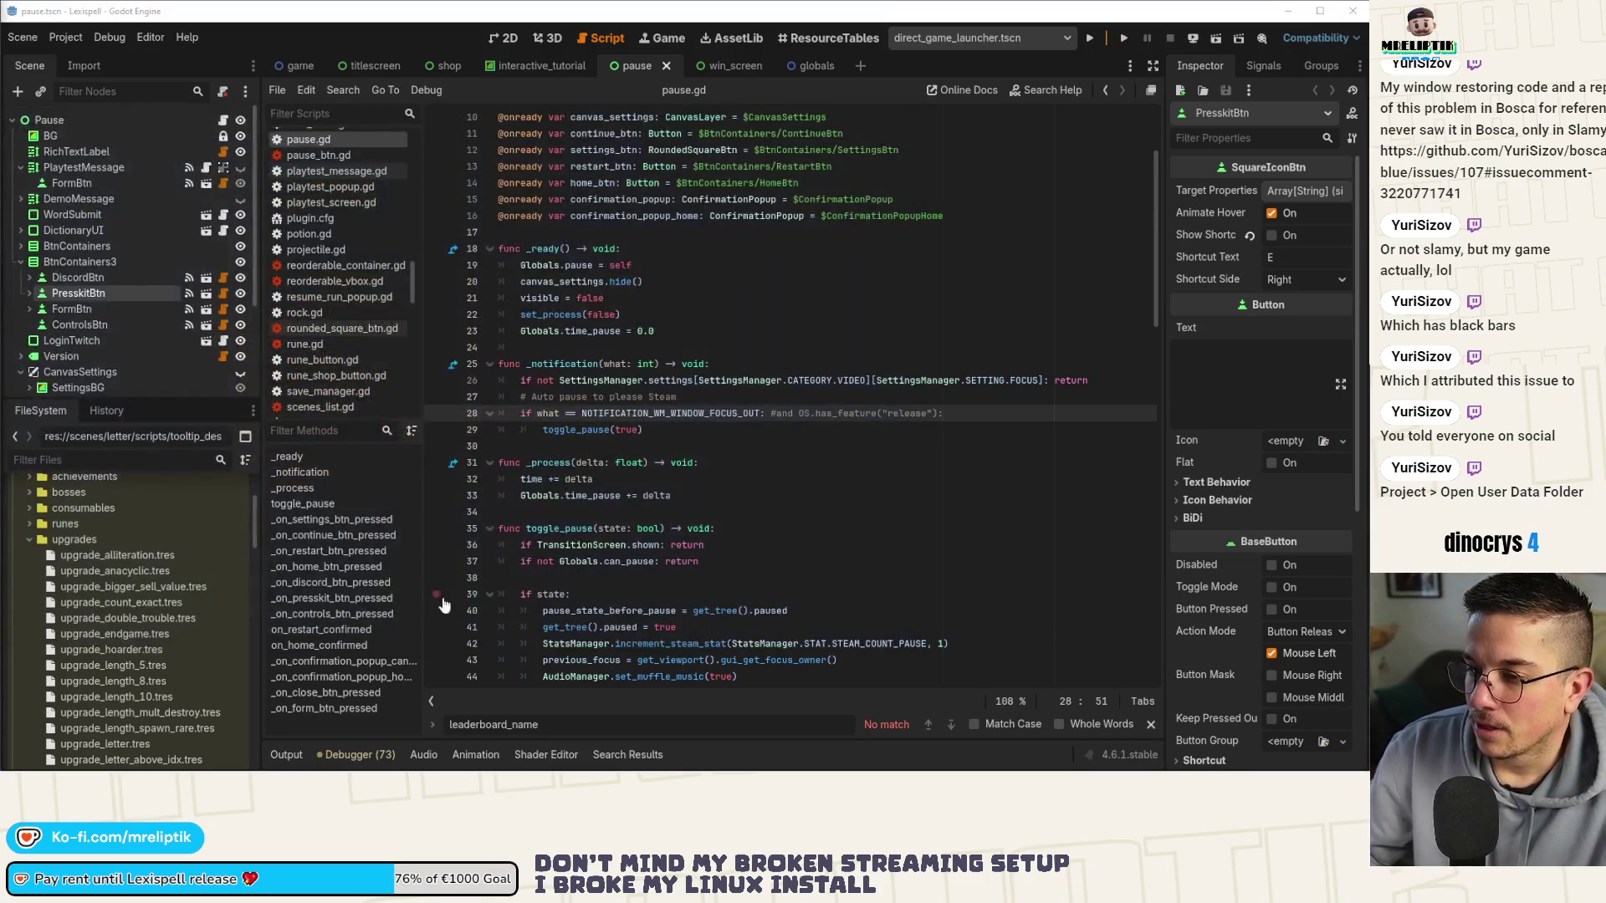
# Add a blank line right after the toggle_pause(state: bool) declaration.
pyautogui.doubleClick(596, 428)
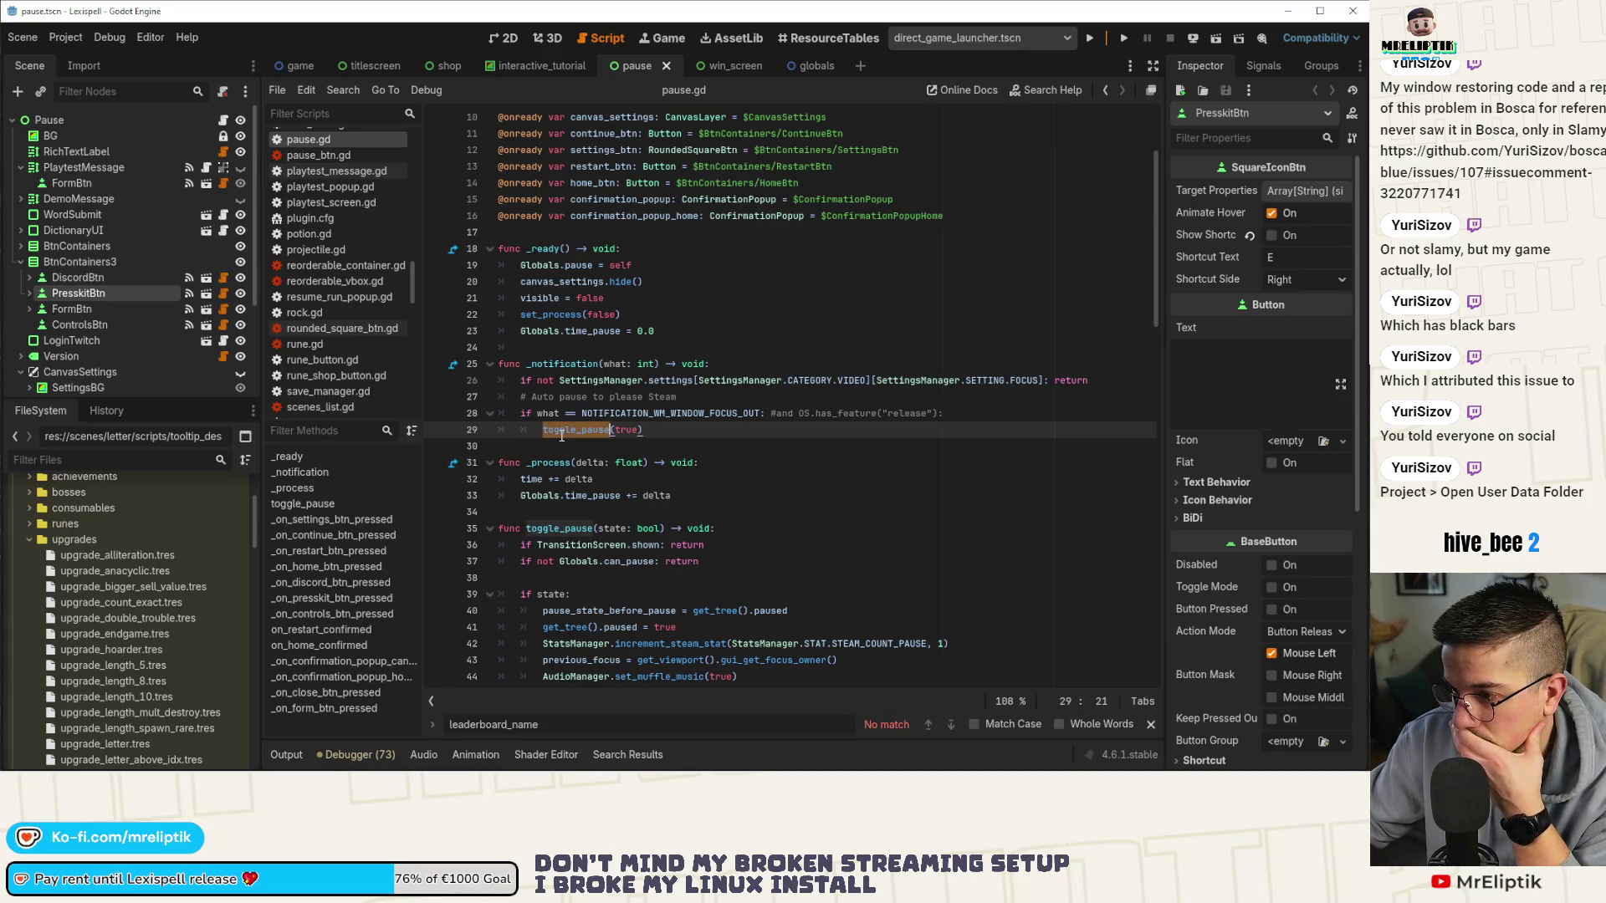
pyautogui.scroll(-2, 615, 557)
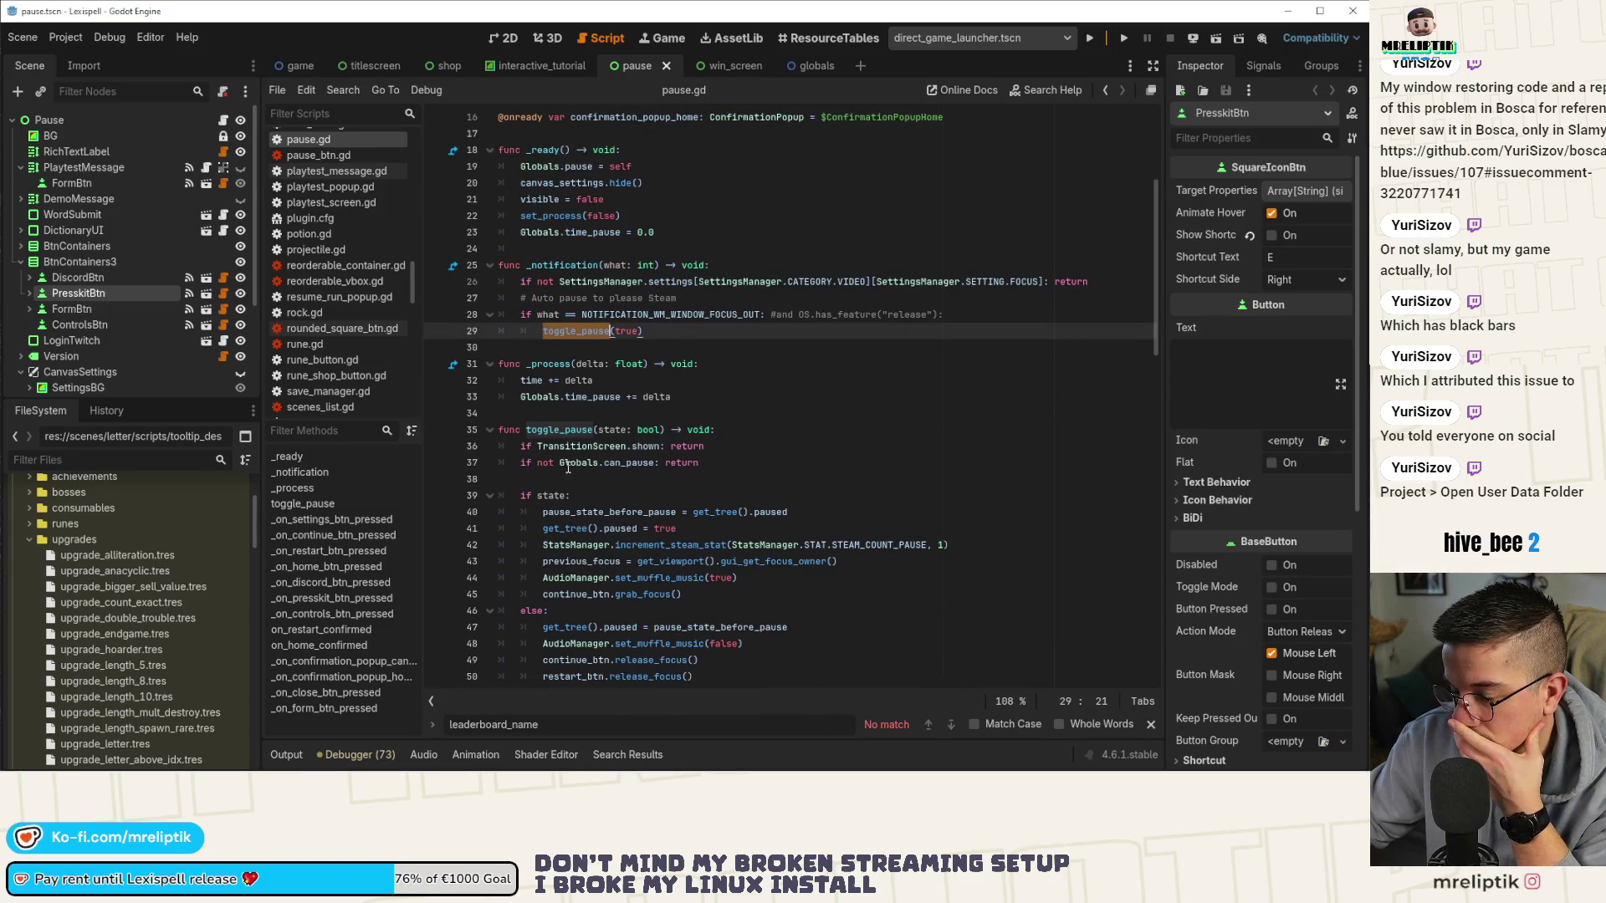
pyautogui.click(609, 431)
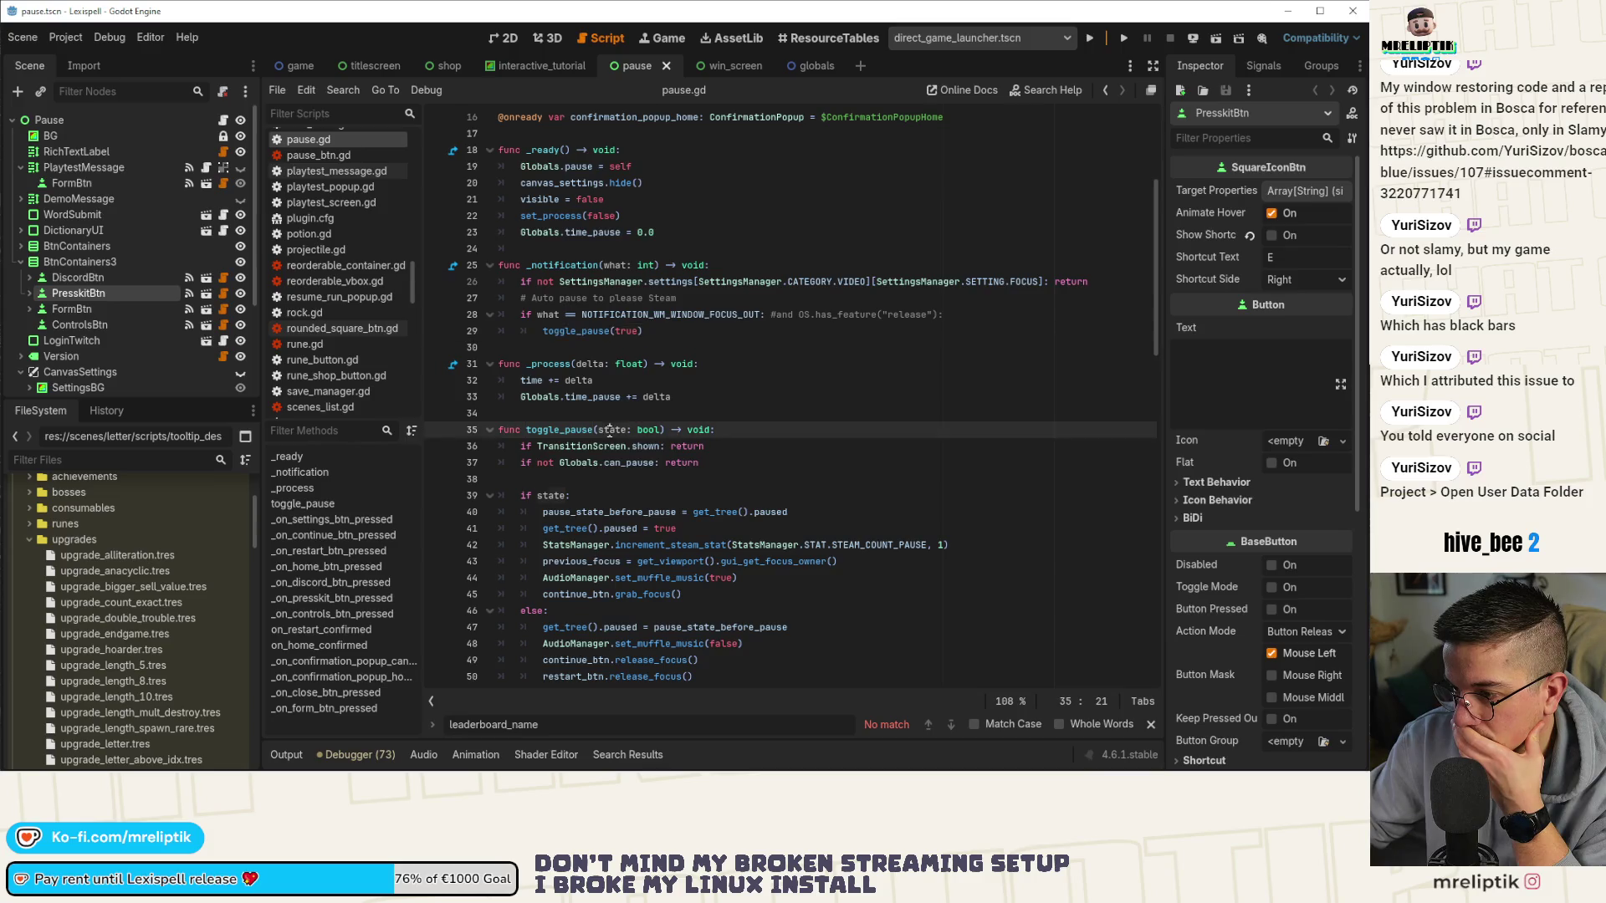
pyautogui.click(745, 434)
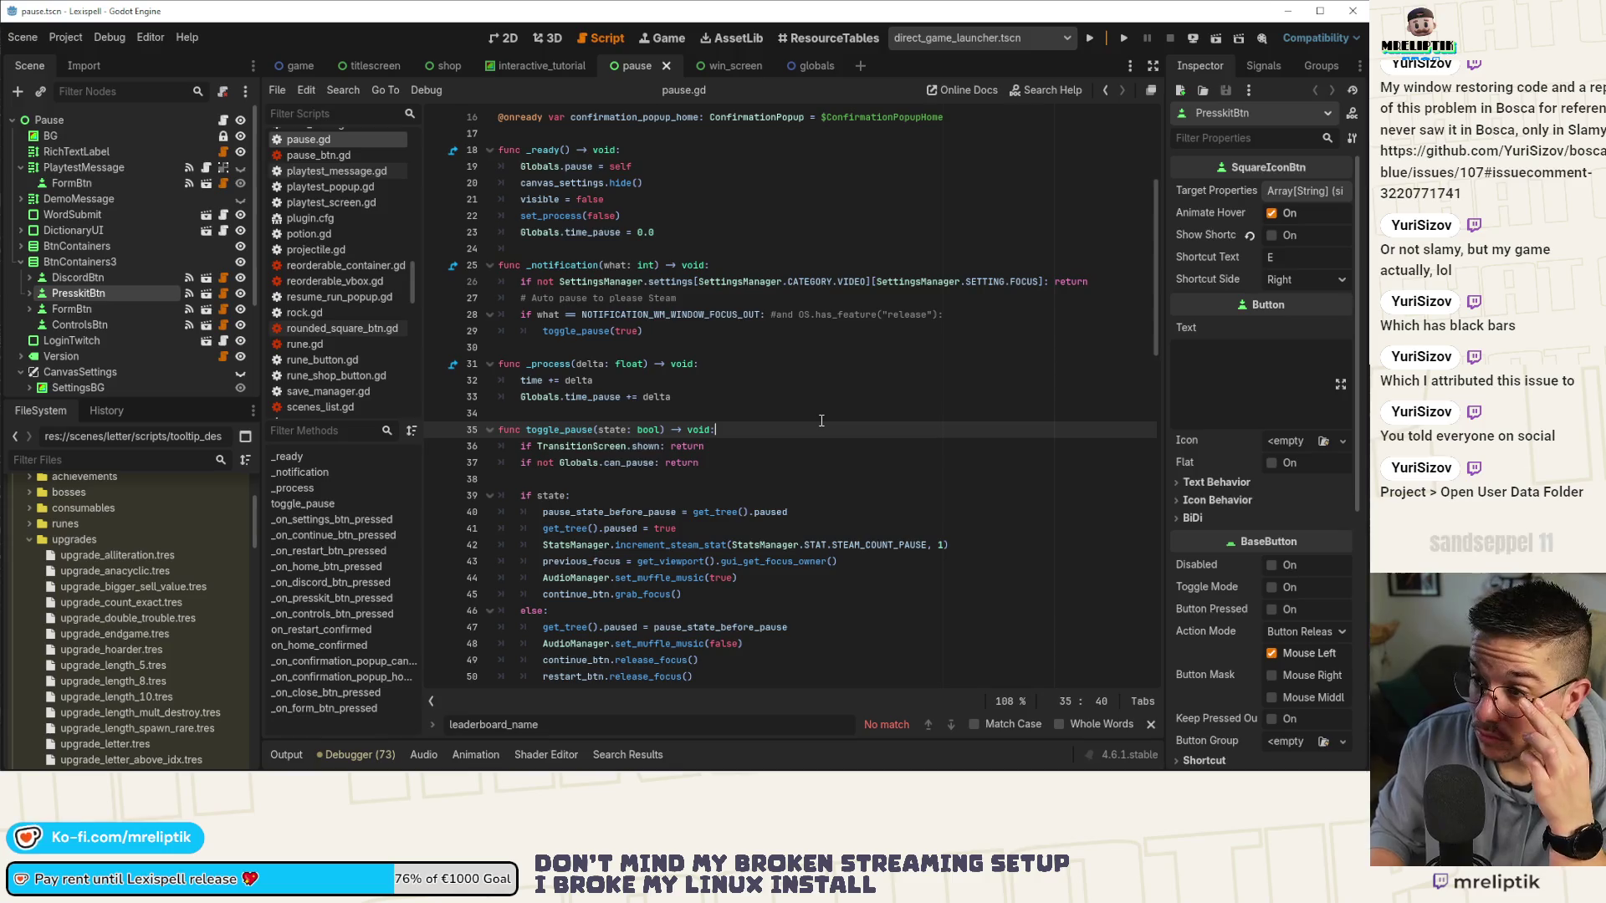
pyautogui.press('Return')
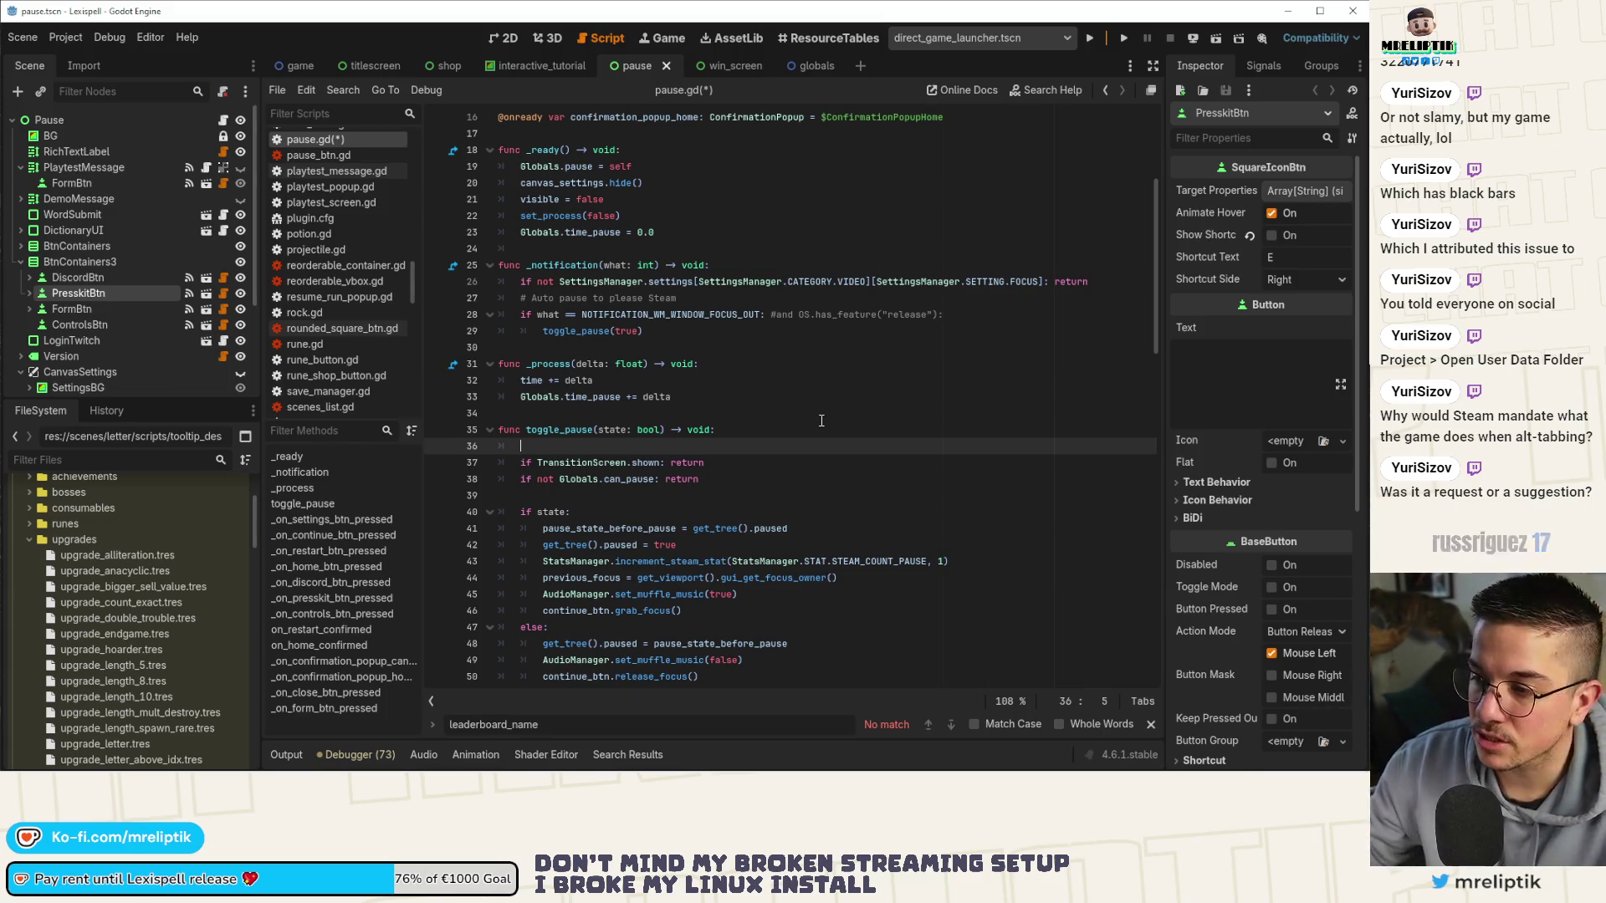
# Type 'if state == get_tree().pau' on new line 36 and accept the 'paused' autocompletion.
pyautogui.click(757, 318)
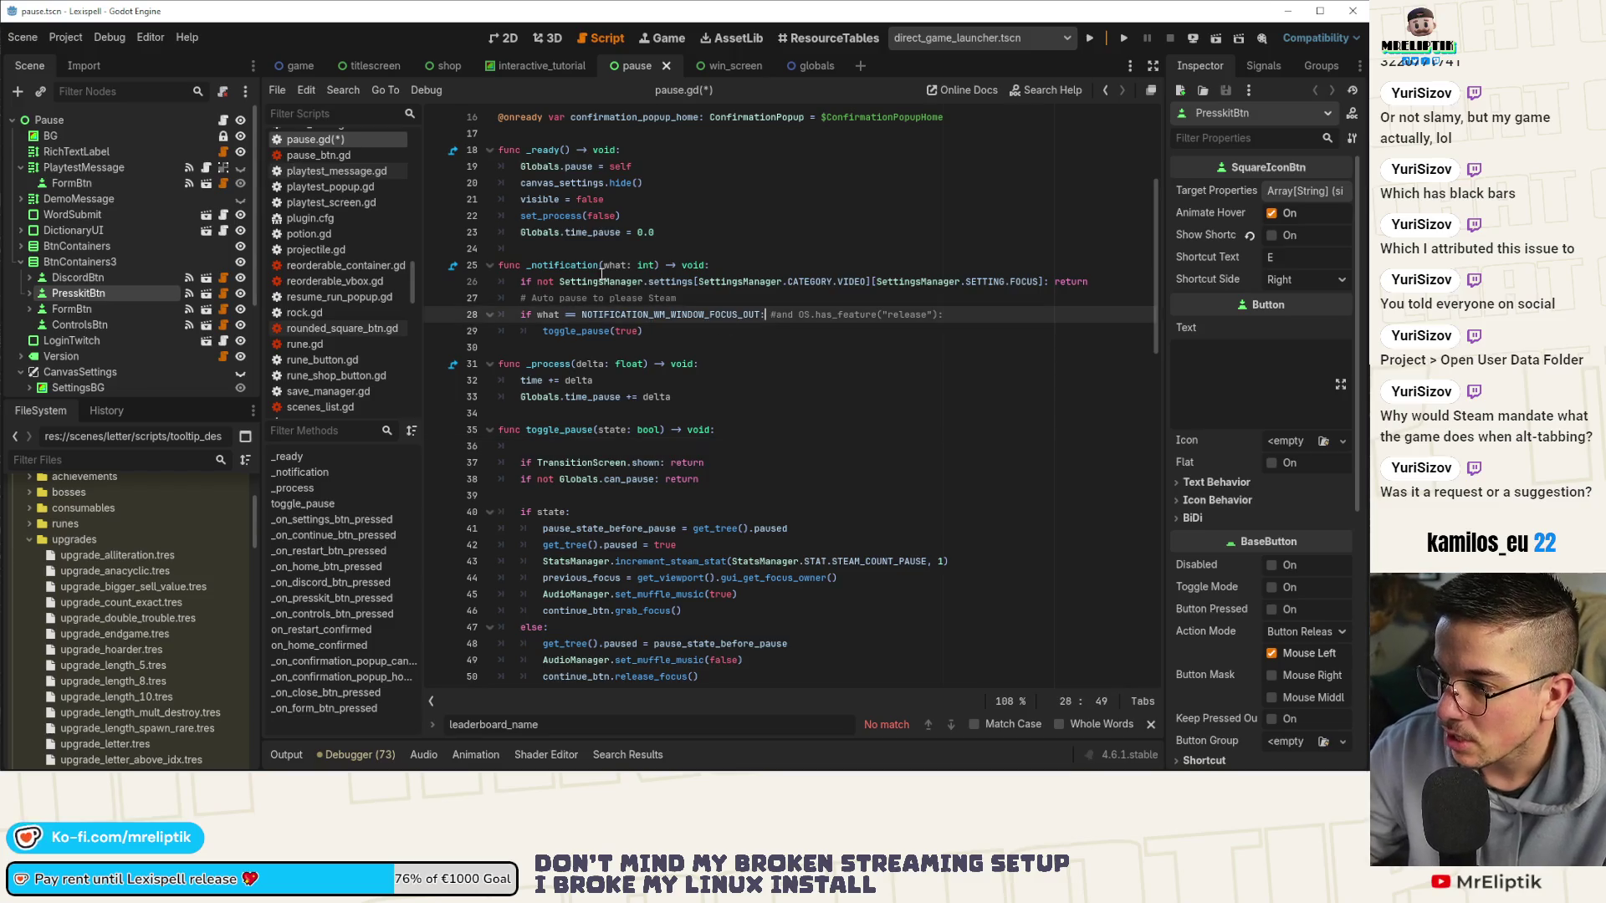
pyautogui.click(623, 445)
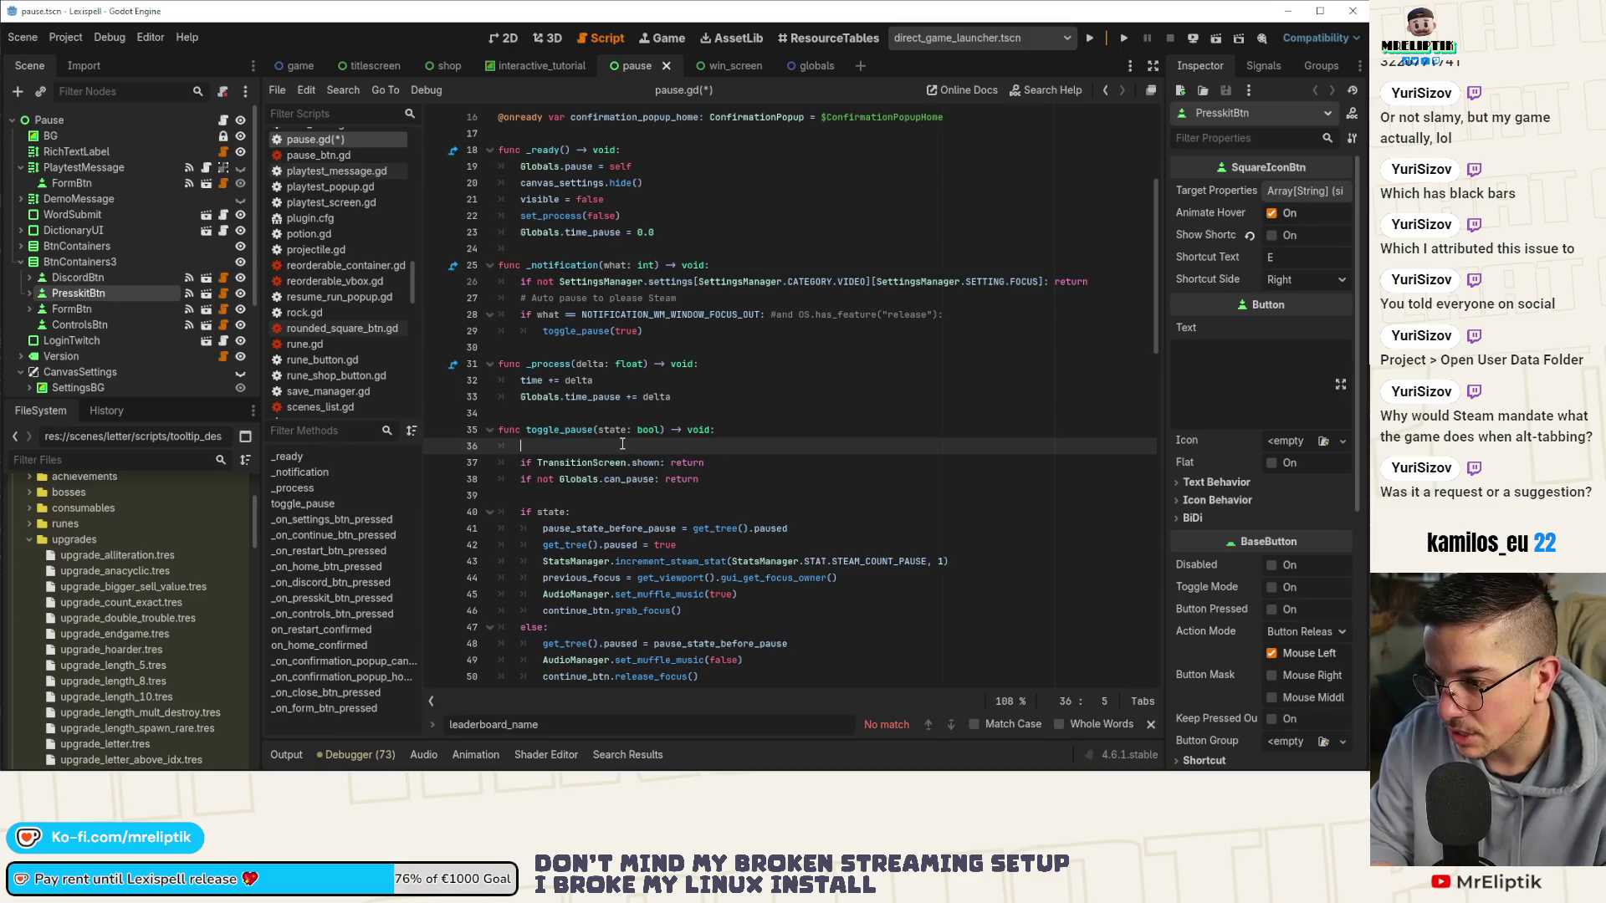
pyautogui.write('if state == get')
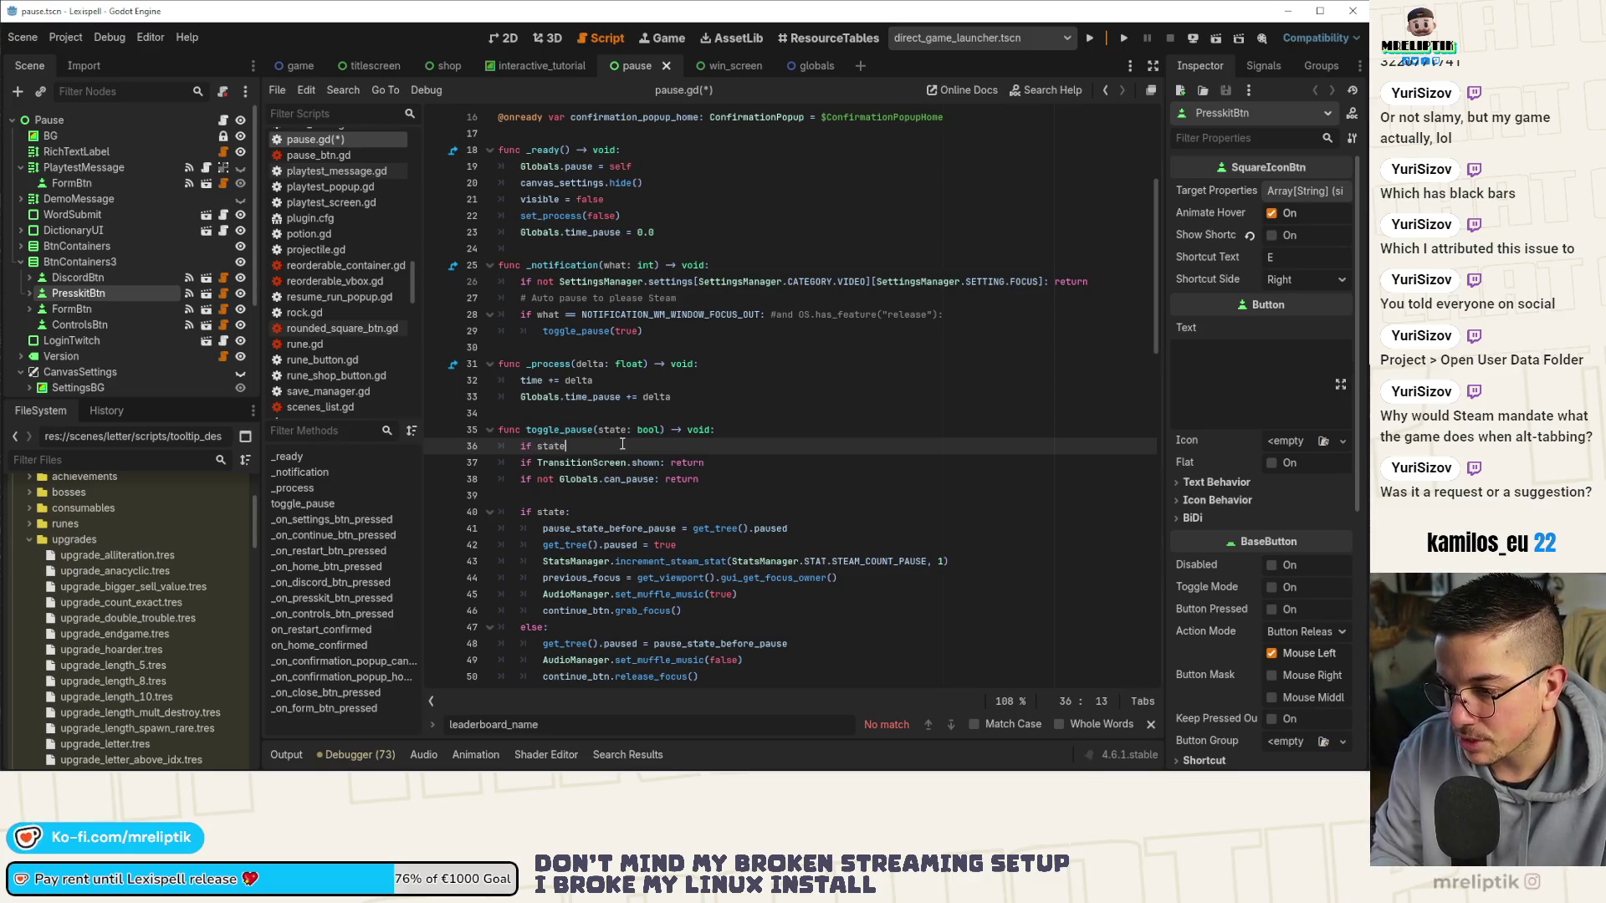
pyautogui.write('_tree().pau')
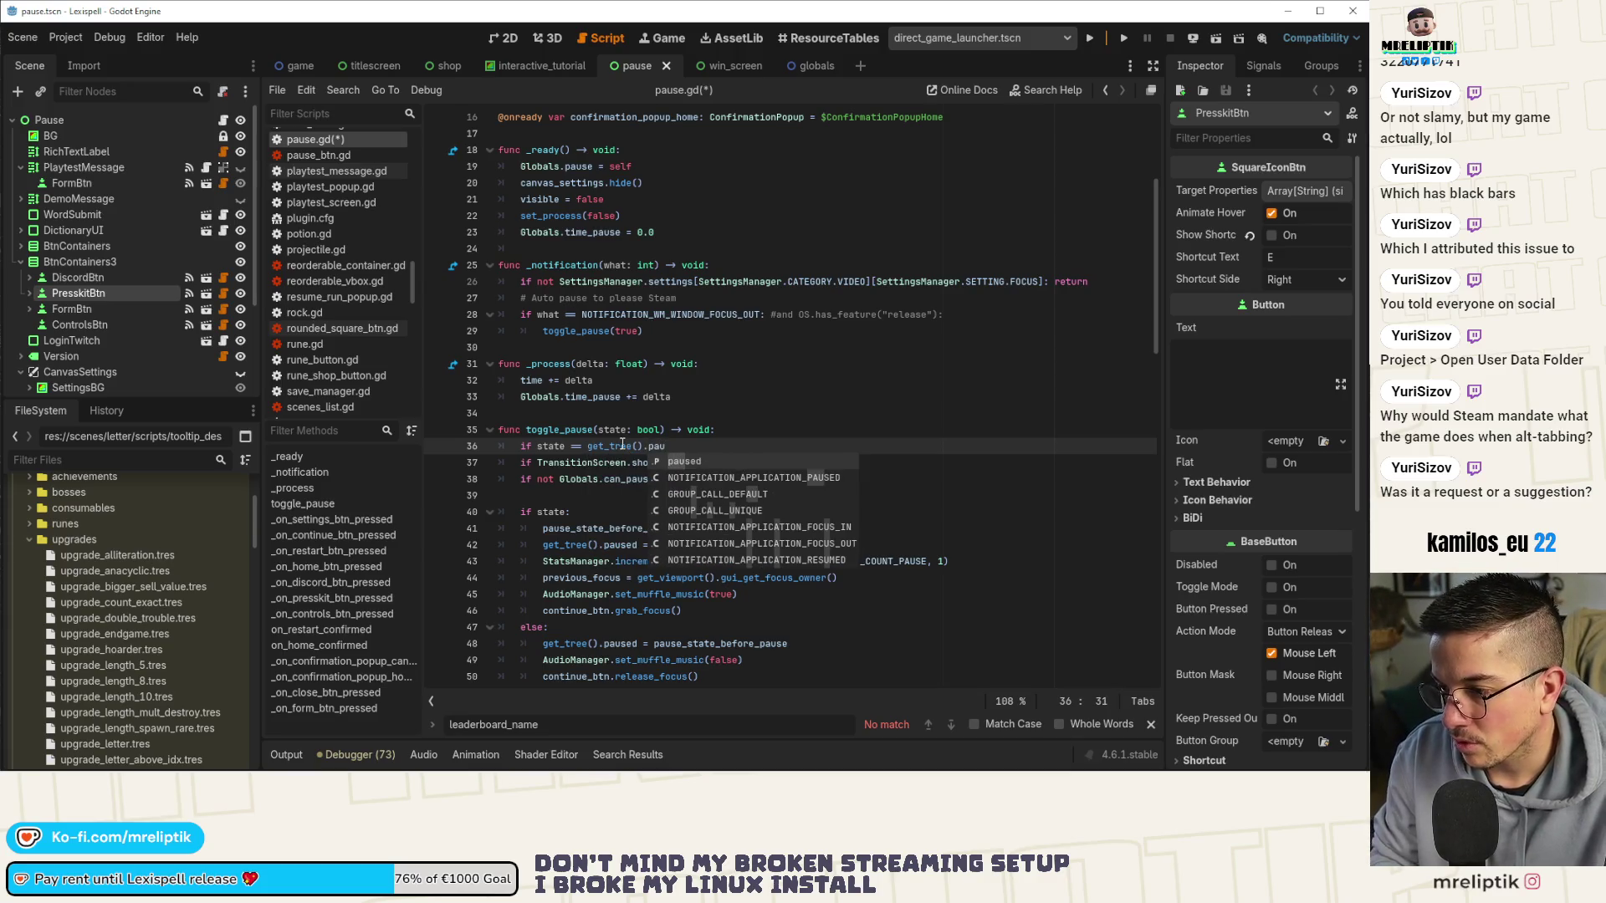
pyautogui.press('Return')
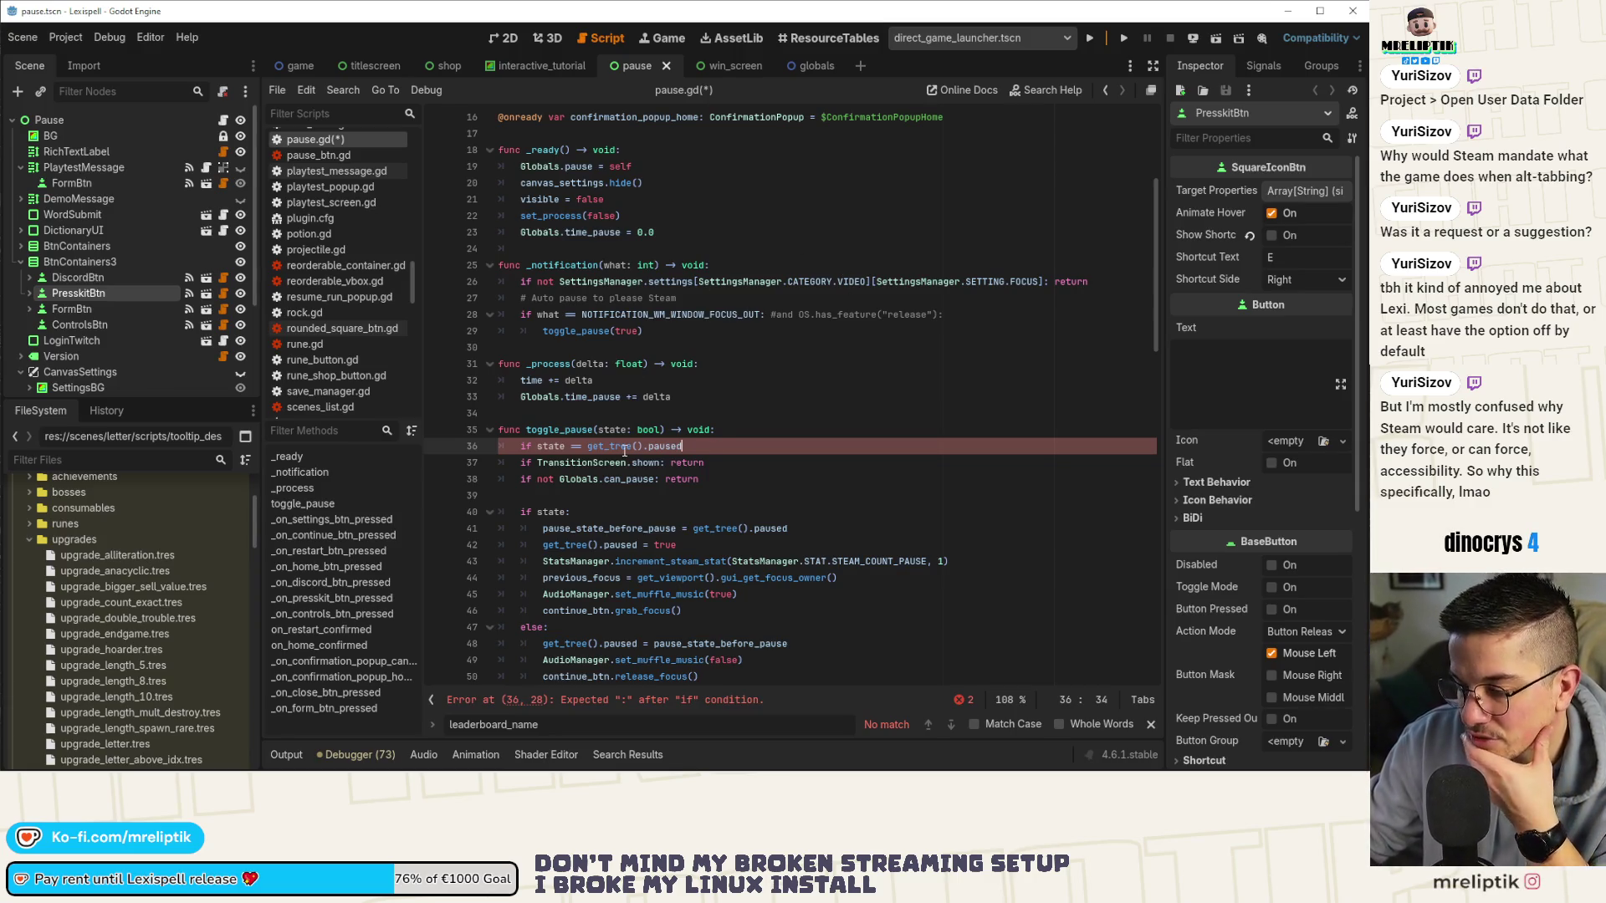
# Review the _notification handler and its toggle_pause call on line 29.
pyautogui.doubleClick(576, 265)
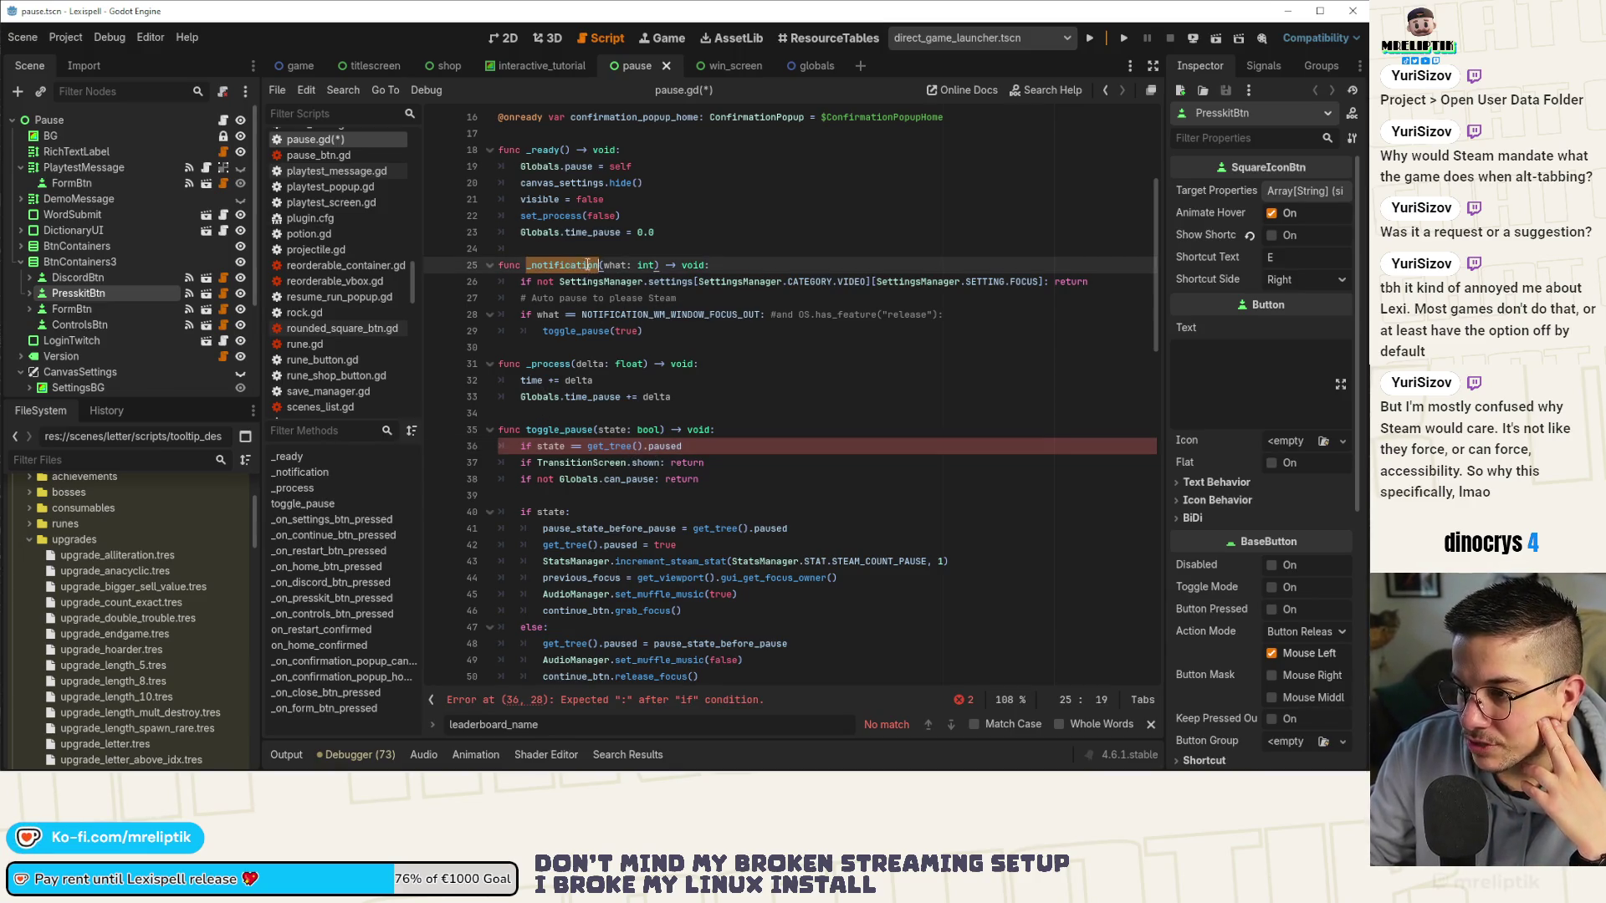
pyautogui.click(663, 328)
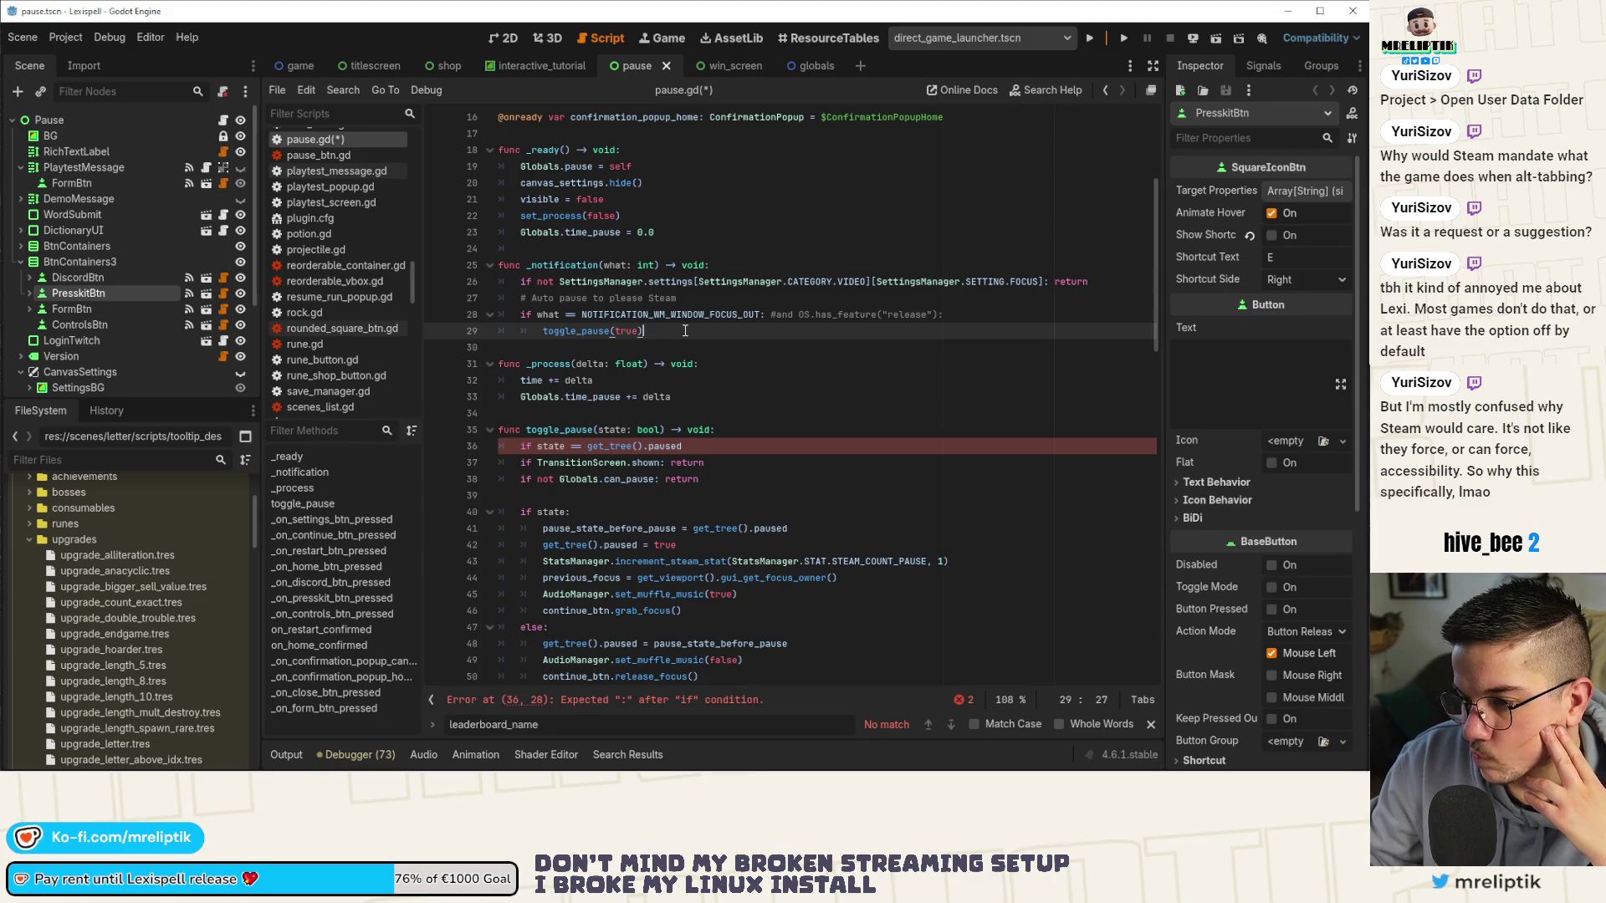
pyautogui.scroll(-3, 802, 452)
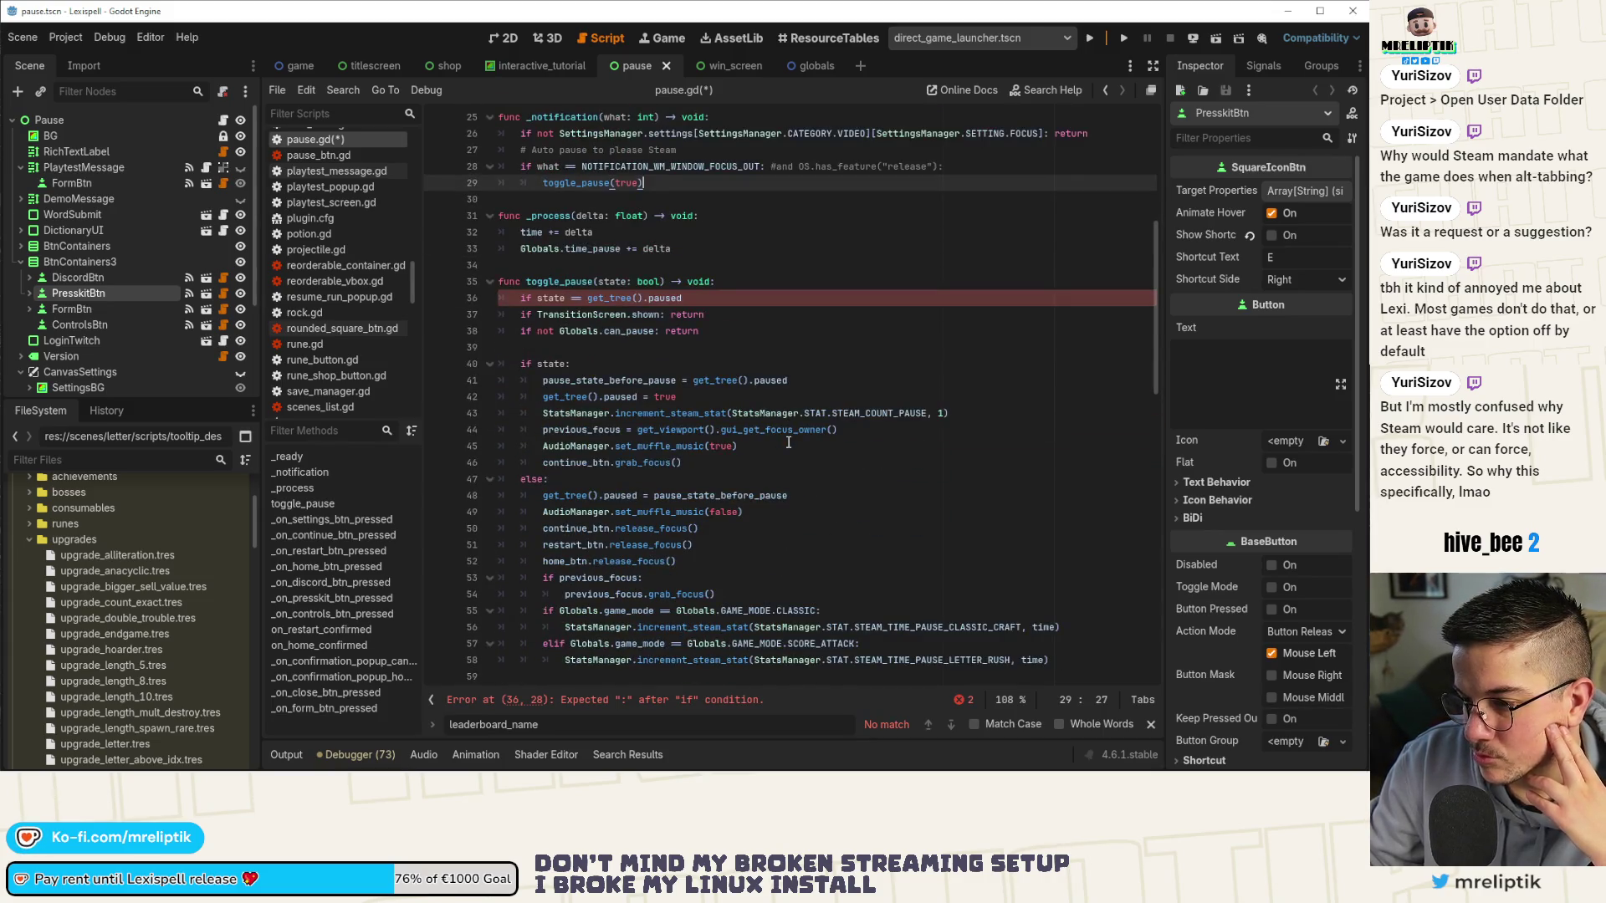
pyautogui.scroll(-4, 787, 442)
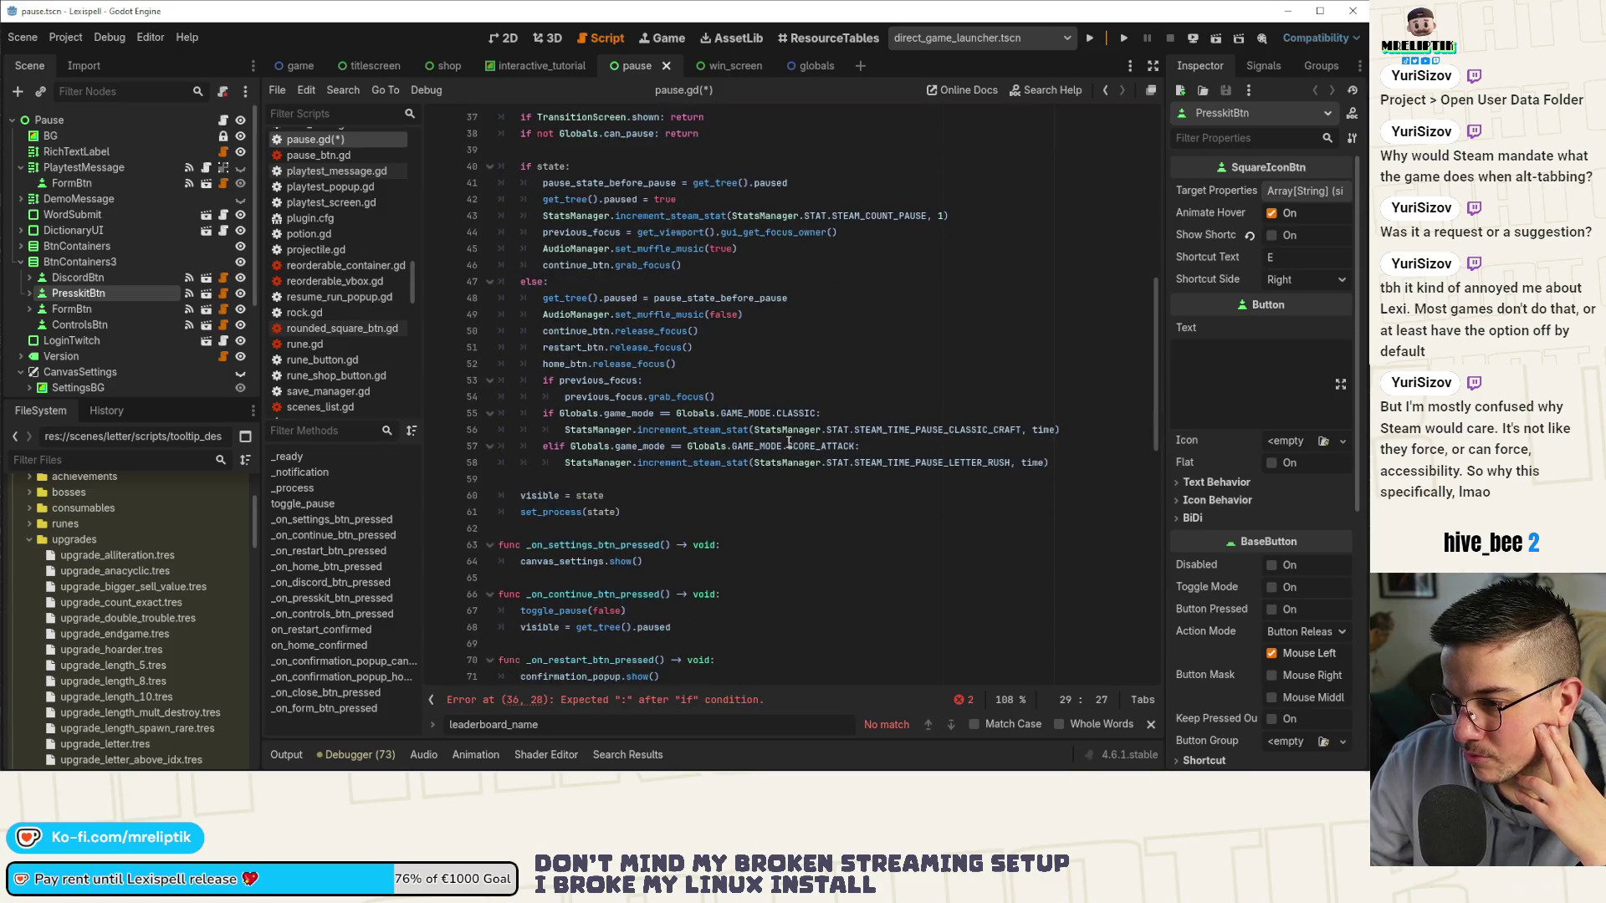
pyautogui.scroll(3, 788, 443)
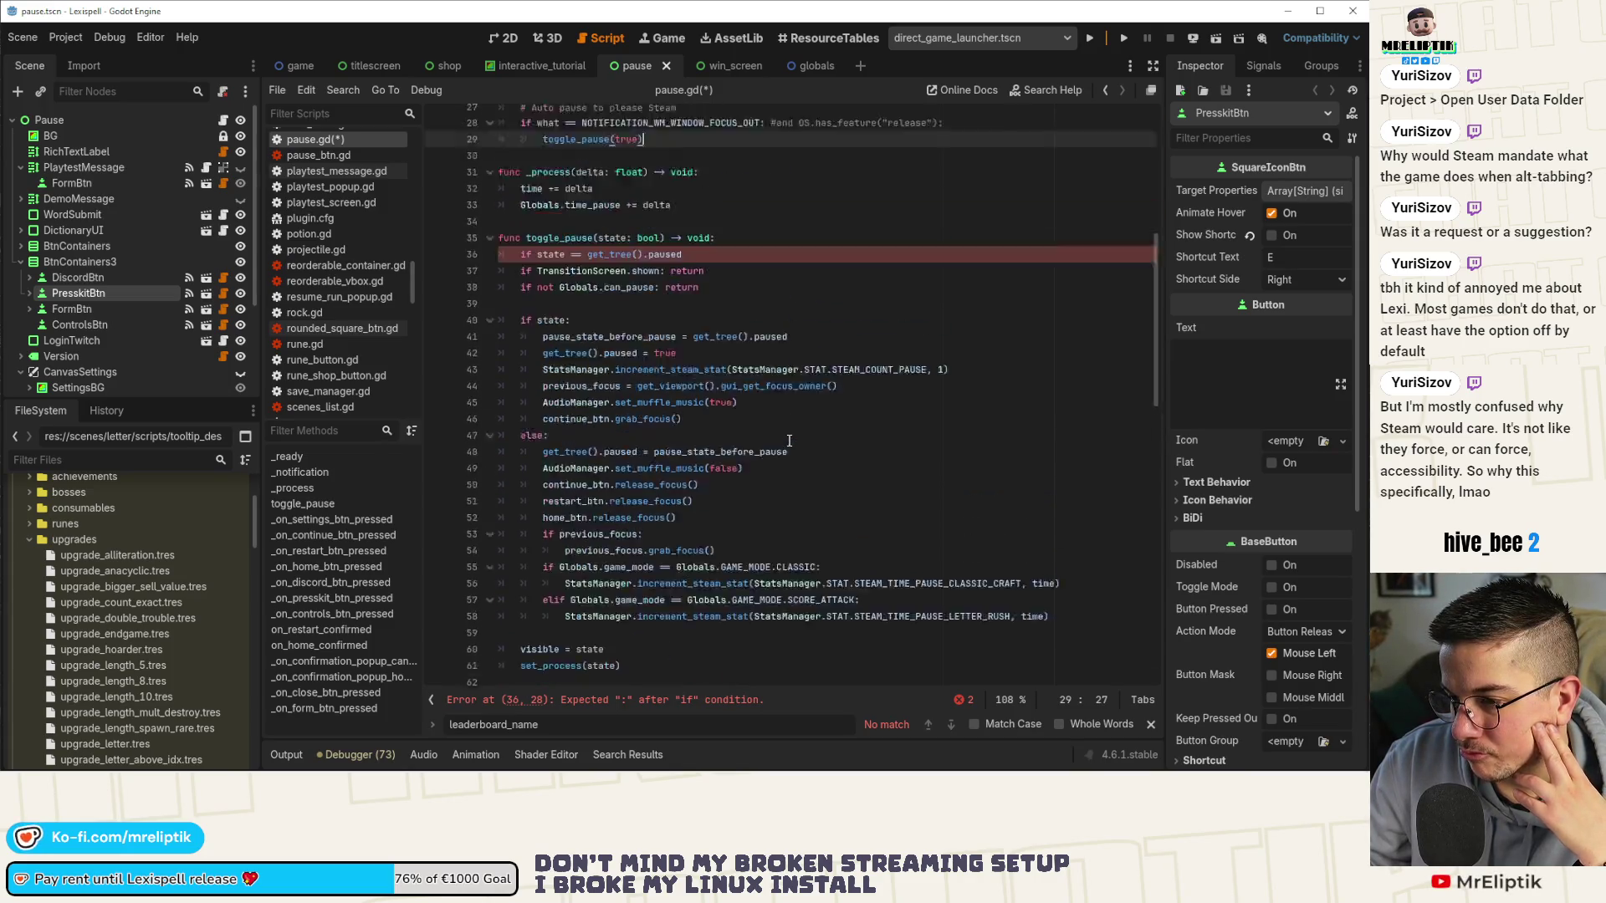
pyautogui.scroll(3, 789, 441)
# Complete the line 36 guard as 'if state == get_tree().paused: return' and save.
pyautogui.click(594, 399)
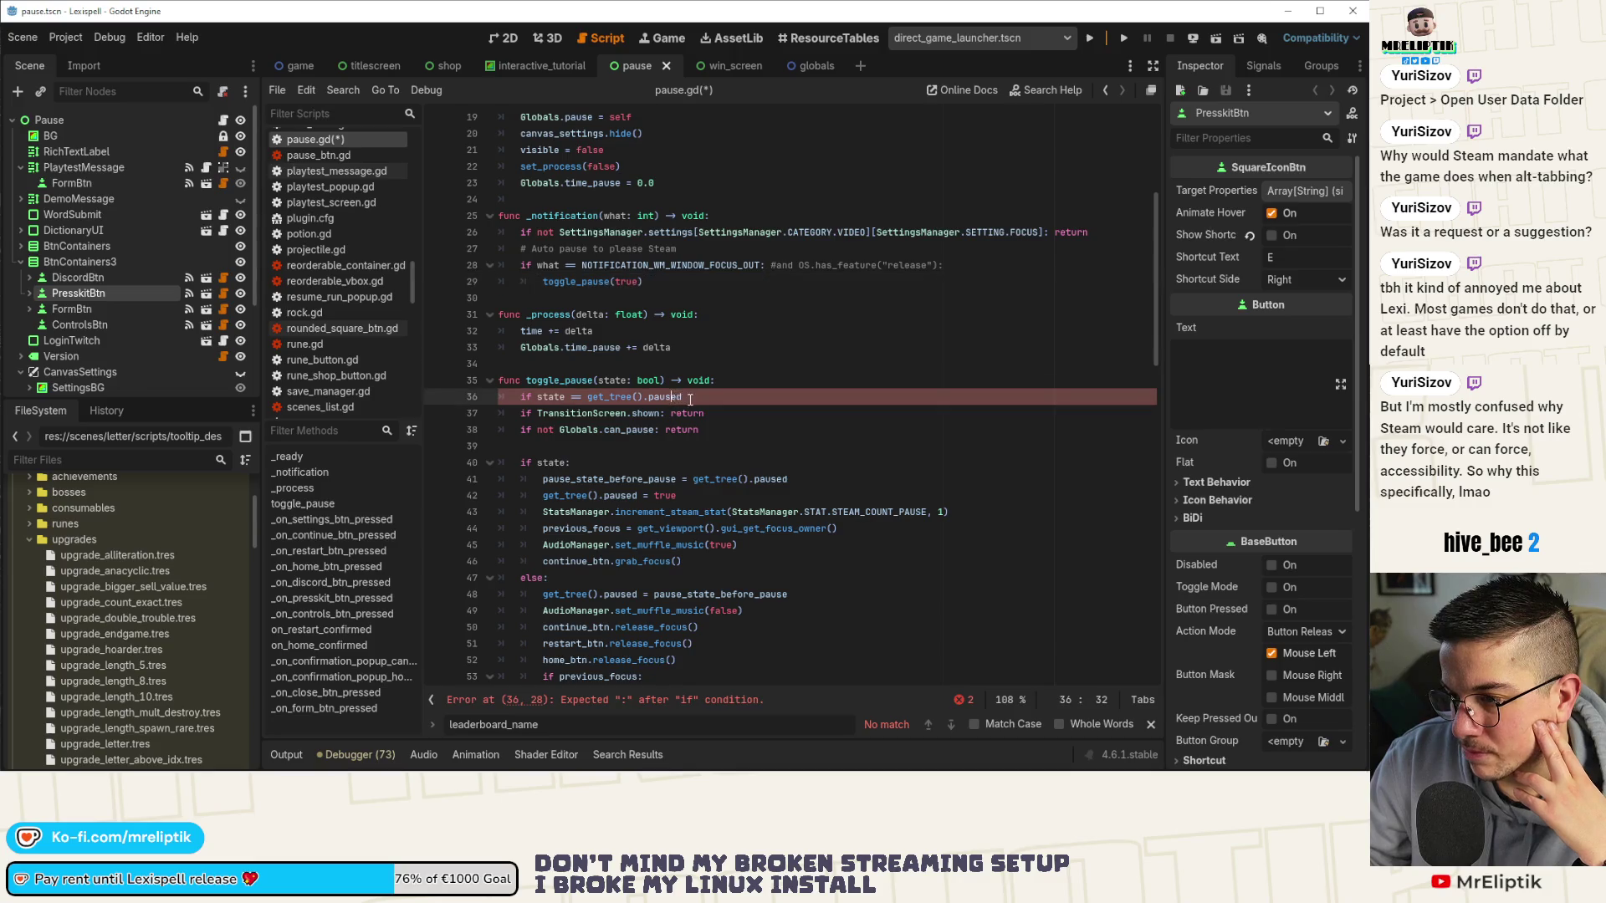
pyautogui.click(590, 401)
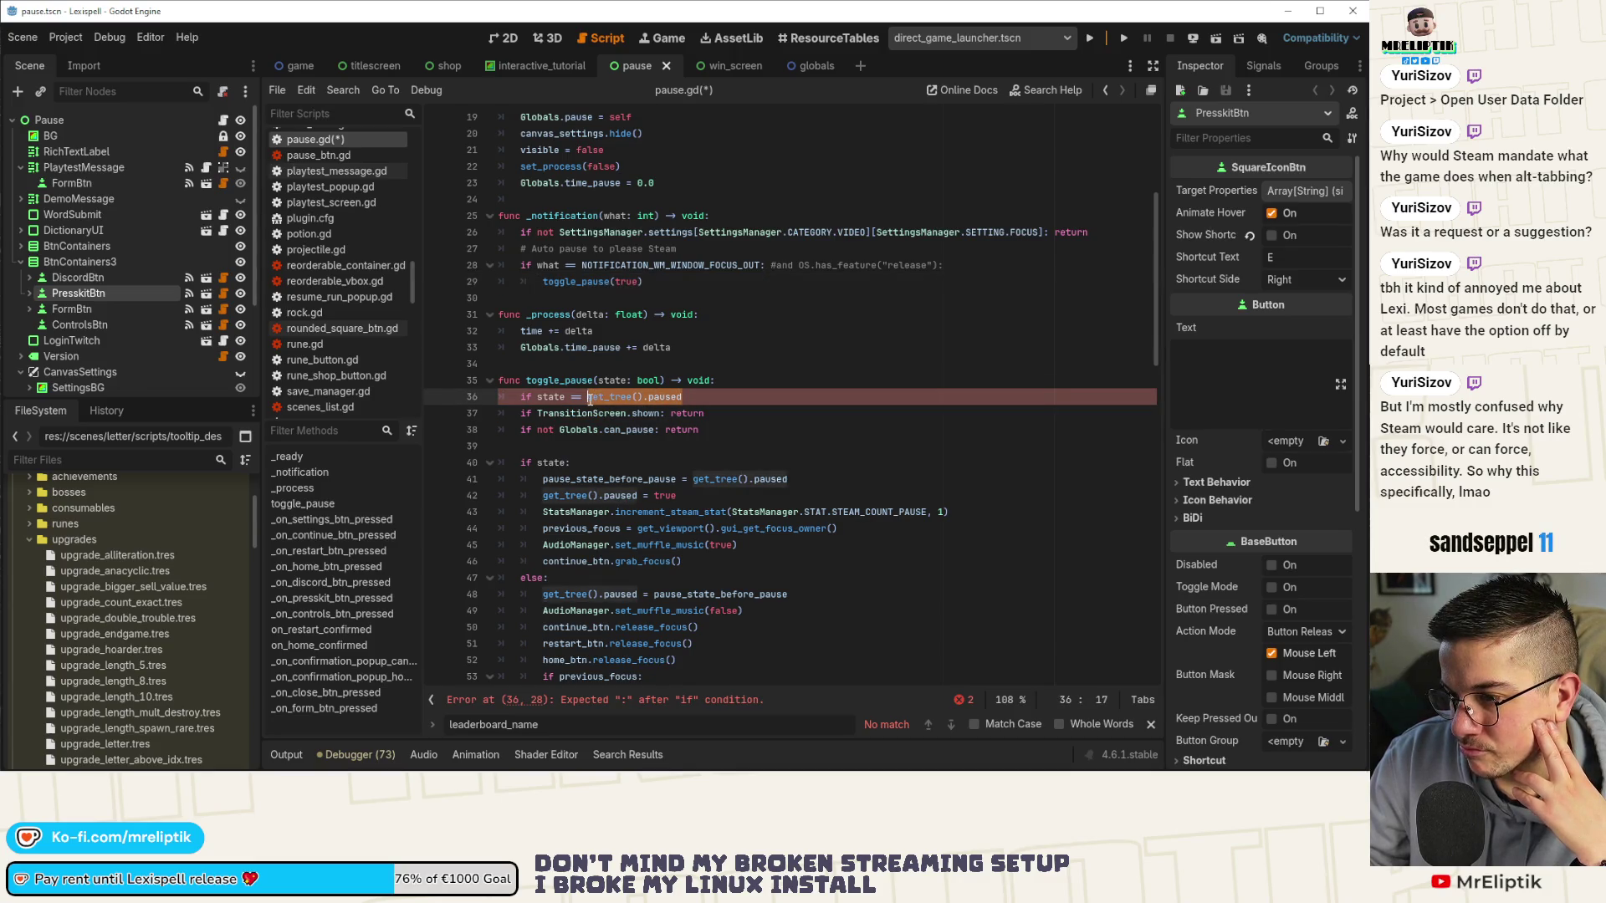
pyautogui.moveTo(589, 401); pyautogui.dragTo(698, 408)
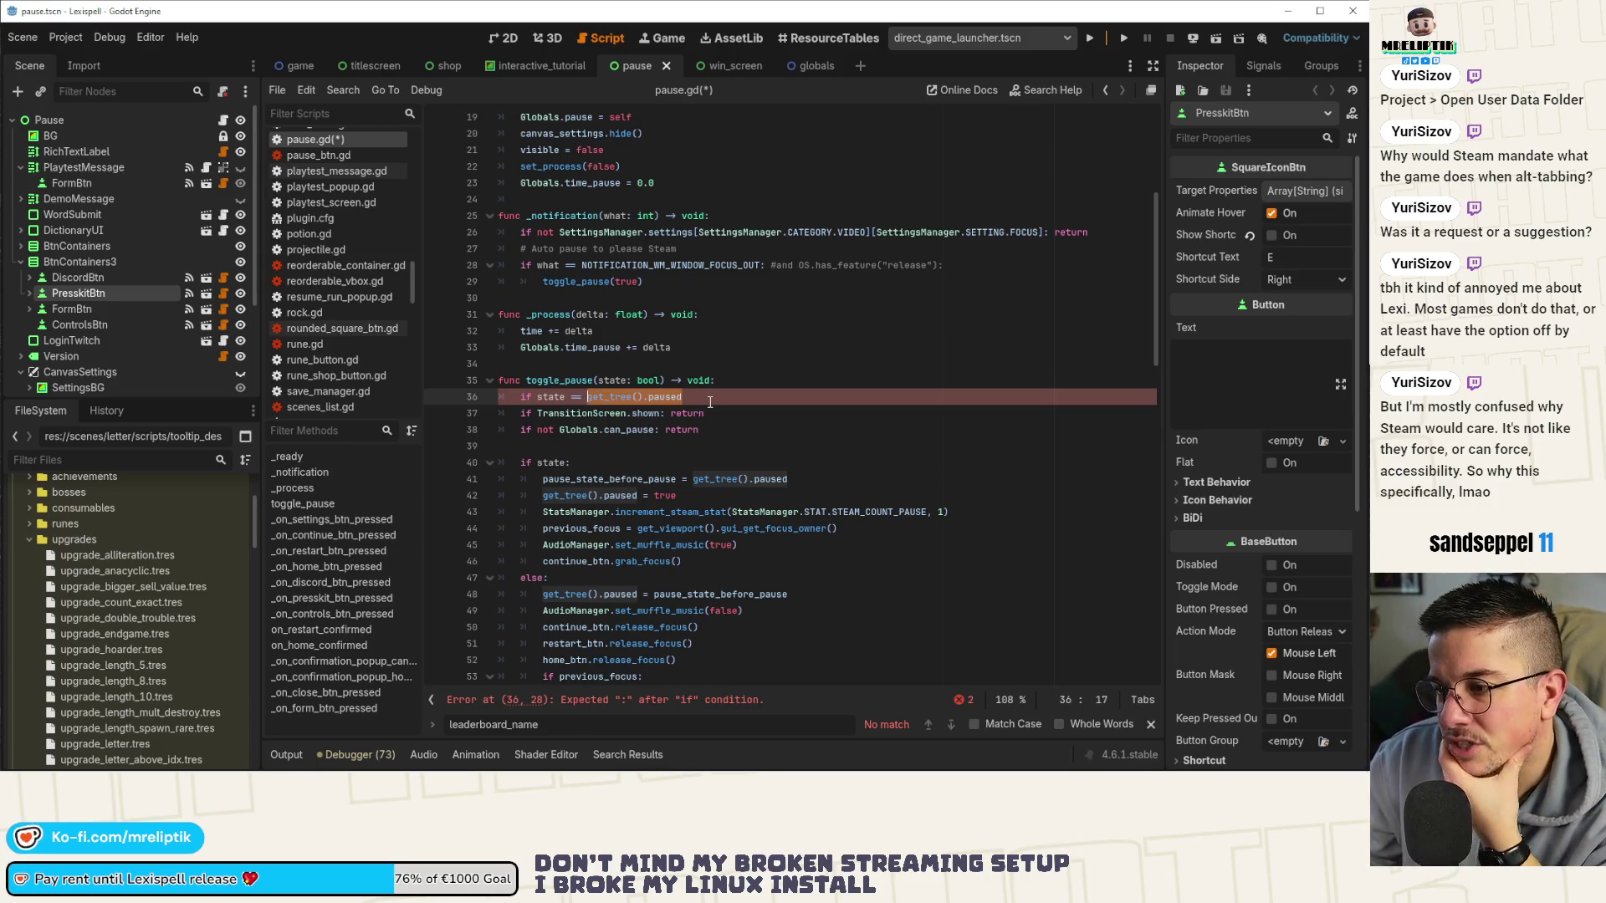
pyautogui.click(710, 402)
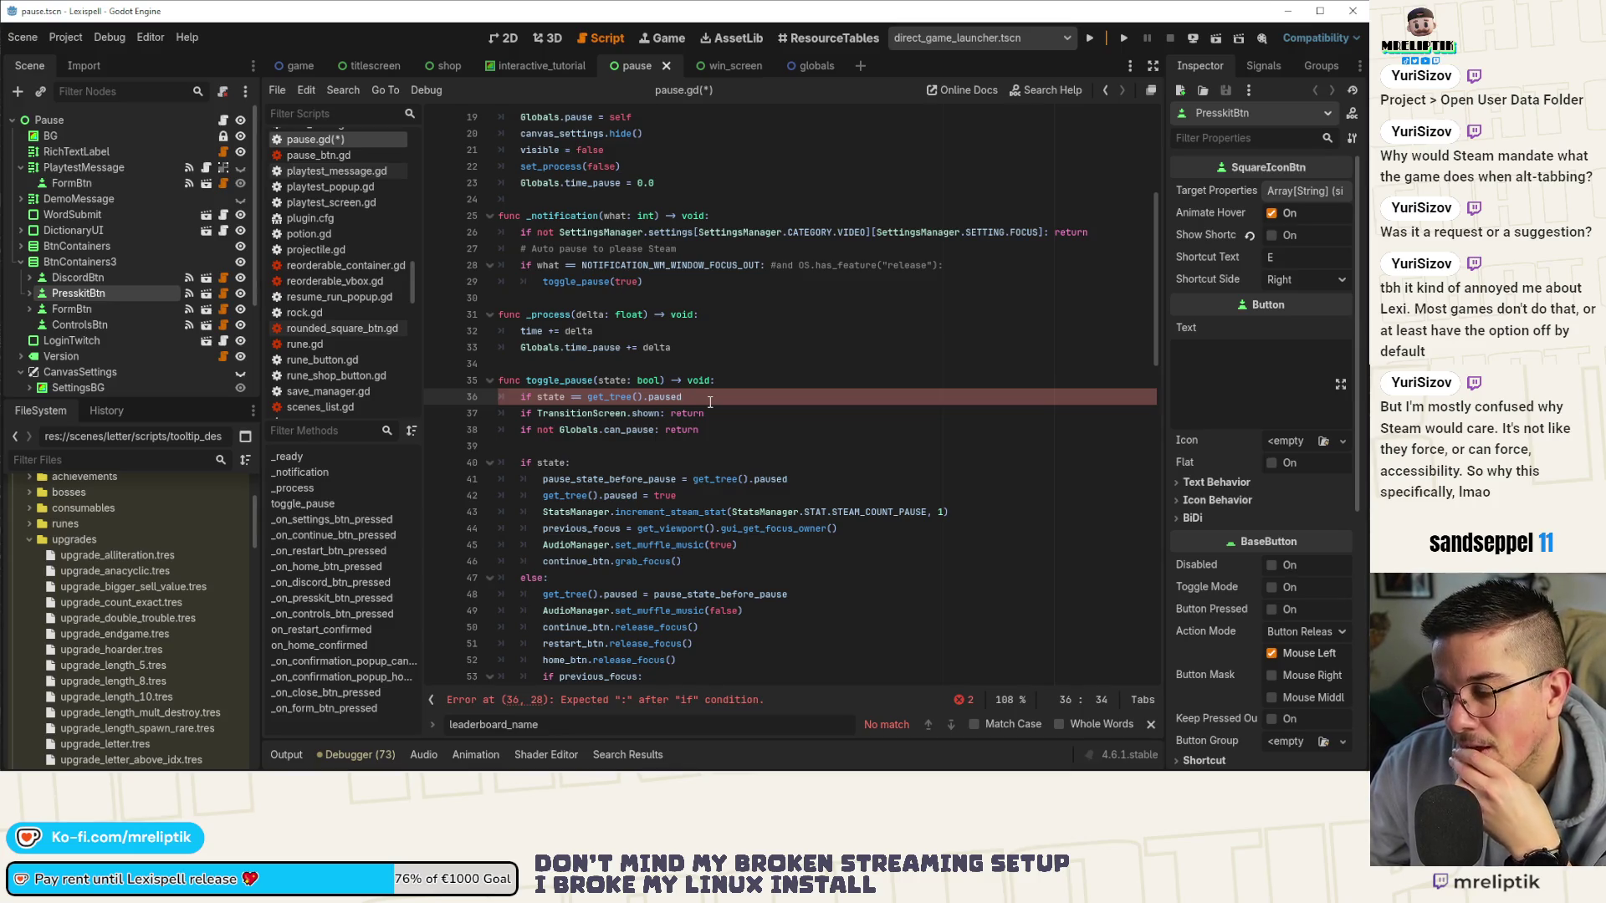
pyautogui.write(': re')
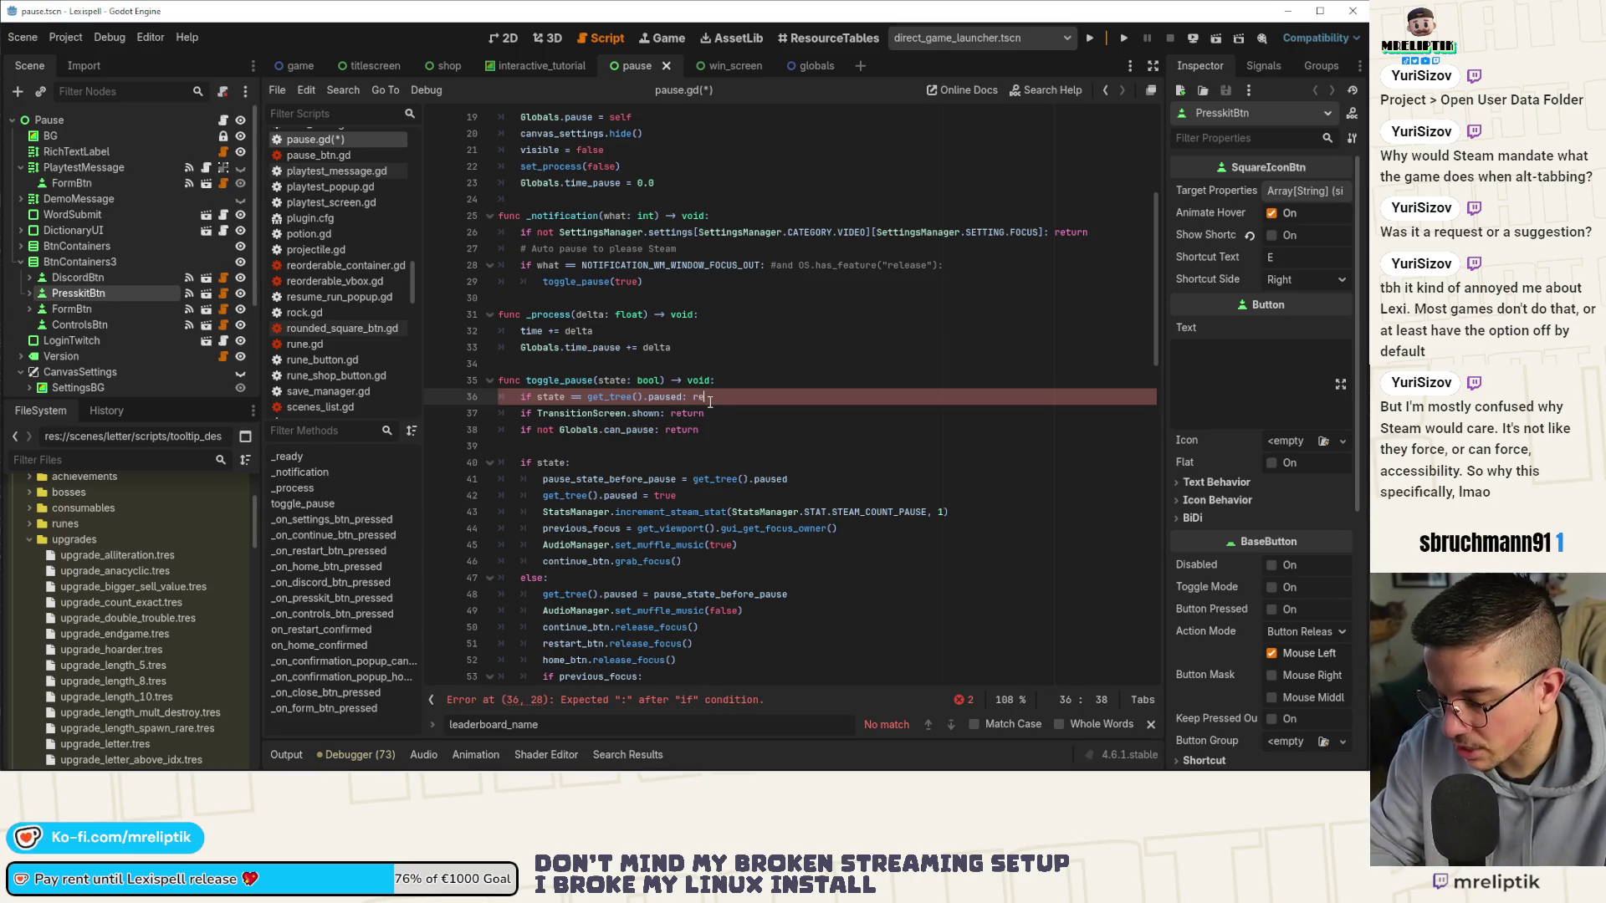
pyautogui.write('turn')
pyautogui.hotkey('ctrl', 's')
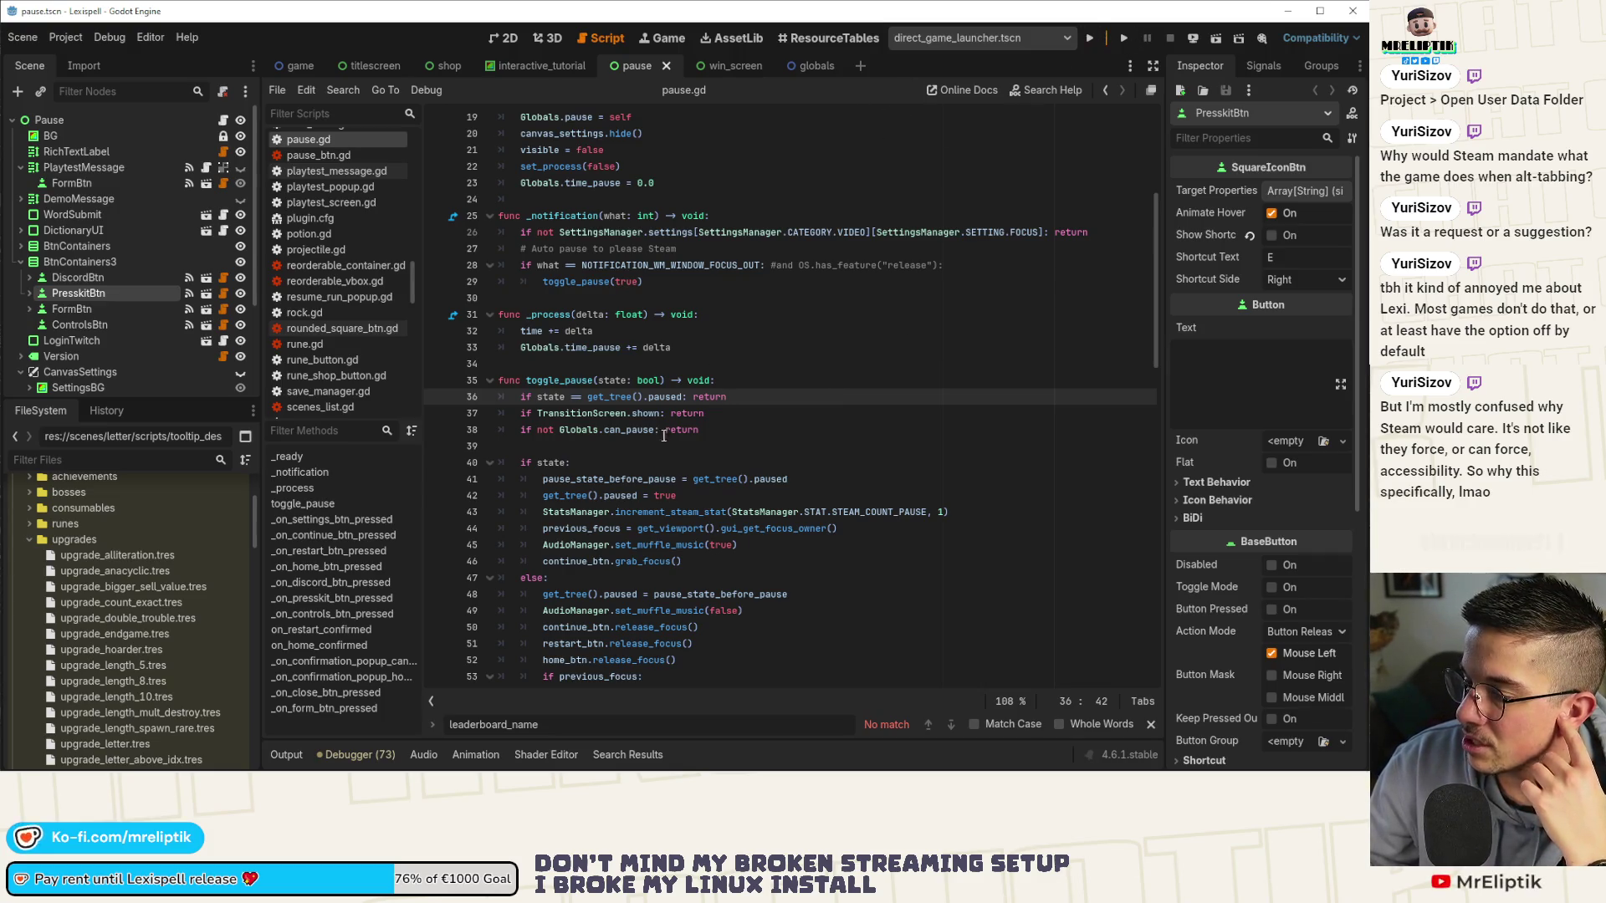
# Highlight toggle_pause's uses and jump to the FOCUS setting check on line 26.
pyautogui.click(572, 282)
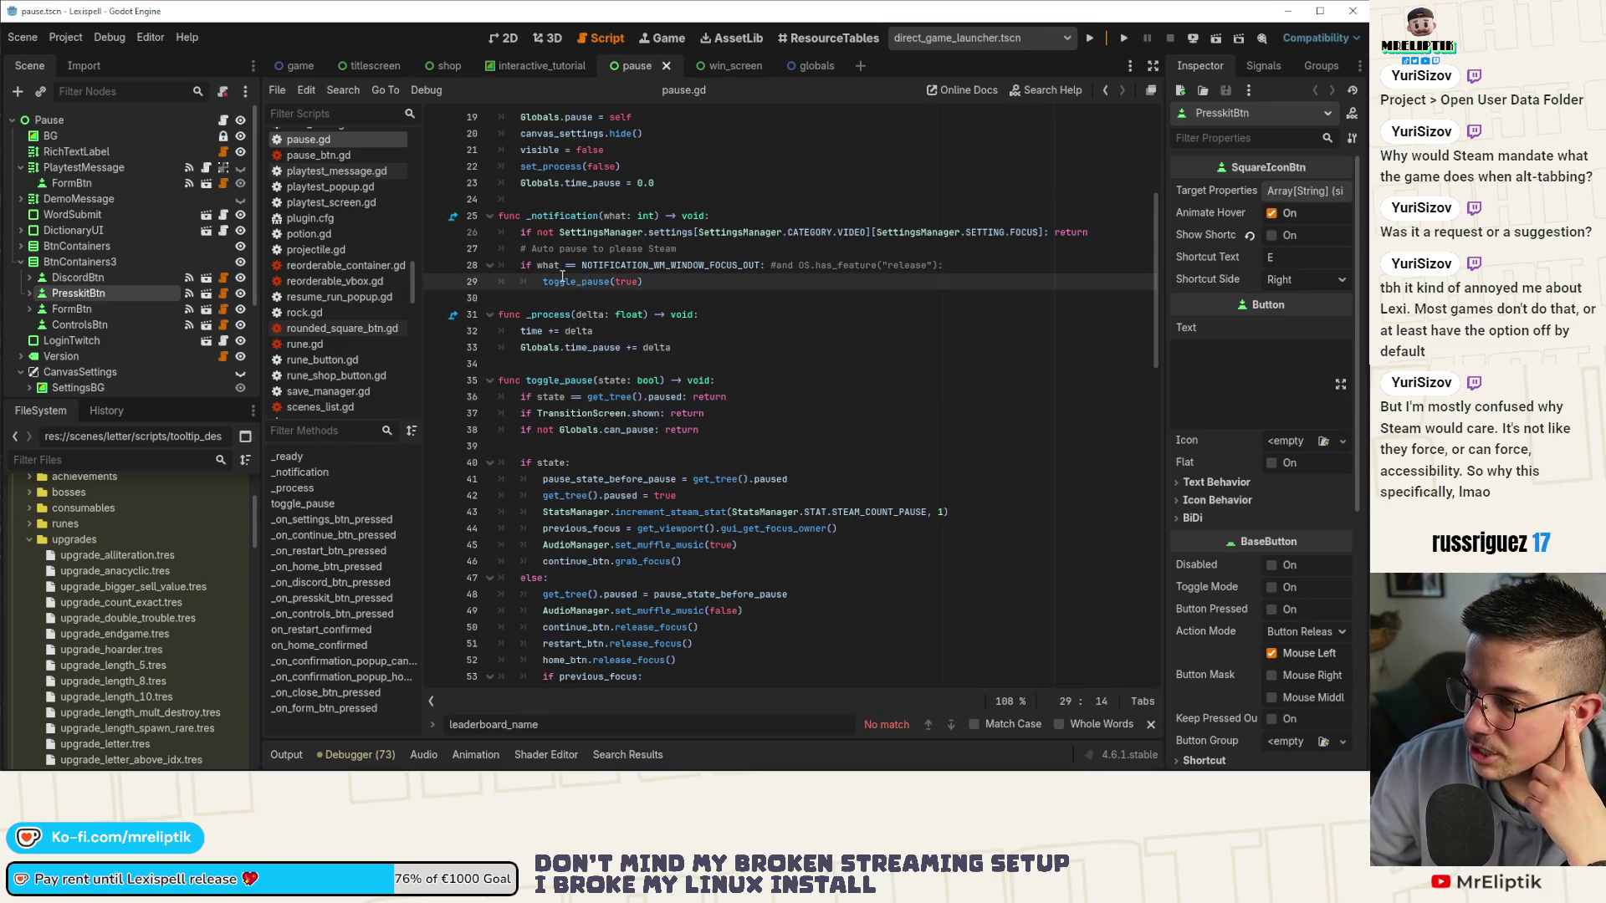
pyautogui.doubleClick(571, 282)
pyautogui.click(940, 235)
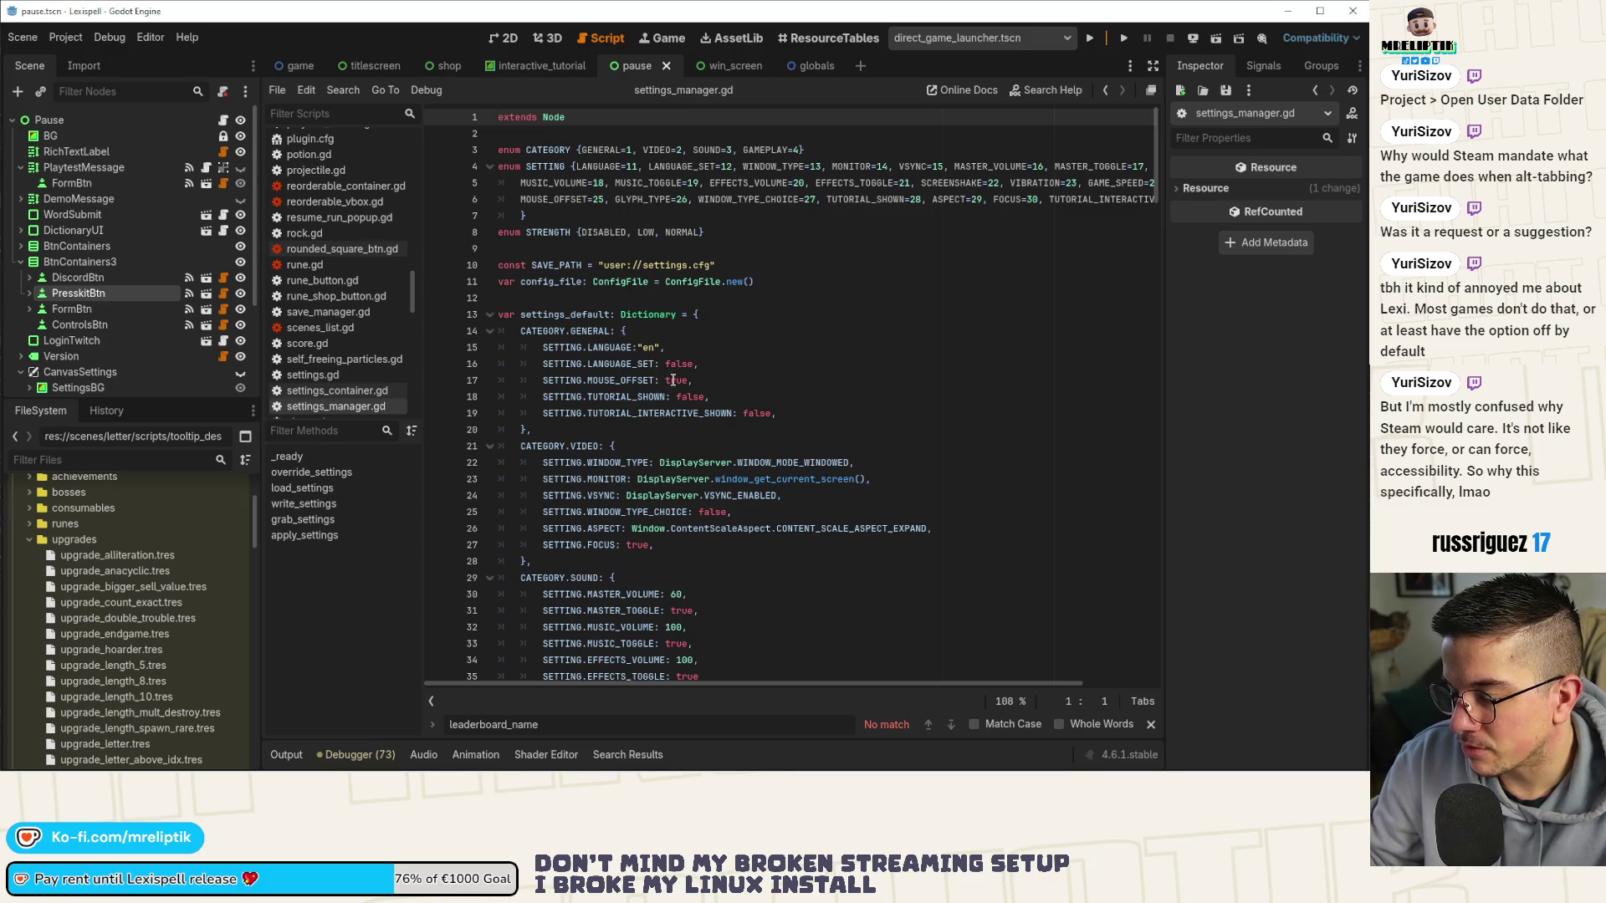
# Change SETTING.FOCUS's default from true to false in settings_manager.gd and save.
pyautogui.scroll(-2, 719, 515)
pyautogui.doubleClick(637, 446)
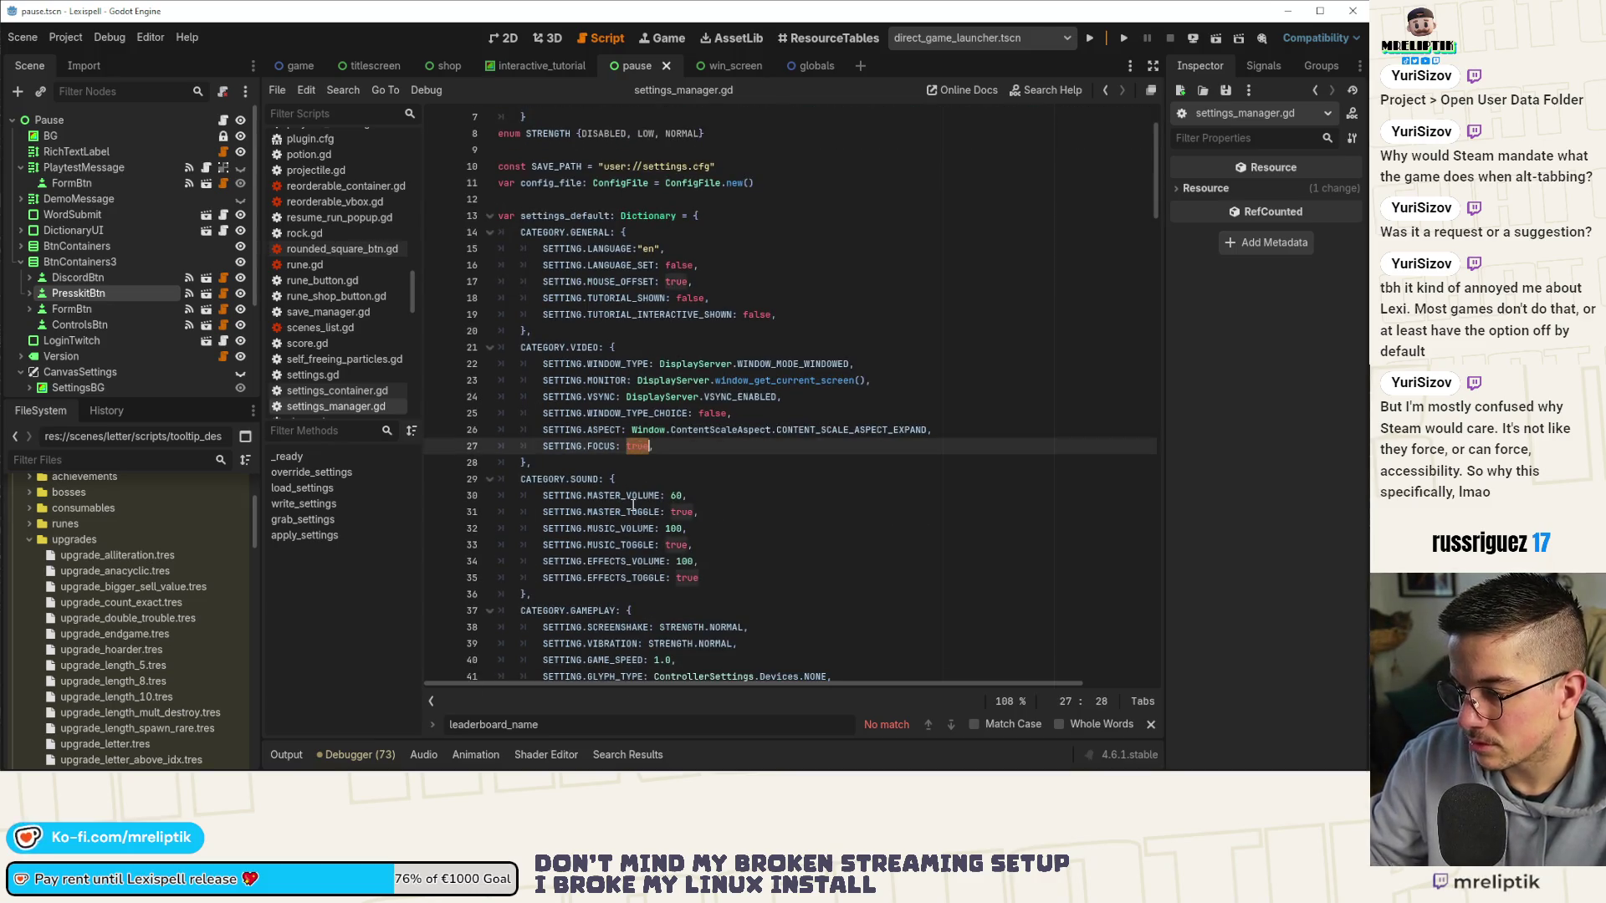
pyautogui.write('false')
pyautogui.hotkey('ctrl', 's')
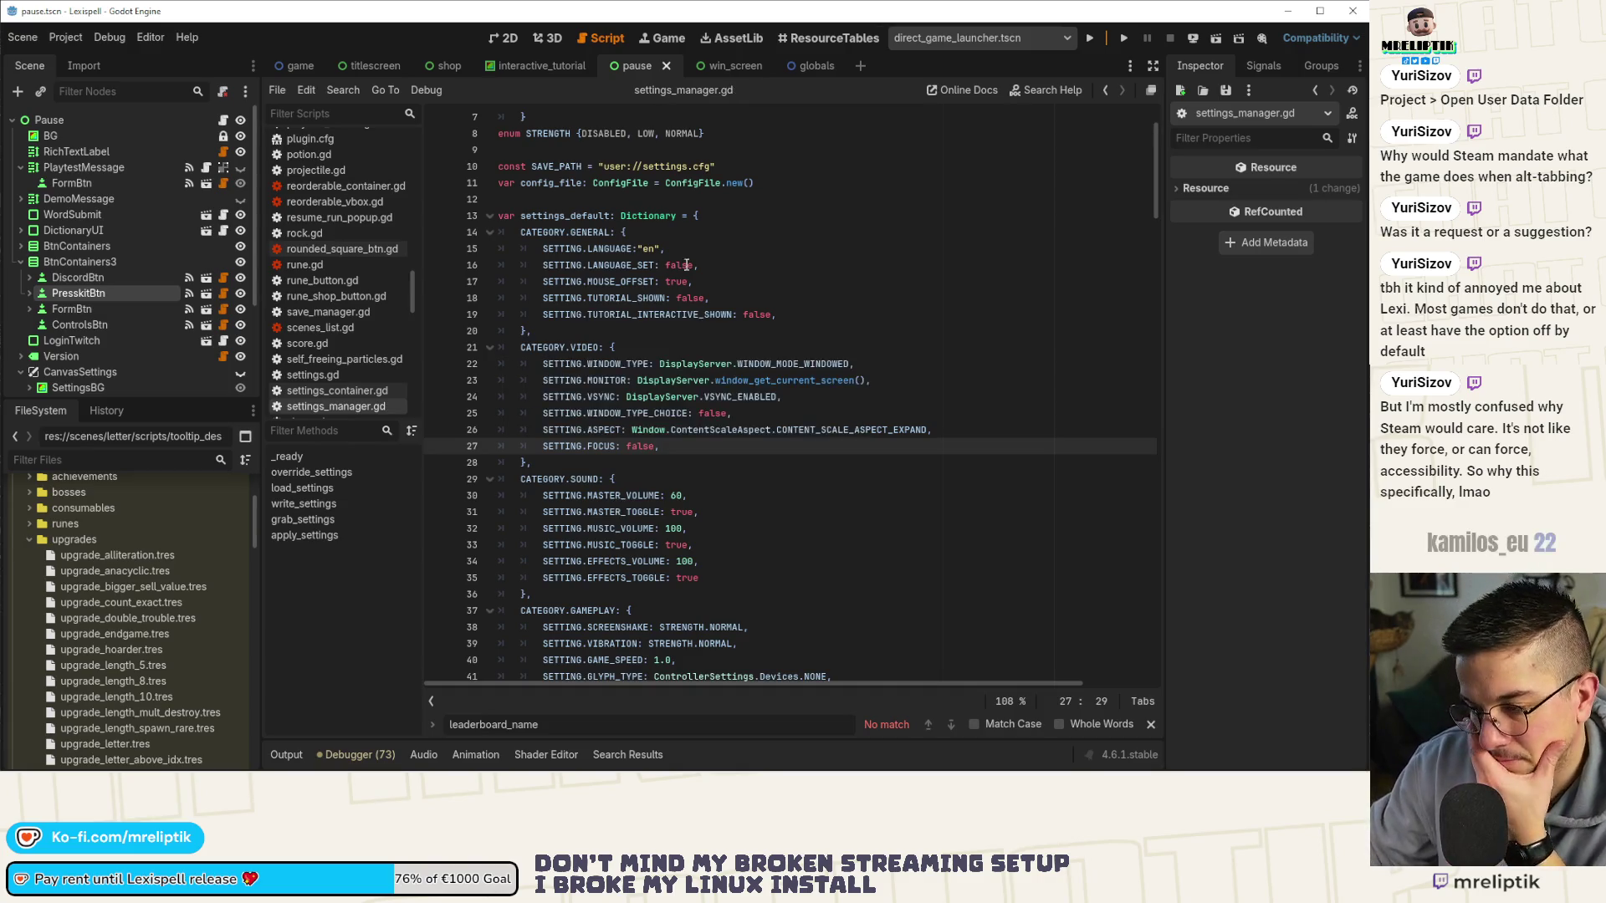
pyautogui.click(224, 122)
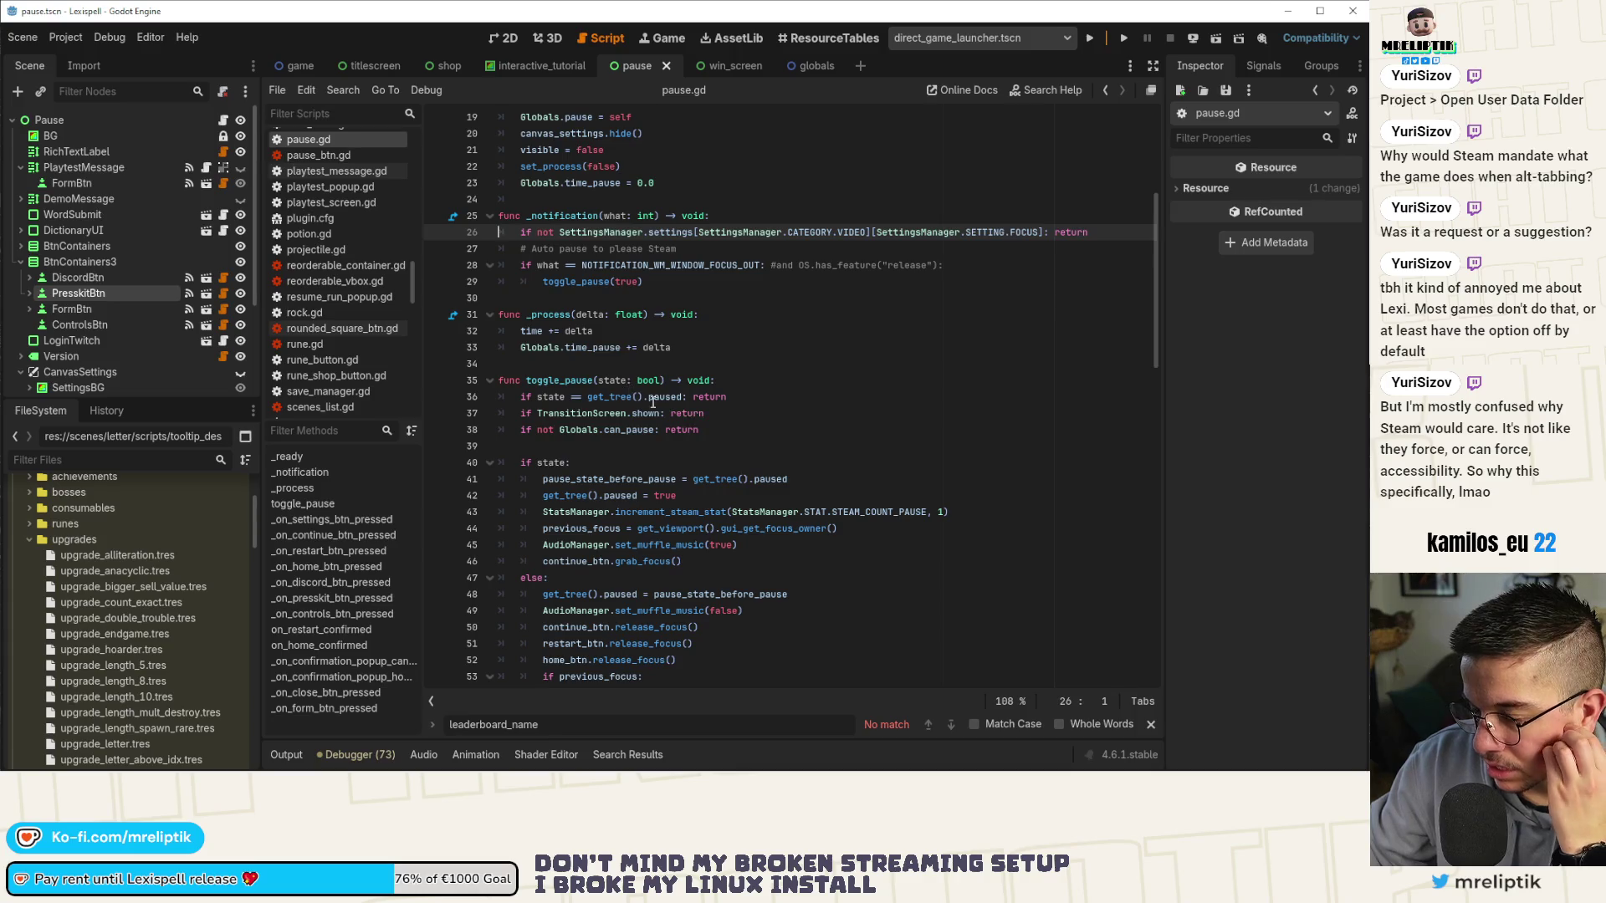
# Replace get_tree().paused with visible in the line 36 guard, save, and run the game.
pyautogui.moveTo(683, 398)
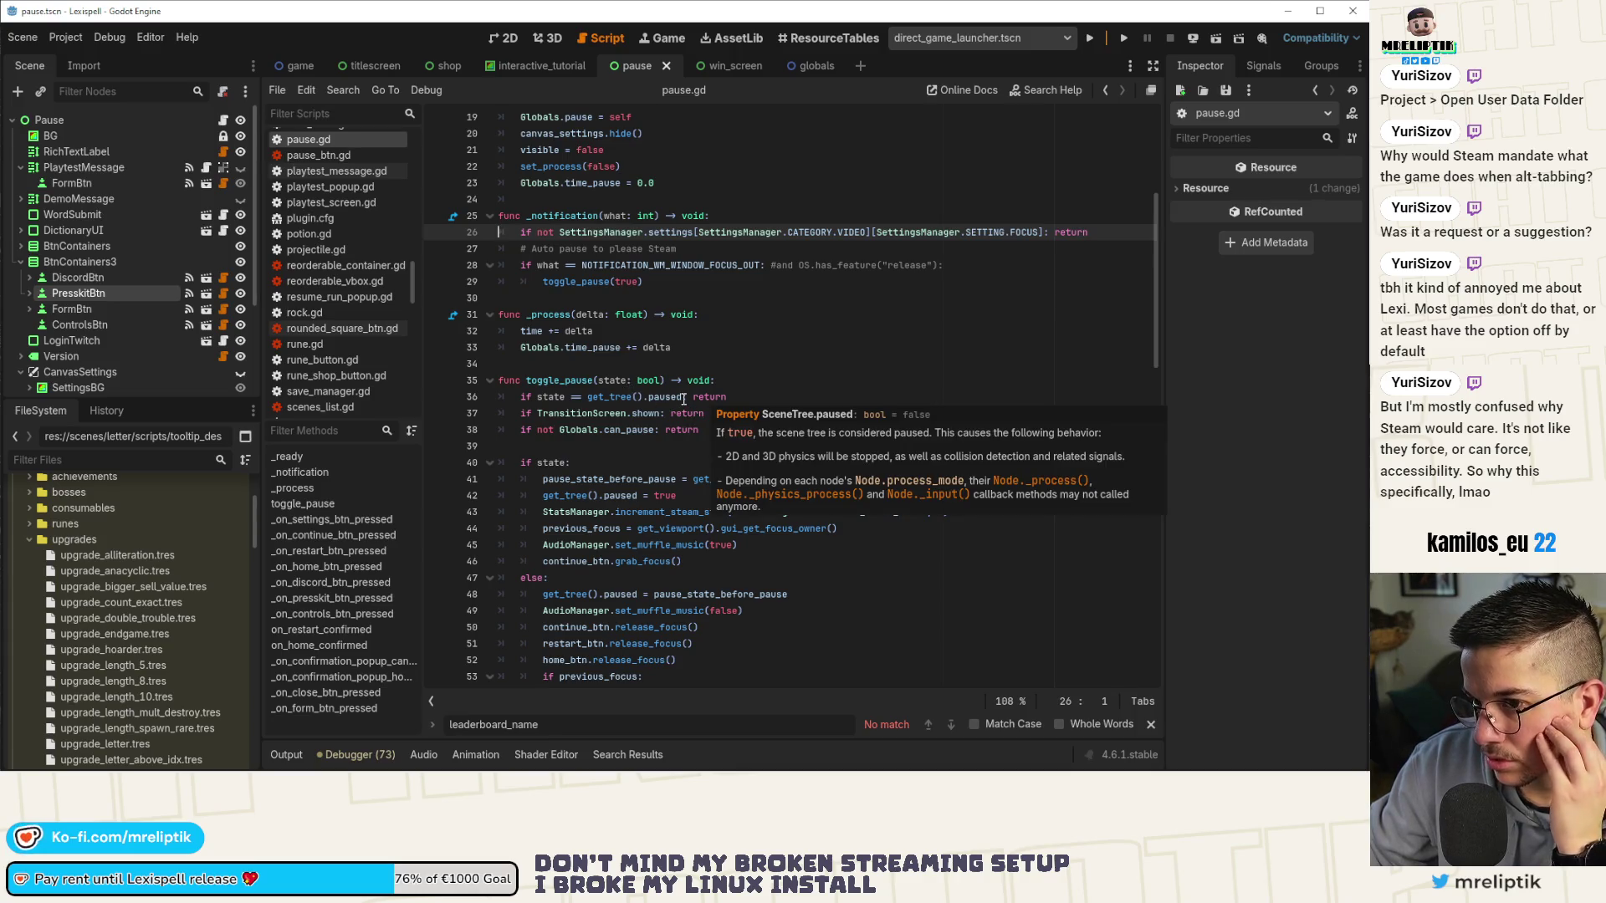
pyautogui.moveTo(683, 398); pyautogui.dragTo(587, 398)
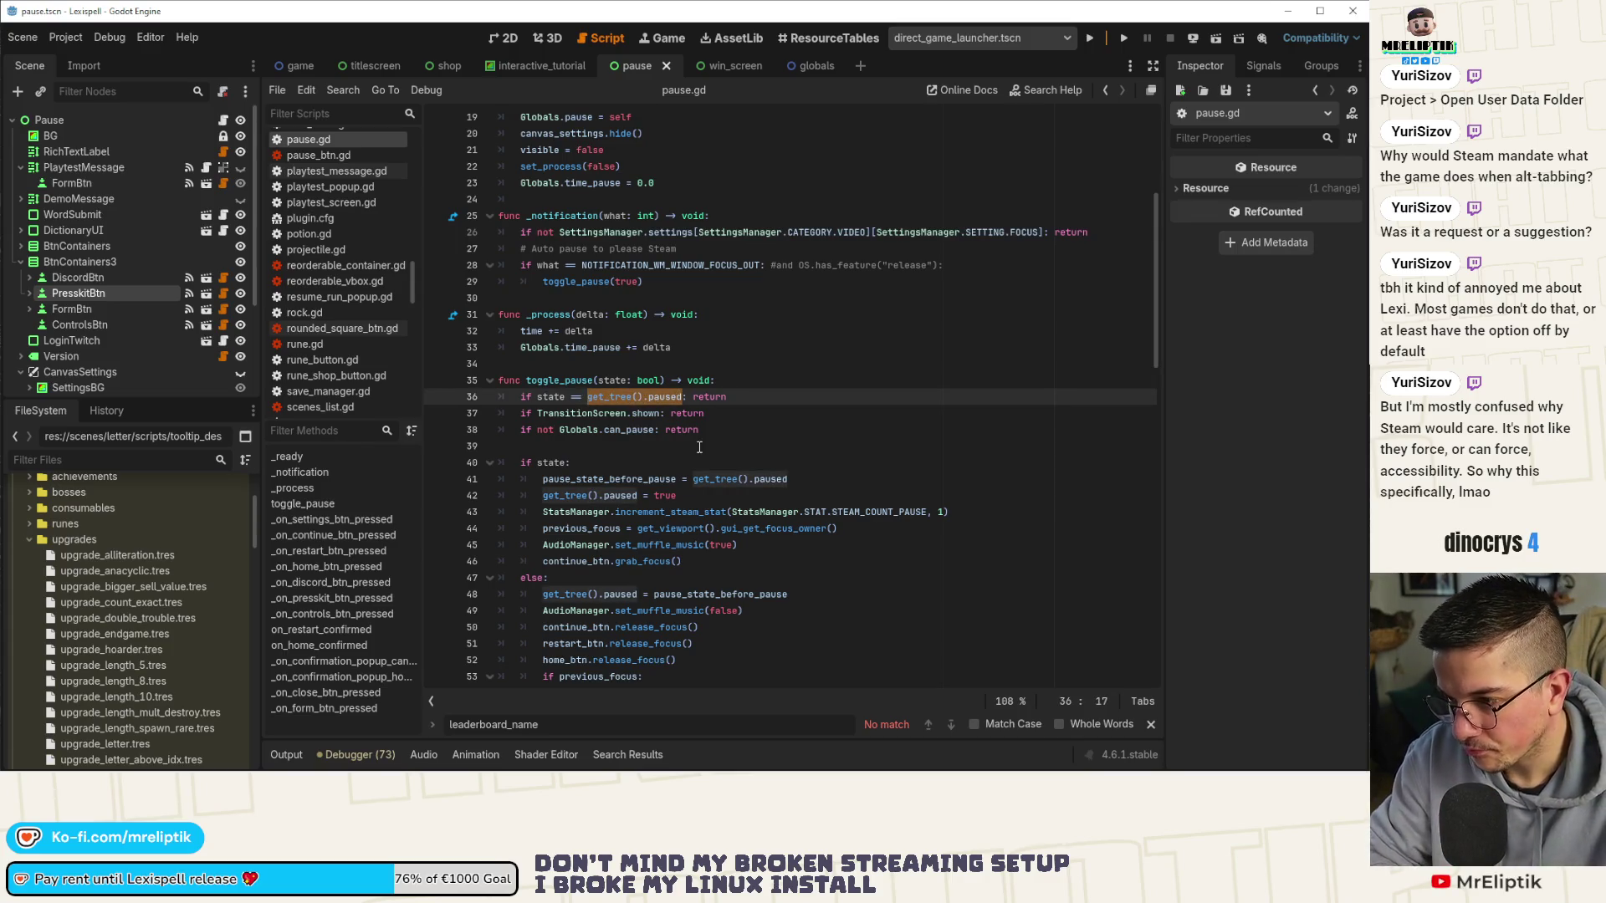
pyautogui.write('visible')
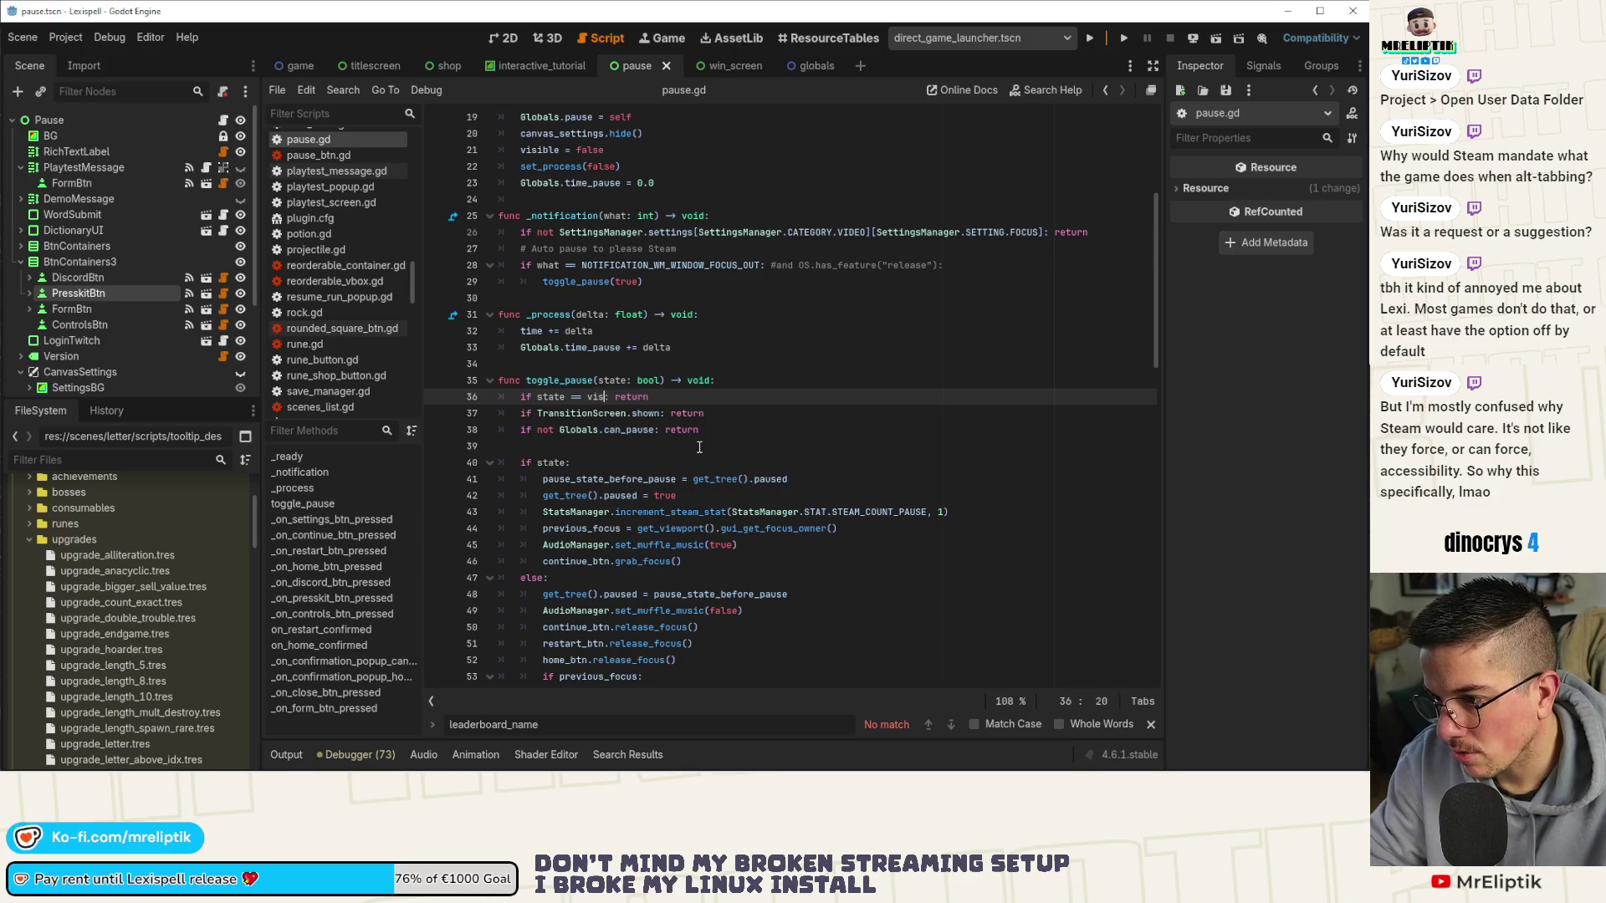
pyautogui.hotkey('ctrl', 's')
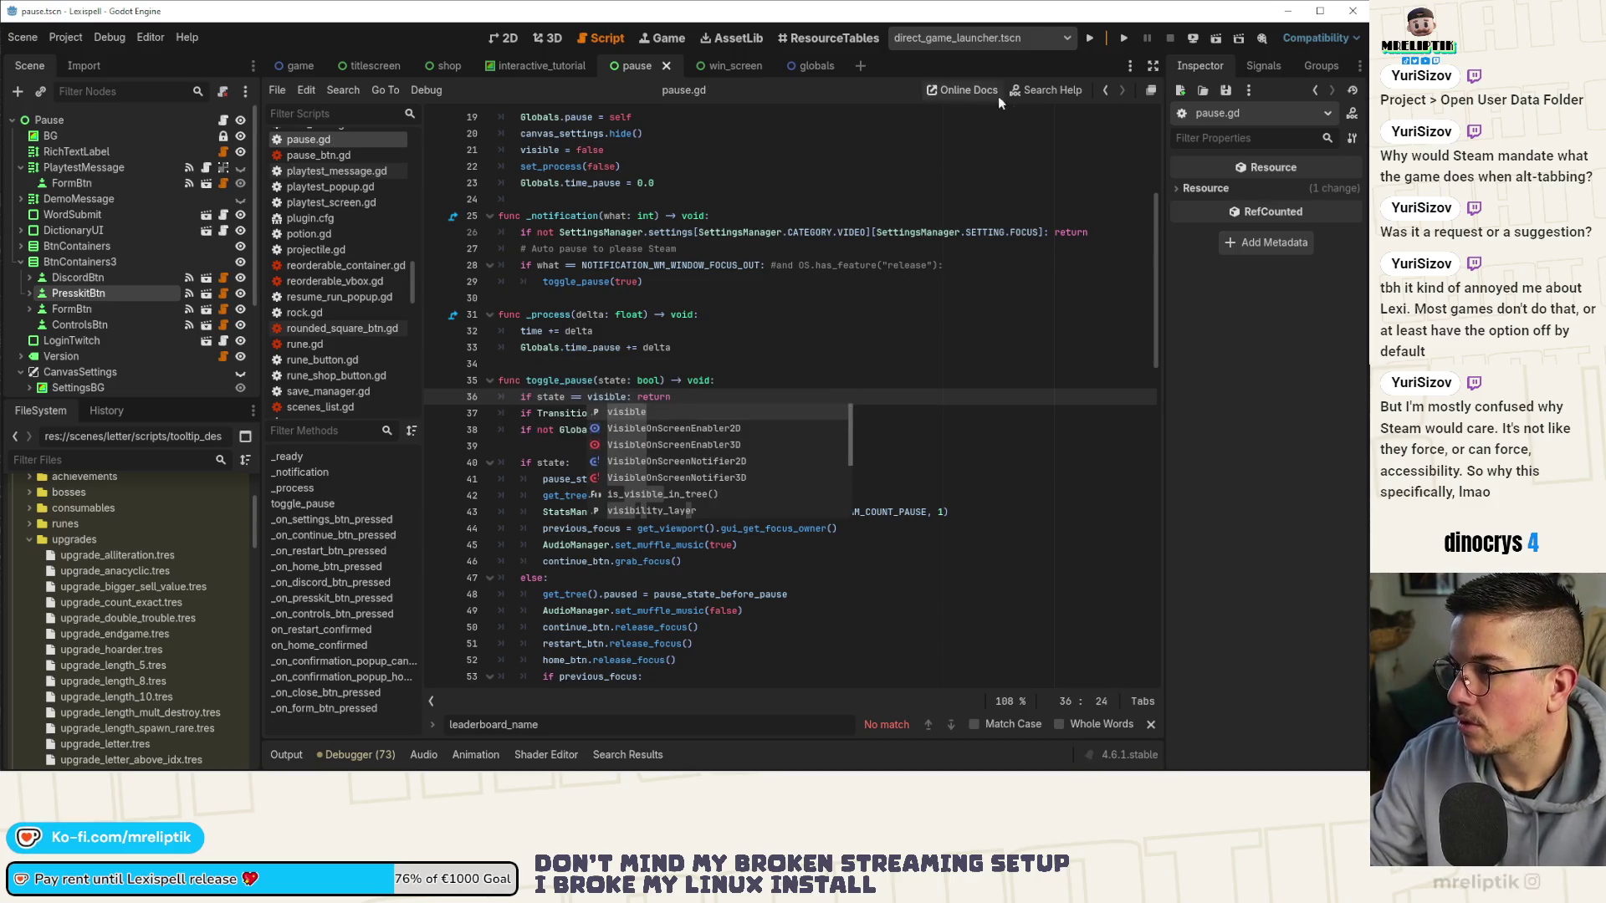
pyautogui.click(1089, 37)
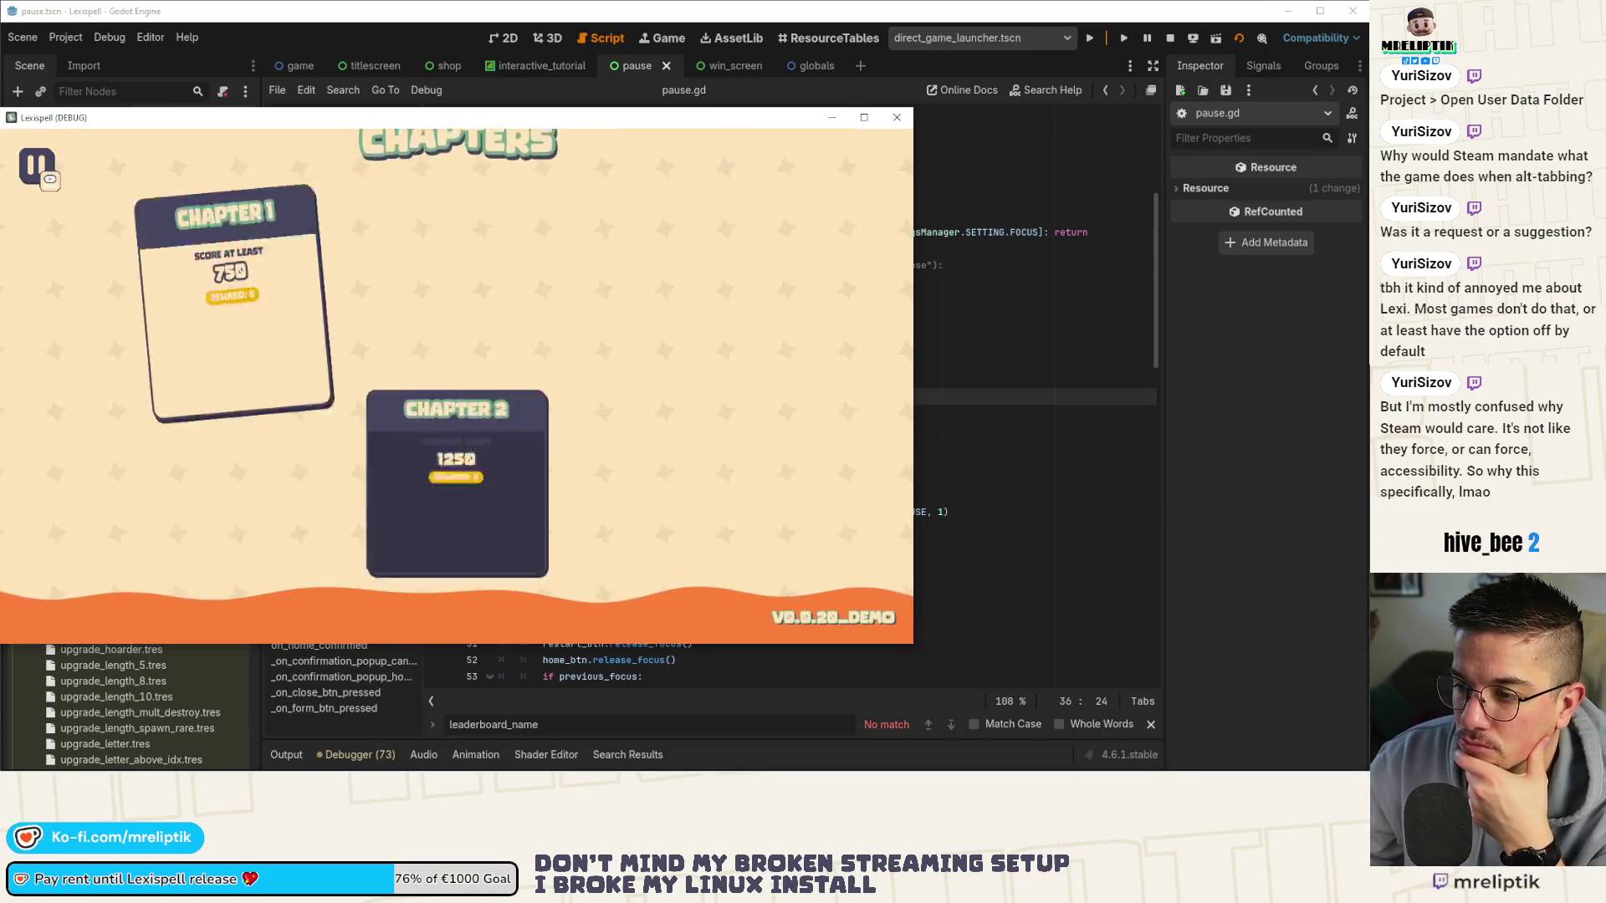
# Start Chapter 1, then toggle the pause menu repeatedly and resume with Continue.
pyautogui.click(229, 347)
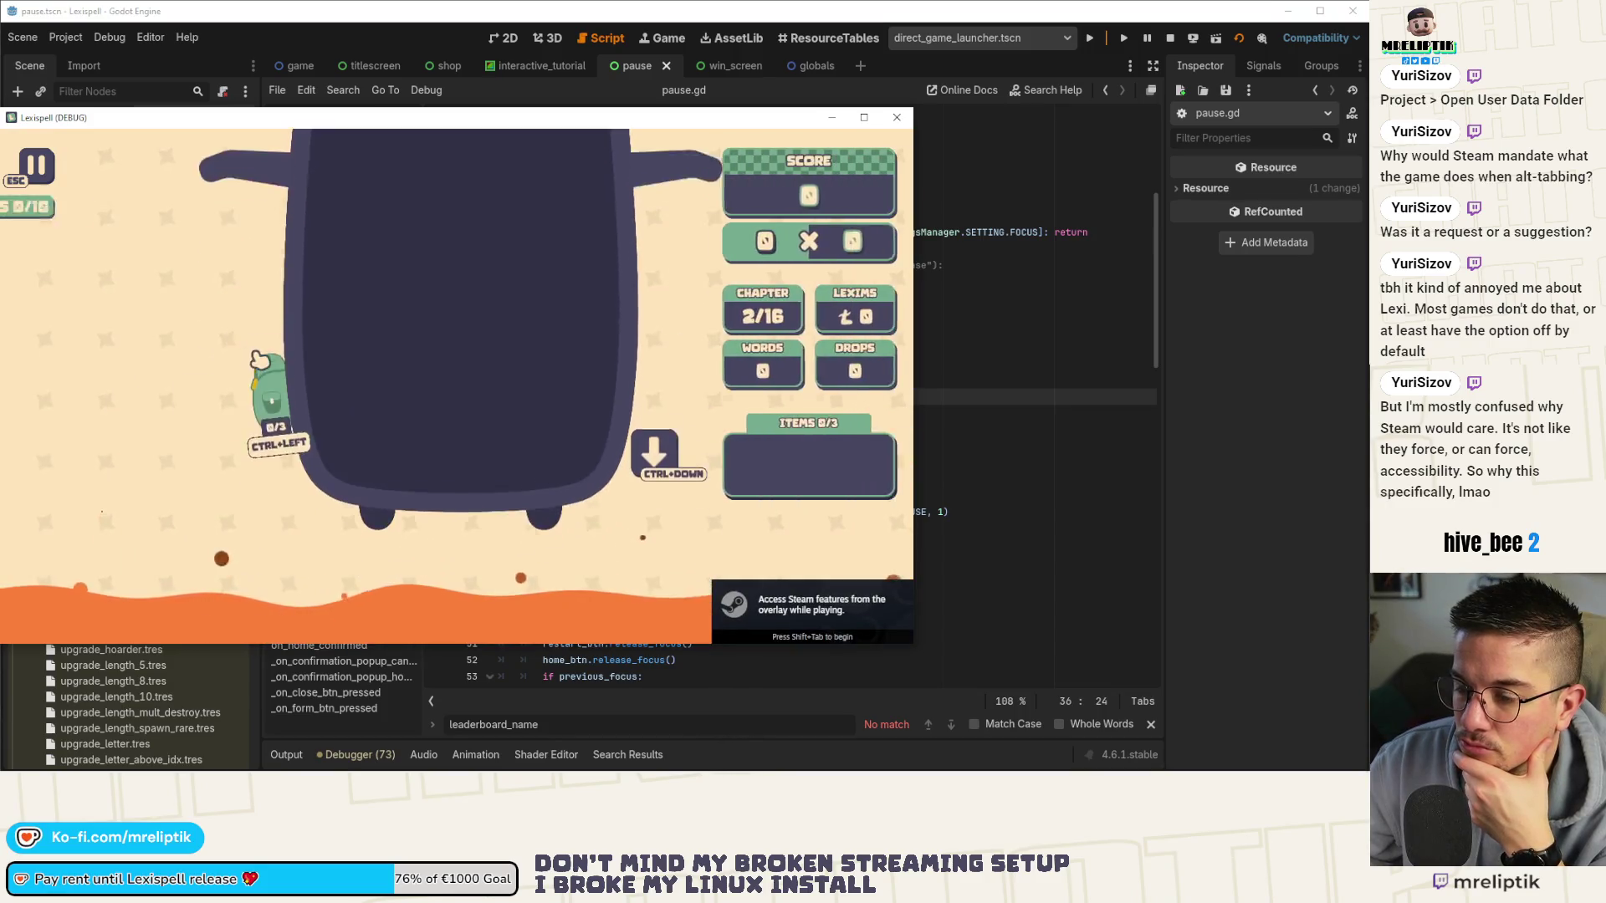
pyautogui.press('Escape')
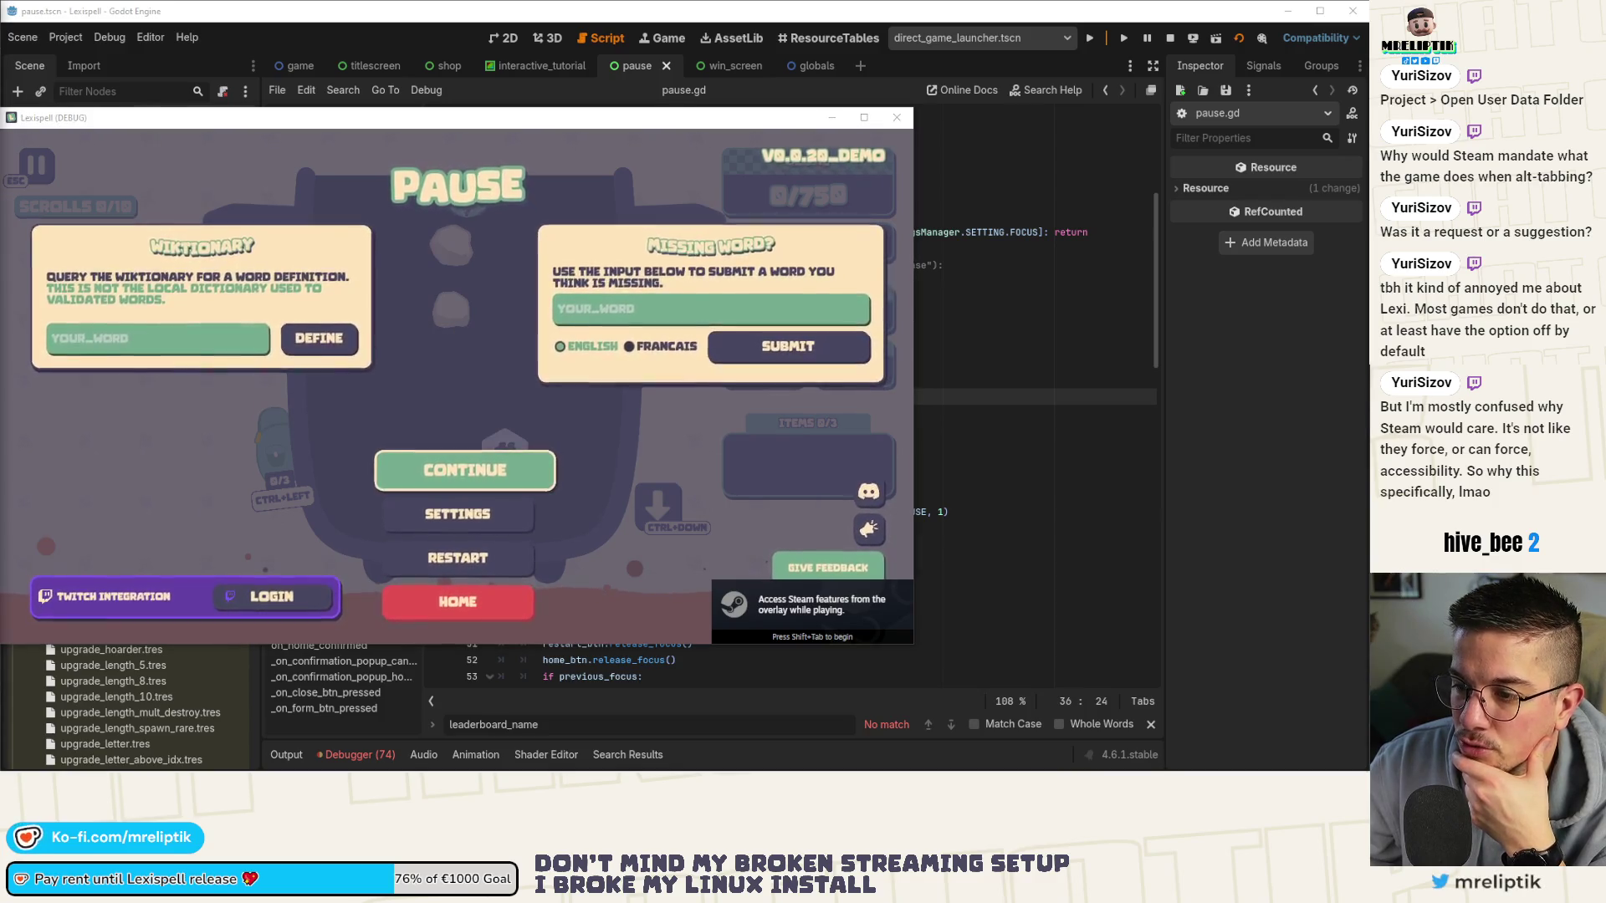
pyautogui.press('Escape')
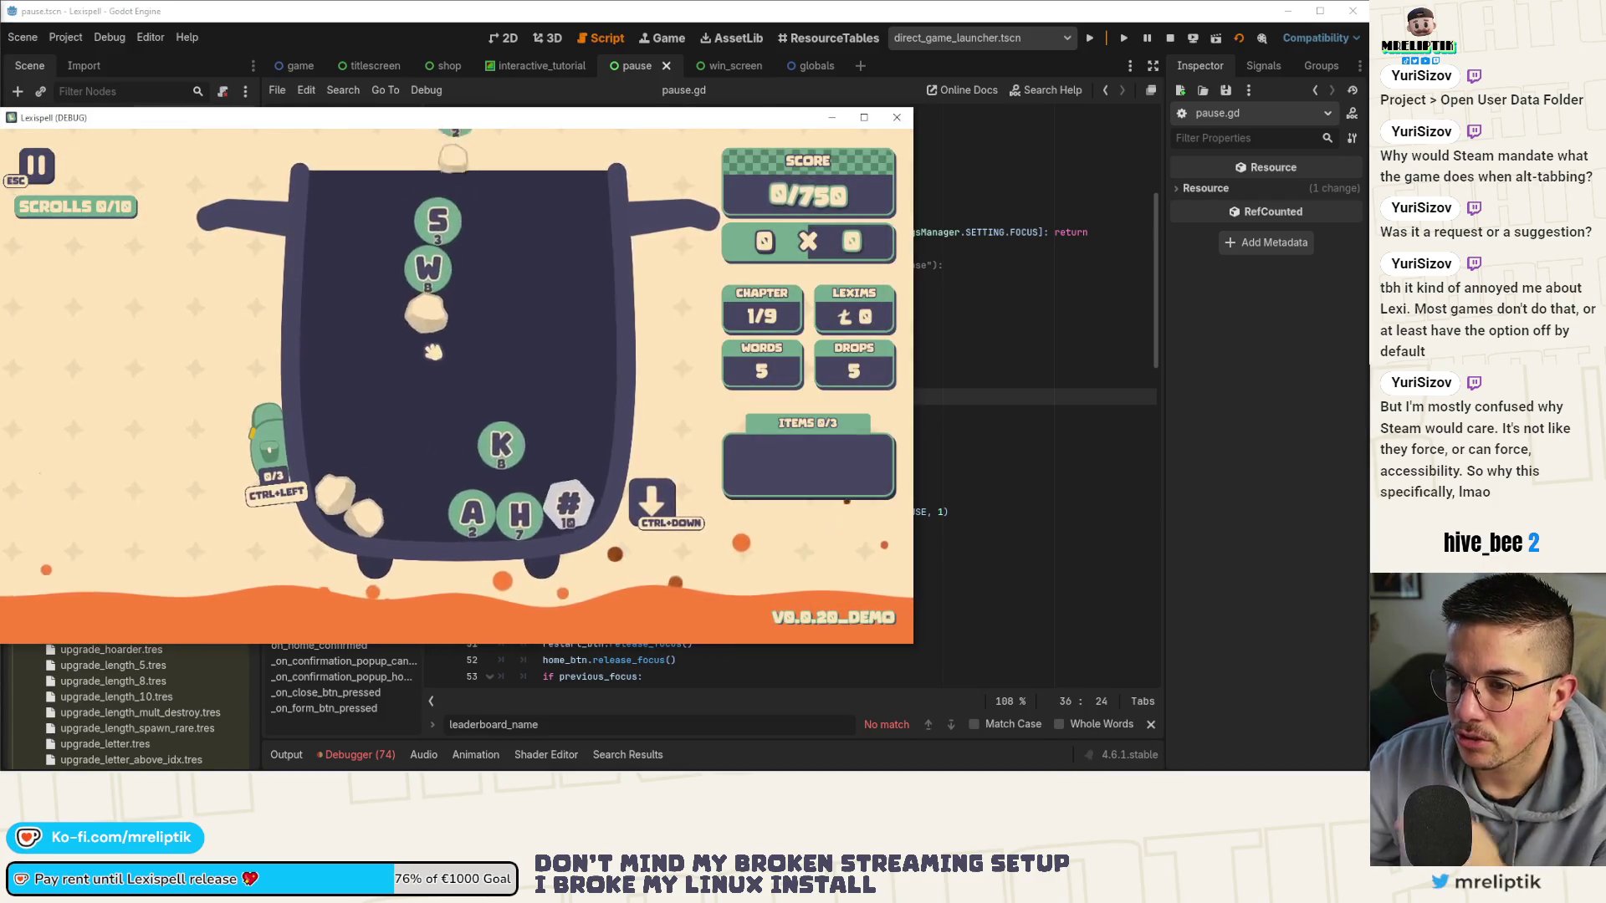
pyautogui.press('Escape')
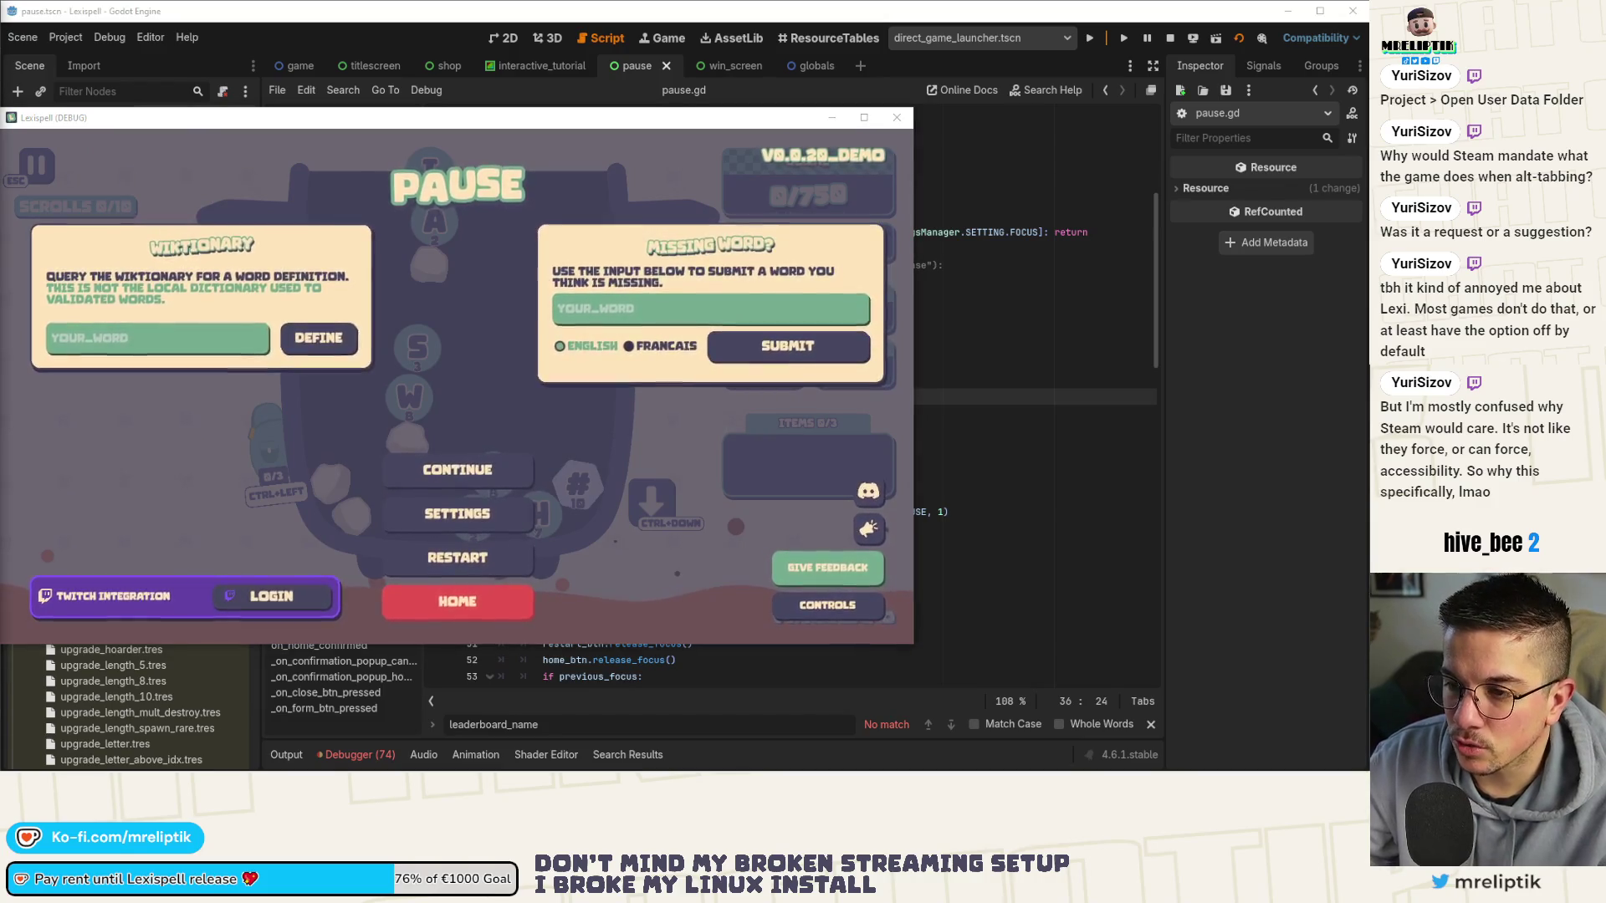
pyautogui.press('Escape')
pyautogui.press('Escape')
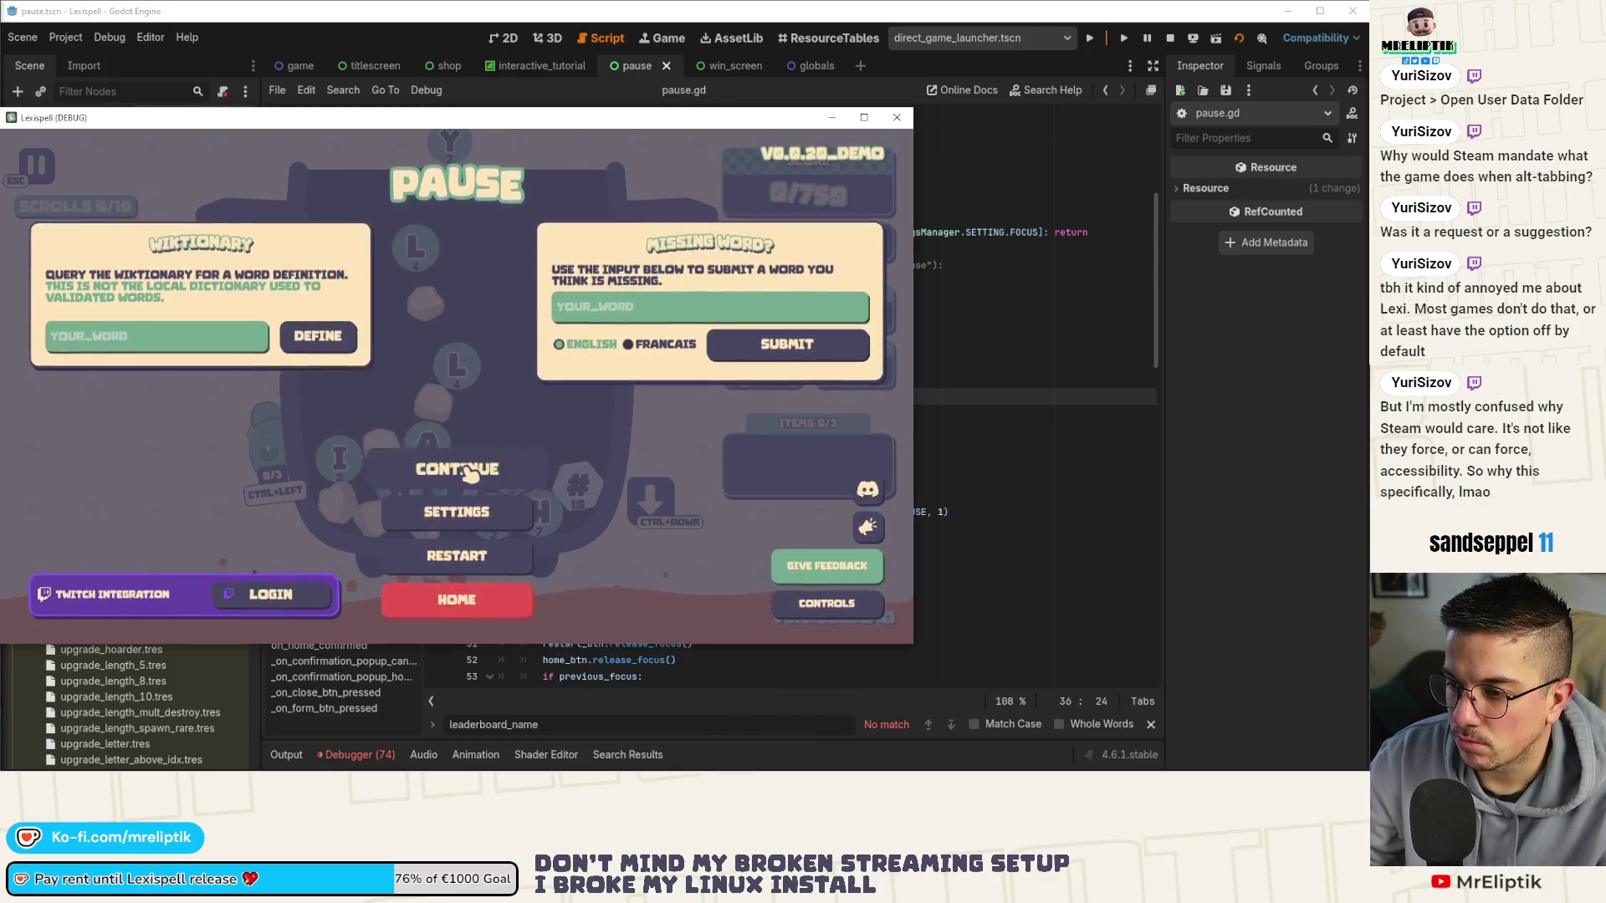
pyautogui.click(469, 472)
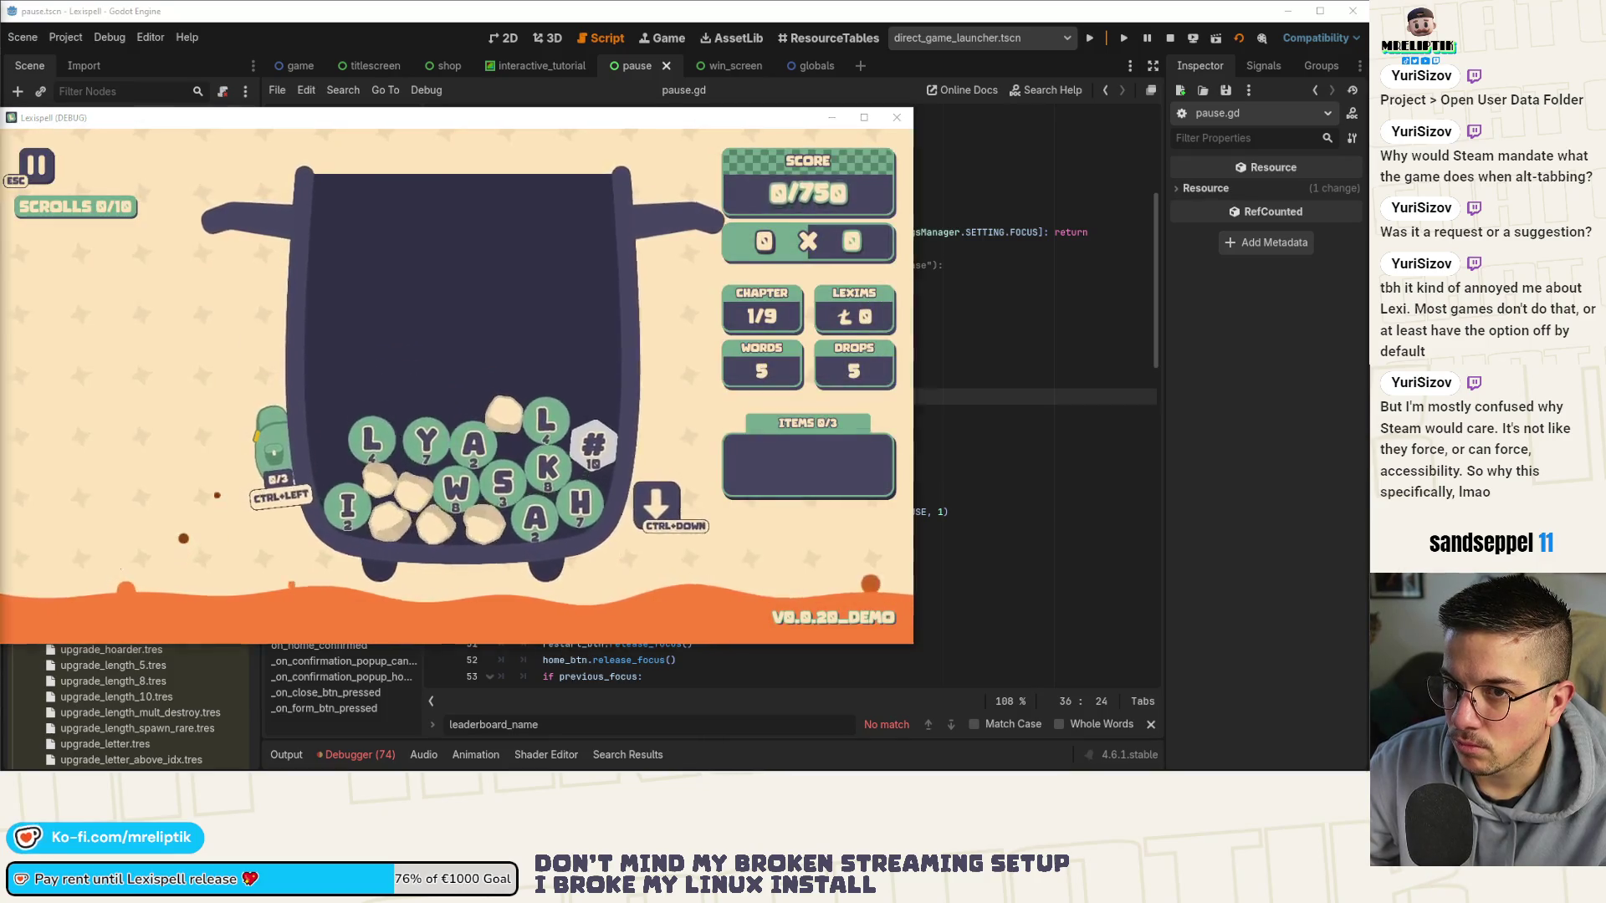
pyautogui.press('Escape')
pyautogui.click(471, 468)
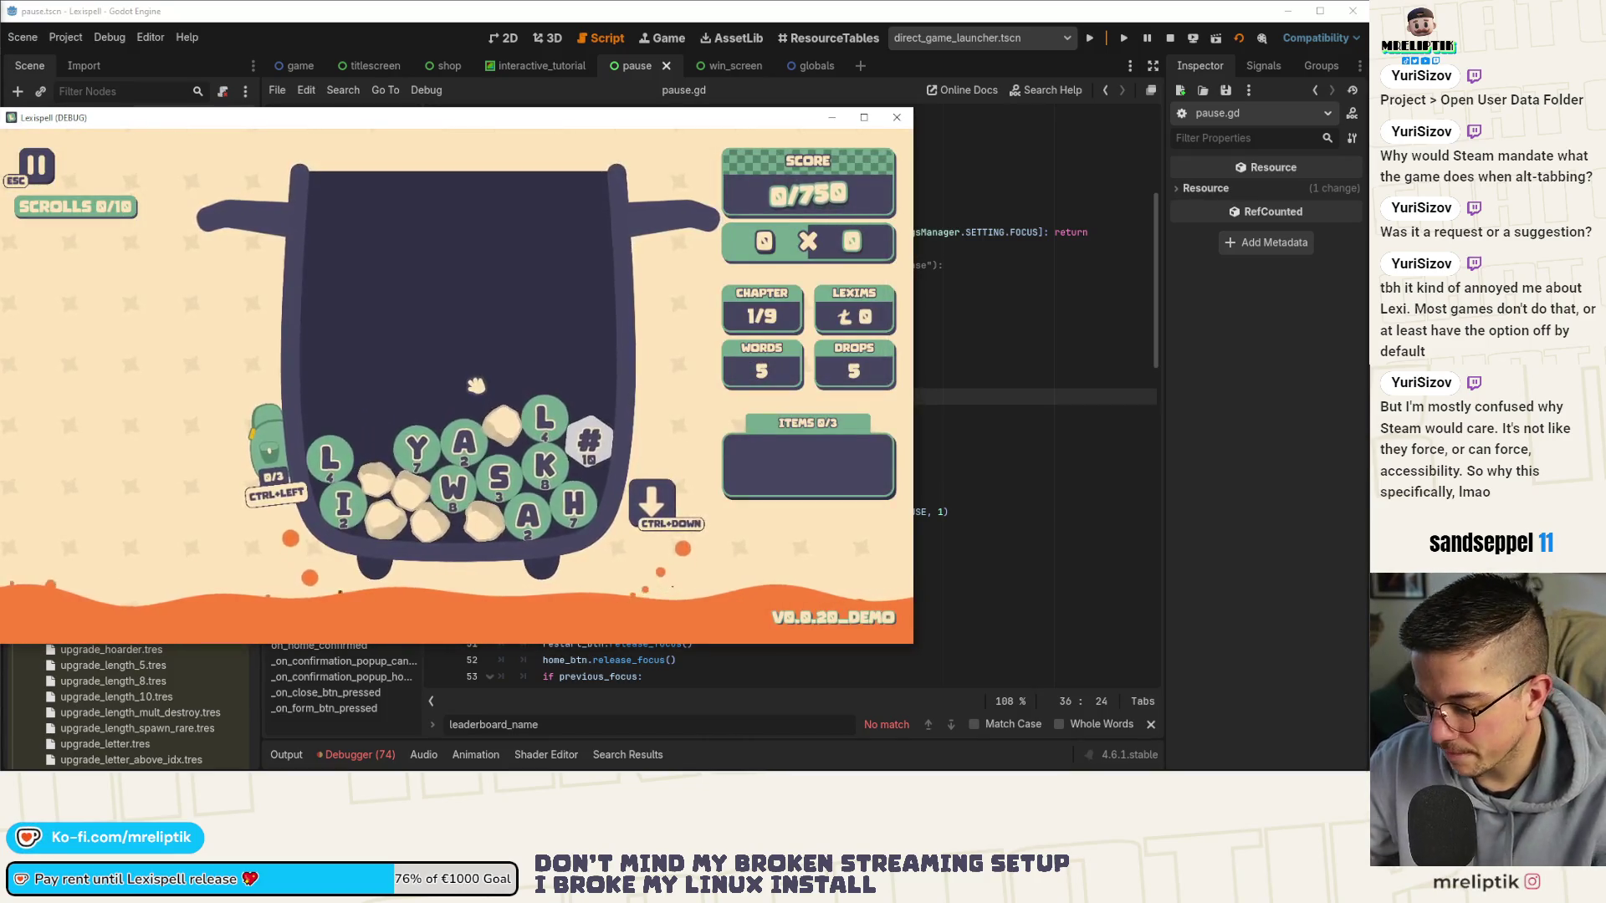
# Run add_consumable in the dev console to add a Wand of Gold, bringing items to 1/3.
pyautogui.press('`')
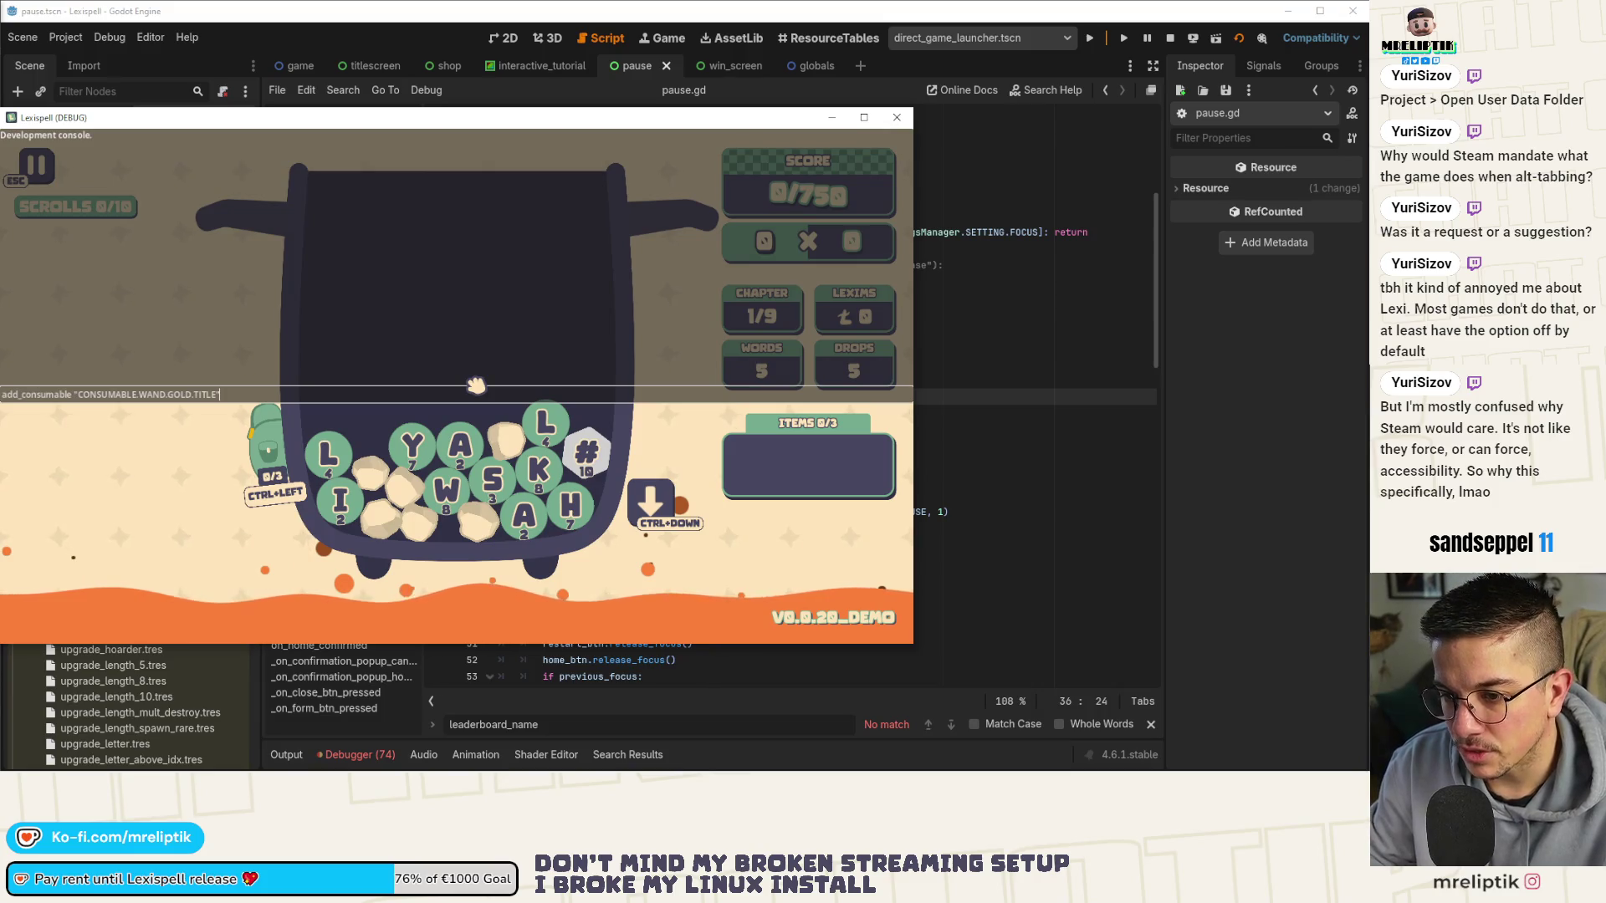
pyautogui.press('Return')
pyautogui.press('`')
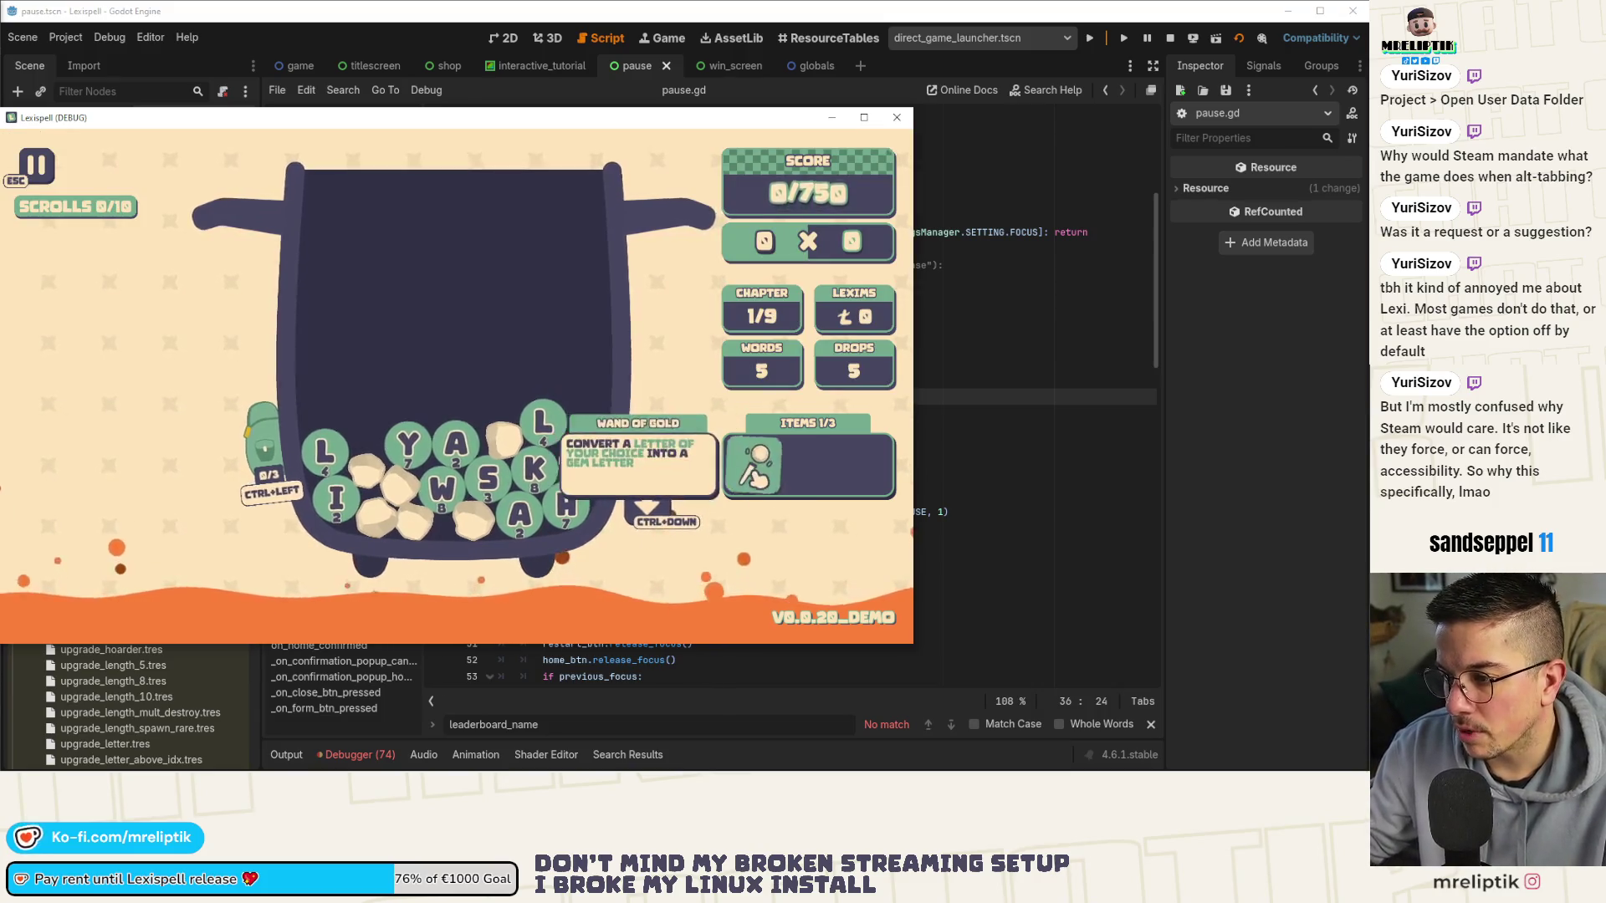
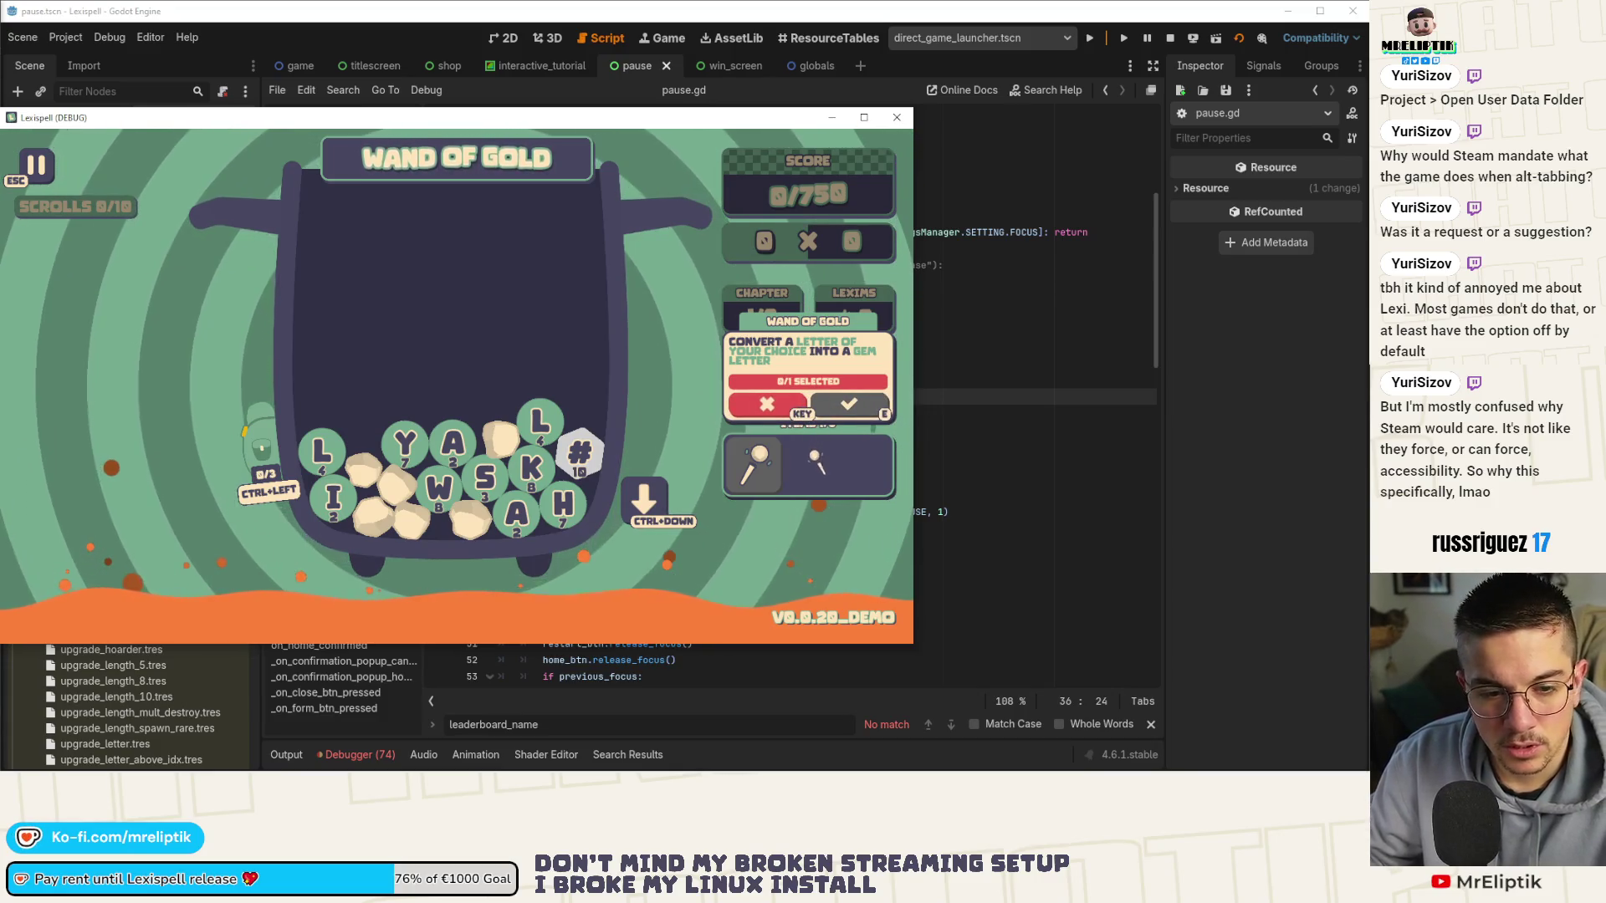
# Dismiss the Wand of Gold popup and spawn a chest with the console 'treasure' command.
pyautogui.press('Escape')
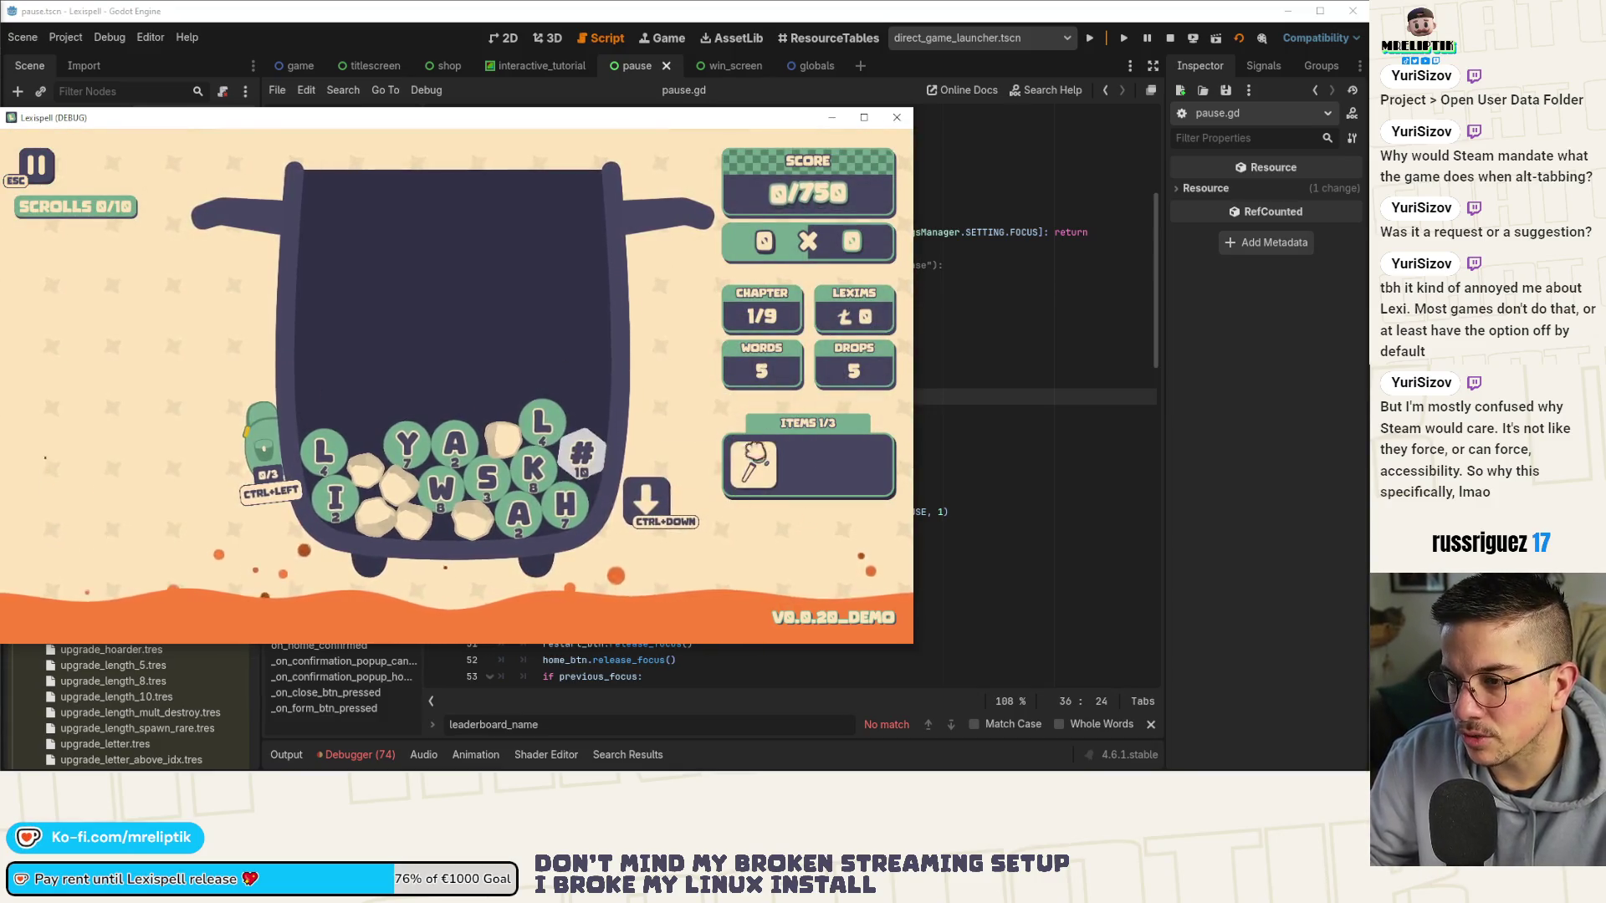
pyautogui.press('Escape')
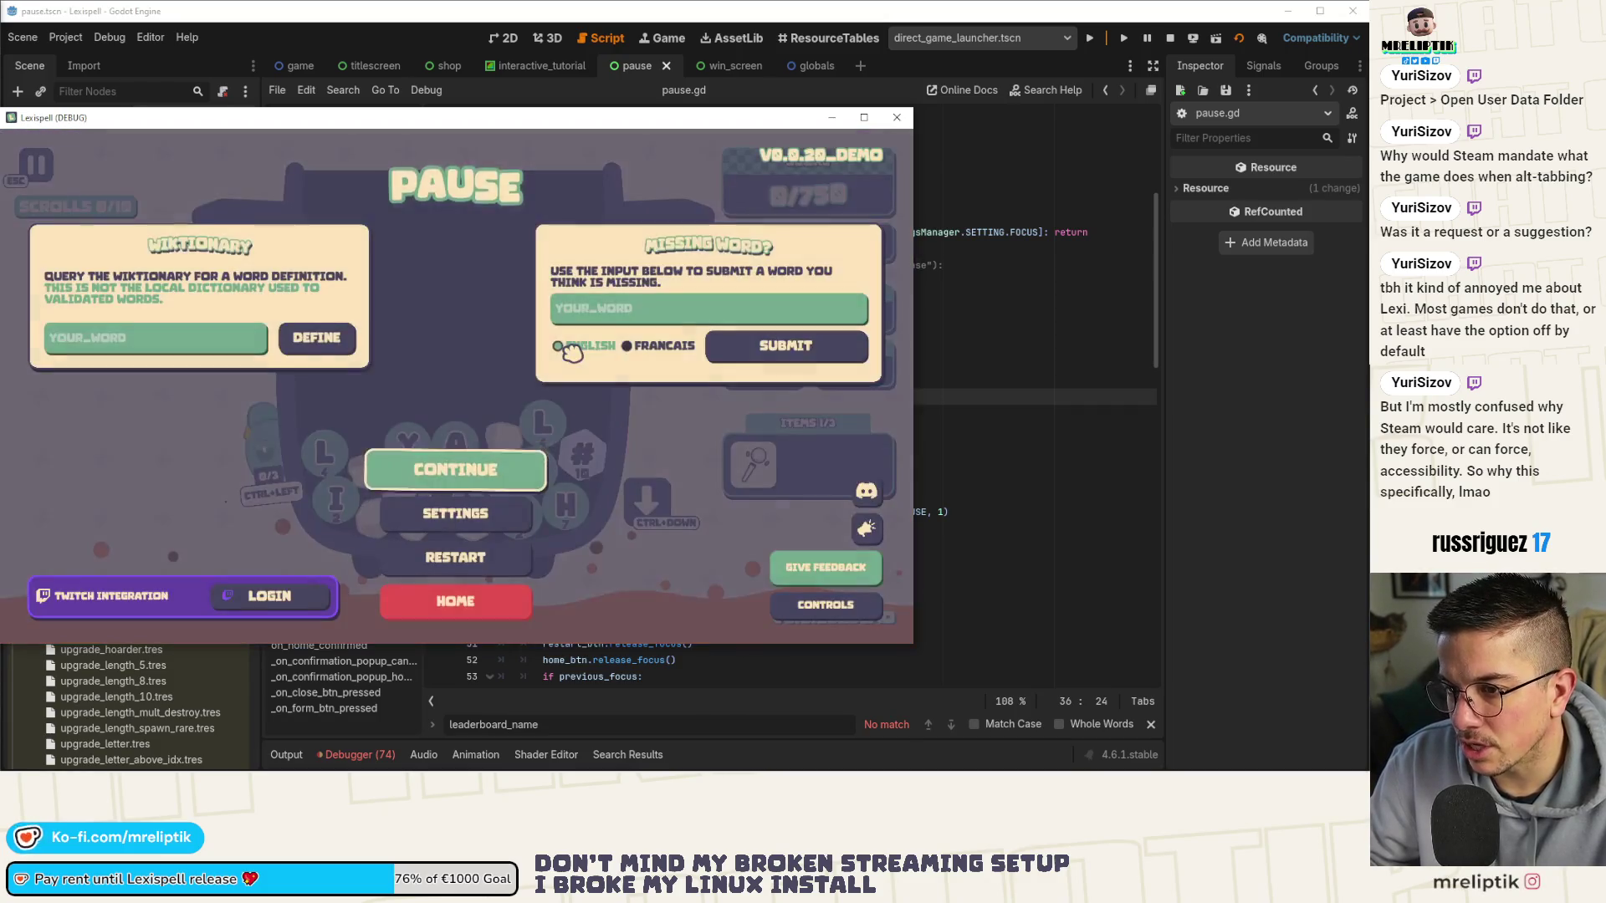
pyautogui.press('Escape')
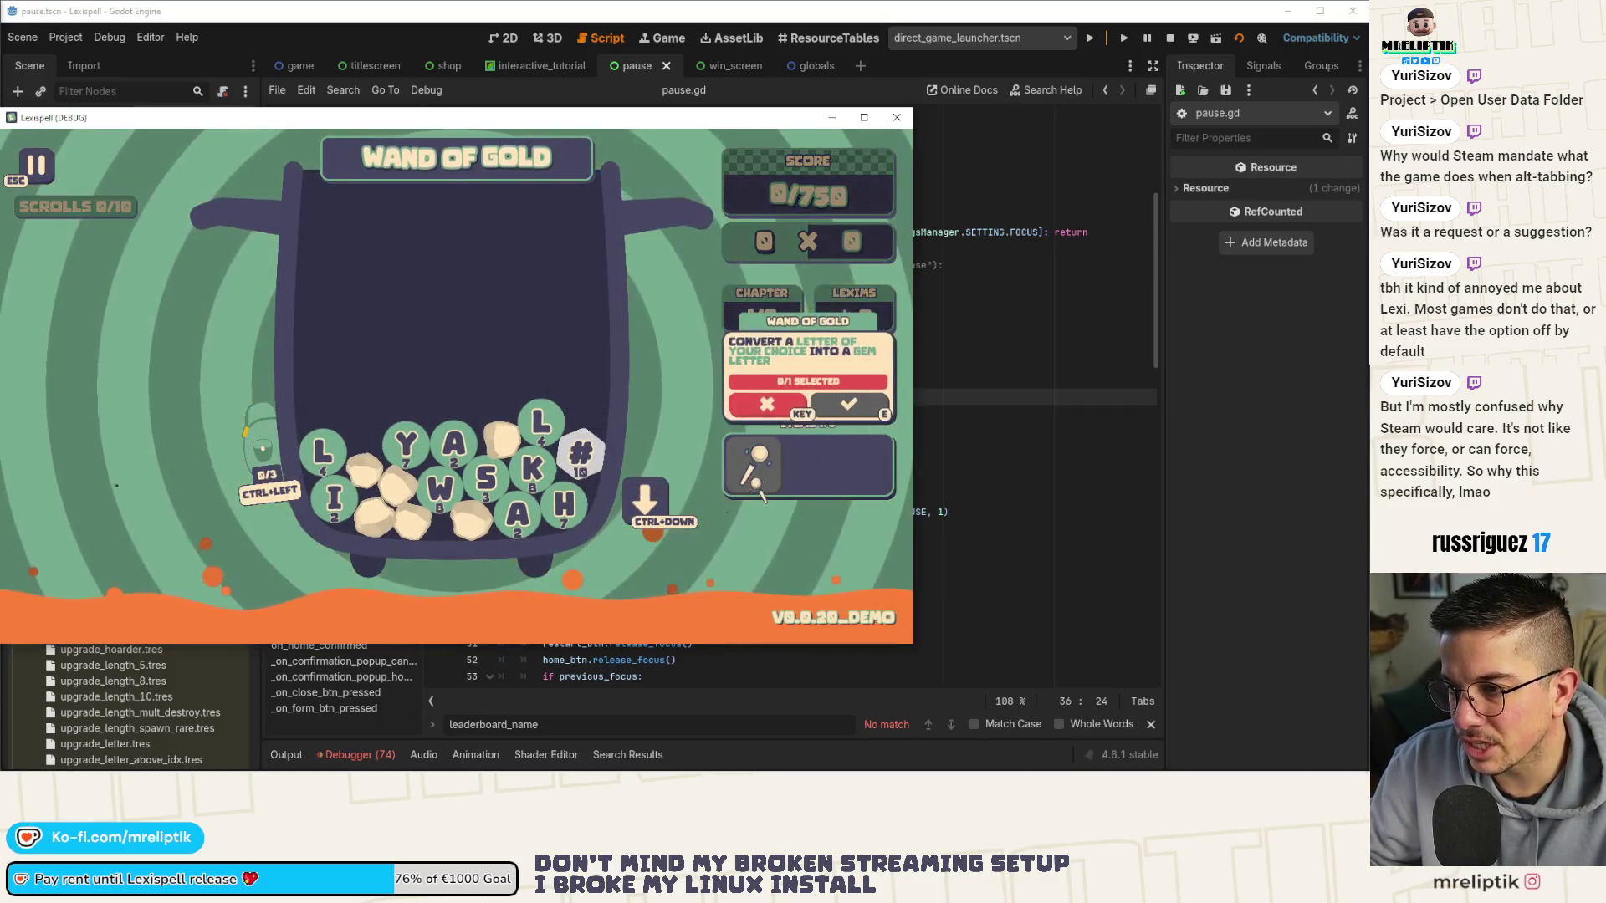
pyautogui.press('Escape')
pyautogui.press('`')
pyautogui.write('treasure')
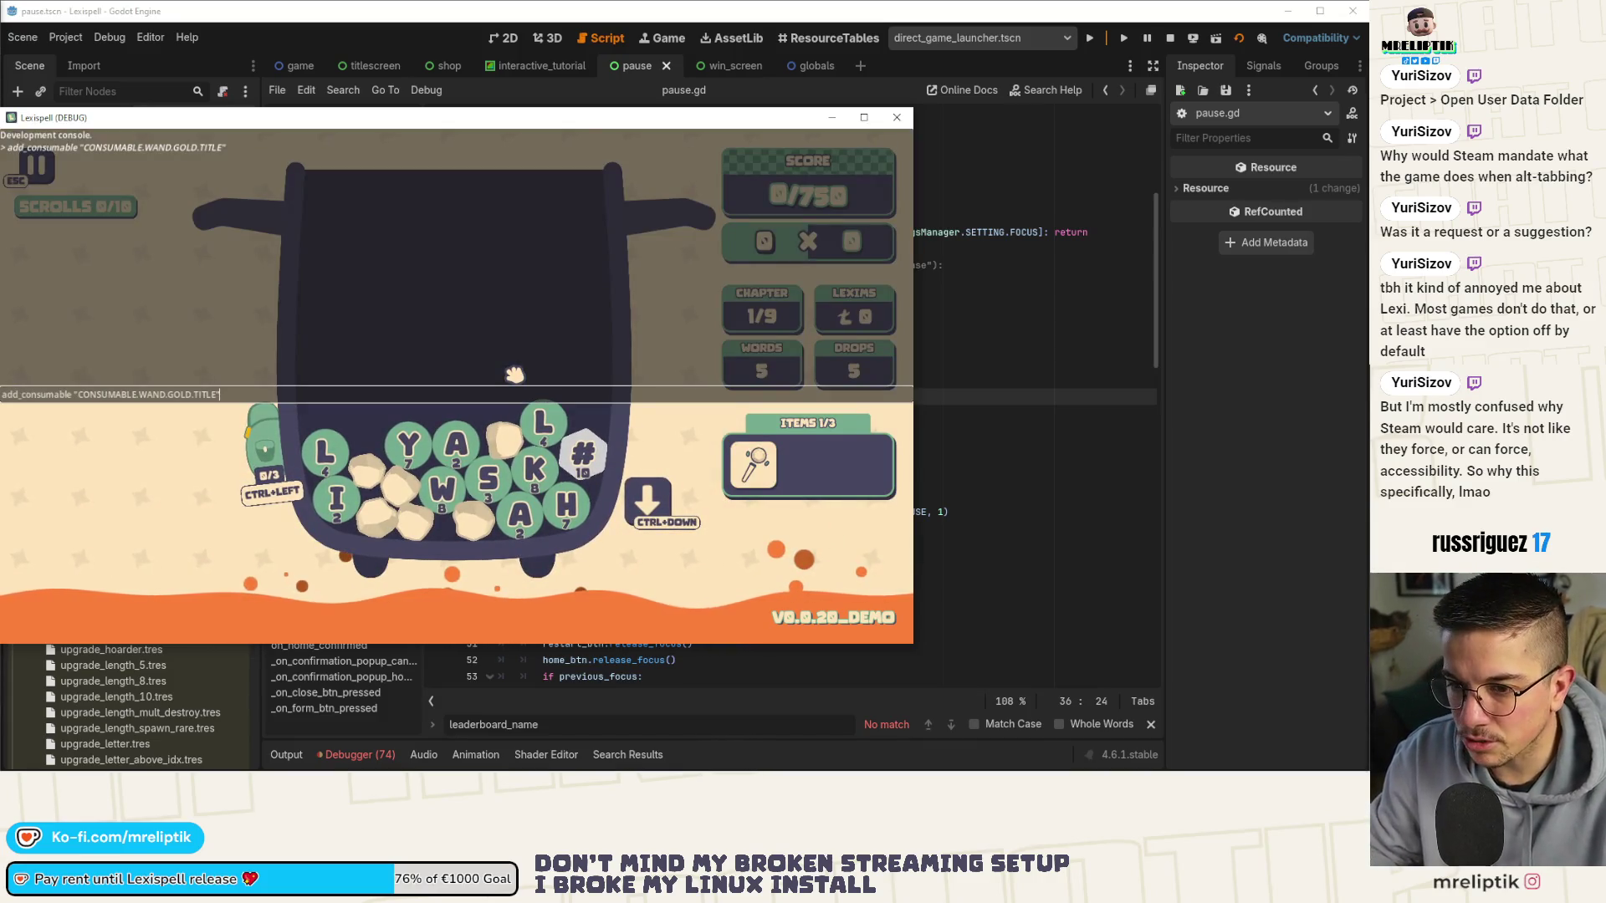
pyautogui.press('Return')
pyautogui.press('`')
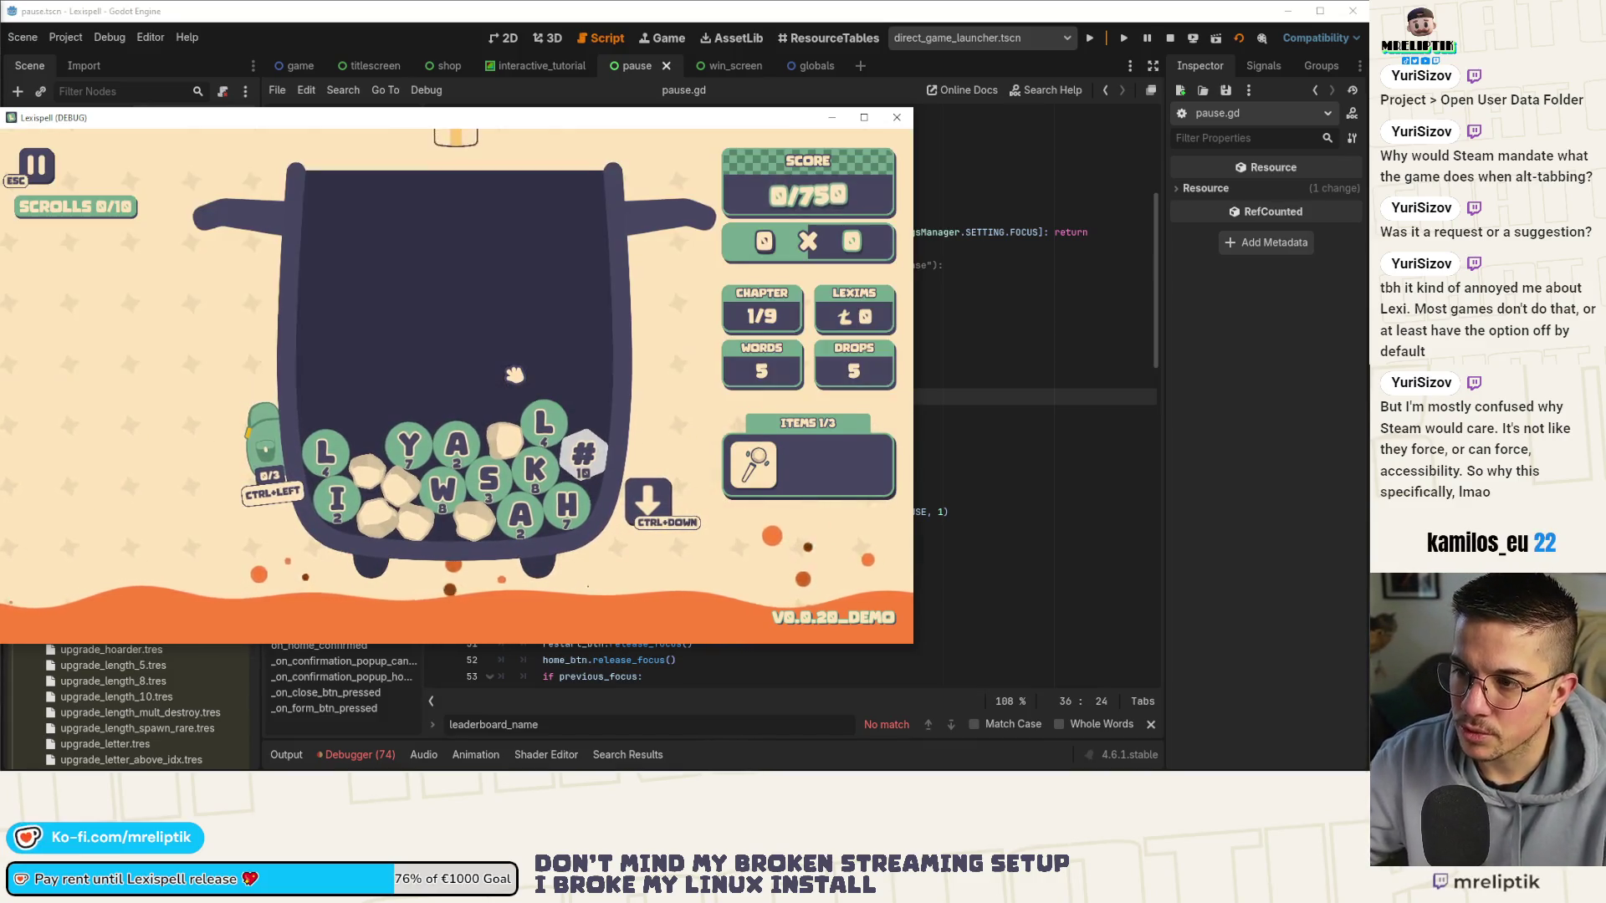
# Play the words YAL and NULL, then open the treasure chest to collect coins.
pyautogui.click(456, 443)
pyautogui.click(549, 424)
pyautogui.hotkey('ctrl', 'Down')
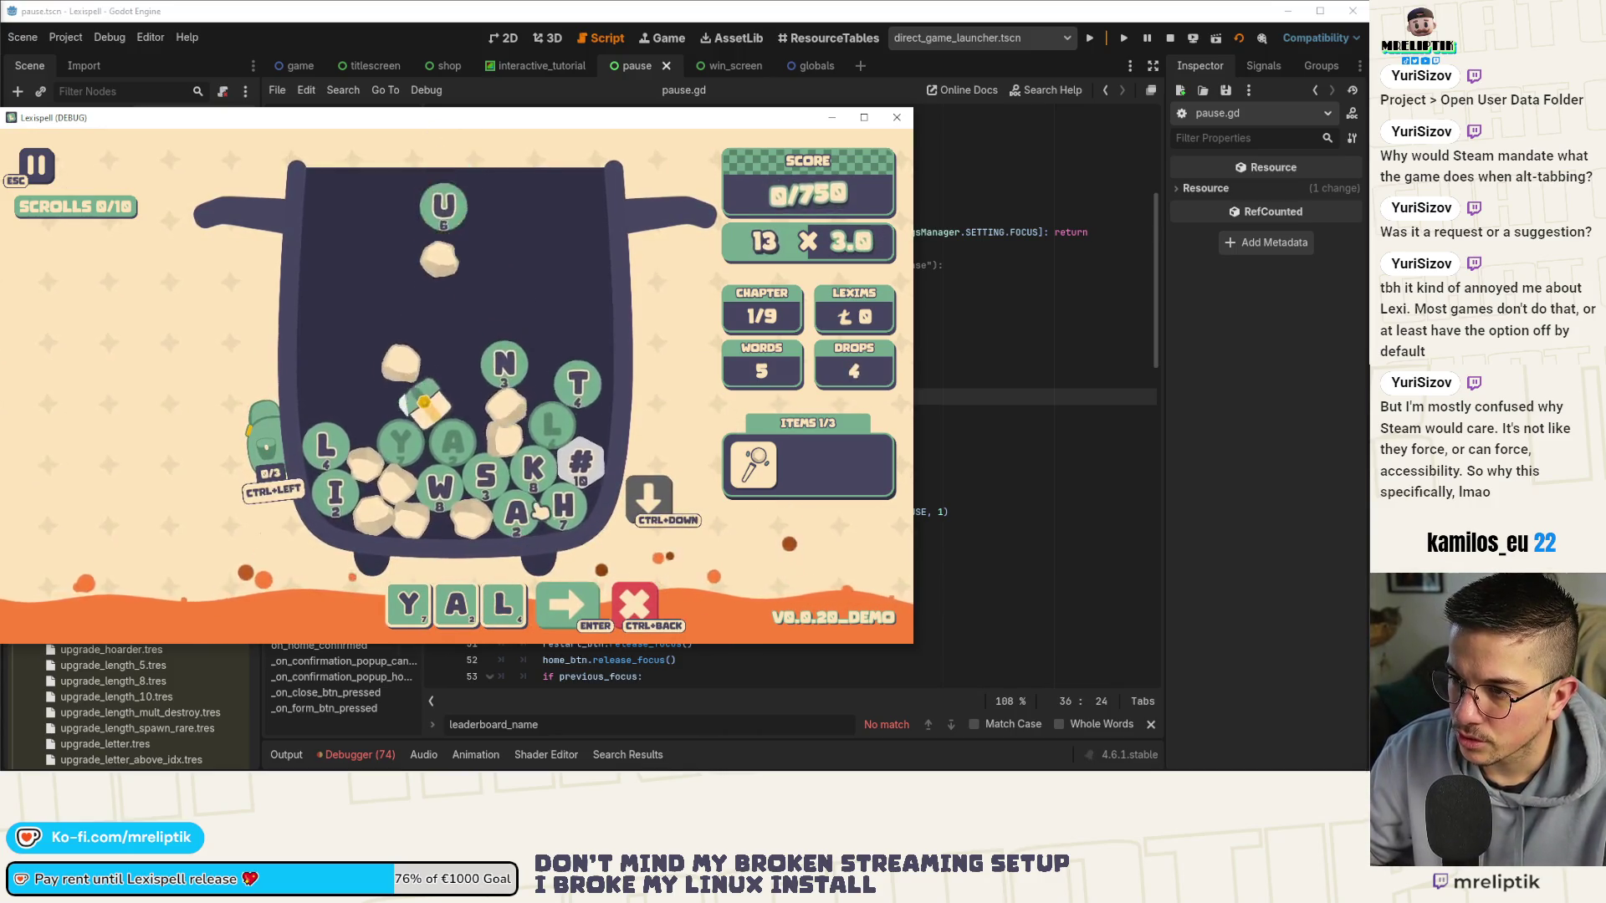
pyautogui.click(598, 610)
pyautogui.write('NULL')
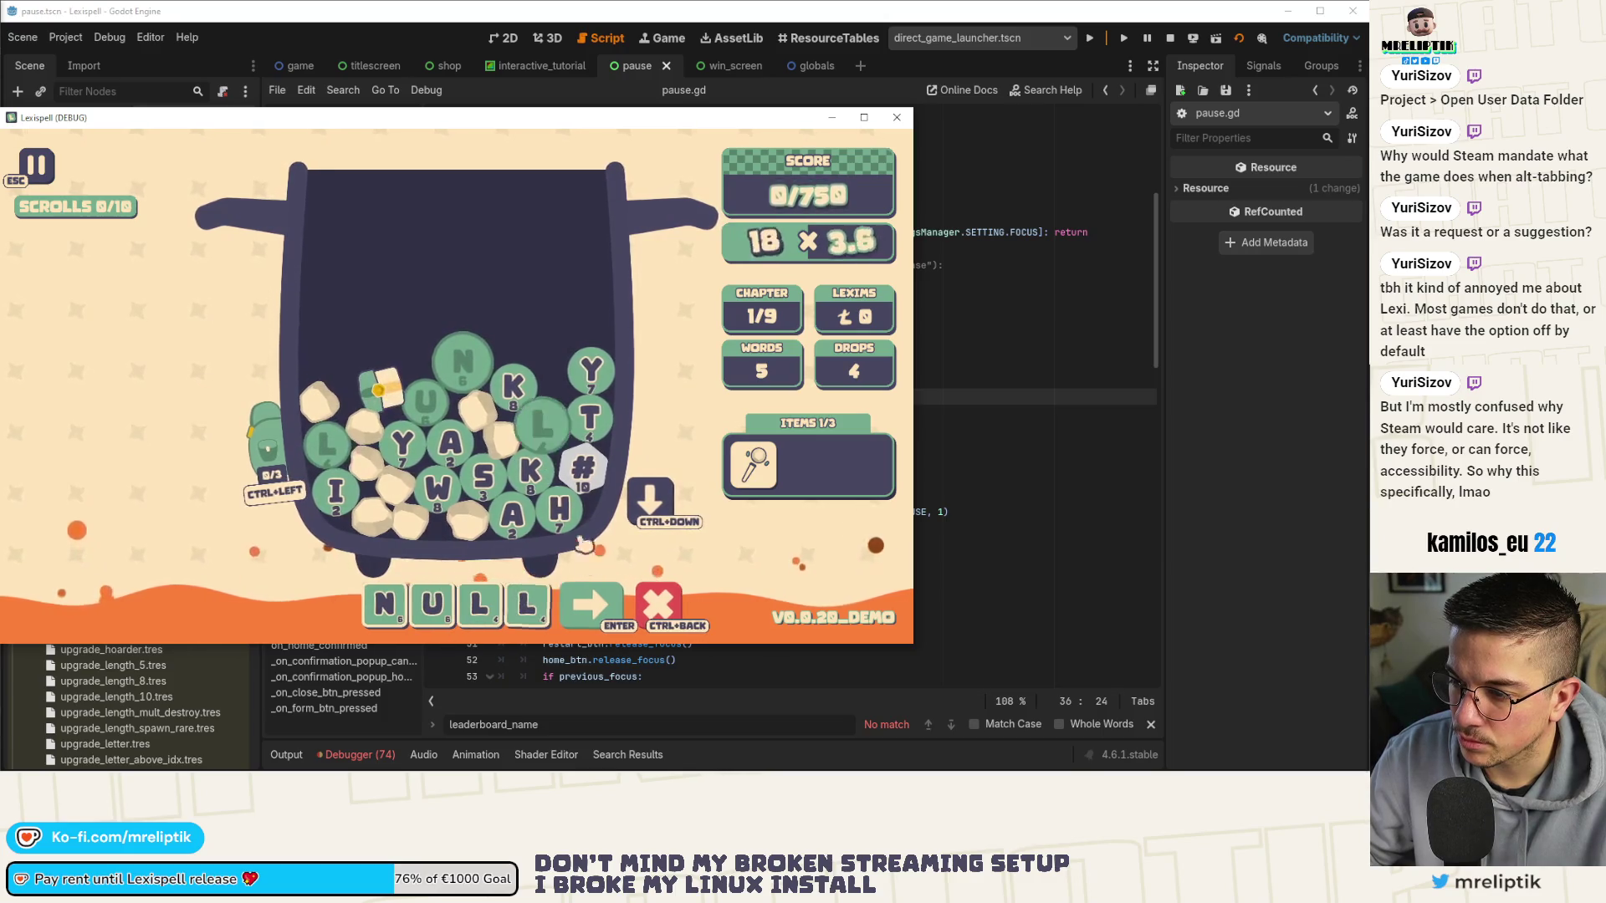
pyautogui.press('Return')
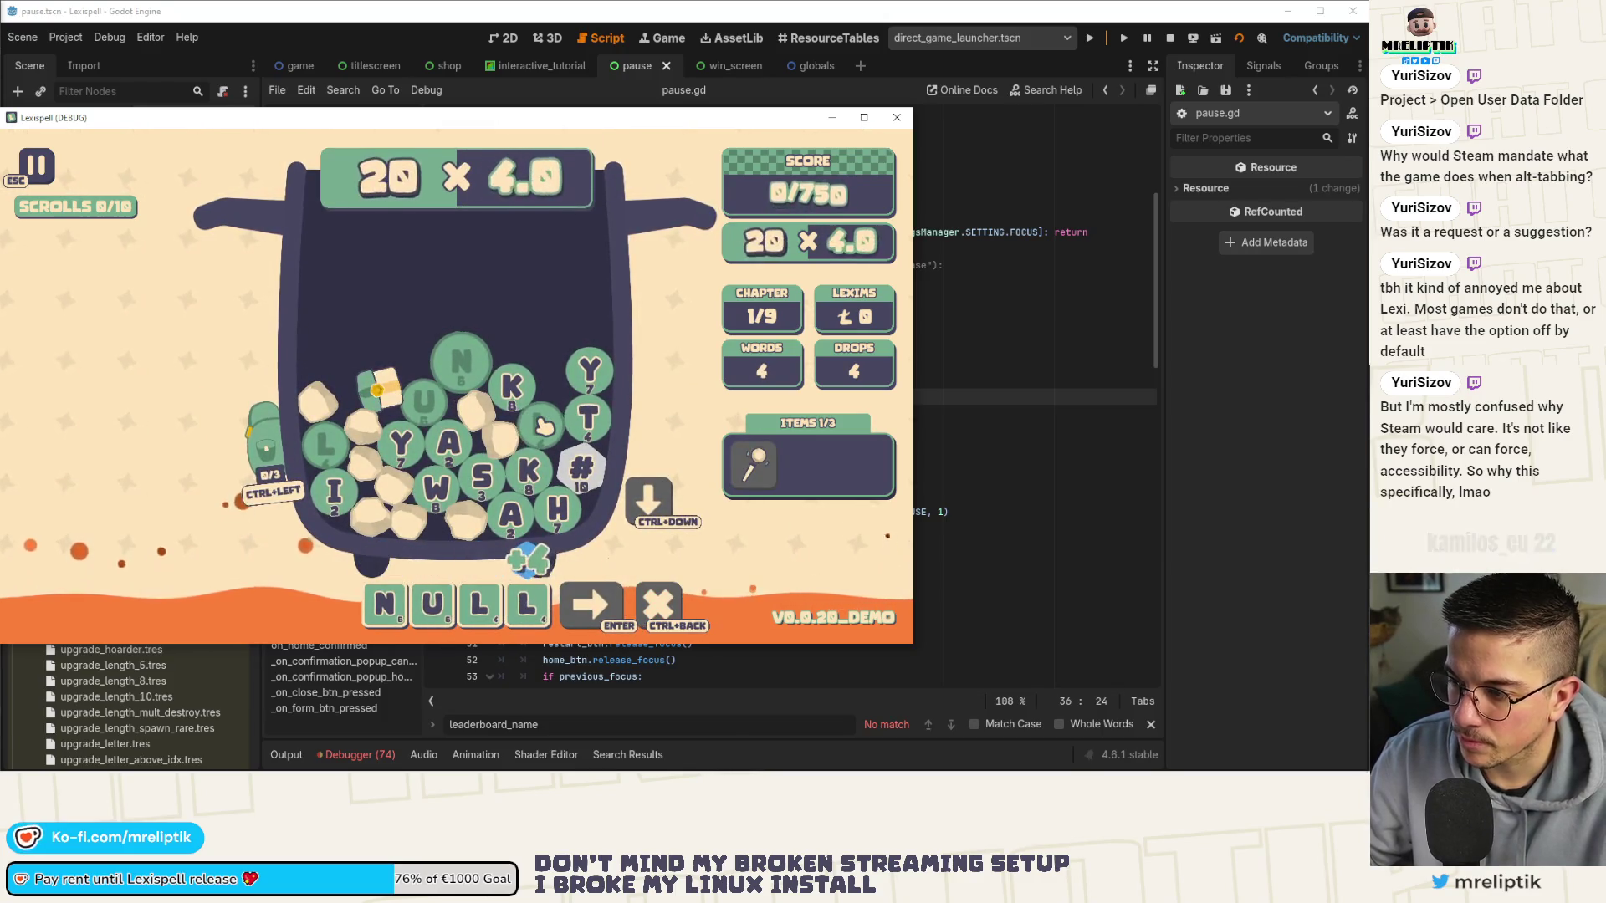
pyautogui.click(586, 381)
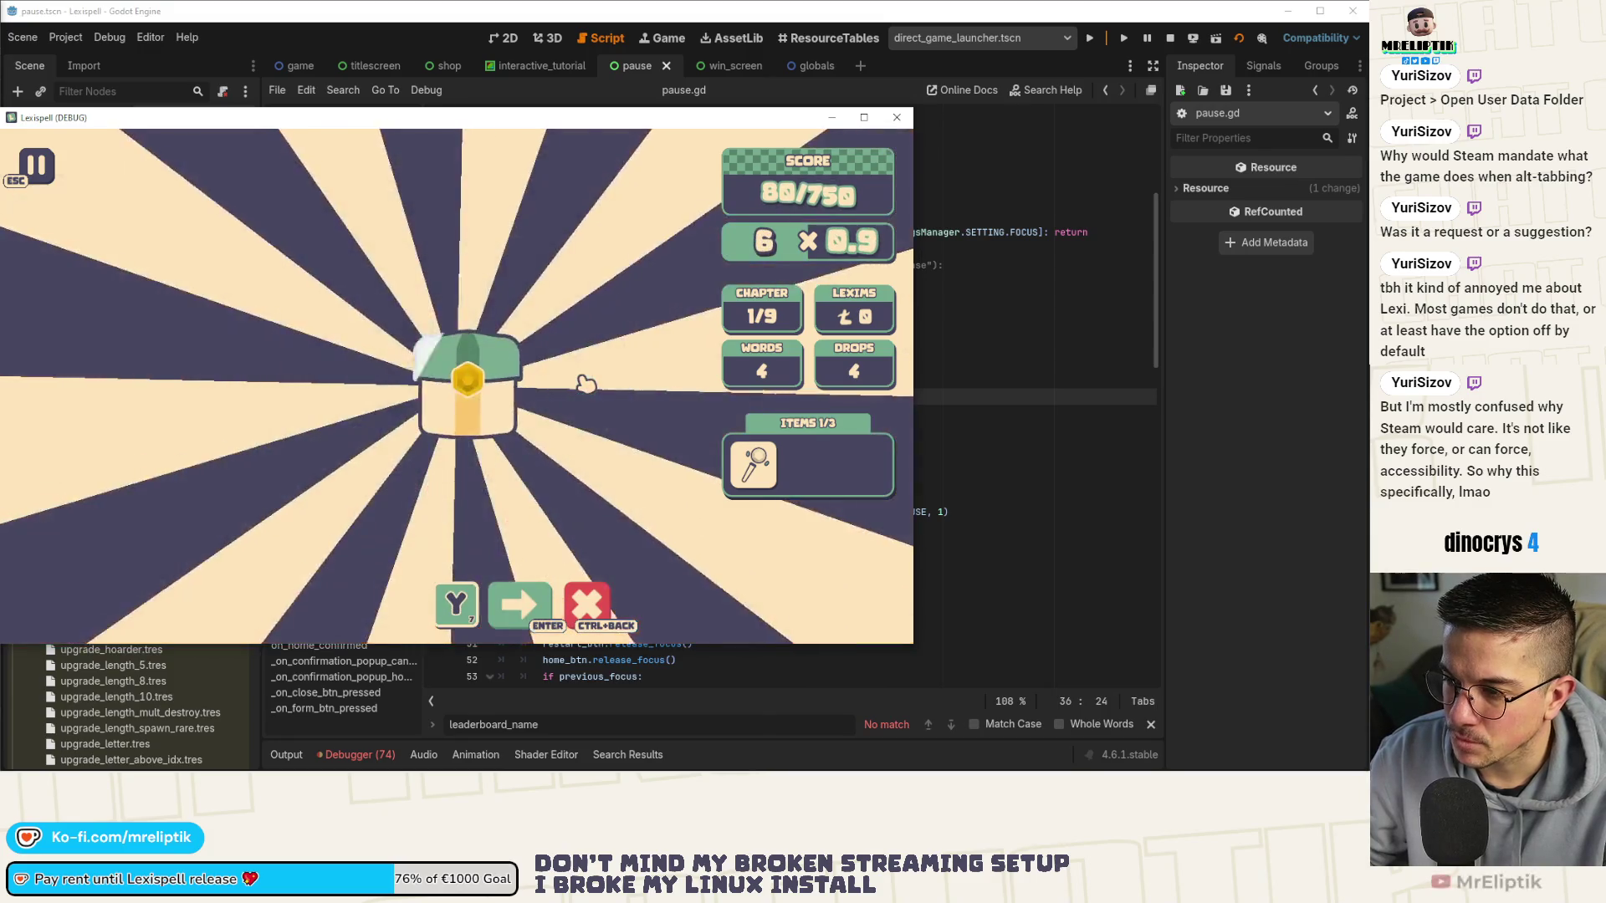
pyautogui.click(585, 382)
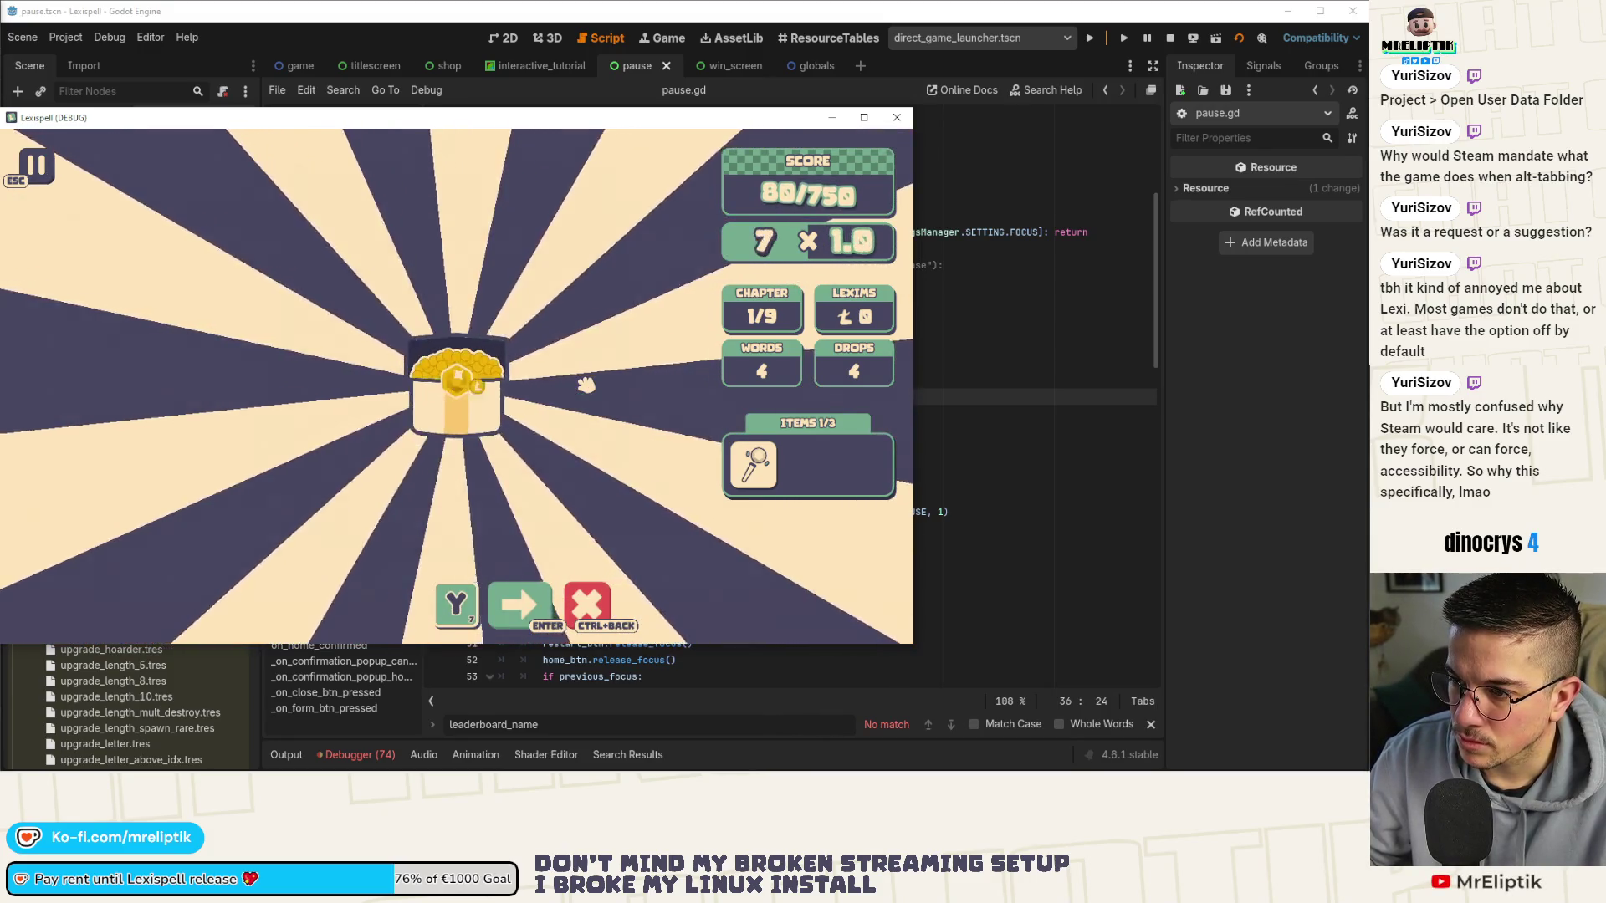
# Toggle the game's pause menu open and closed several times with Esc.
pyautogui.press('Escape')
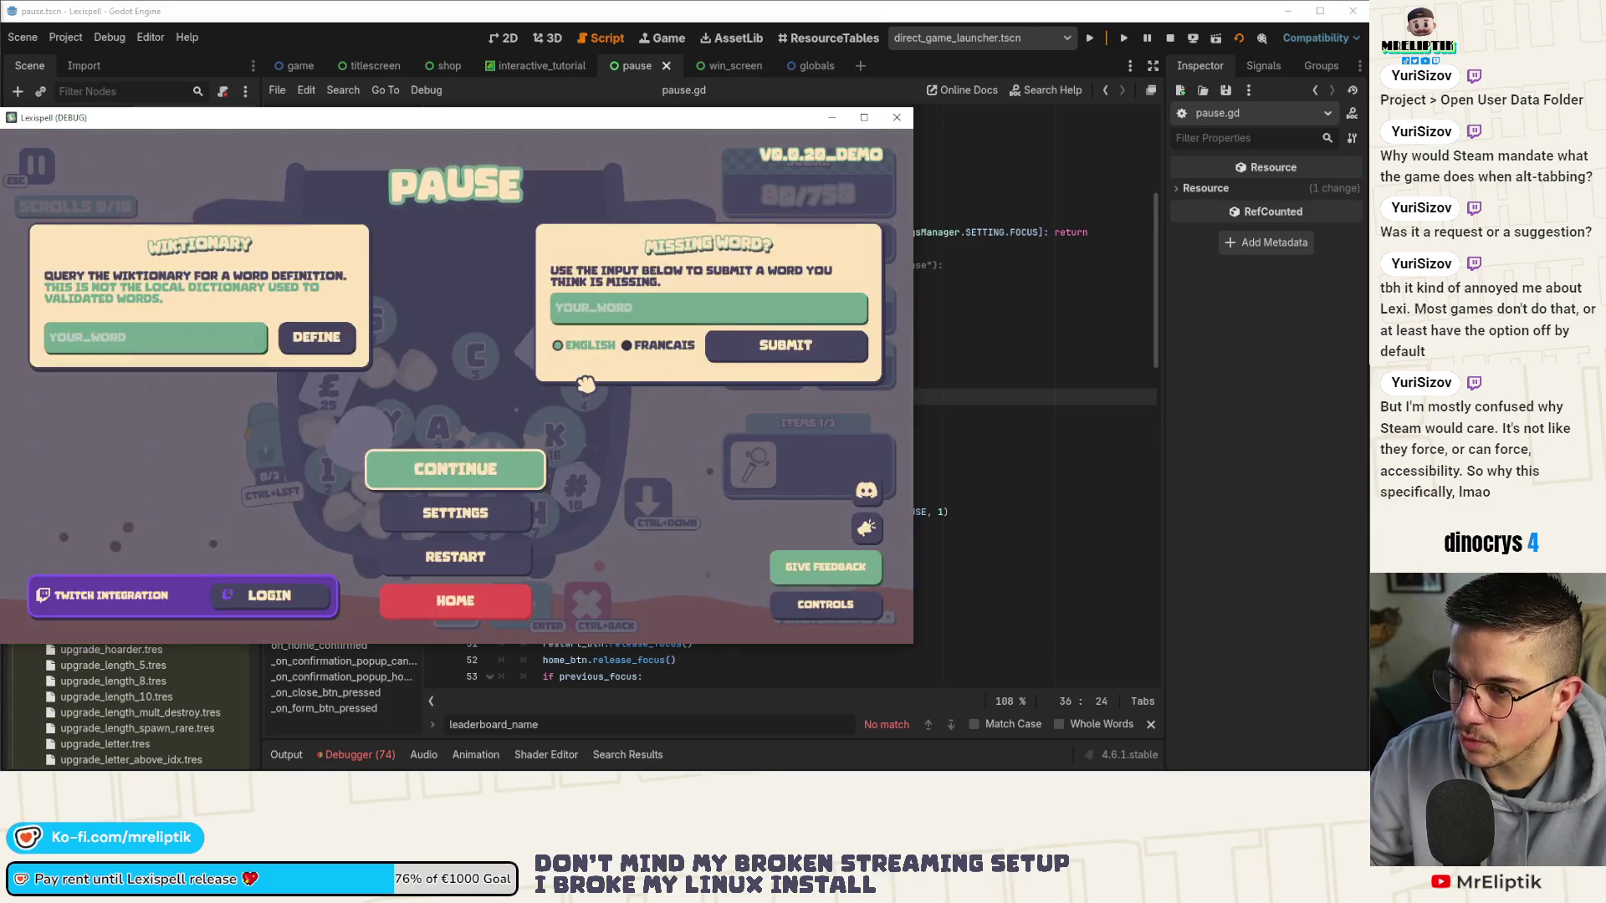
pyautogui.press('Escape')
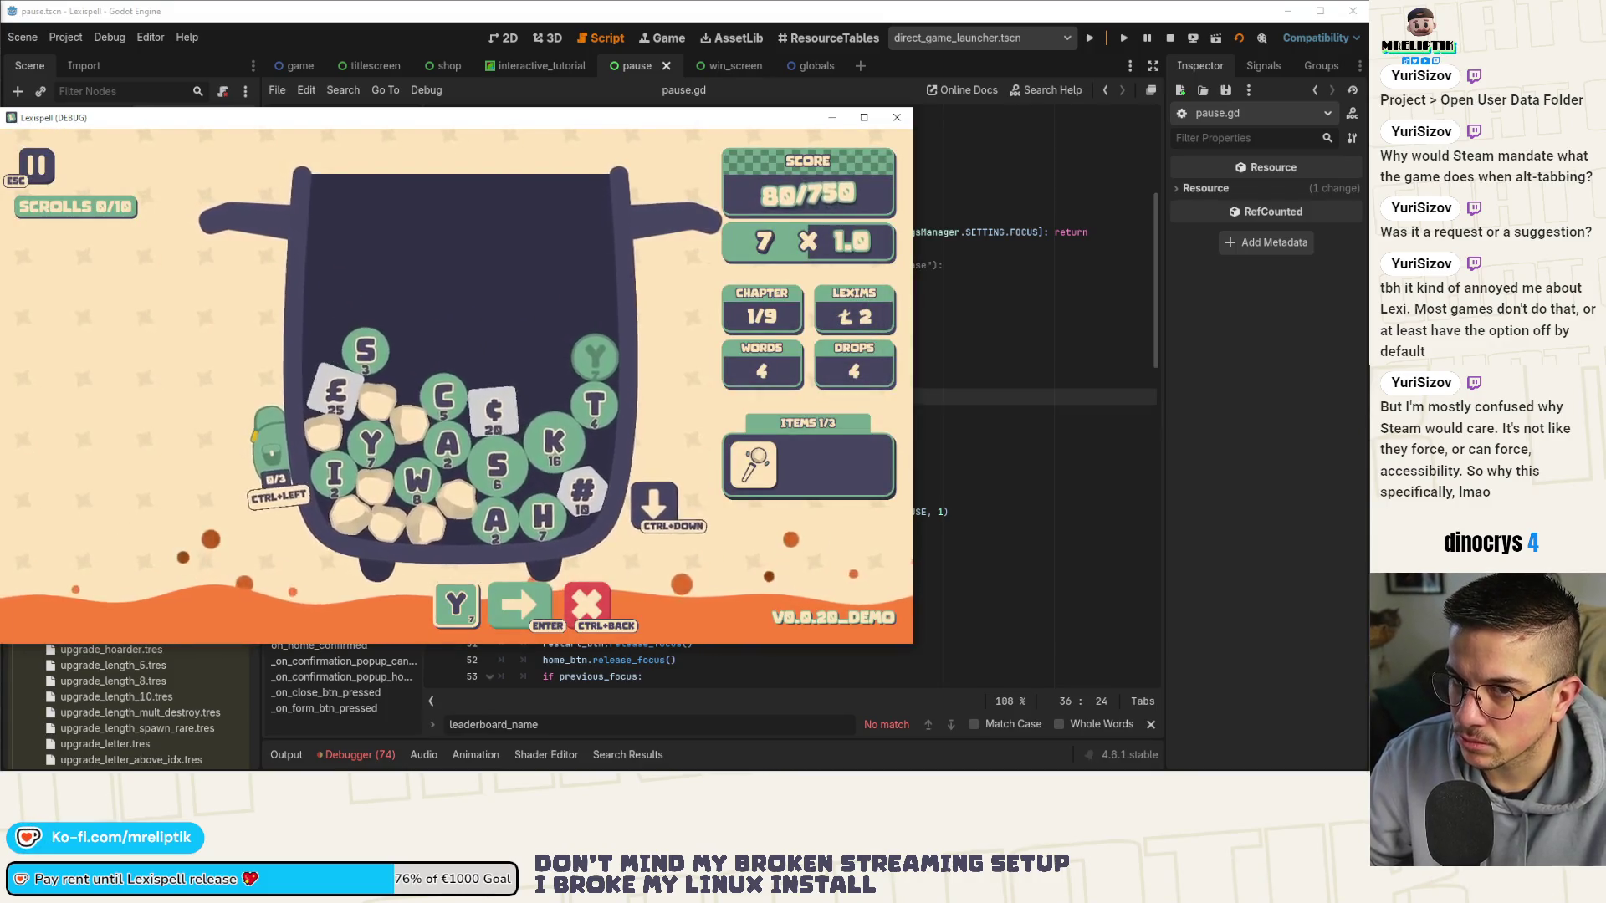
pyautogui.press('Escape')
pyautogui.press('Escape')
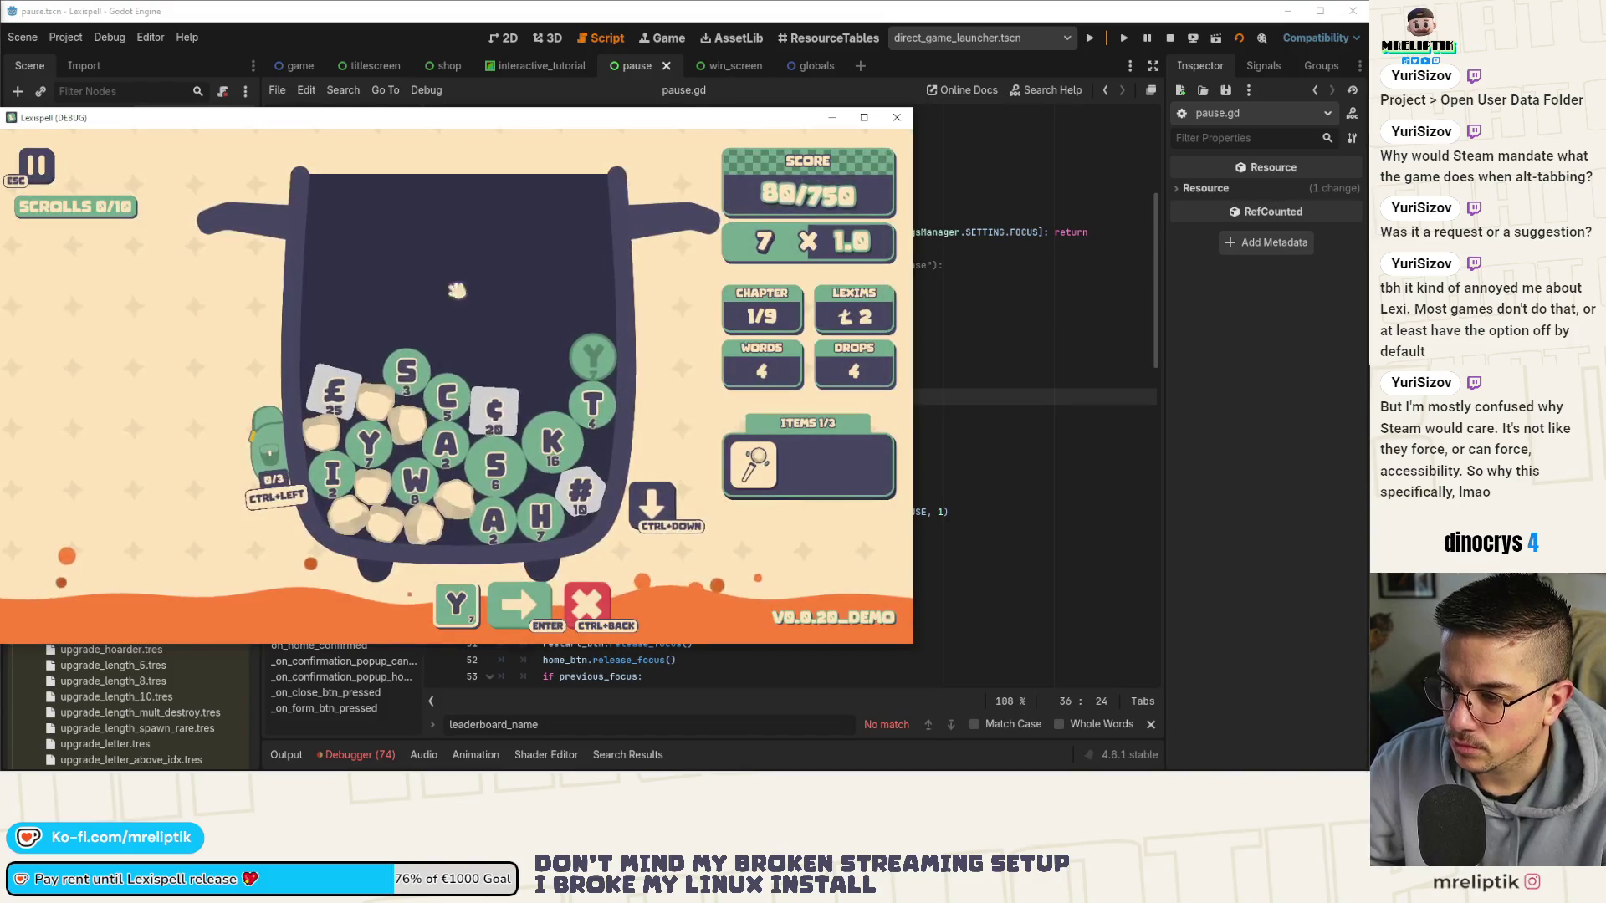
pyautogui.press('Escape')
pyautogui.press('Escape')
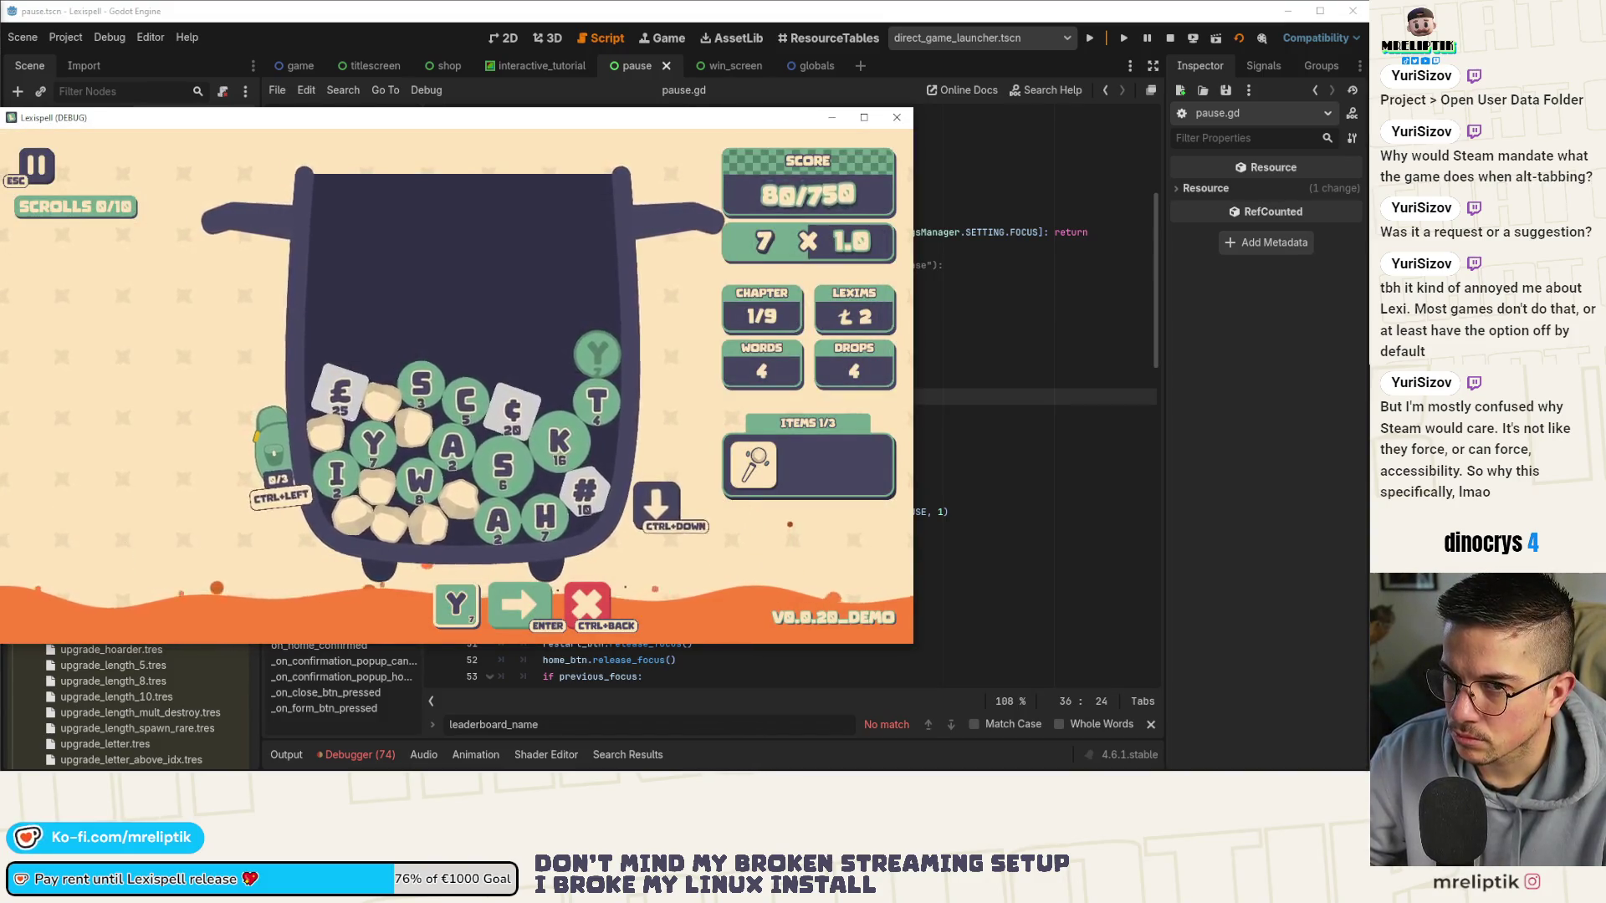
pyautogui.press('Escape')
pyautogui.press('Escape')
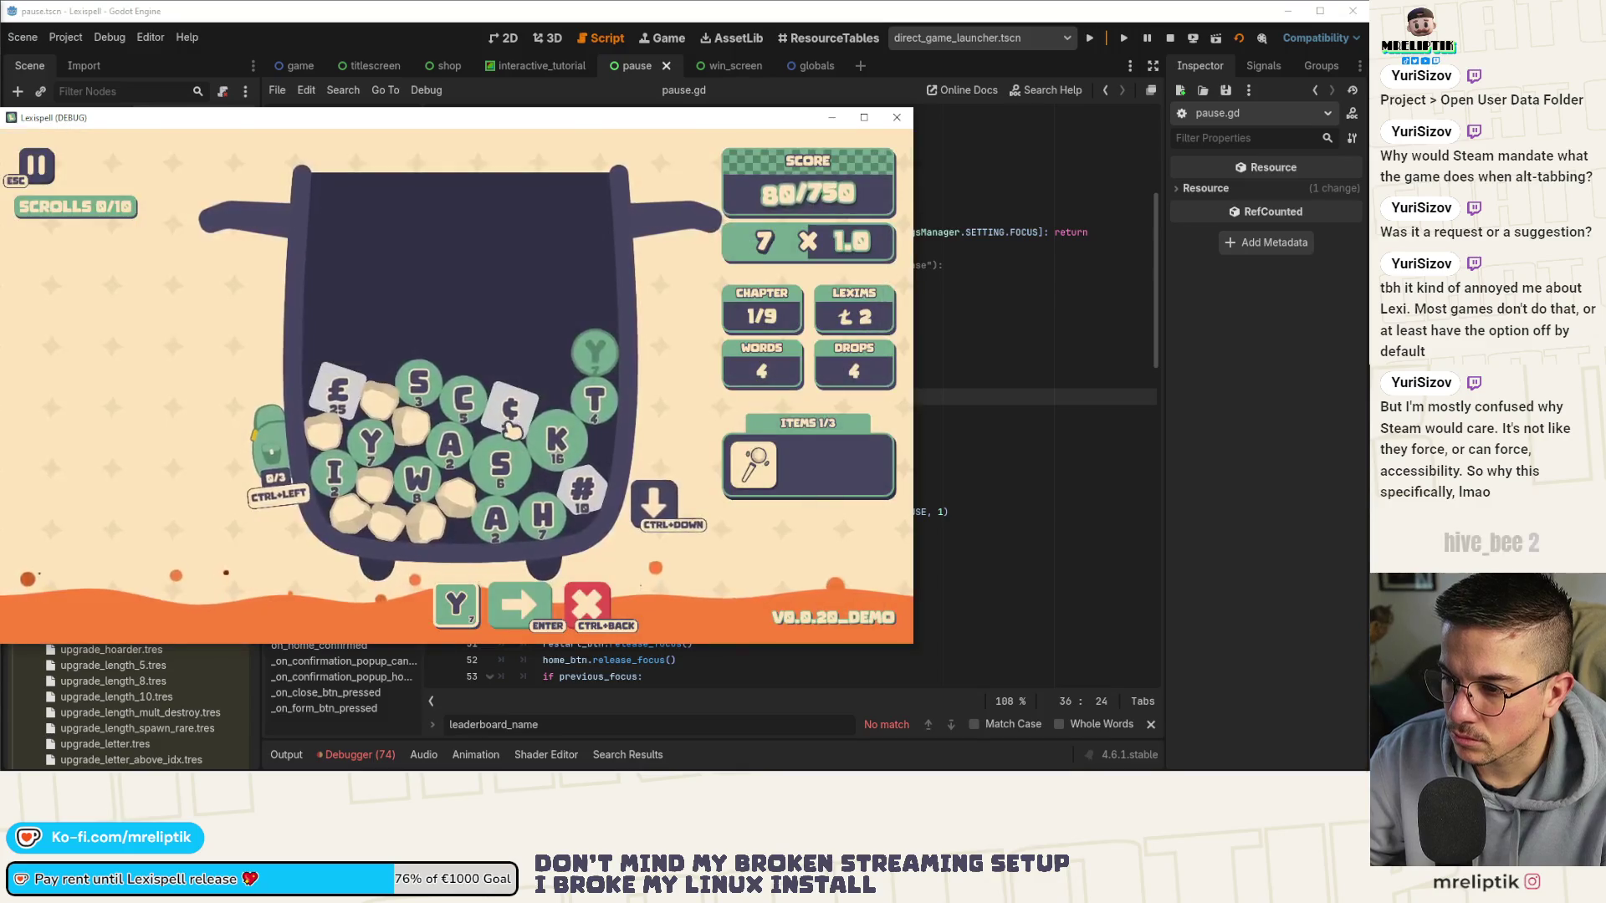
pyautogui.press('Escape')
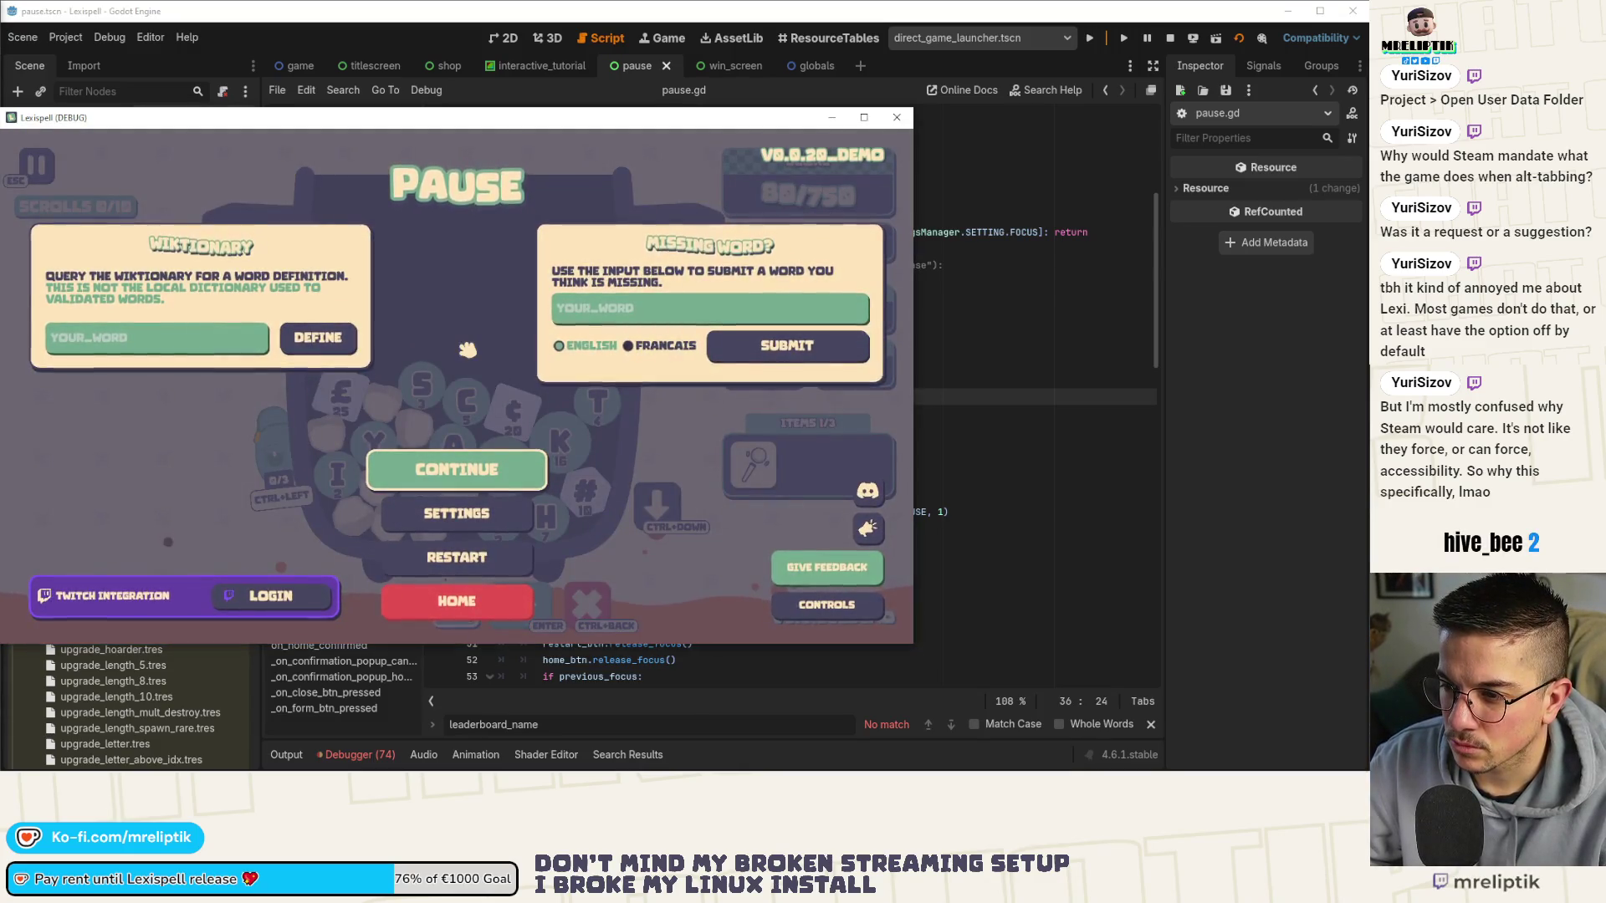
pyautogui.press('Escape')
pyautogui.press('Escape')
pyautogui.press('Escape')
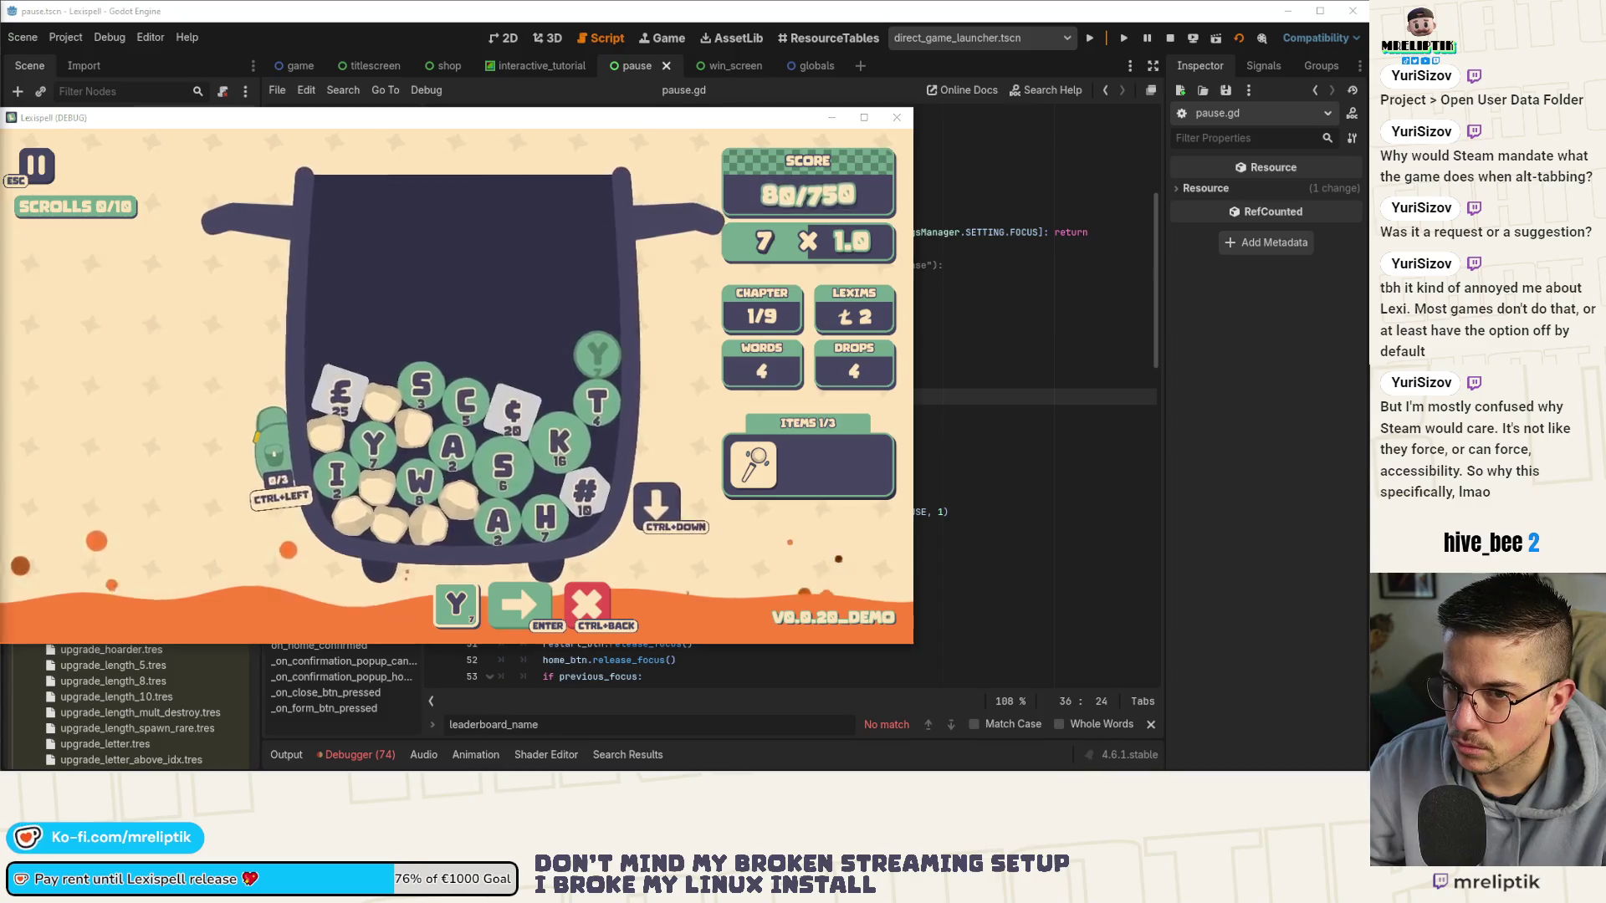
pyautogui.press('Escape')
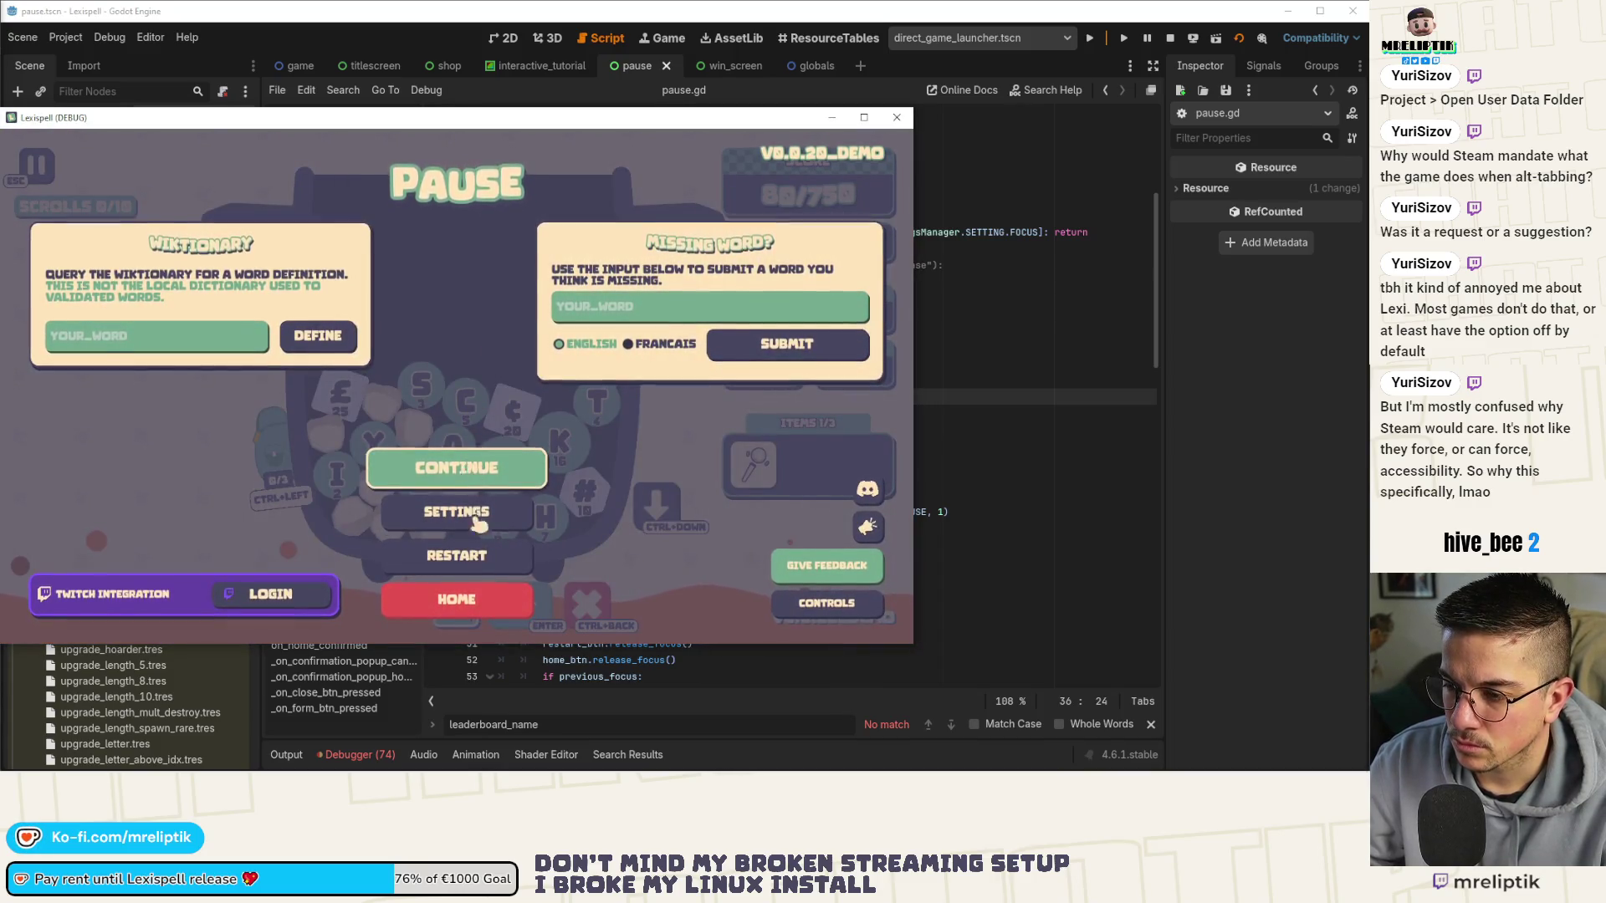
# Try Home from the pause menu, dismiss the confirmation, and close the game window.
pyautogui.click(484, 599)
pyautogui.press('Escape')
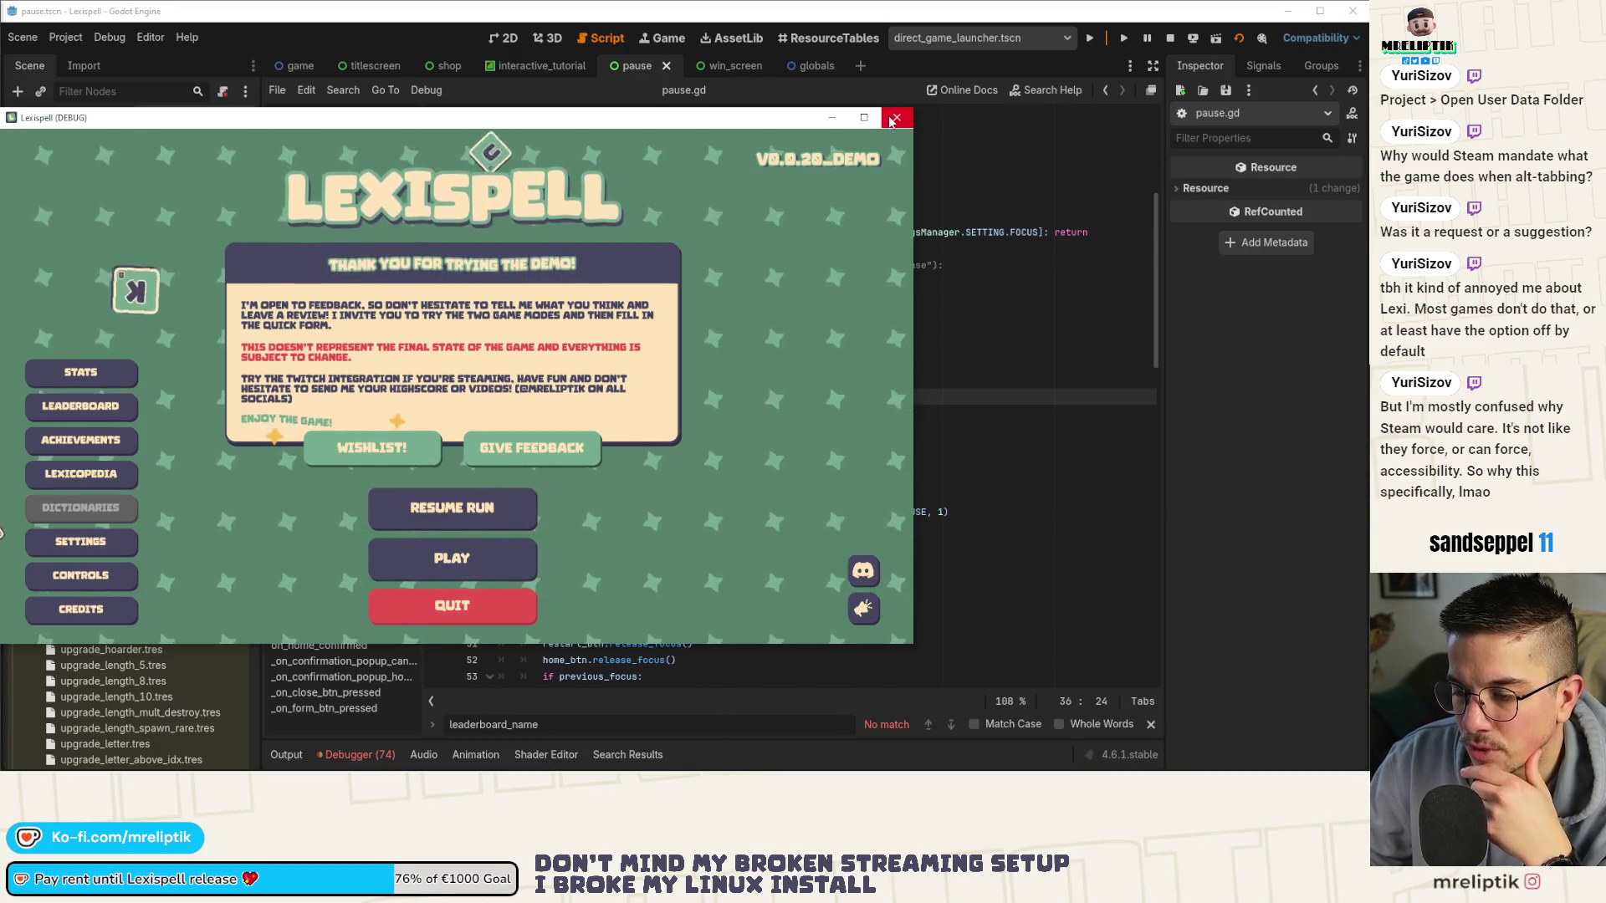
pyautogui.click(892, 121)
# Quit the game and highlight toggle_pause's definition and its line-67 call in pause.gd.
pyautogui.click(469, 599)
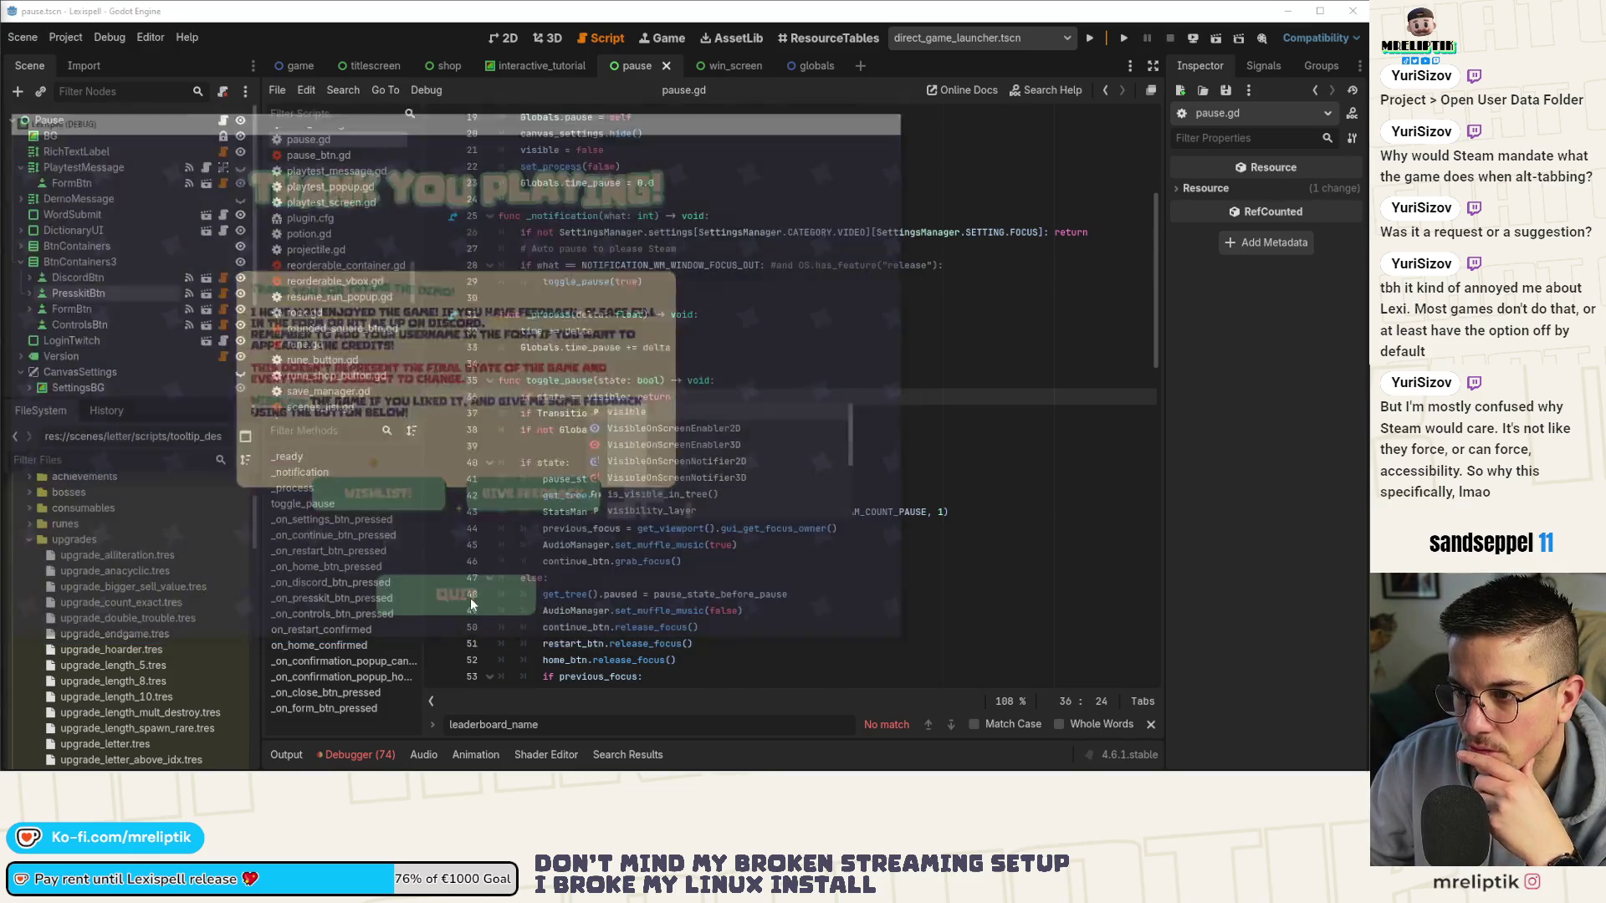
pyautogui.click(559, 428)
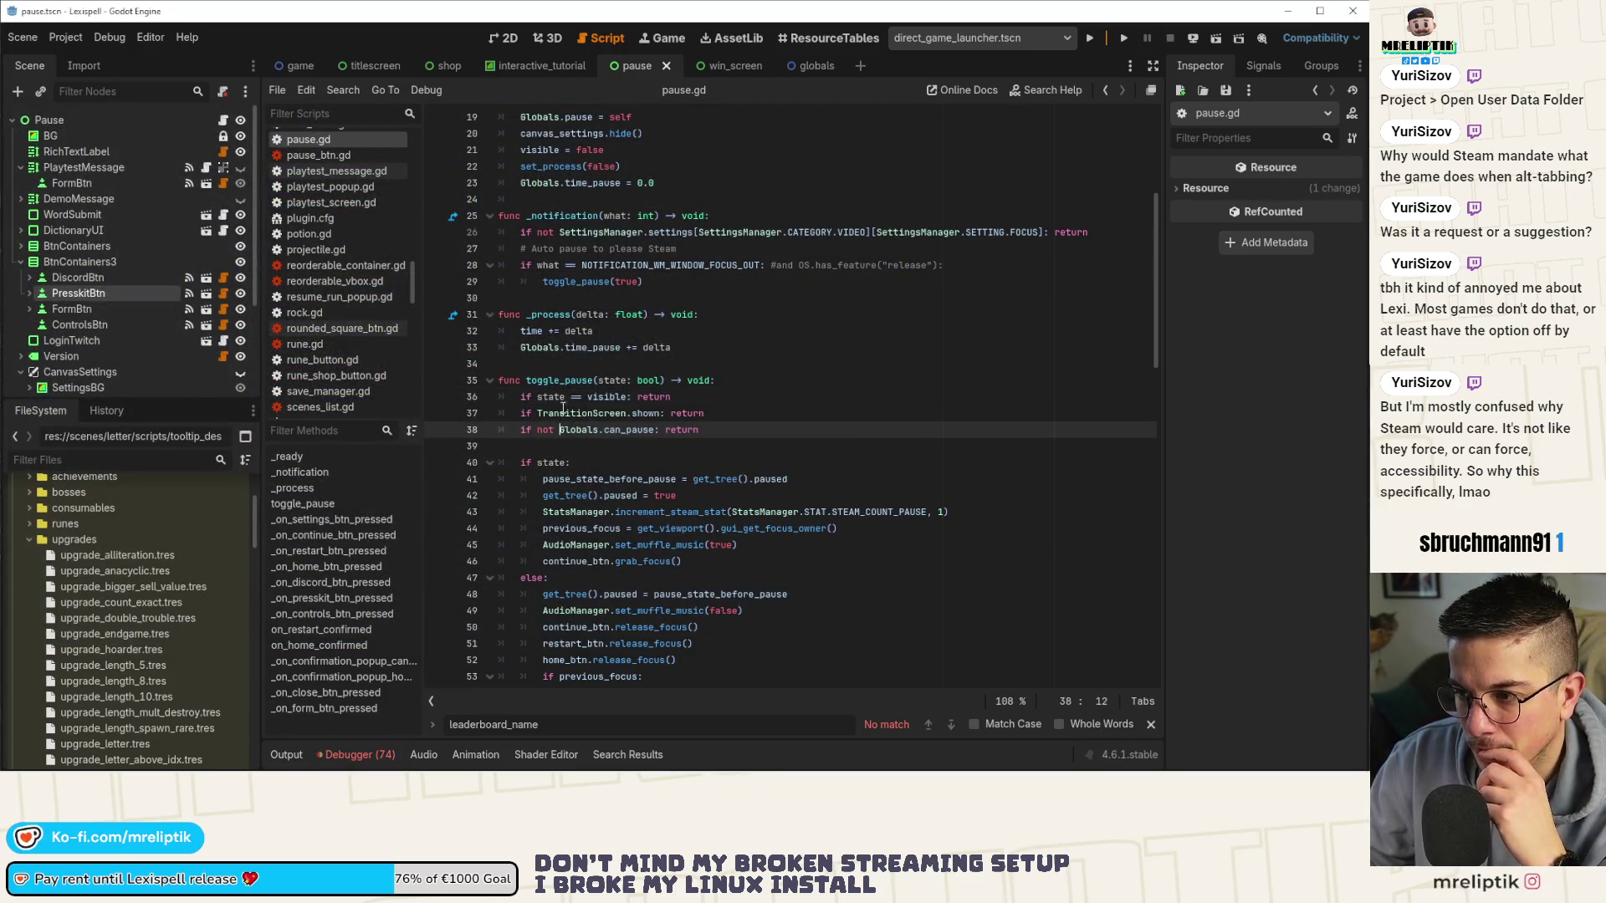
pyautogui.doubleClick(556, 380)
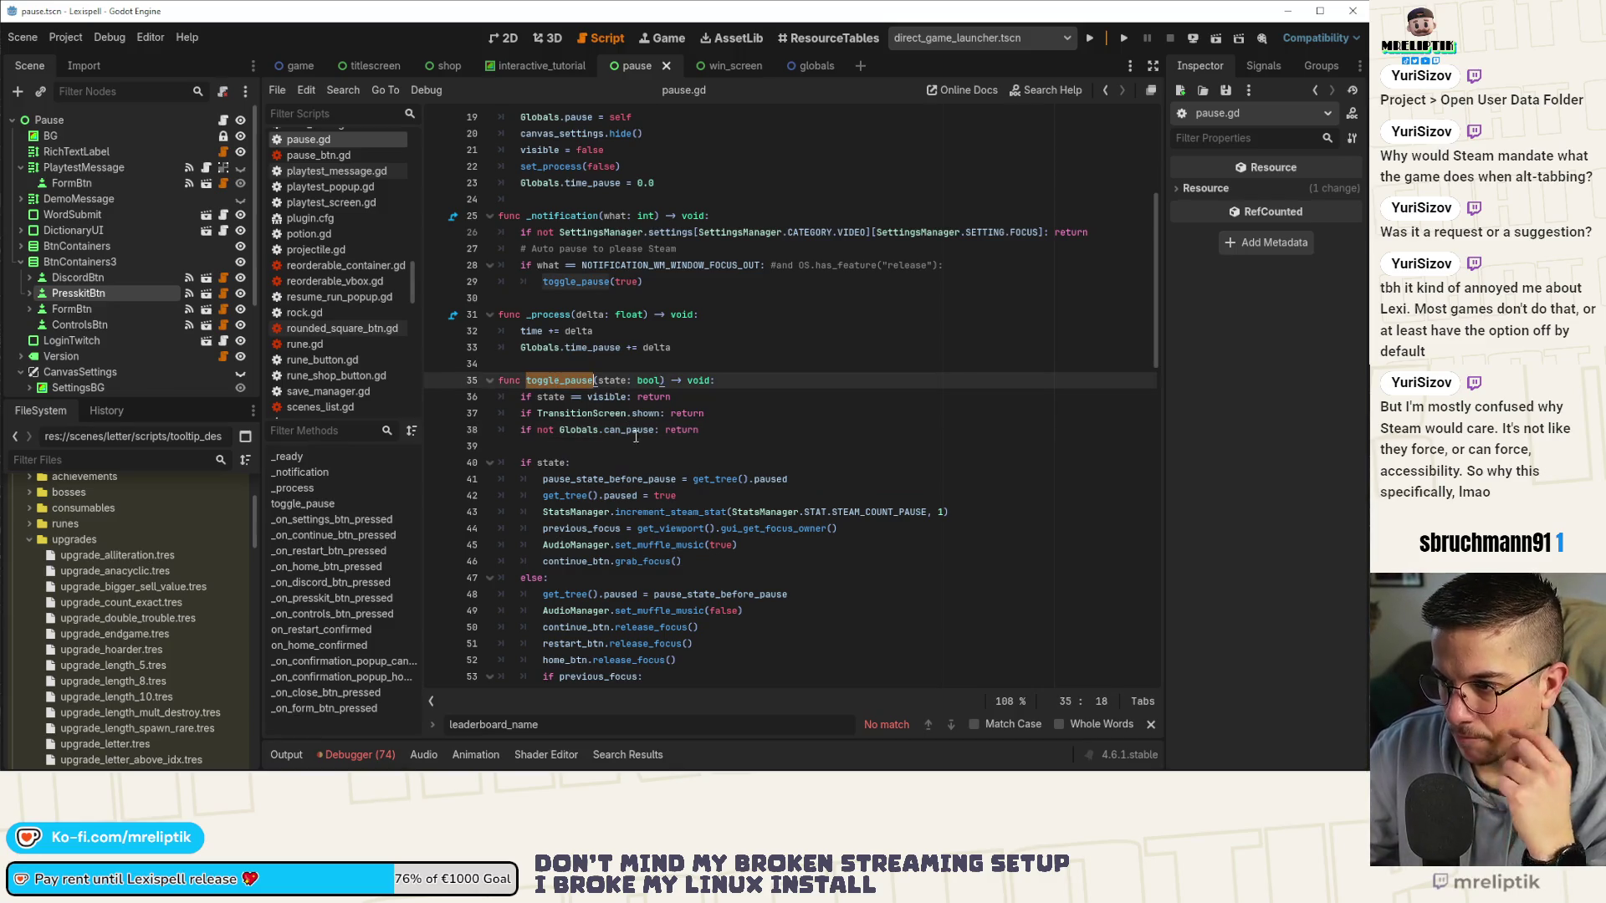
pyautogui.scroll(-9, 705, 436)
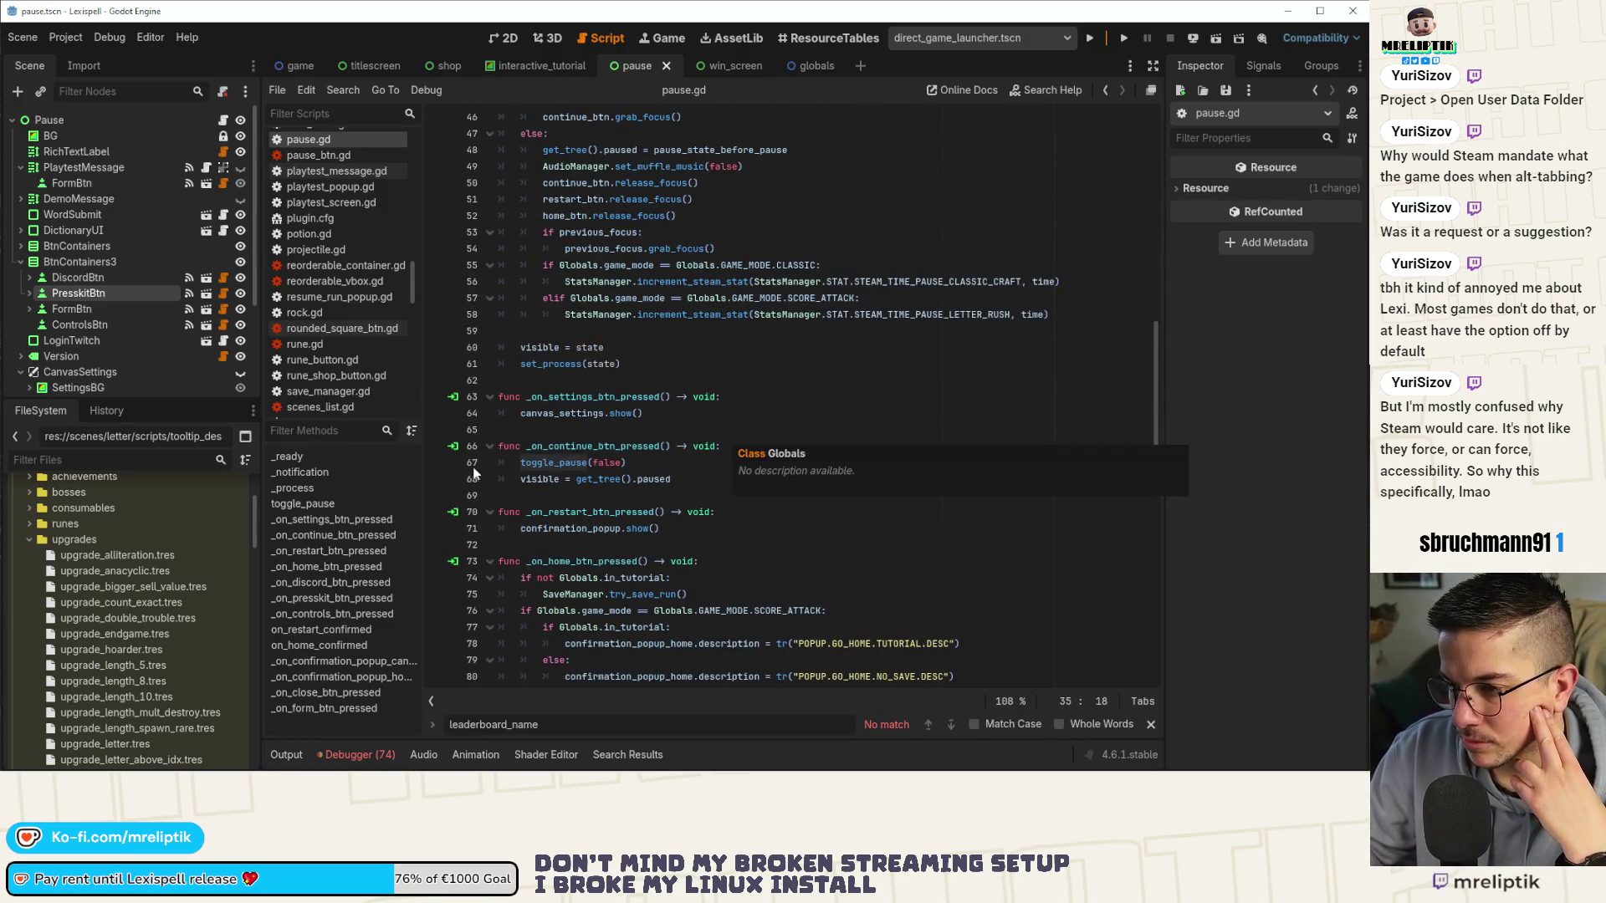
pyautogui.doubleClick(561, 465)
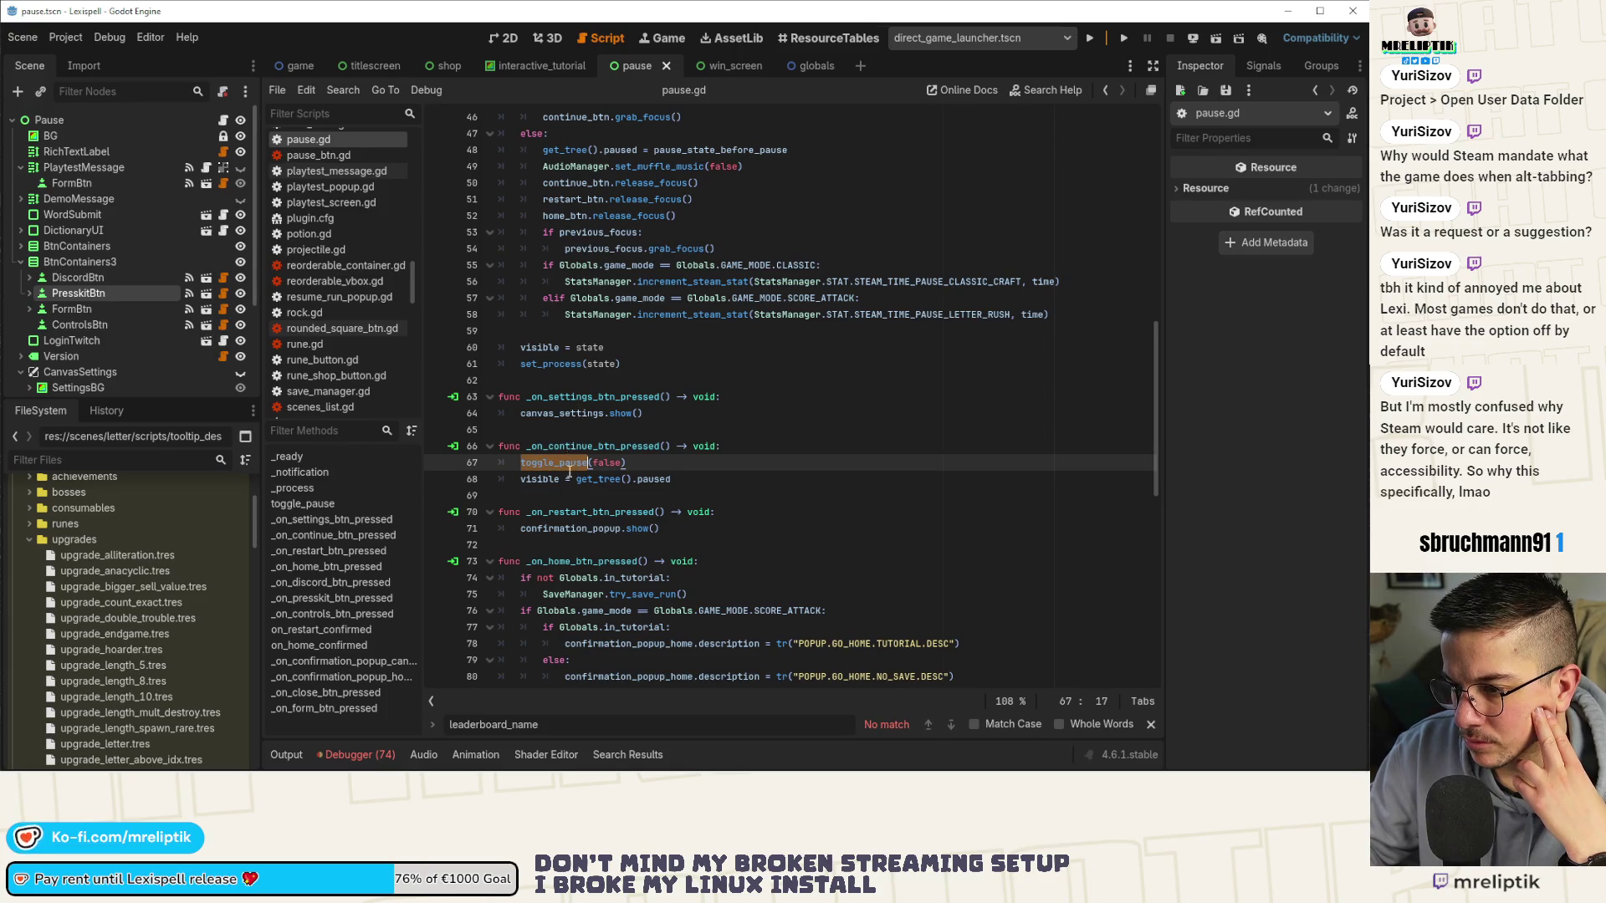
# Scroll down to on_home_confirmed and place the caret at the end of line 102.
pyautogui.scroll(-4, 570, 473)
pyautogui.scroll(-4, 569, 473)
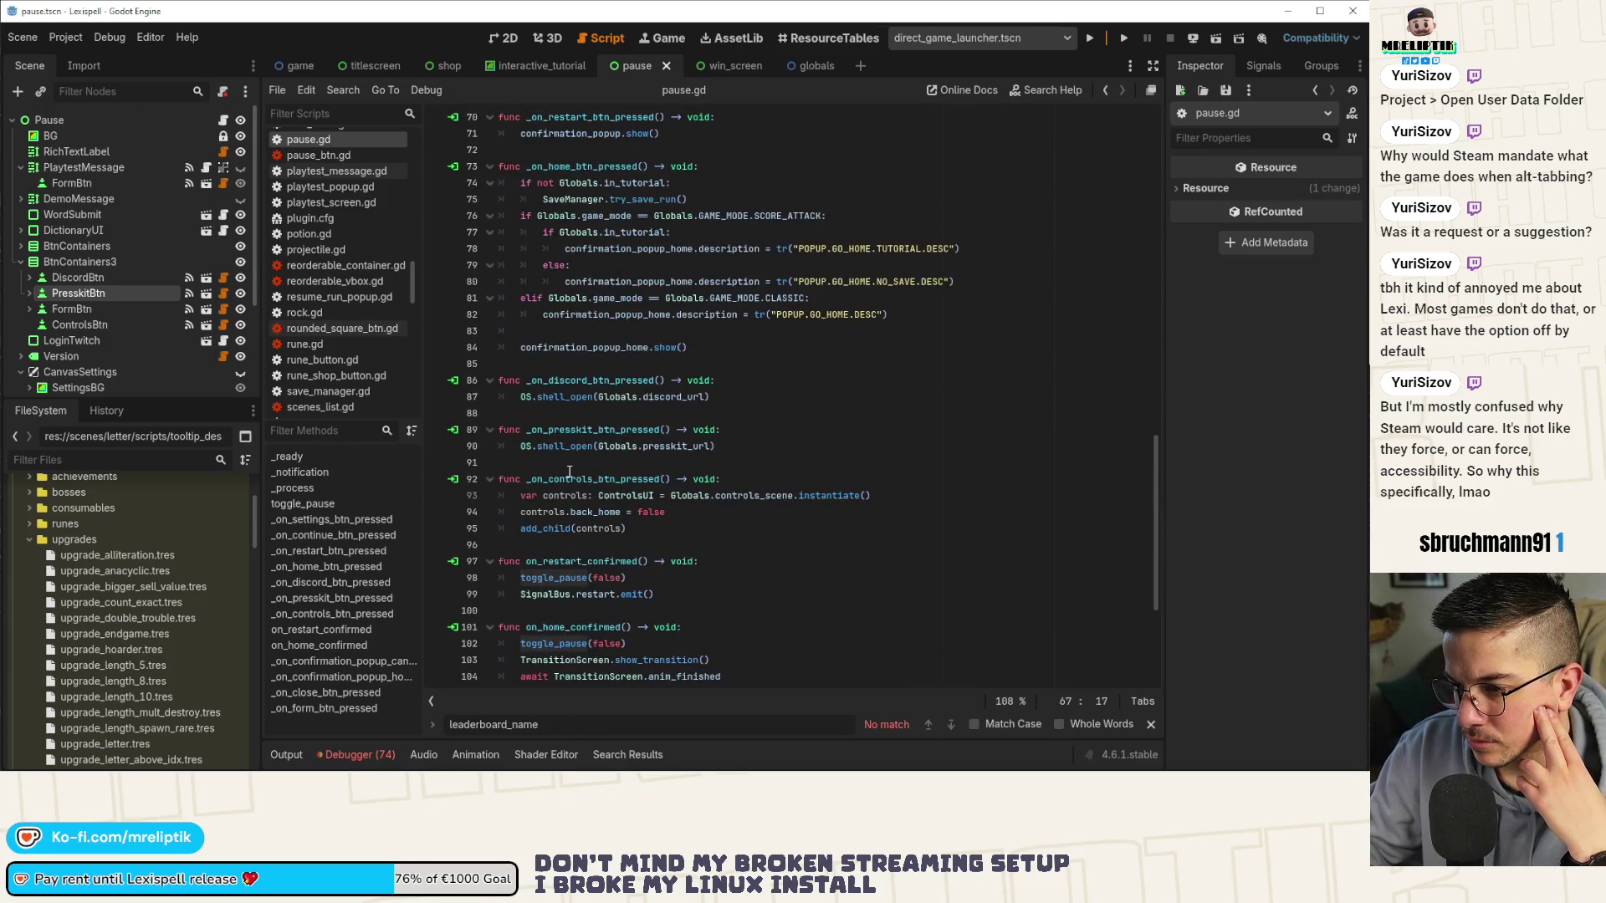
pyautogui.scroll(-2, 570, 472)
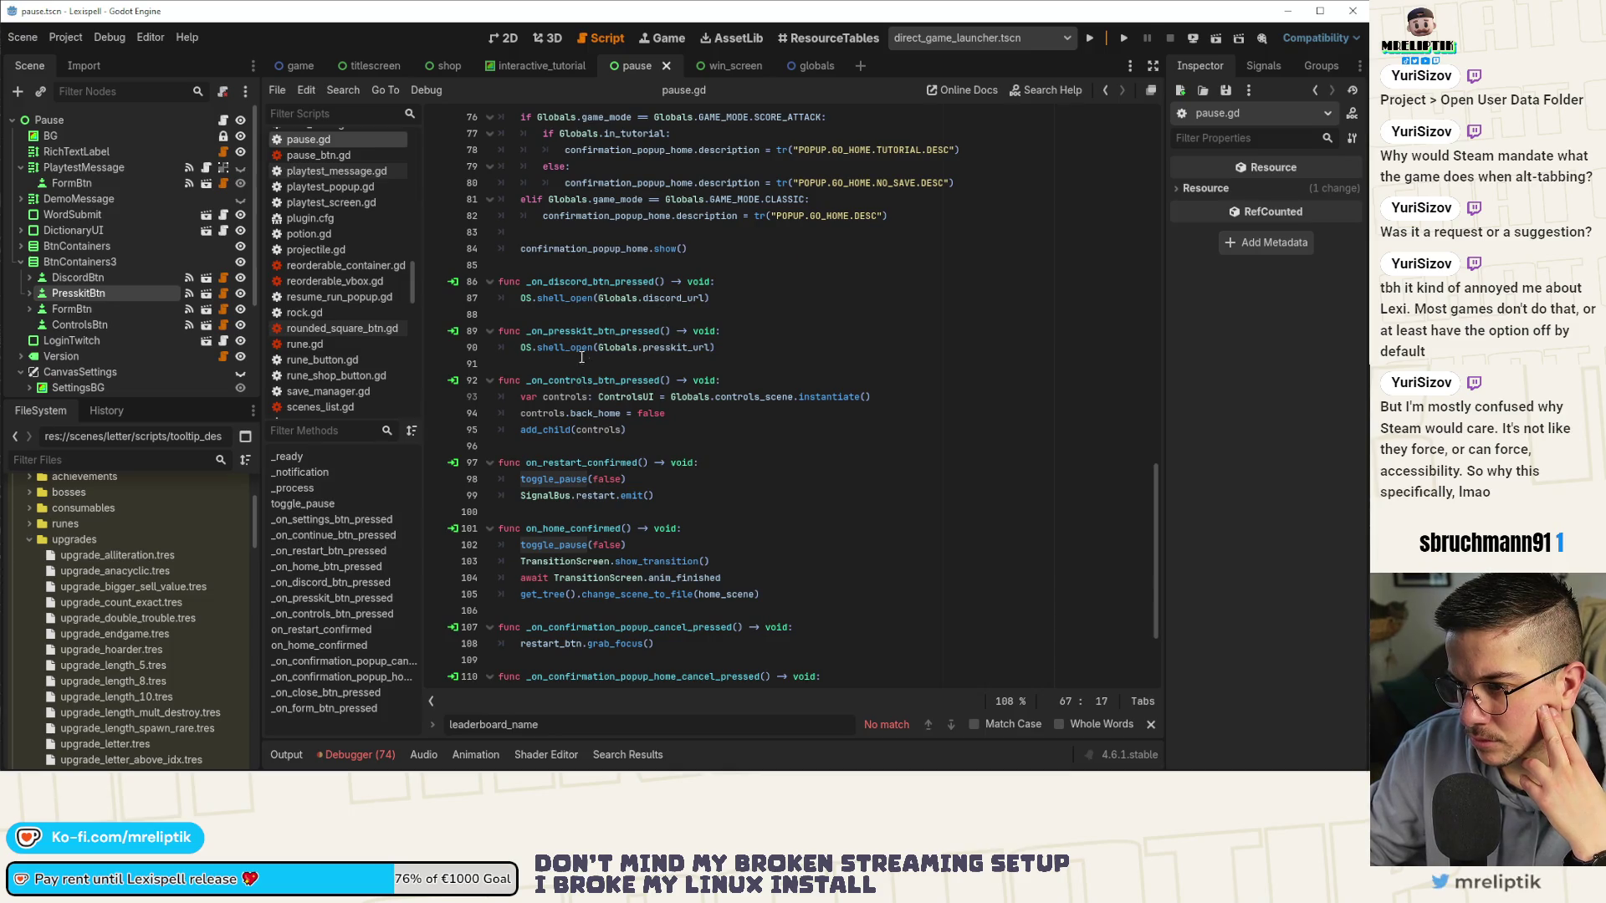
pyautogui.scroll(-2, 608, 411)
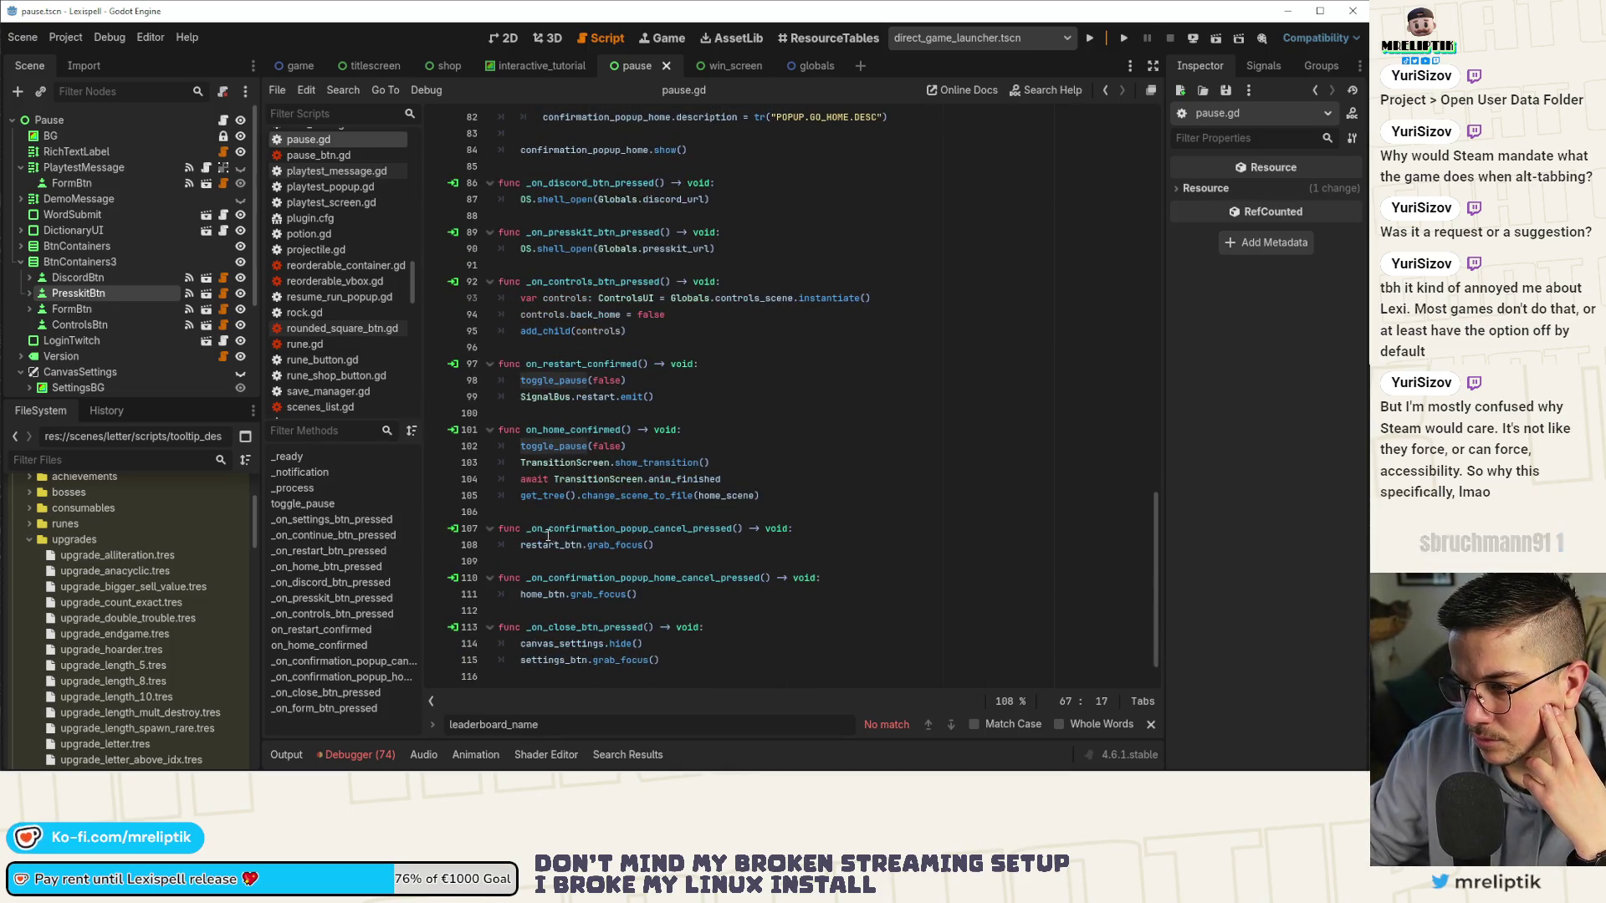
pyautogui.scroll(-1, 577, 608)
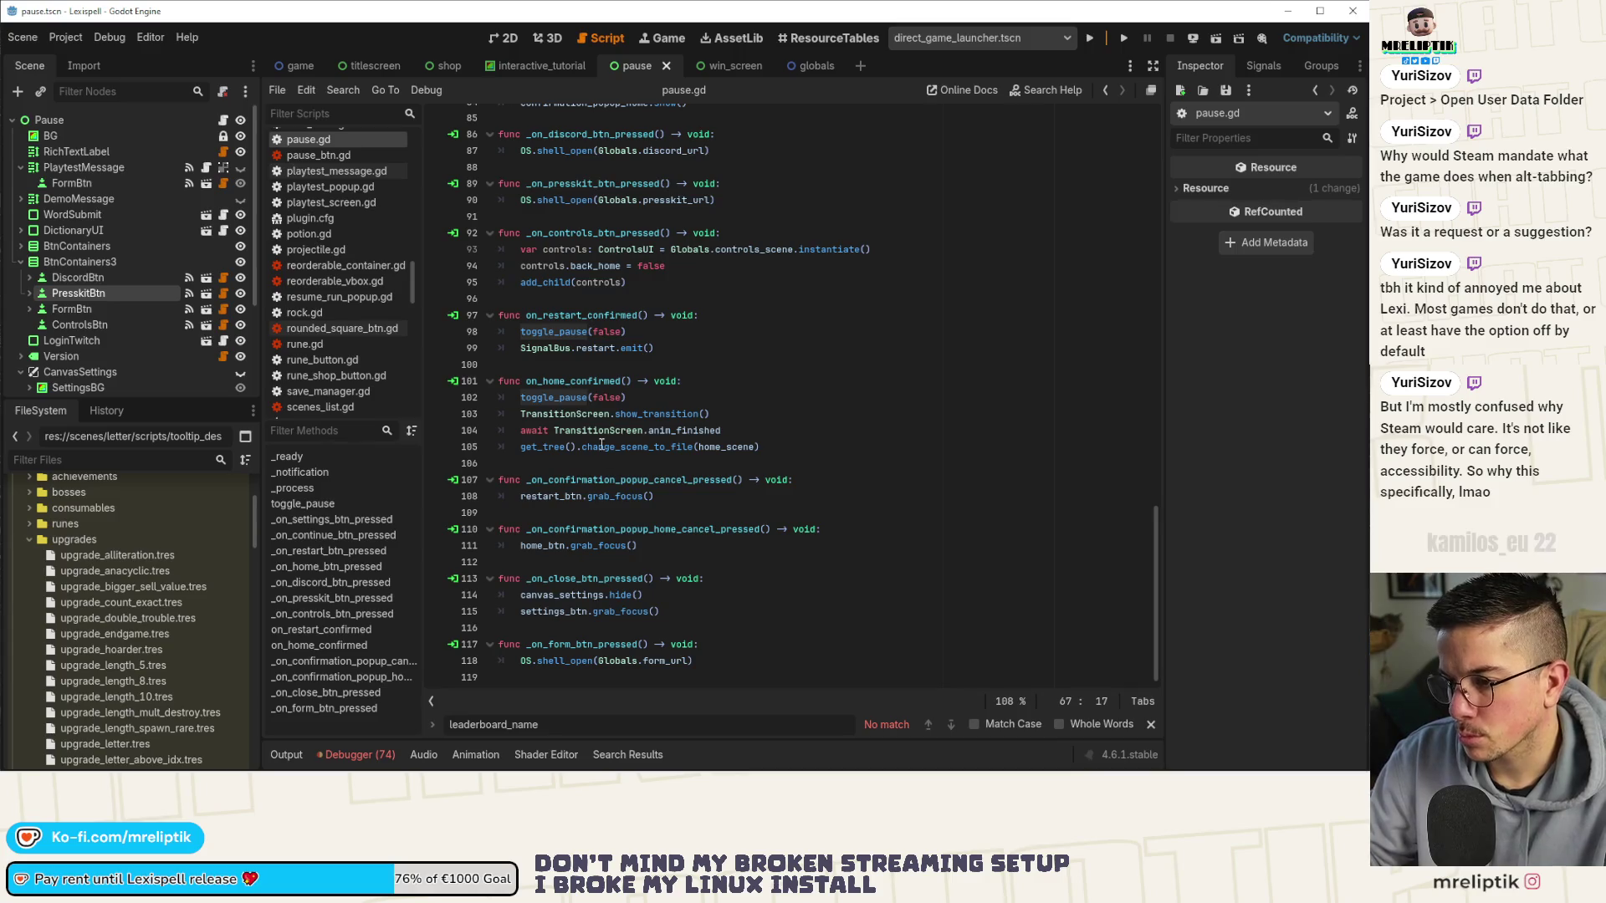
pyautogui.click(629, 396)
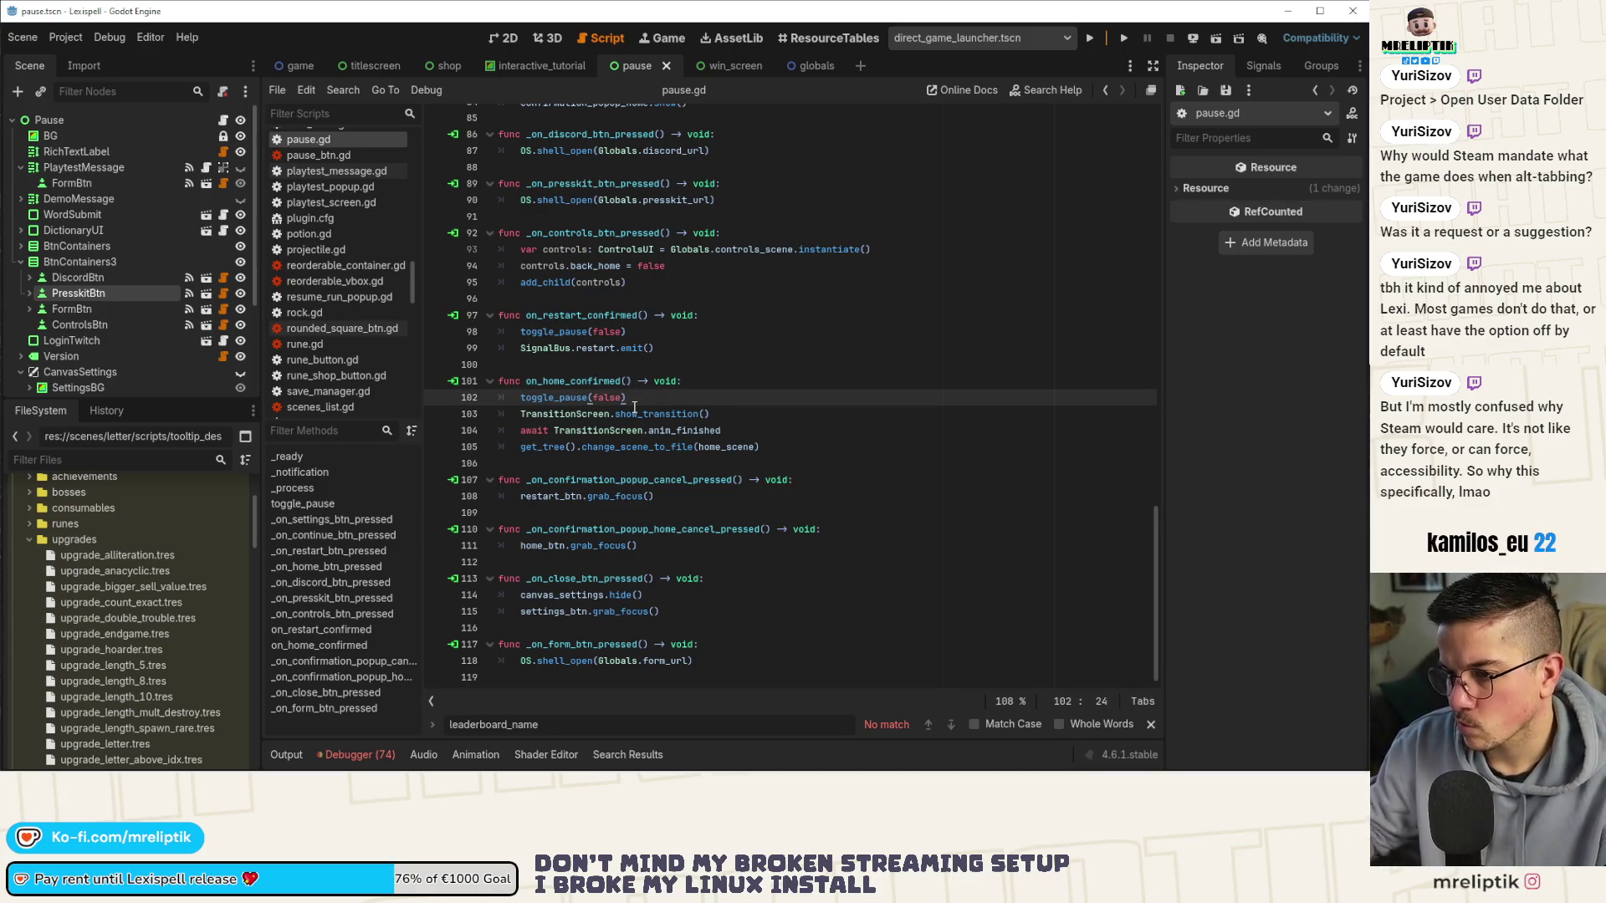
pyautogui.hotkey('alt', 'Down')
pyautogui.hotkey('alt', 'Down')
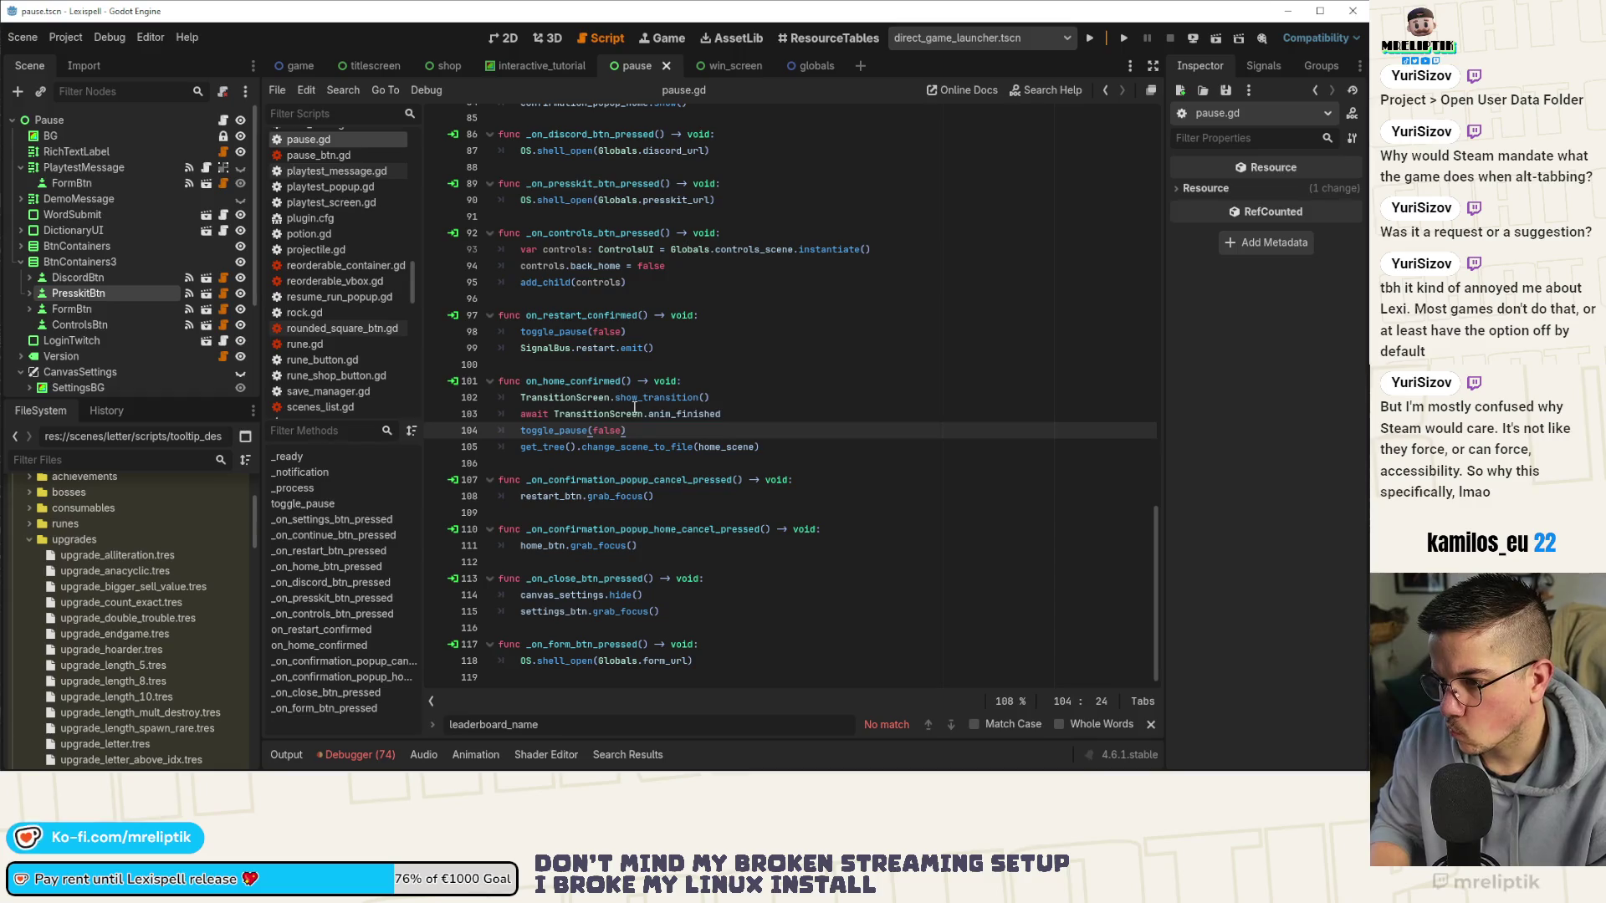
pyautogui.hotkey('ctrl', 's')
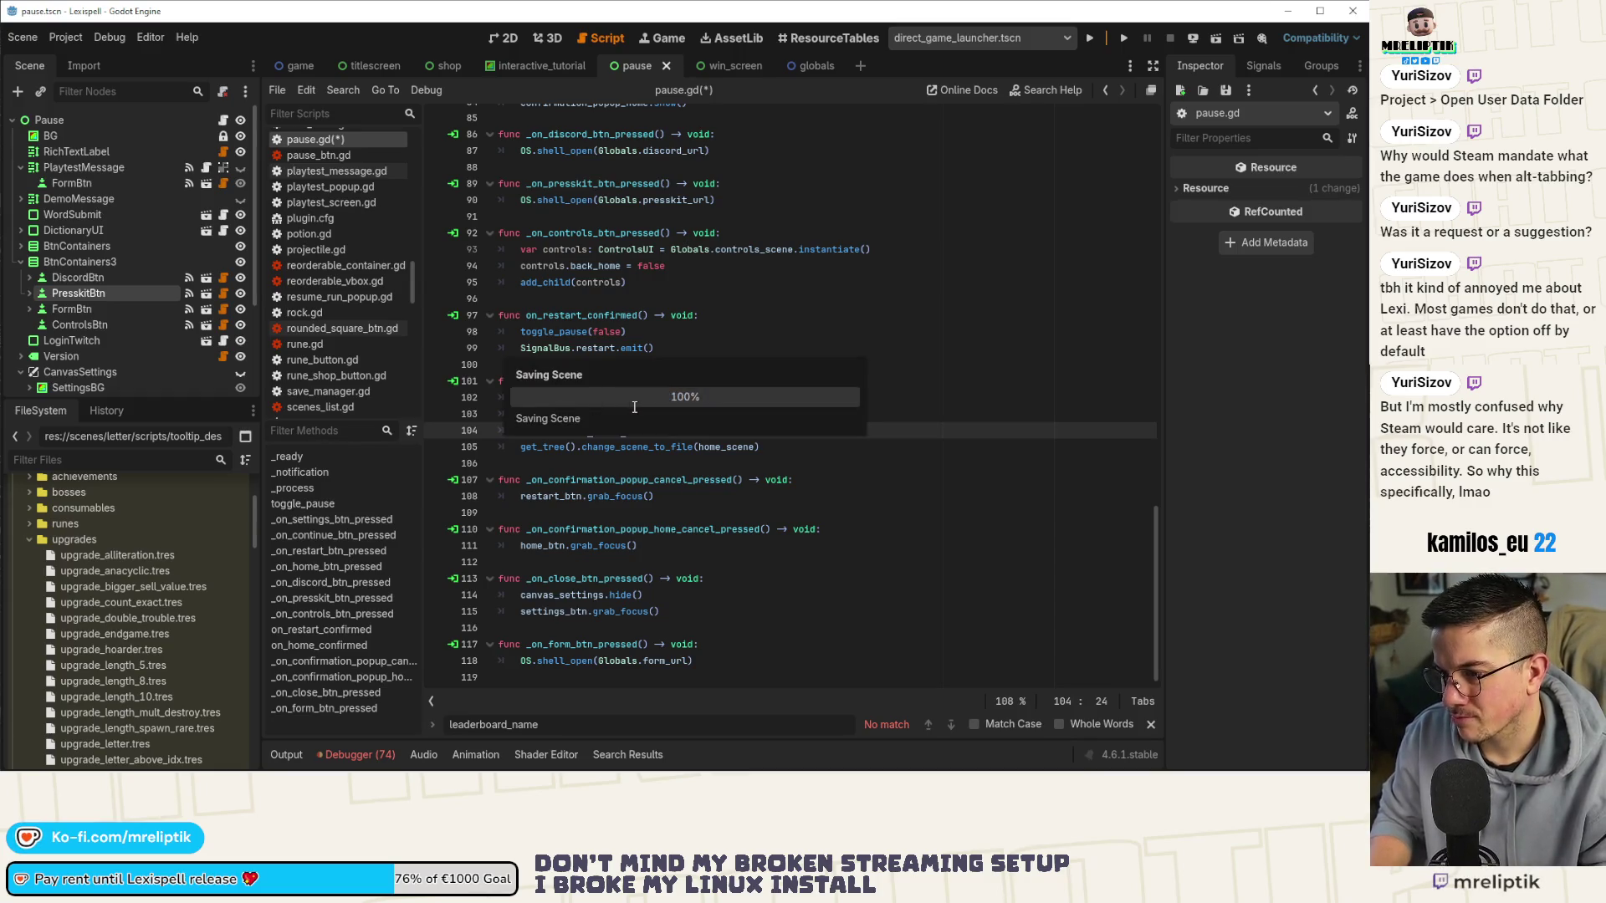
pyautogui.doubleClick(633, 447)
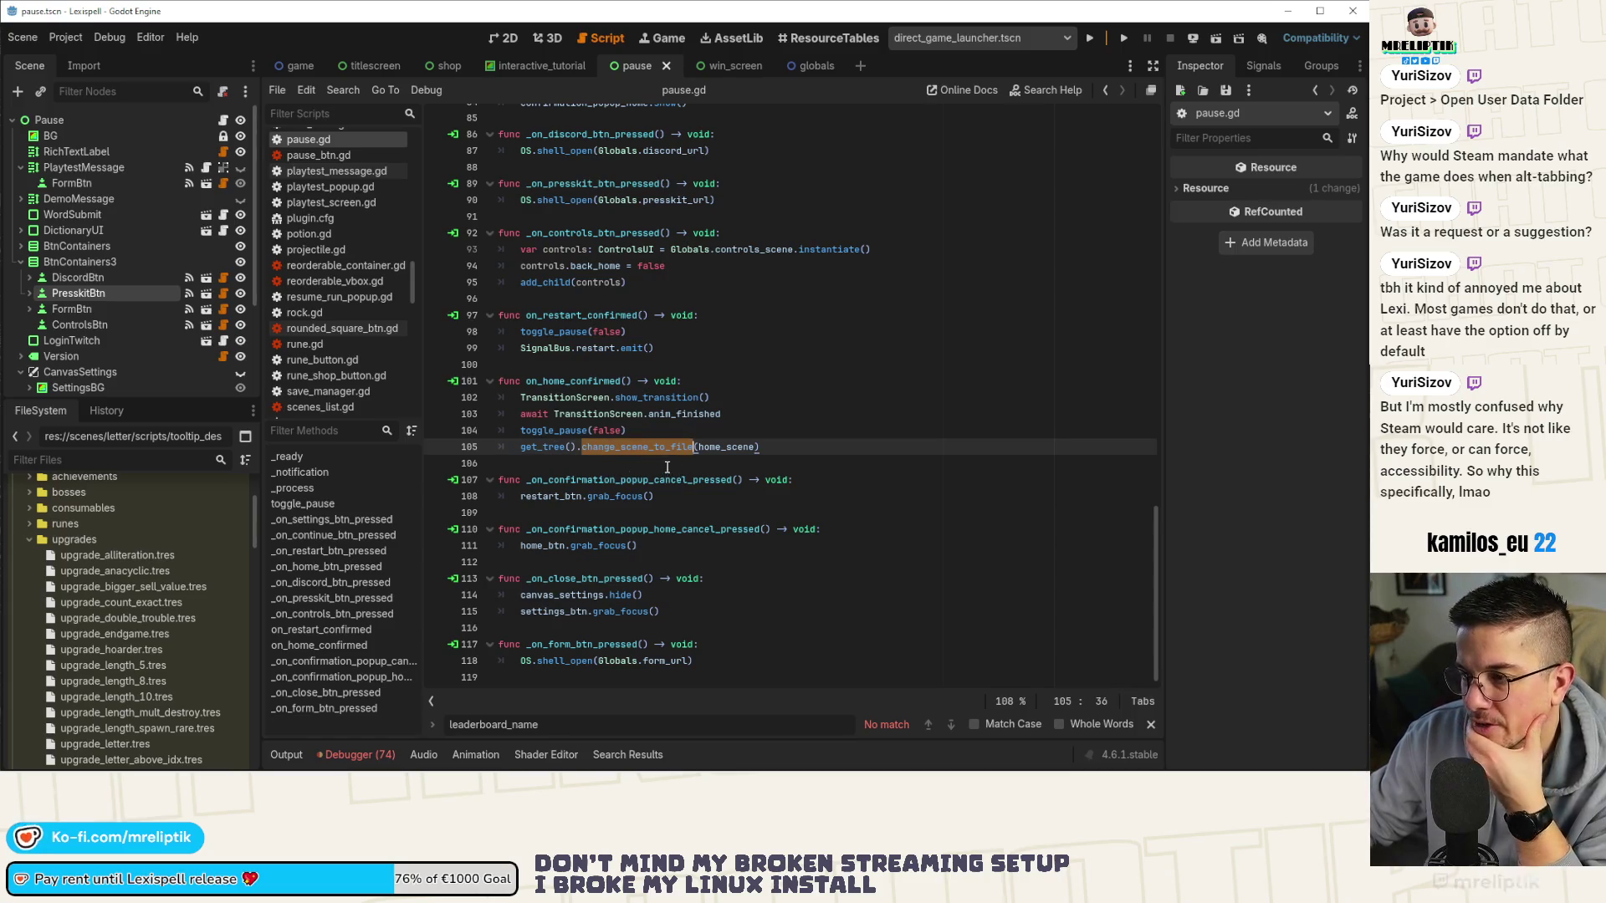
pyautogui.scroll(1, 678, 483)
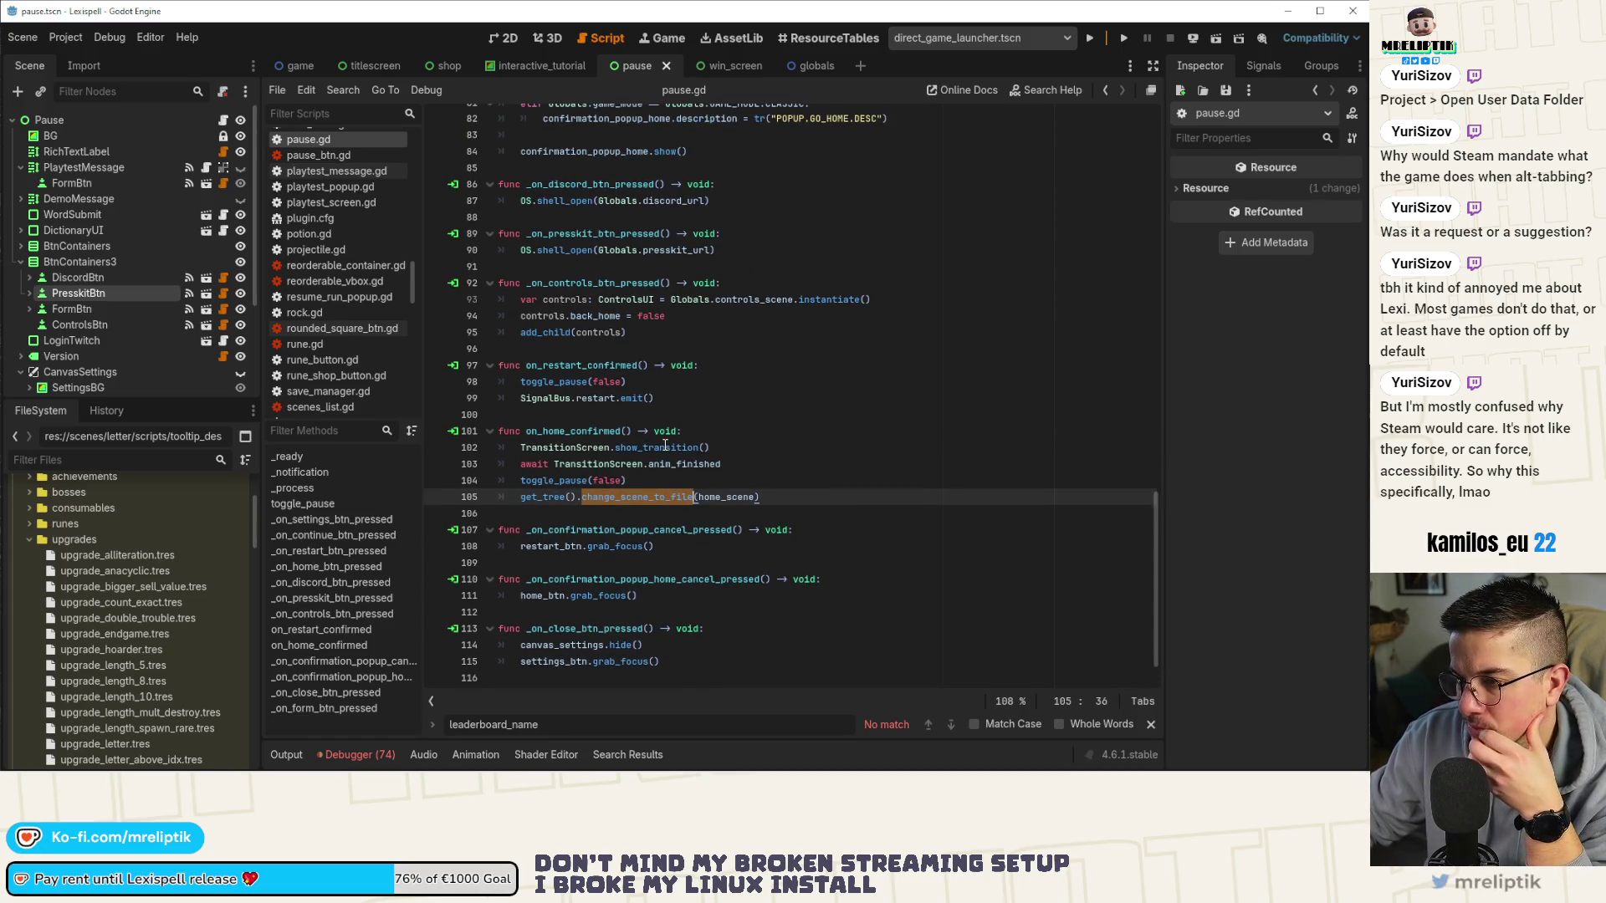
pyautogui.click(737, 399)
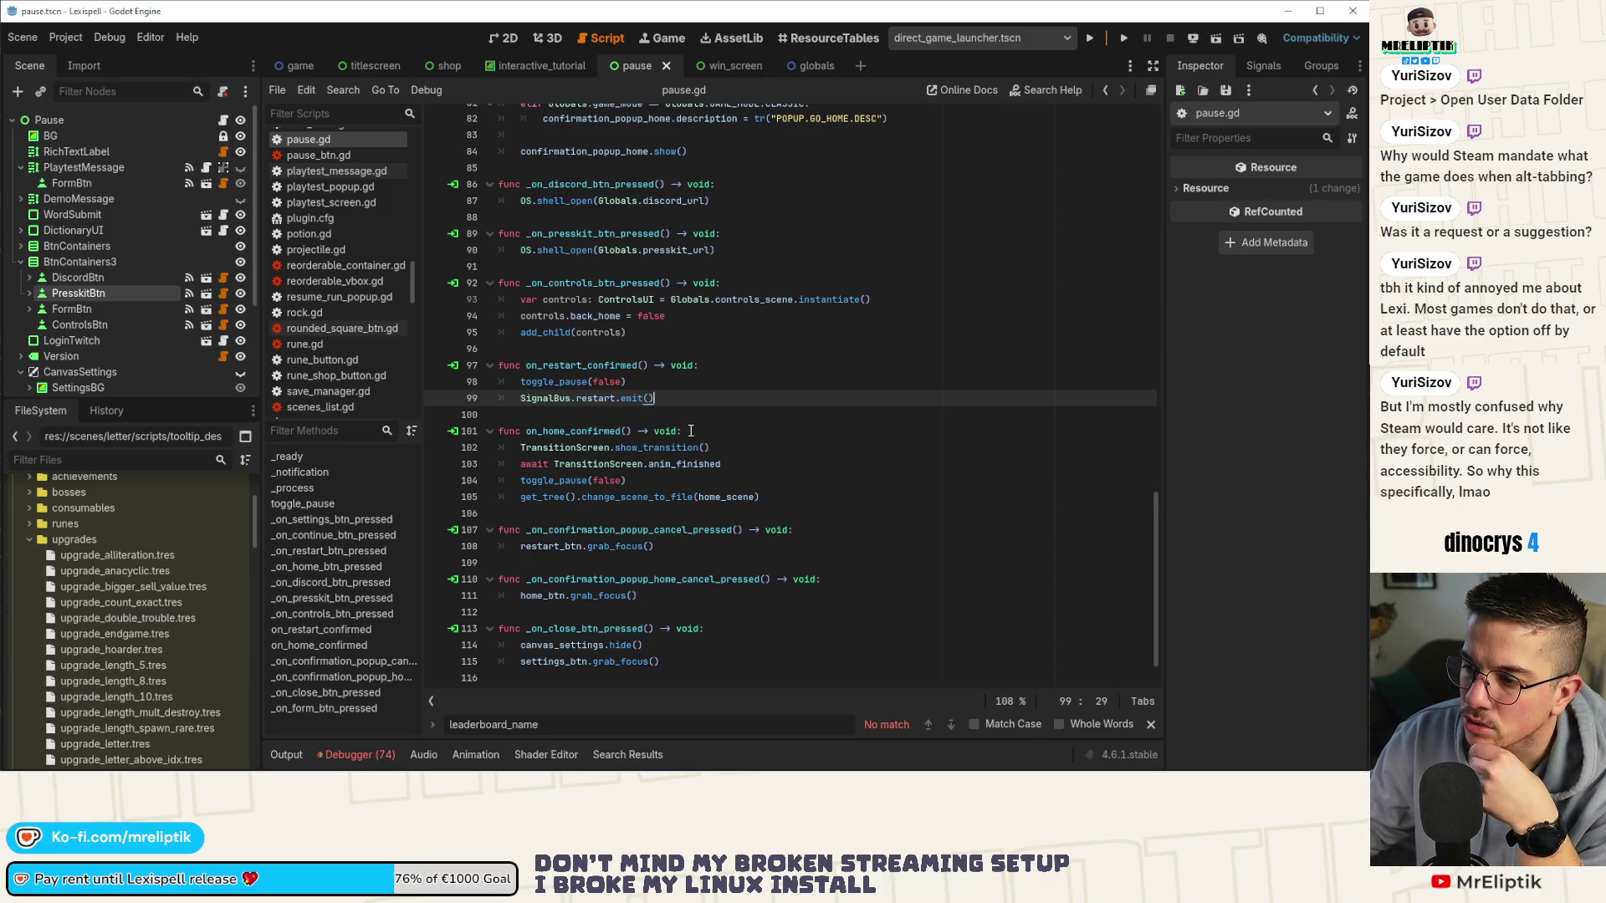
pyautogui.scroll(15, 690, 430)
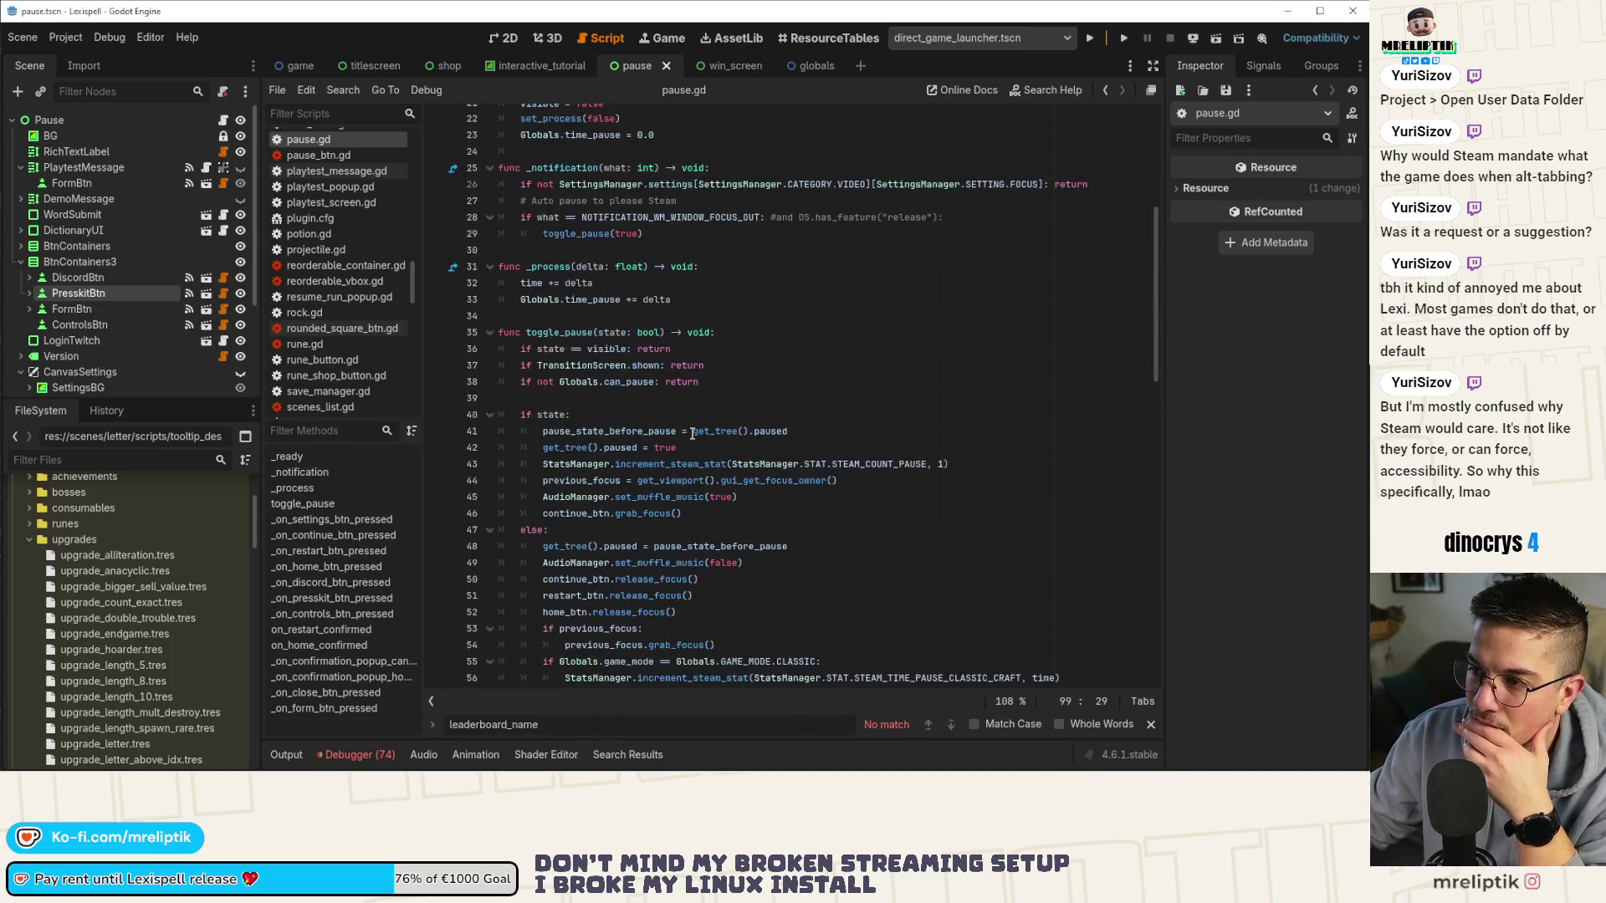
pyautogui.scroll(2, 691, 432)
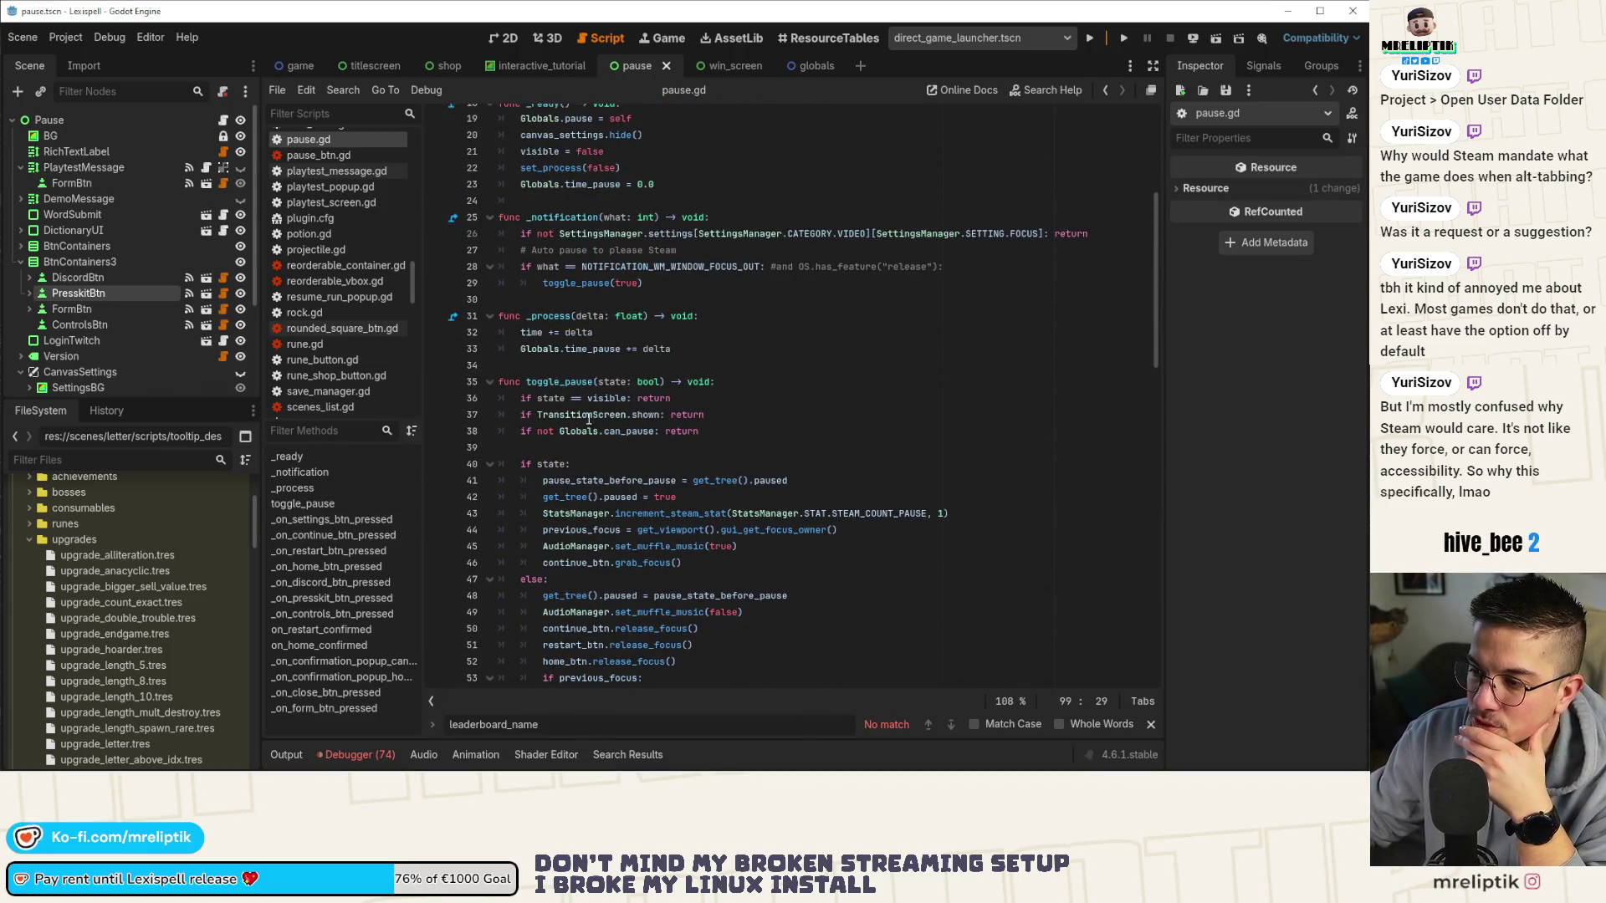
pyautogui.click(587, 415)
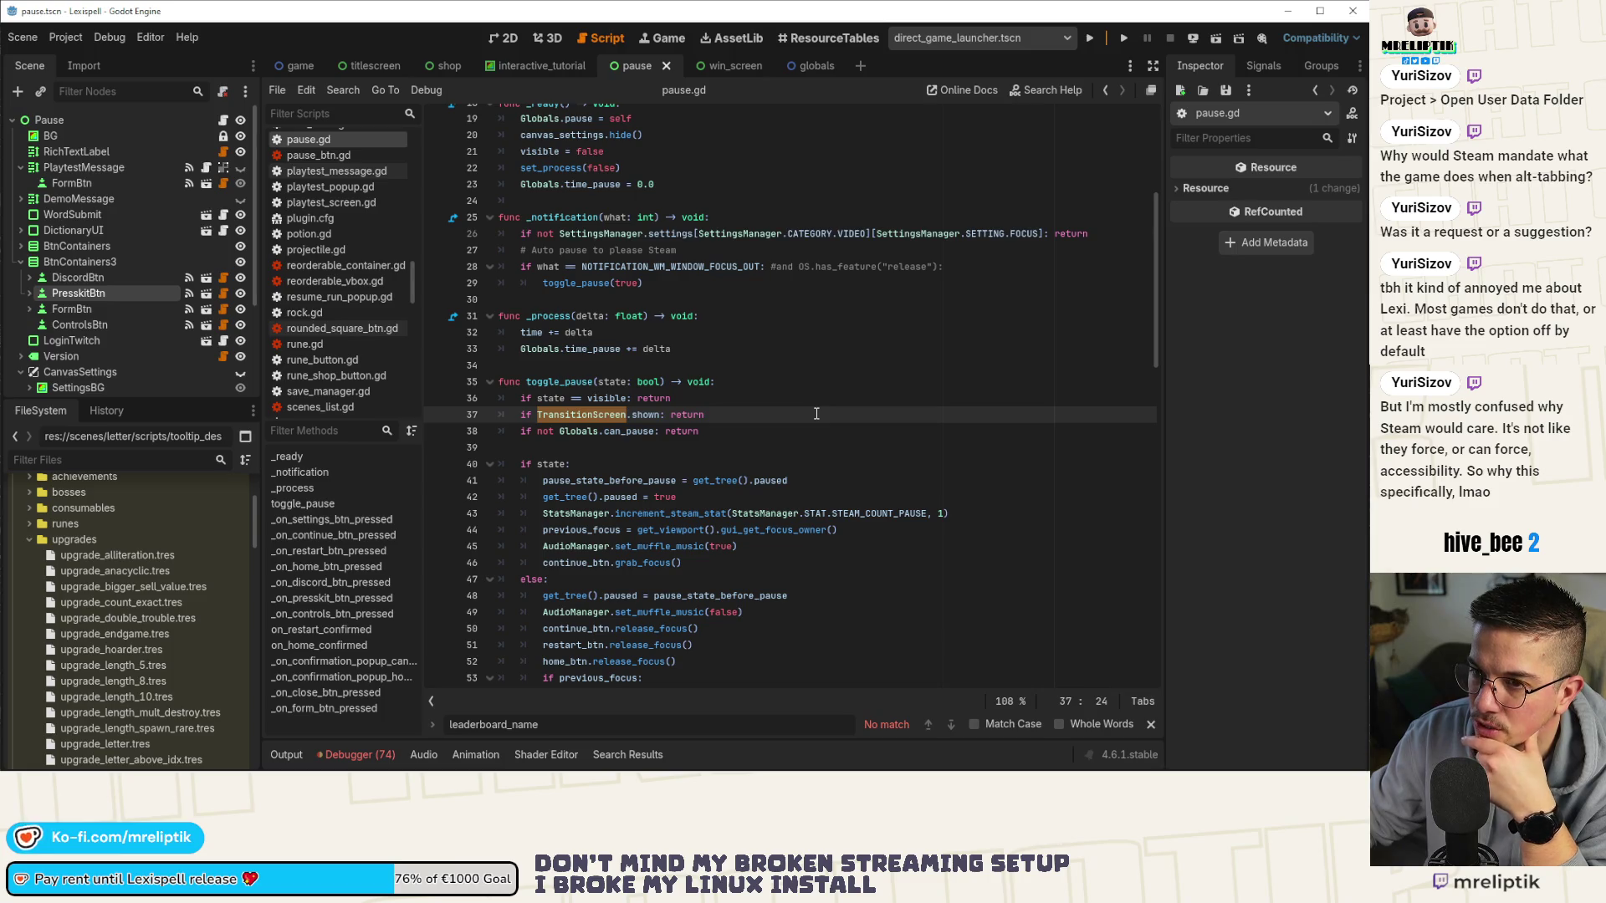
pyautogui.scroll(-20, 816, 413)
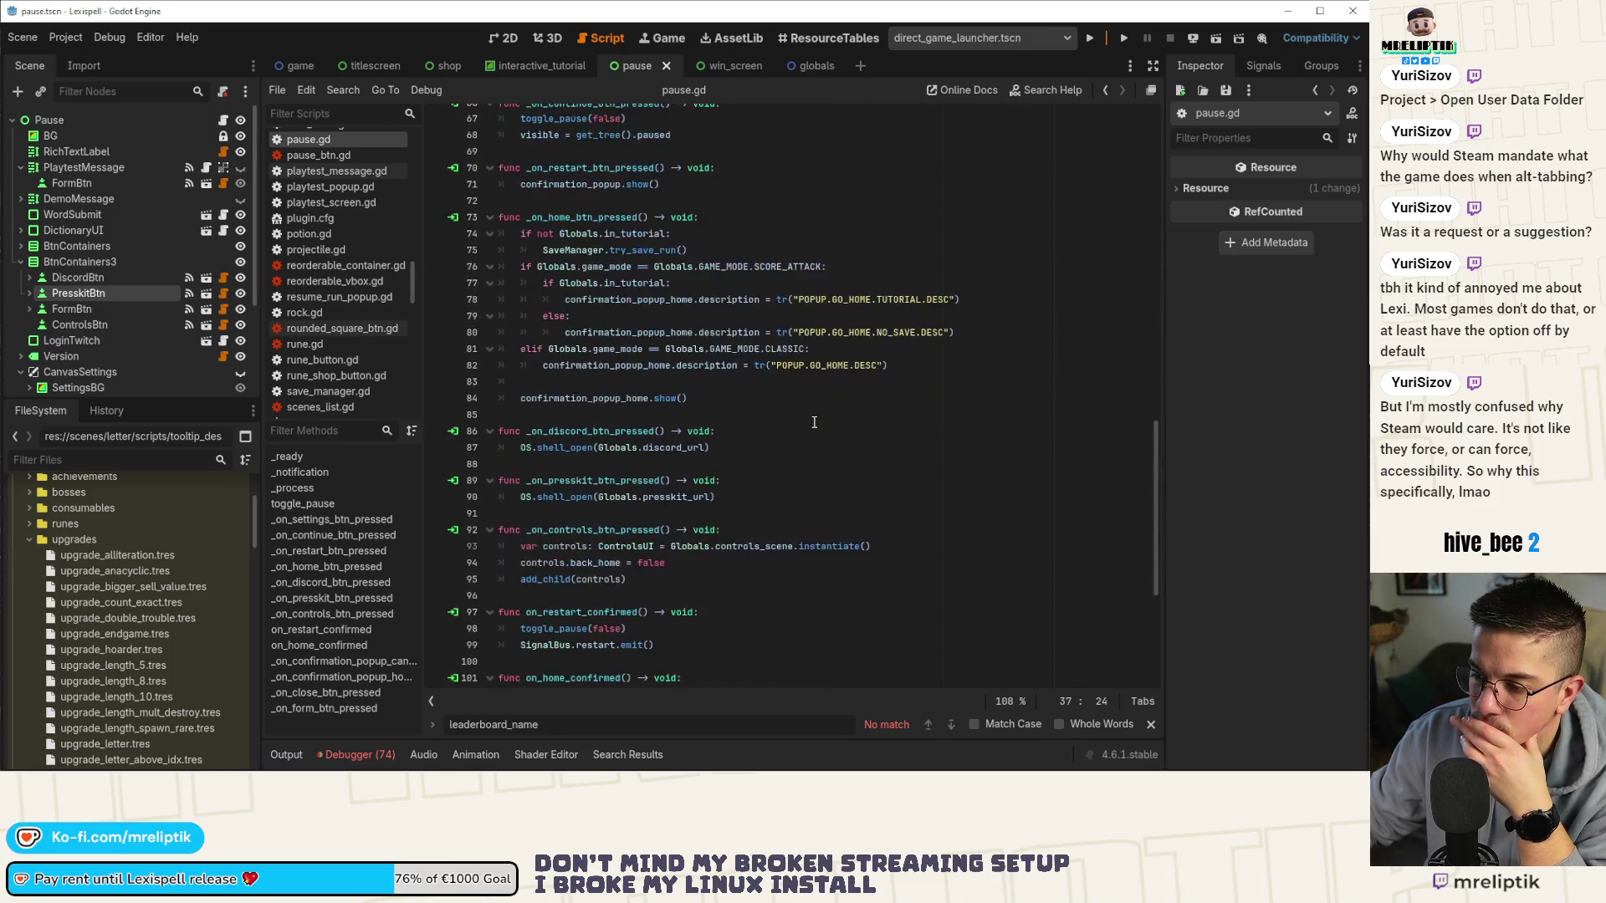
pyautogui.click(588, 481)
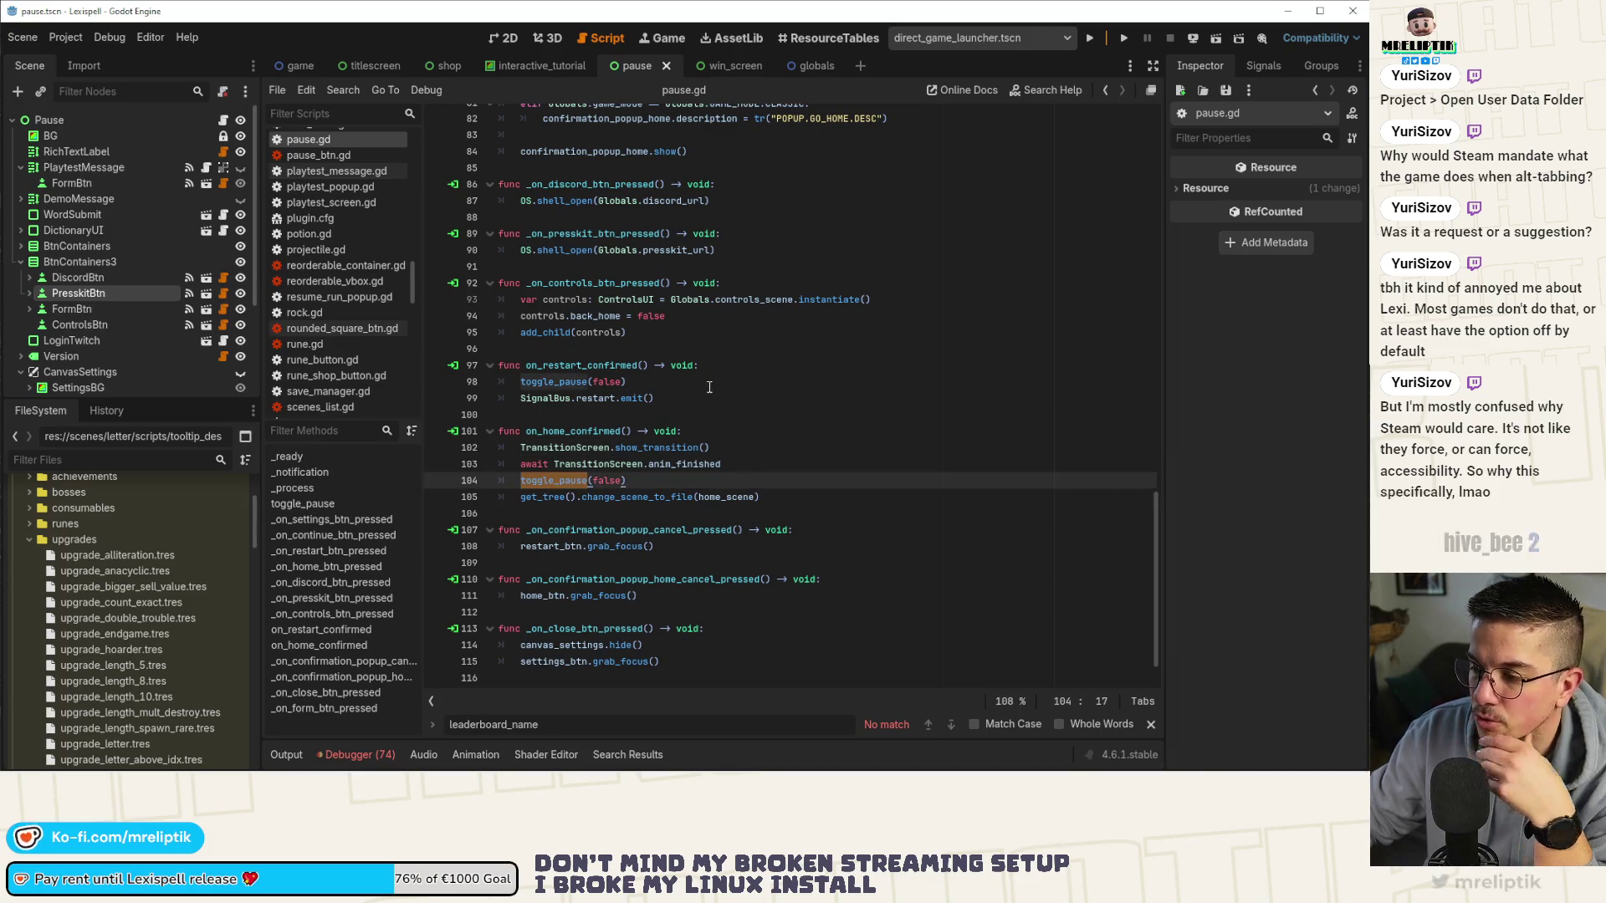
pyautogui.click(650, 481)
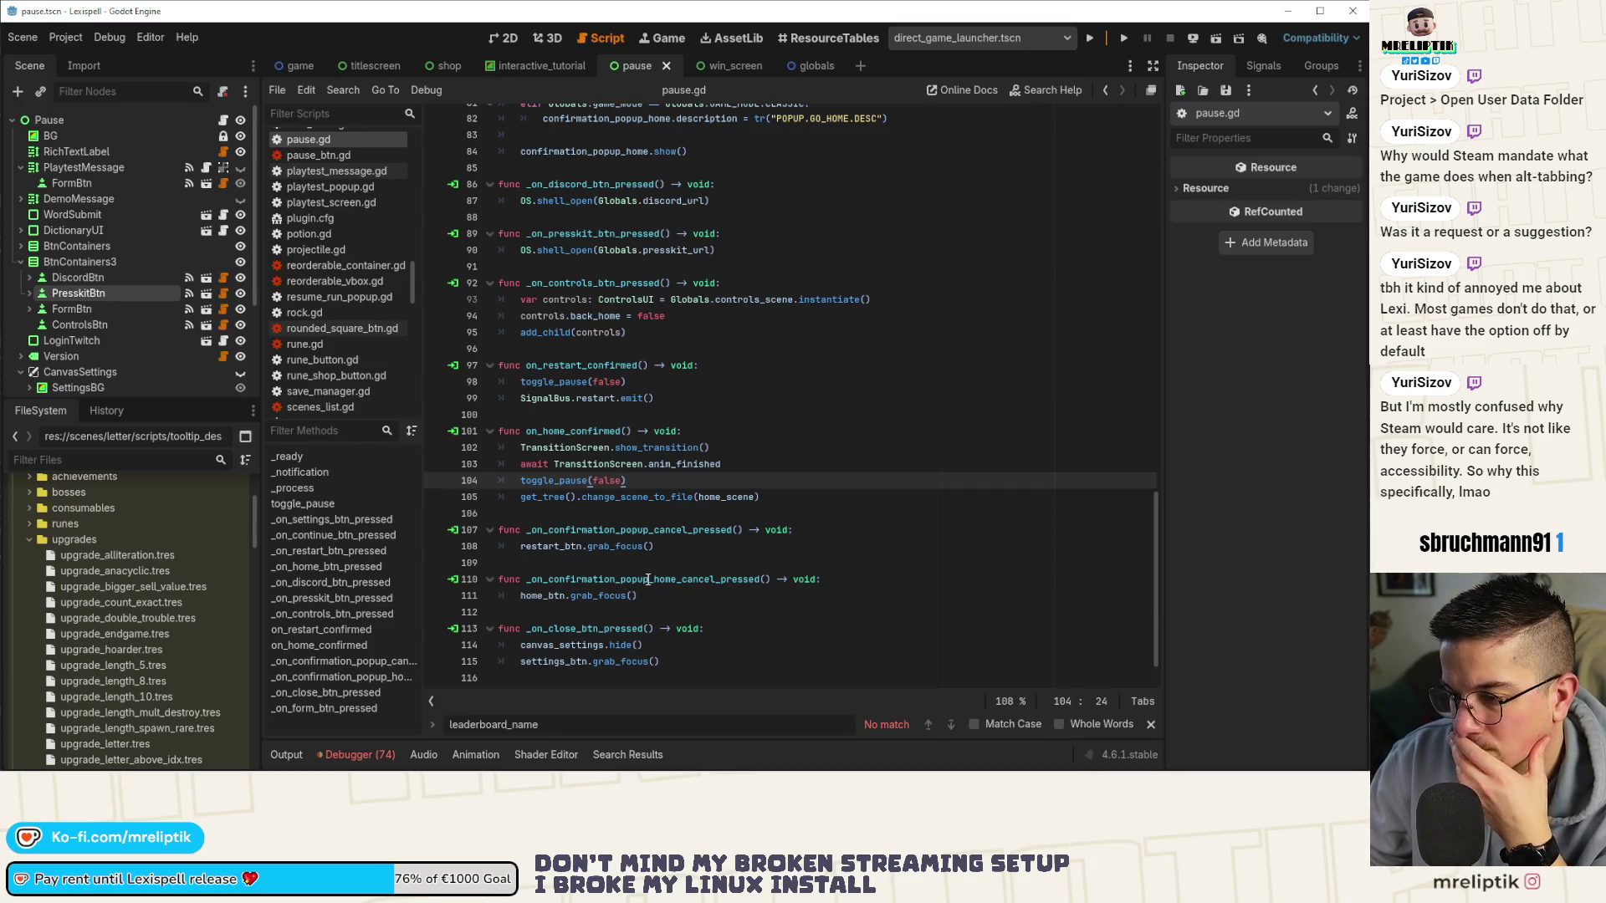
pyautogui.click(573, 447)
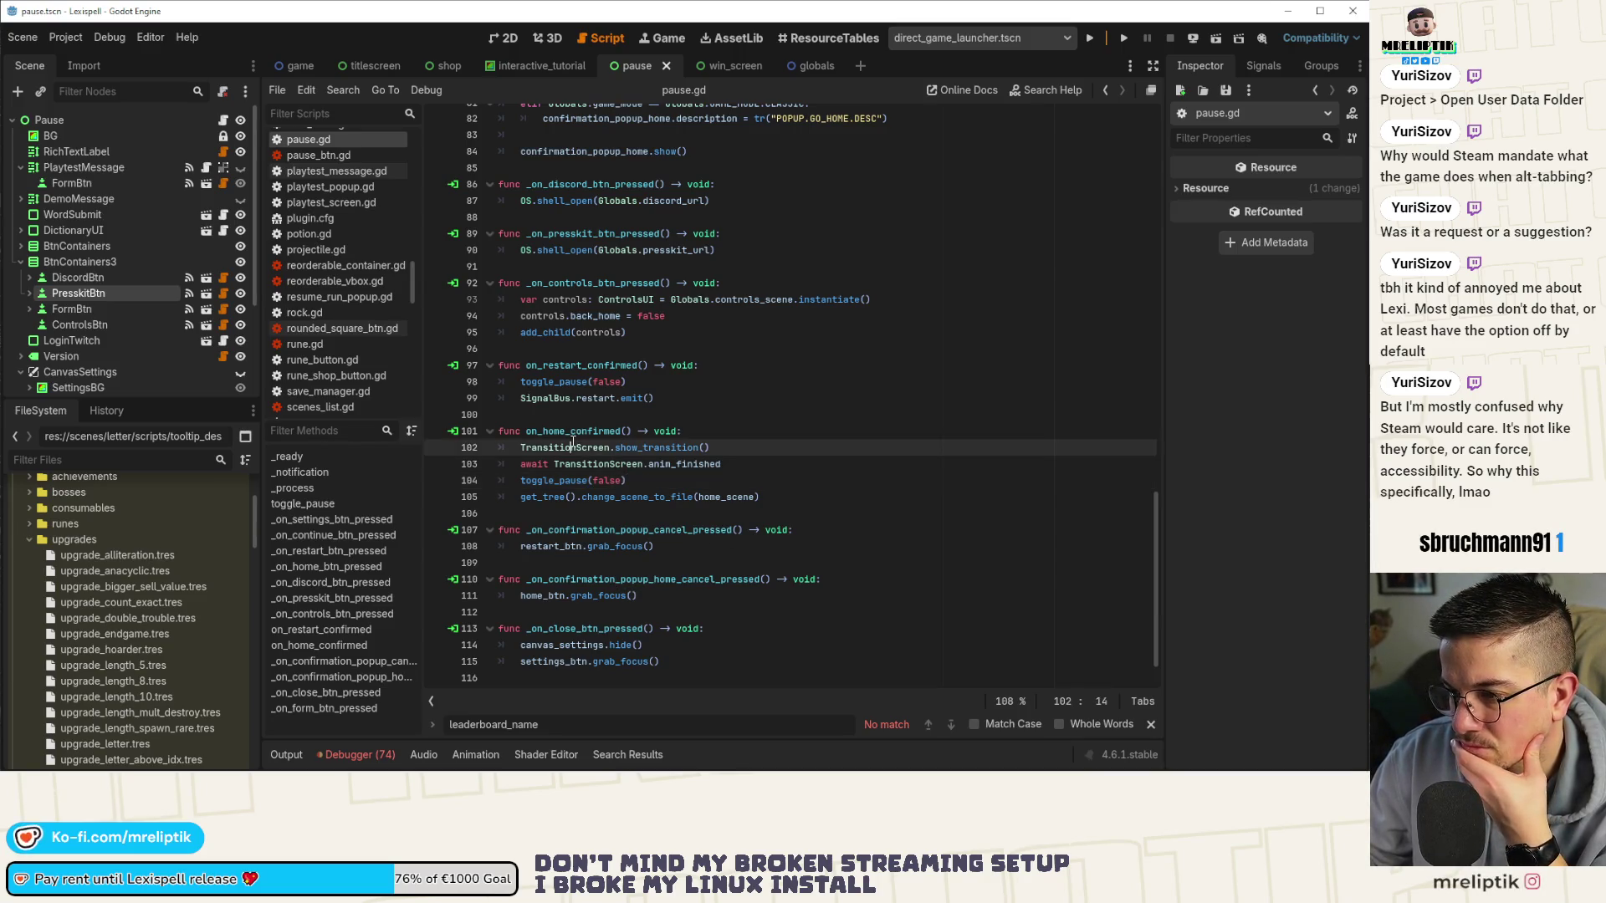
pyautogui.doubleClick(573, 446)
pyautogui.scroll(3, 740, 466)
pyautogui.scroll(2, 763, 463)
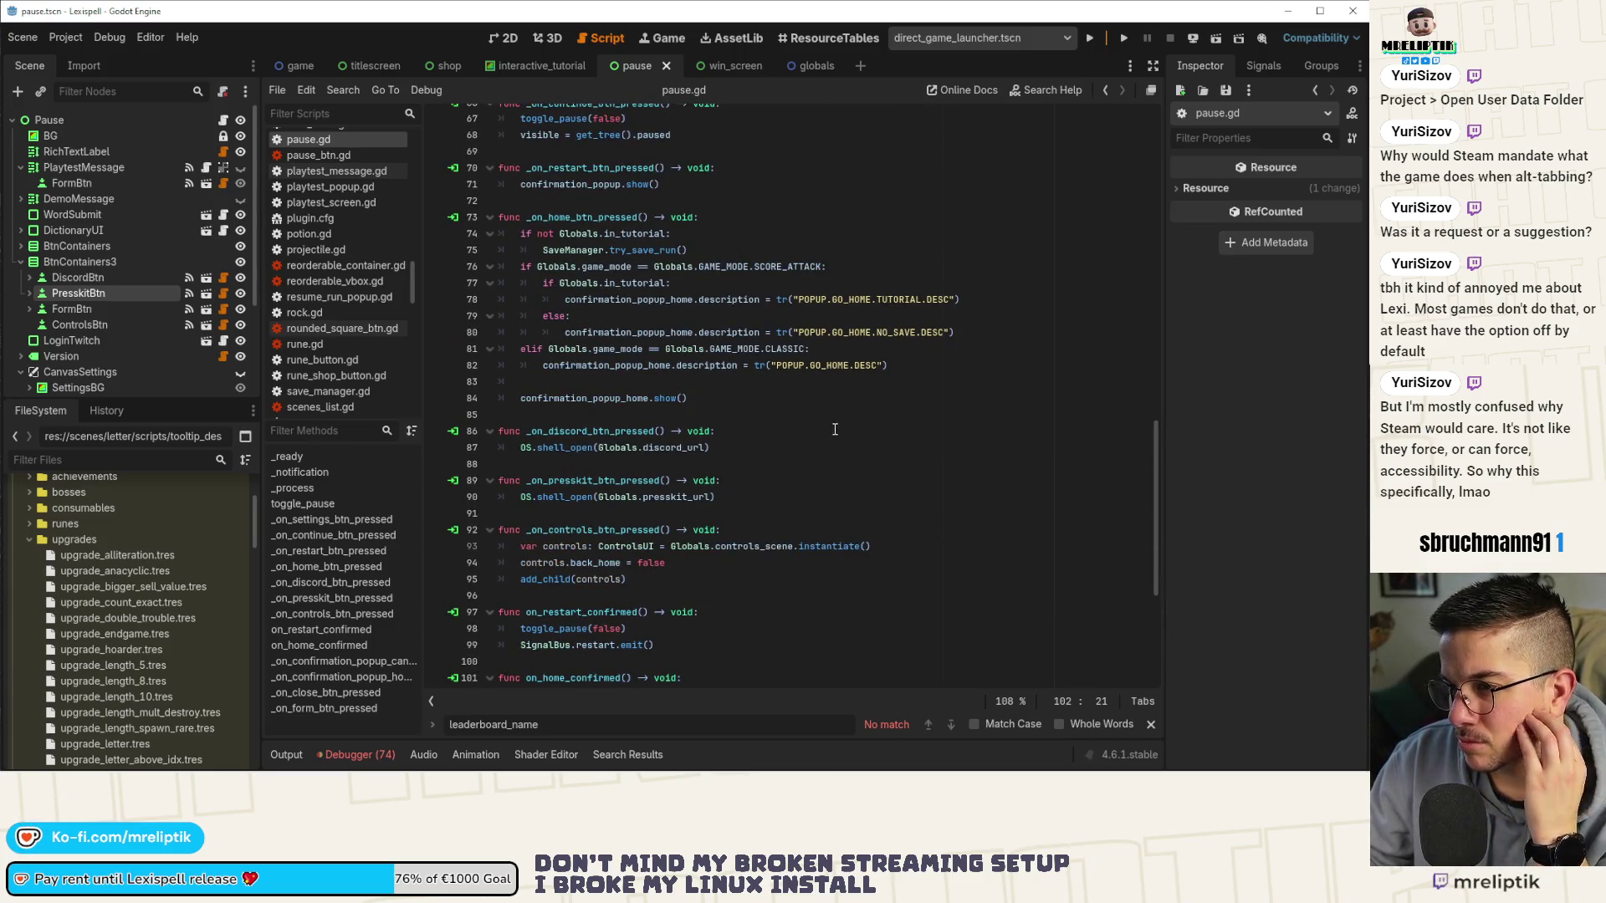
pyautogui.scroll(3, 834, 429)
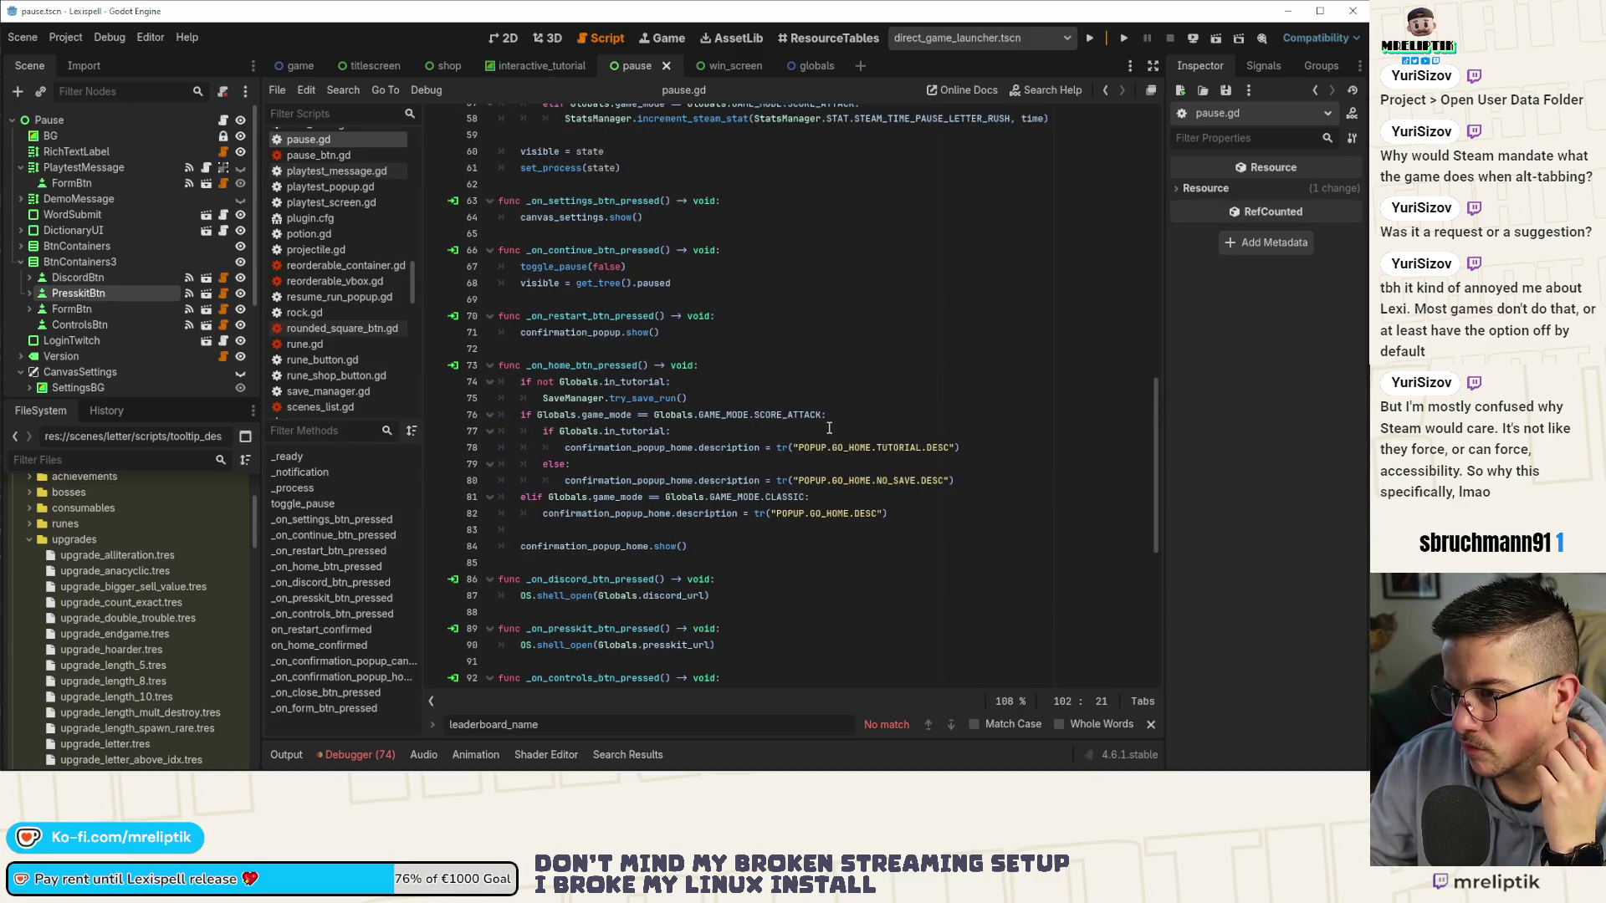
pyautogui.scroll(-6, 829, 427)
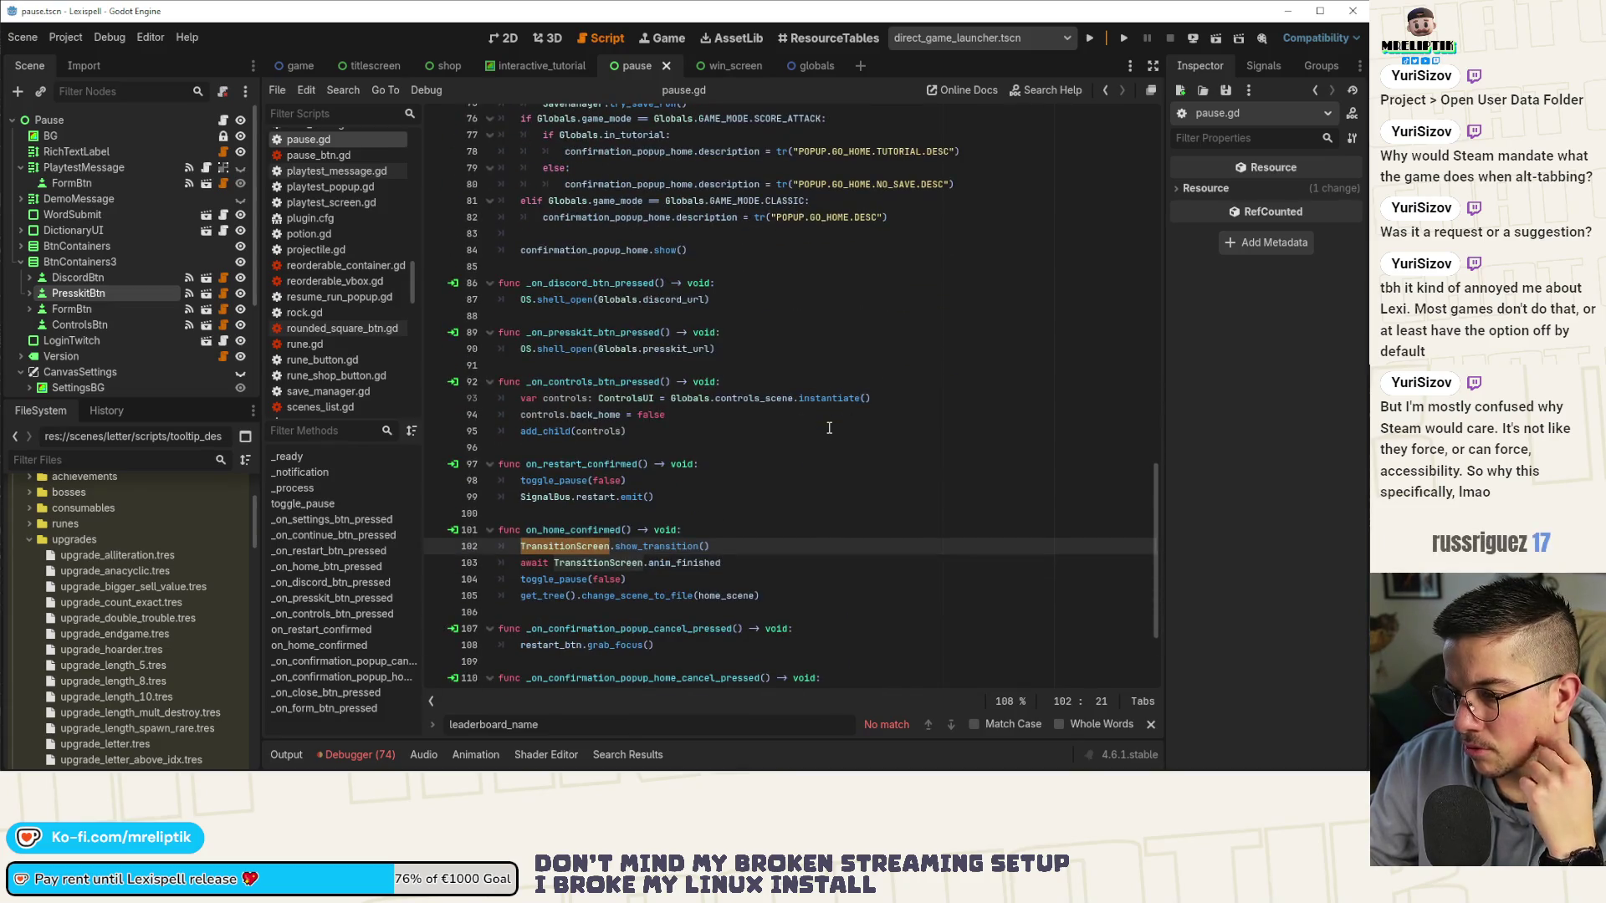
pyautogui.scroll(3, 775, 442)
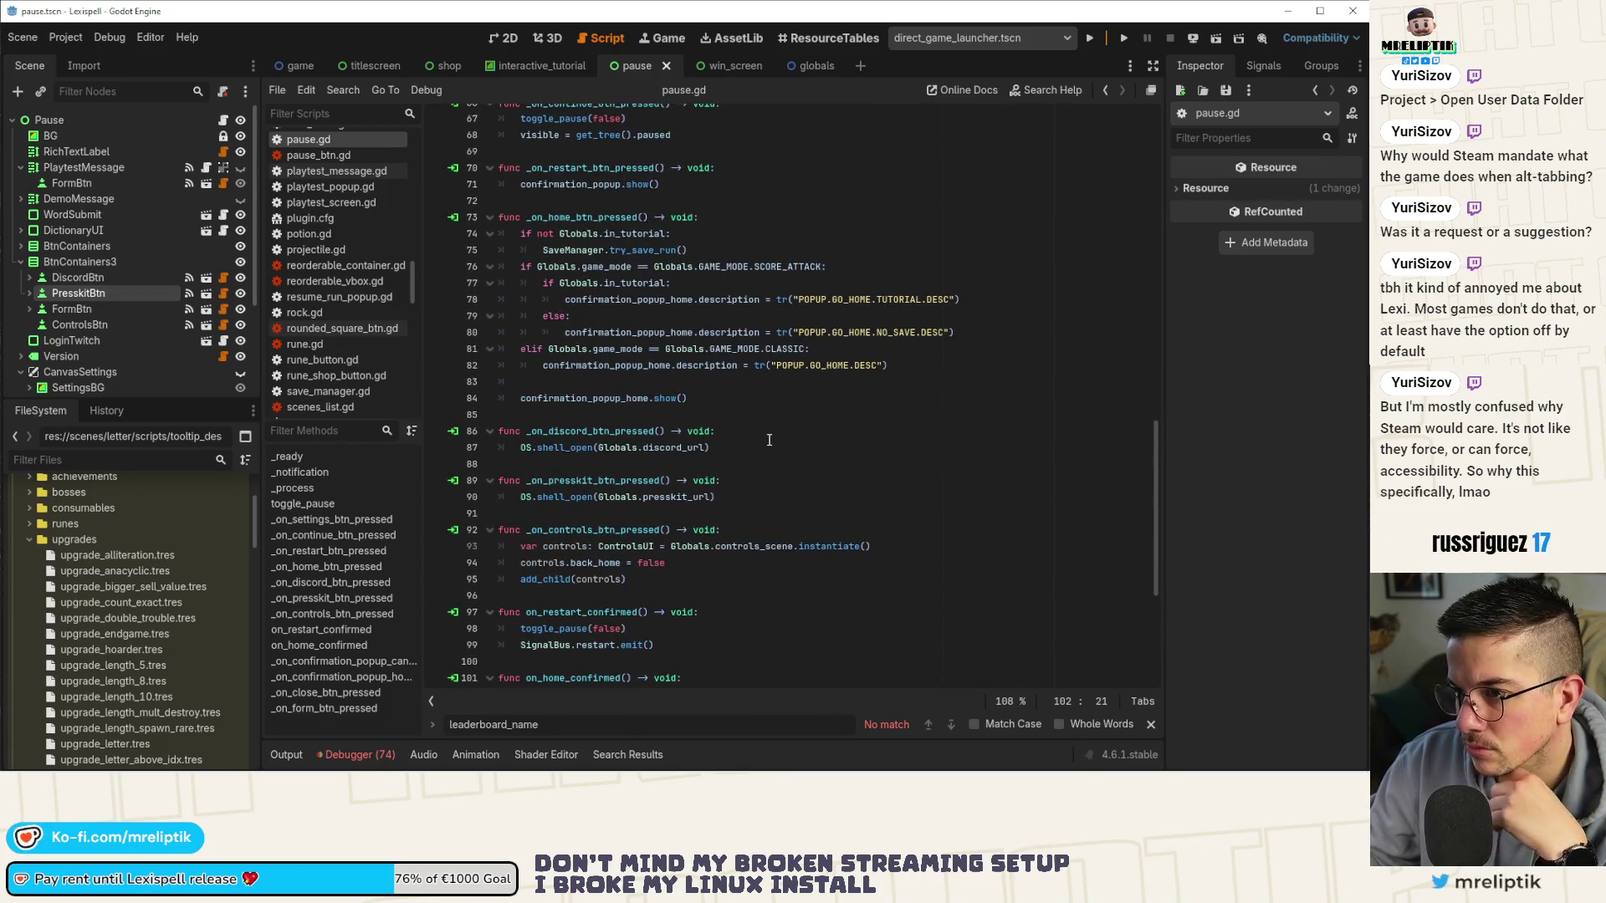
pyautogui.scroll(8, 769, 440)
pyautogui.doubleClick(583, 514)
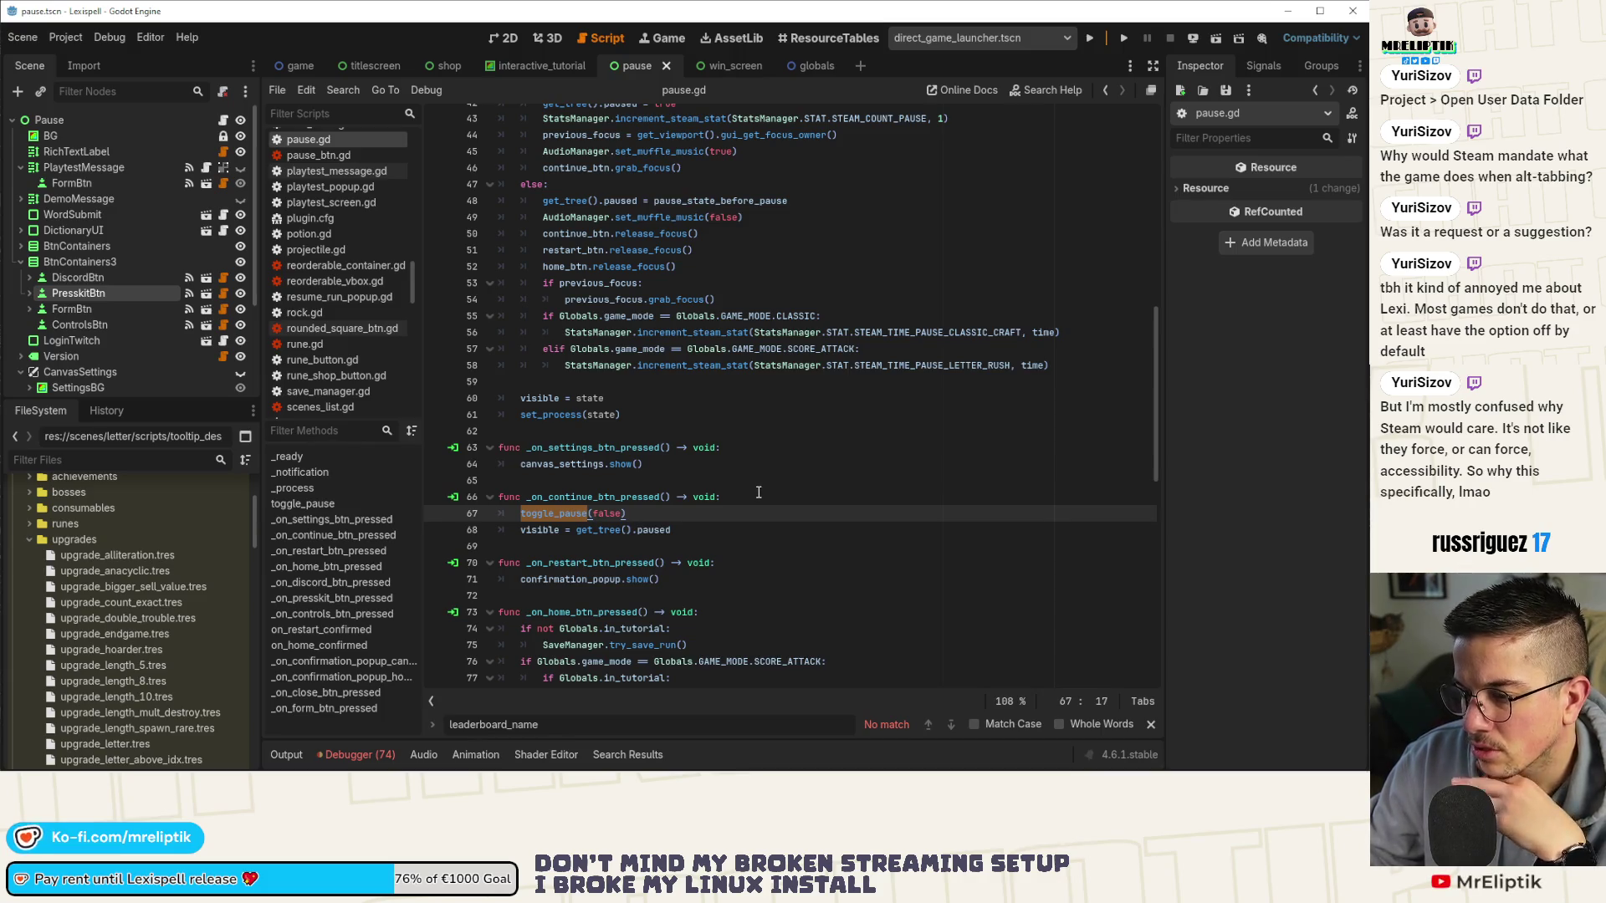
pyautogui.scroll(9, 727, 483)
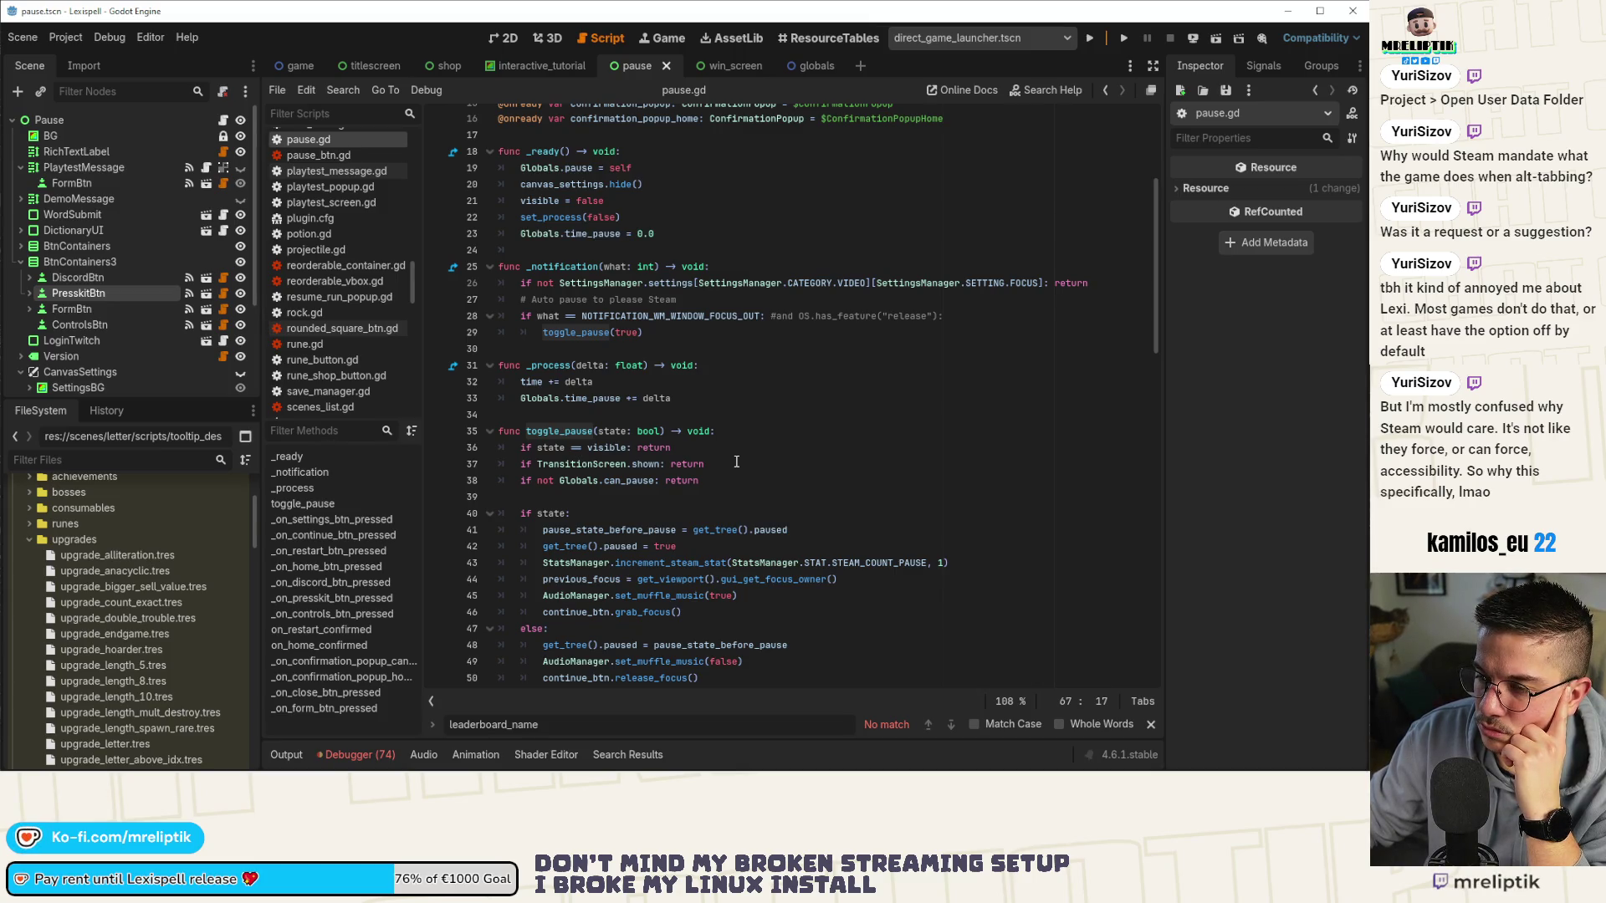
pyautogui.click(735, 463)
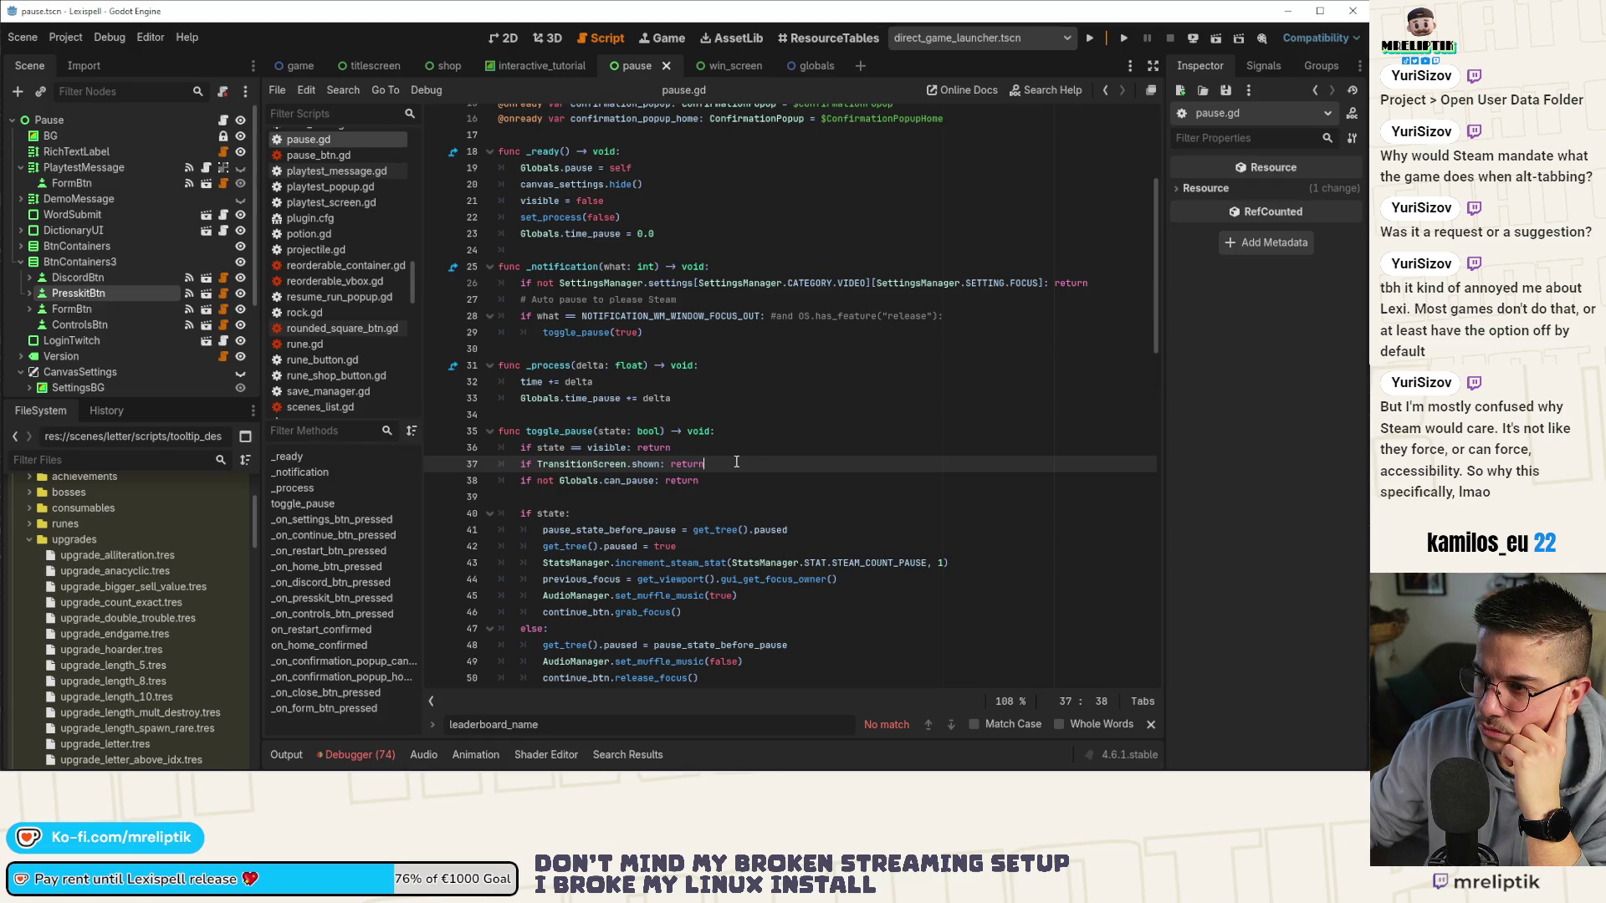
pyautogui.scroll(-20, 739, 468)
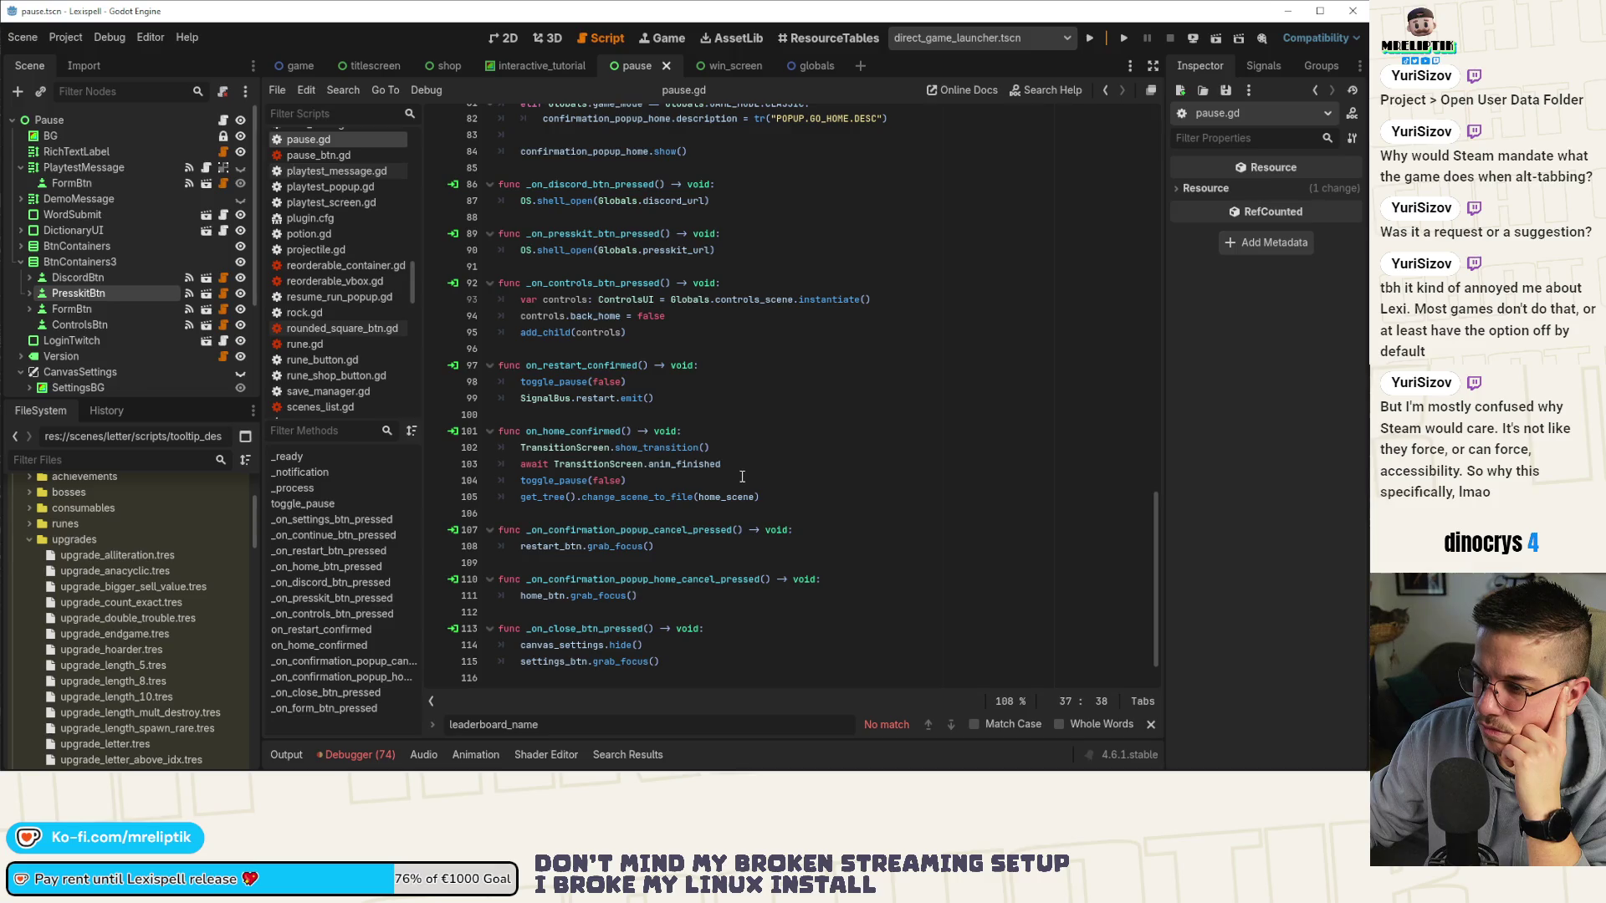
# Reorder the on_home_confirmed lines with Alt+Down to reposition the toggle_pause line.
pyautogui.click(753, 467)
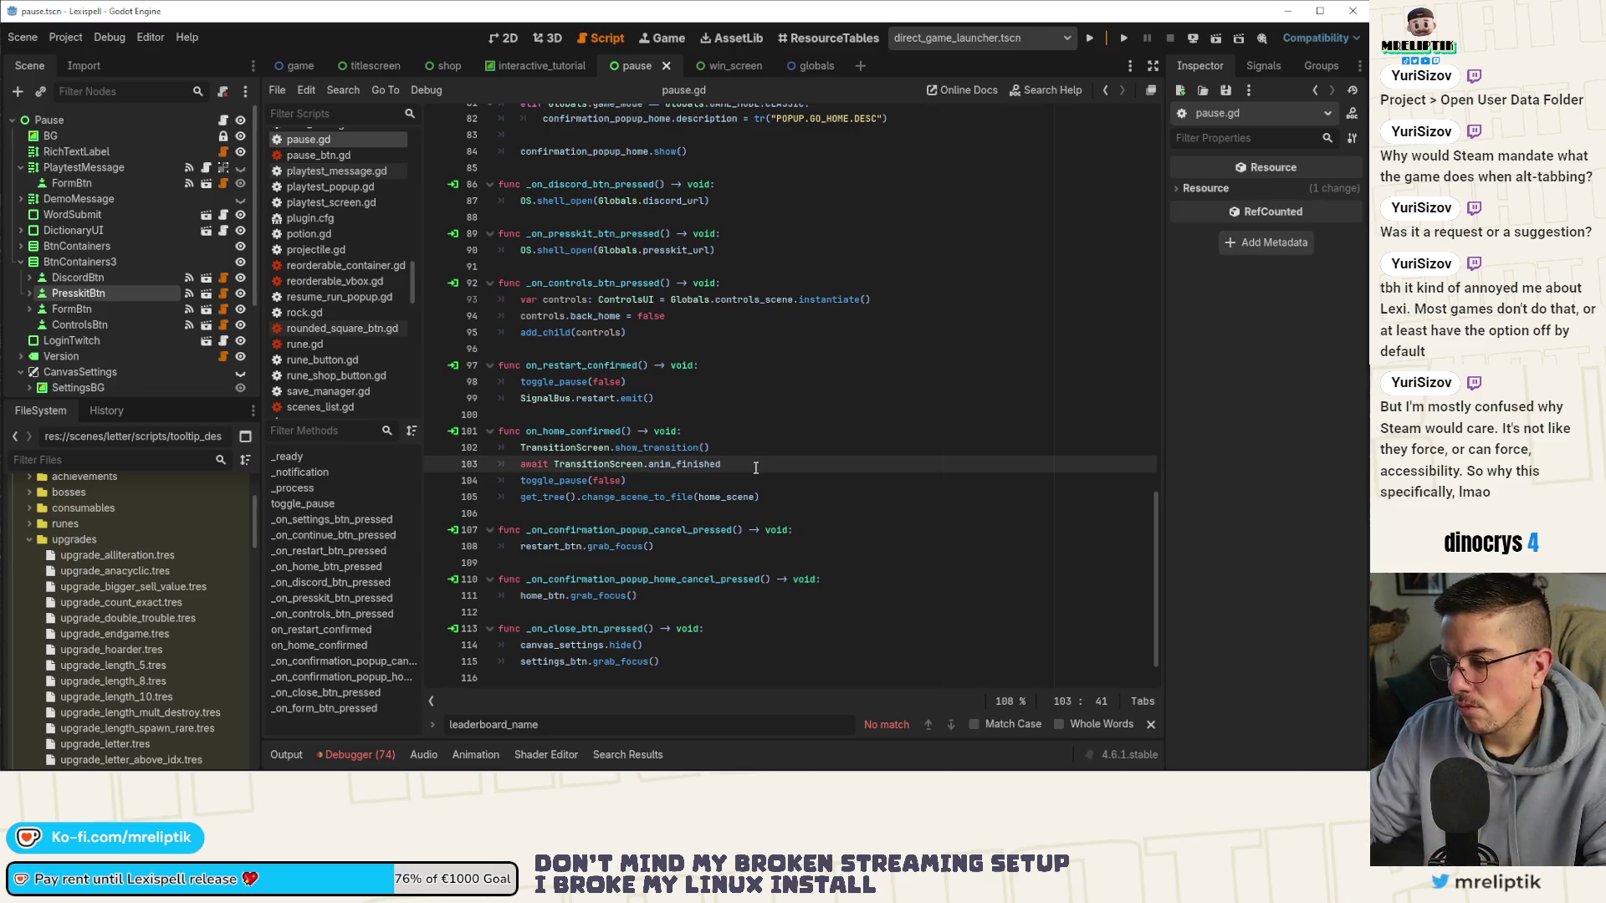
pyautogui.hotkey('alt', 'Down')
pyautogui.click(643, 447)
pyautogui.hotkey('alt', 'Down')
pyautogui.scroll(-1, 673, 404)
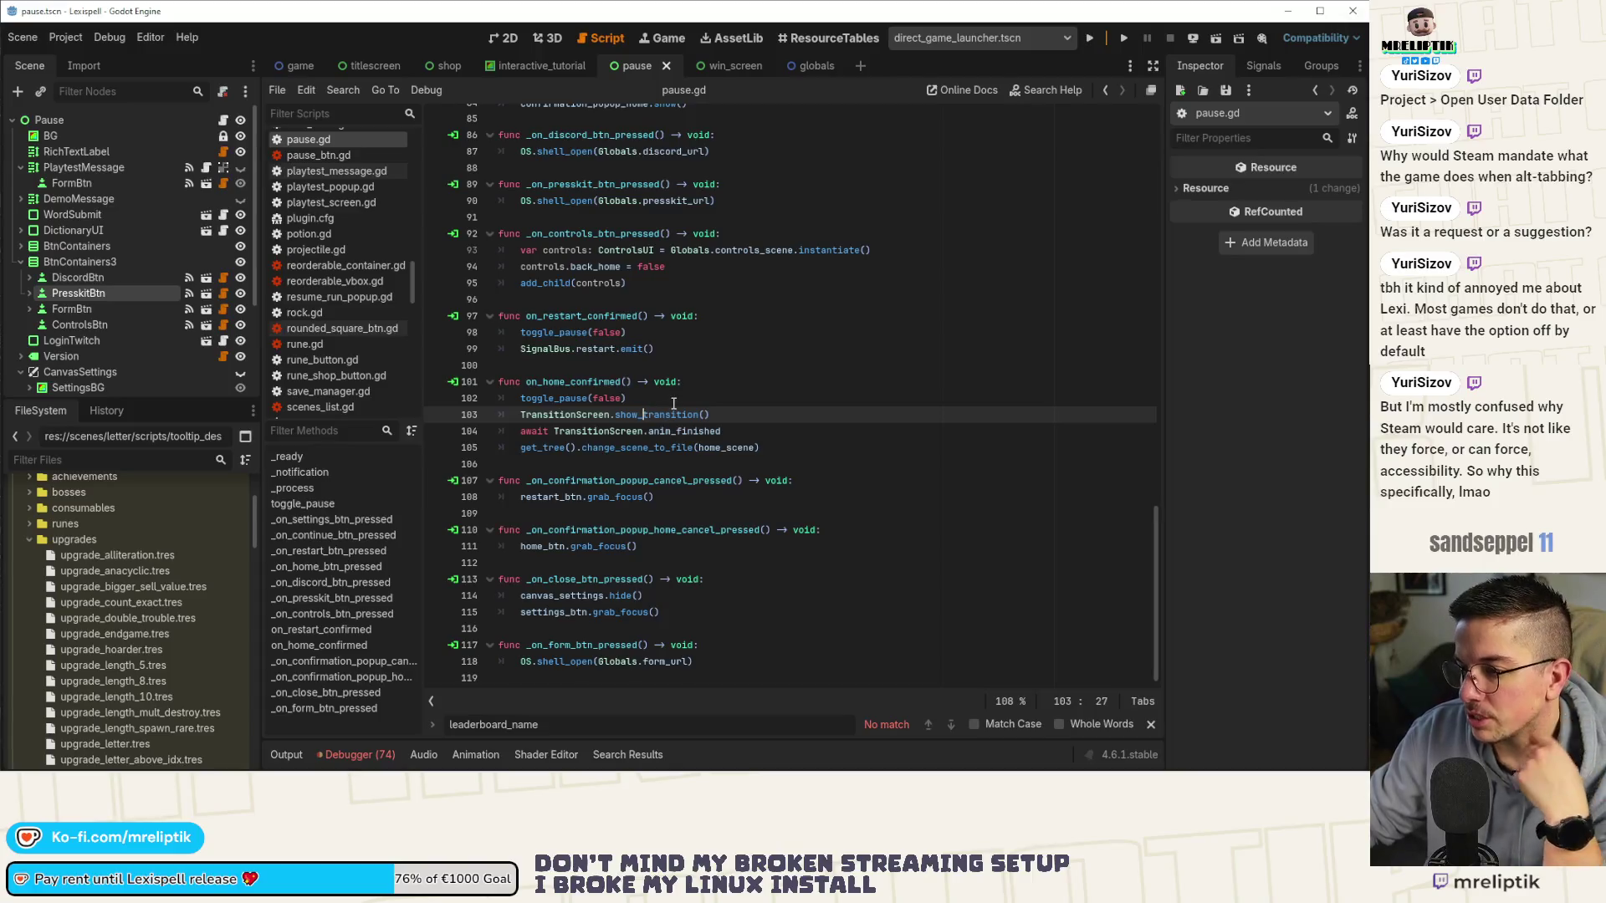
pyautogui.click(673, 404)
# Replace toggle_pause(false) with get_tree().paused = false, placed below the await line.
pyautogui.press('Return')
pyautogui.write('get_tre')
pyautogui.press('Return')
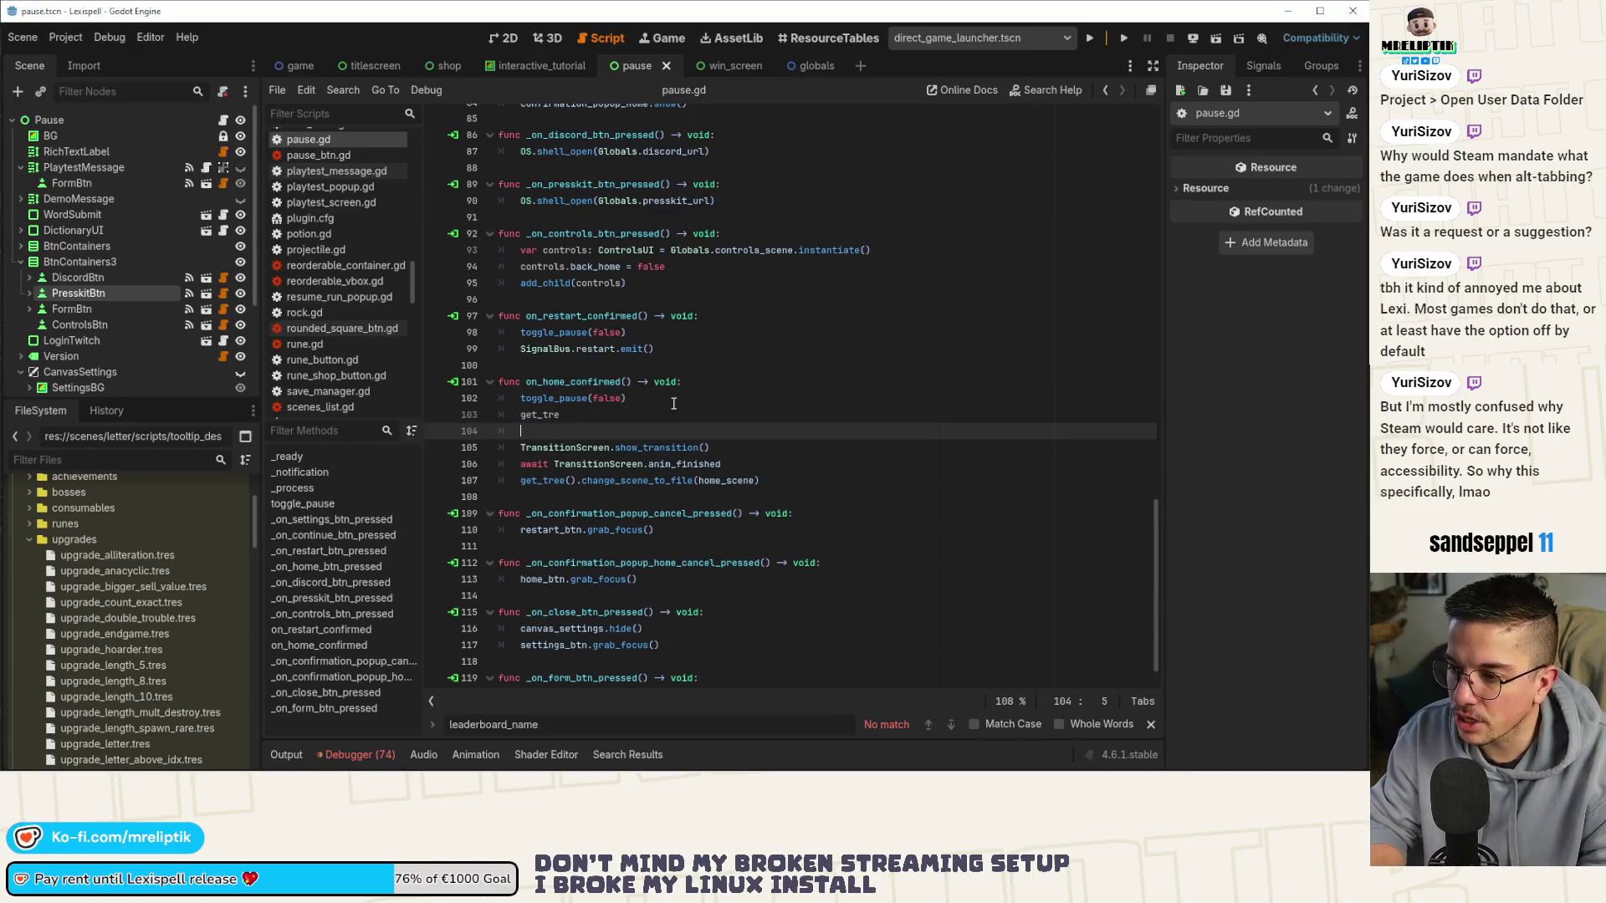
pyautogui.press('BackSpace')
pyautogui.press('BackSpace')
pyautogui.write('e')
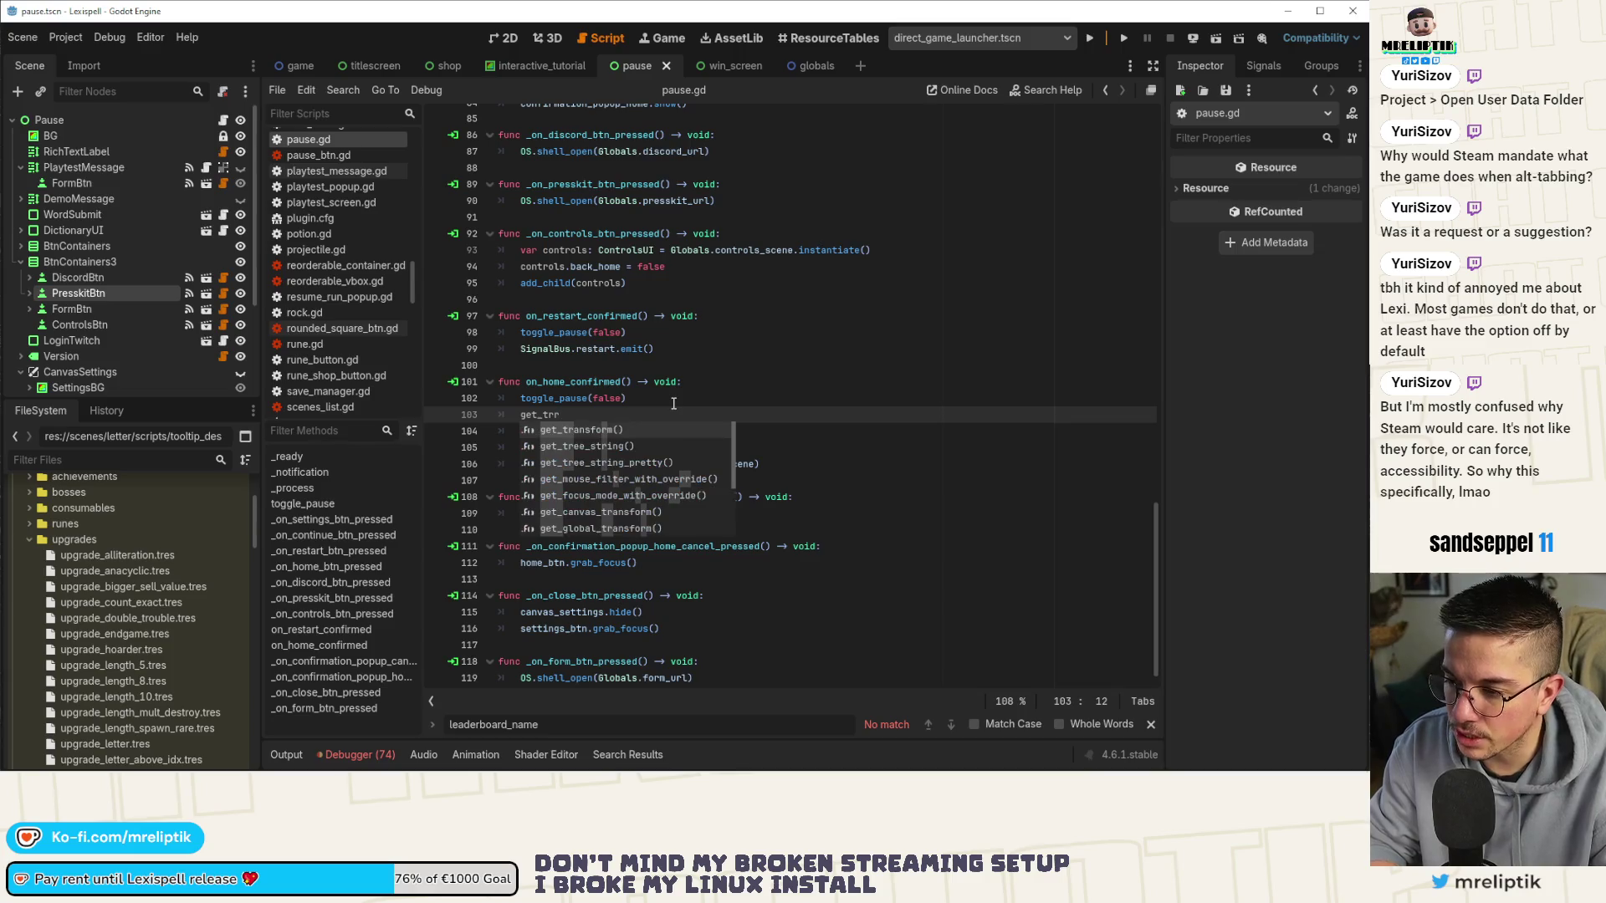
pyautogui.press('Return')
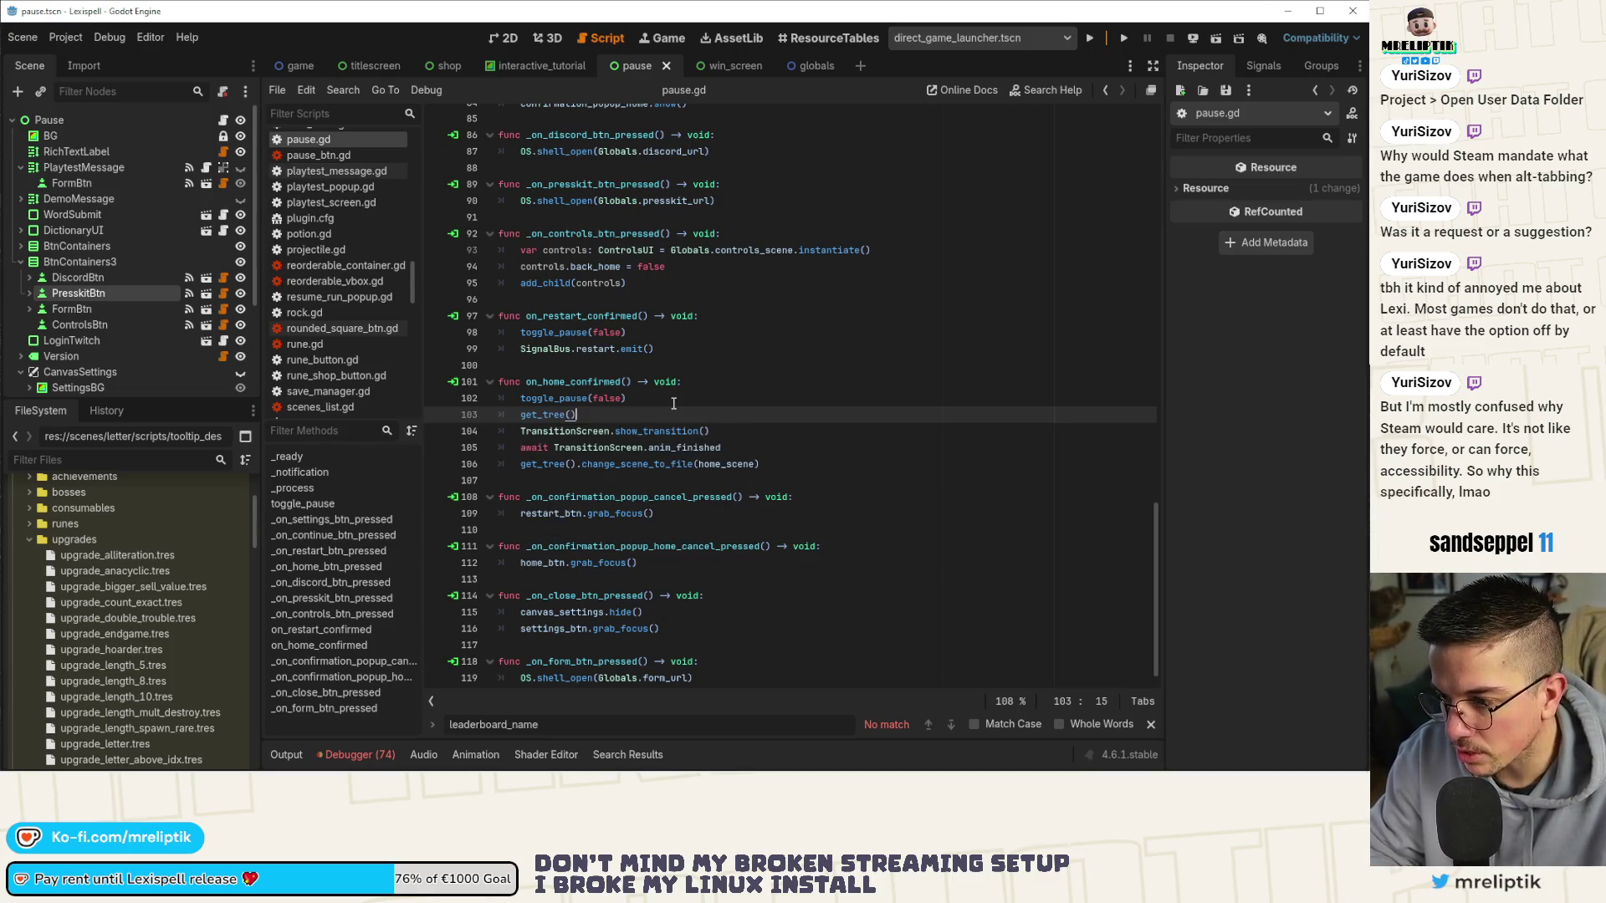
pyautogui.write('.paused = t')
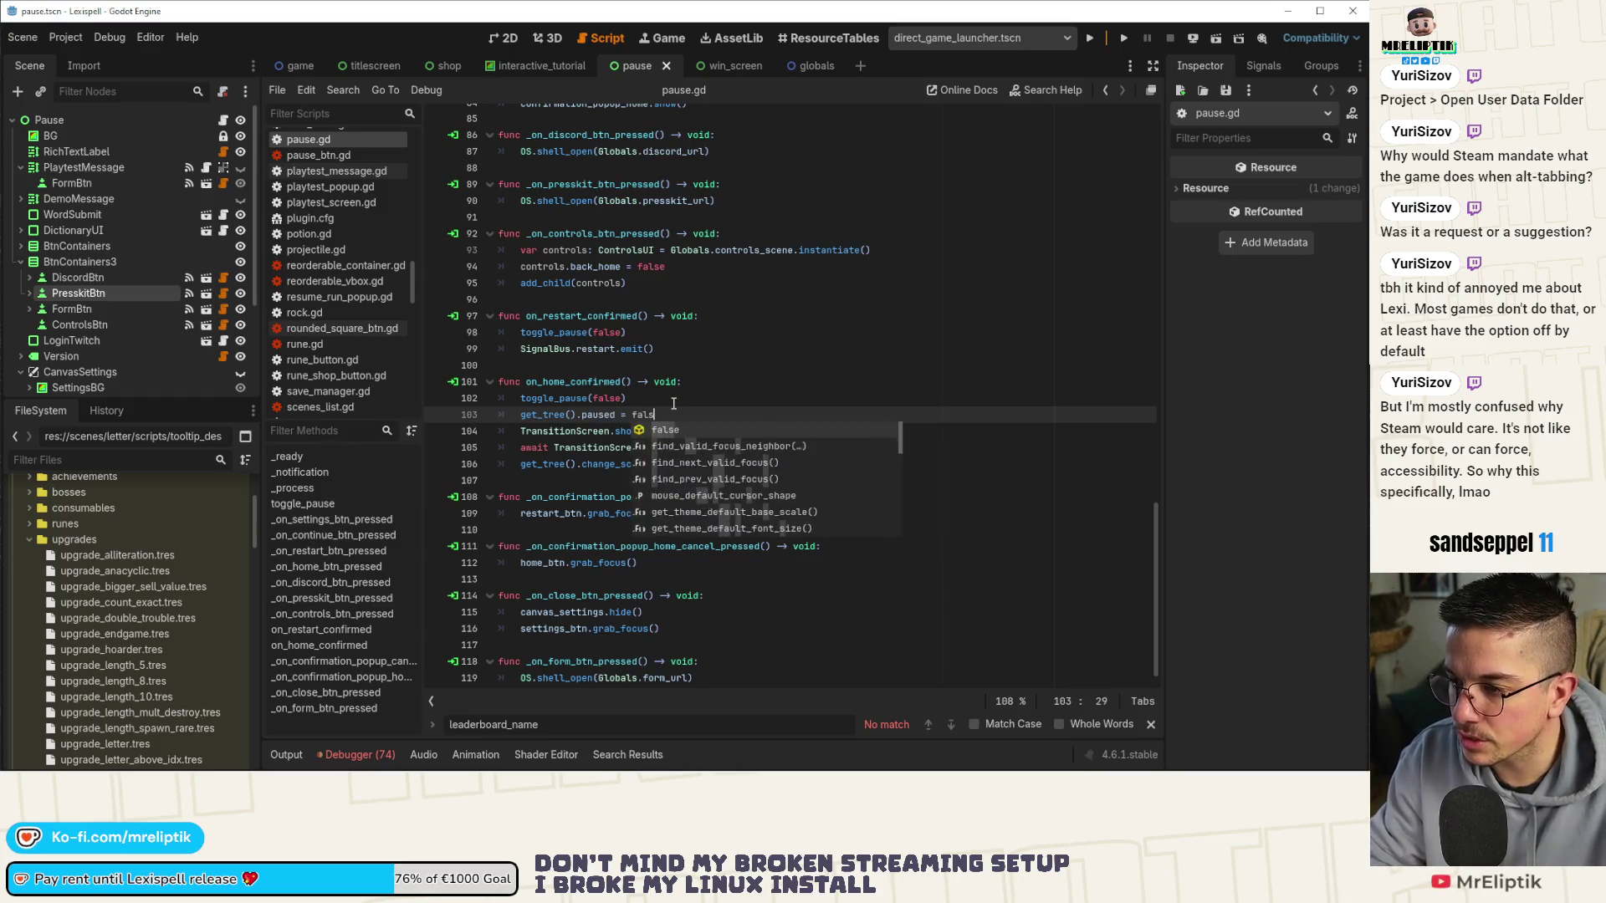
pyautogui.press('BackSpace')
pyautogui.press('BackSpace')
pyautogui.press('BackSpace')
pyautogui.hotkey('ctrl', 's')
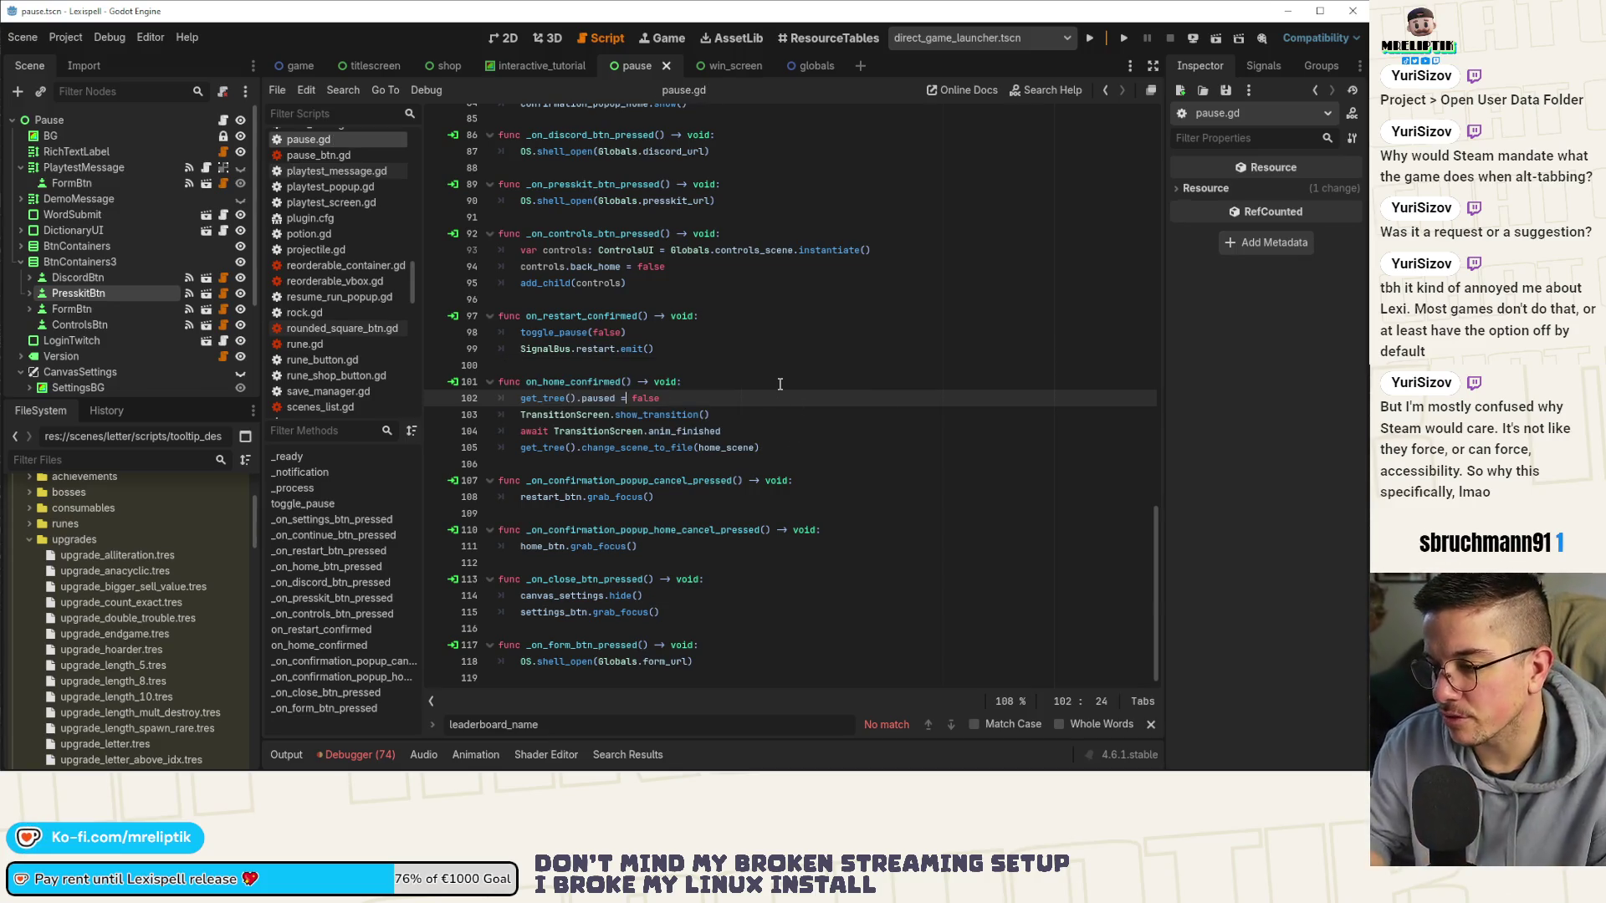
pyautogui.hotkey('alt', 'Down')
pyautogui.hotkey('alt', 'Down')
pyautogui.hotkey('ctrl', 's')
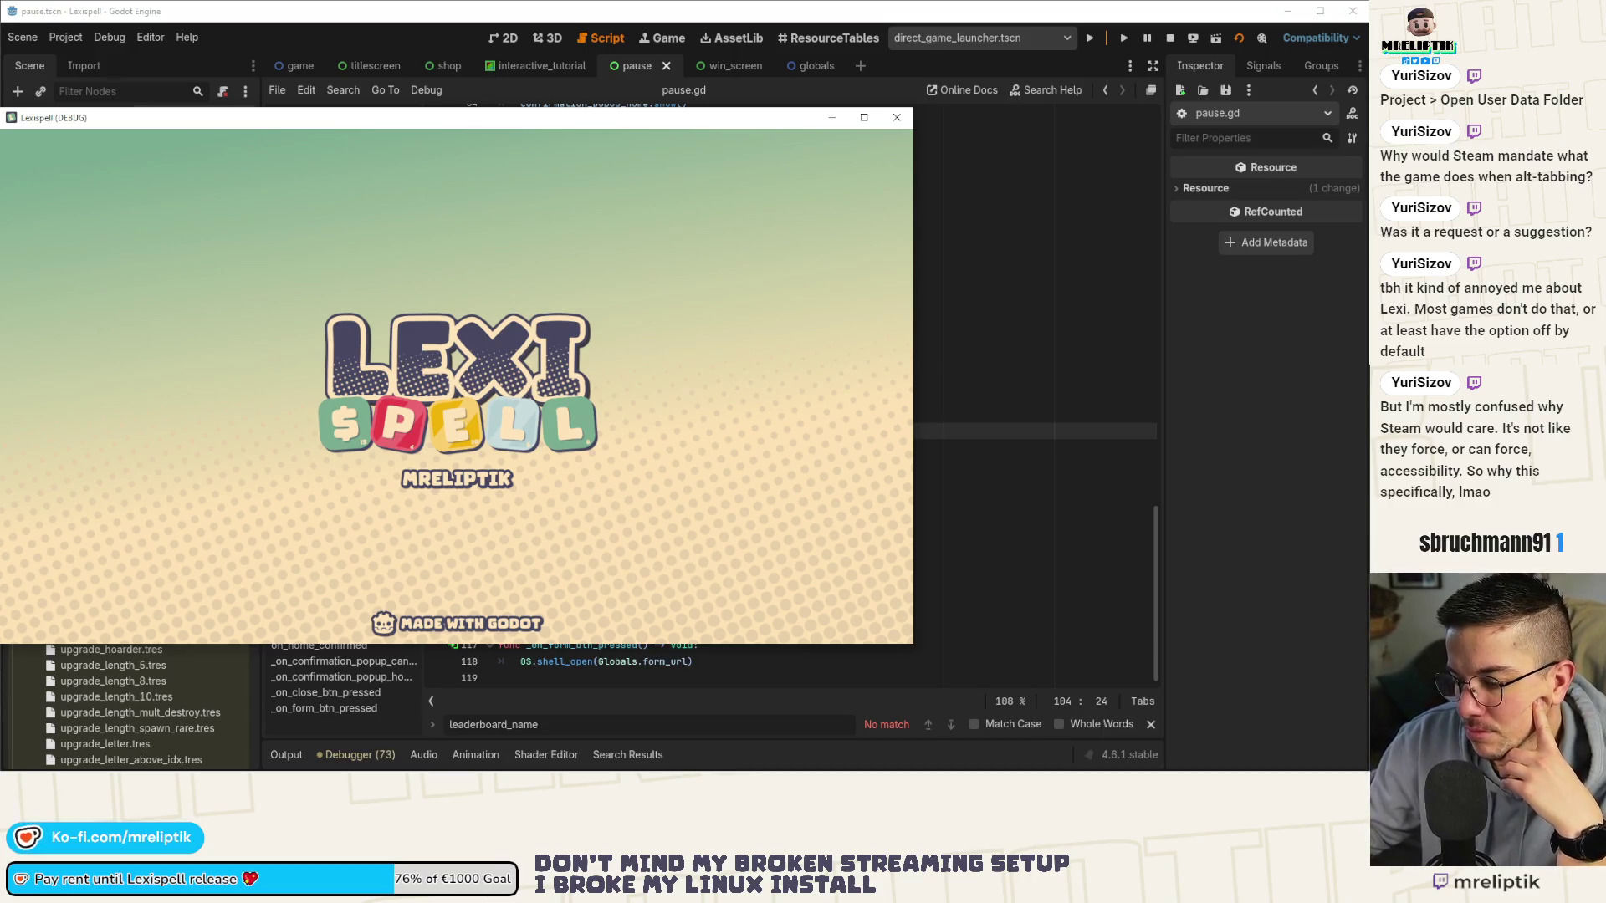
# Start Chapter 1, choose Home from the Esc pause menu and confirm, then quit the game.
pyautogui.click(290, 455)
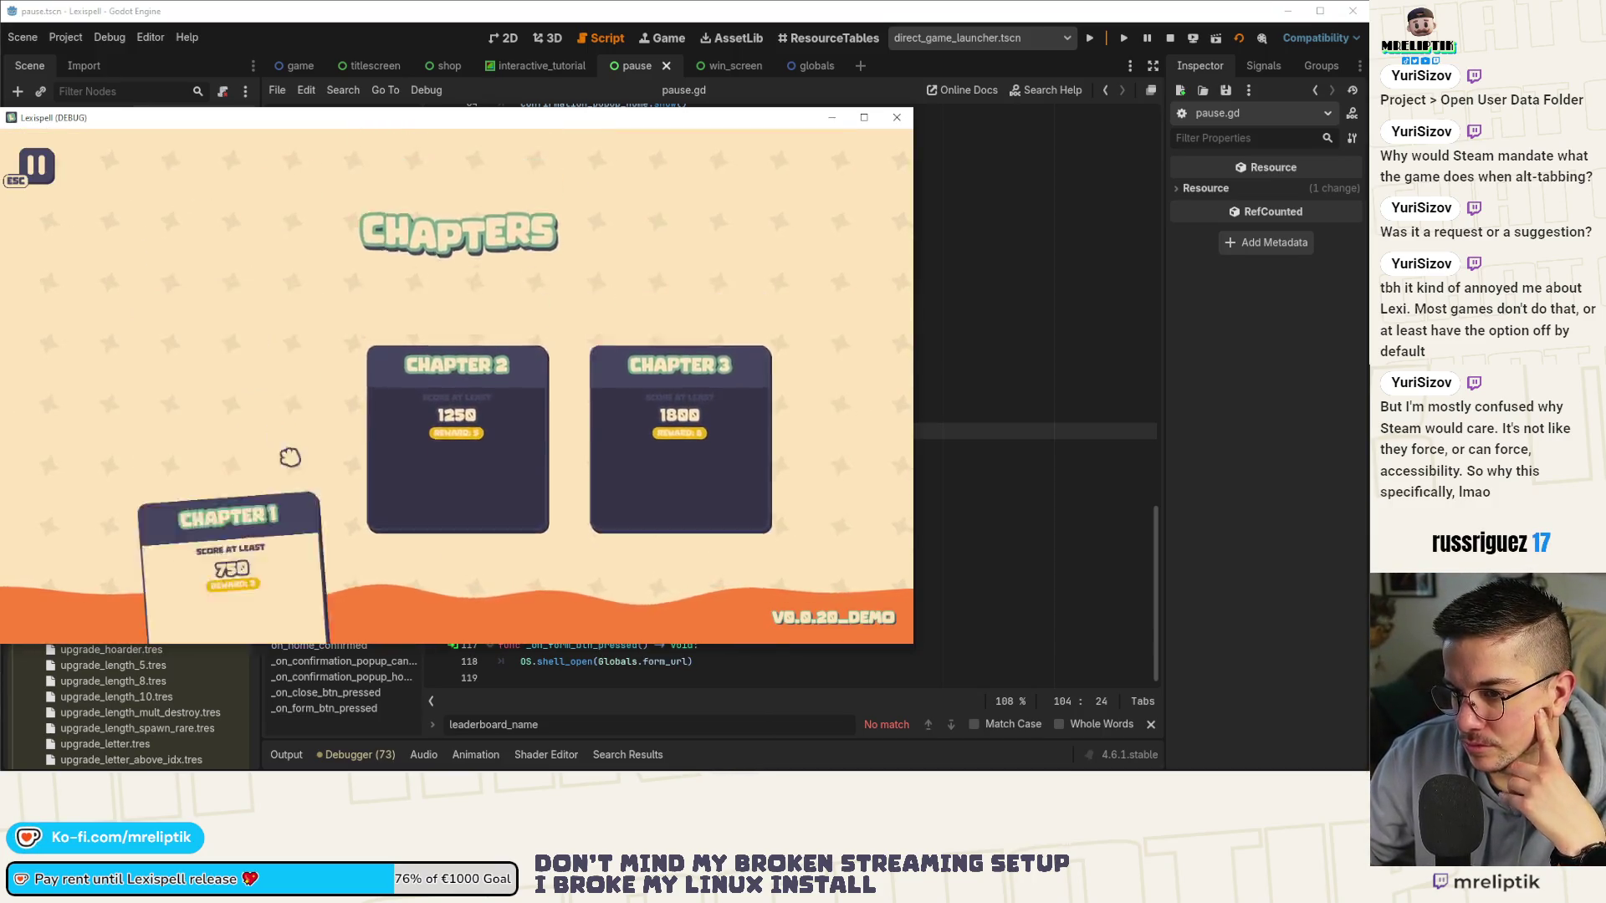
pyautogui.press('Escape')
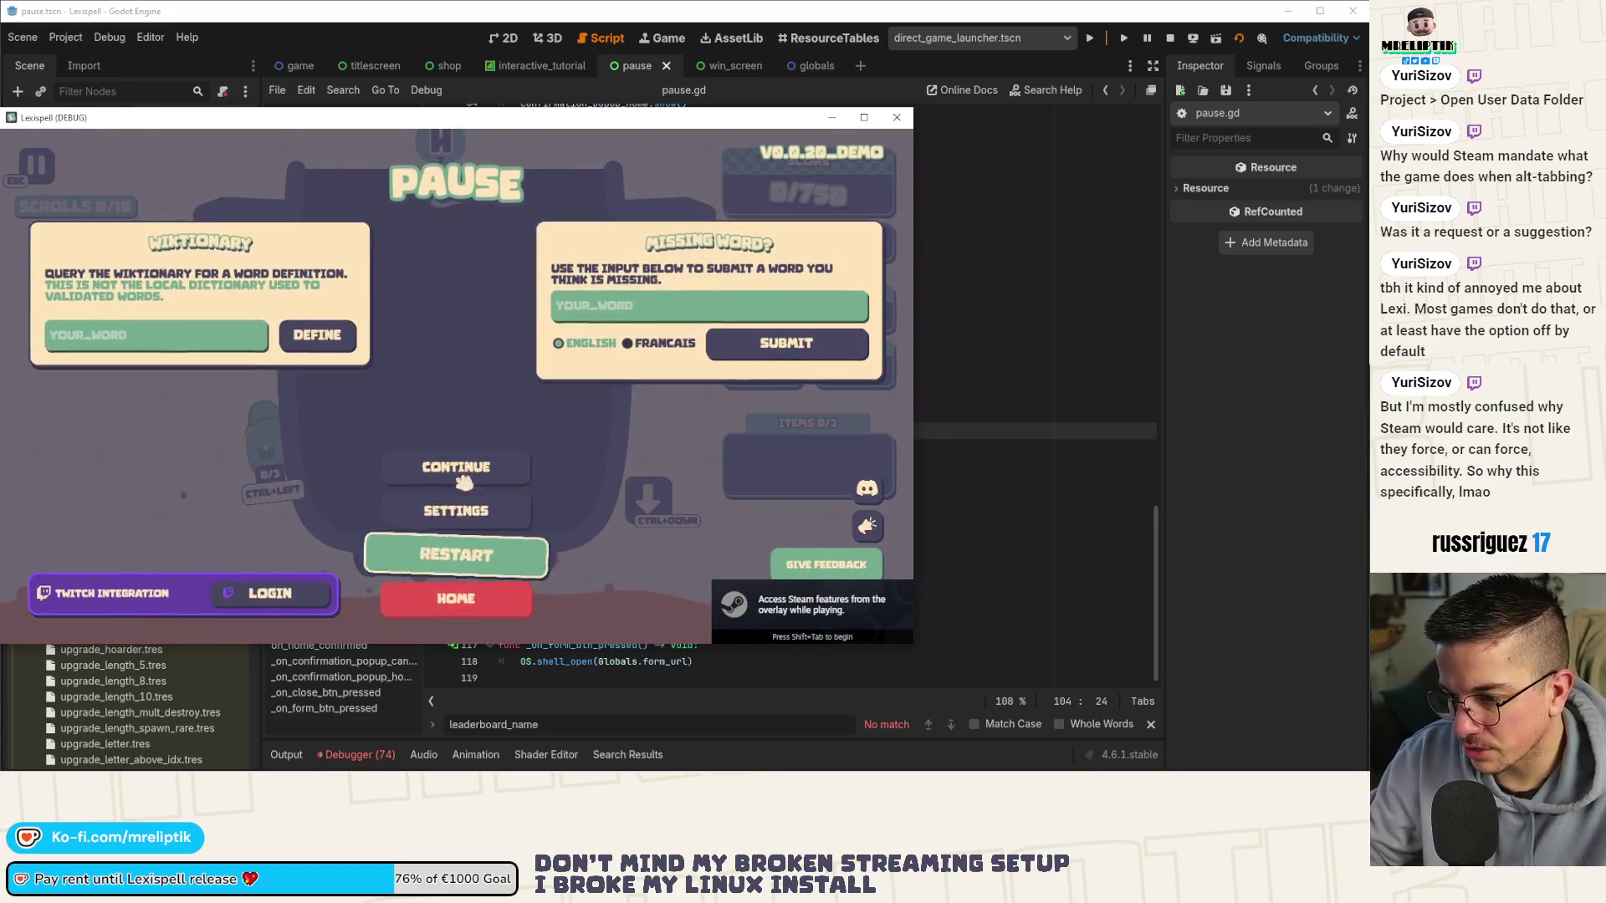
pyautogui.click(498, 602)
pyautogui.click(542, 443)
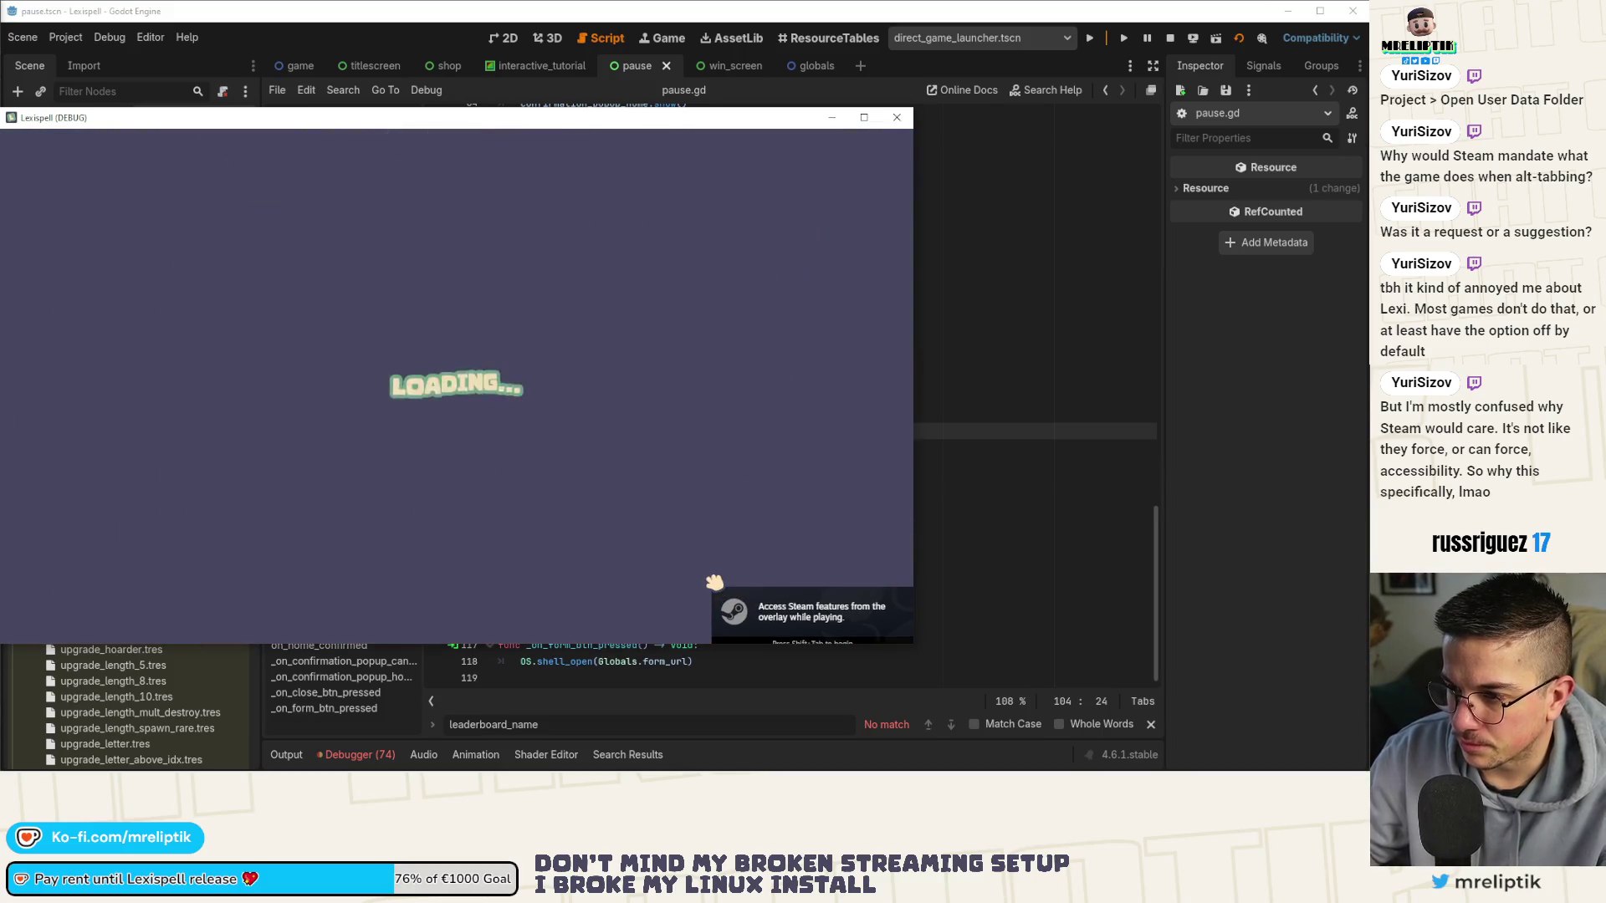
pyautogui.click(454, 597)
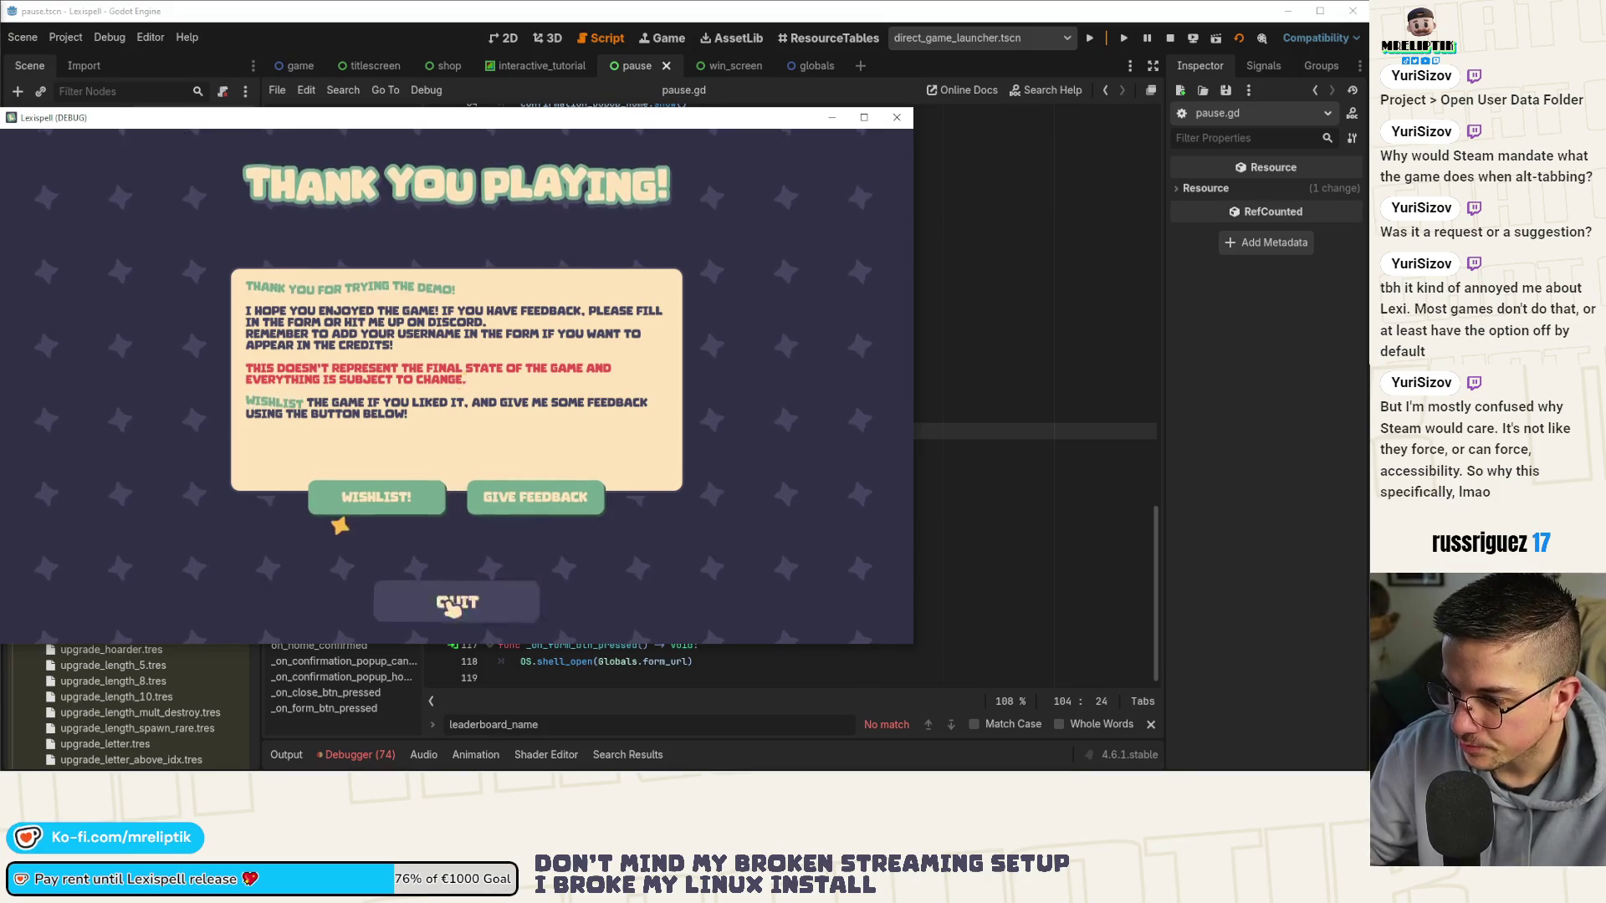
pyautogui.click(457, 601)
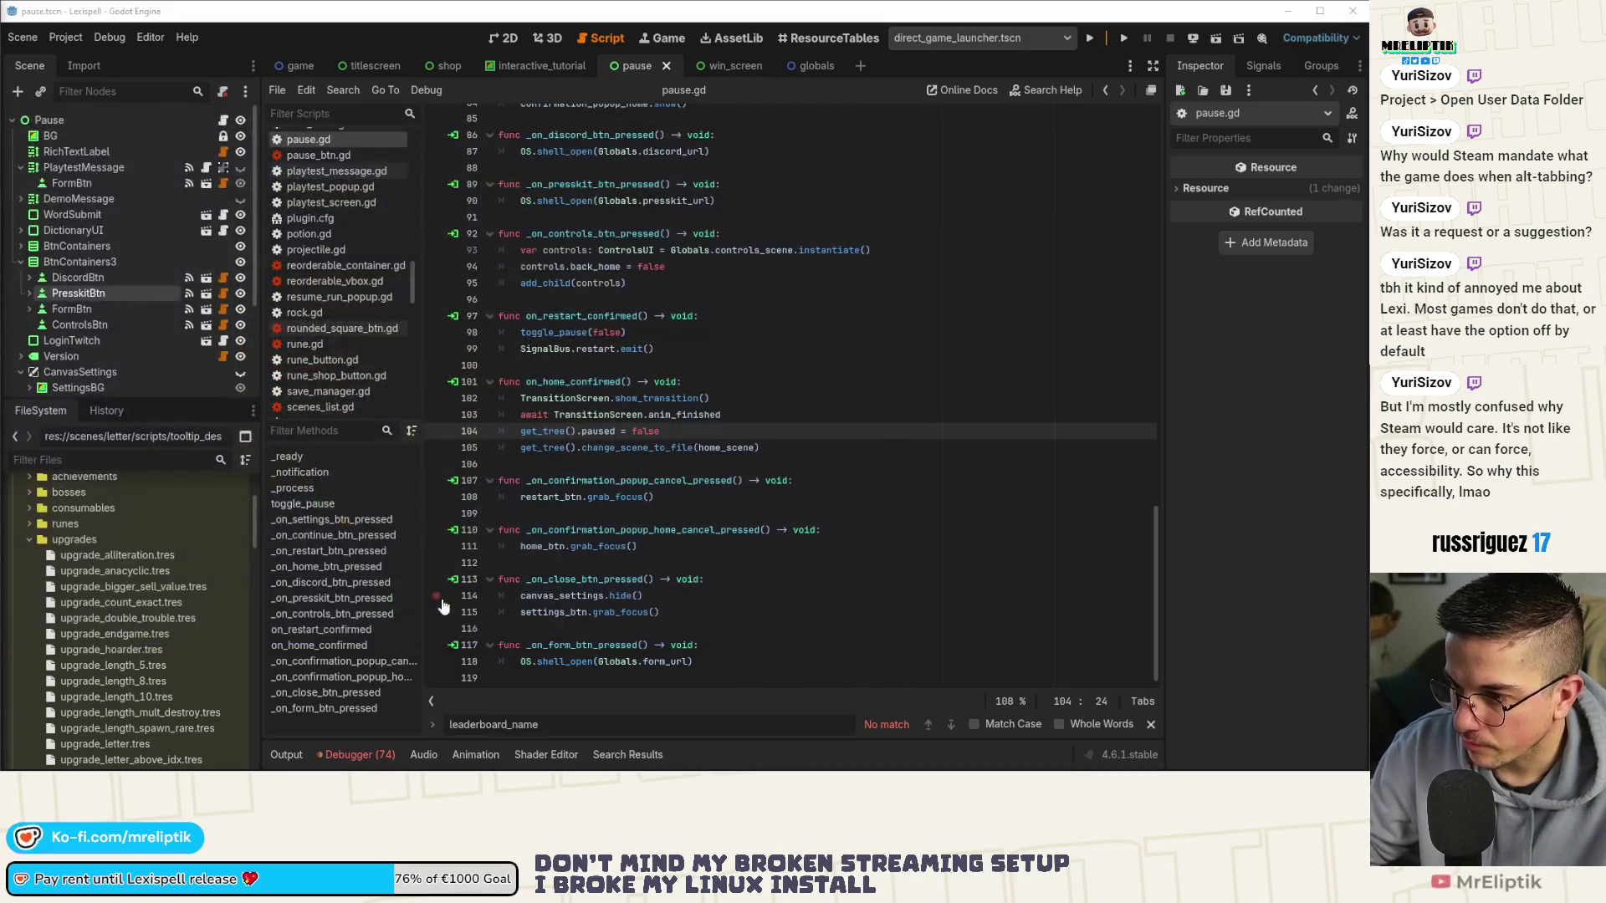
pyautogui.click(856, 427)
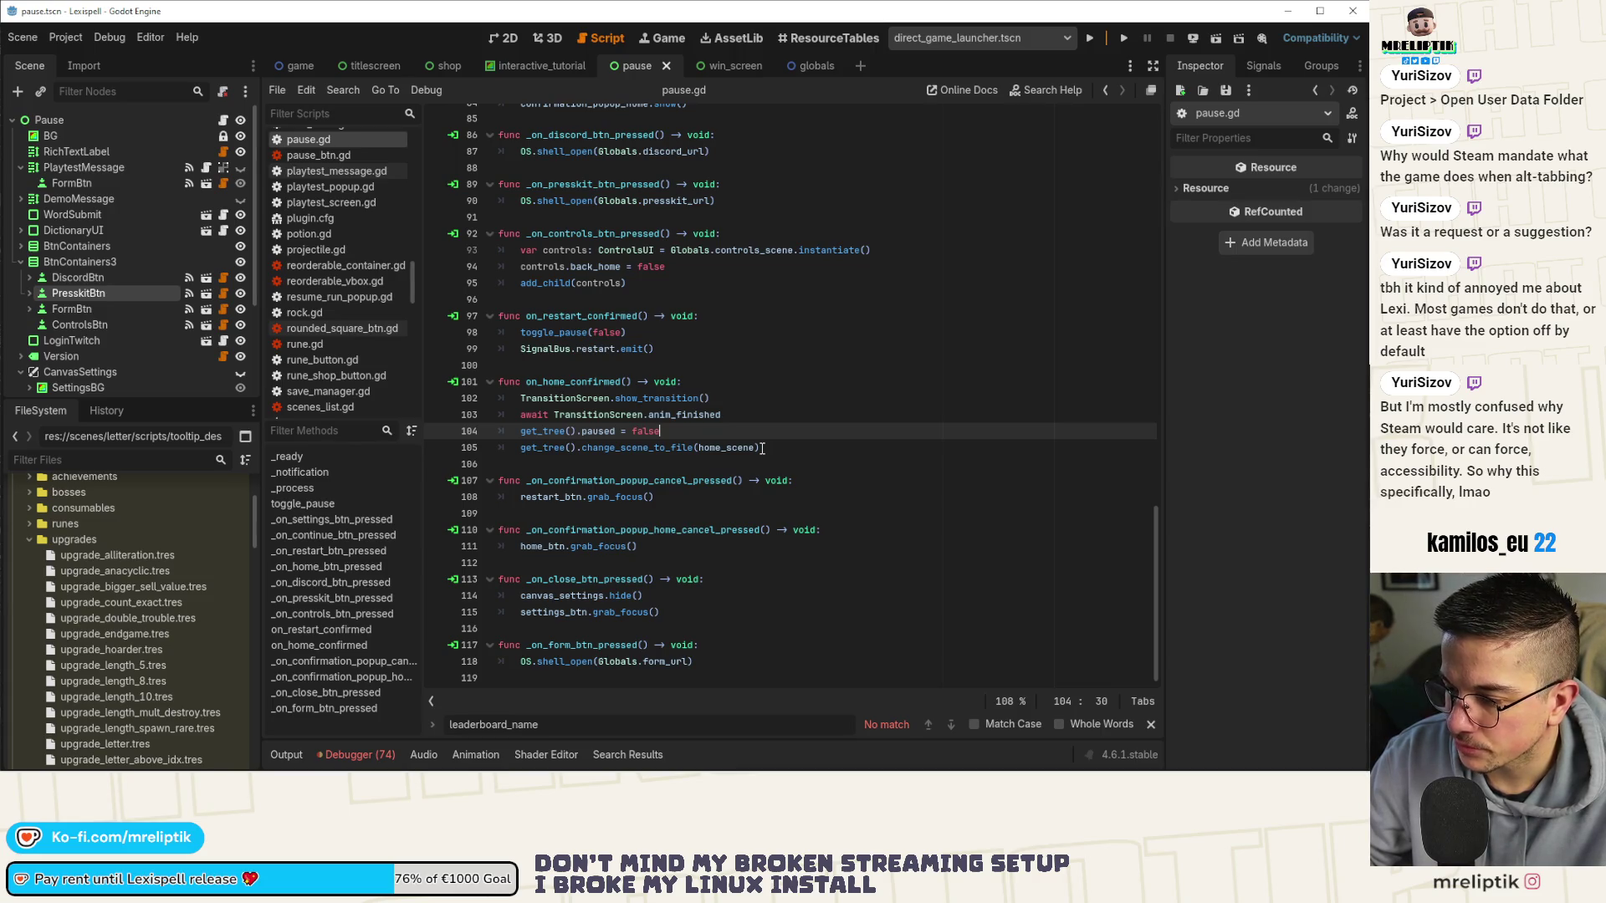
pyautogui.scroll(4, 762, 449)
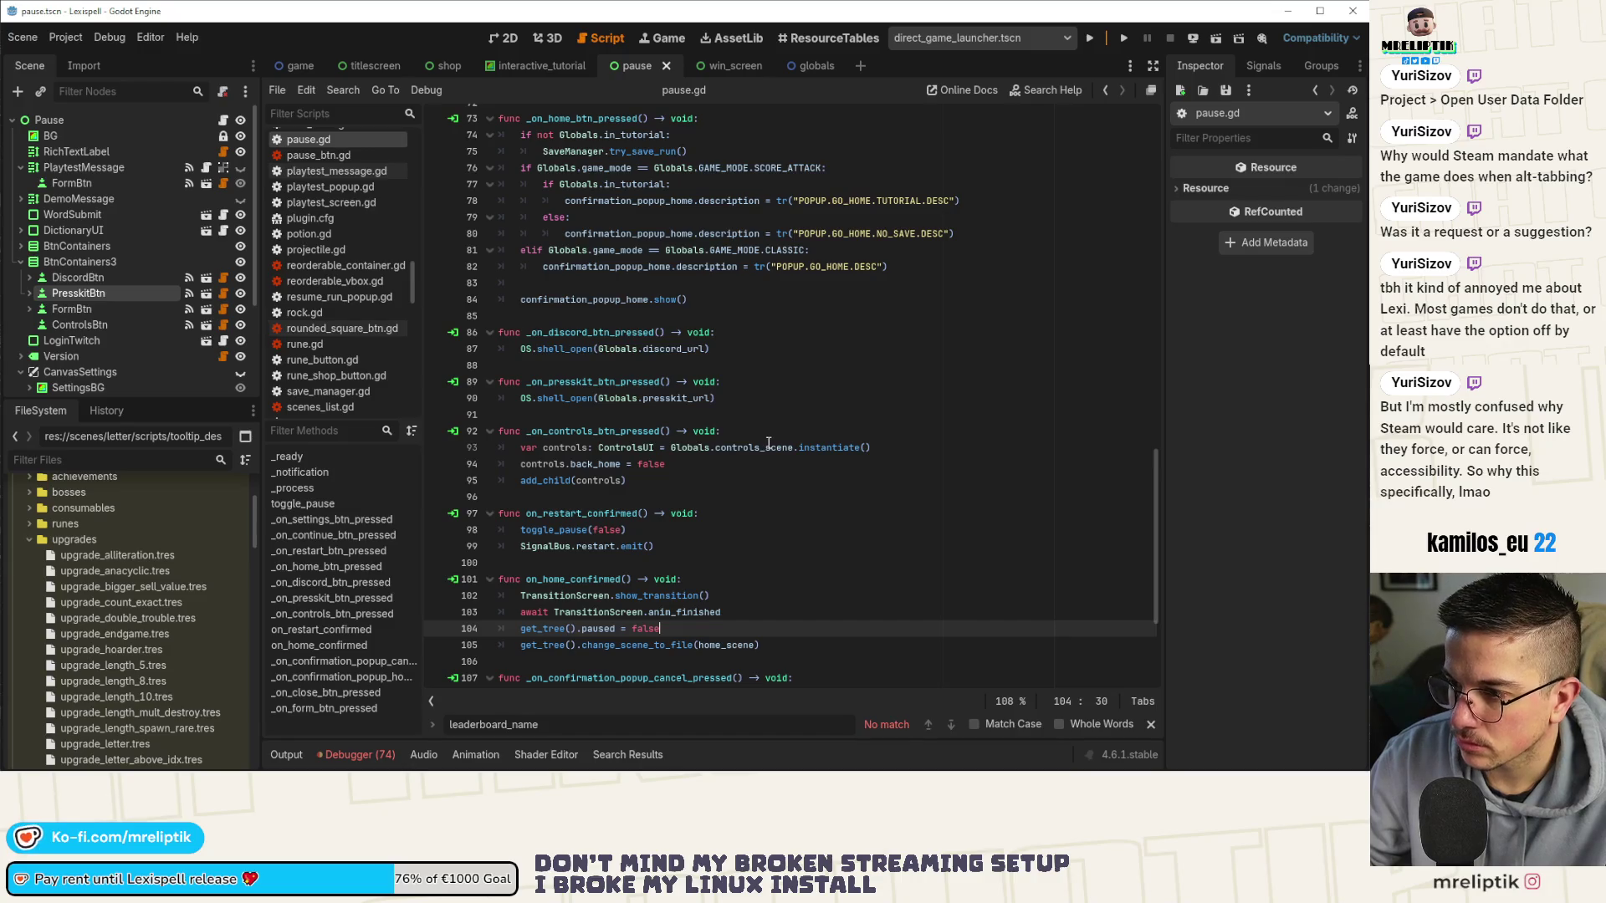
pyautogui.moveTo(761, 443)
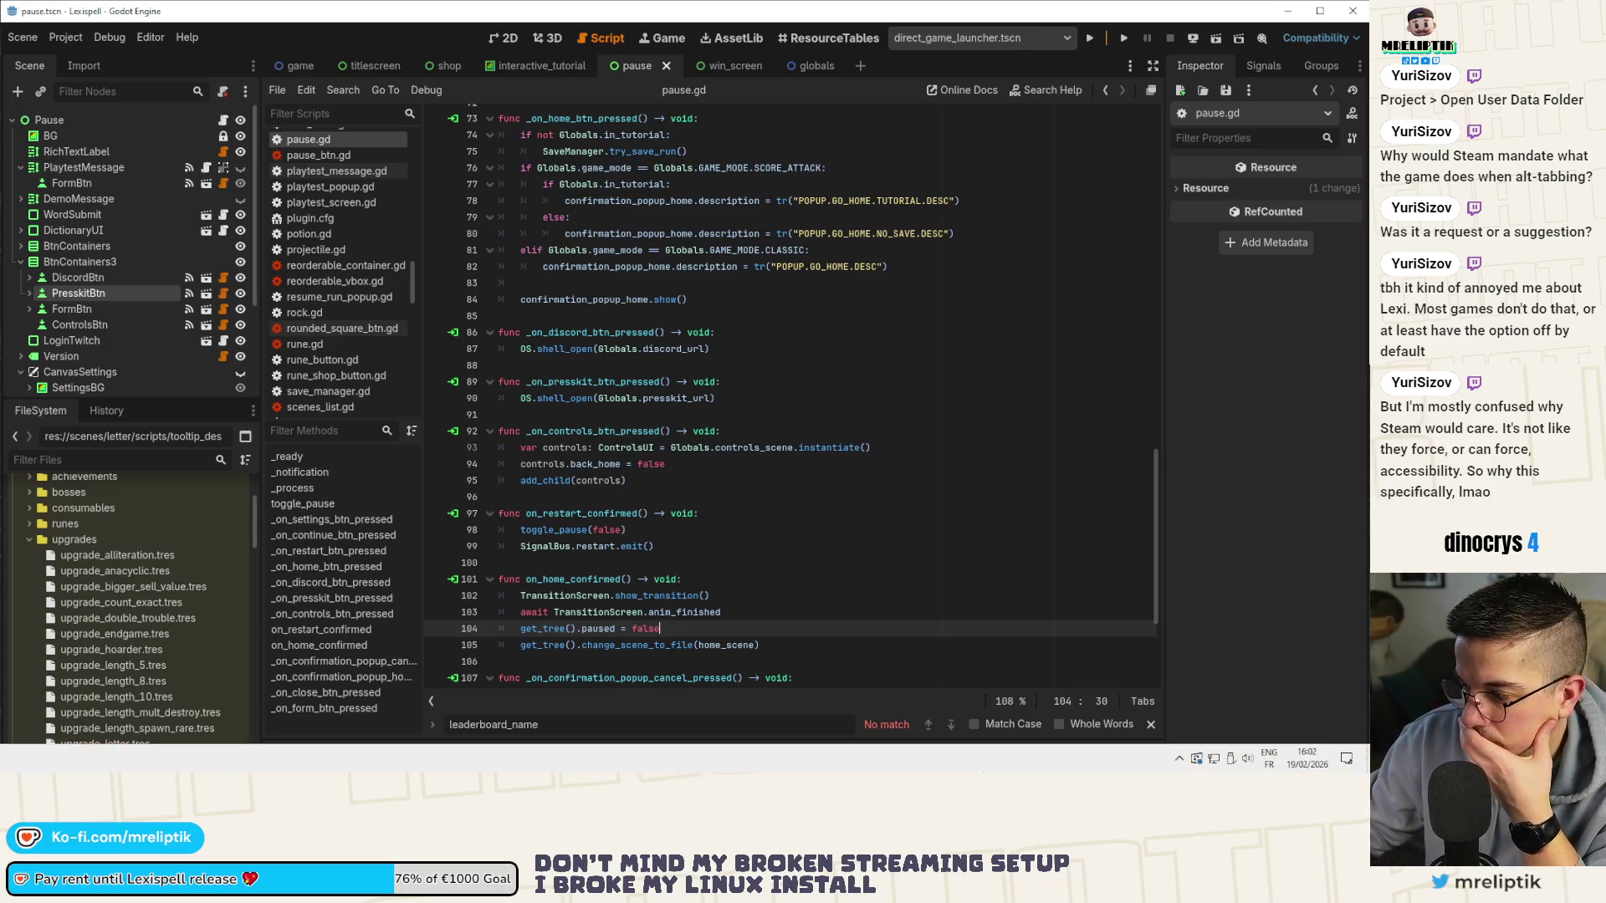
pyautogui.click(1179, 759)
pyautogui.click(1180, 758)
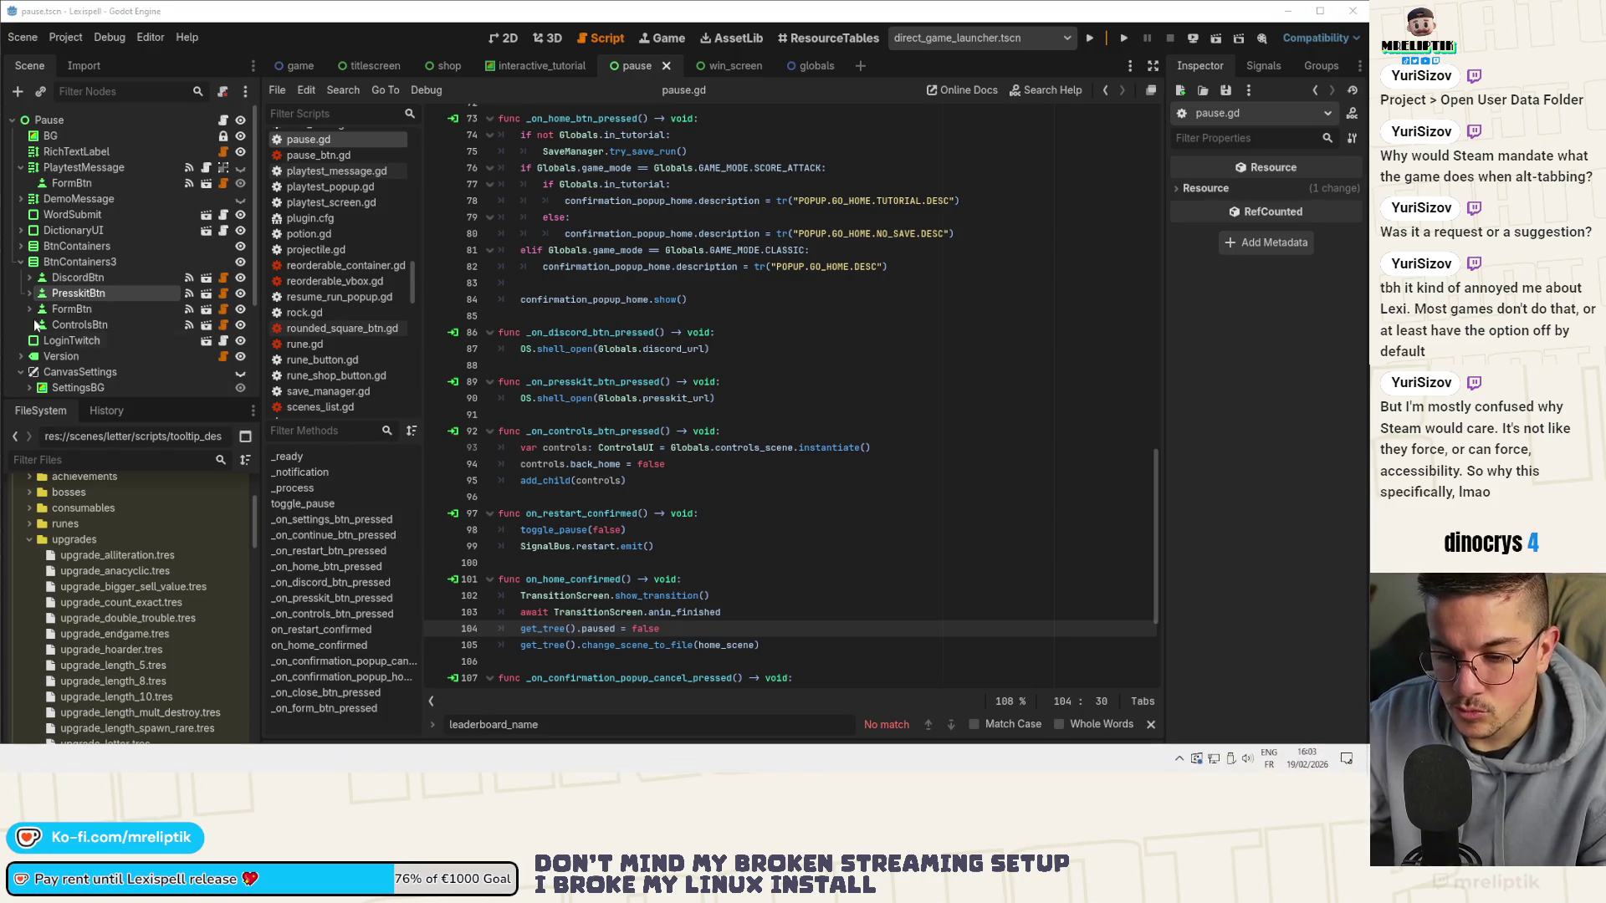
pyautogui.scroll(18, 725, 360)
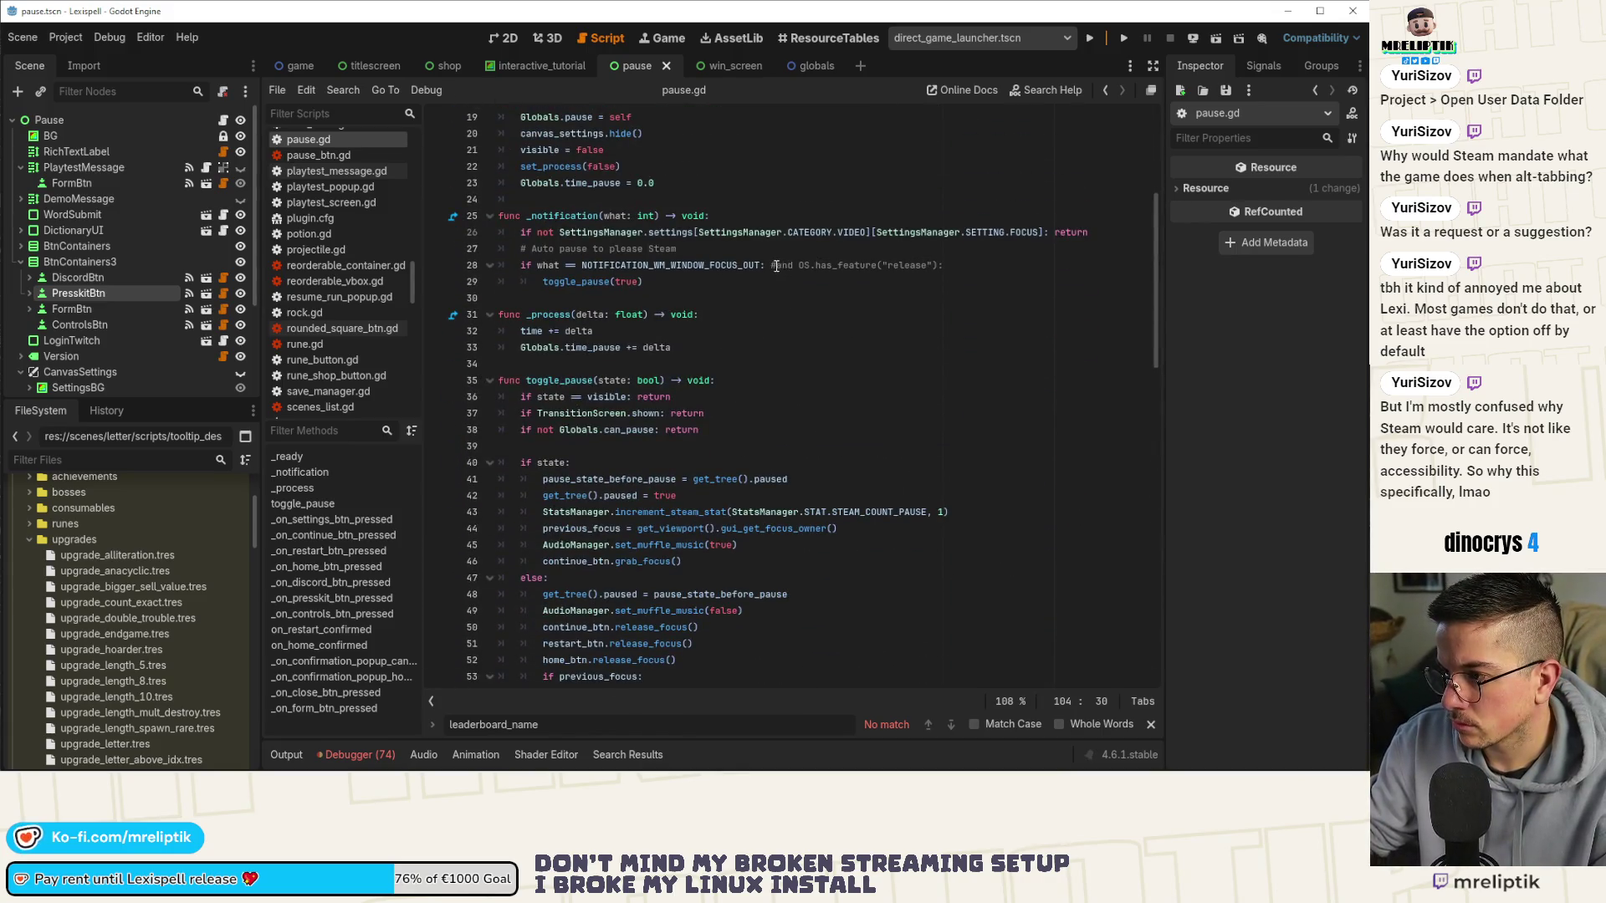
# Delete 'and OS.has_feature("release")' from line 28 of pause.gd and save.
pyautogui.click(773, 265)
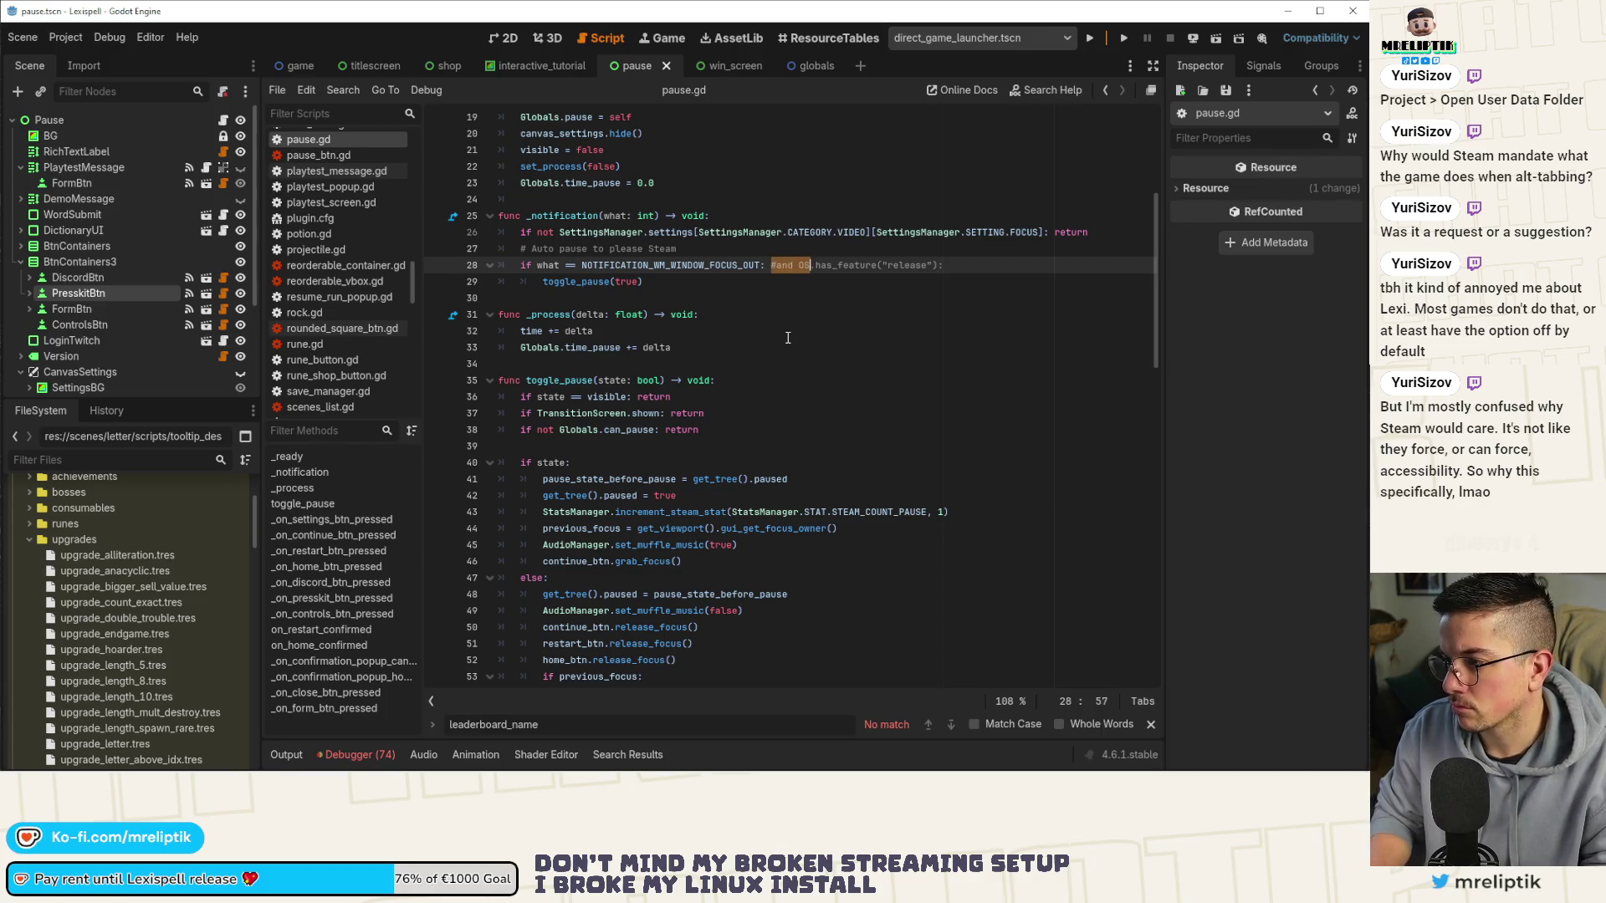
pyautogui.hotkey('shift', 'End')
pyautogui.press('Delete')
pyautogui.hotkey('ctrl', 's')
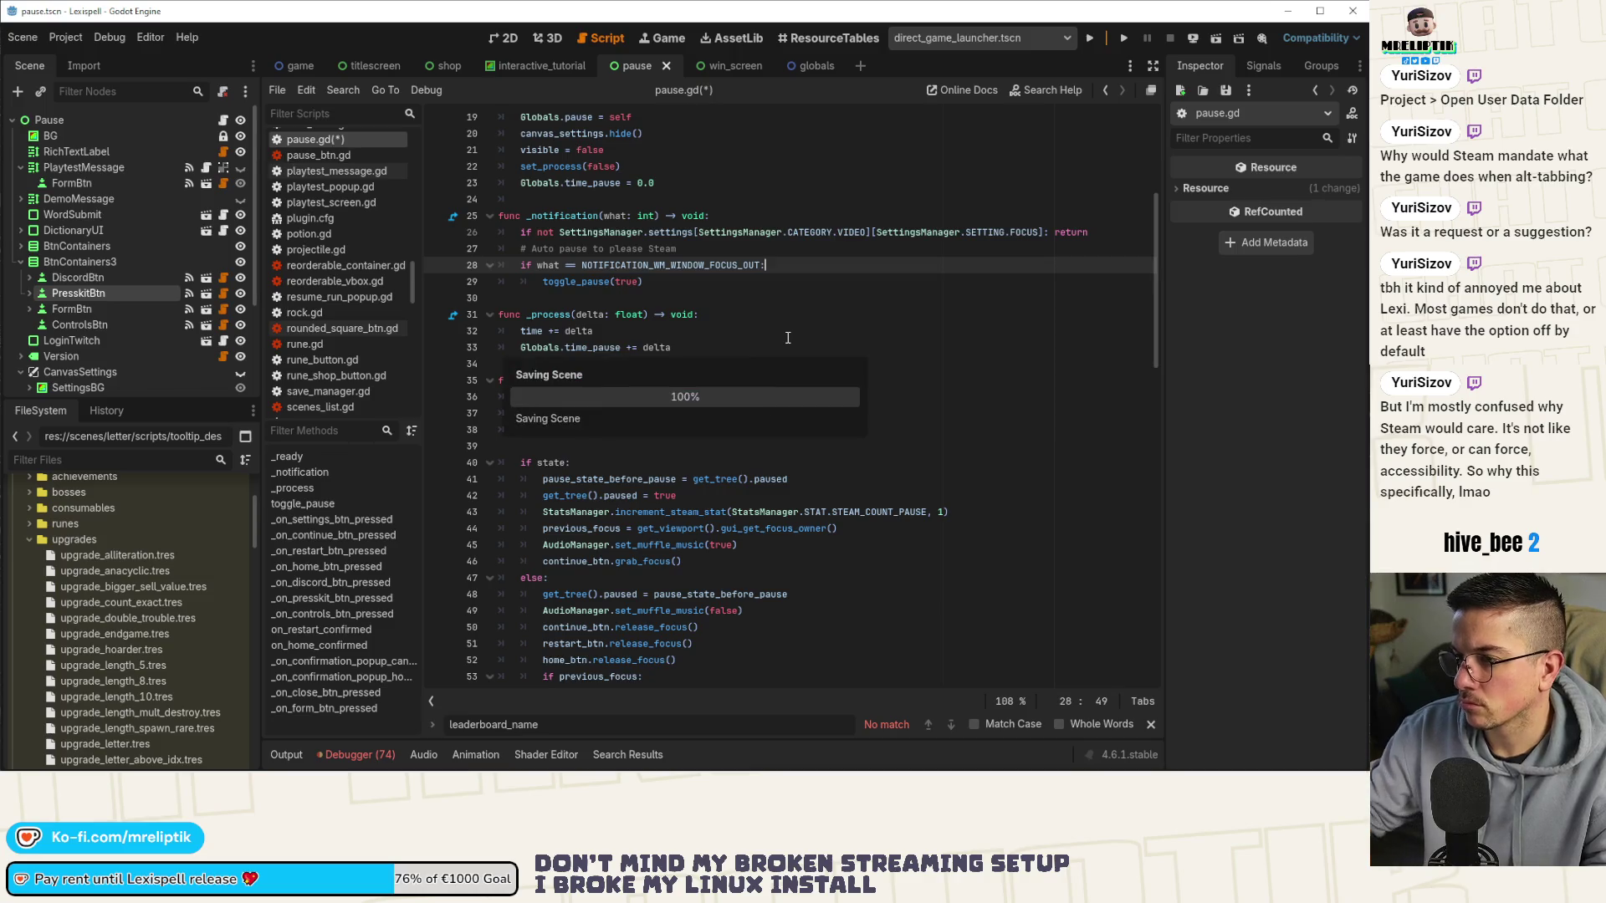
pyautogui.scroll(4, 778, 286)
pyautogui.click(778, 282)
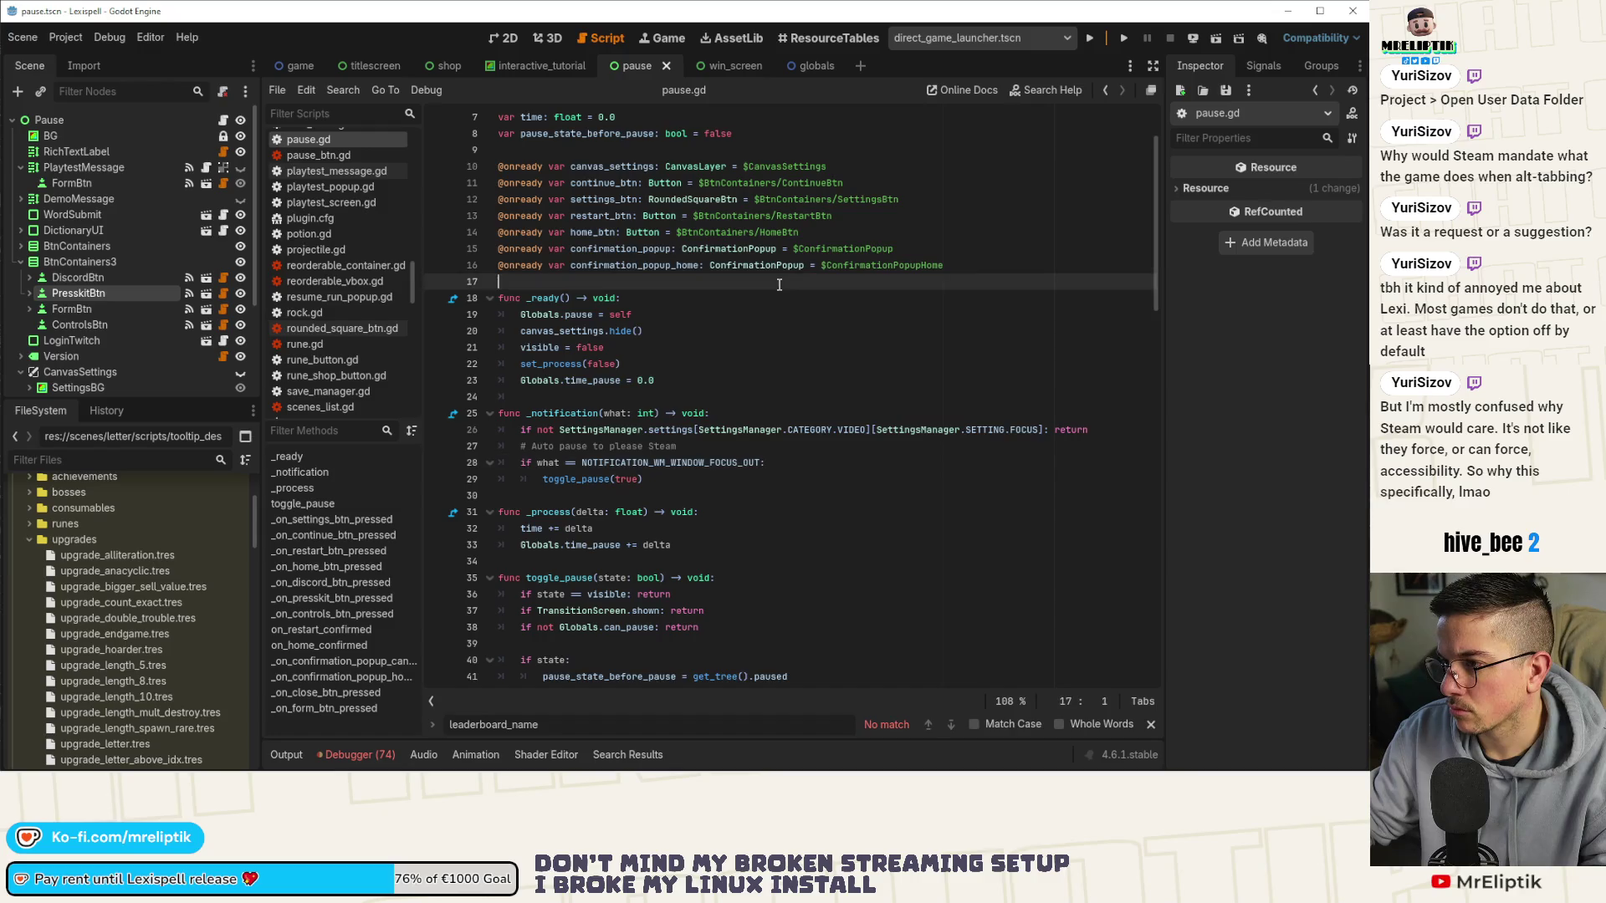
pyautogui.hotkey('ctrl', 's')
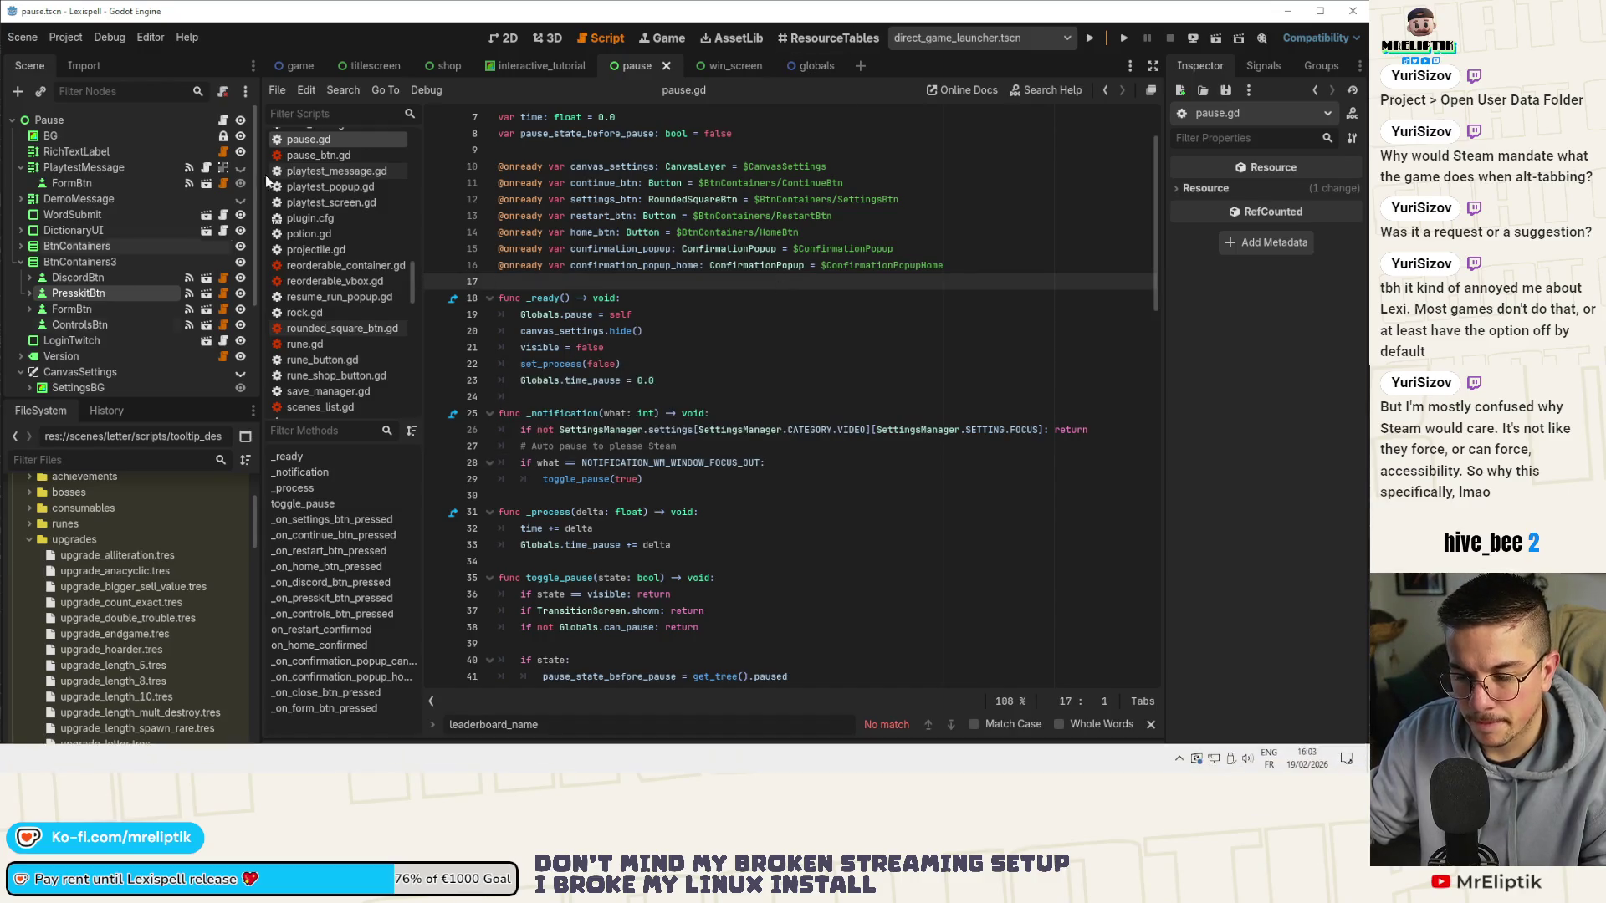
# Turn on Embed Game on Next Play in the Game workspace, save, and switch to VS Code.
pyautogui.click(732, 38)
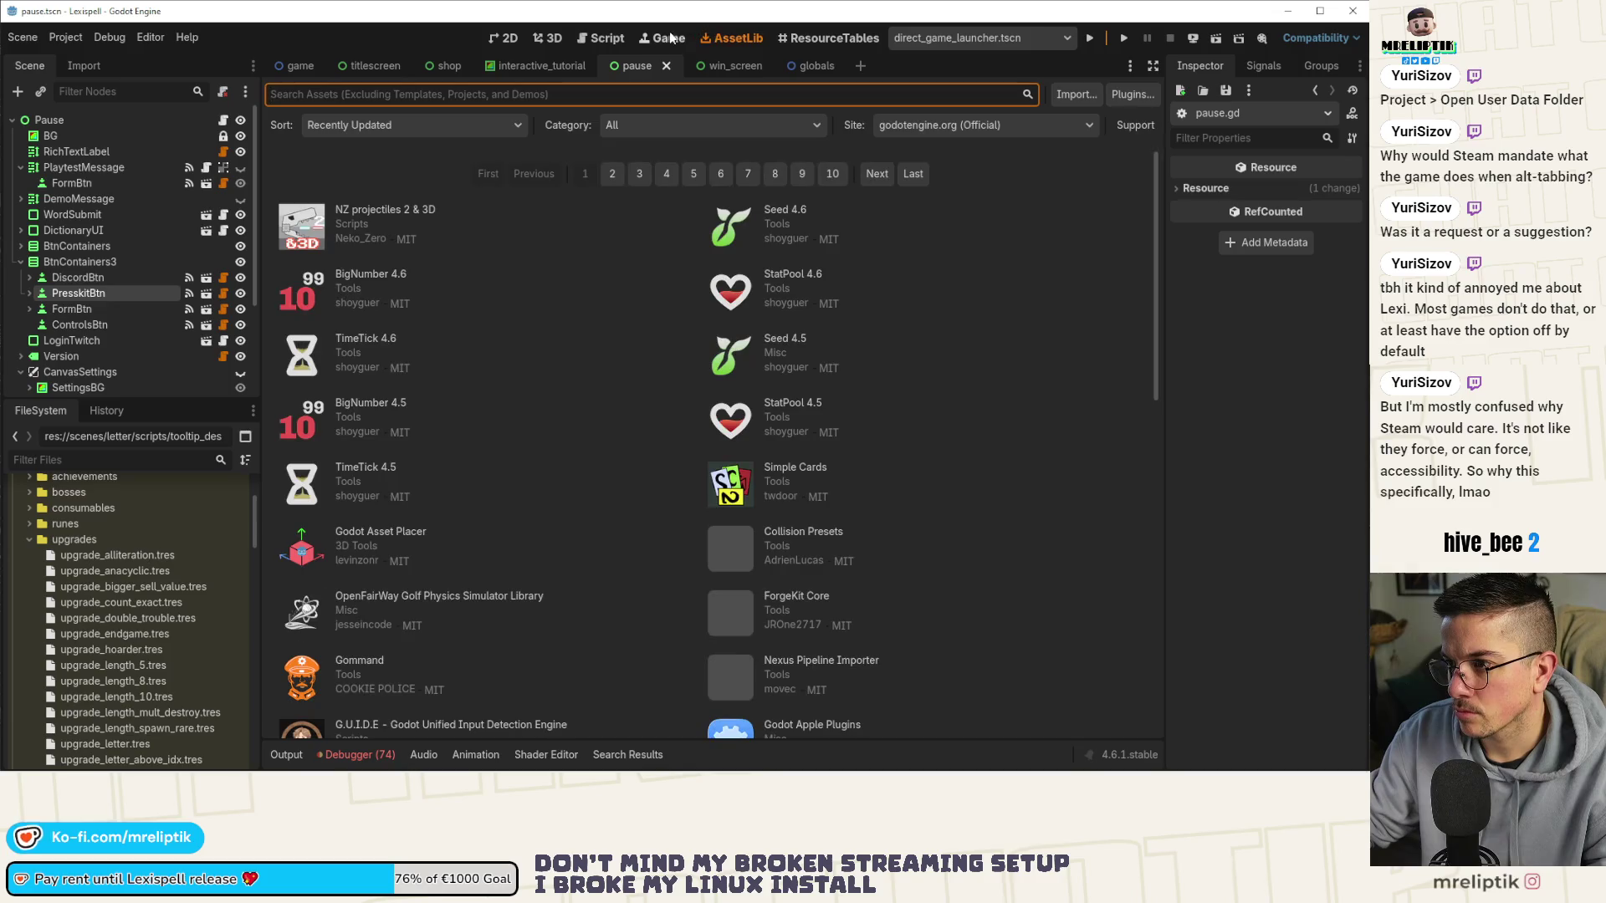
pyautogui.click(661, 37)
pyautogui.click(727, 94)
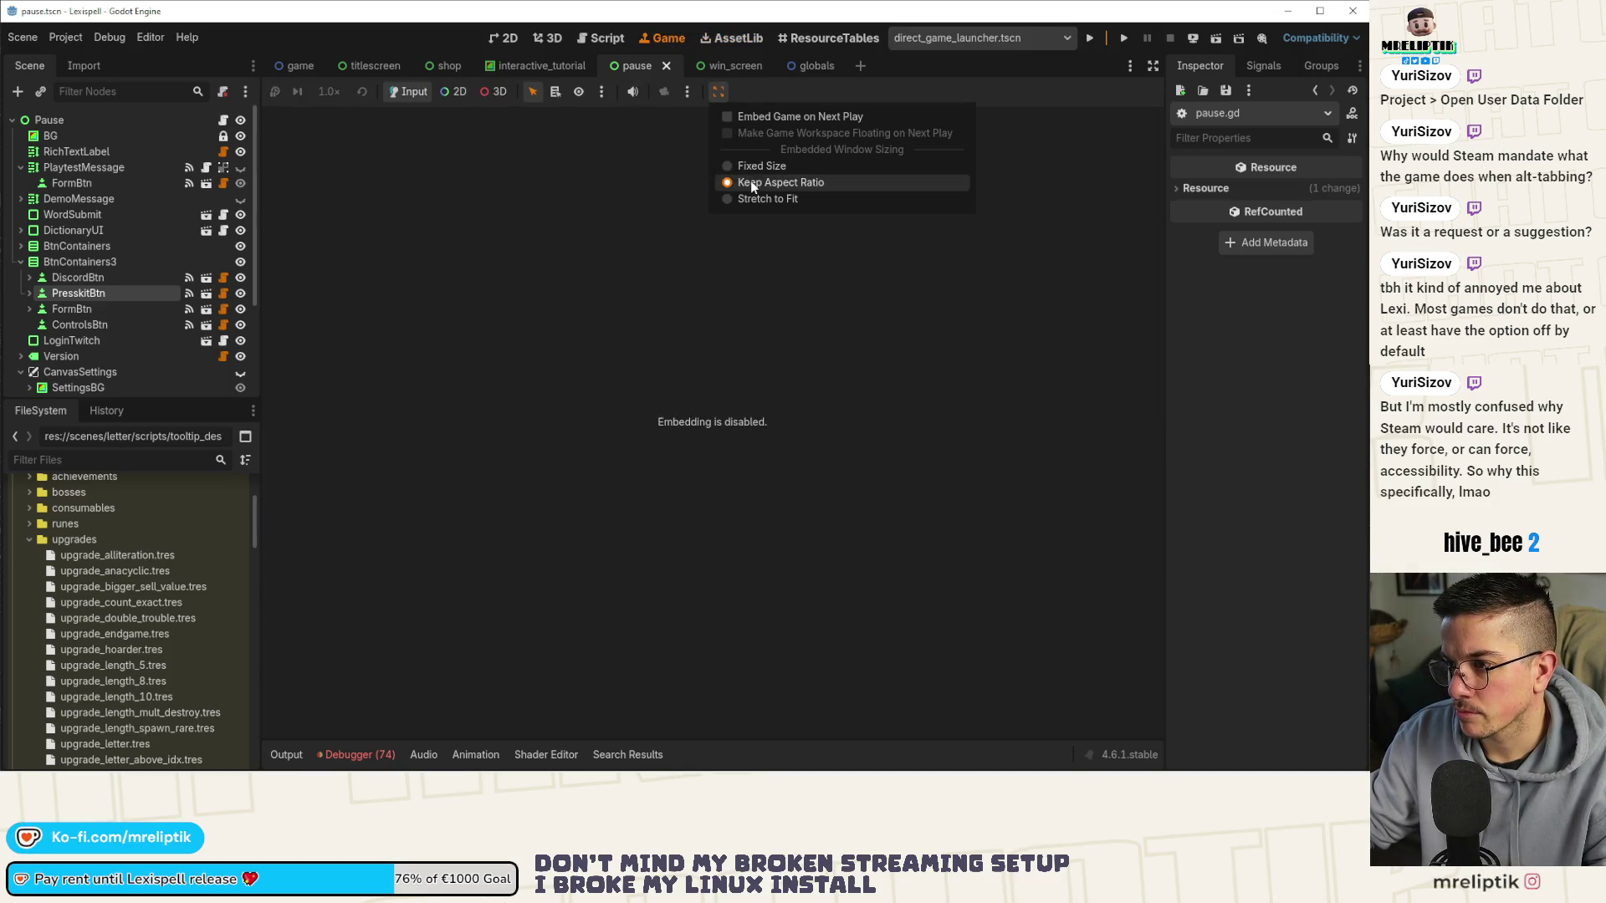
pyautogui.click(753, 116)
pyautogui.hotkey('ctrl', 's')
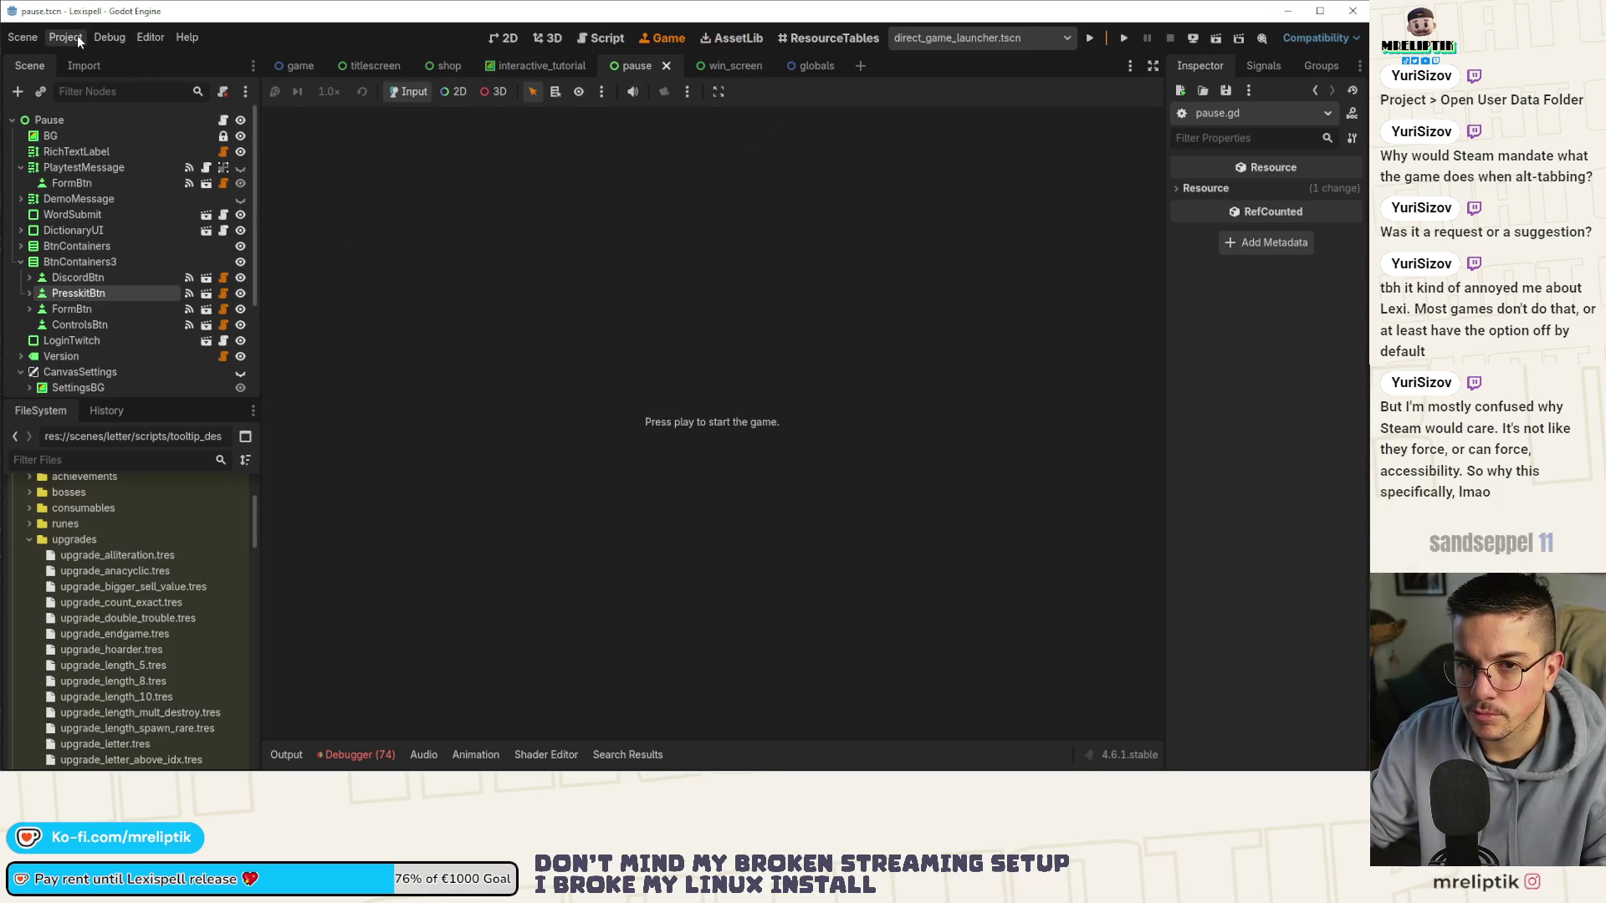
pyautogui.moveTo(669, 771)
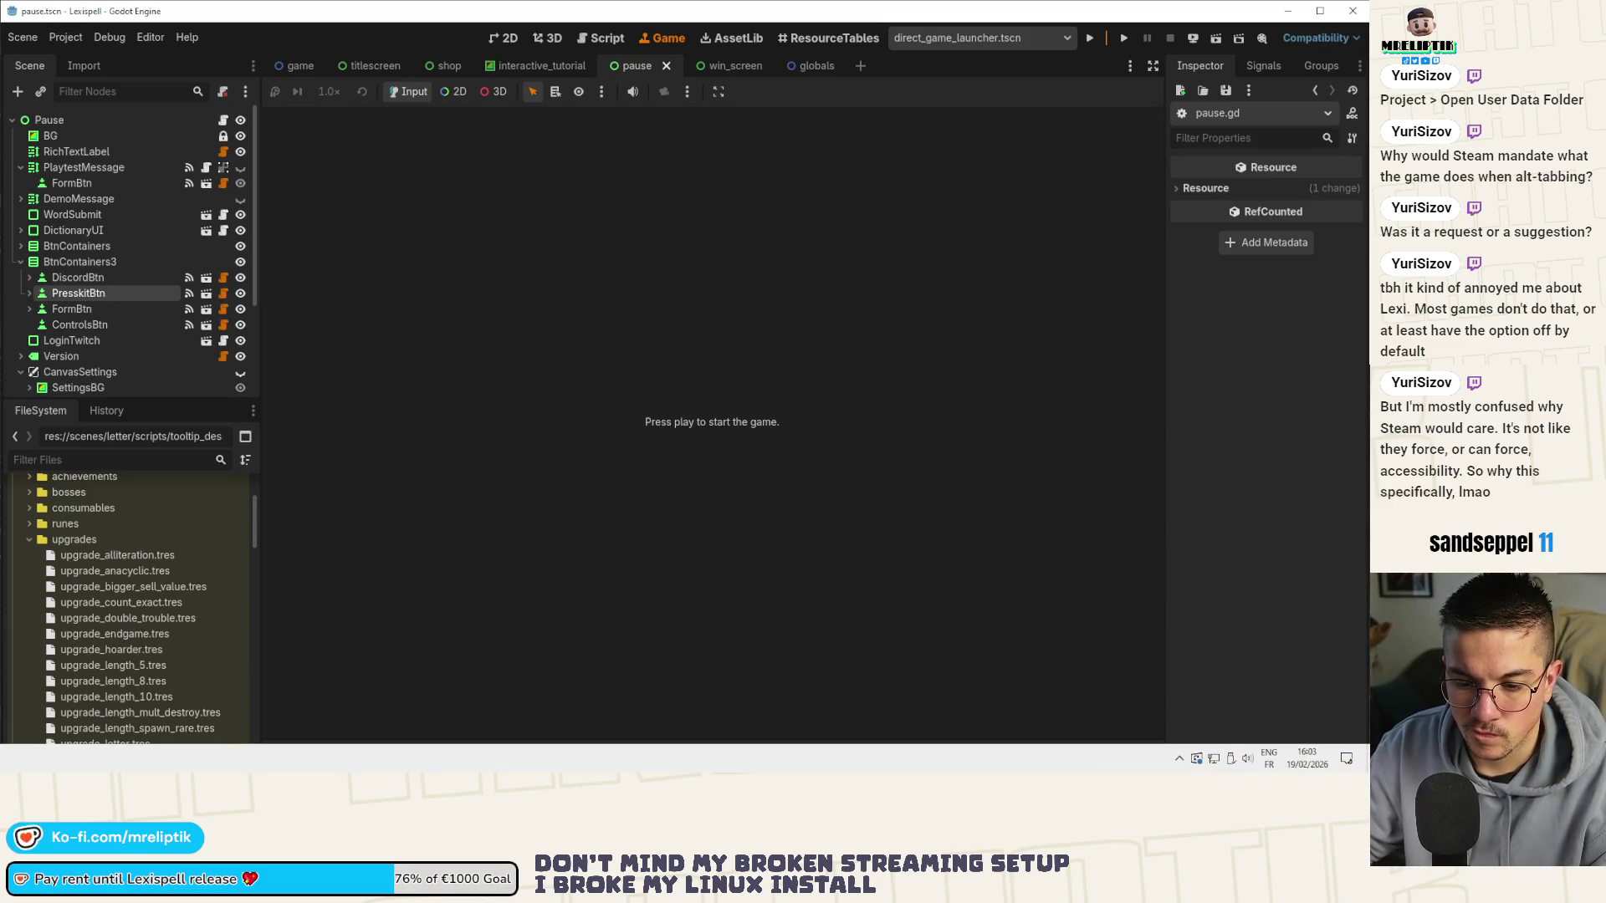
pyautogui.hotkey('alt', 'Tab')
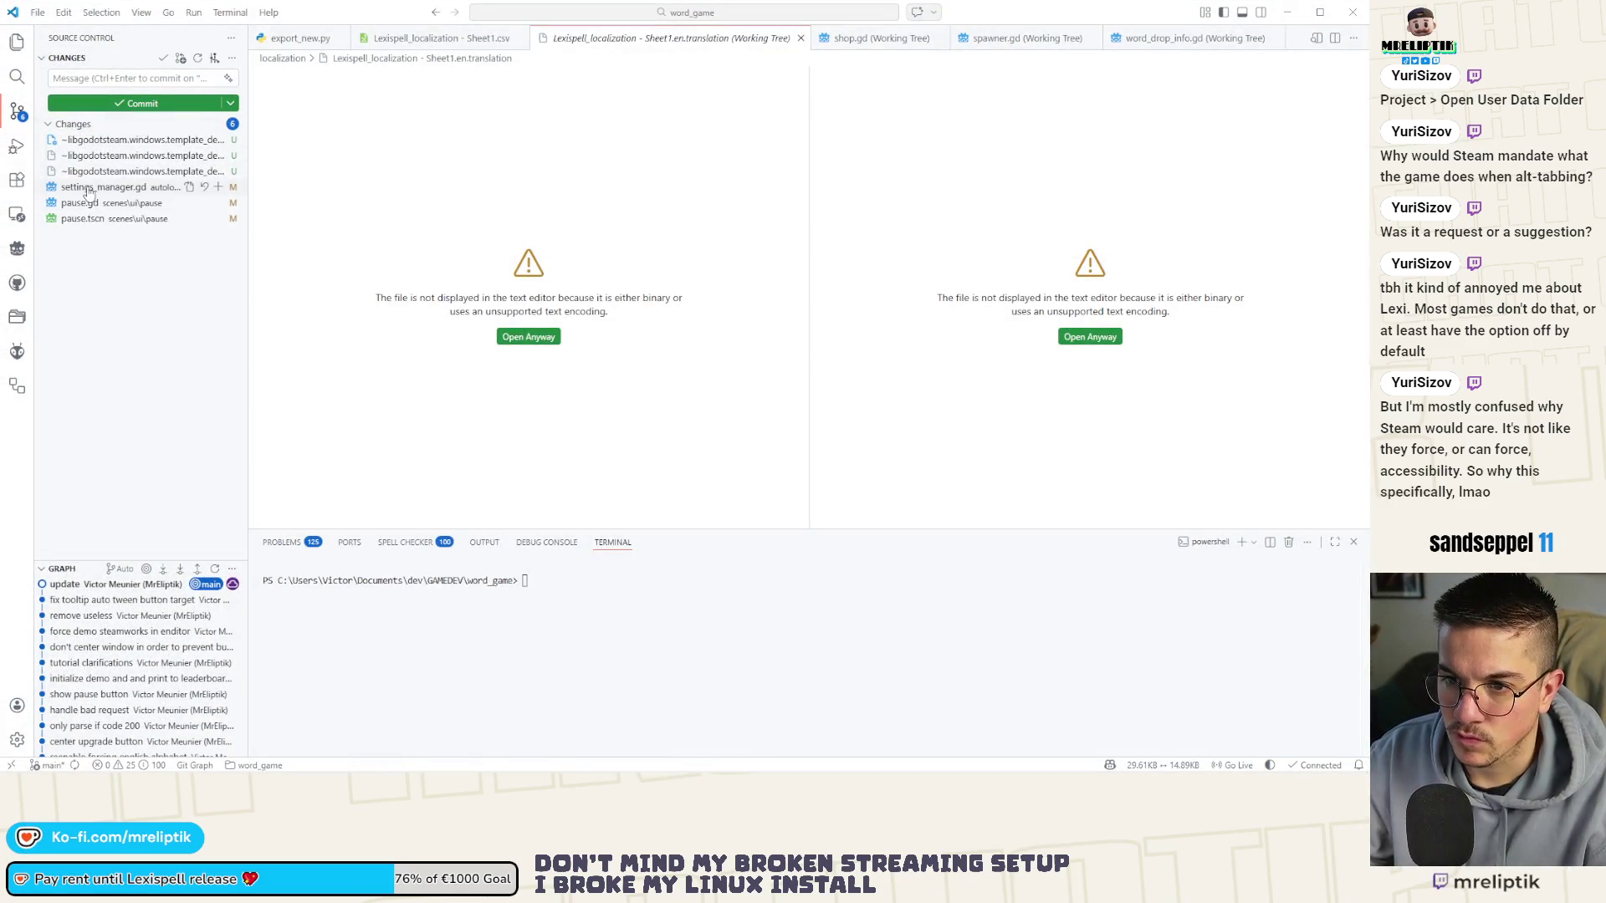
# Stage settings_manager.gd and commit it as 'make pause on focus setting default to false'.
pyautogui.click(88, 191)
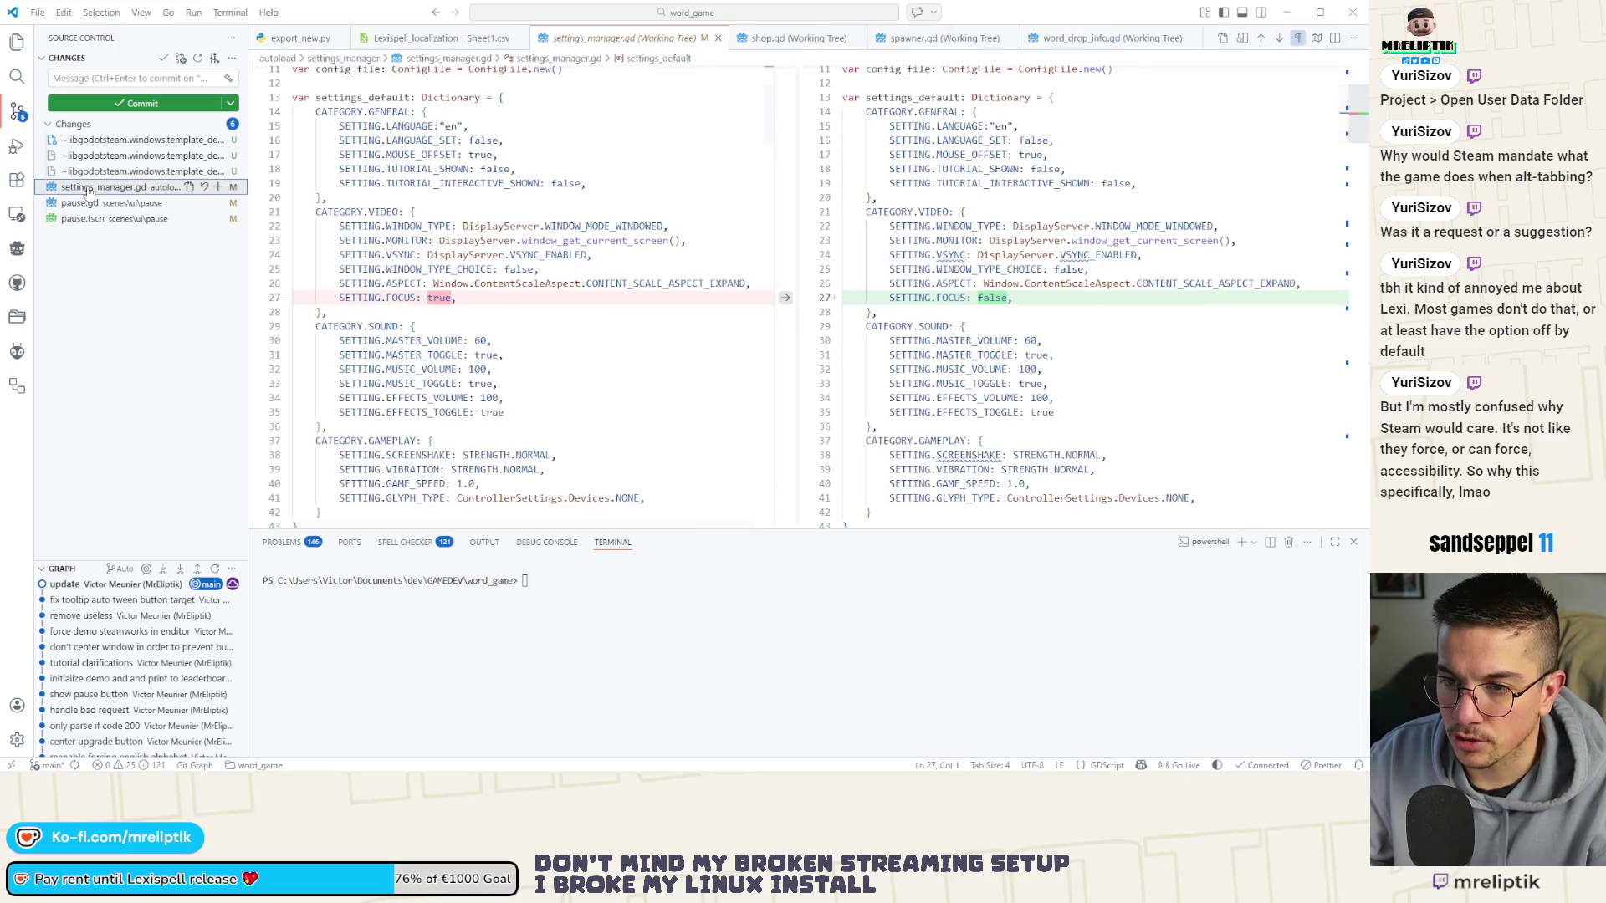
pyautogui.click(217, 186)
pyautogui.click(159, 78)
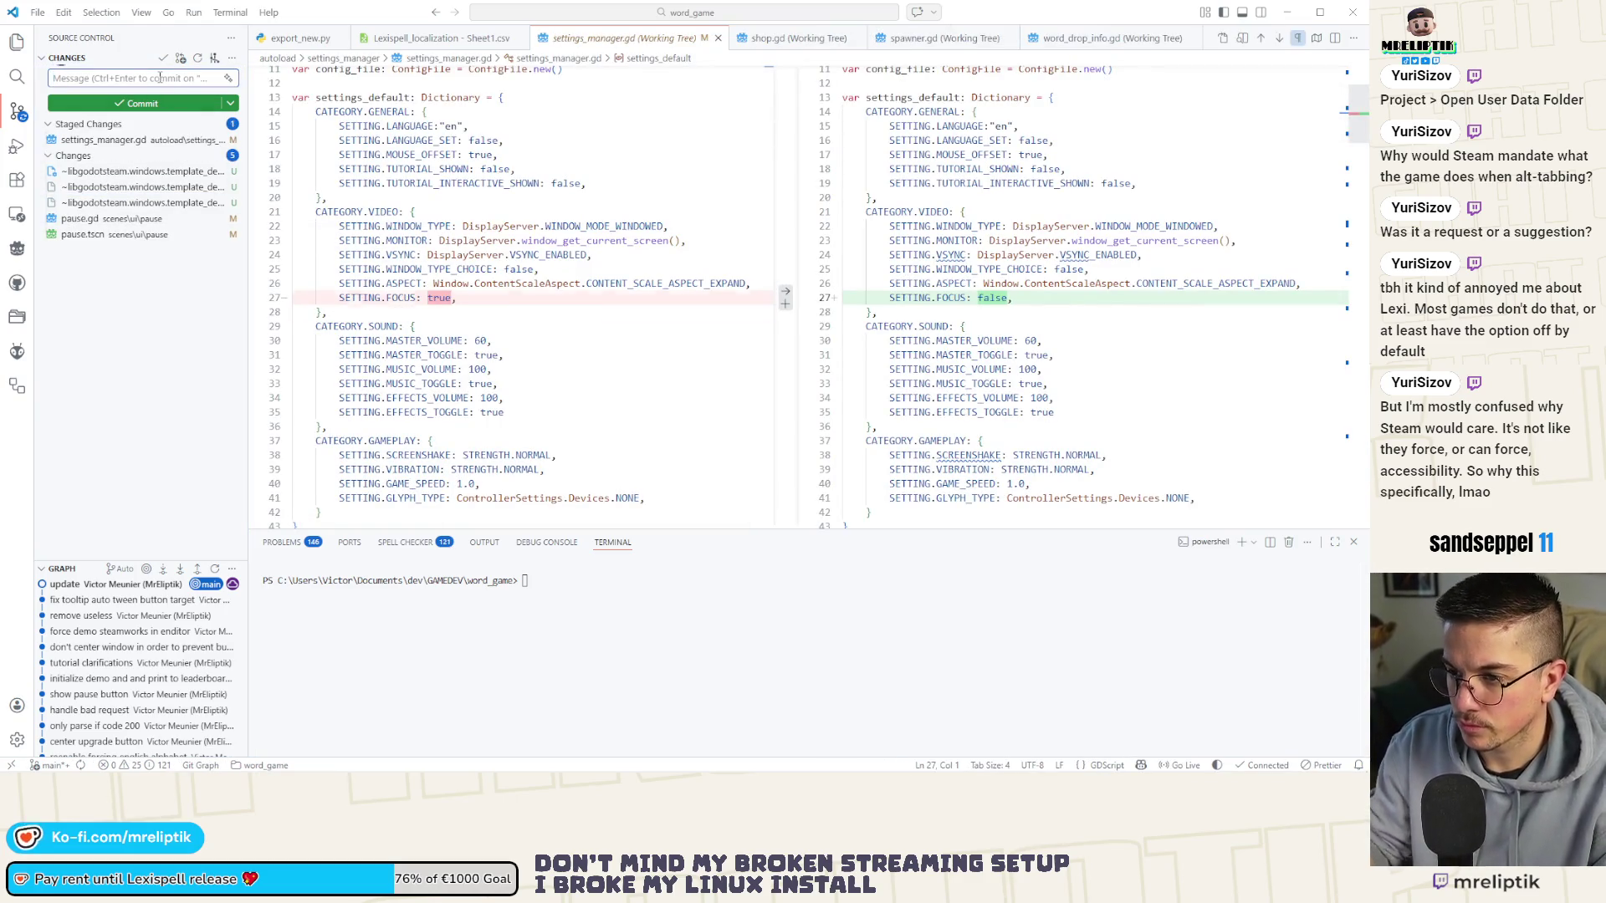
pyautogui.write('make pause o')
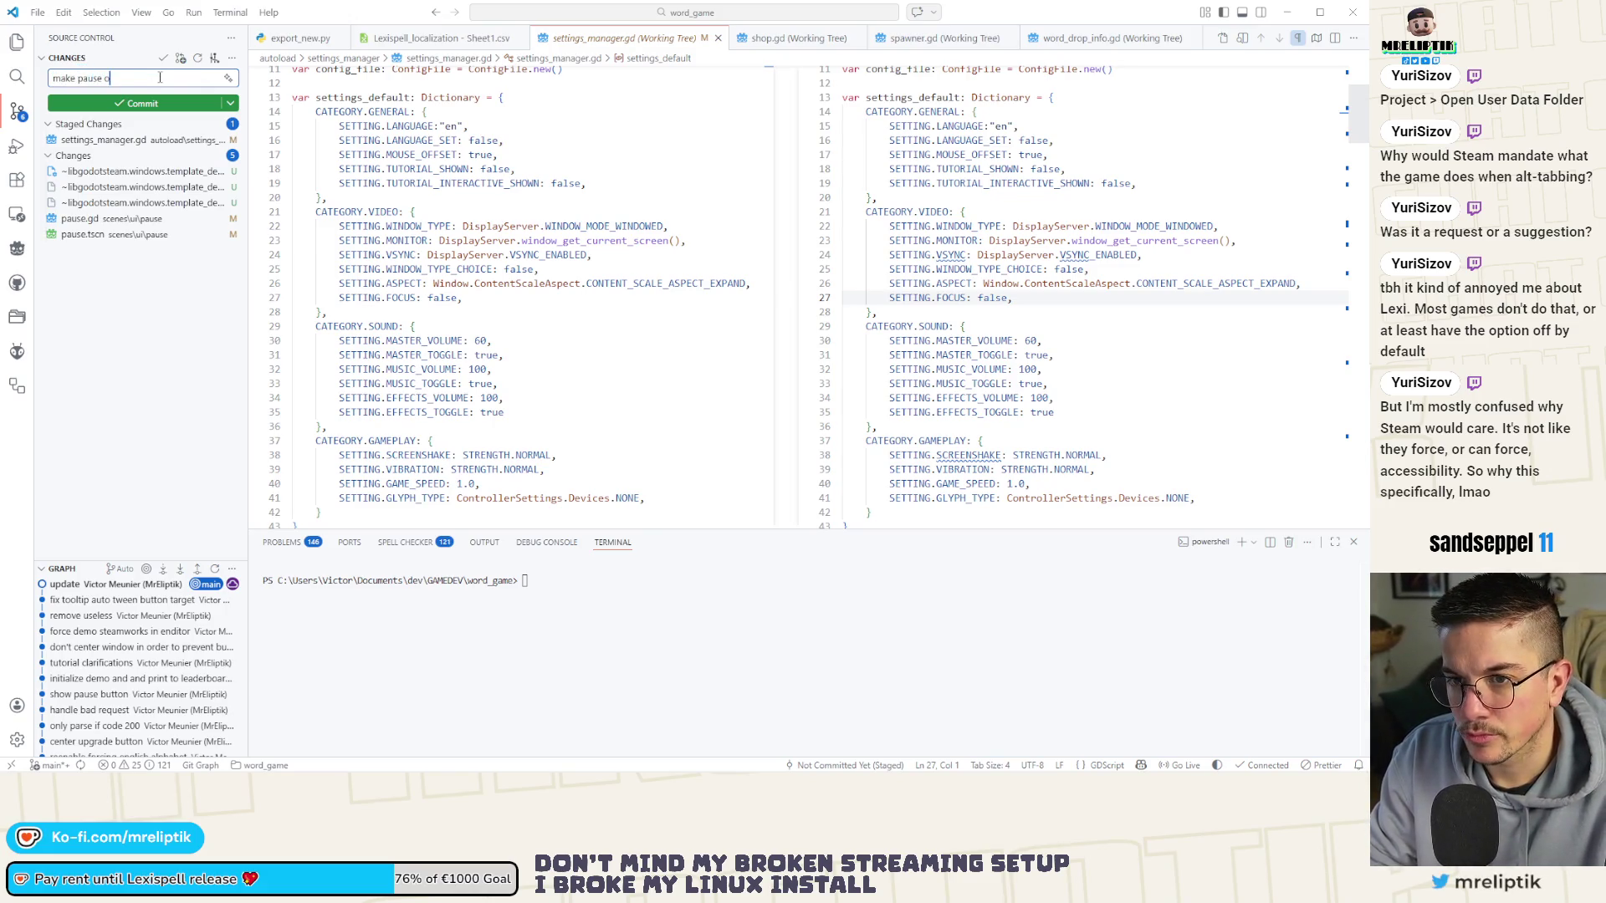
pyautogui.write('g defa')
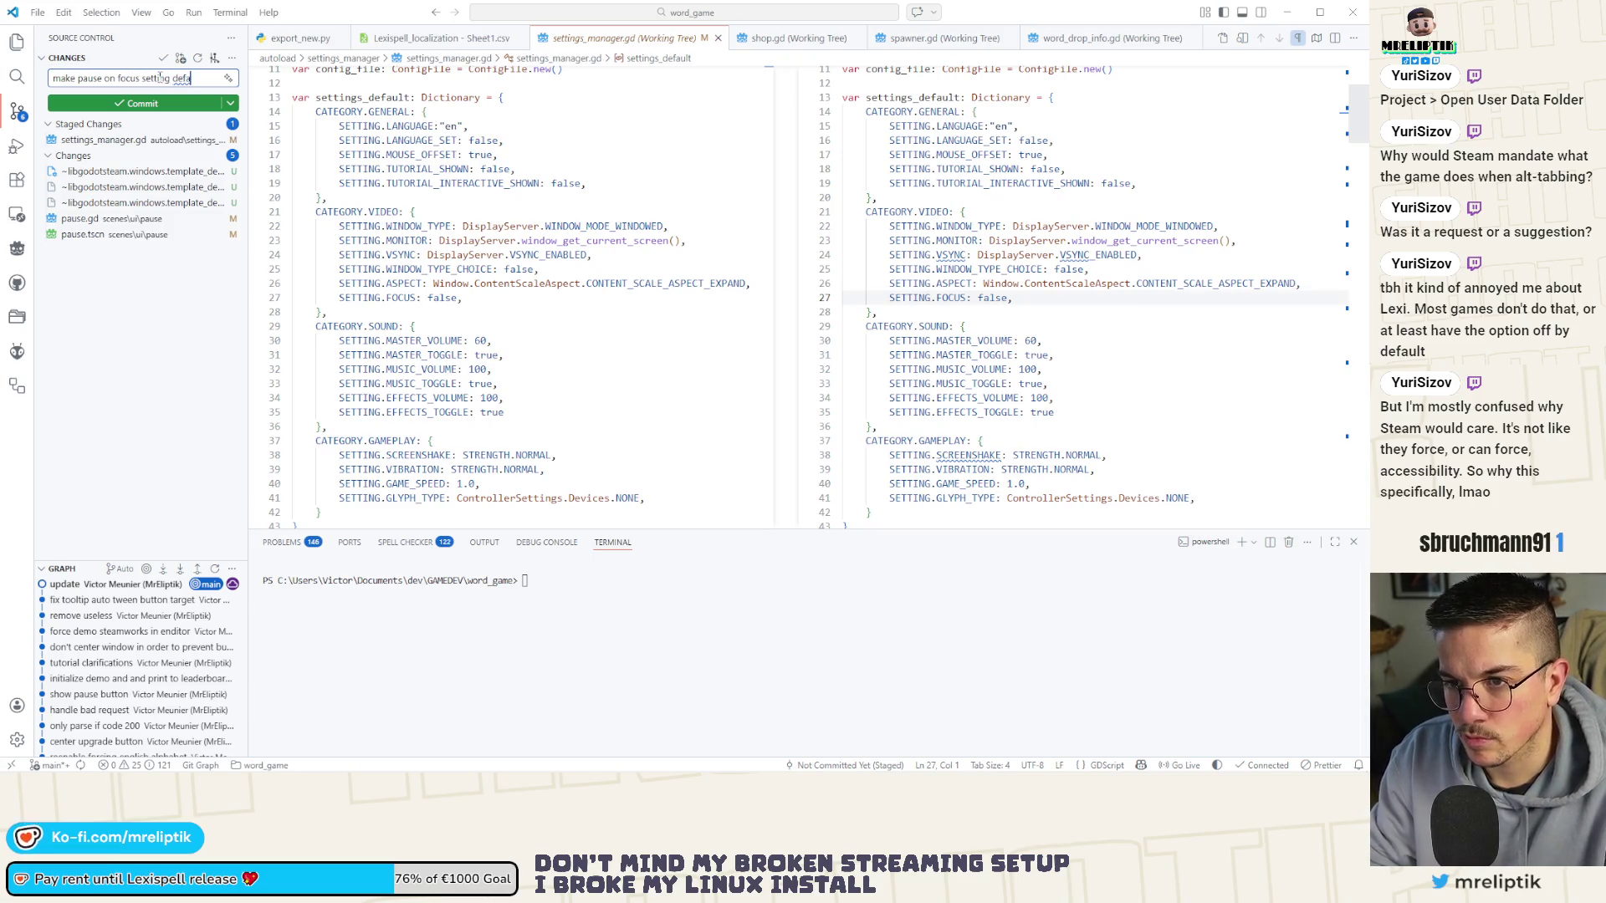
pyautogui.write('ult')
pyautogui.press('Return')
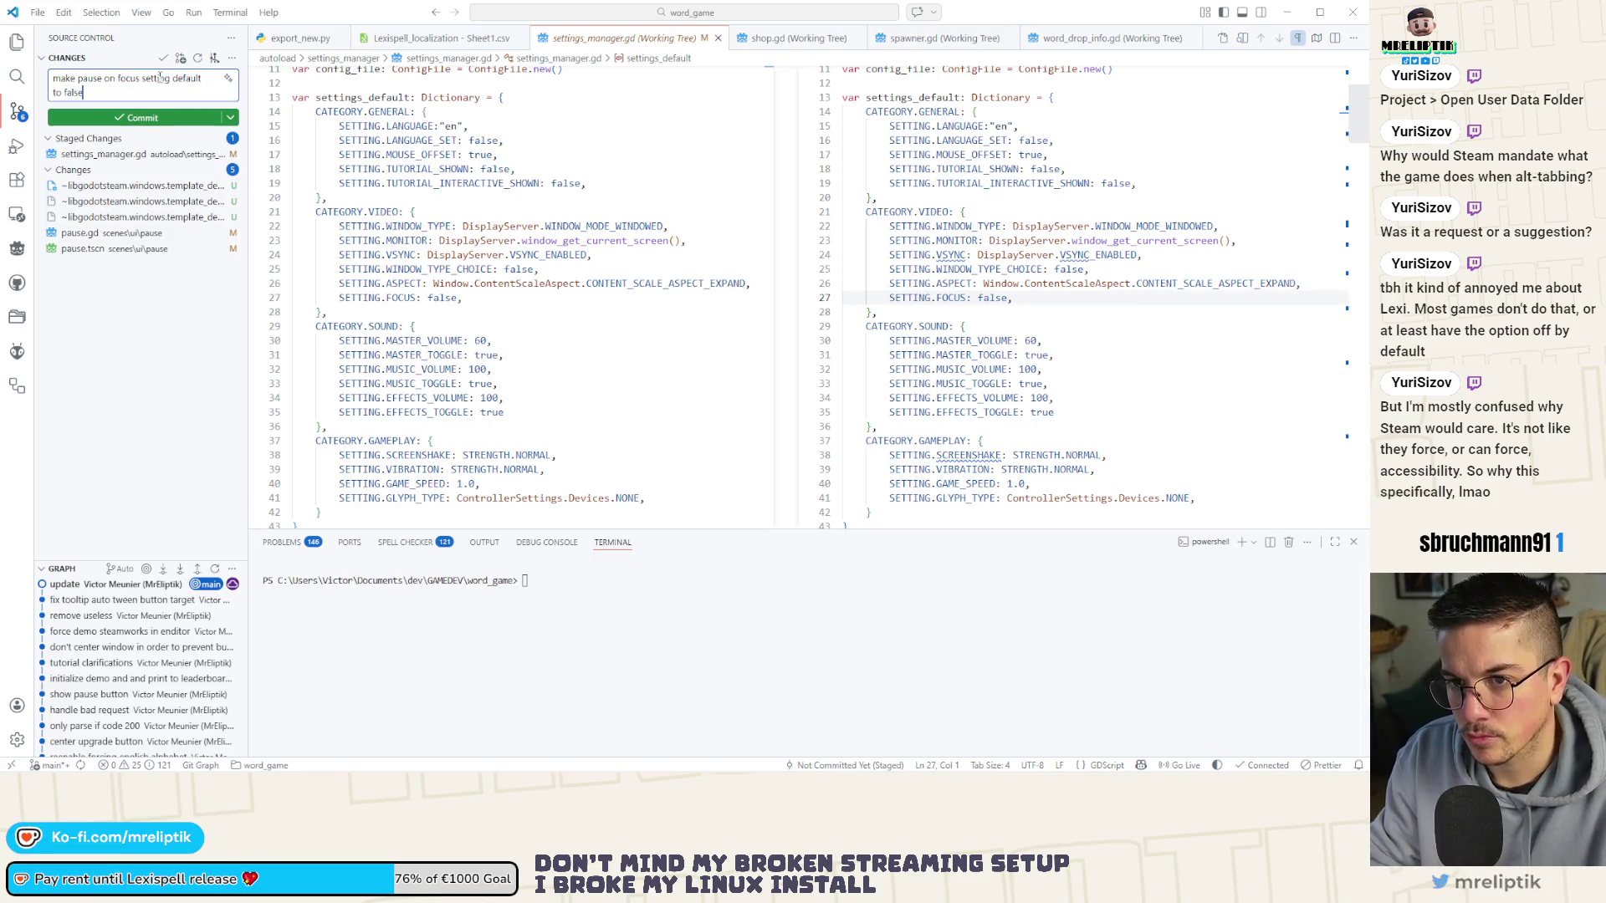
pyautogui.hotkey('ctrl', 'Return')
# Stage pause.gd and pause.tscn, commit them as 'fix pause menu softlock', and return to Godot.
pyautogui.click(87, 188)
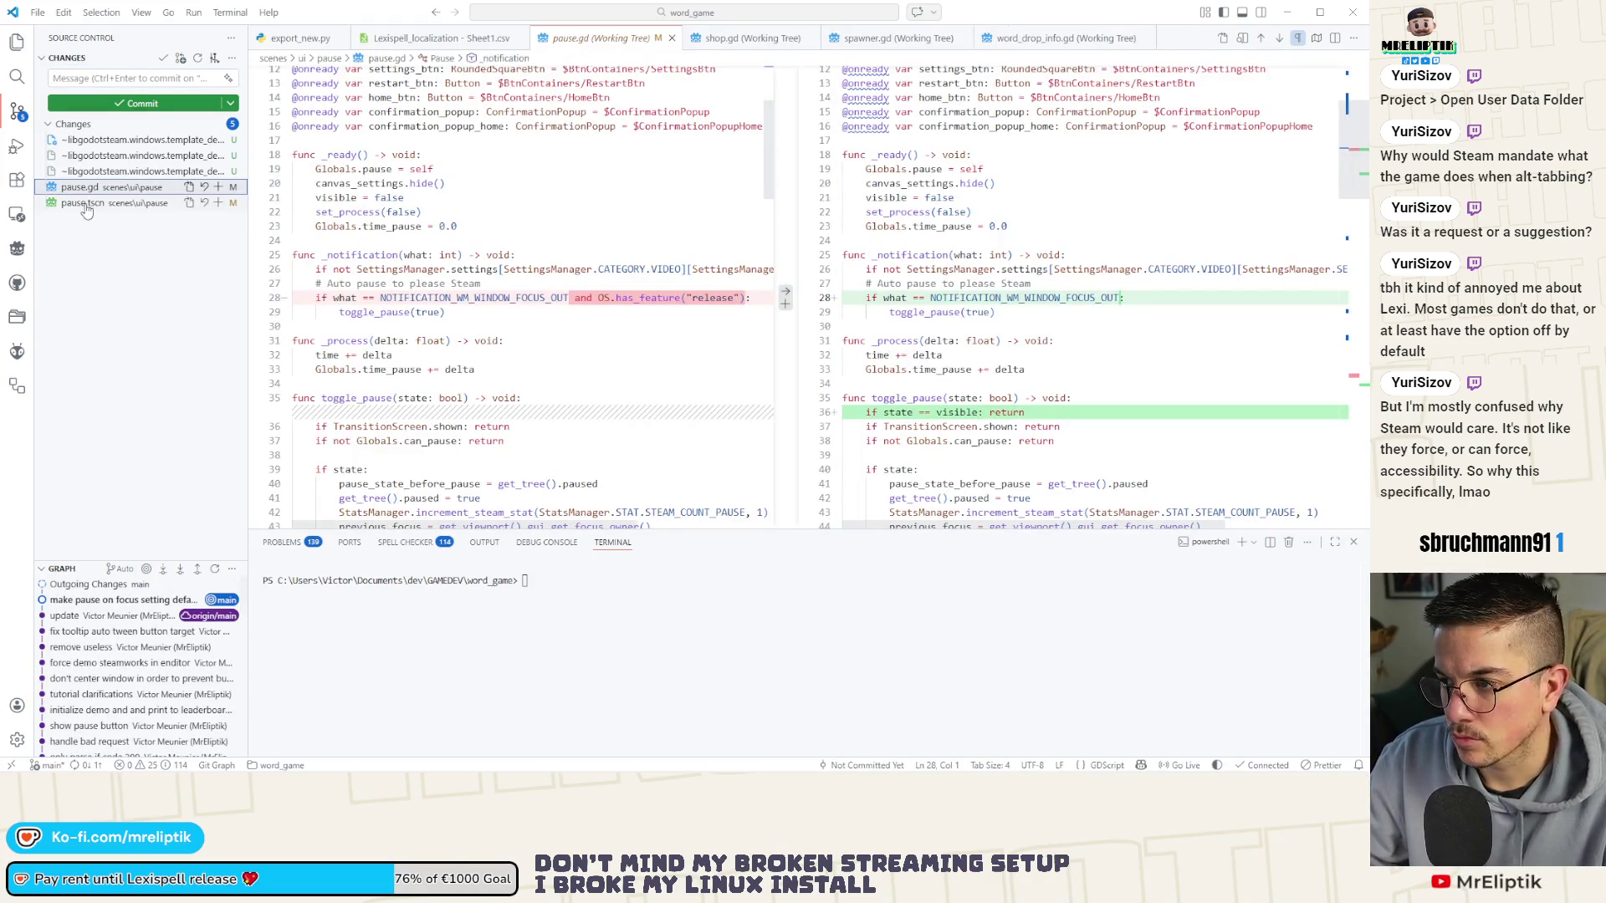
pyautogui.keyDown('shift'); pyautogui.click(86, 204); pyautogui.keyUp('shift')
pyautogui.click(218, 203)
pyautogui.click(75, 78)
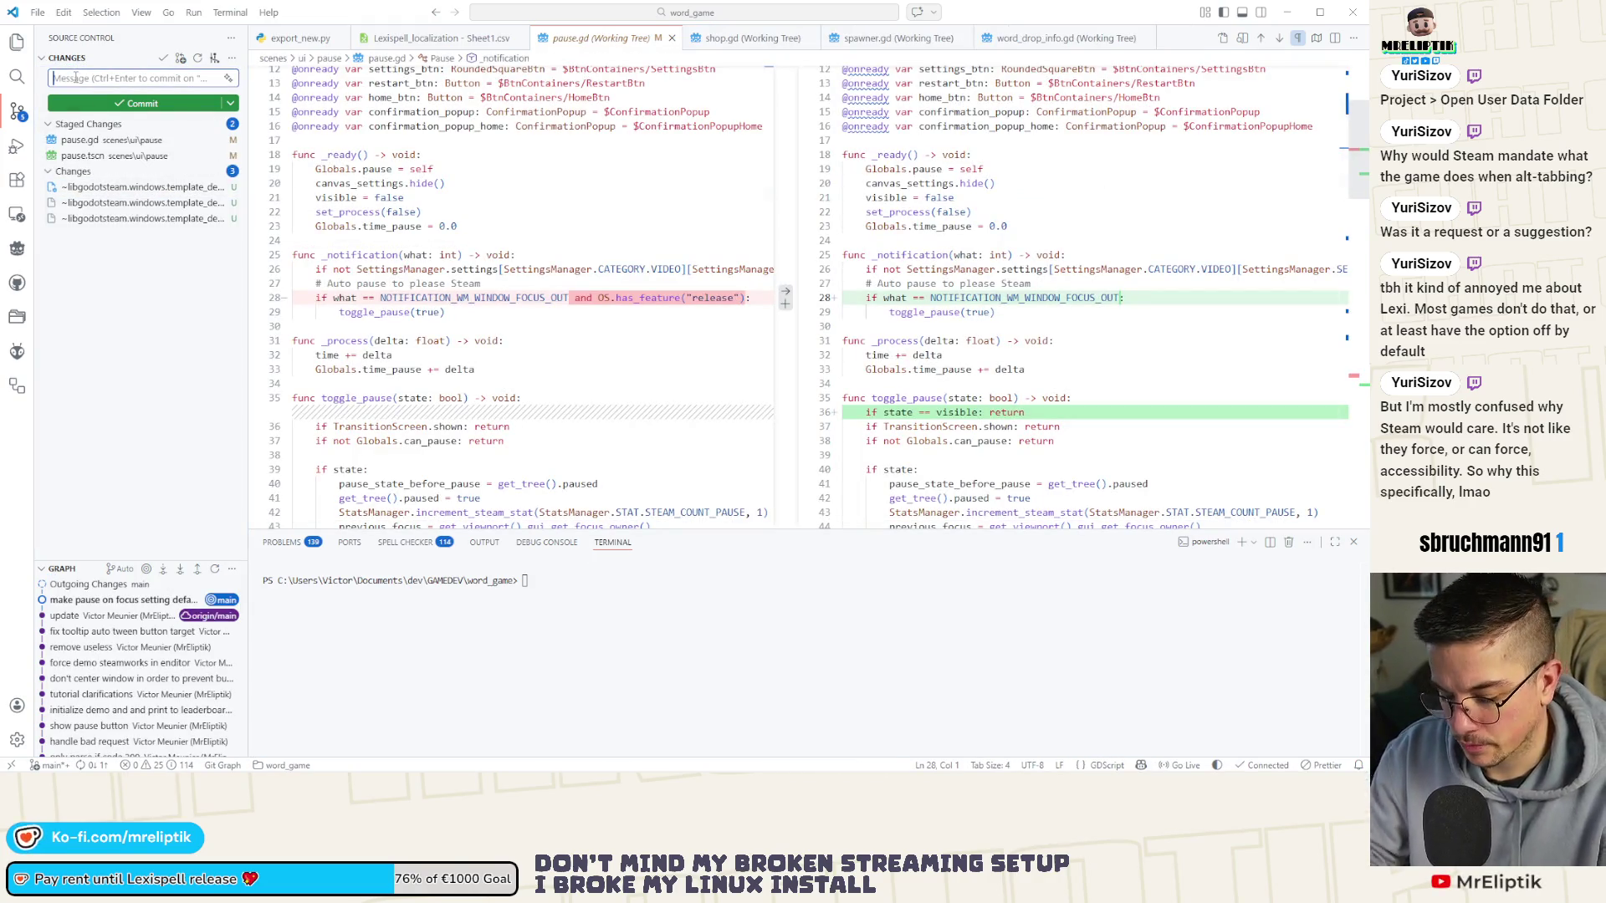
pyautogui.write('fix pause menu')
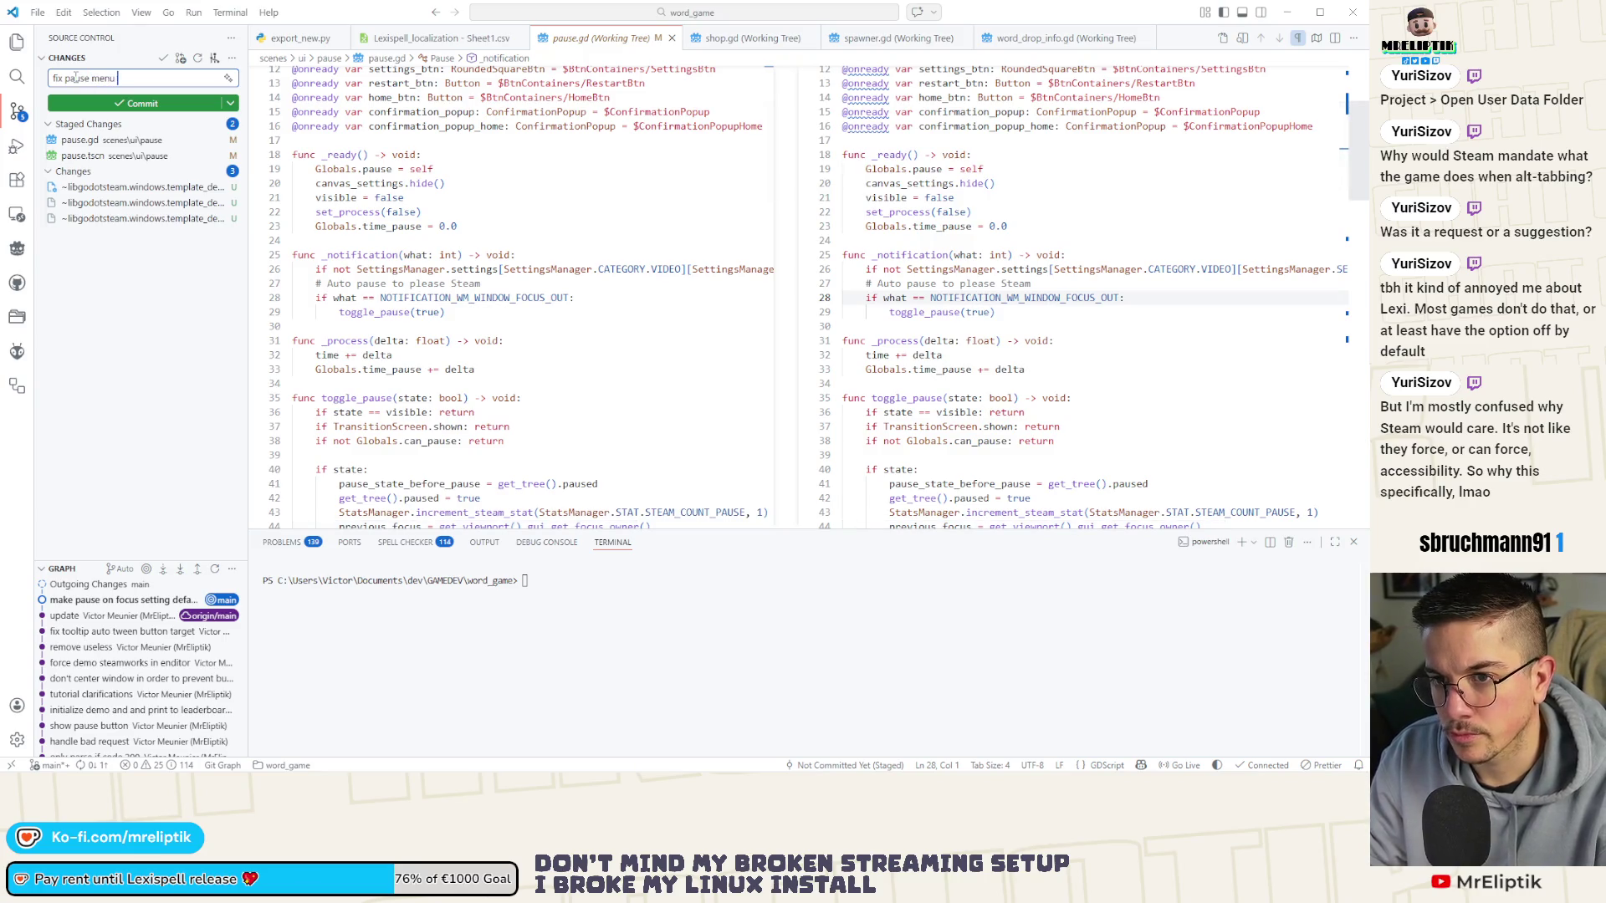
pyautogui.write('k')
pyautogui.hotkey('ctrl', 'Return')
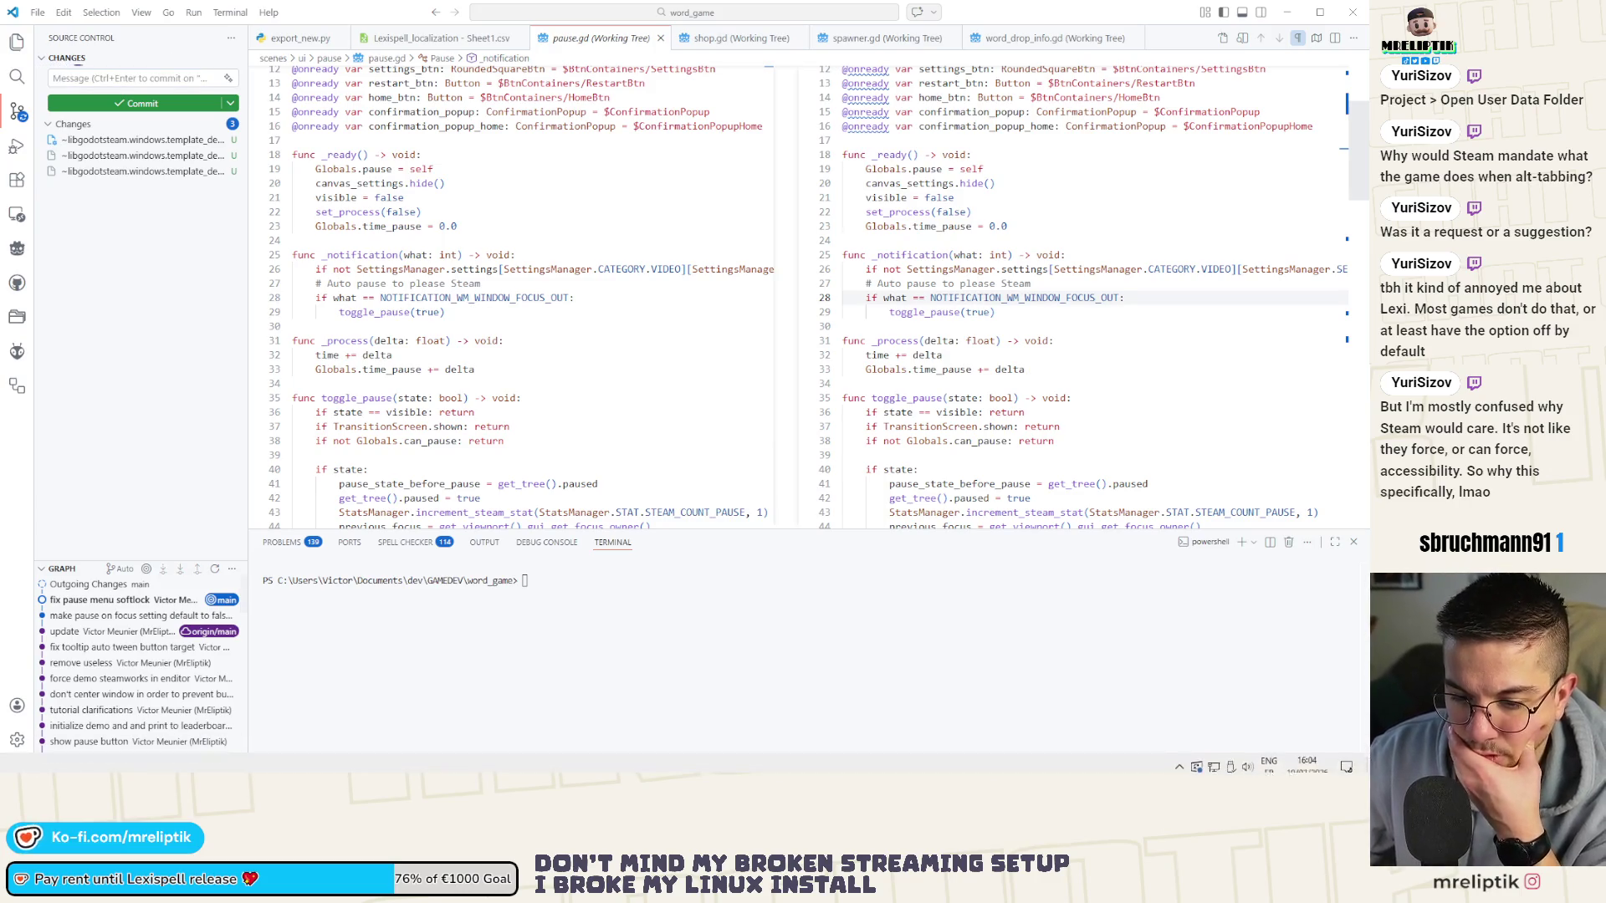
pyautogui.hotkey('alt', 'Tab')
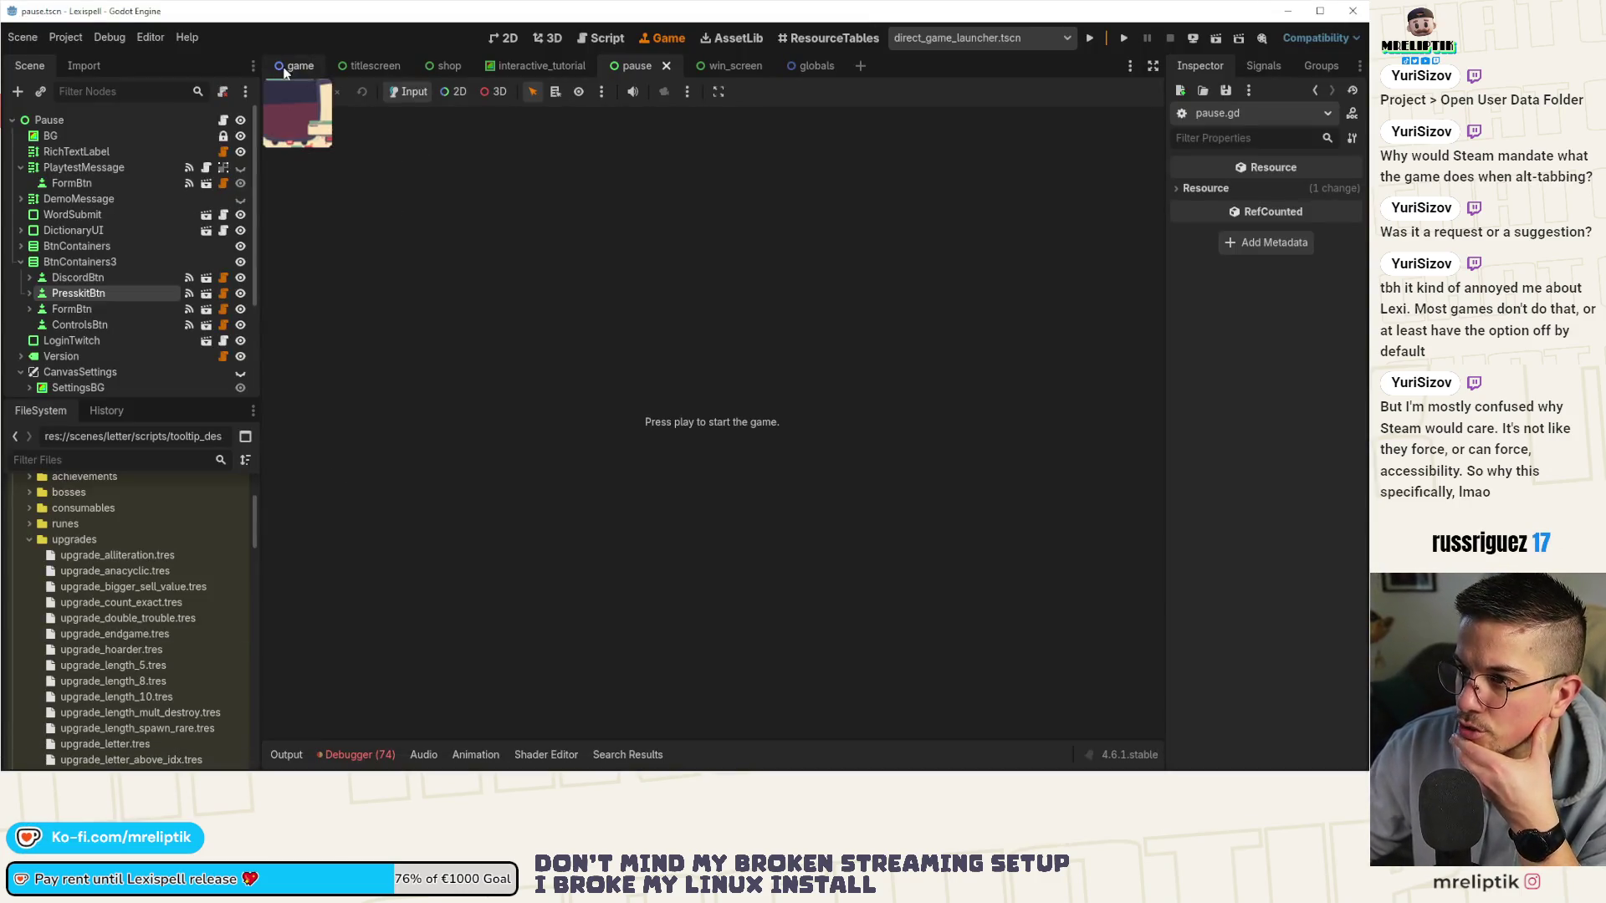
# Show the game scene in the 2D editor, then bring up the titlescreen scene.
pyautogui.click(288, 67)
pyautogui.click(506, 39)
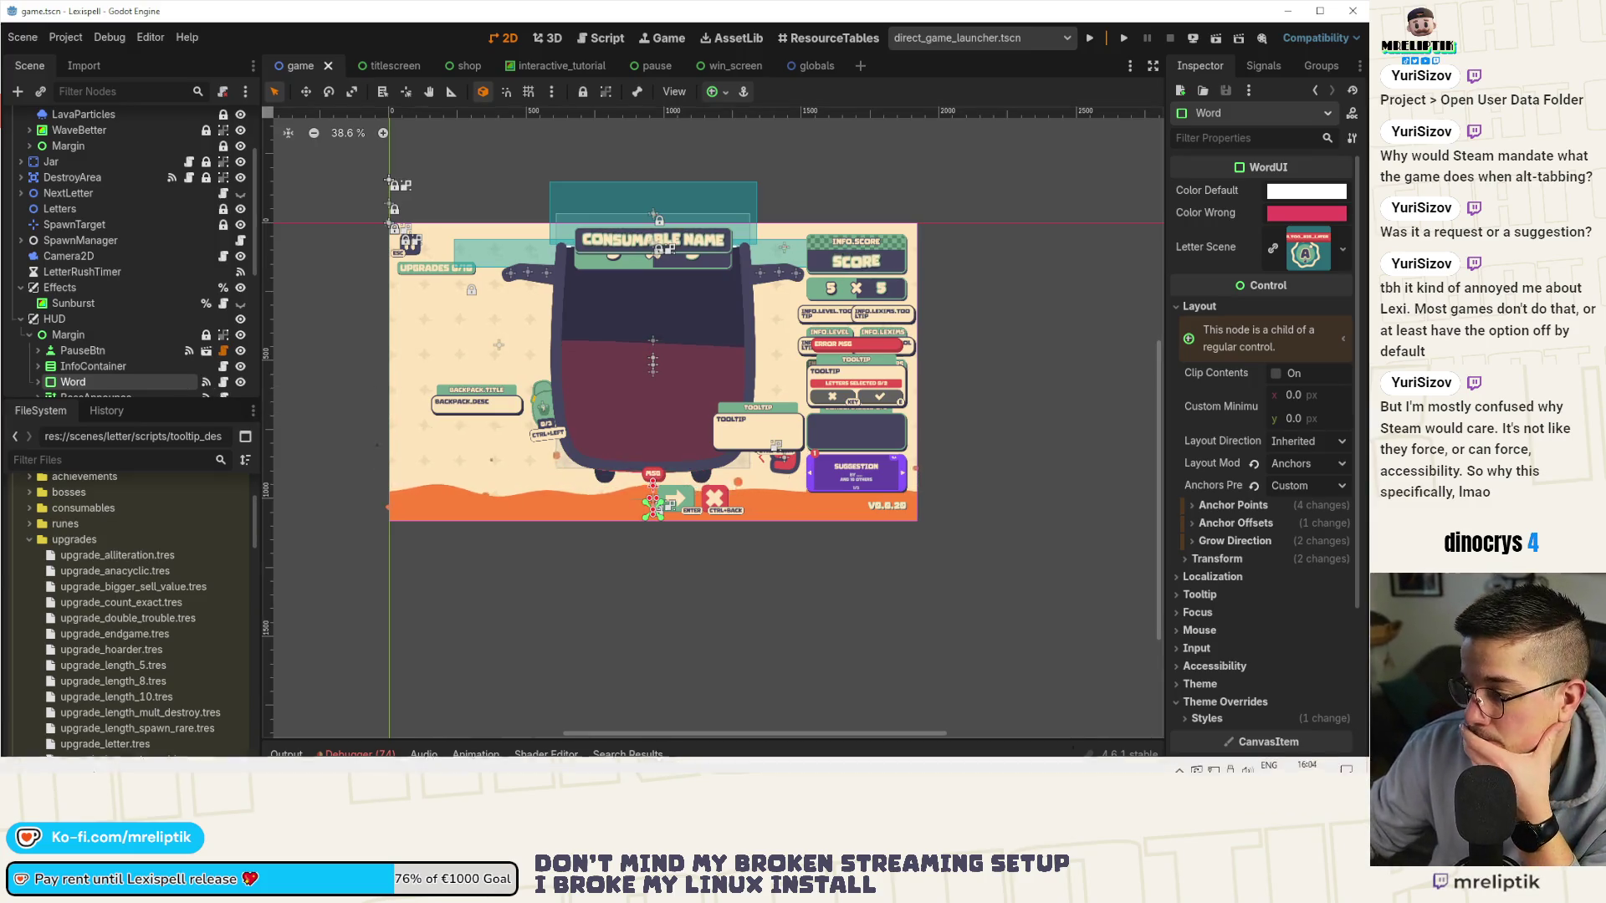
pyautogui.click(389, 65)
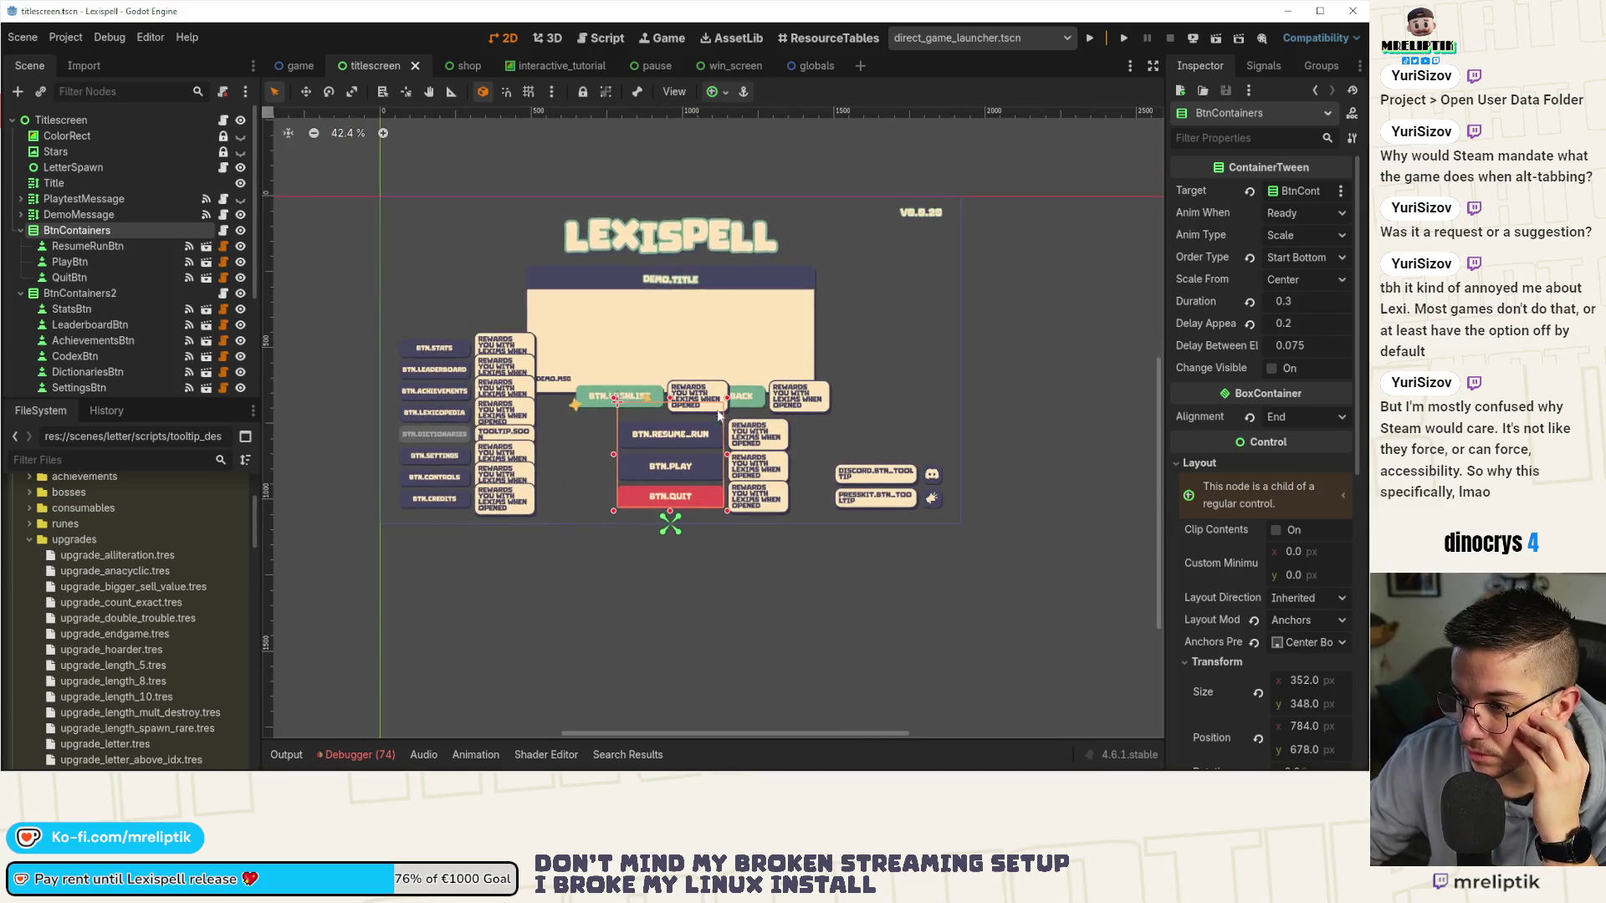
# Shorten BtnContainers from 348 to 284 px by lowering its top edge.
pyautogui.moveTo(670, 400); pyautogui.dragTo(670, 418)
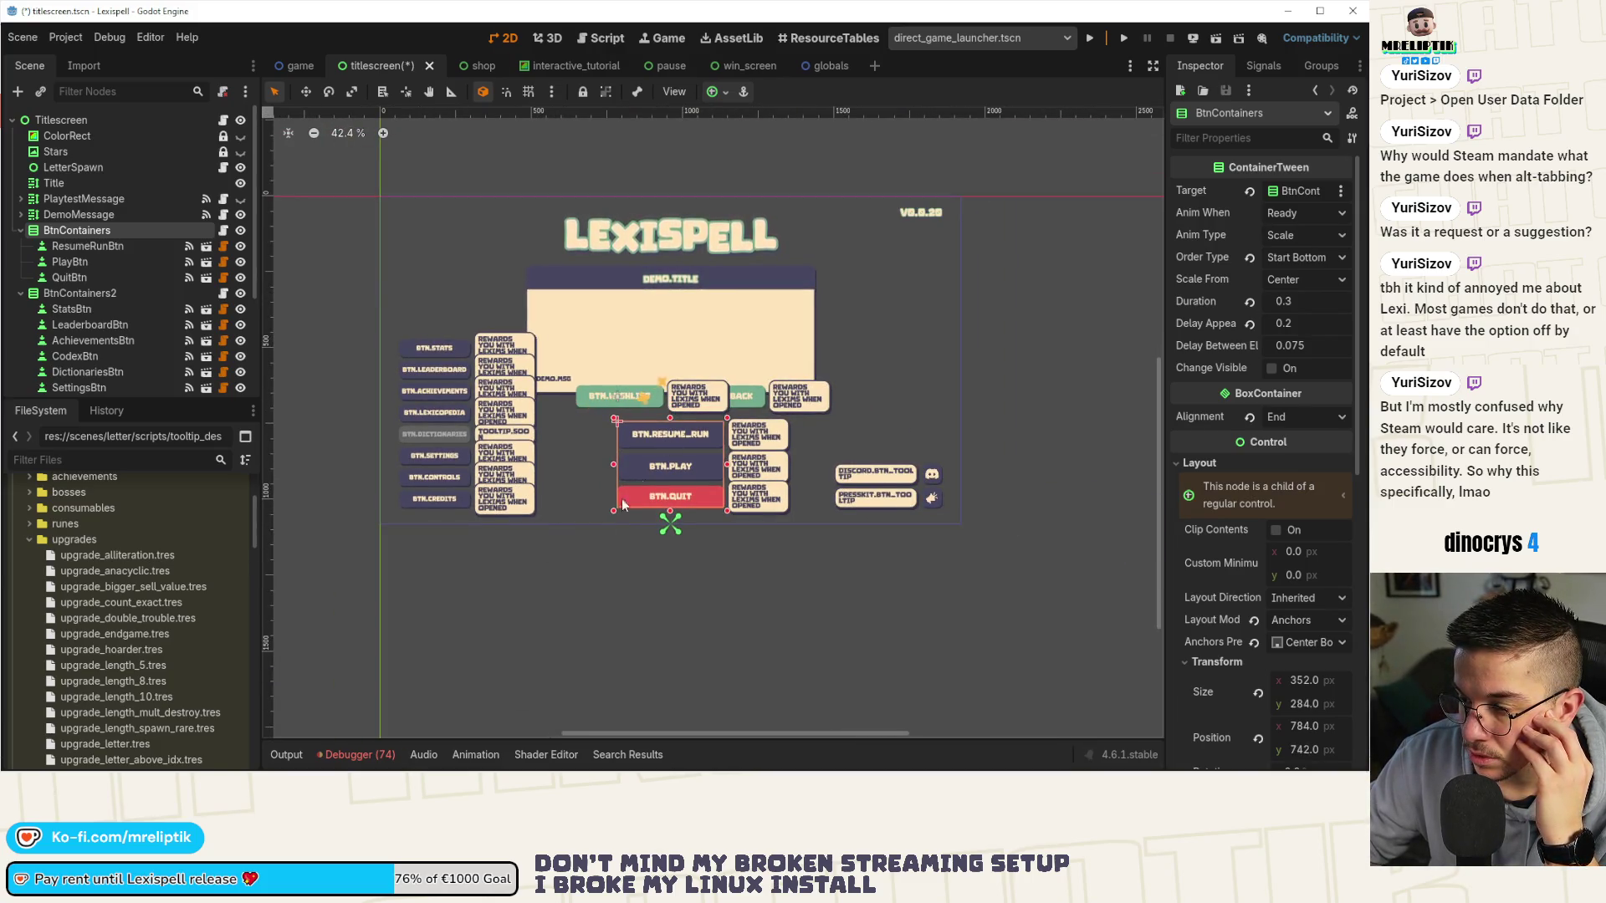
pyautogui.click(623, 505)
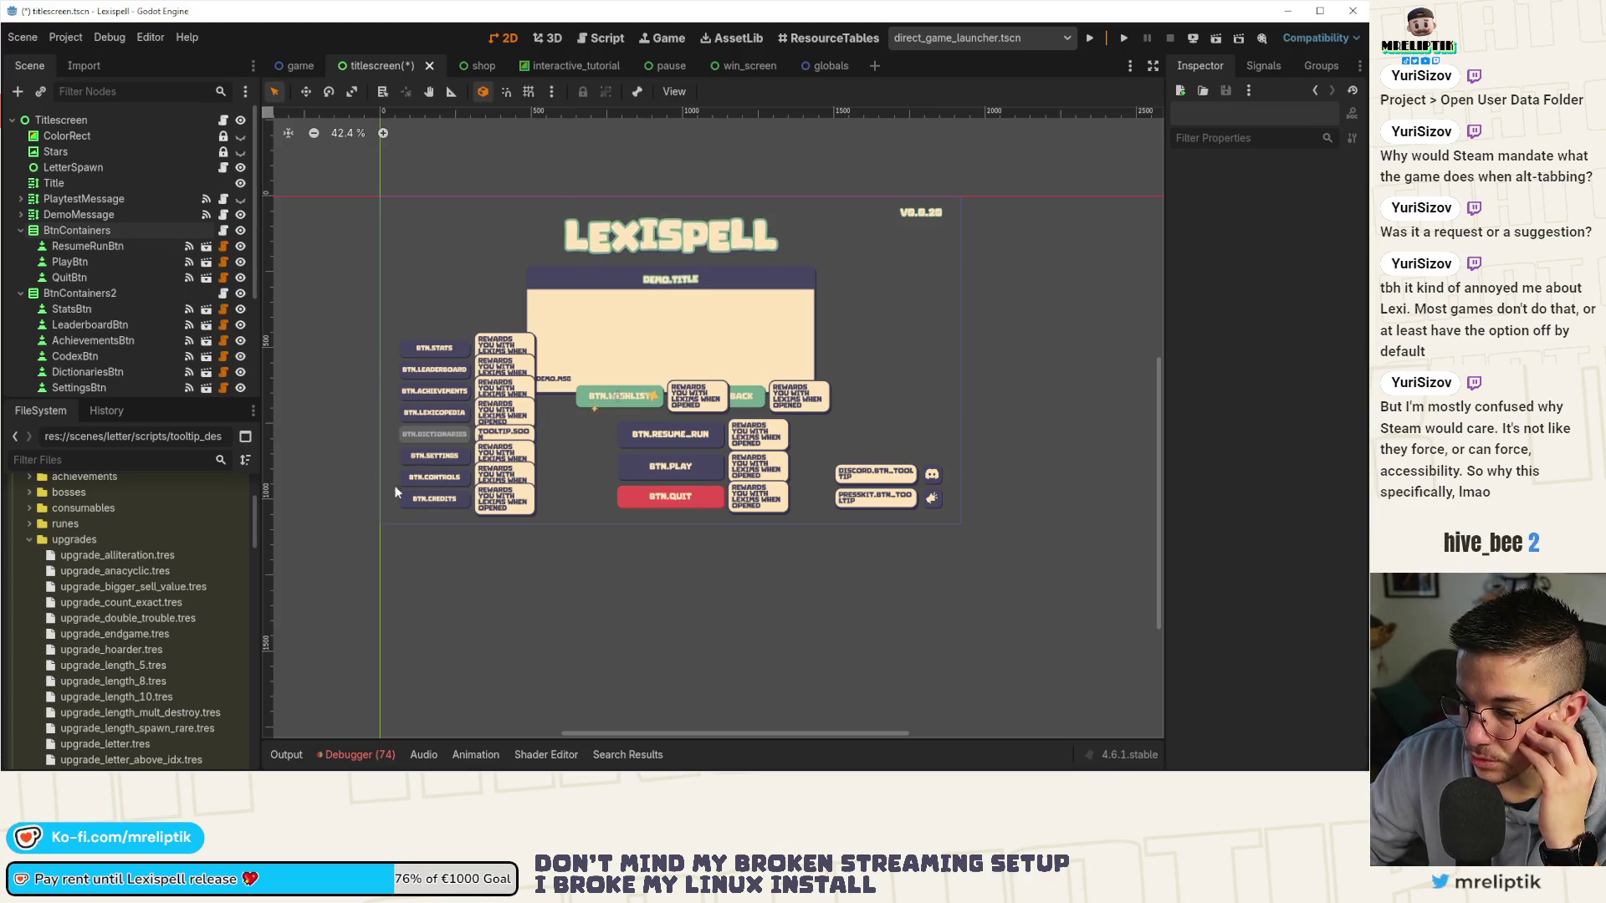
pyautogui.moveTo(369, 289)
pyautogui.mouseDown()
pyautogui.moveTo(479, 615)
pyautogui.moveTo(495, 589)
pyautogui.mouseUp()
pyautogui.click(497, 597)
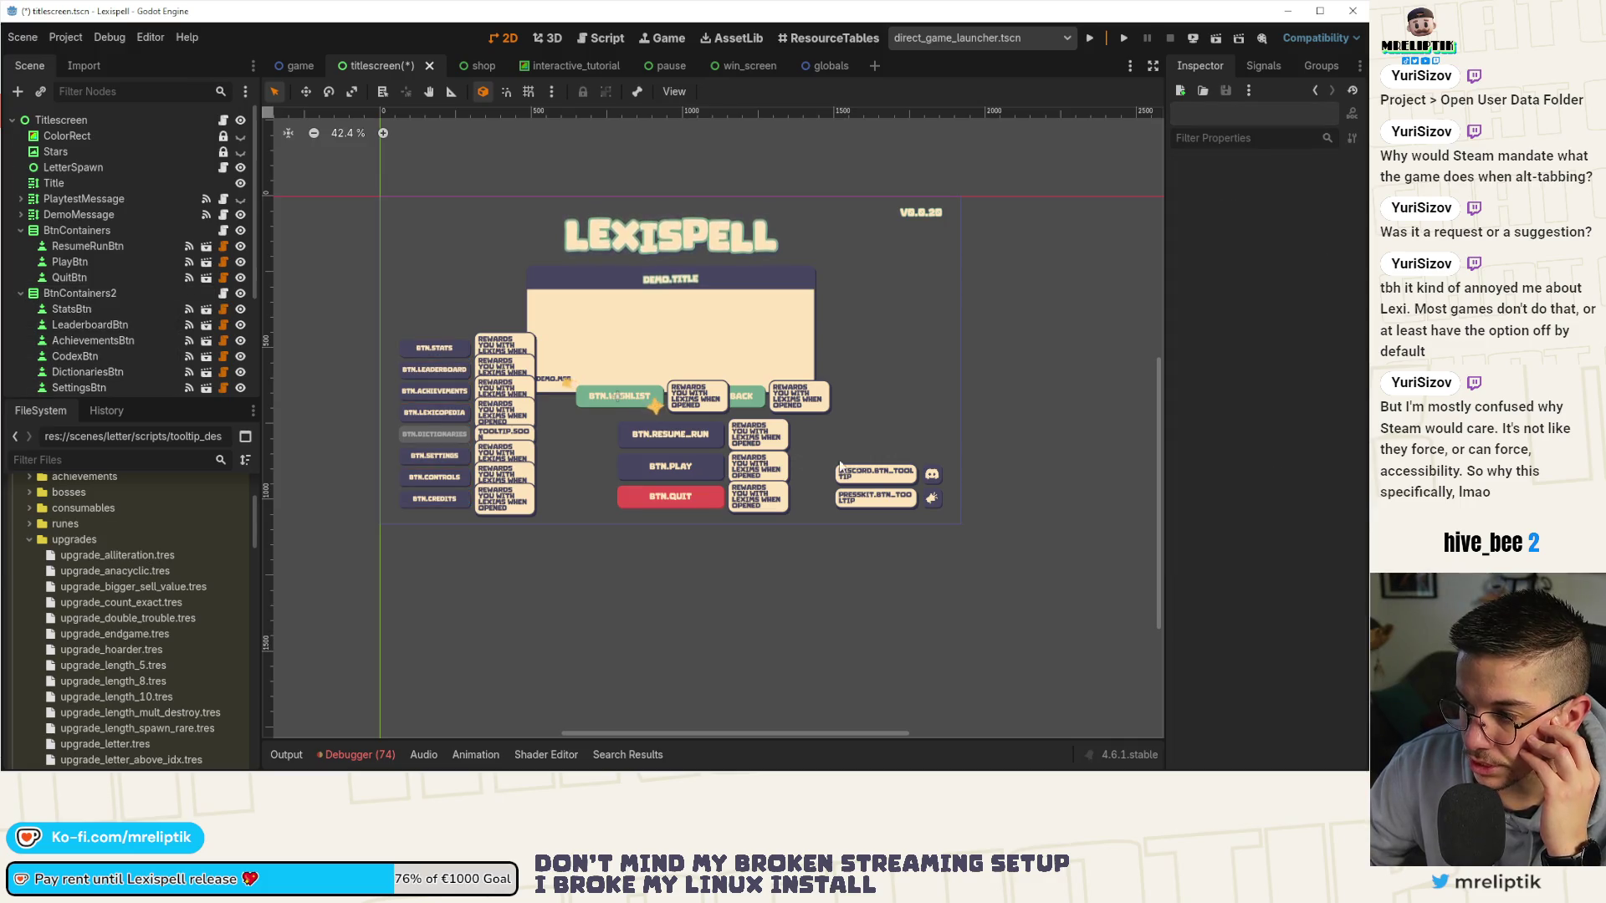
pyautogui.scroll(5, 607, 410)
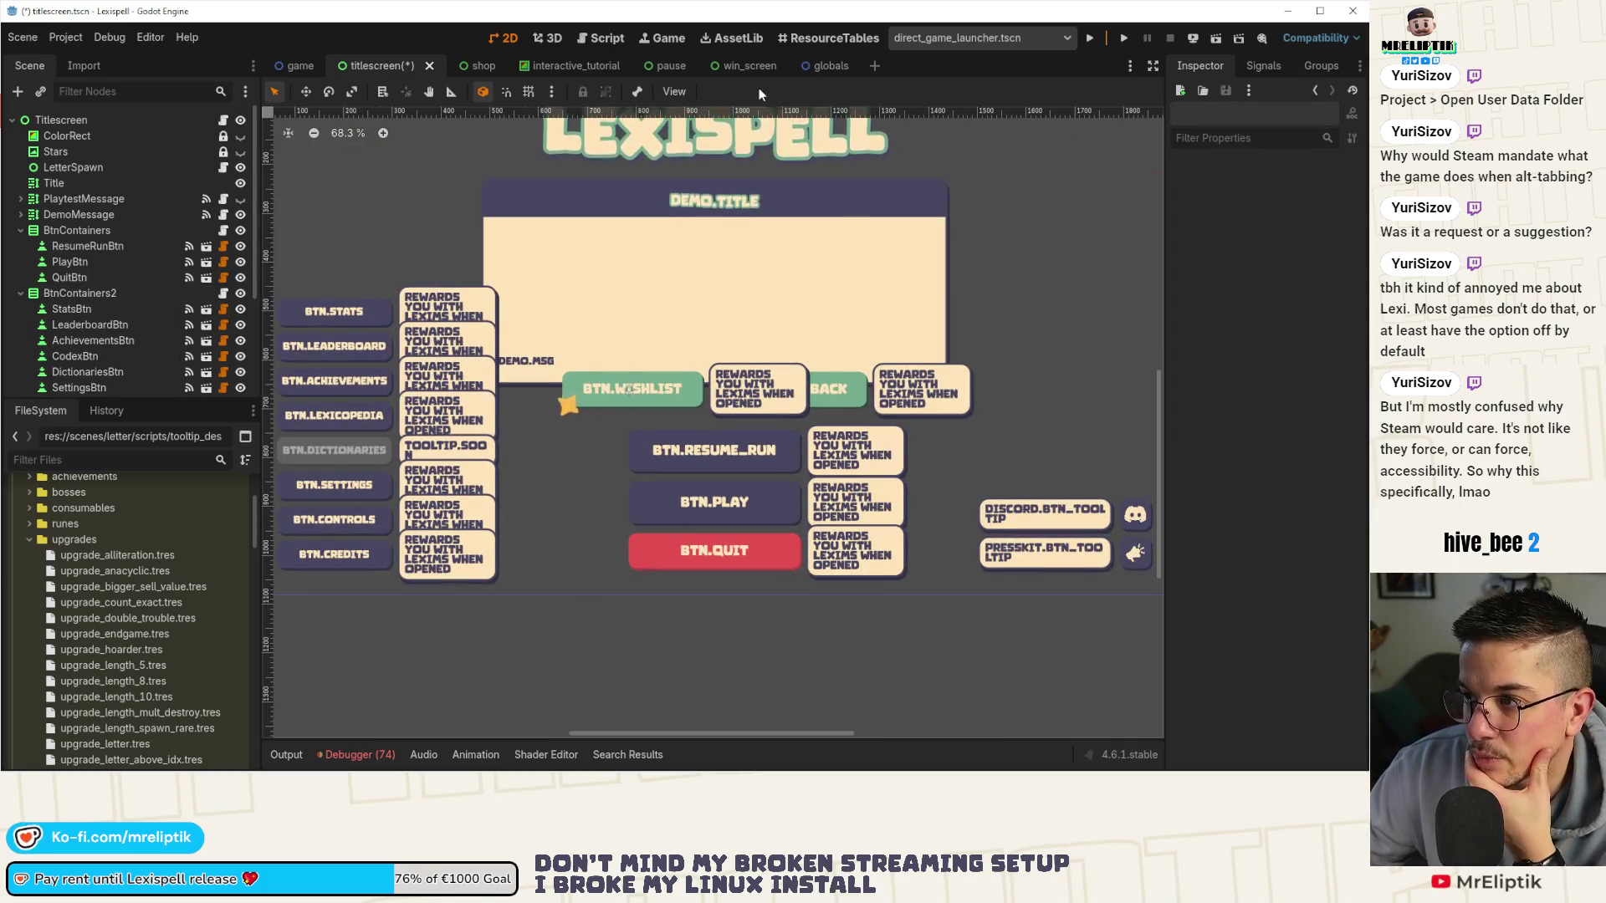
# Close the win_screen and pause scene tabs and save the titlescreen scene.
pyautogui.click(746, 67)
pyautogui.middleClick(740, 64)
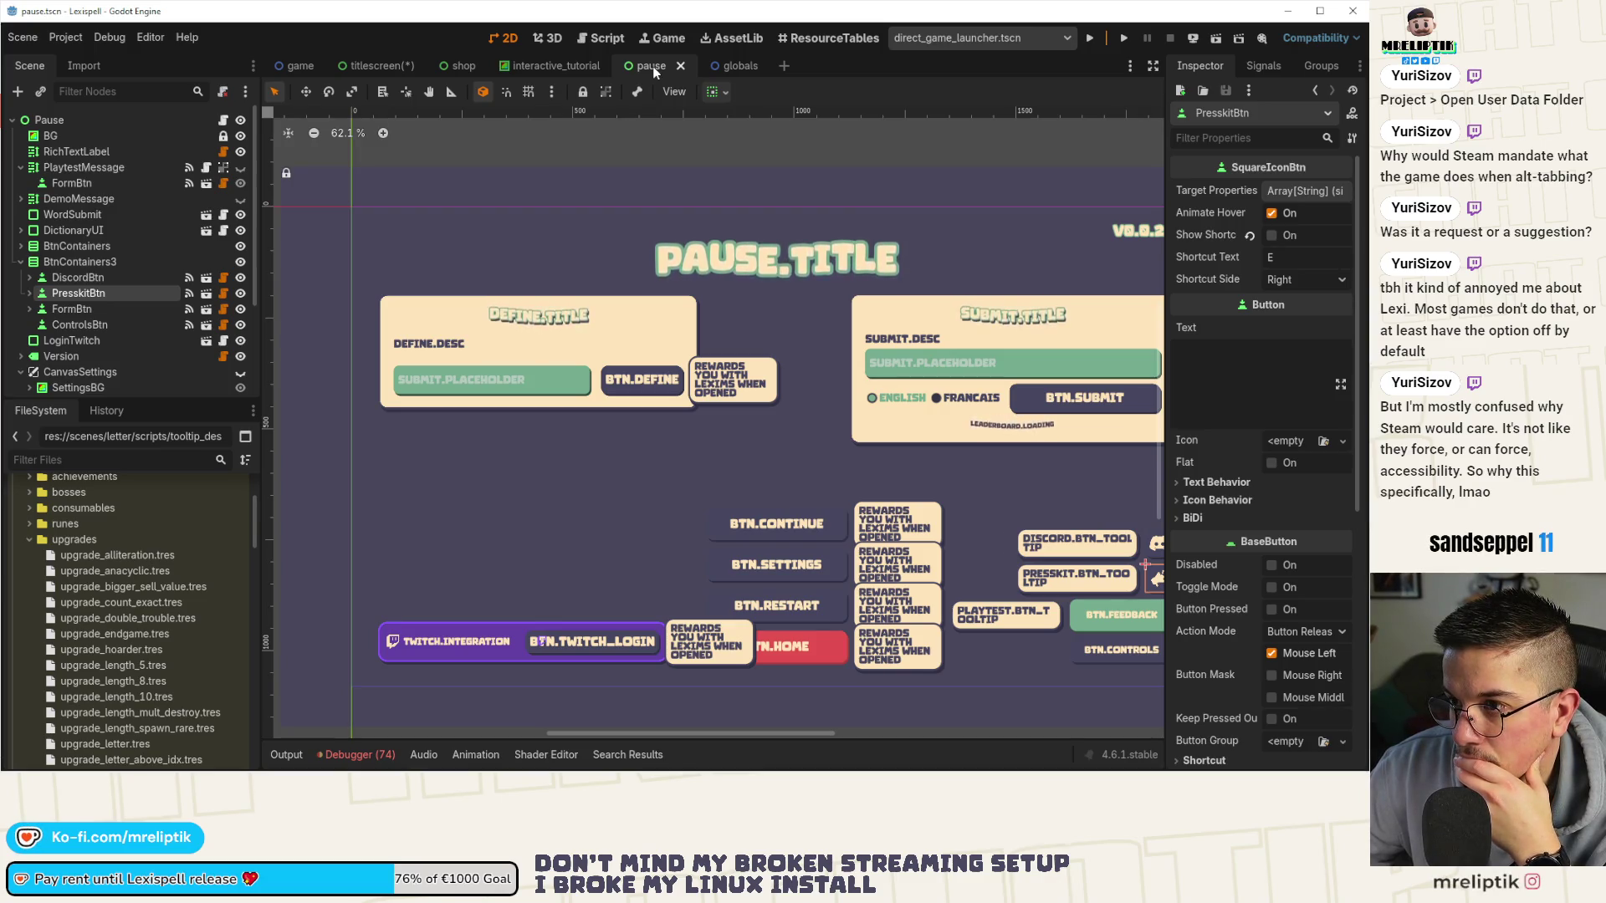
pyautogui.middleClick(652, 67)
pyautogui.click(376, 65)
pyautogui.hotkey('ctrl', 's')
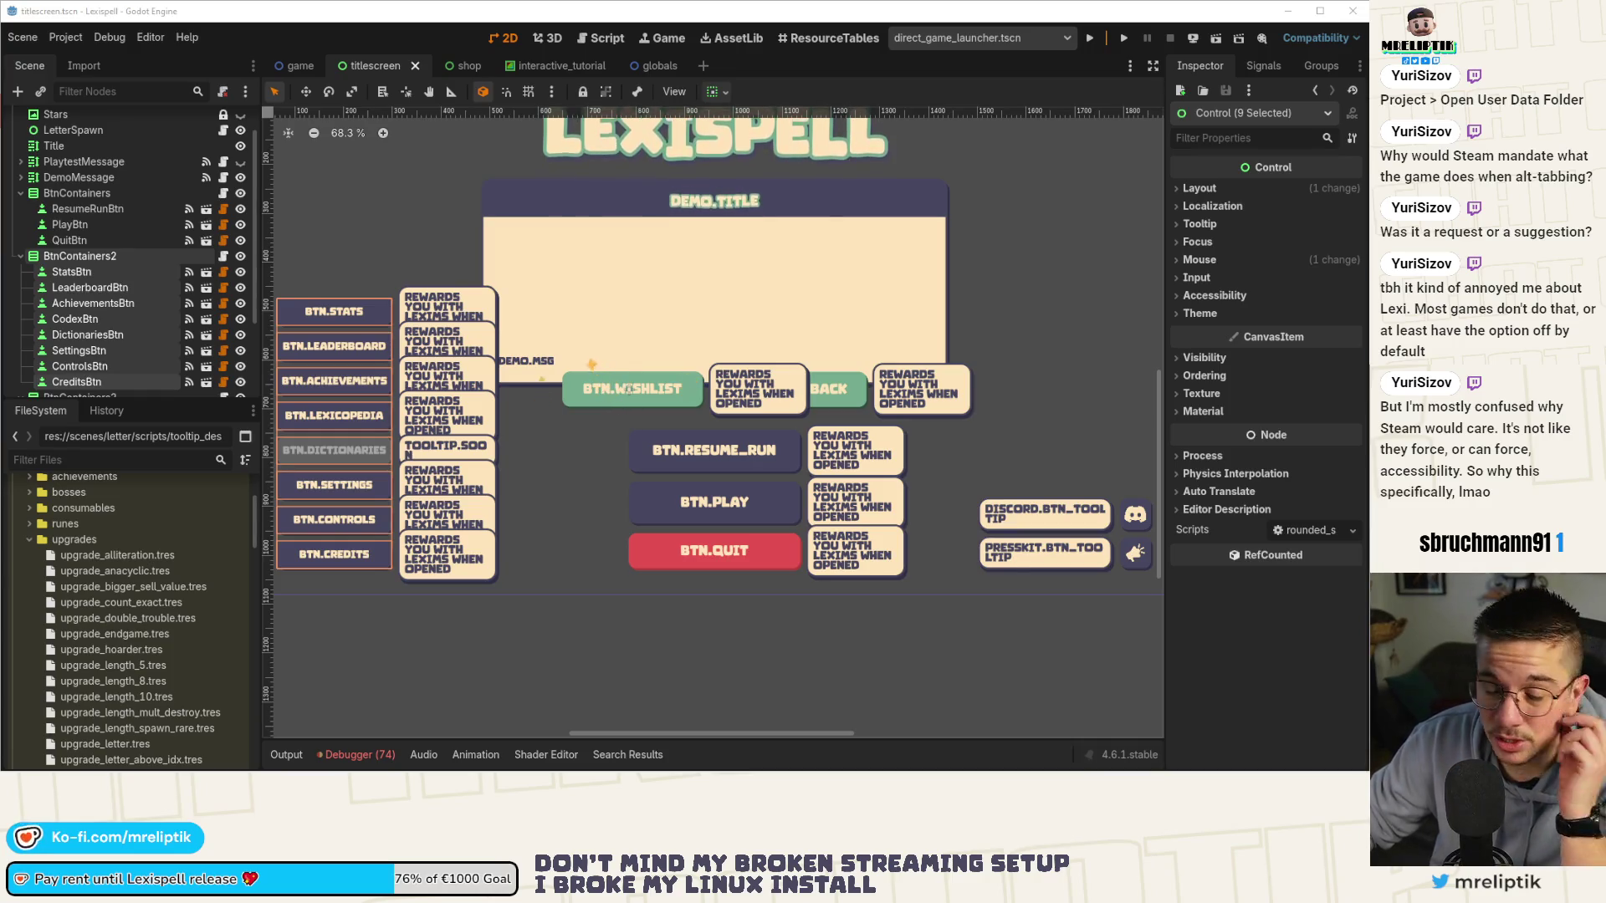
pyautogui.scroll(-2, 569, 570)
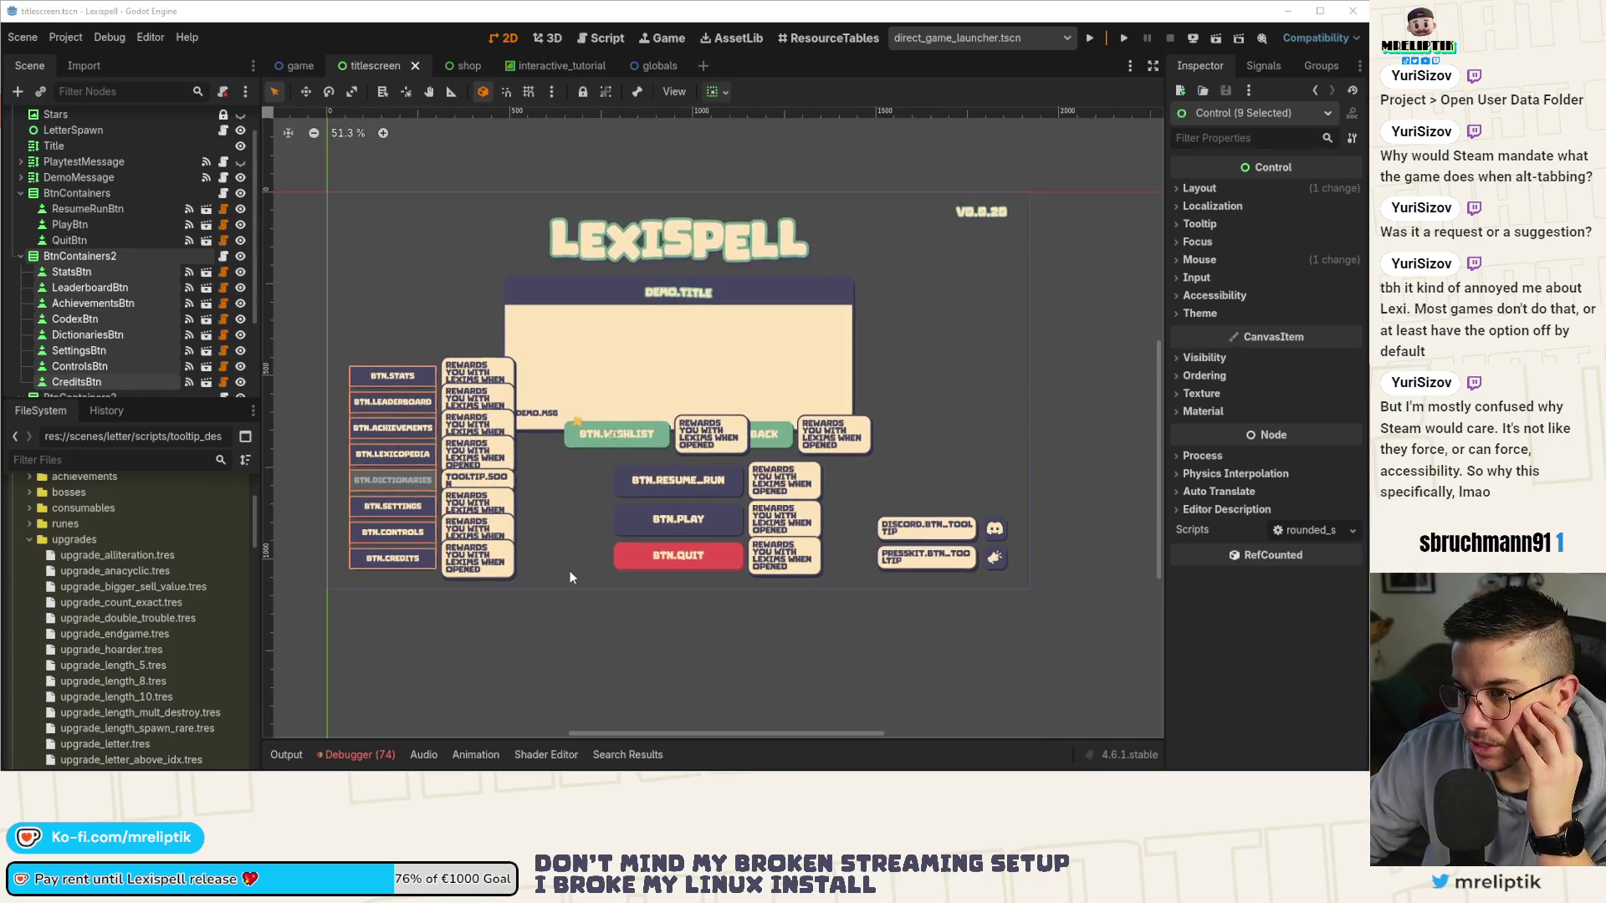
pyautogui.click(360, 753)
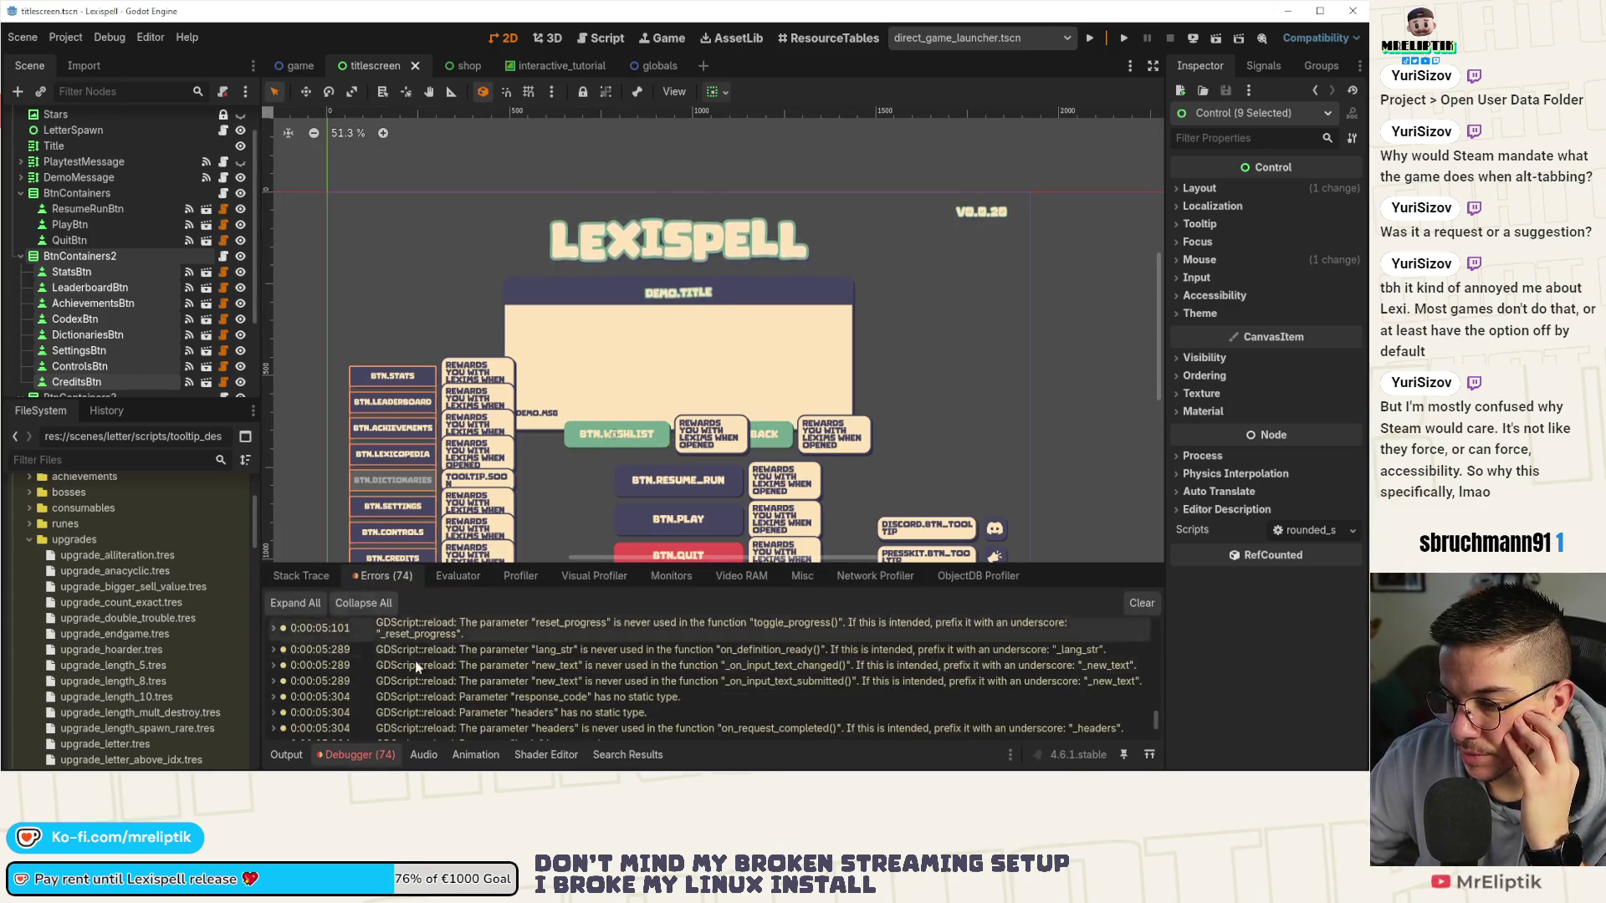
pyautogui.scroll(-2, 411, 686)
pyautogui.click(351, 755)
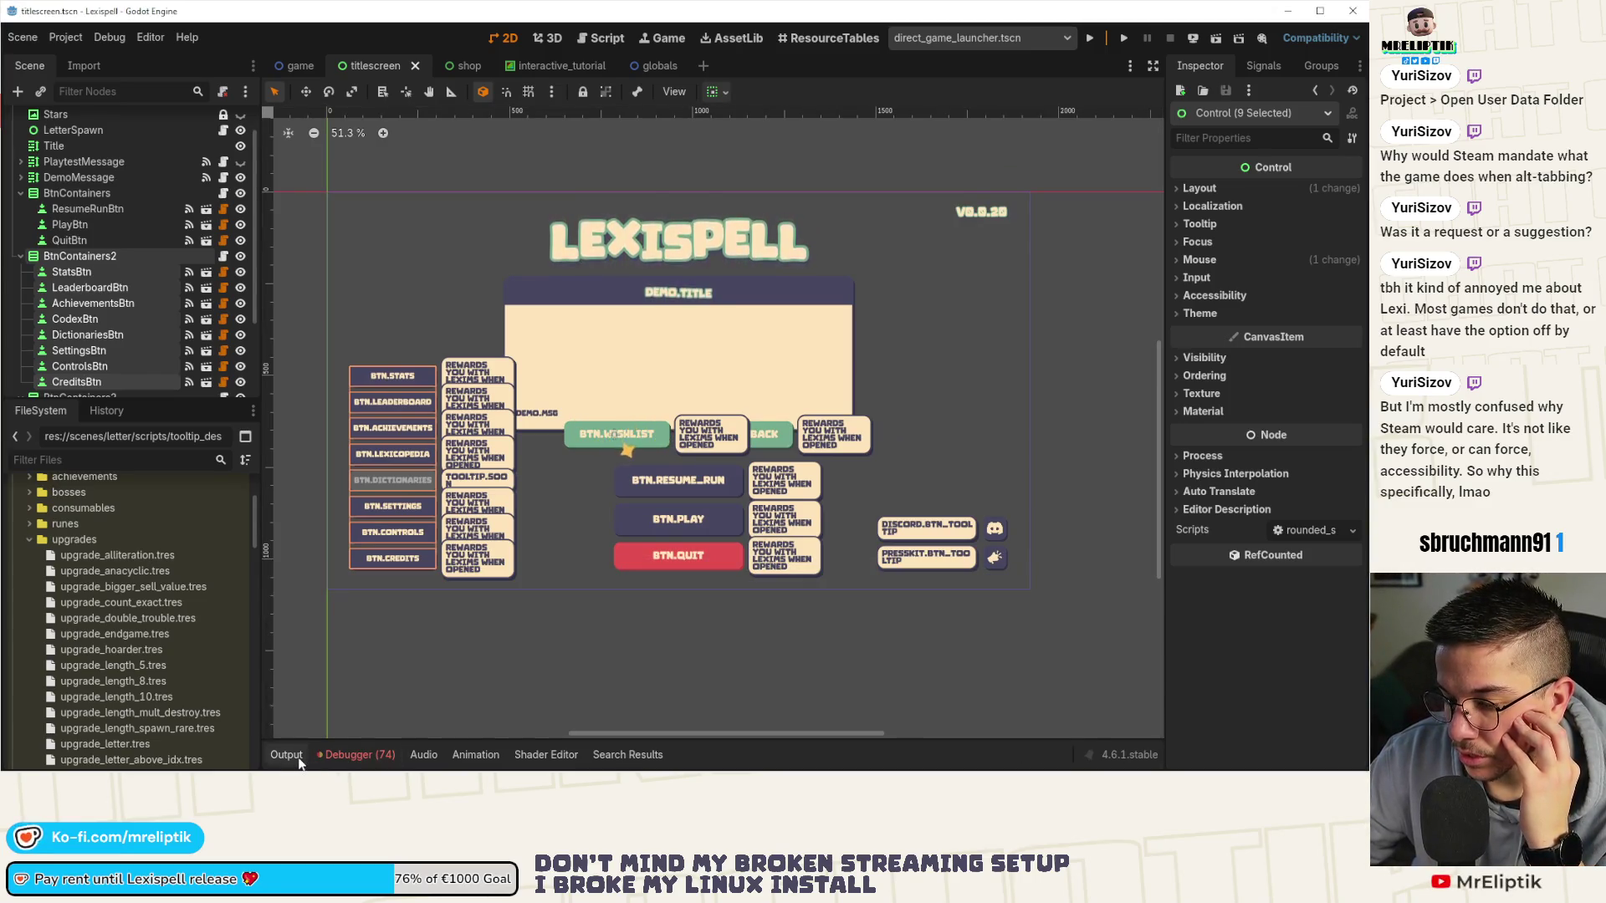
pyautogui.click(297, 759)
pyautogui.click(288, 755)
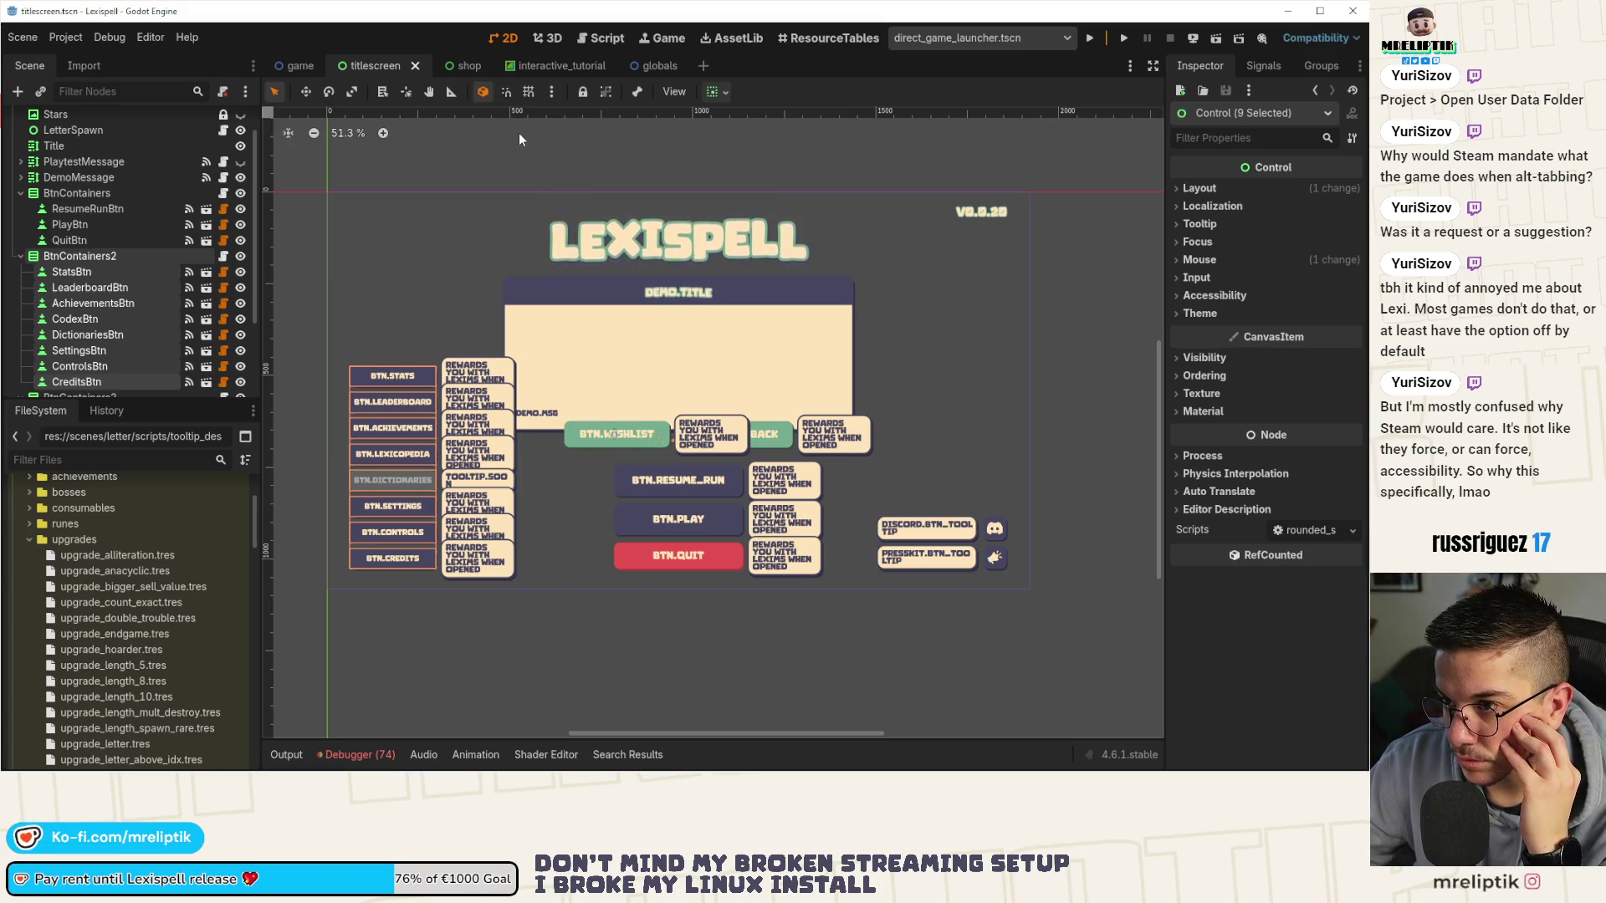
pyautogui.click(298, 67)
pyautogui.click(372, 66)
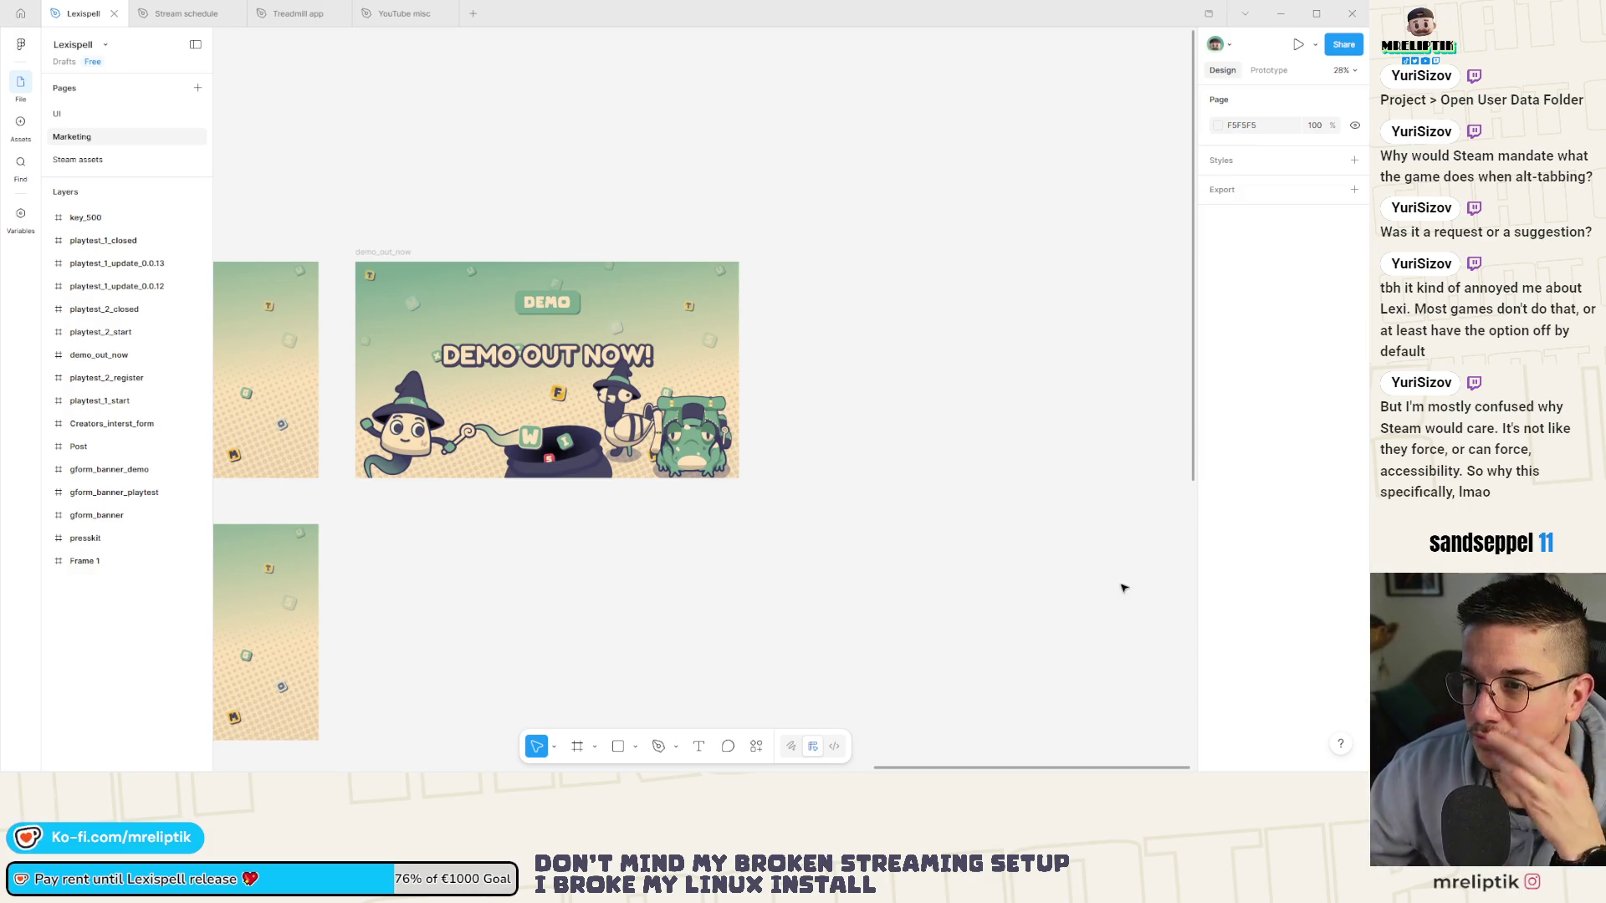
# Glance at Stream schedule, then pan around the Lexispell file's UI page mockups before returning to Godot.
pyautogui.click(156, 19)
pyautogui.click(74, 14)
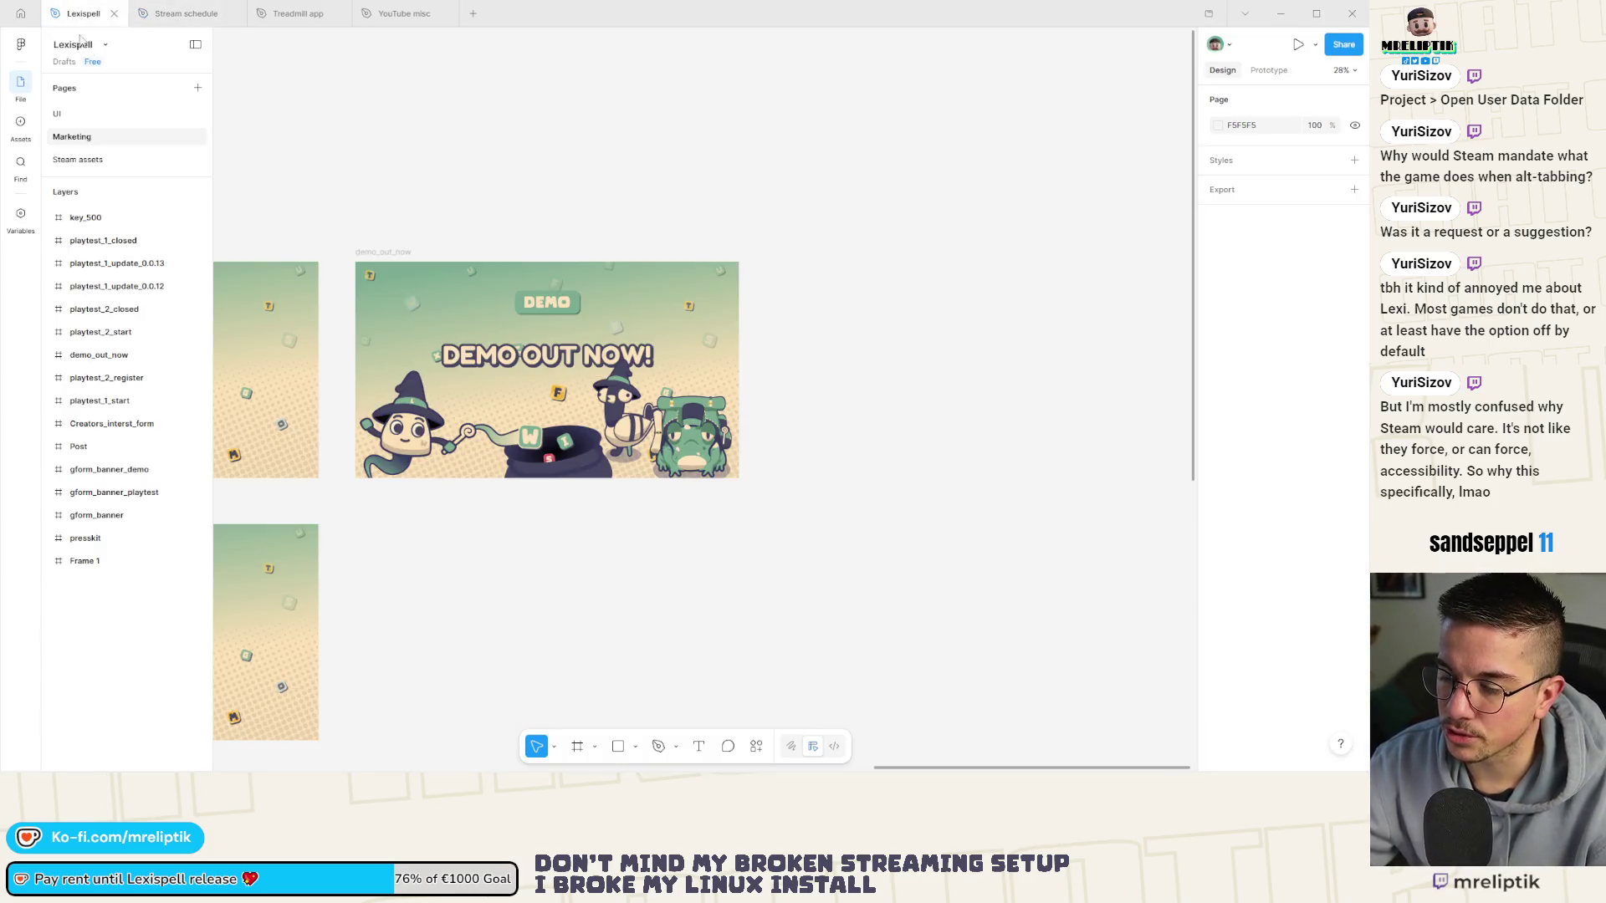
pyautogui.click(74, 117)
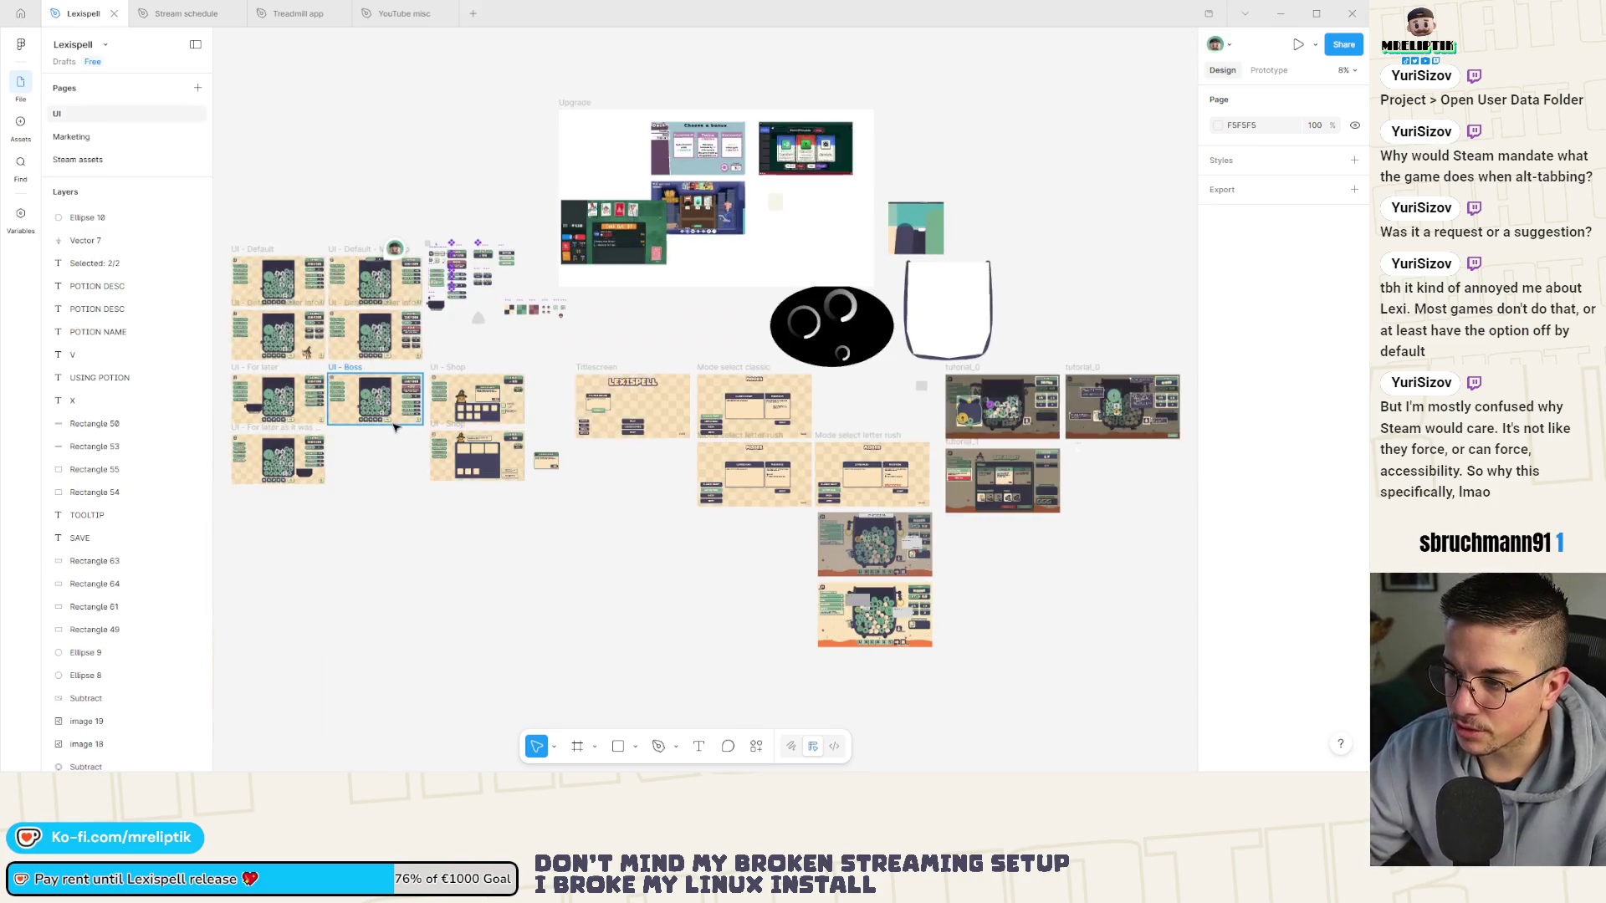
pyautogui.scroll(3, 274, 422)
pyautogui.scroll(3, 418, 472)
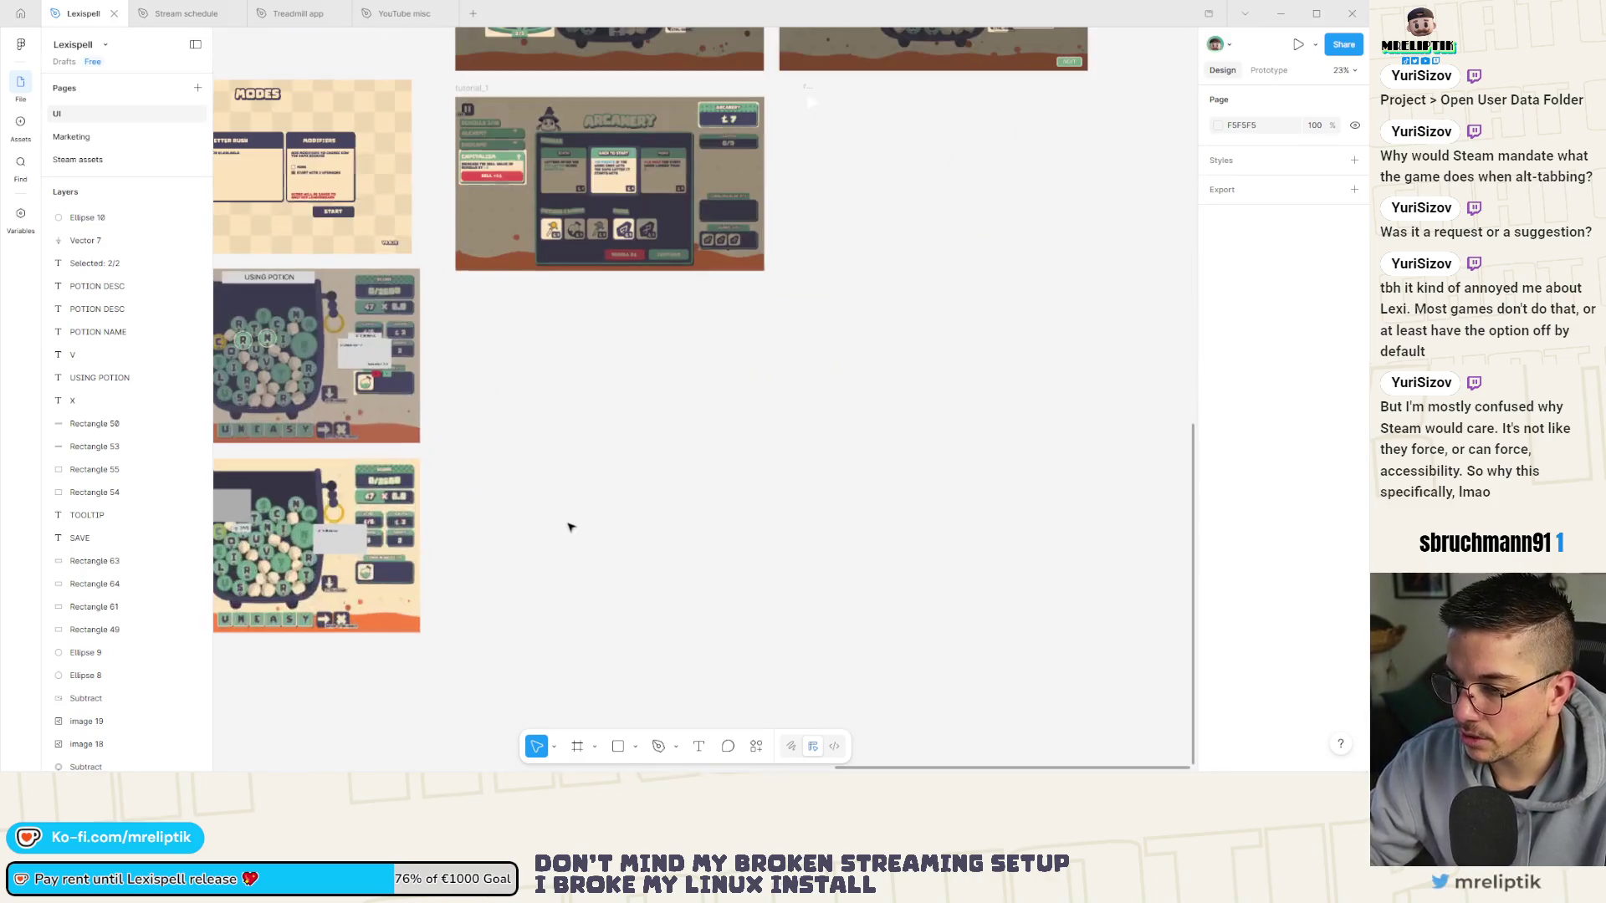
pyautogui.scroll(-1, 602, 468)
pyautogui.scroll(-5, 769, 424)
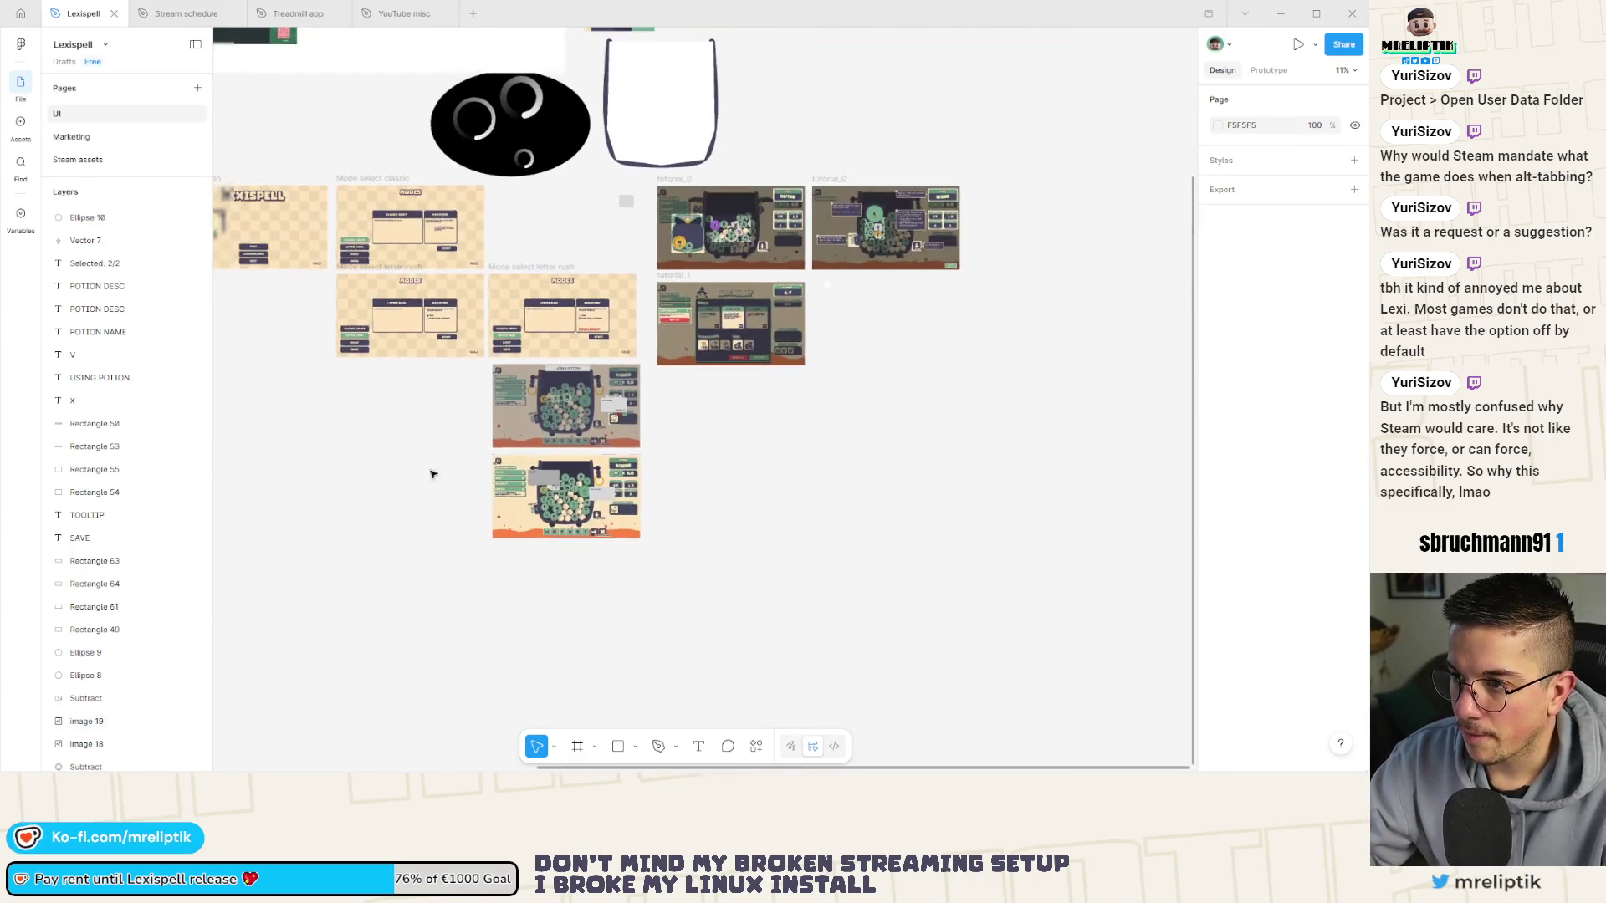
pyautogui.scroll(-3, 430, 466)
pyautogui.scroll(2, 924, 530)
pyautogui.hscroll(10, 923, 558)
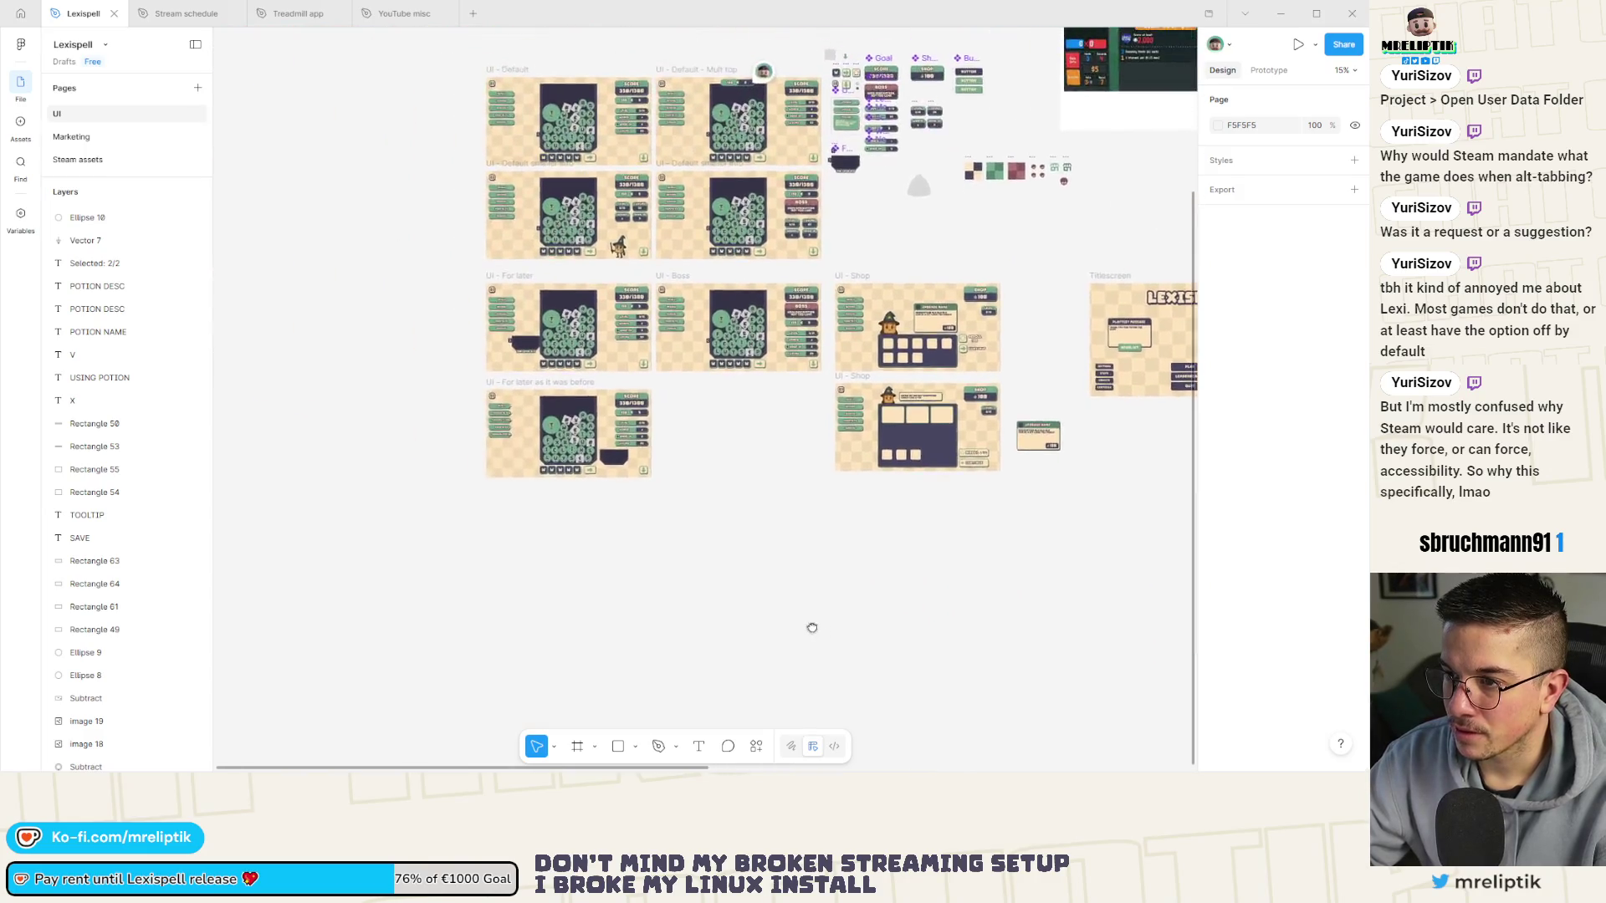
pyautogui.scroll(-2, 731, 437)
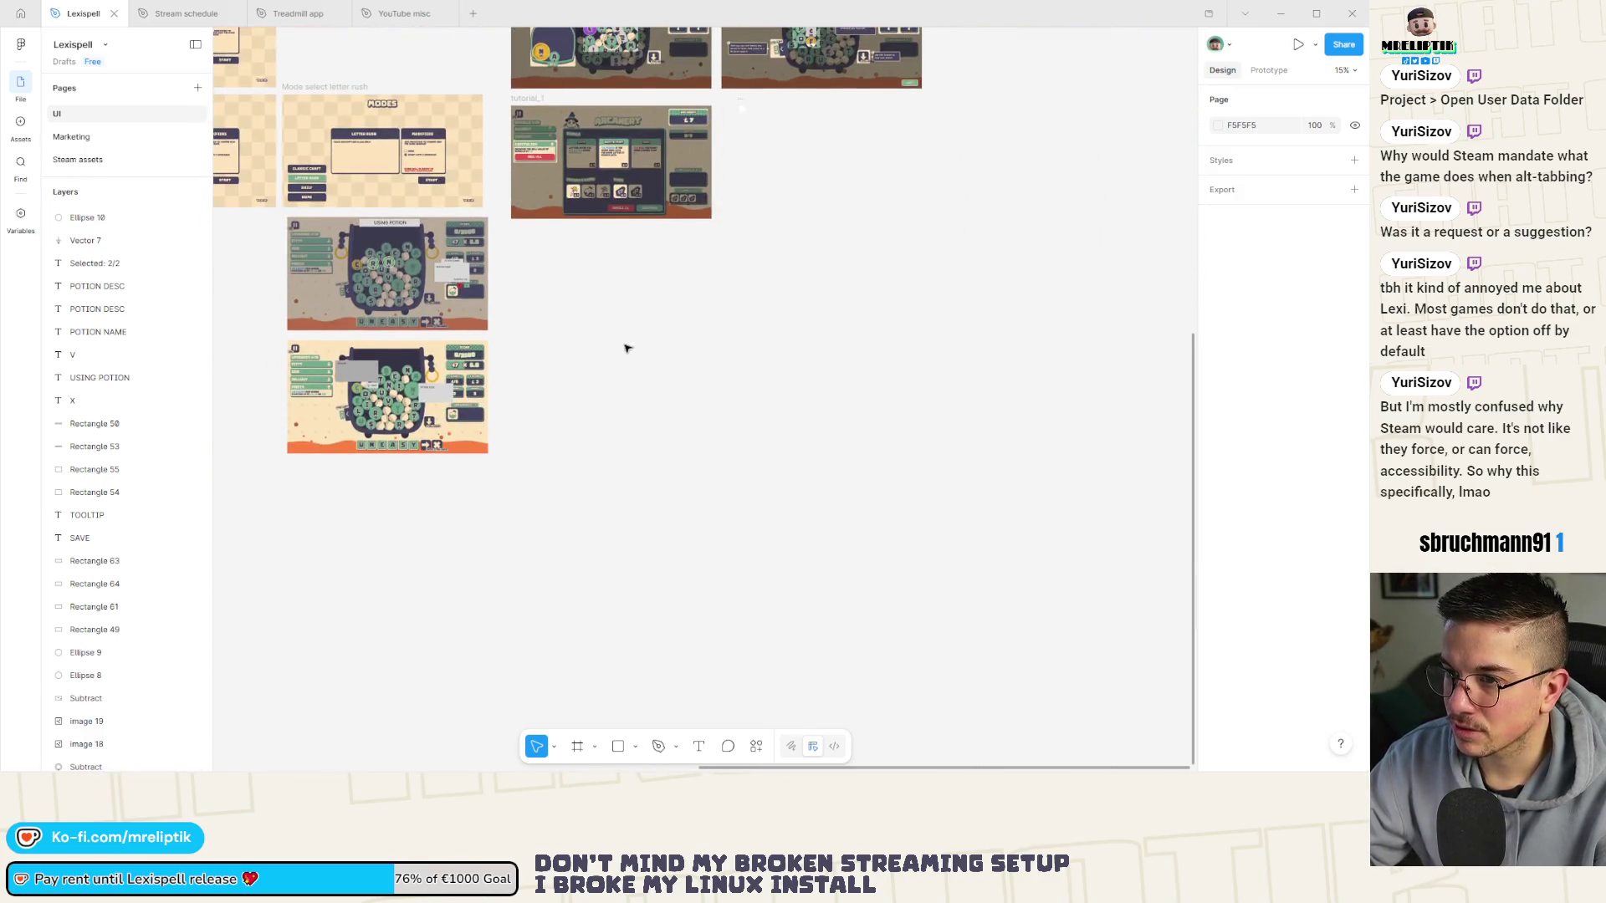
pyautogui.scroll(1, 627, 348)
pyautogui.hotkey('alt', 'Tab')
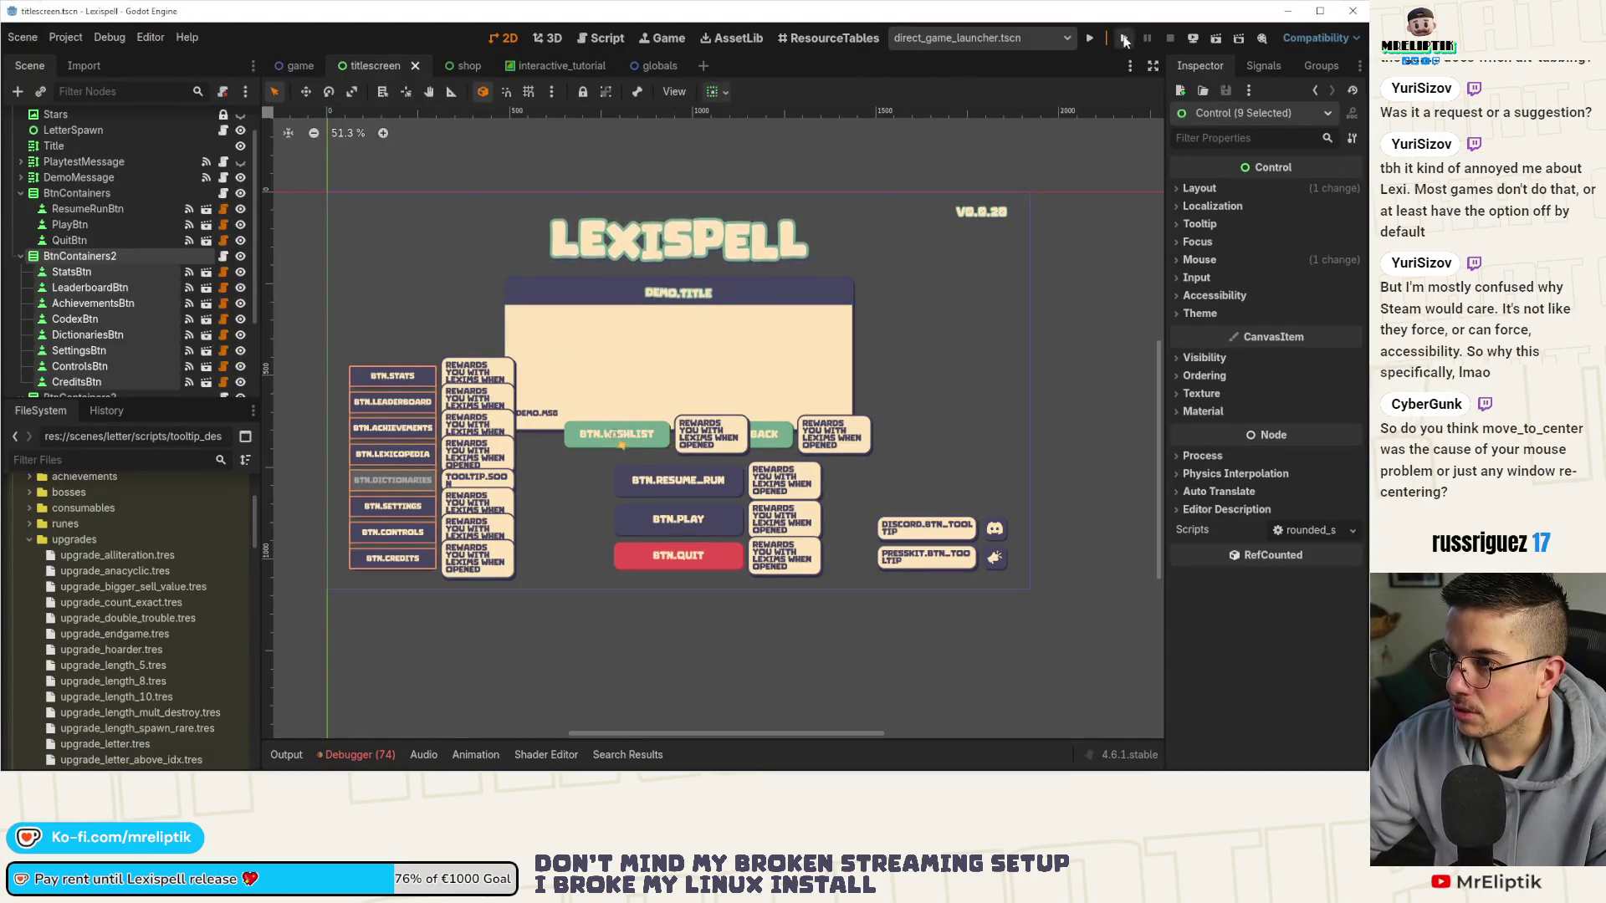
# Run the project with F5, dismiss the demo welcome via Let's Go!, and start a region screenshot.
pyautogui.press('F5')
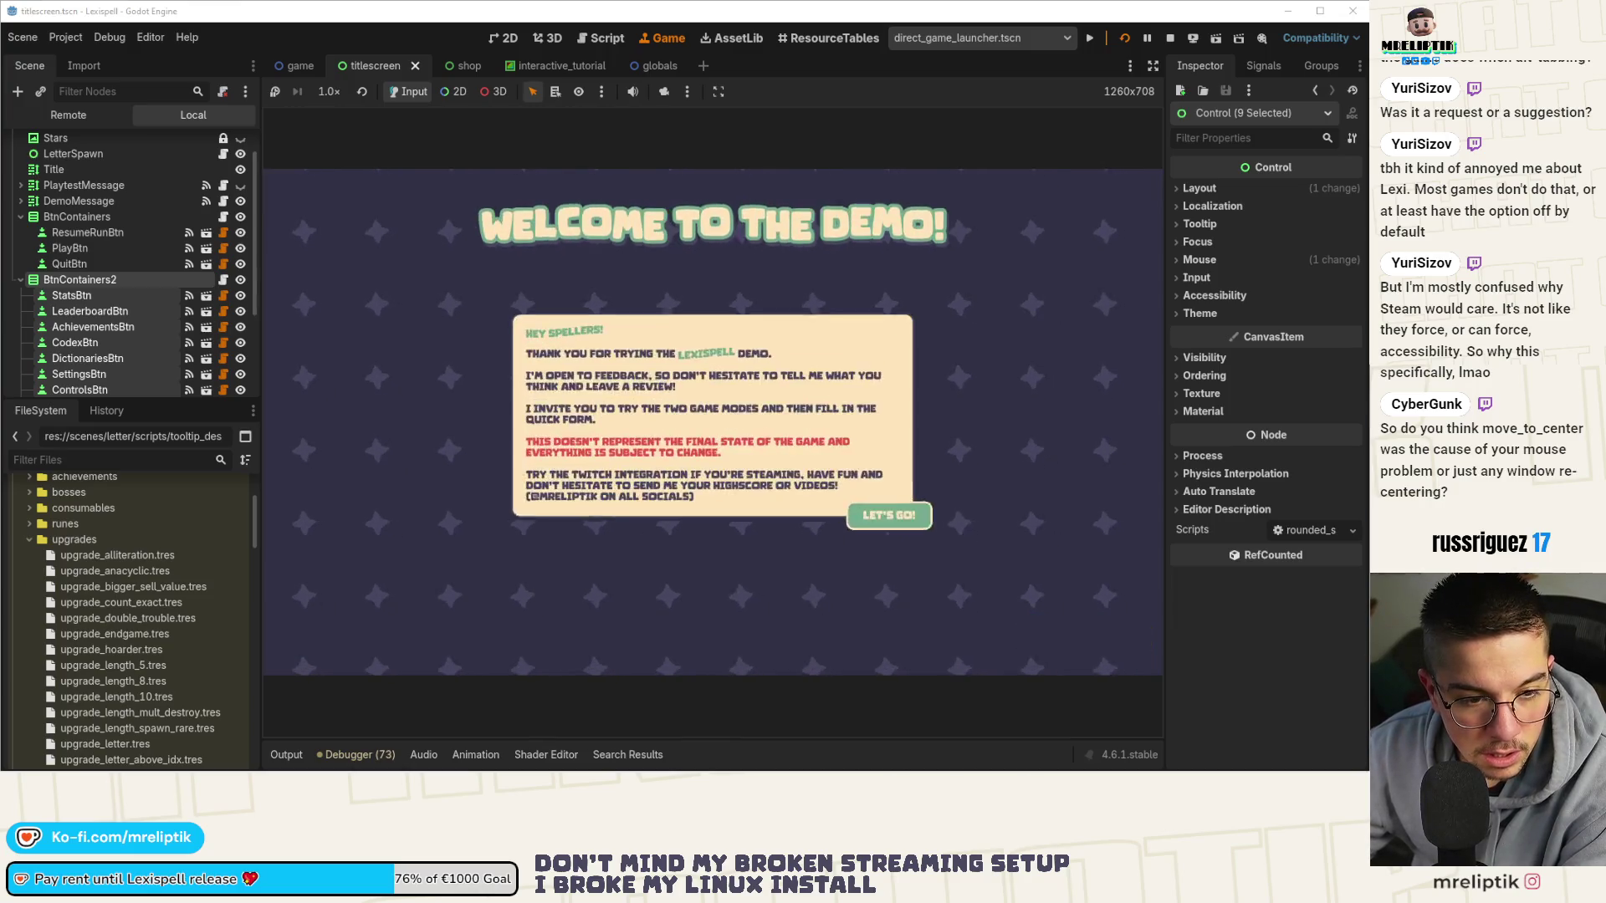
pyautogui.click(907, 525)
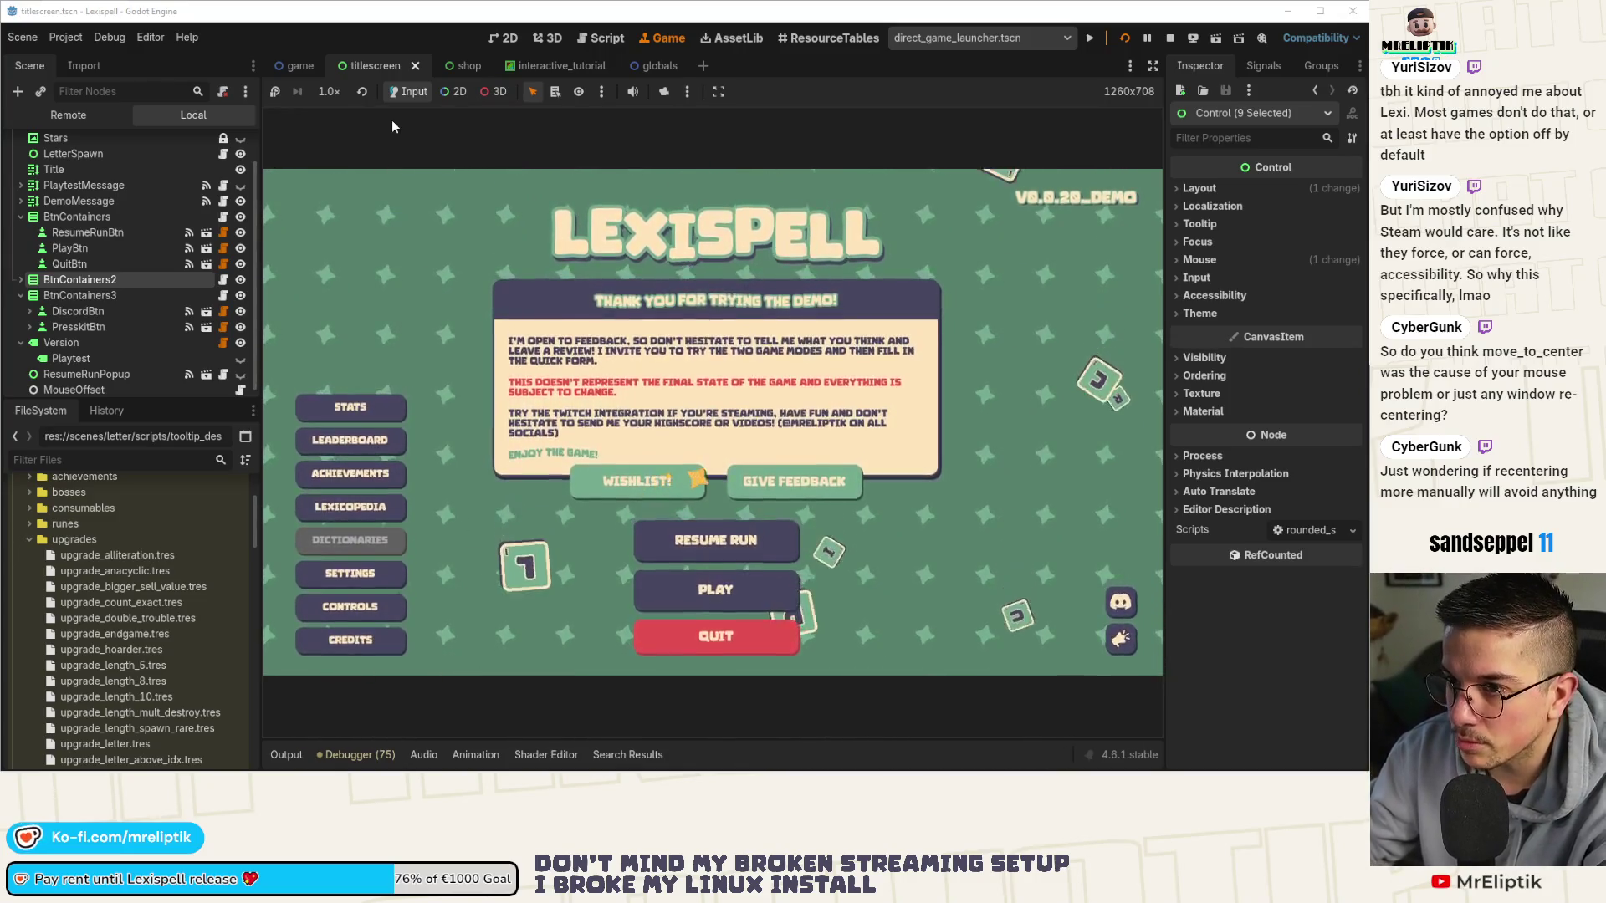
pyautogui.press('shift+super+s')
# Snip the running Lexispell main menu and paste the screenshot into Figma.
pyautogui.moveTo(265, 171)
pyautogui.mouseDown()
pyautogui.moveTo(1162, 692)
pyautogui.moveTo(1164, 677)
pyautogui.mouseUp()
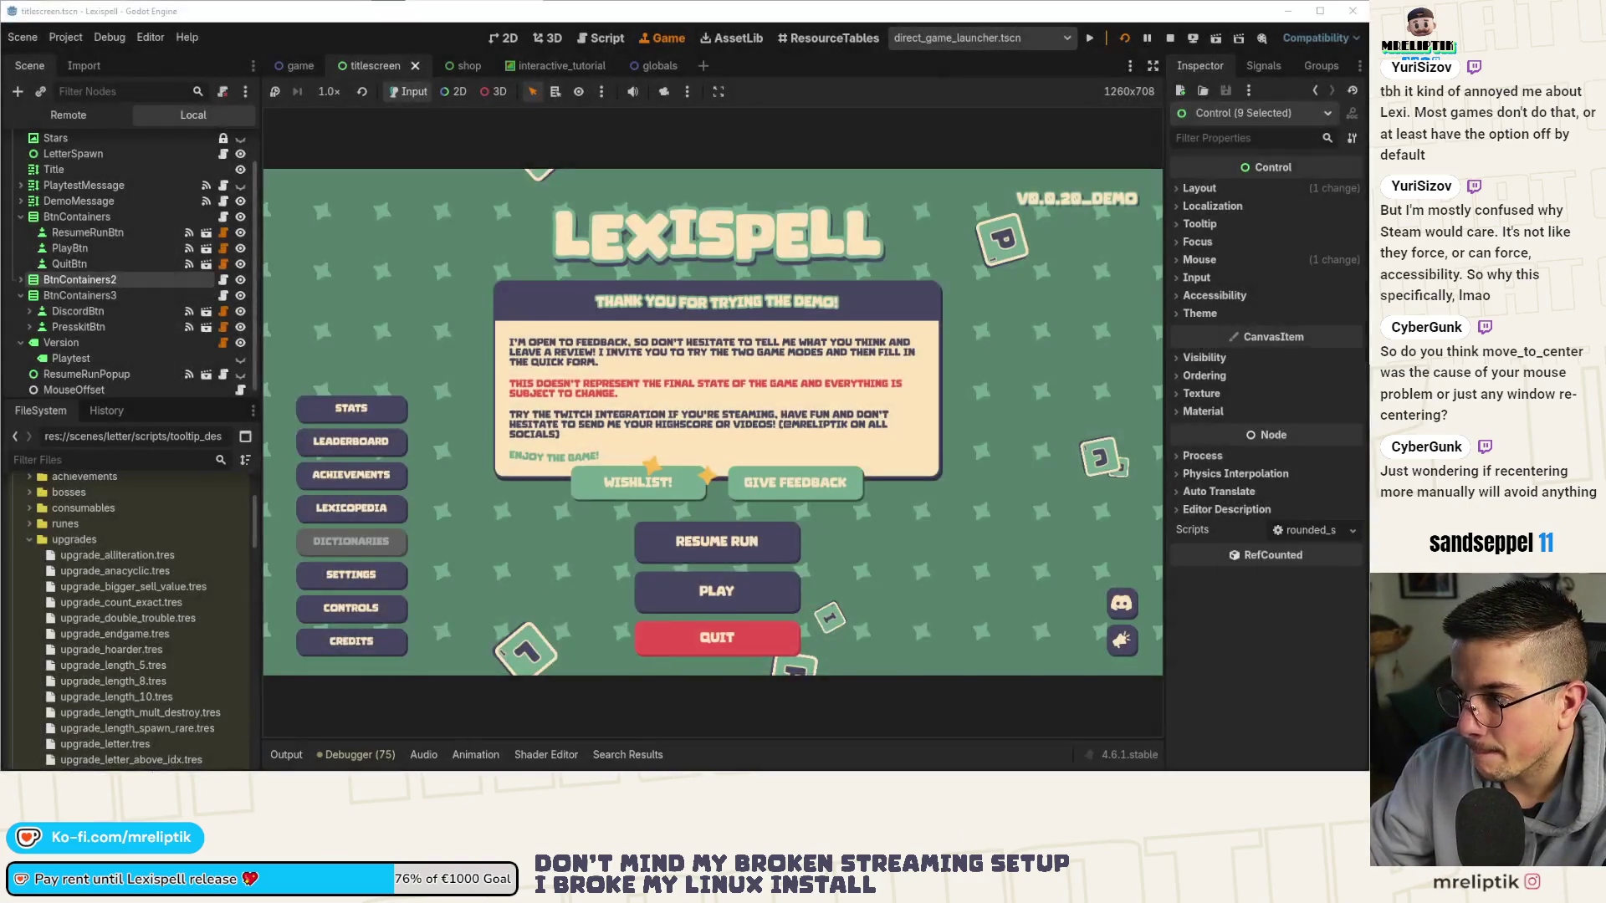
pyautogui.hotkey('alt', 'Tab')
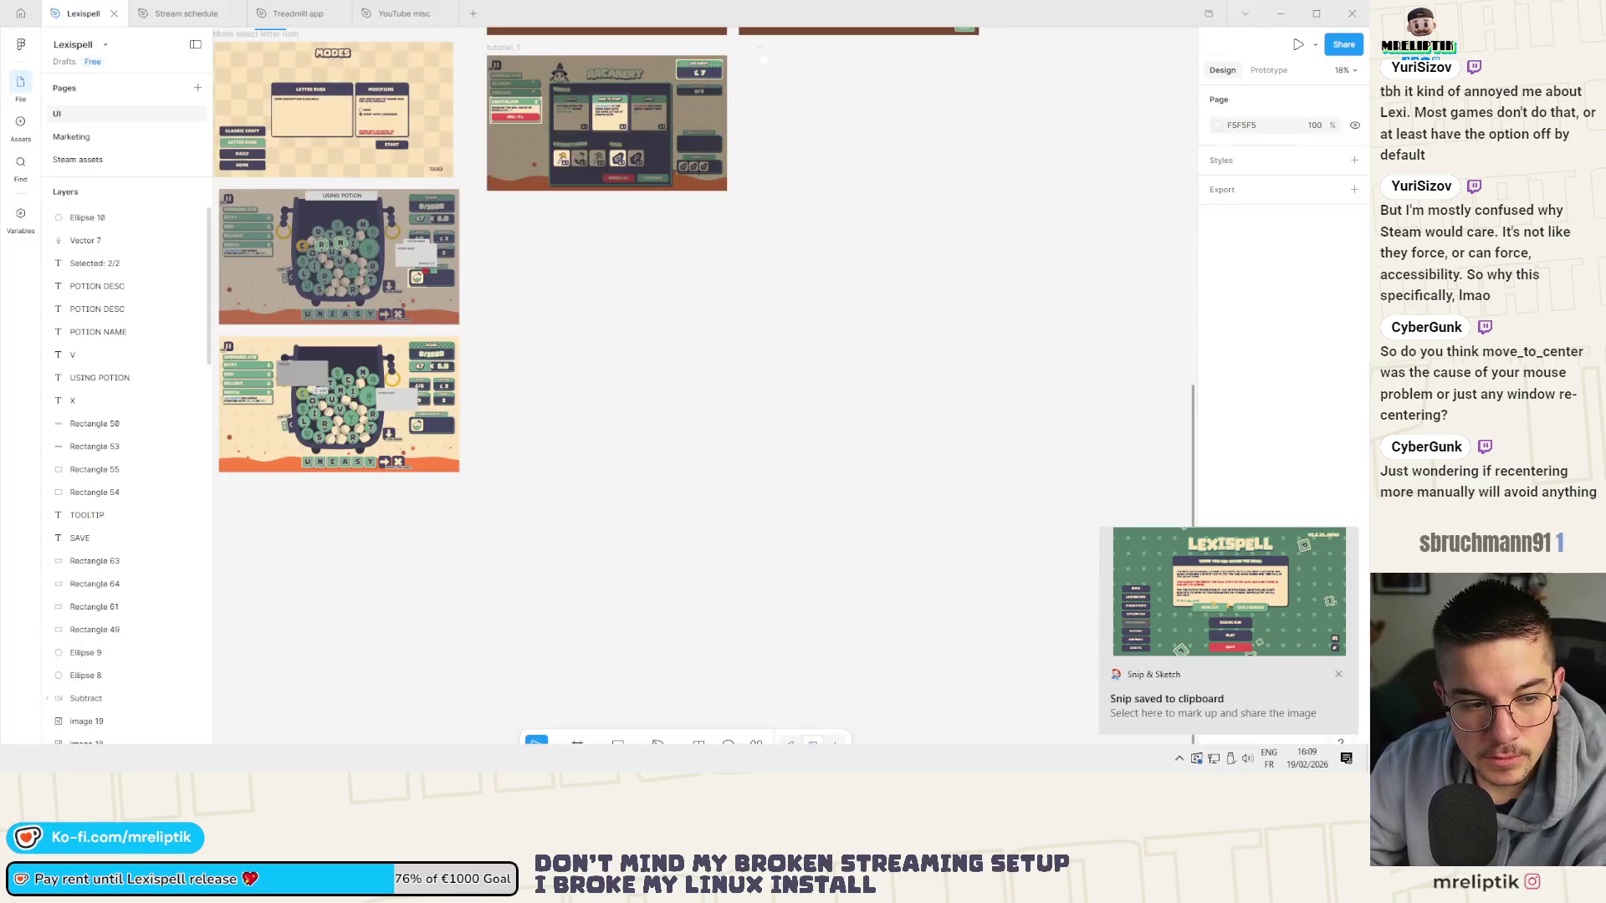
pyautogui.hotkey('ctrl', 'v')
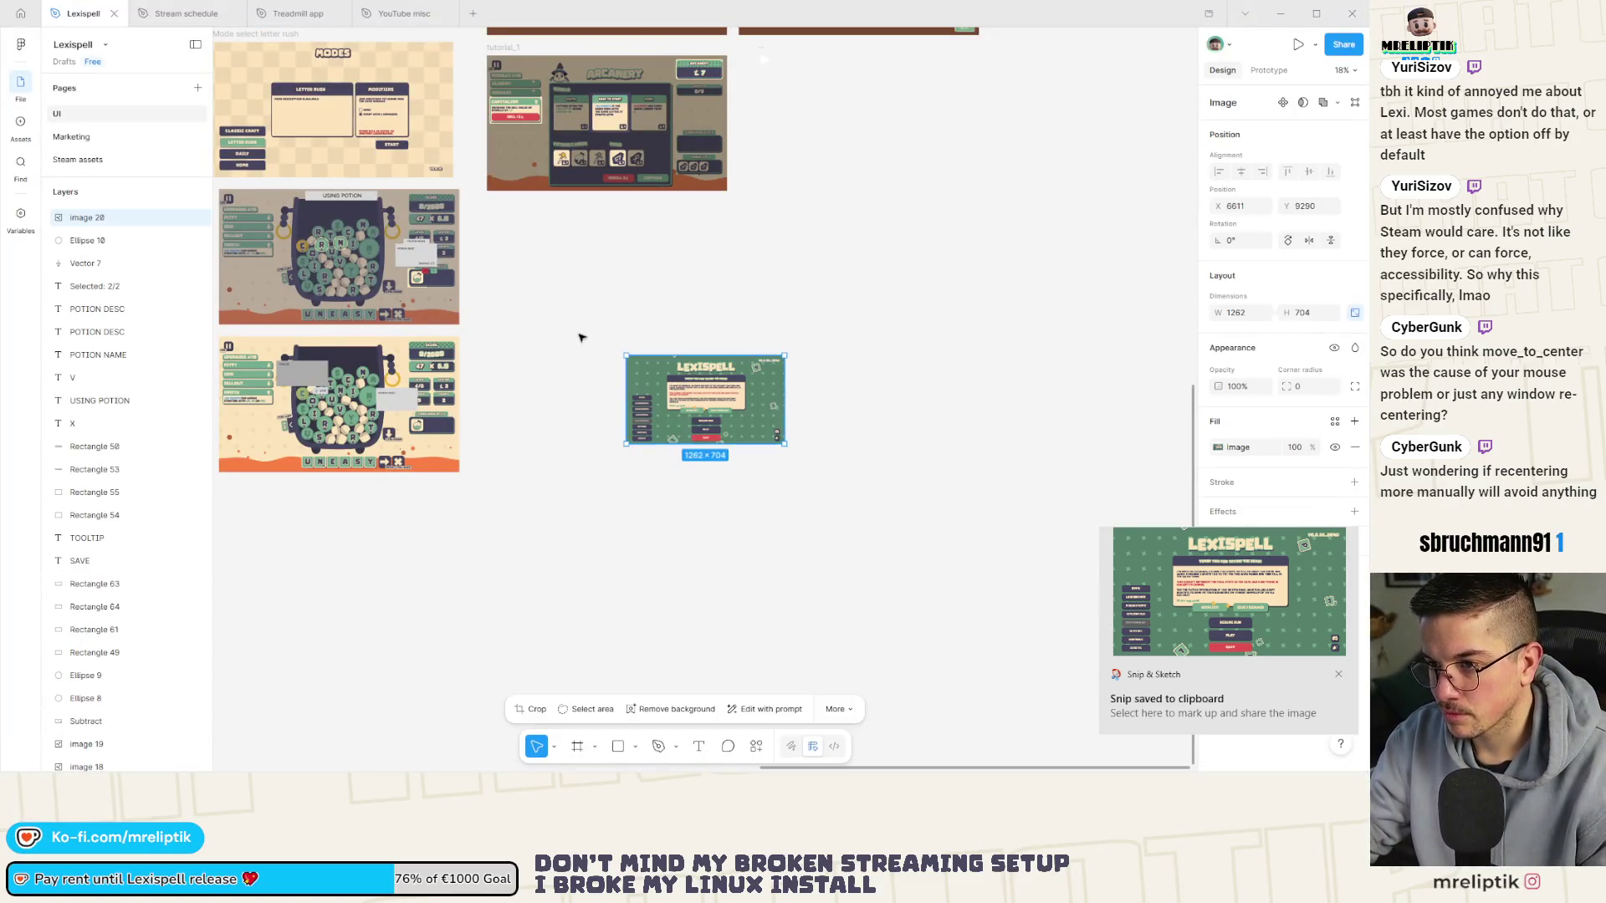
# Move the screenshot beside the potion mockups and enlarge it to about 1959×1093.
pyautogui.moveTo(691, 399); pyautogui.dragTo(554, 265)
pyautogui.moveTo(647, 305); pyautogui.dragTo(716, 347)
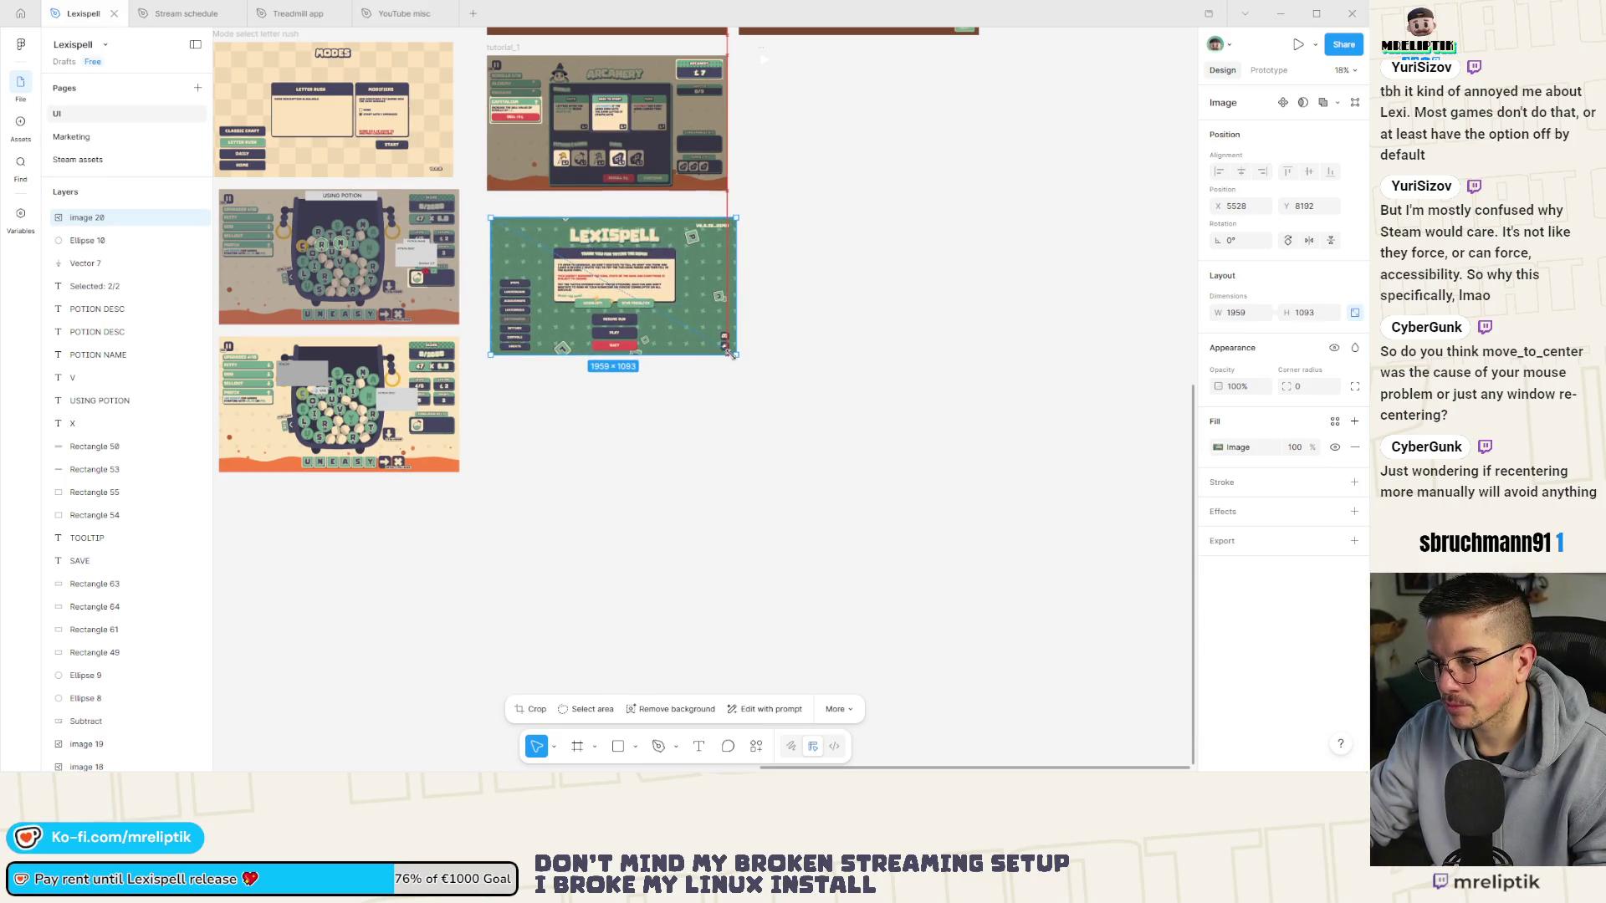
pyautogui.press('Escape')
pyautogui.scroll(5, 717, 335)
pyautogui.scroll(-1, 464, 422)
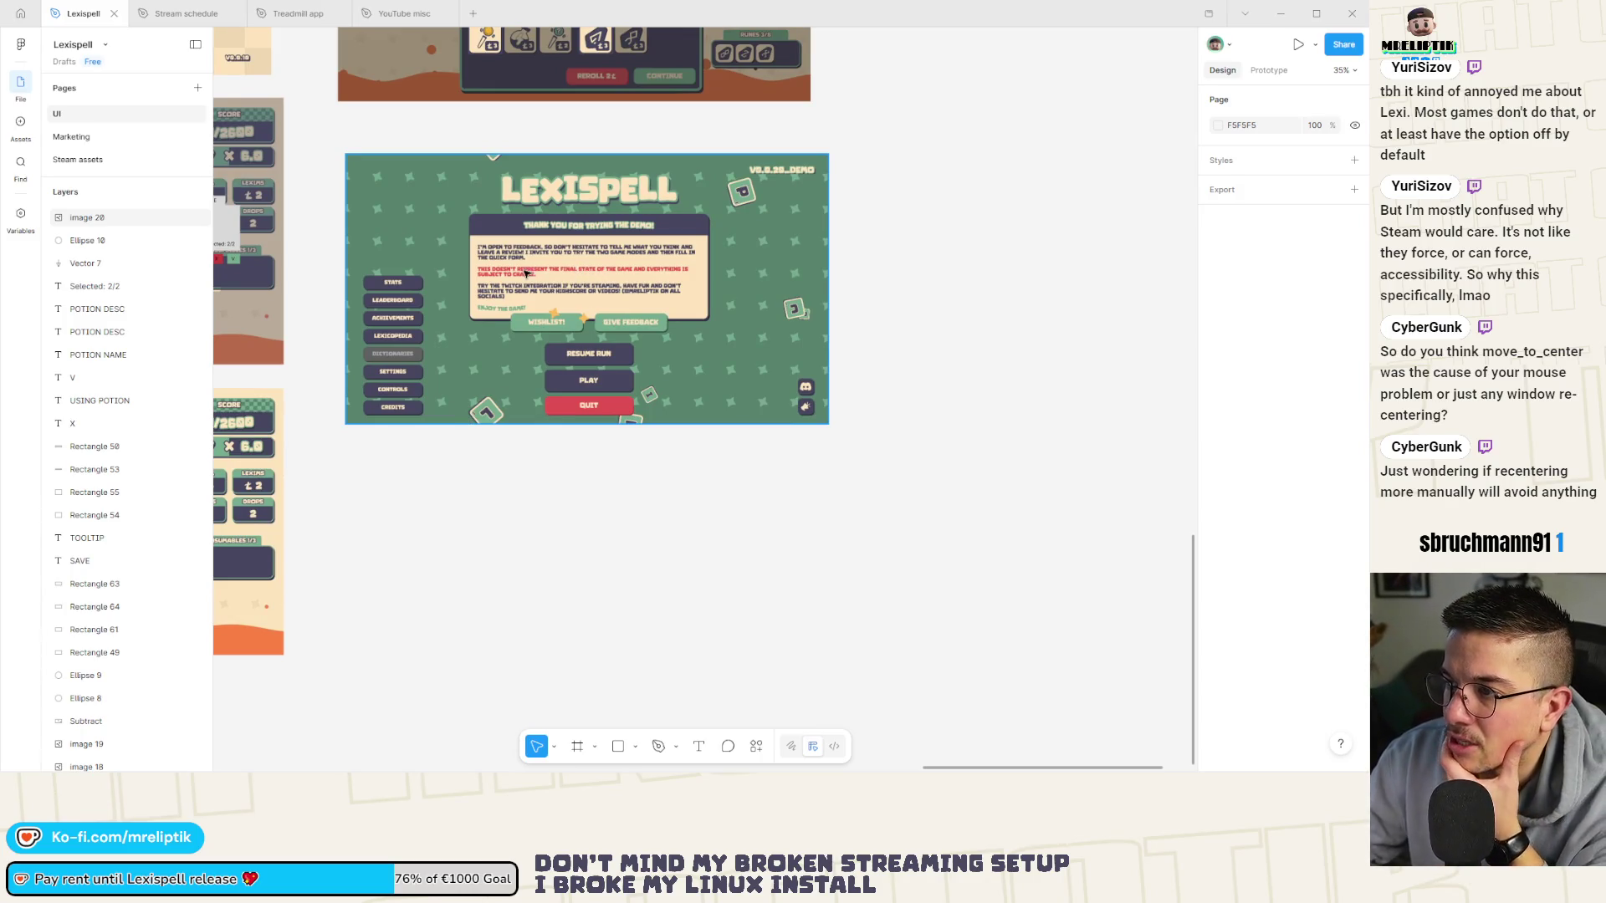
pyautogui.moveTo(525, 272); pyautogui.dragTo(519, 248)
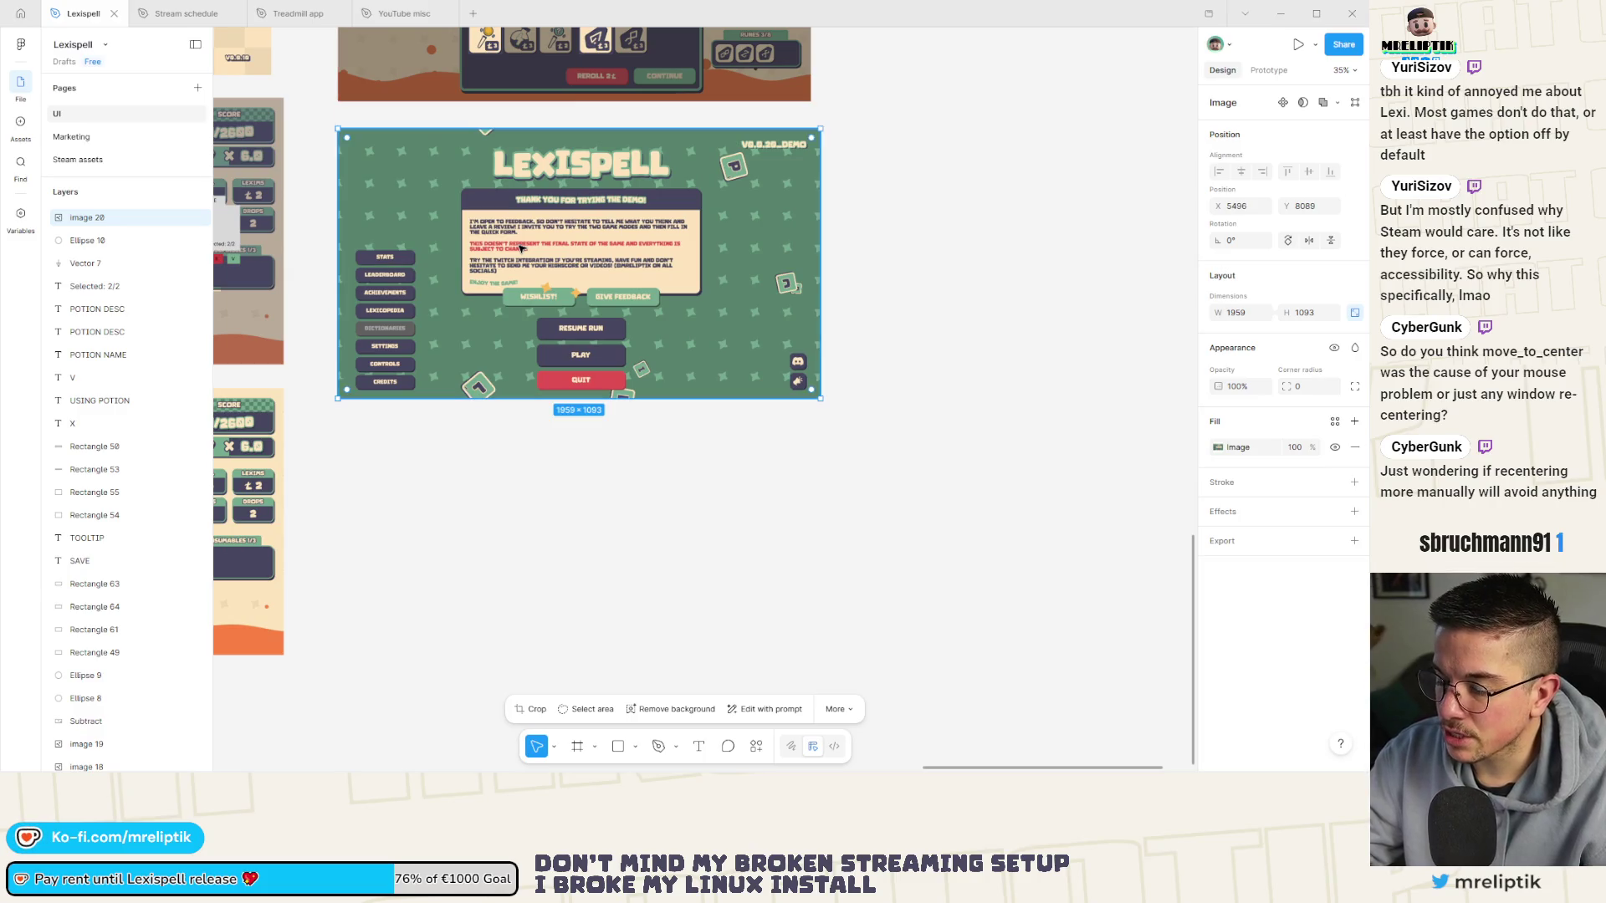
pyautogui.click(577, 746)
pyautogui.moveTo(361, 435); pyautogui.dragTo(875, 709)
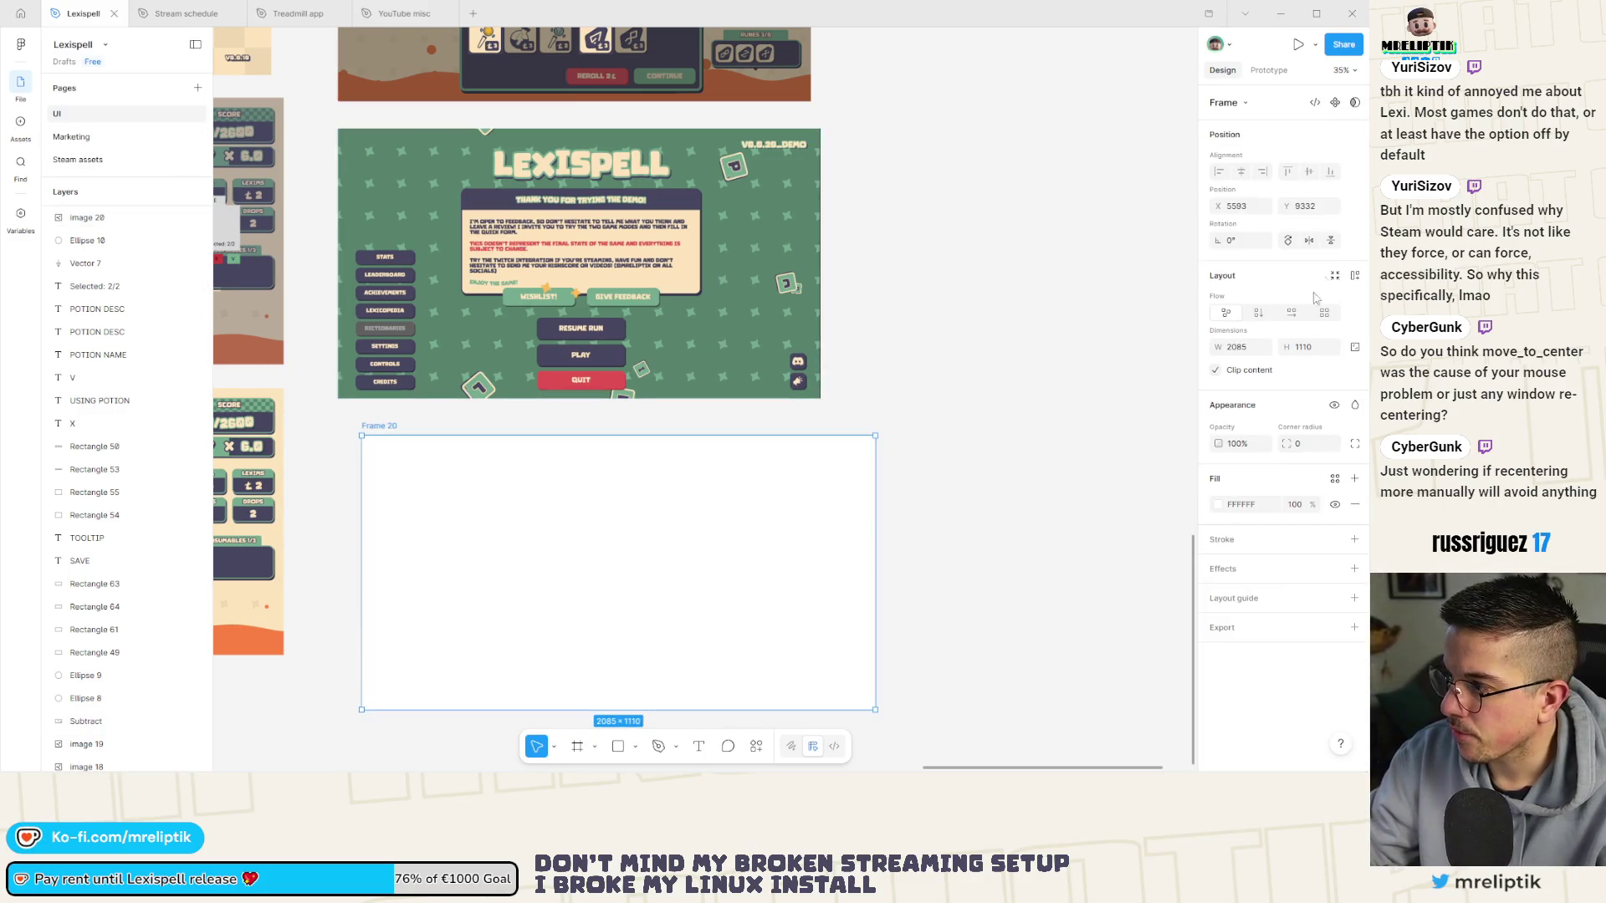
pyautogui.click(1241, 347)
pyautogui.write('1920')
pyautogui.press('Tab')
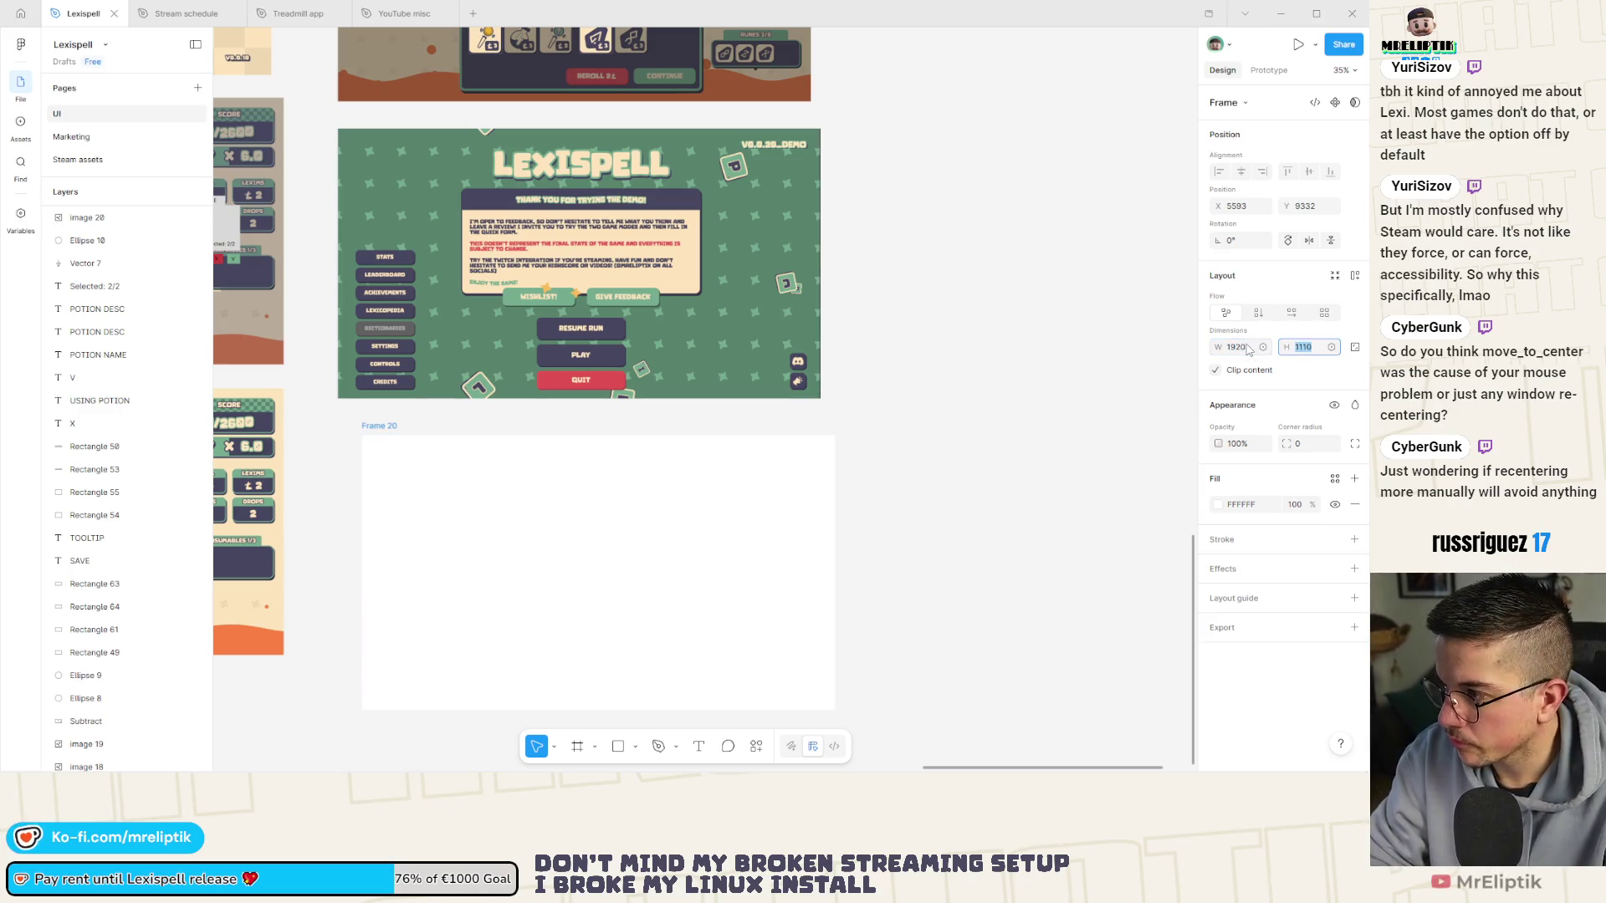
pyautogui.write('1089')
pyautogui.press('BackSpace')
pyautogui.press('BackSpace')
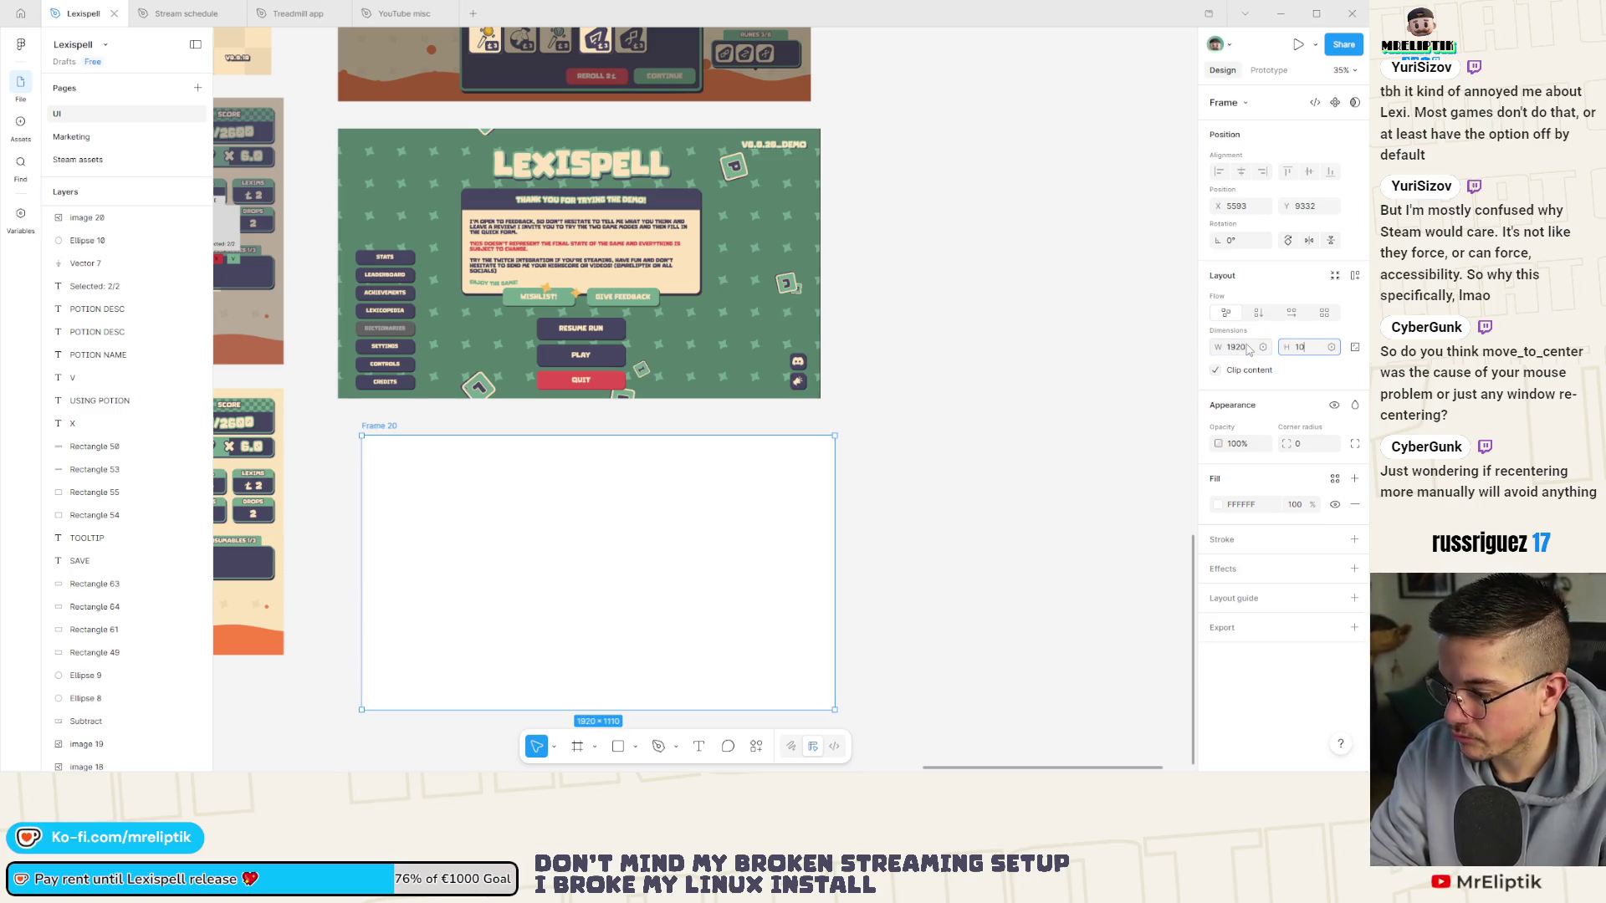
pyautogui.write('080')
pyautogui.press('Return')
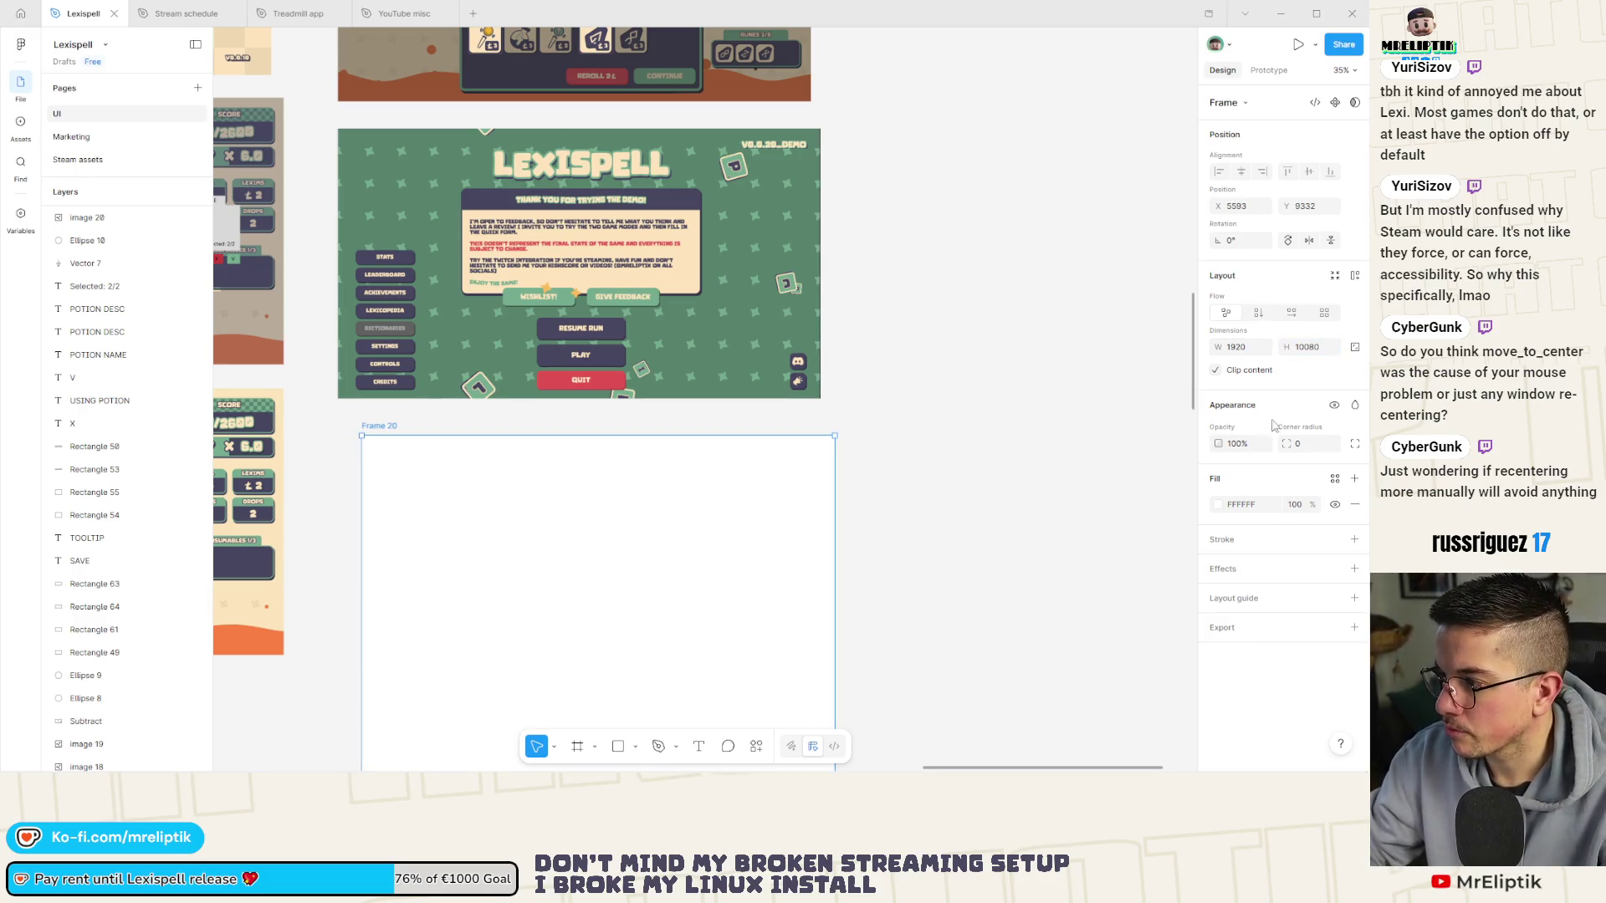
pyautogui.click(1306, 347)
pyautogui.press('BackSpace')
pyautogui.press('Return')
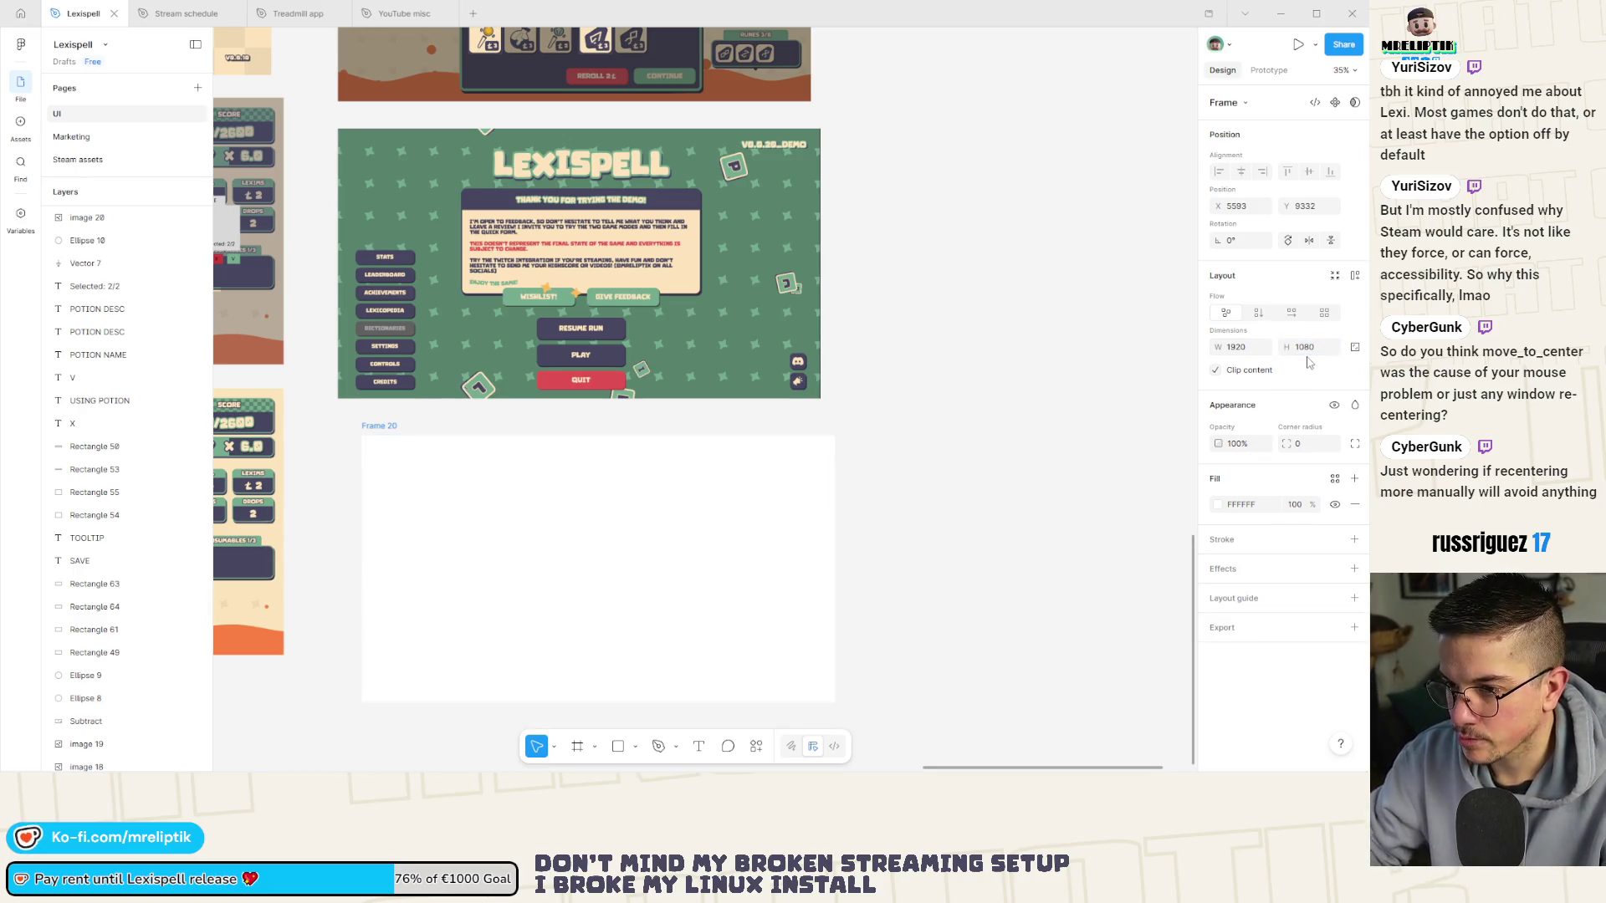
pyautogui.hscroll(1, 397, 421)
pyautogui.click(389, 332)
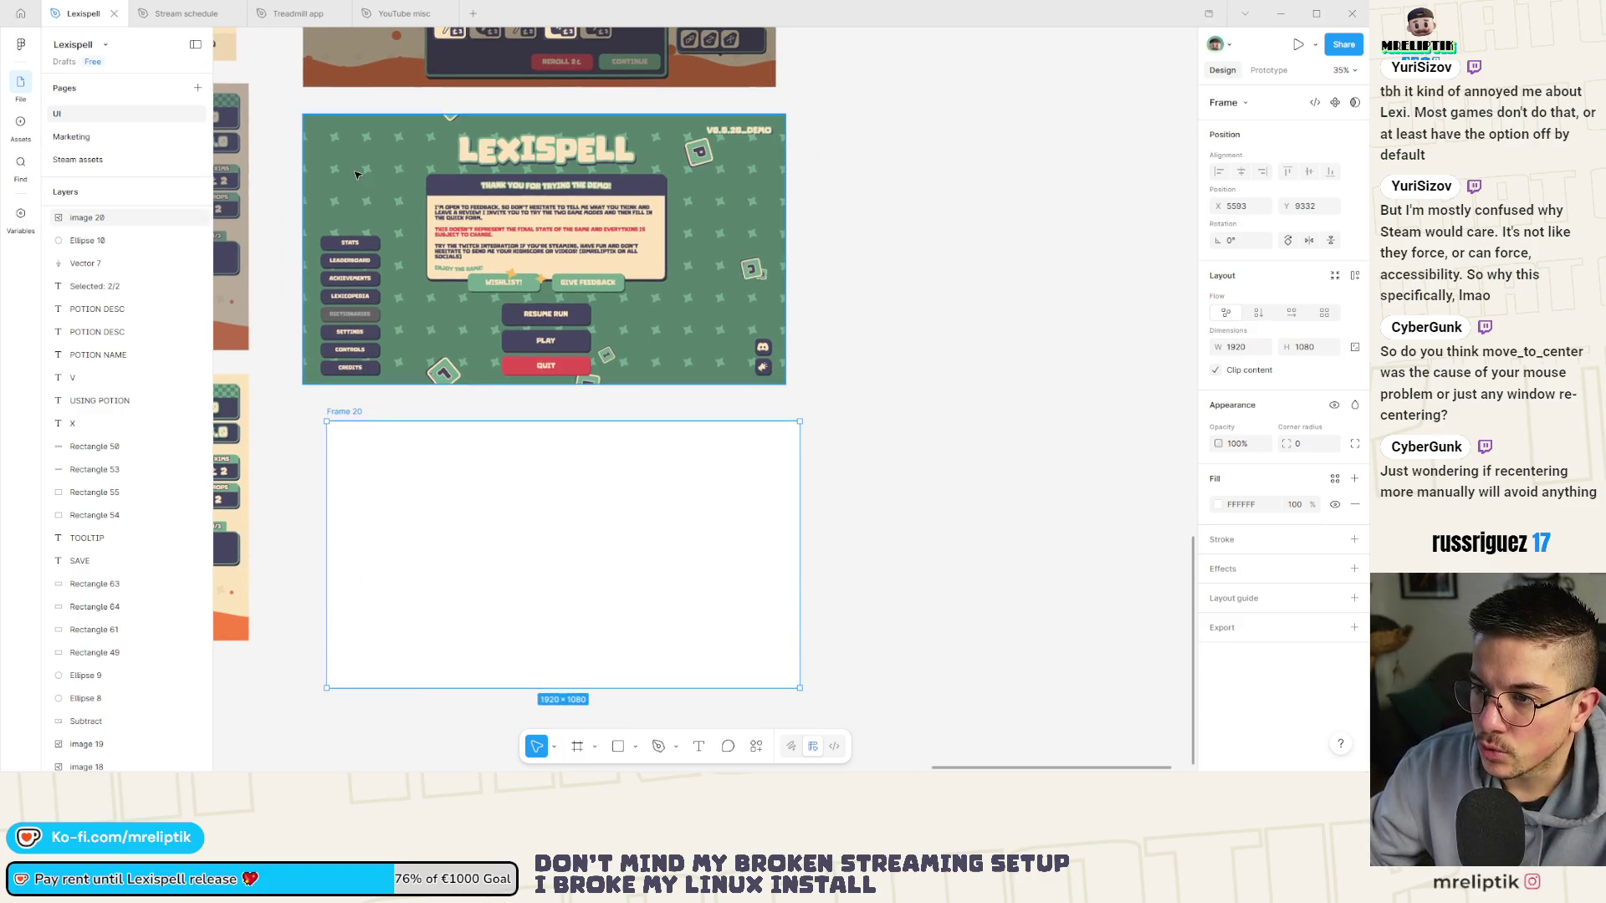
pyautogui.hscroll(-10, 406, 501)
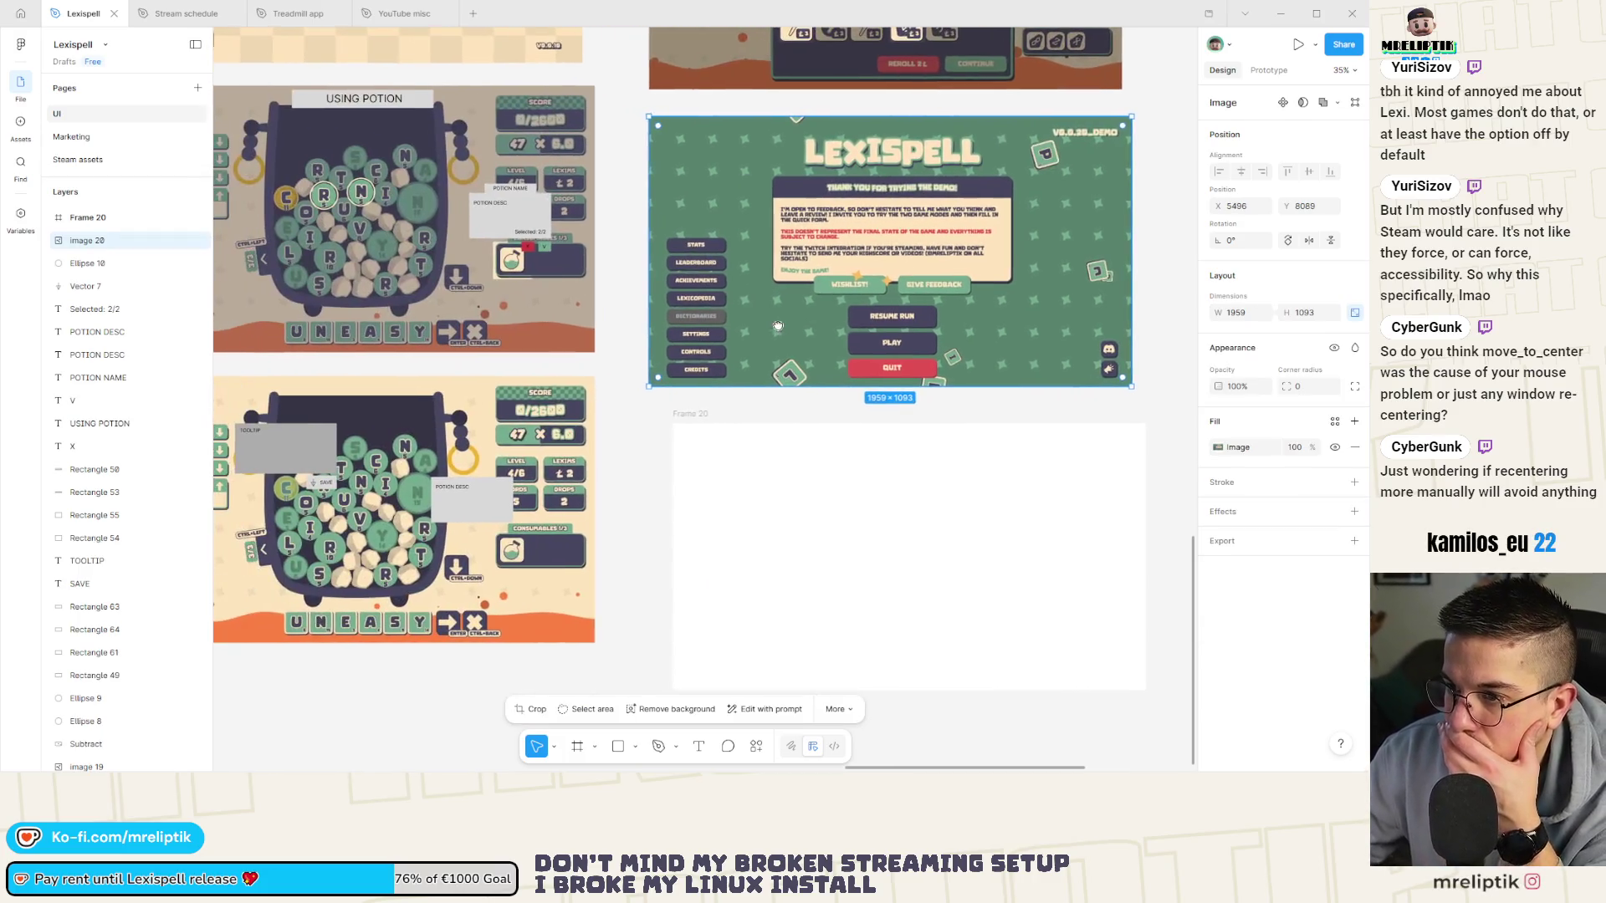
pyautogui.hscroll(2, 648, 323)
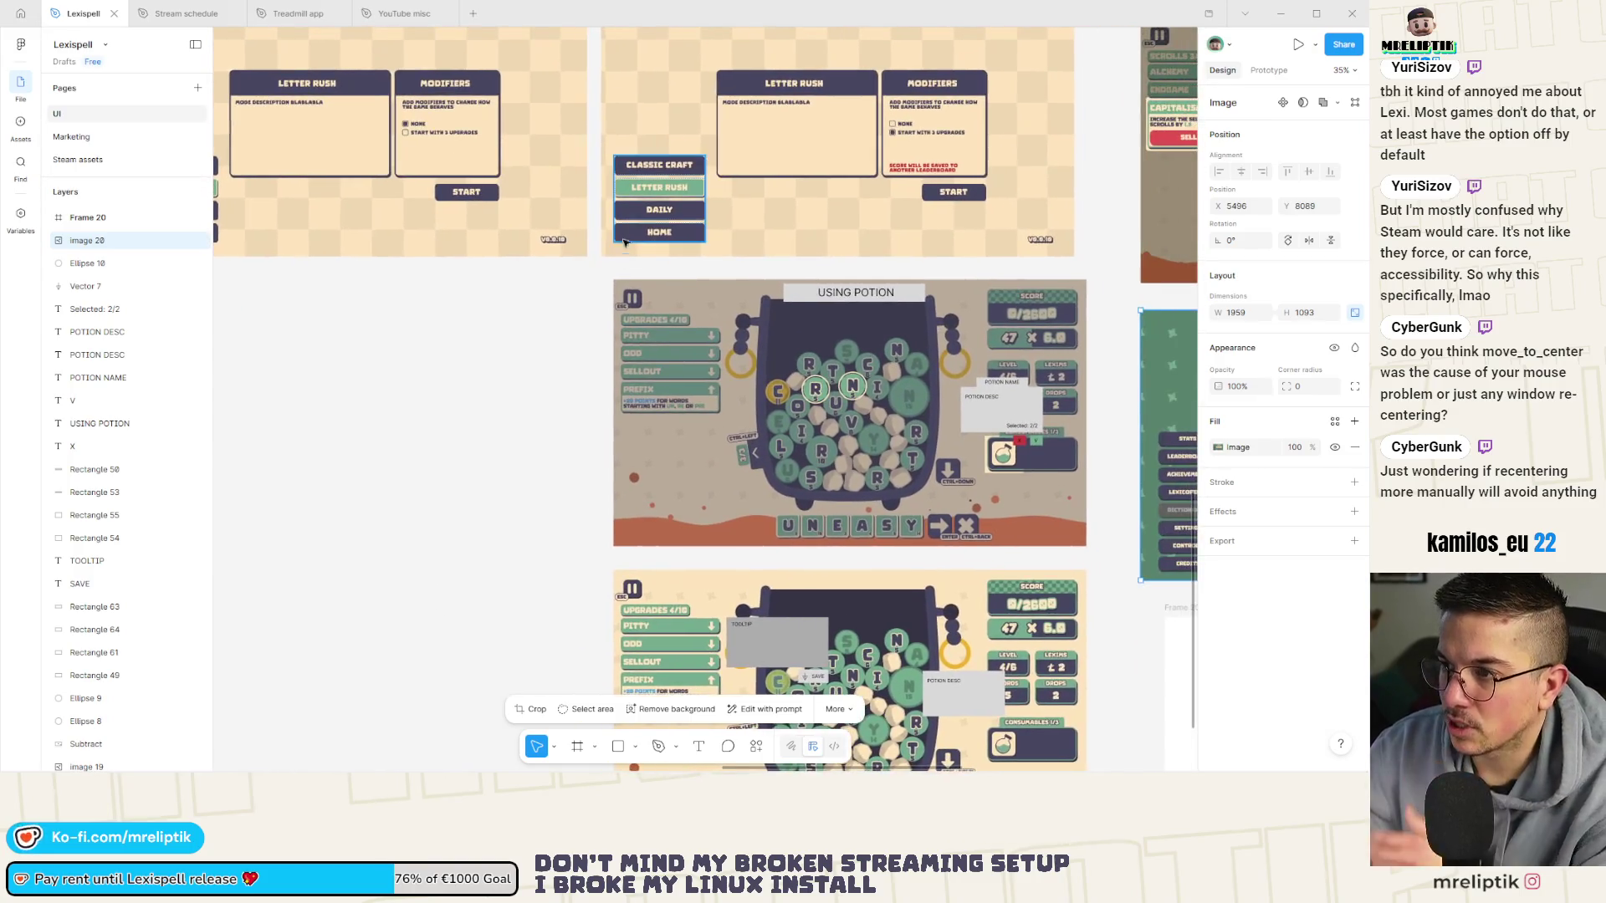
pyautogui.click(659, 201)
pyautogui.hscroll(6, 502, 322)
pyautogui.scroll(-2, 339, 322)
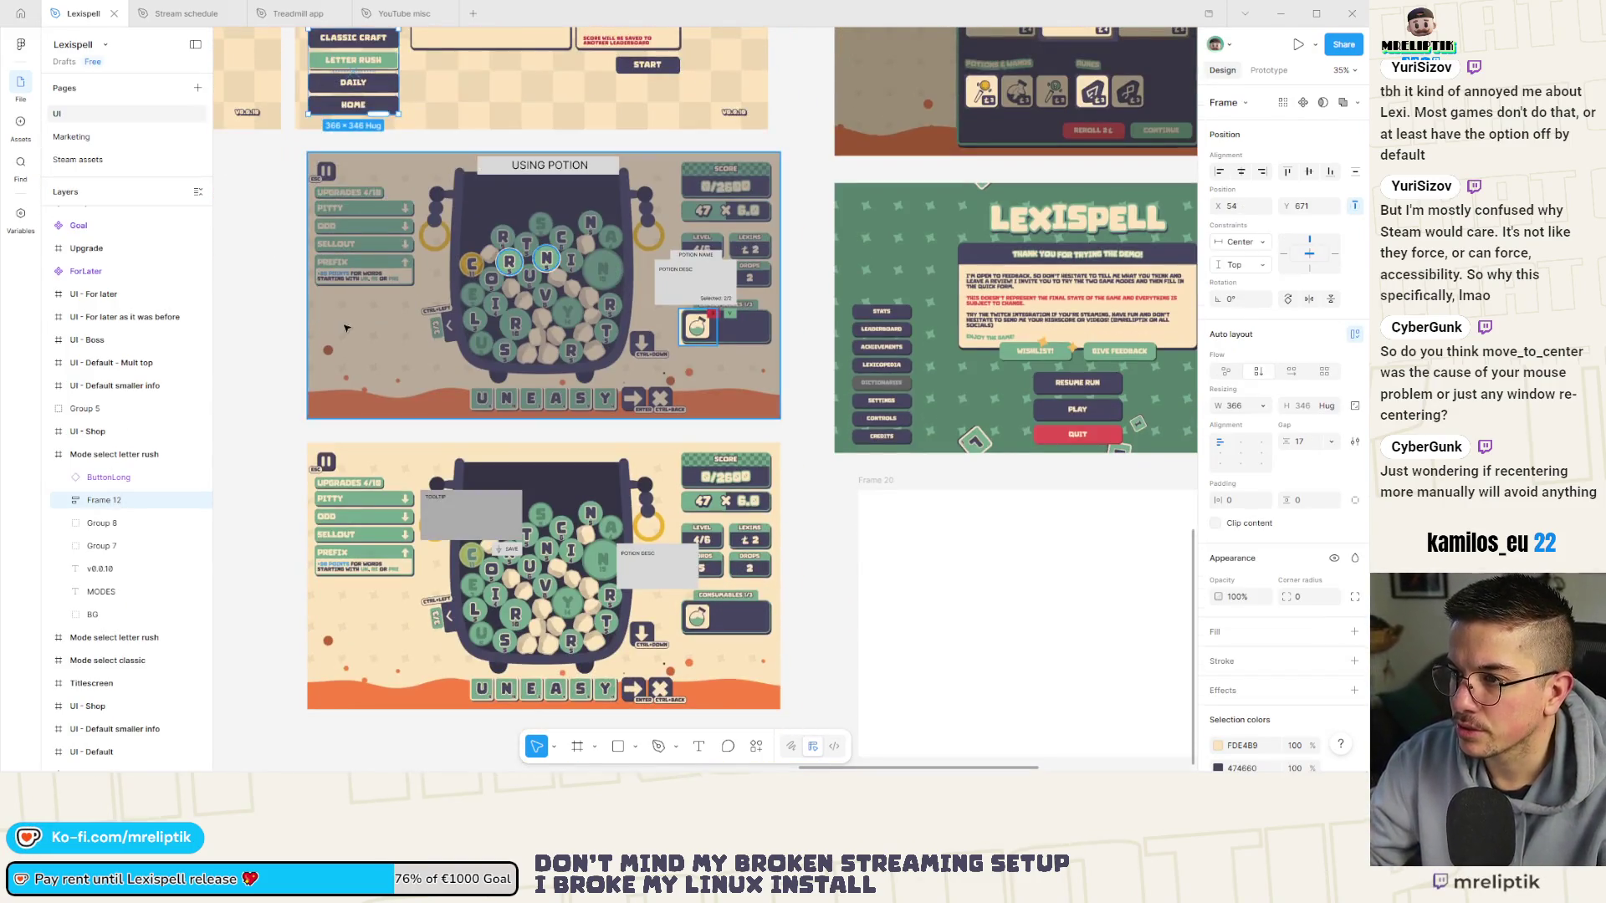
pyautogui.keyDown('ctrl'); pyautogui.scroll(-2, 339, 322); pyautogui.keyUp('ctrl')
pyautogui.moveTo(365, 117); pyautogui.dragTo(879, 587)
pyautogui.hscroll(4, 879, 587)
pyautogui.scroll(-2, 879, 586)
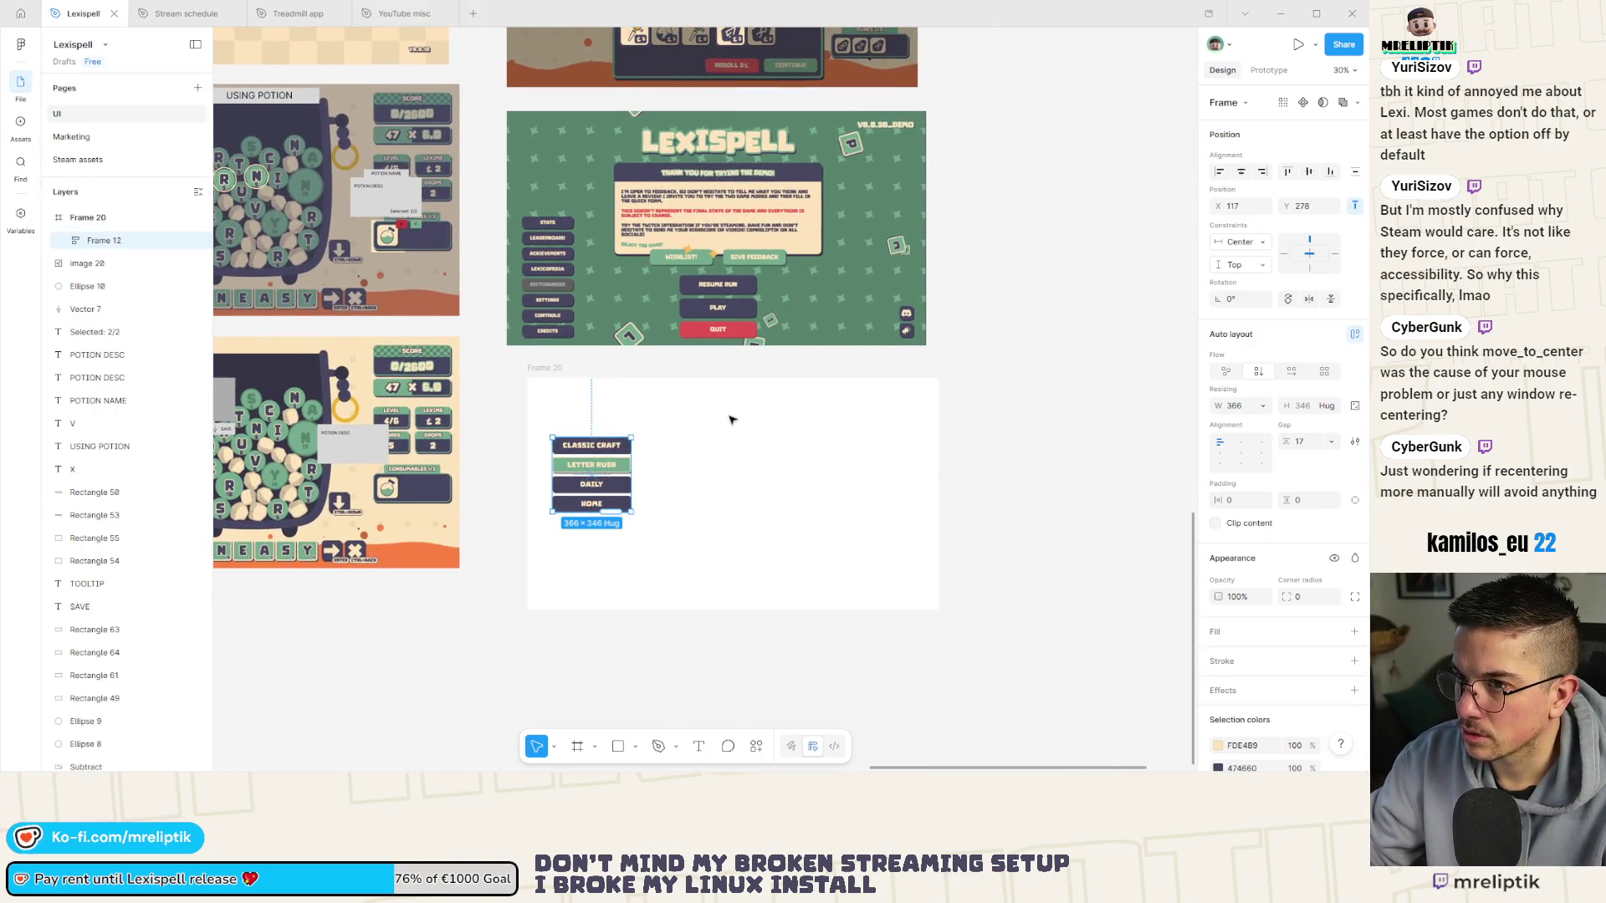
pyautogui.click(740, 431)
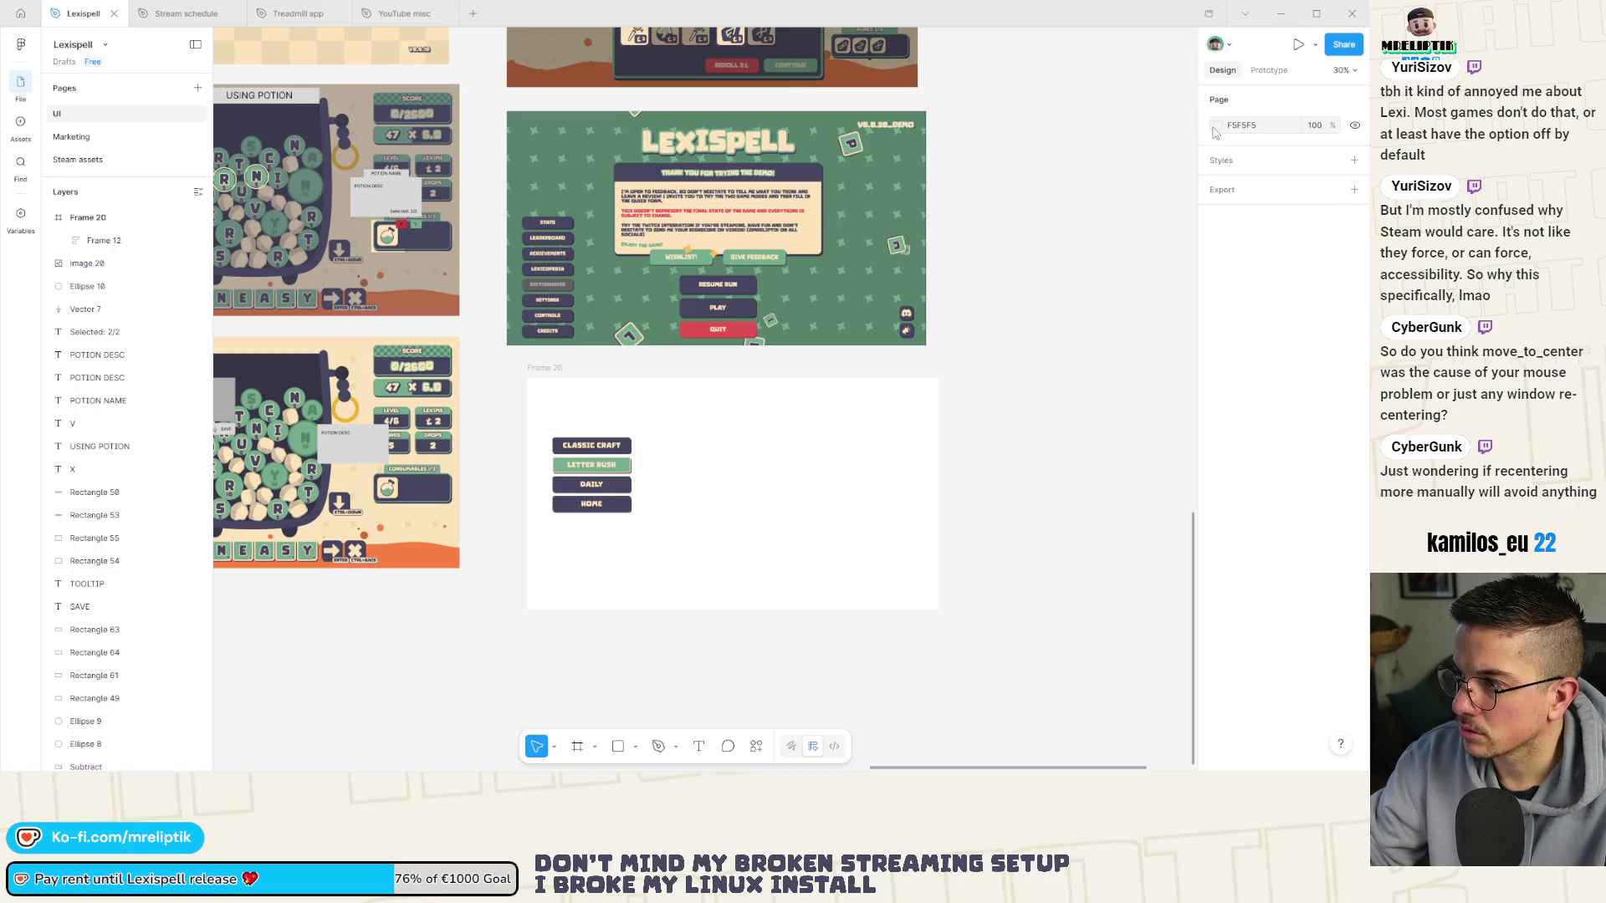
pyautogui.click(1223, 127)
pyautogui.click(1223, 126)
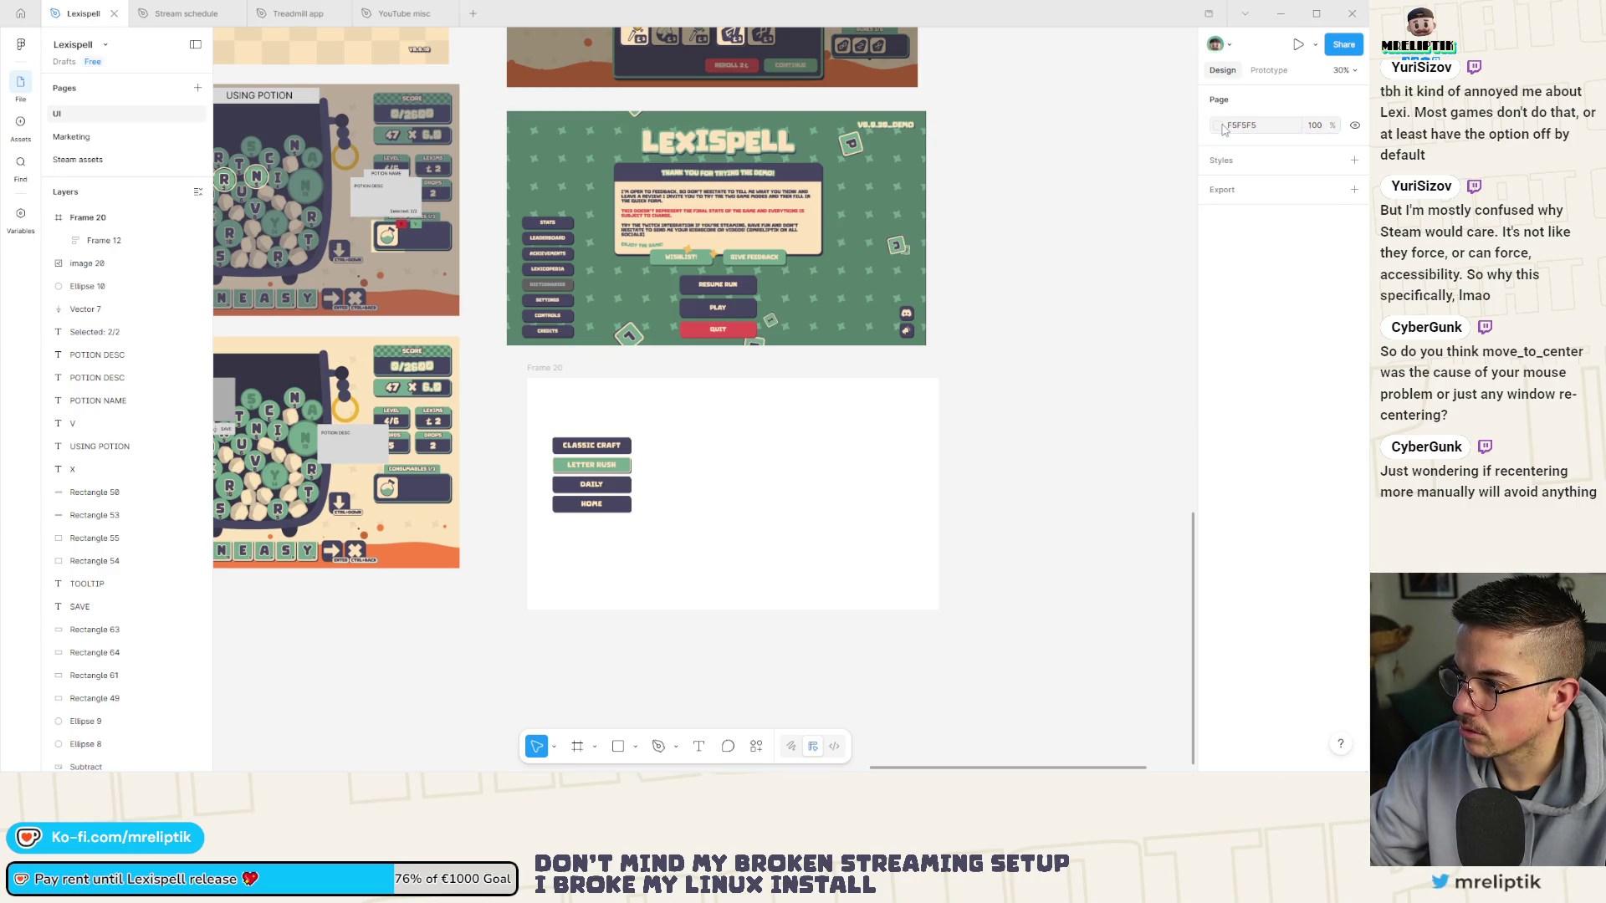
pyautogui.click(1222, 127)
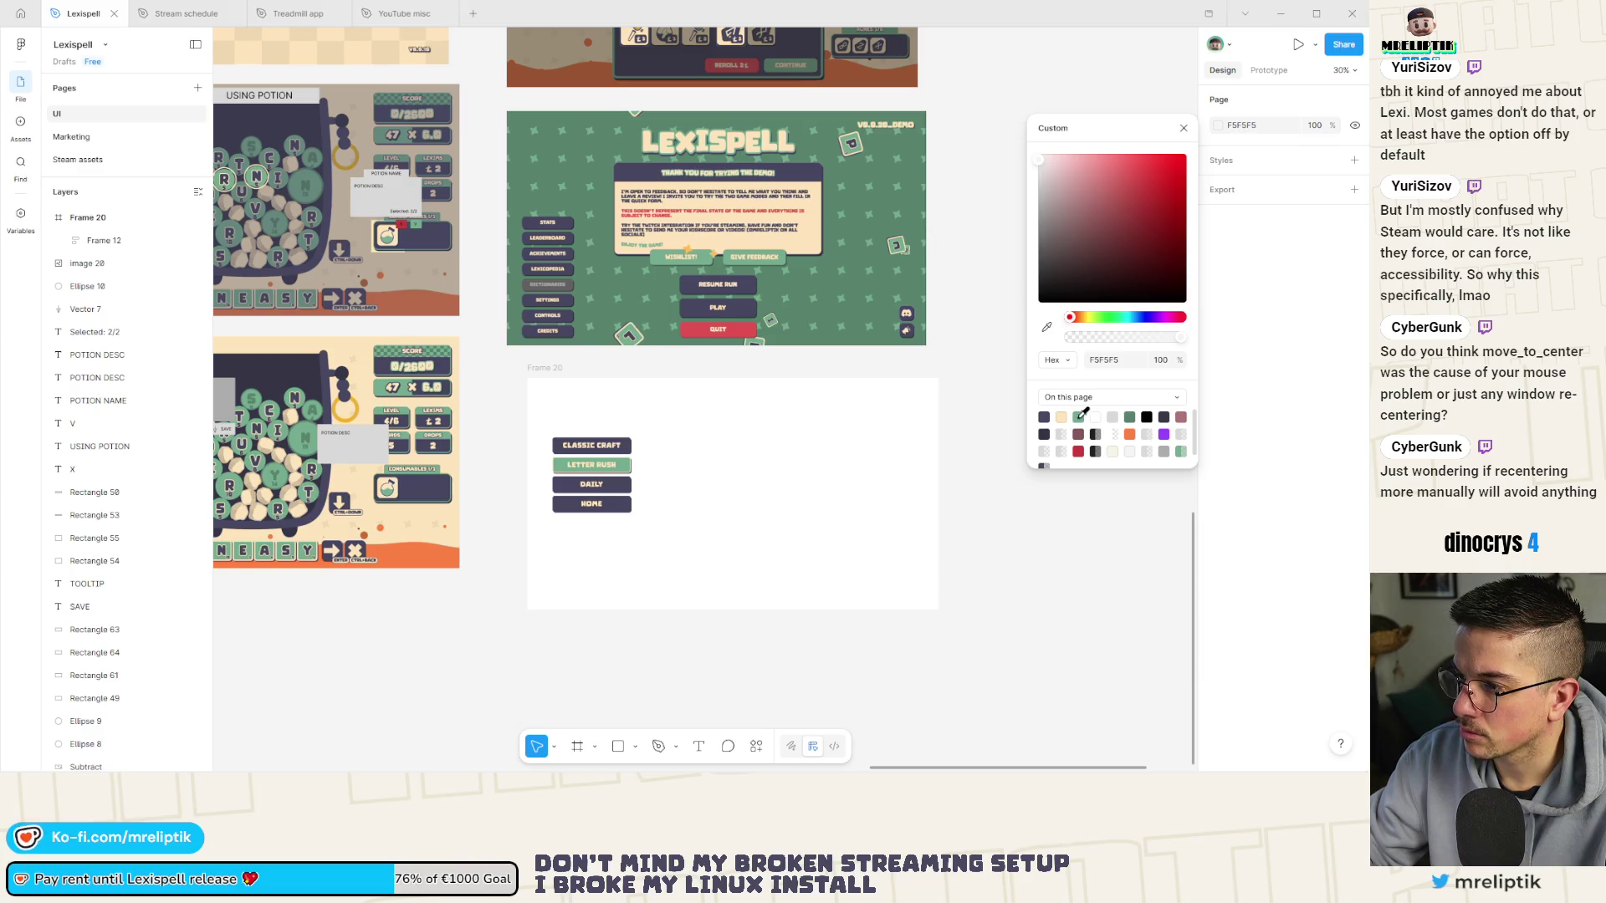
pyautogui.click(1131, 417)
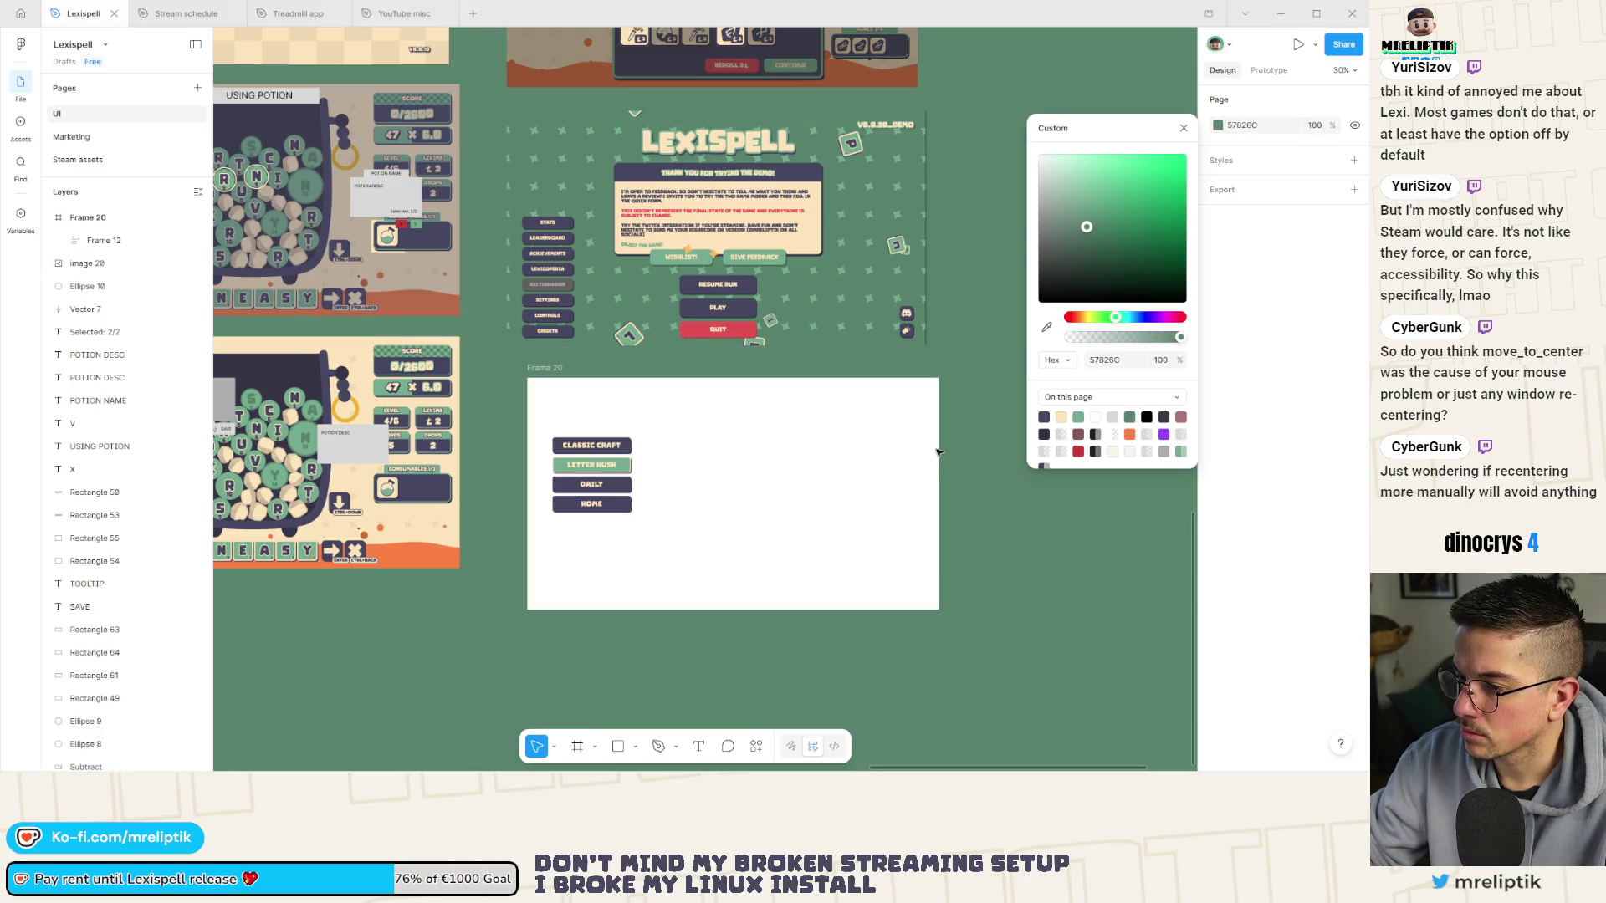
pyautogui.hotkey('ctrl', 'z')
pyautogui.click(552, 367)
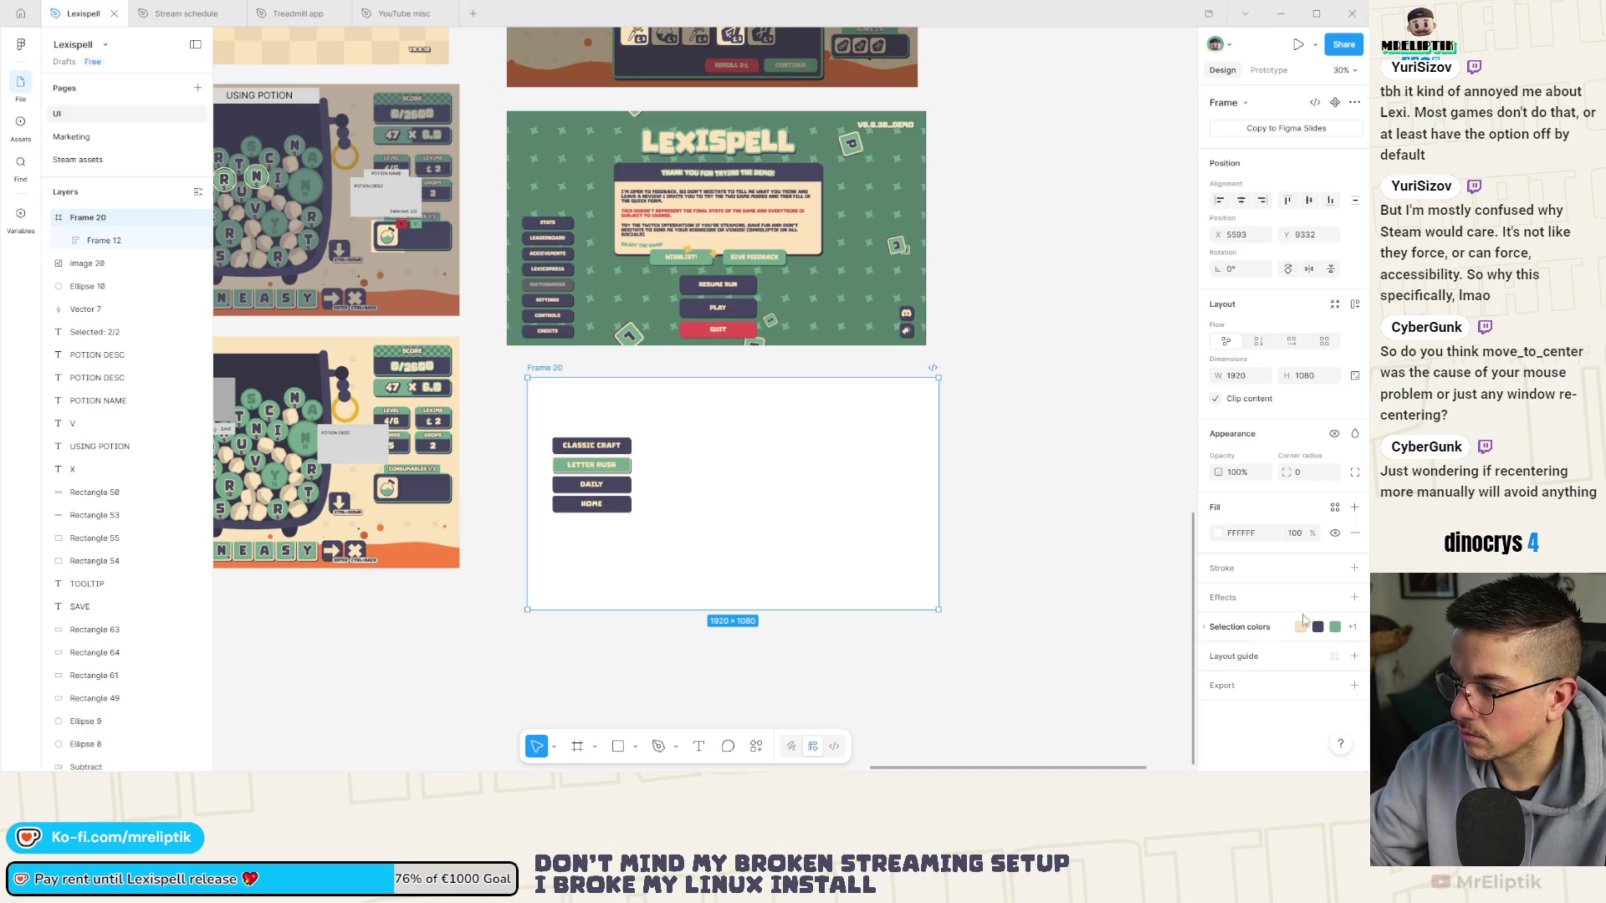
# Fill Frame 20 with the green 57826C from the page colours.
pyautogui.click(1301, 627)
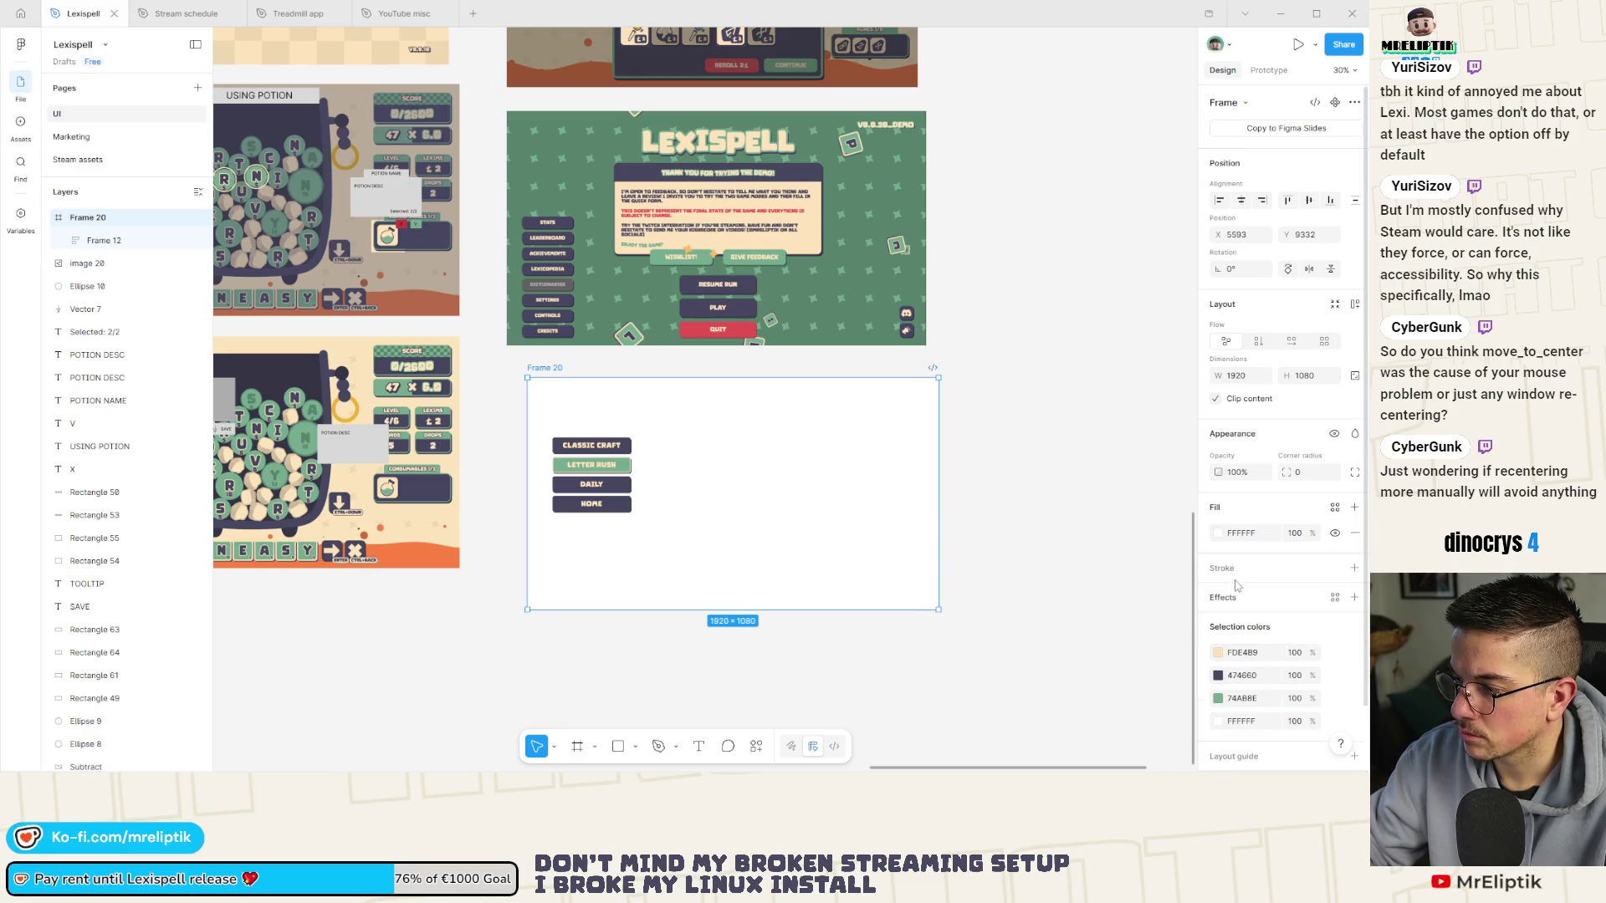
pyautogui.click(1148, 527)
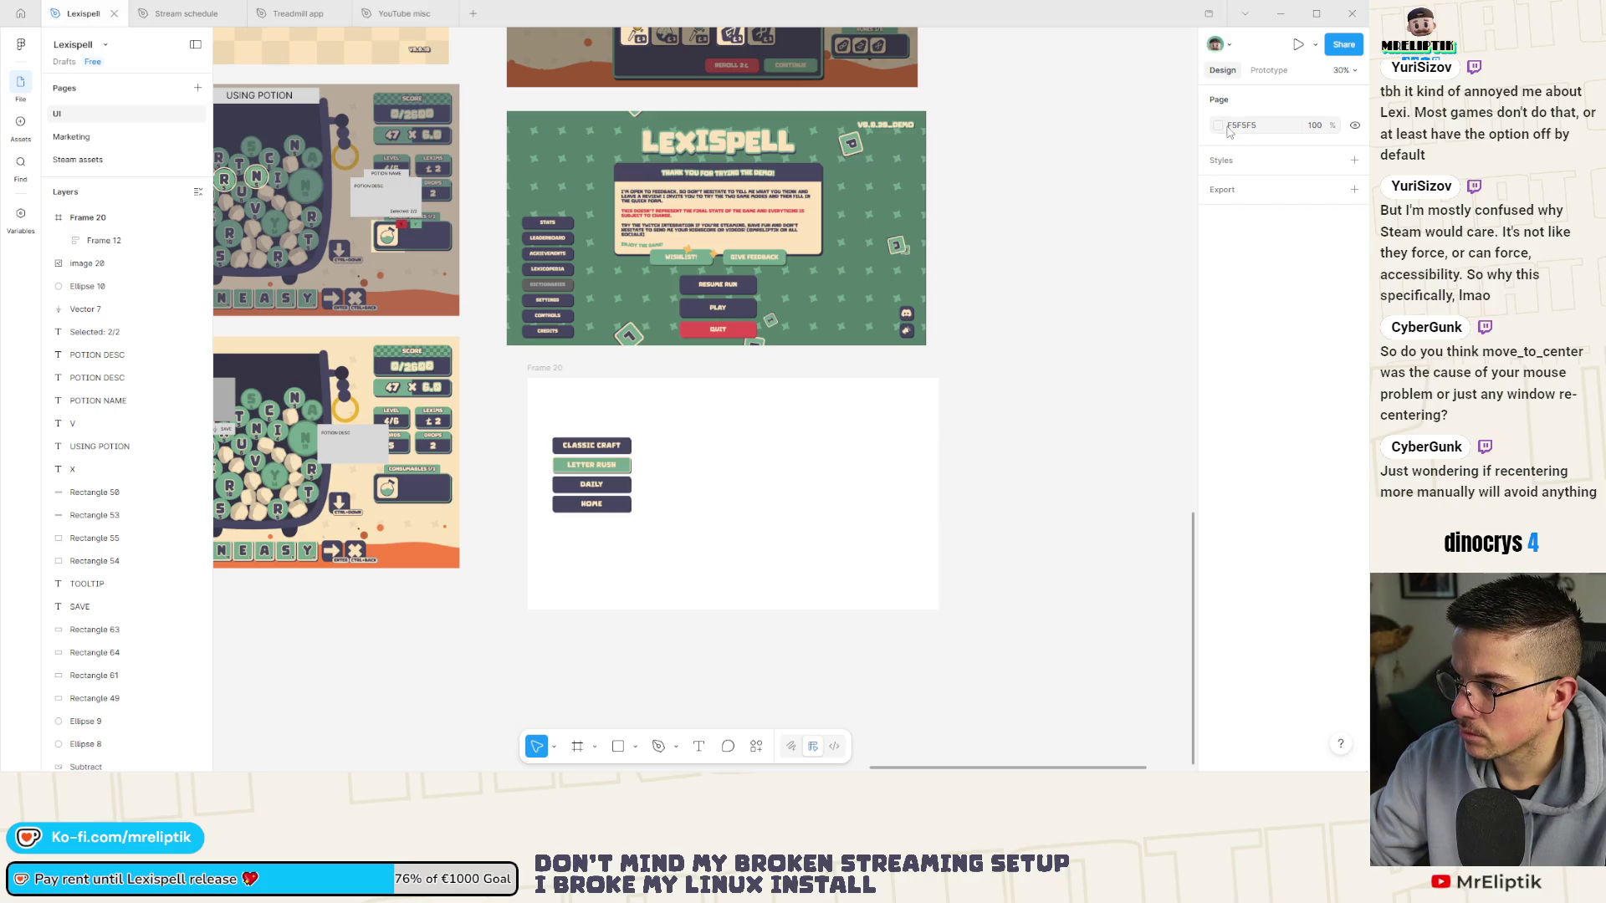
pyautogui.click(563, 380)
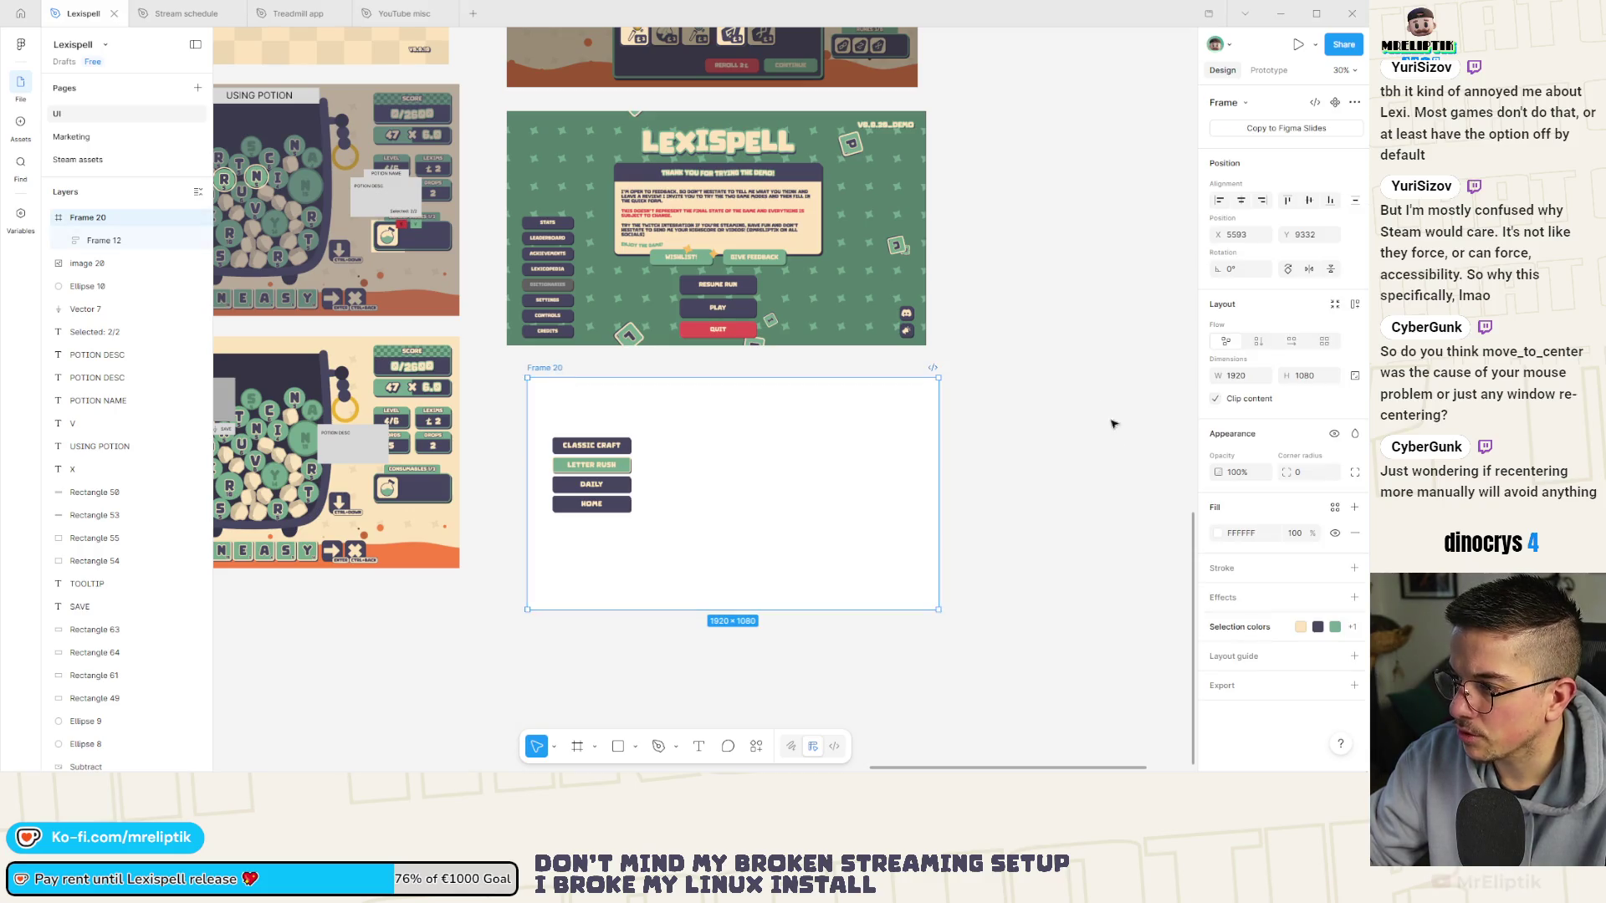
pyautogui.click(1218, 533)
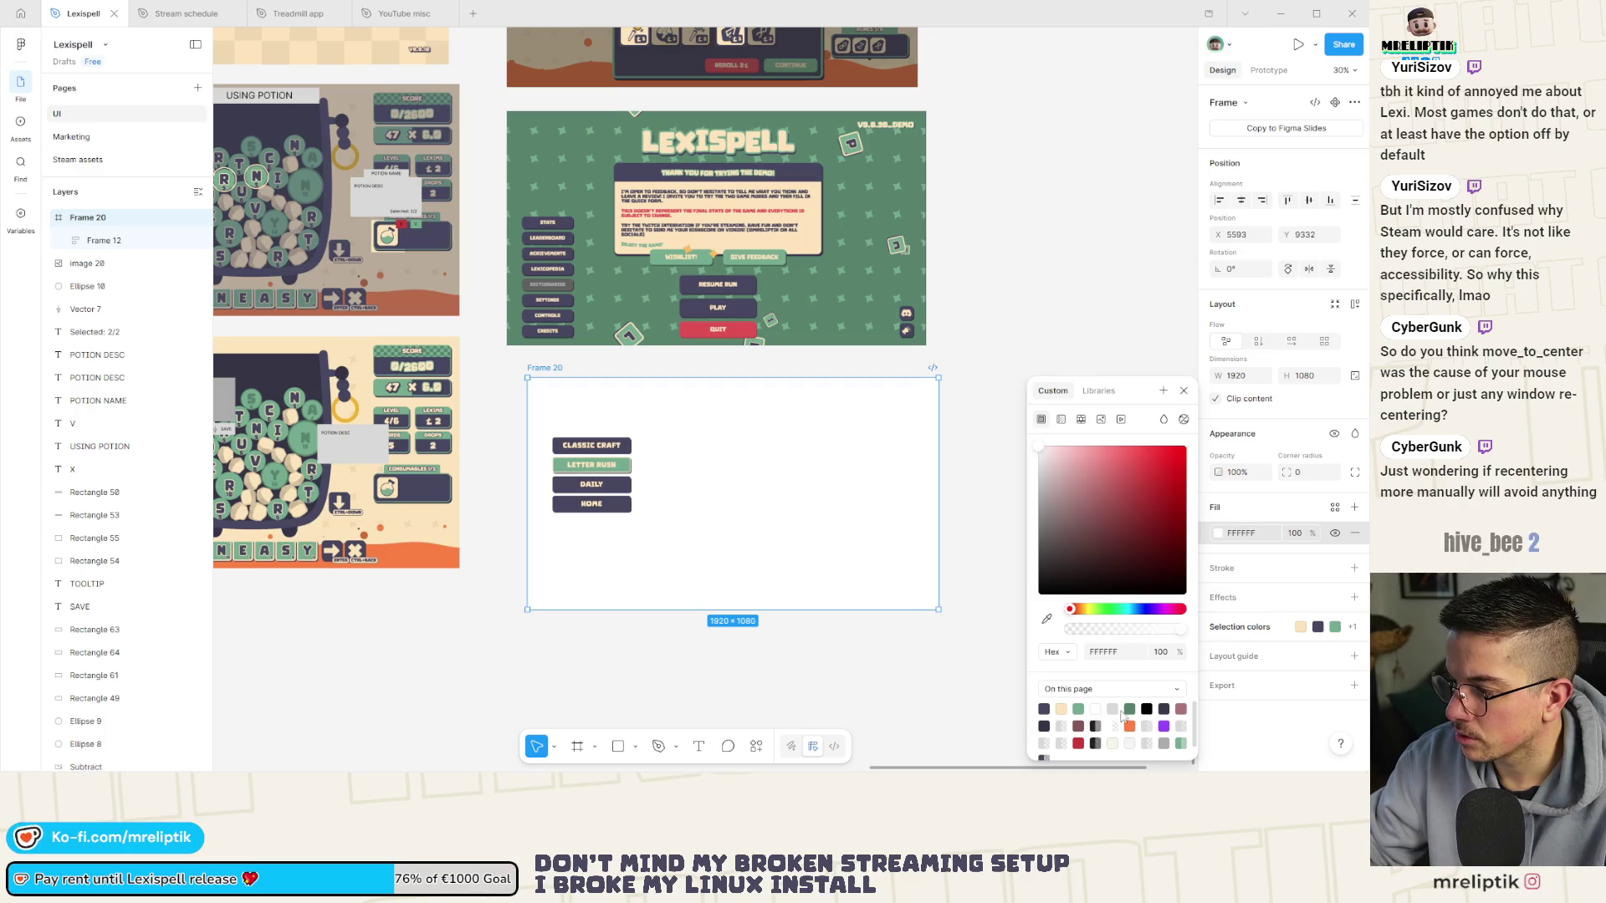
pyautogui.click(1129, 709)
pyautogui.click(972, 405)
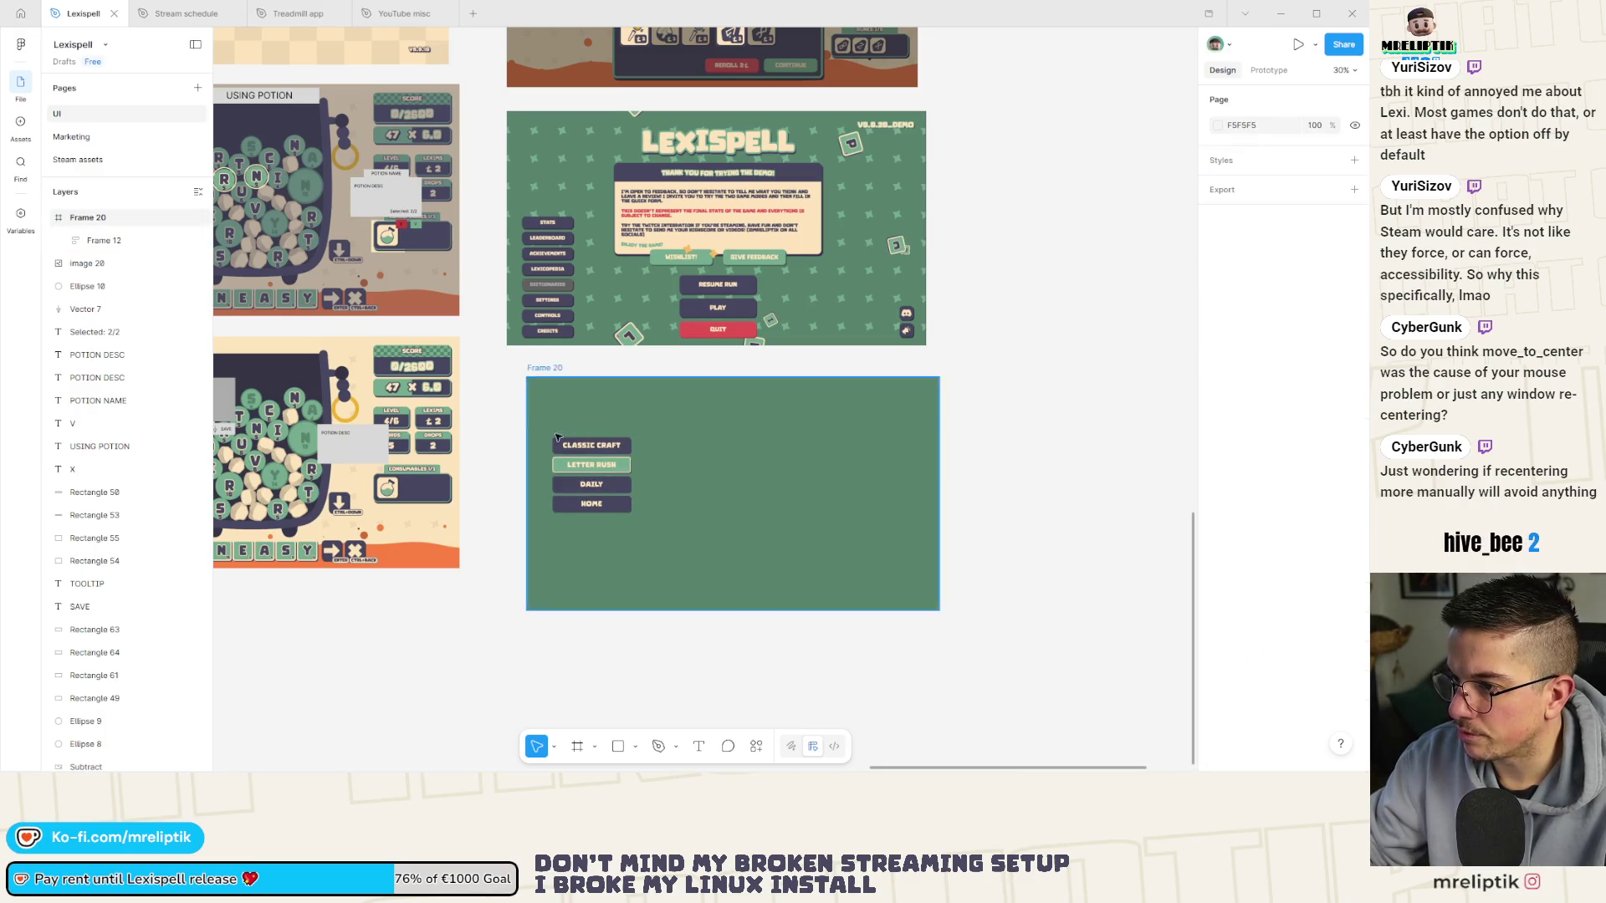
pyautogui.scroll(2, 876, 529)
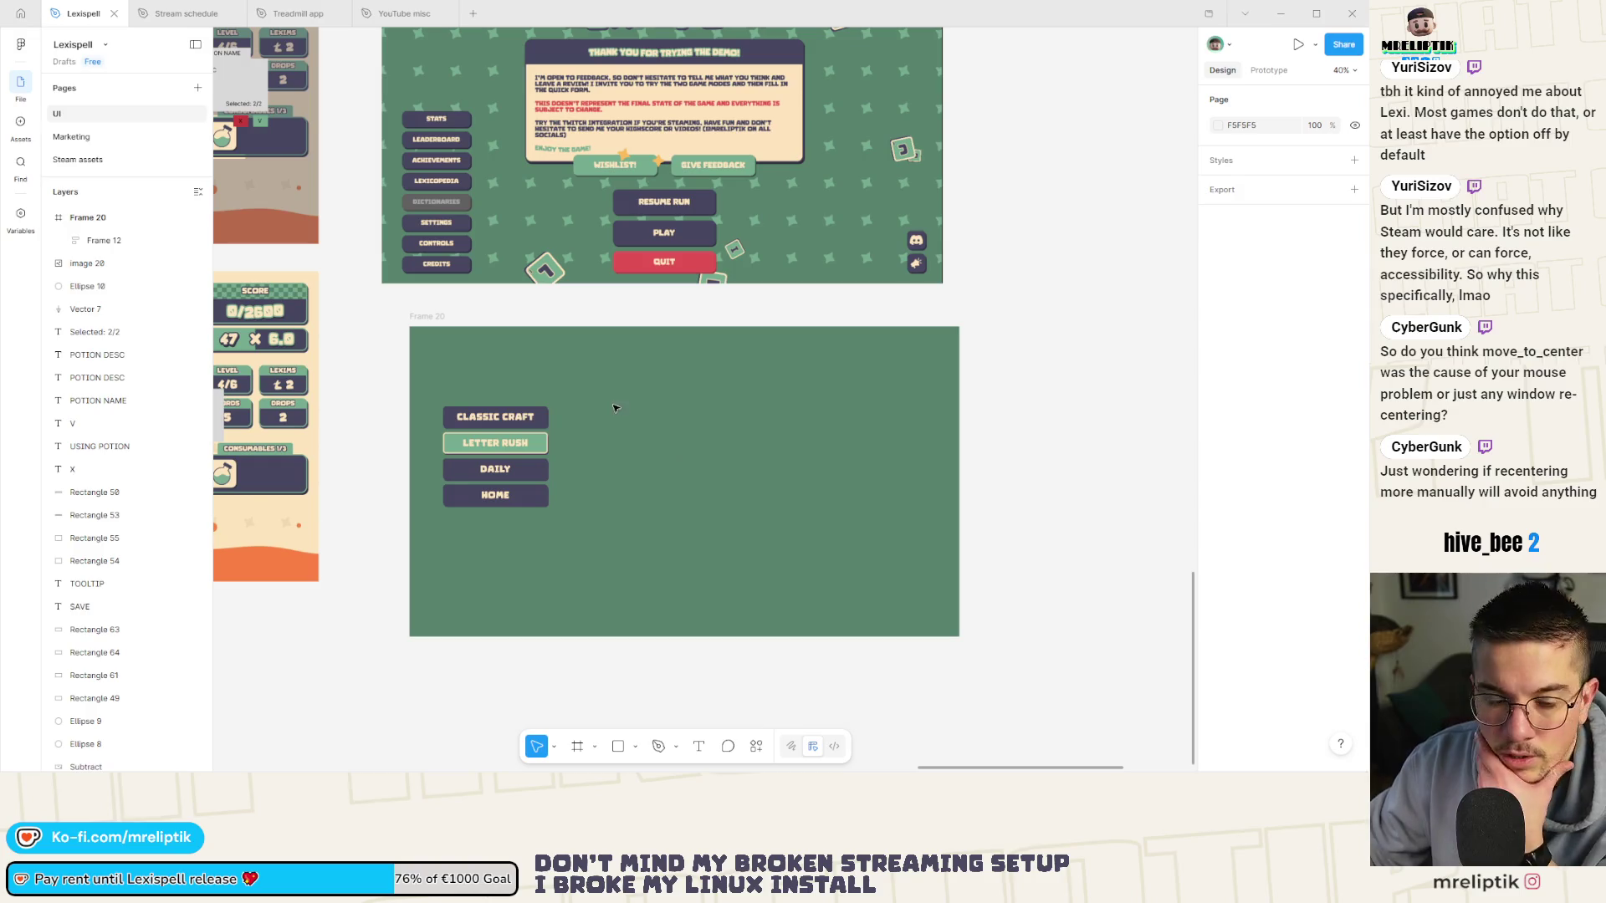
# Select the CLASSIC CRAFT button label in the stack to check its font.
pyautogui.click(528, 501)
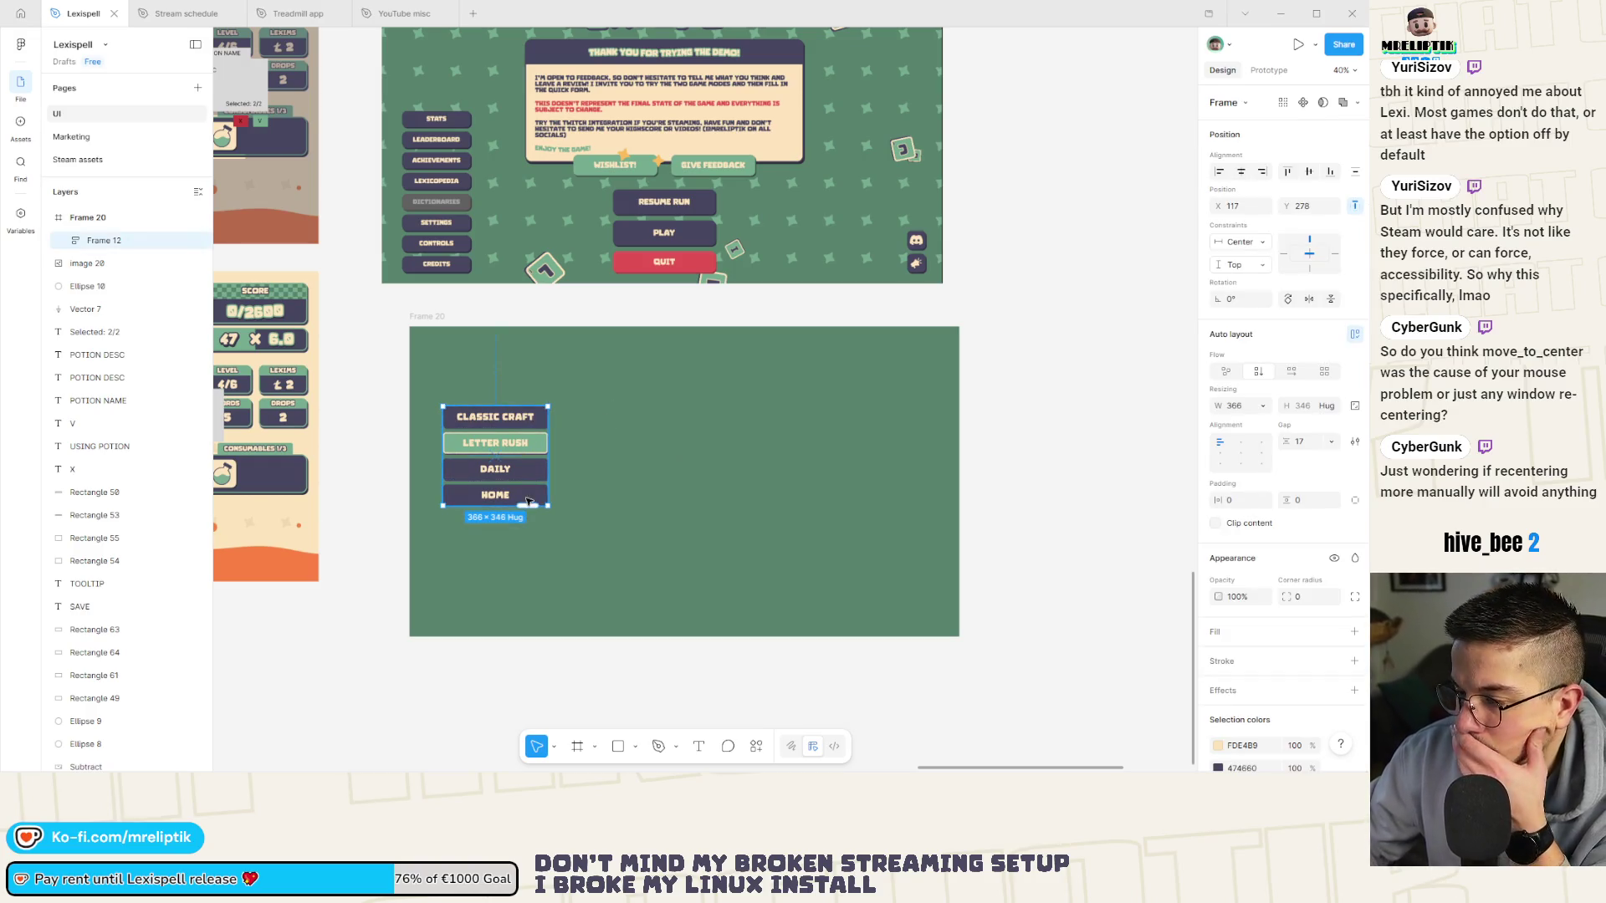
pyautogui.click(488, 421)
pyautogui.click(489, 420)
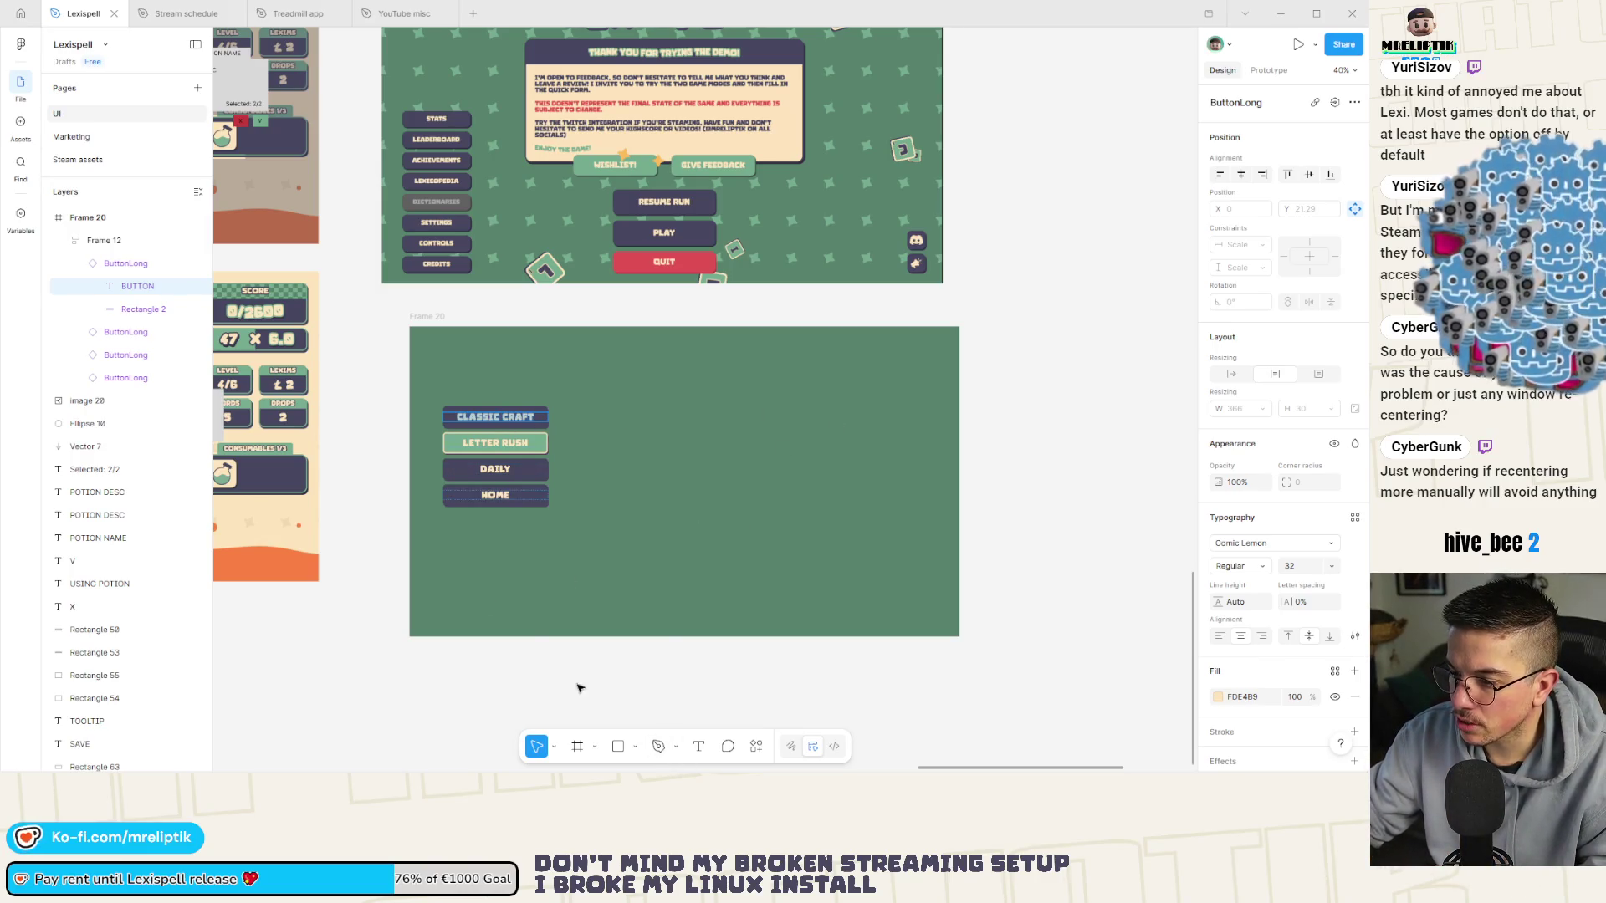
pyautogui.click(524, 695)
# Draw a text box near the top of Frame 20 and type SETTINGS.
pyautogui.click(699, 746)
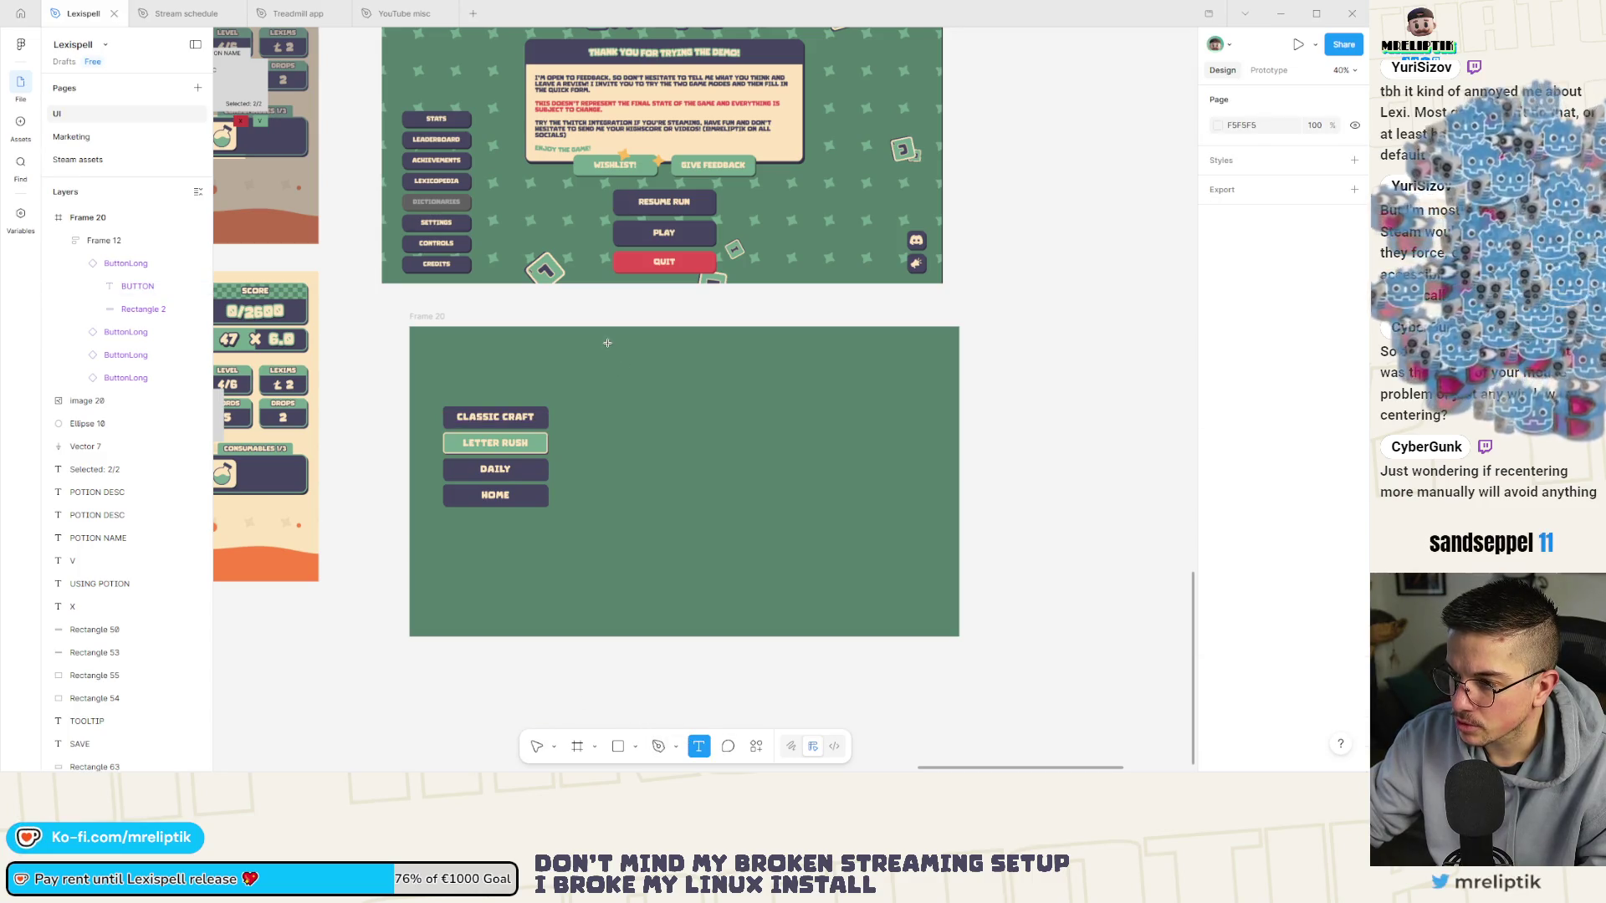
pyautogui.moveTo(607, 341); pyautogui.dragTo(670, 395)
pyautogui.write('SETTINGS')
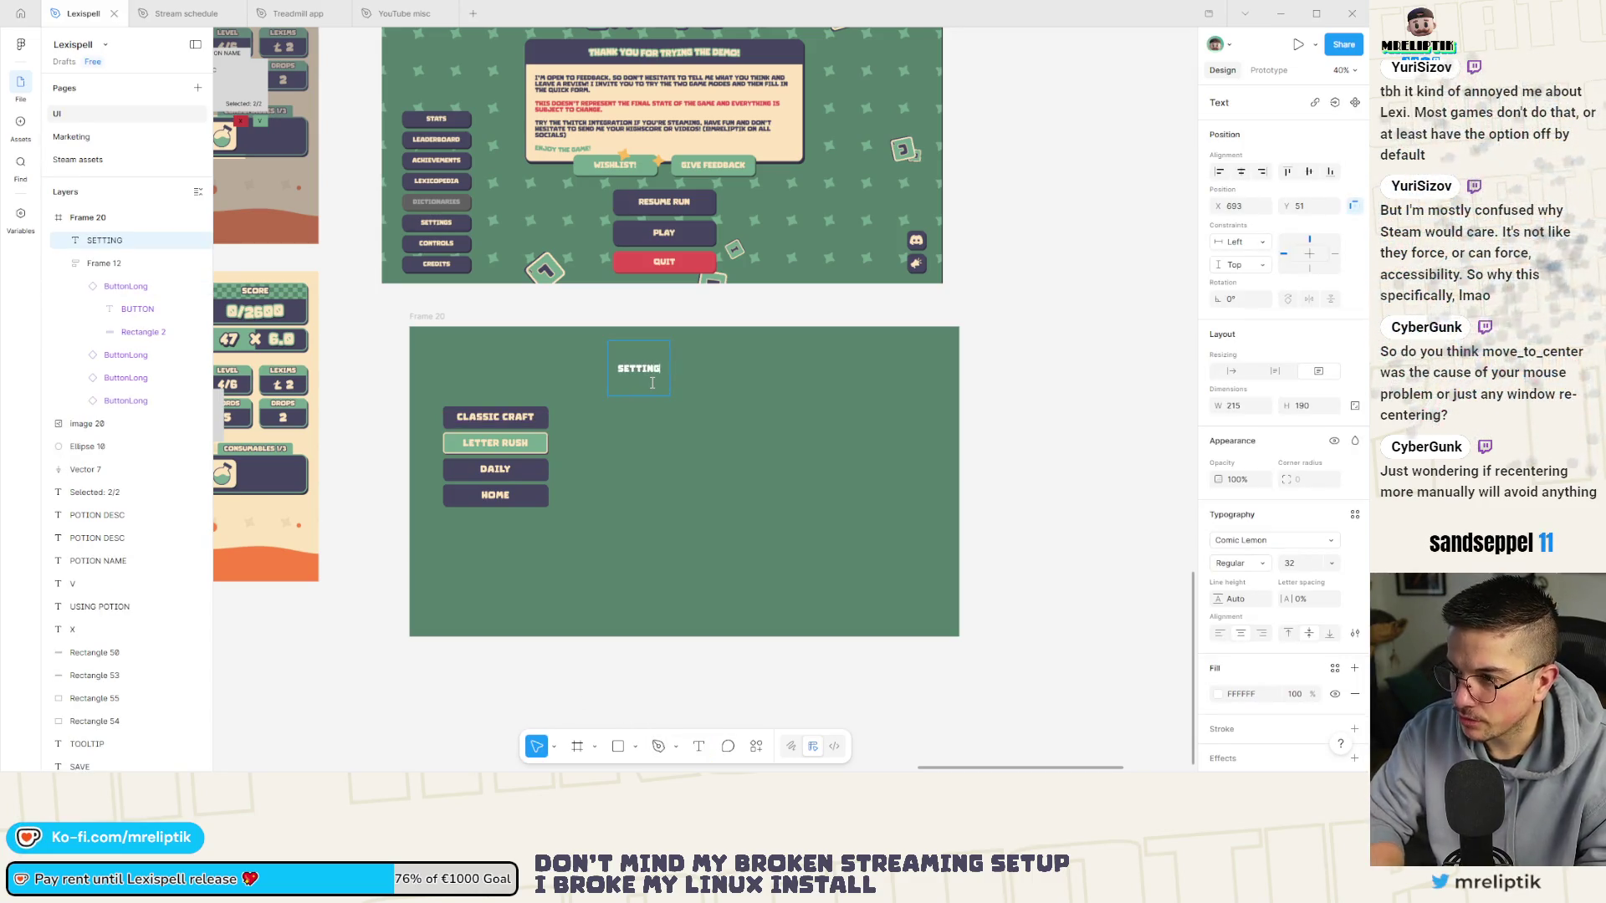
pyautogui.hotkey('ctrl', 'a')
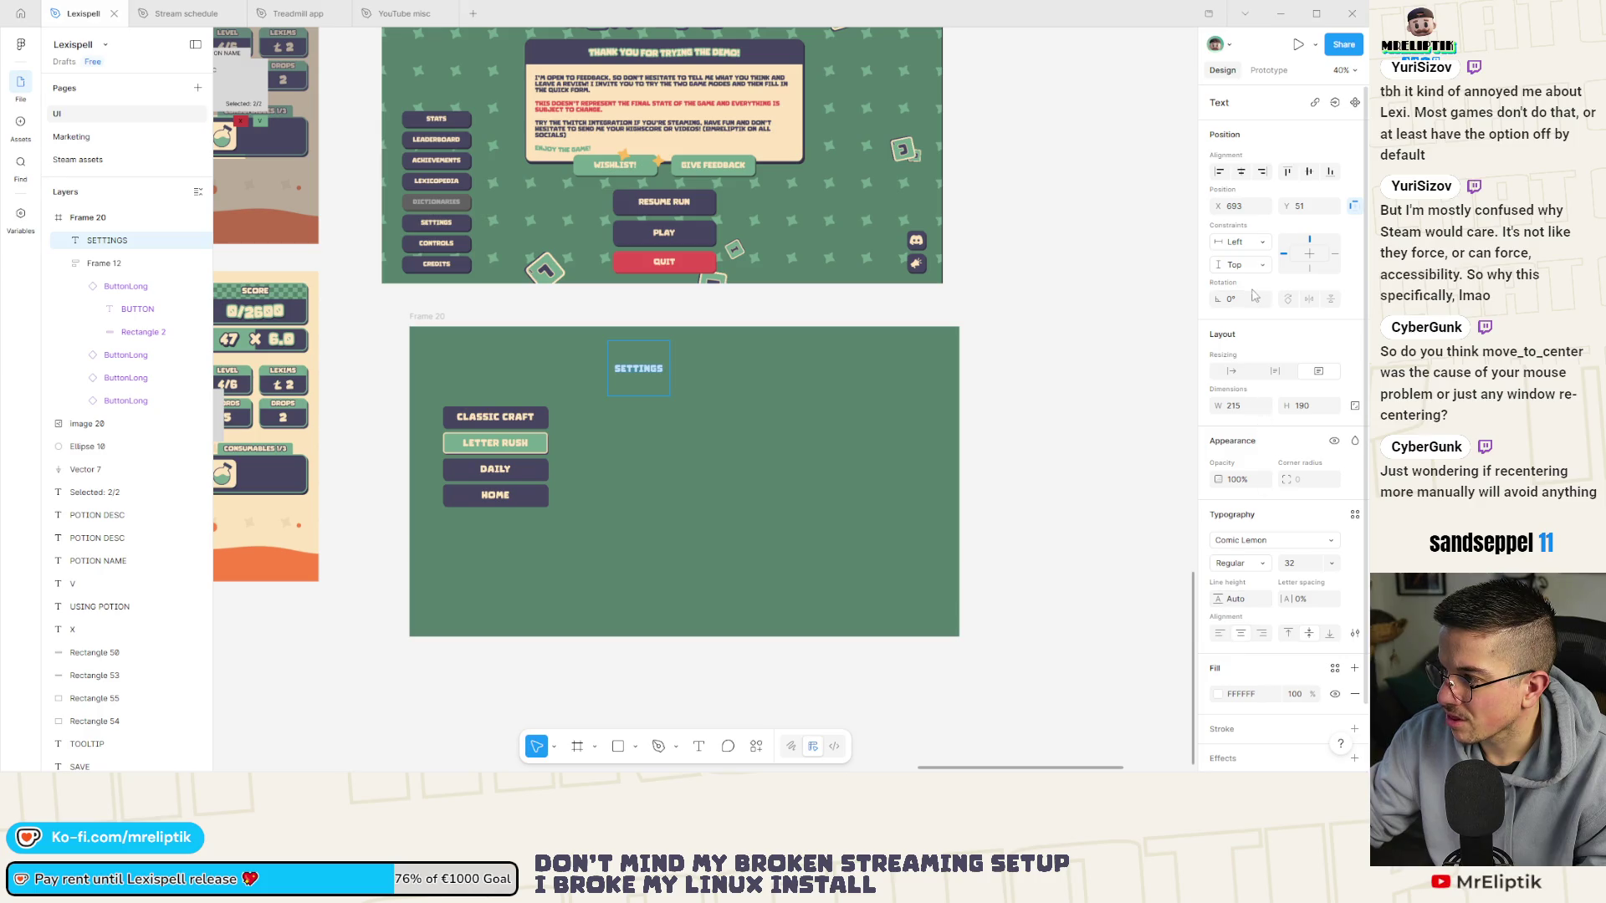
# Make the SETTINGS text auto width at 90 px and centre it at the frame's top.
pyautogui.click(1276, 373)
pyautogui.click(1225, 373)
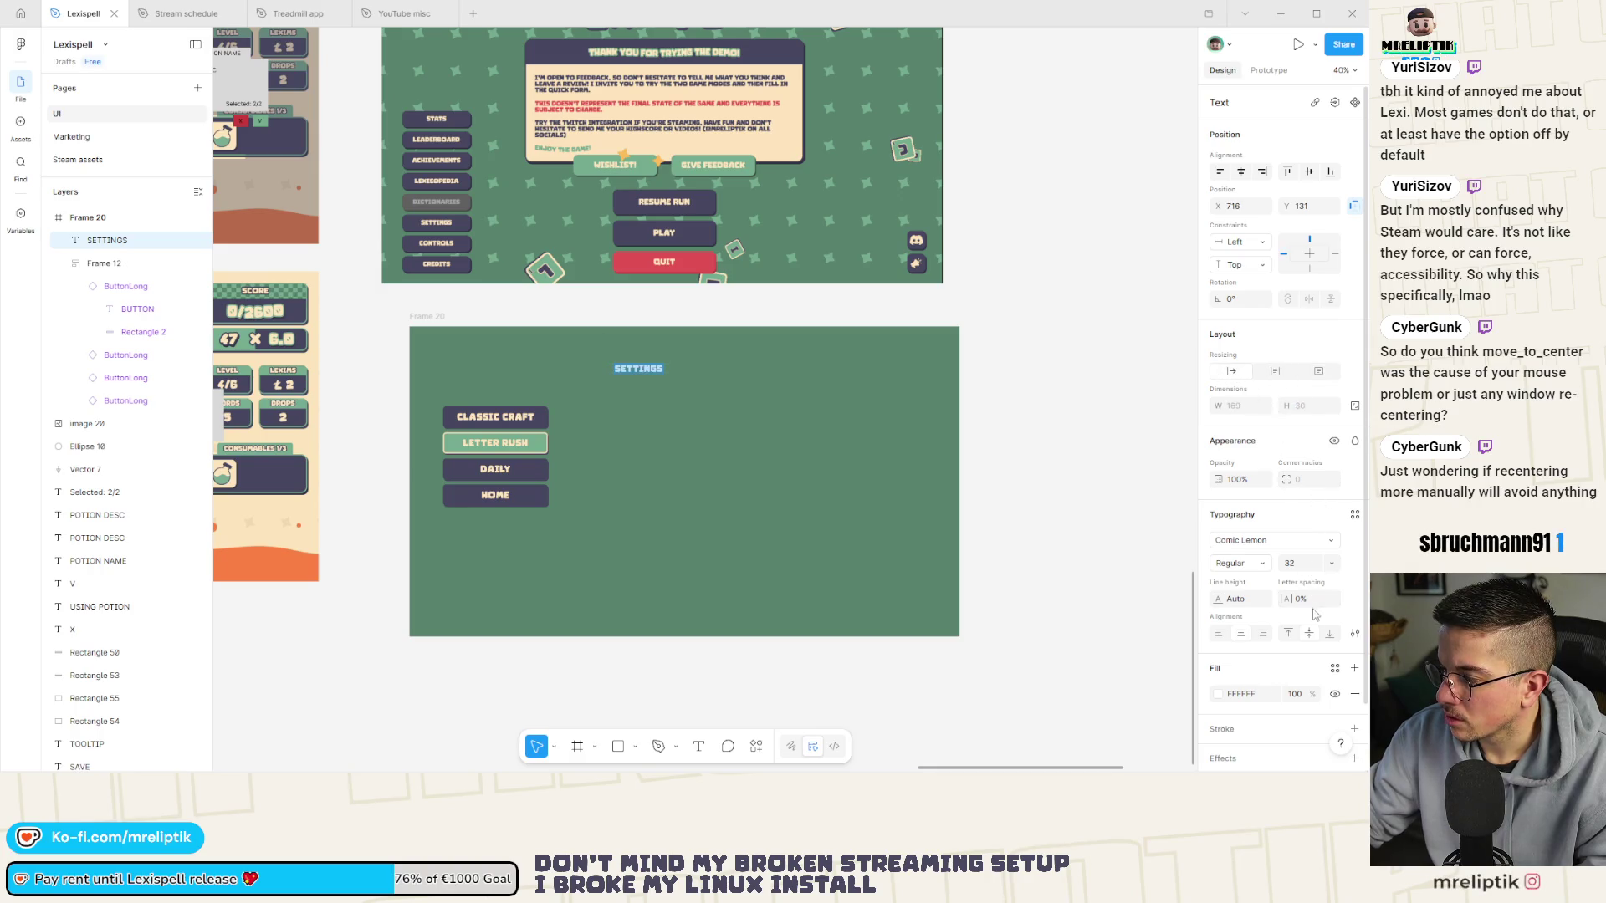
pyautogui.hotkey('ctrl', 'shift', '>')
pyautogui.hotkey('ctrl', 'shift', '>')
pyautogui.hotkey('ctrl', 'shift', '>')
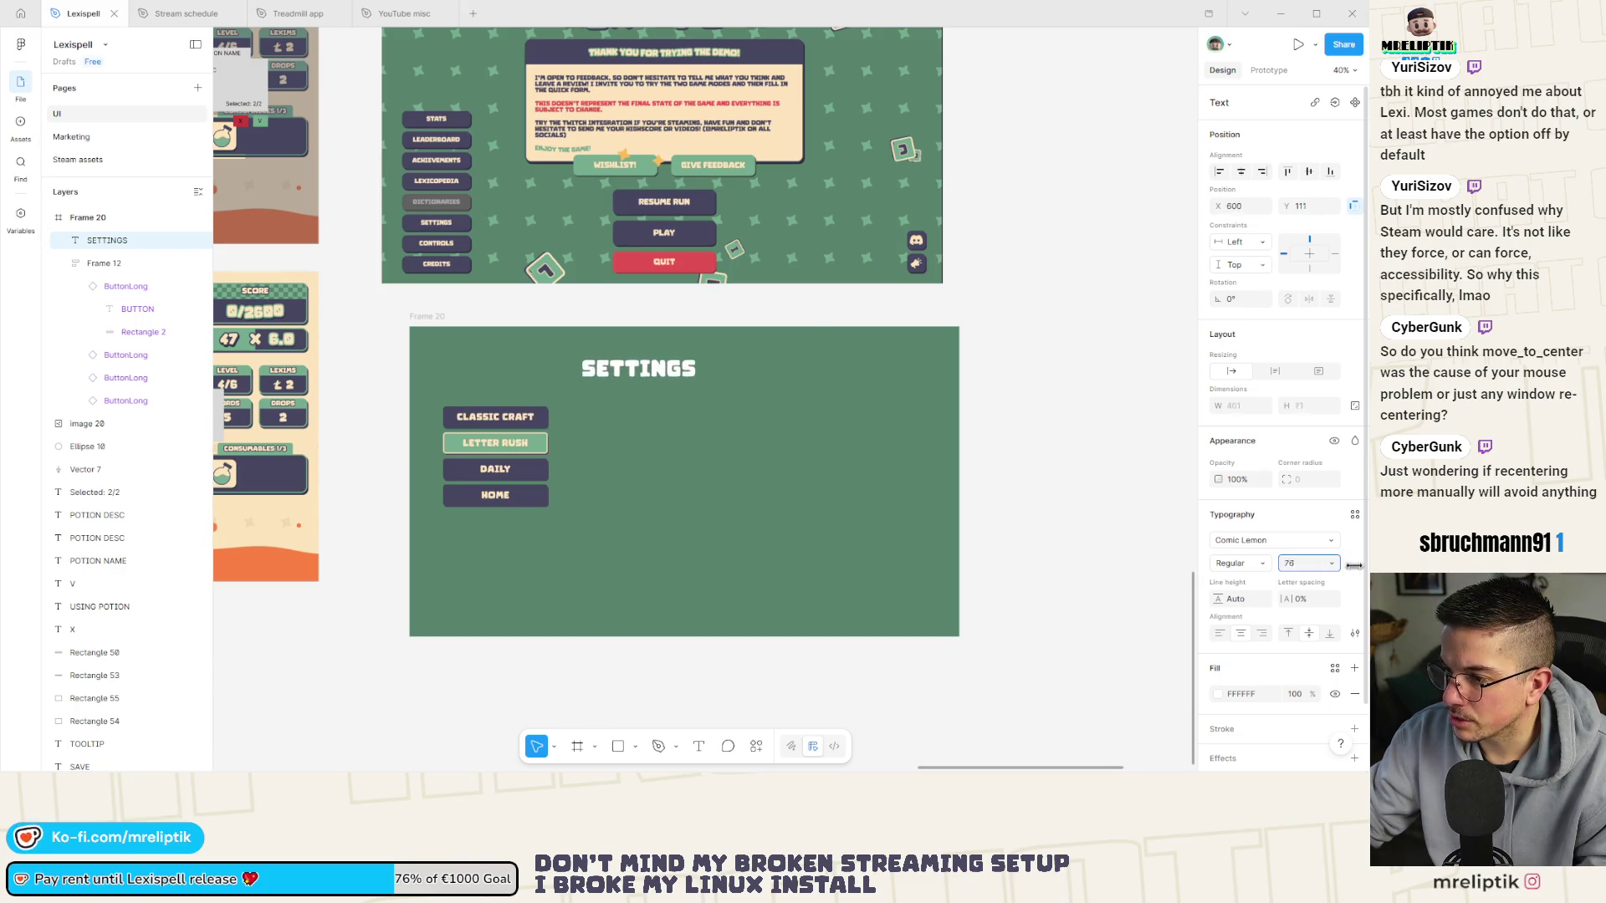
pyautogui.write('90')
pyautogui.press('Escape')
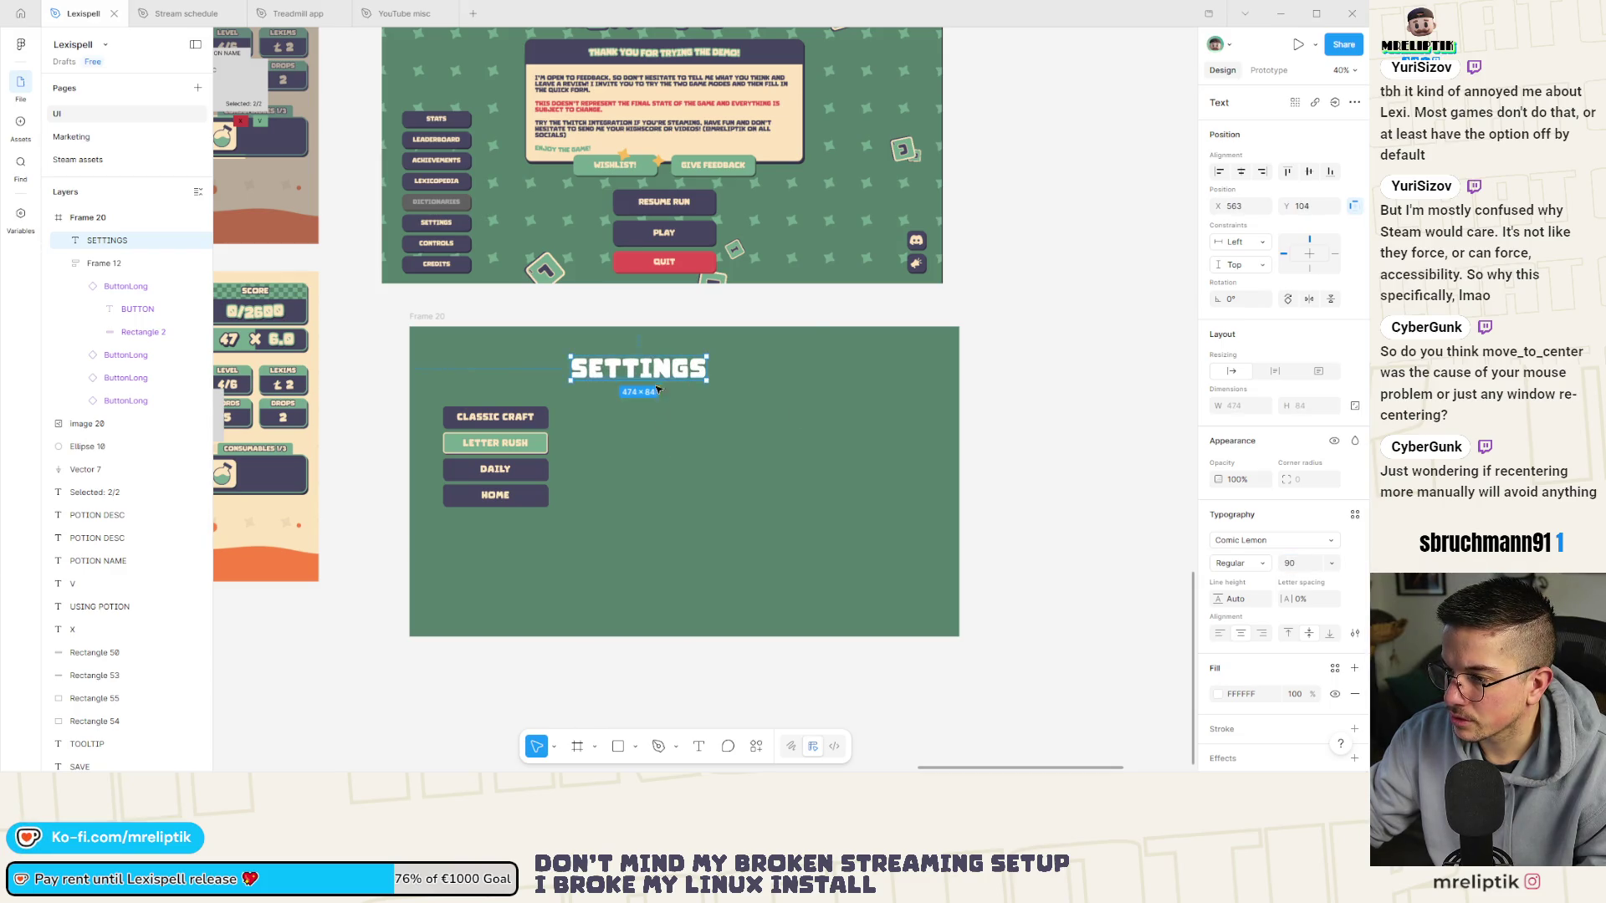
pyautogui.moveTo(691, 369); pyautogui.dragTo(701, 358)
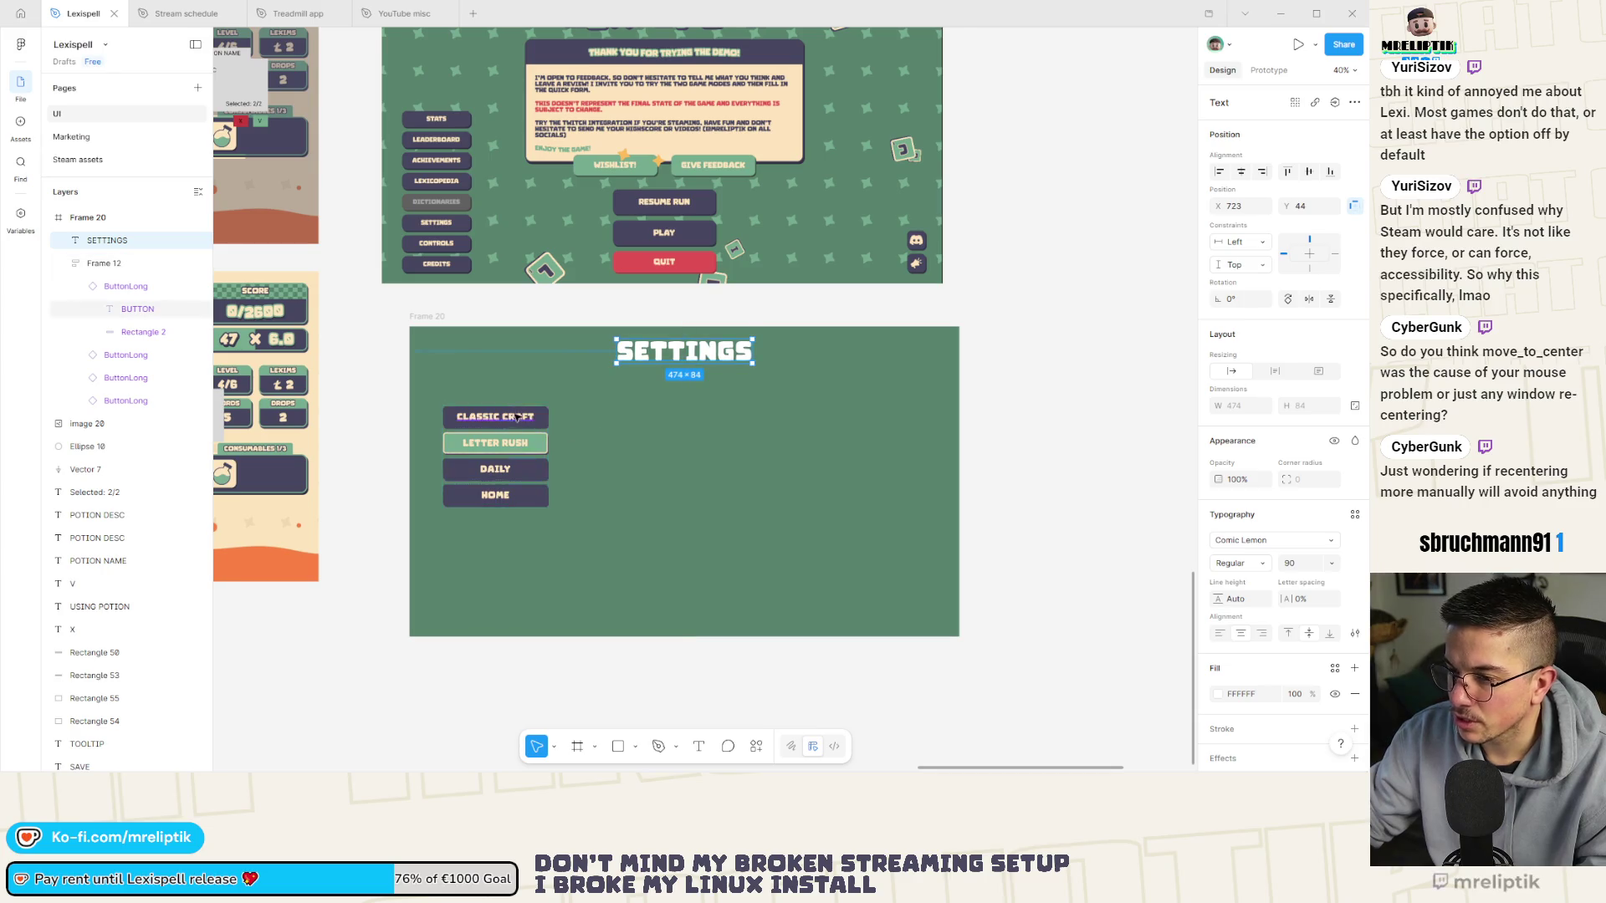
pyautogui.scroll(2, 498, 446)
pyautogui.click(491, 464)
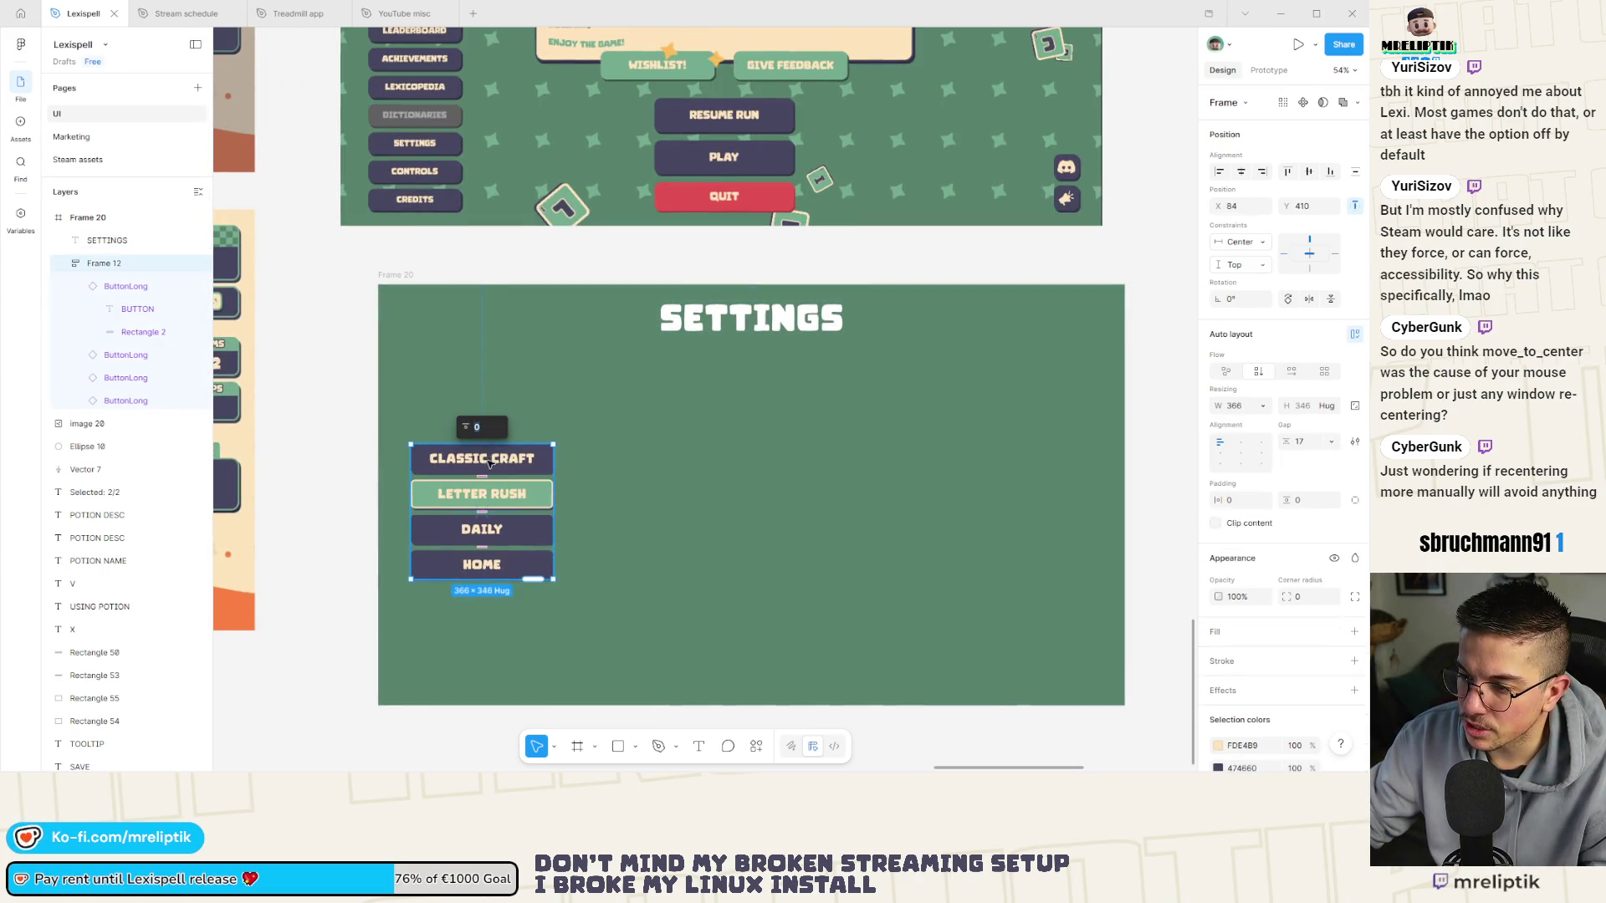
# Delete the LETTER RUSH button and relabel the HOME button as SETTINGS.
pyautogui.click(479, 500)
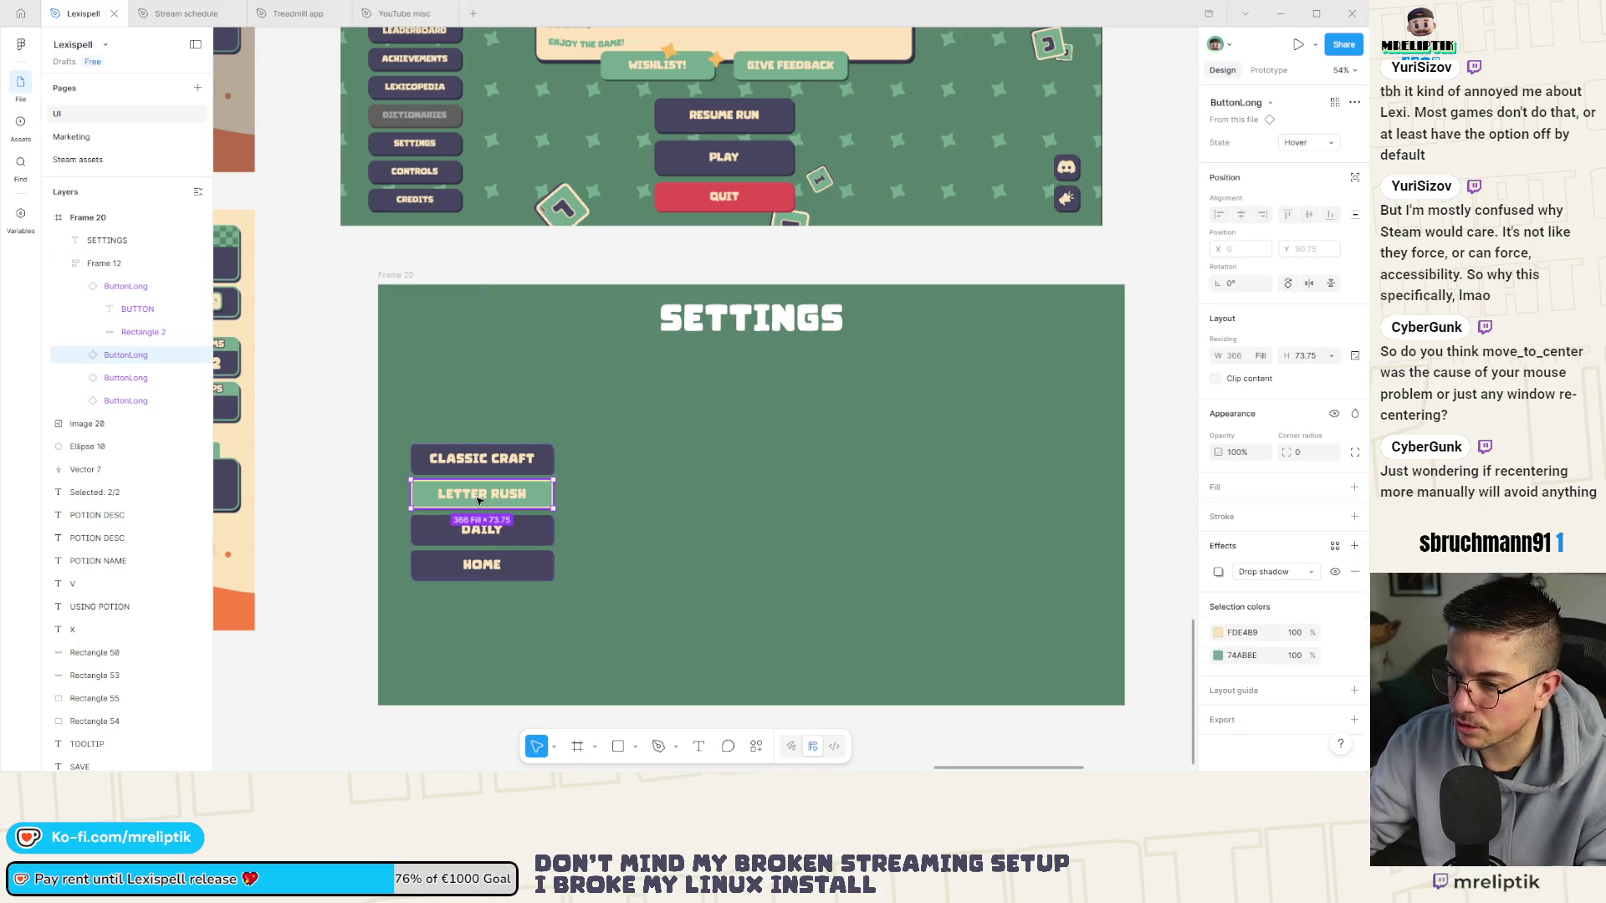
pyautogui.press('Delete')
pyautogui.click(475, 465)
pyautogui.doubleClick(475, 464)
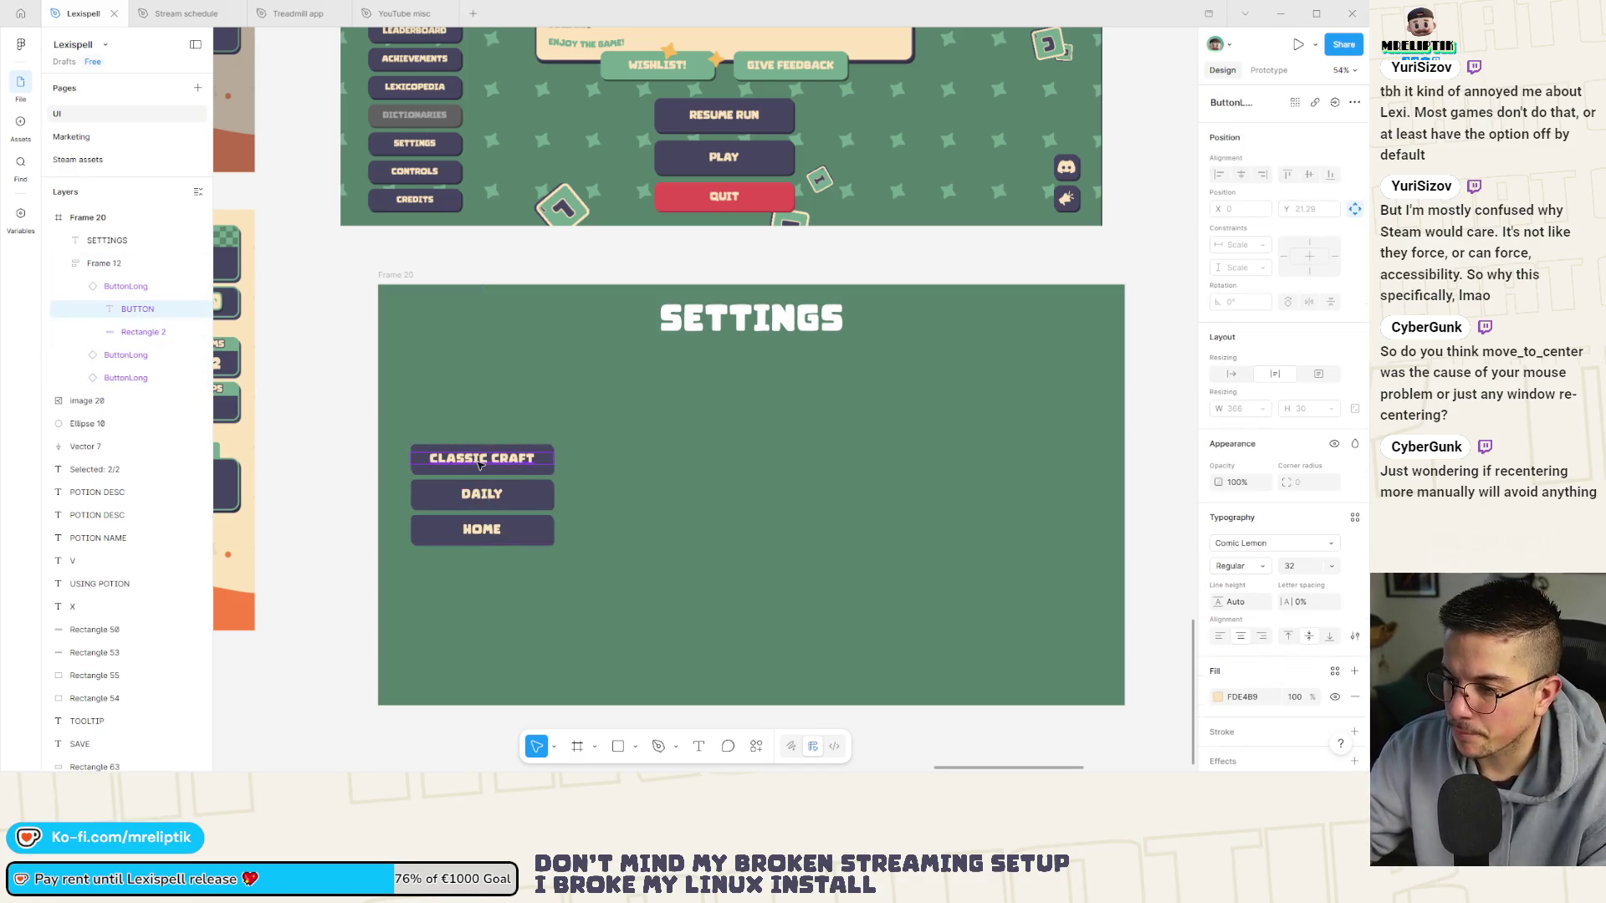
pyautogui.click(479, 532)
pyautogui.write('SE')
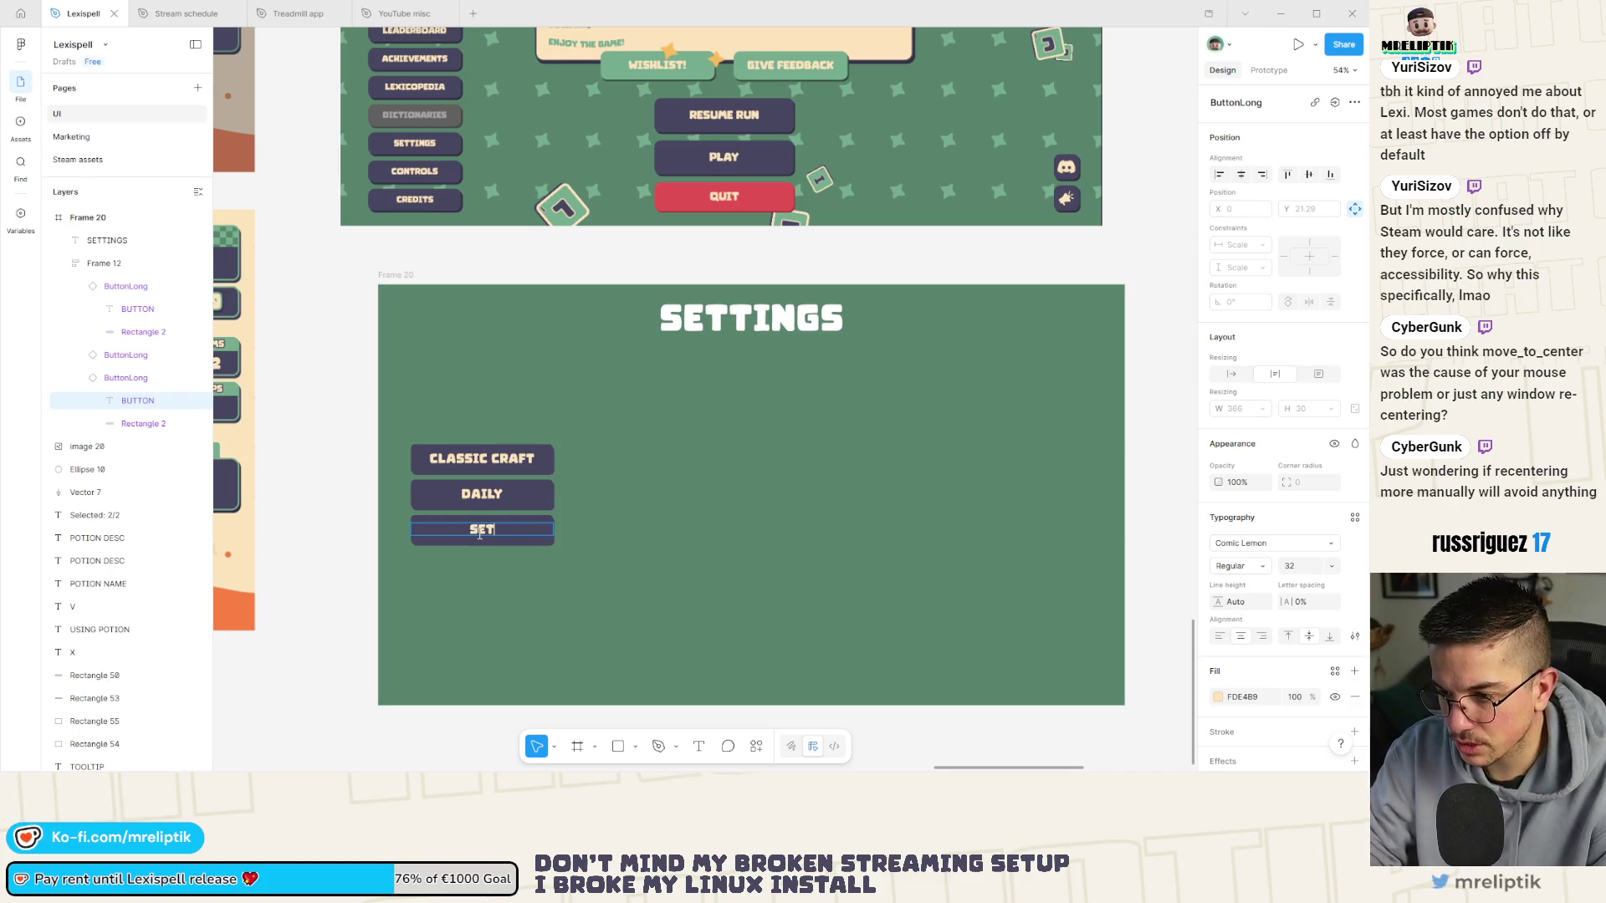
pyautogui.write('TINGS')
pyautogui.press('Escape')
pyautogui.press('Escape')
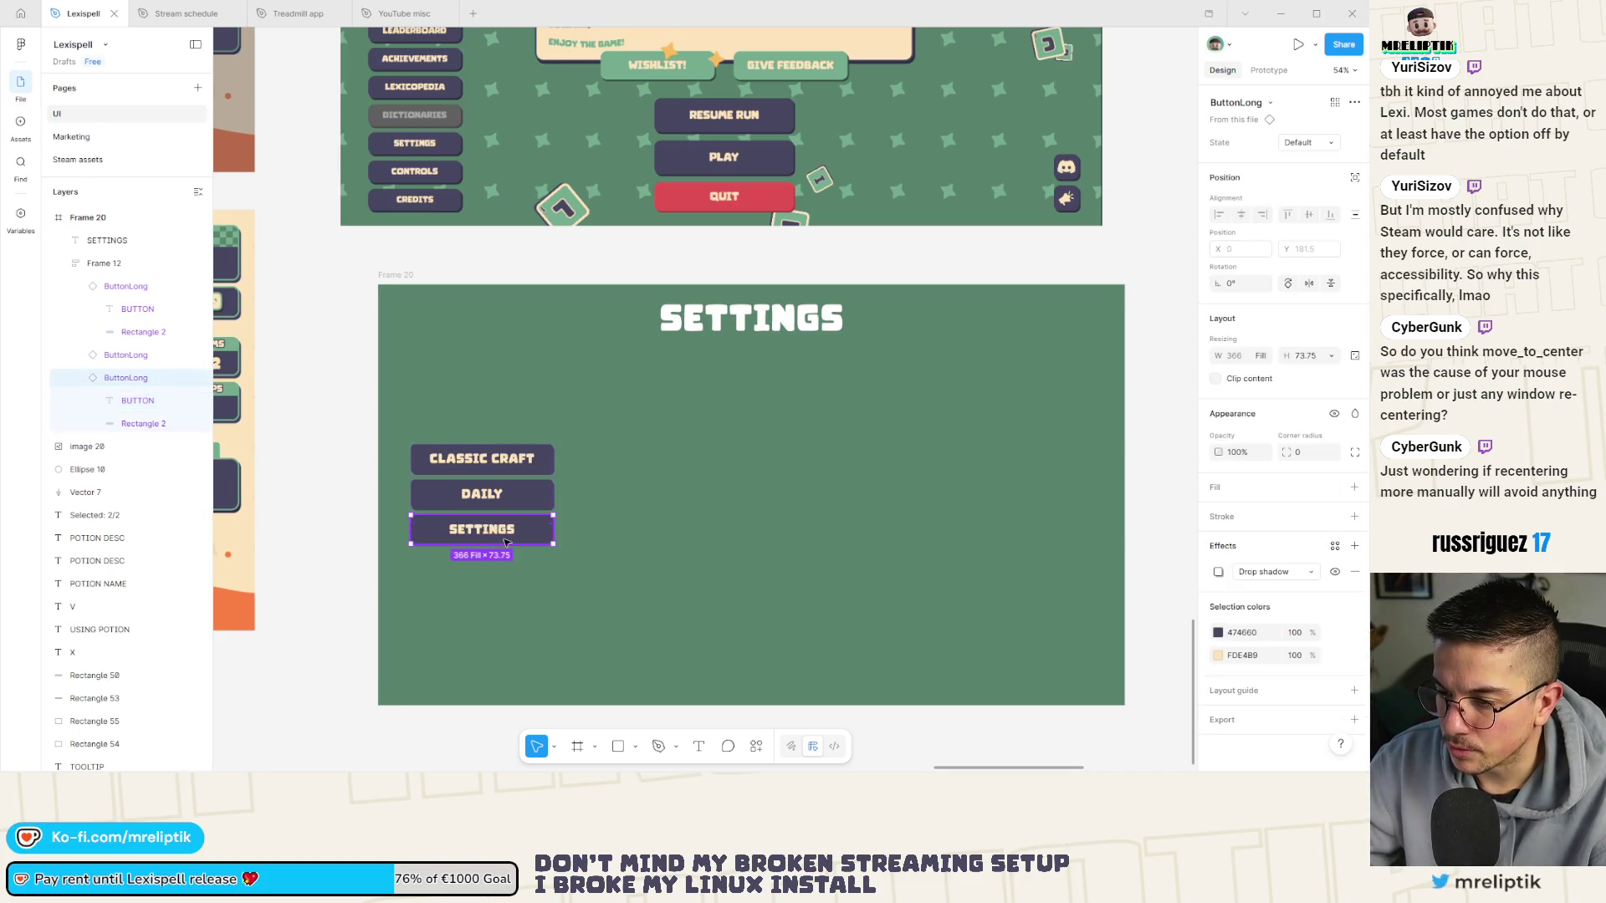
# Duplicate the SETTINGS button and relabel the copy HOME.
pyautogui.hotkey('ctrl', 'd')
pyautogui.doubleClick(484, 569)
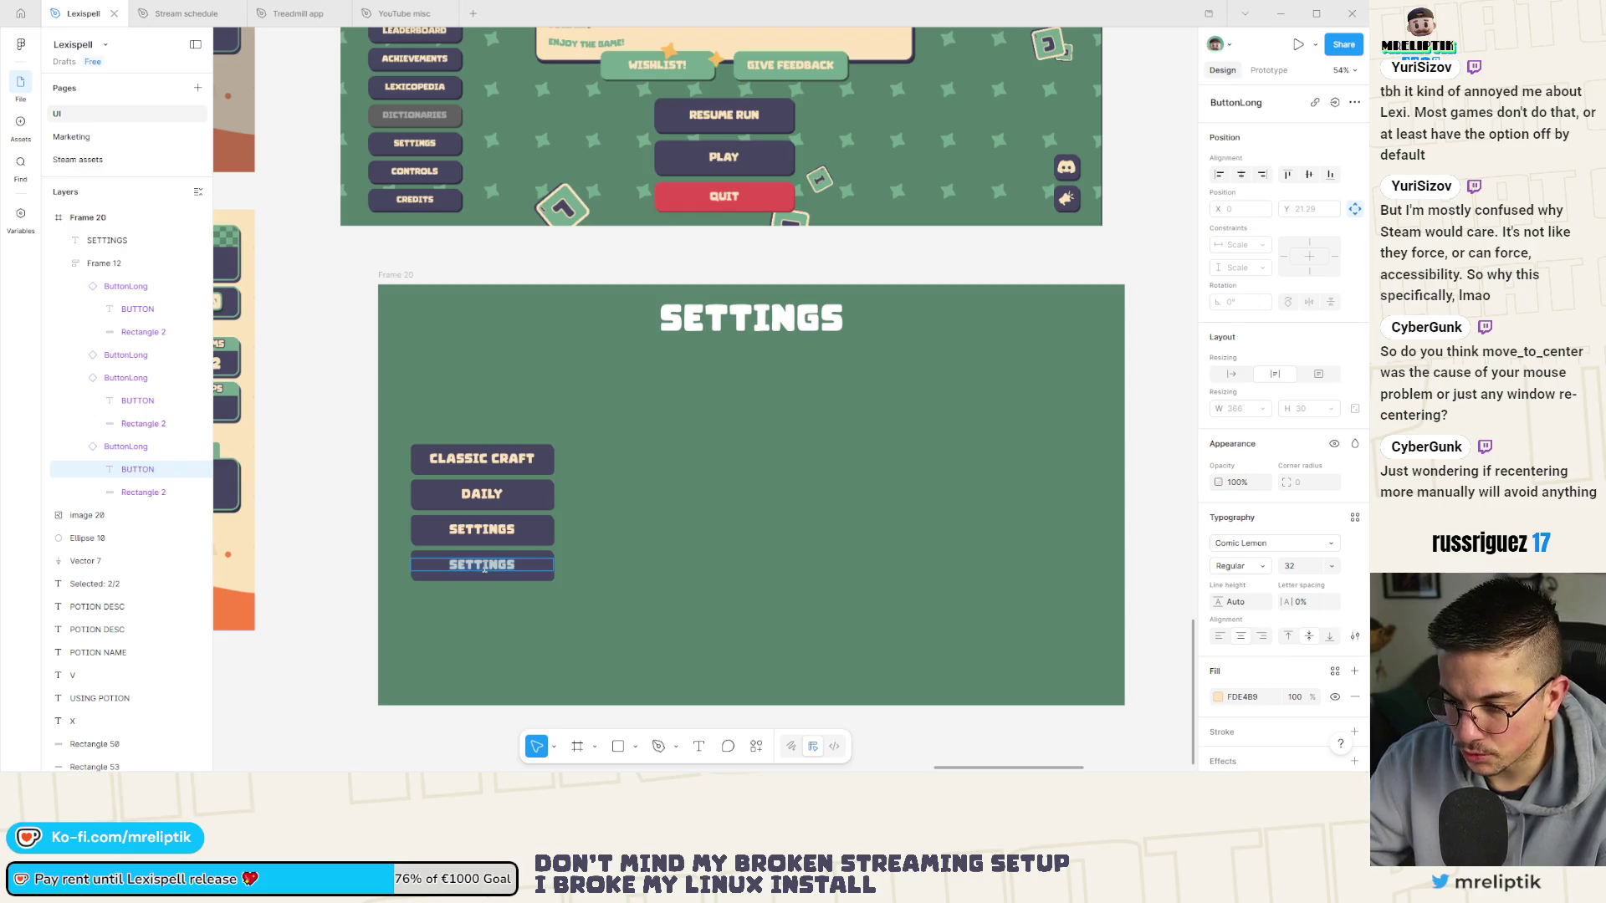
pyautogui.write('HOME')
pyautogui.doubleClick(490, 526)
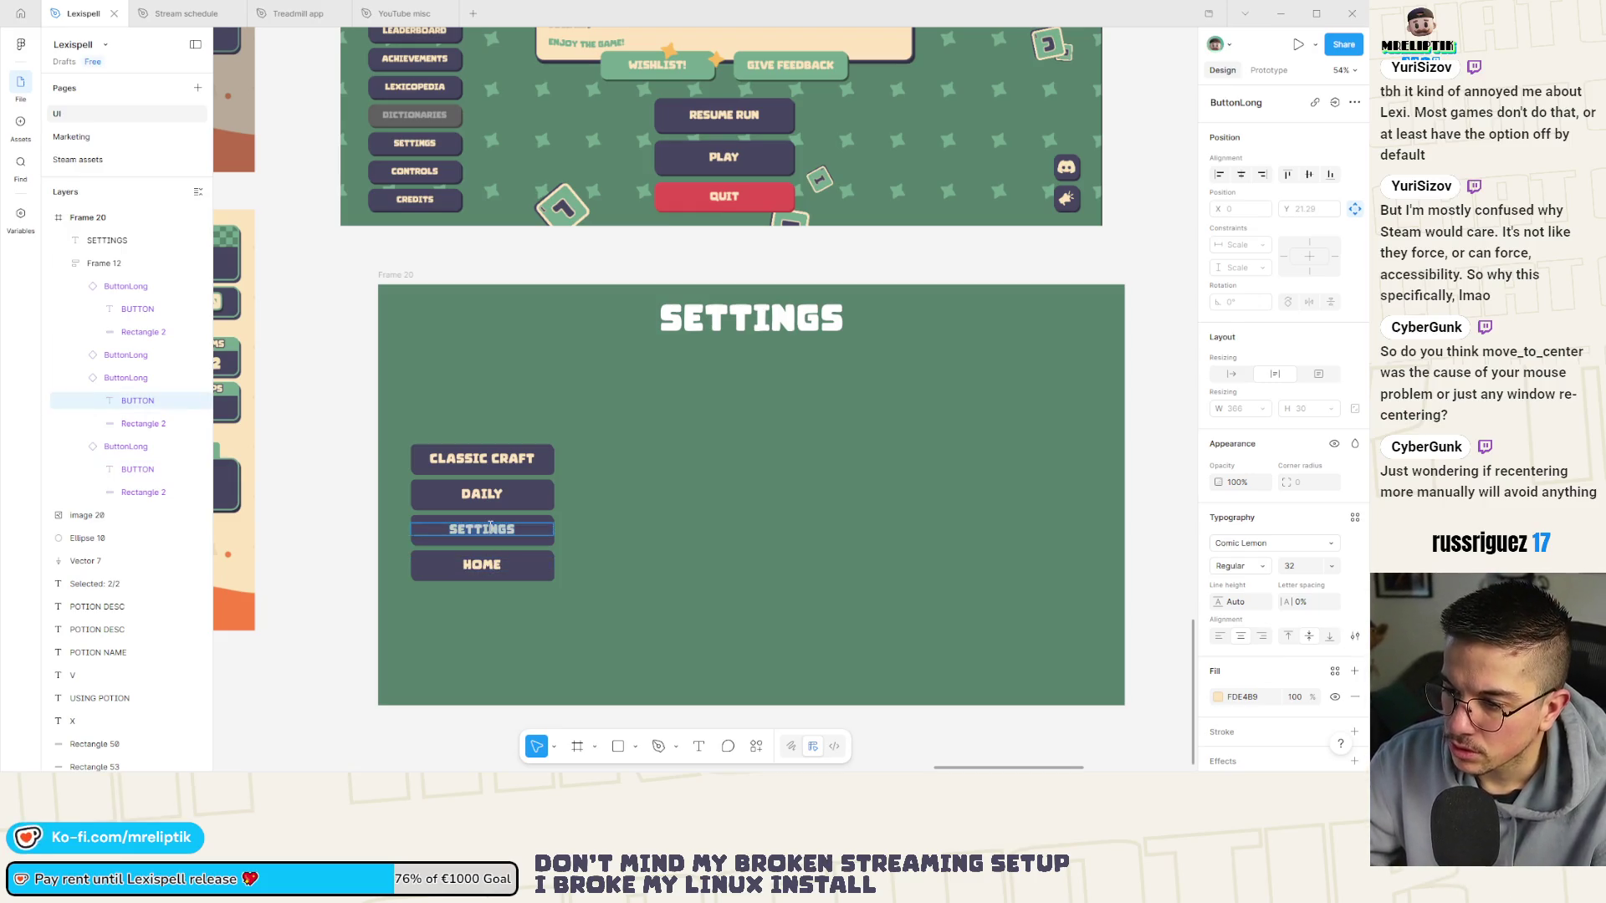
pyautogui.click(478, 543)
pyautogui.click(475, 552)
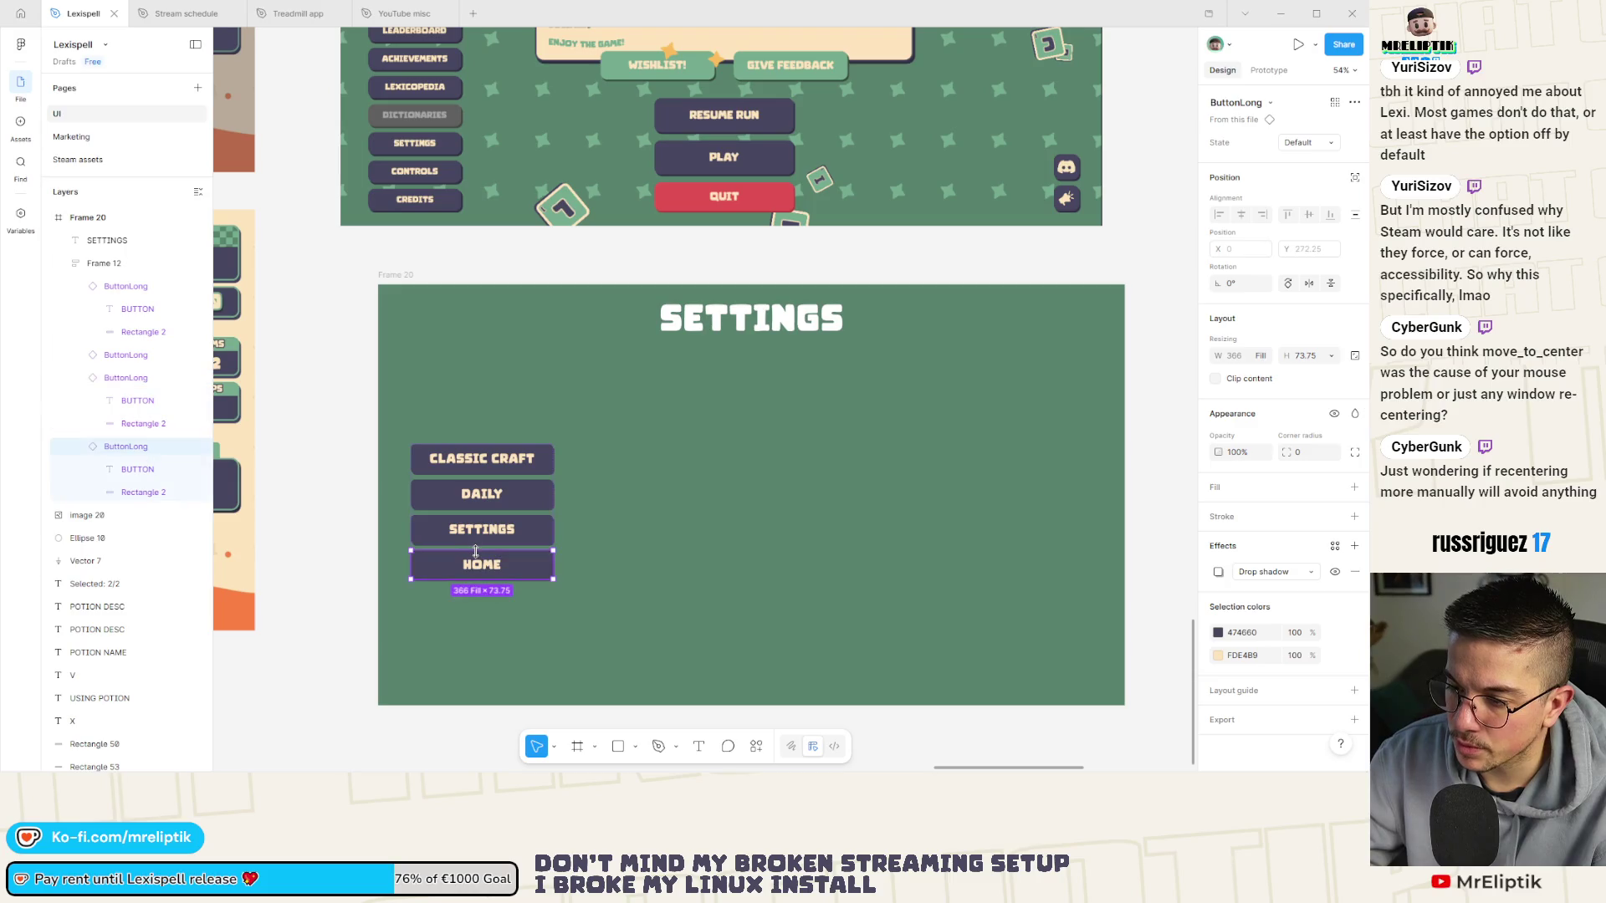
# Check the button stack spacing, keeping the 17 gap between buttons.
pyautogui.click(506, 548)
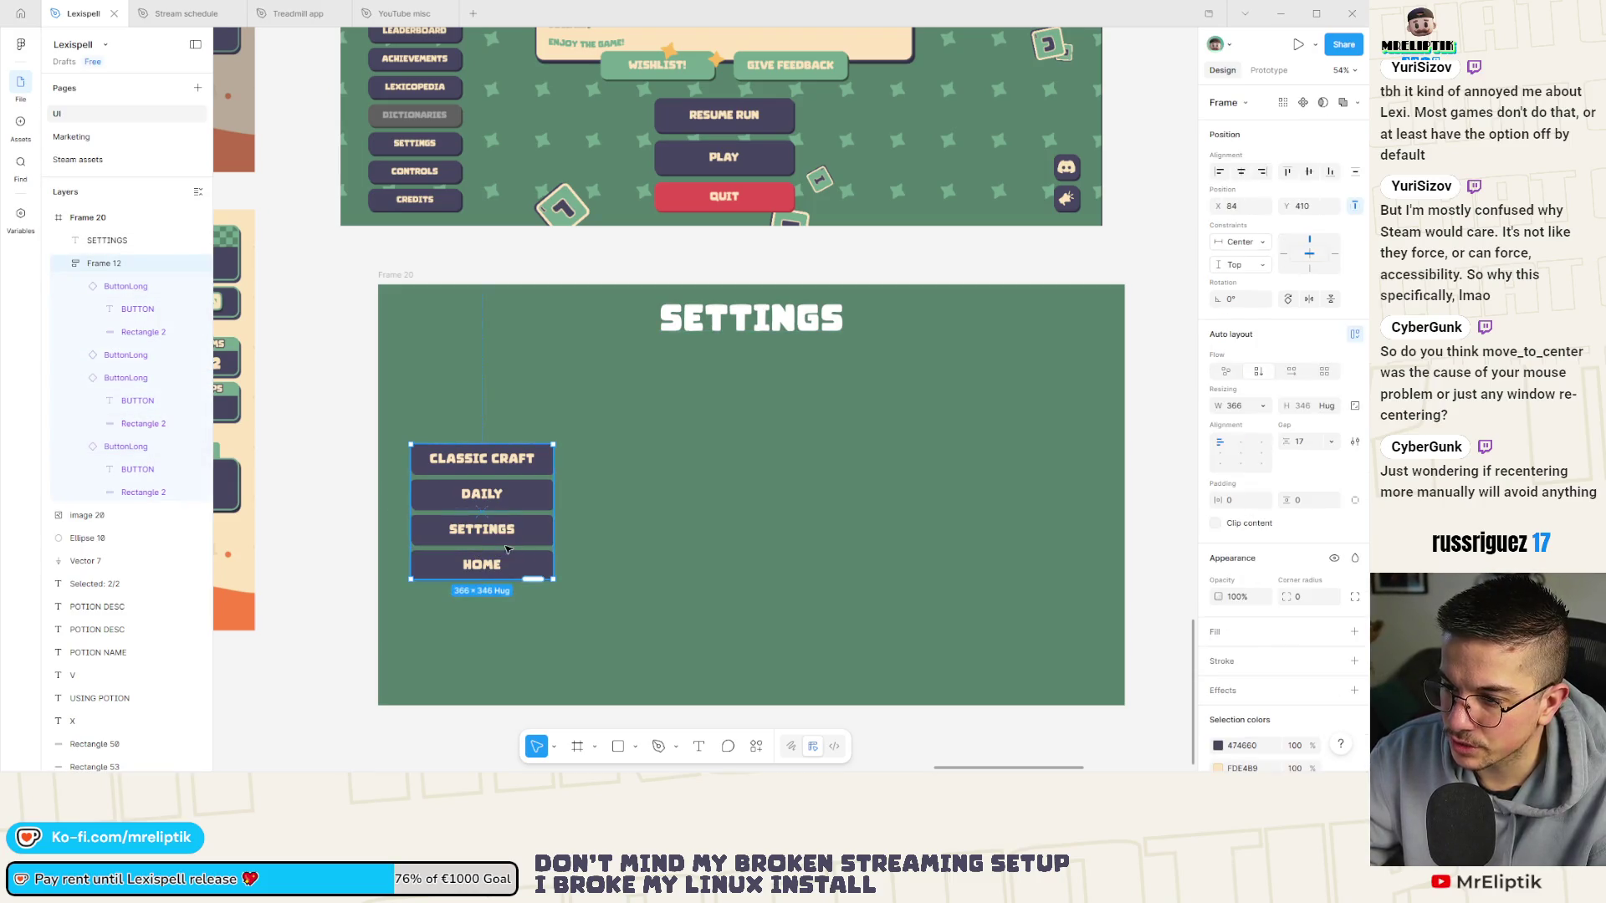
pyautogui.moveTo(482, 549)
pyautogui.mouseDown()
pyautogui.moveTo(483, 535)
pyautogui.moveTo(495, 571)
pyautogui.mouseUp()
pyautogui.scroll(5, 495, 571)
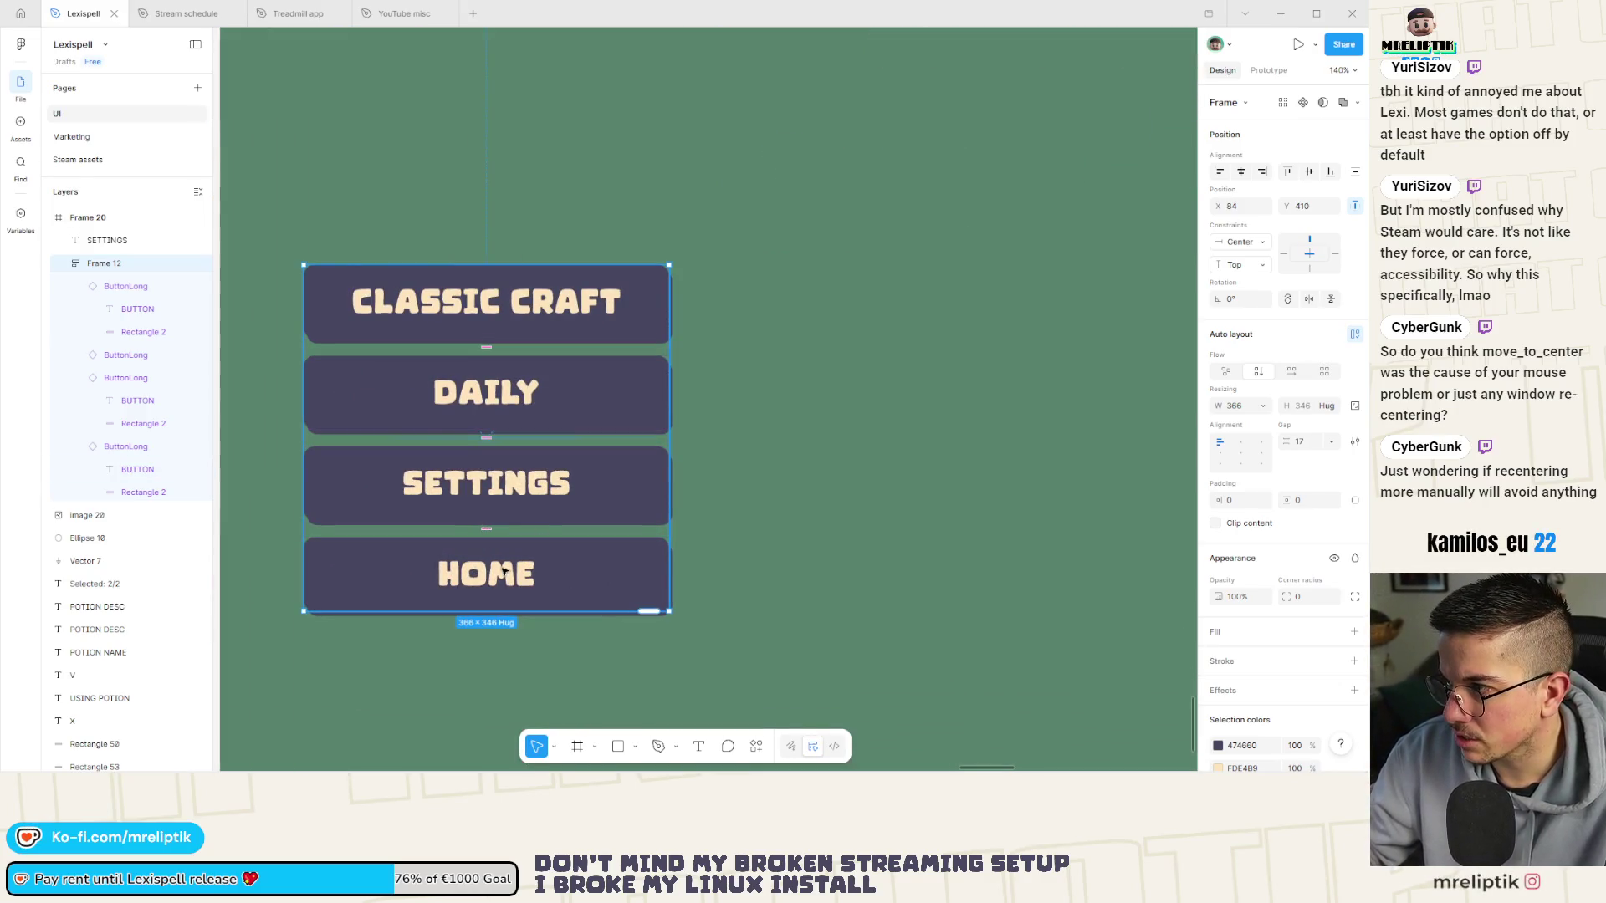
pyautogui.click(484, 529)
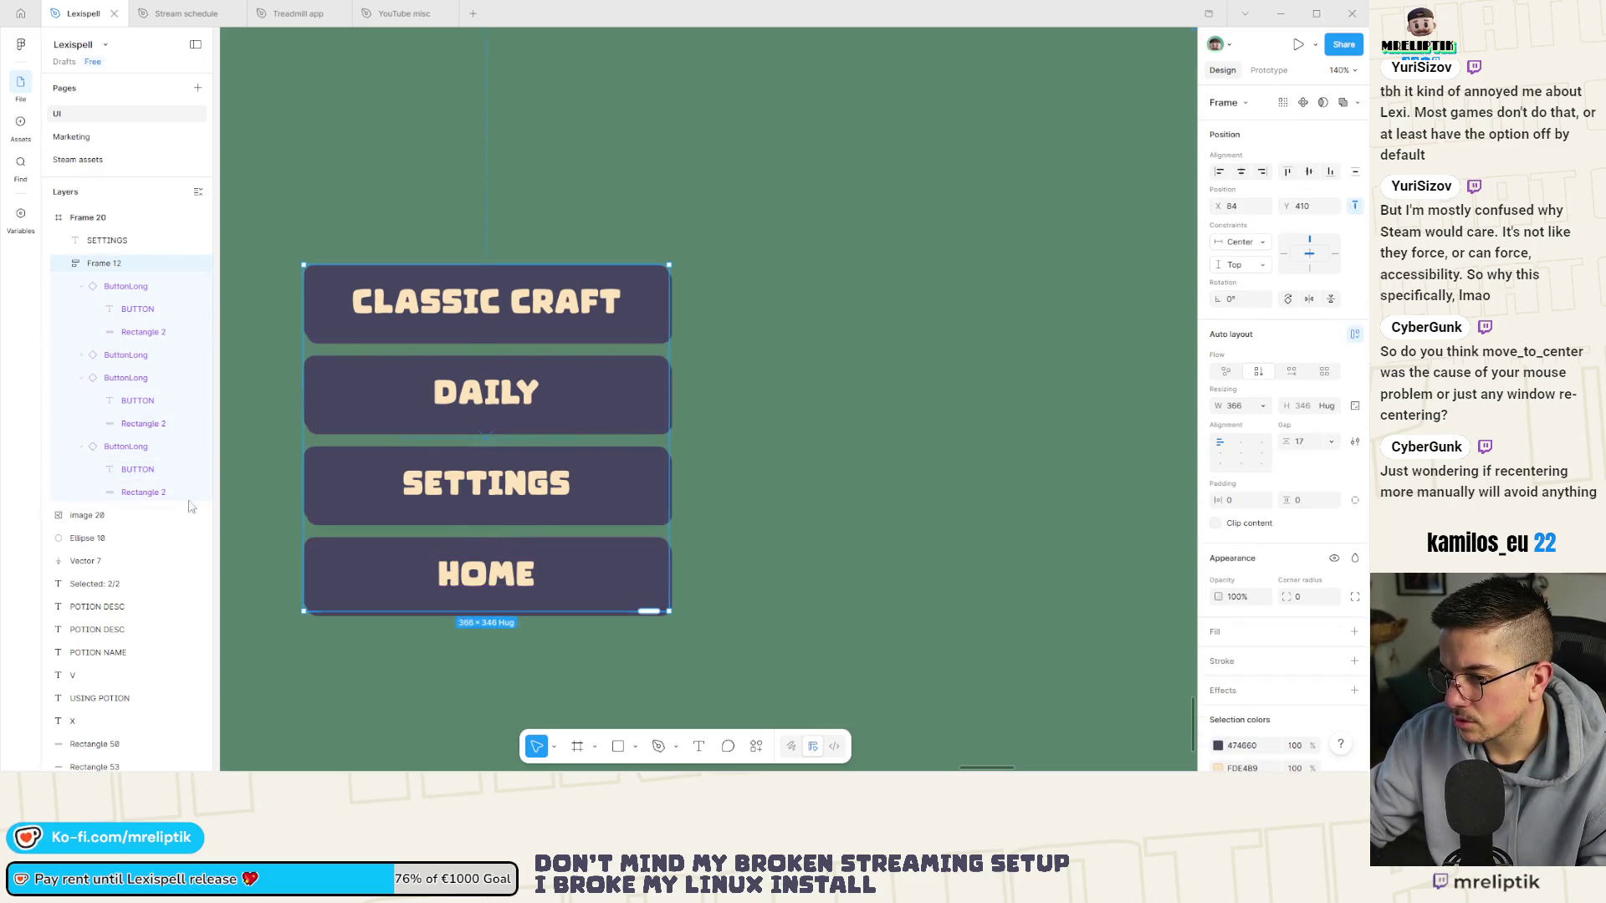
pyautogui.click(159, 446)
pyautogui.click(487, 536)
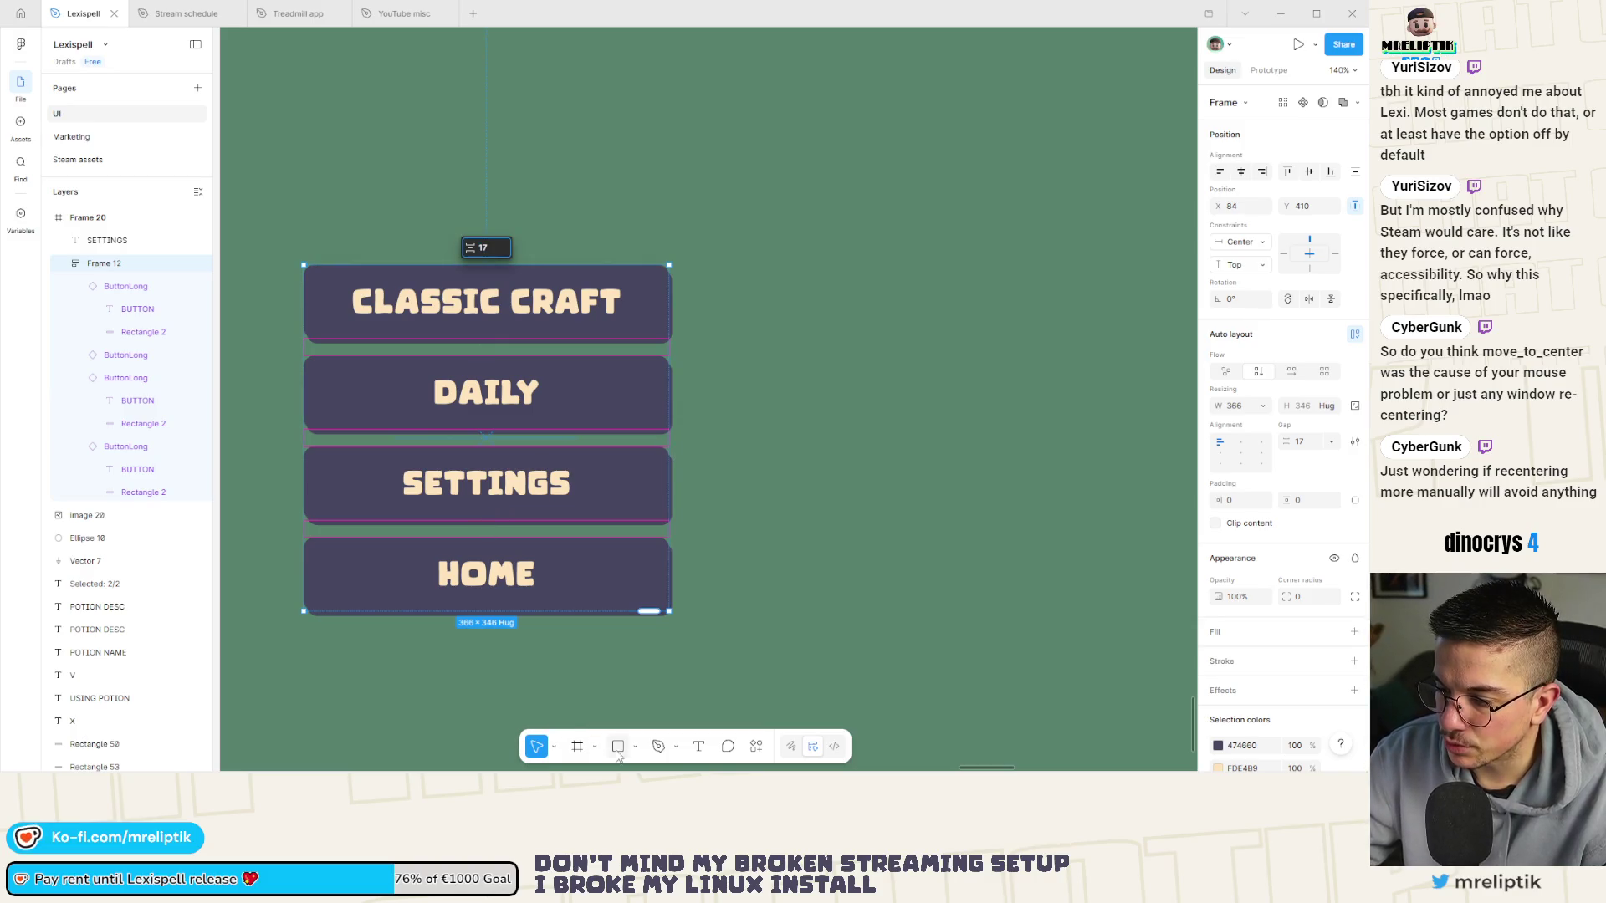
# Add a transparent 9 px tall spacer rectangle between SETTINGS and HOME.
pyautogui.press('r')
pyautogui.moveTo(349, 528)
pyautogui.mouseDown()
pyautogui.moveTo(561, 567)
pyautogui.moveTo(727, 548)
pyautogui.moveTo(712, 550)
pyautogui.mouseUp()
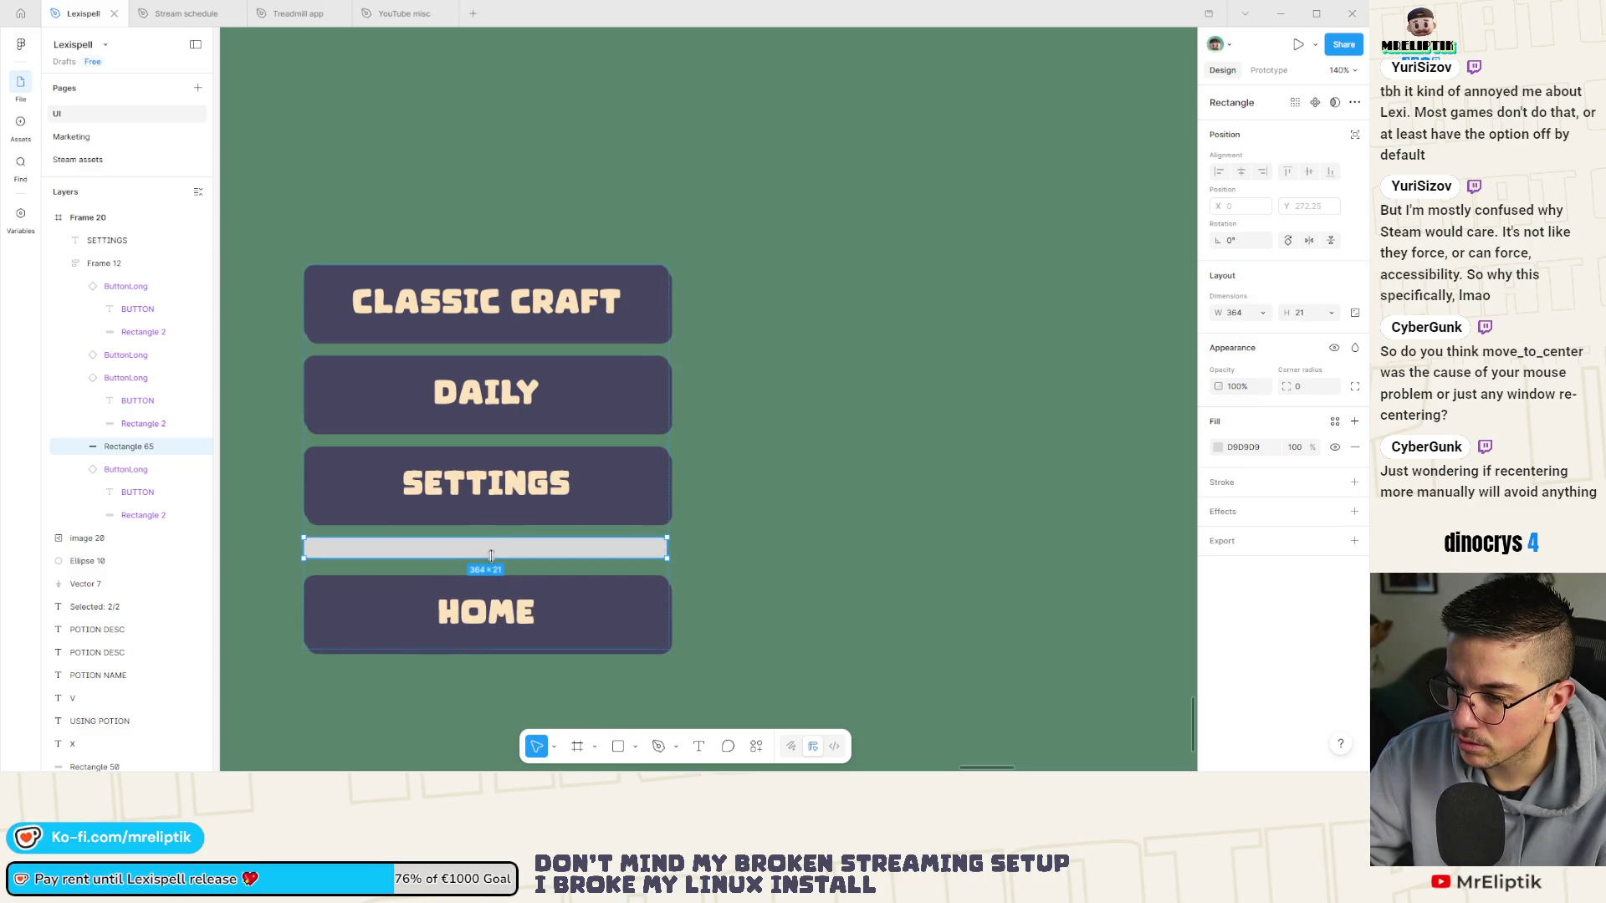
pyautogui.moveTo(487, 558); pyautogui.dragTo(488, 547)
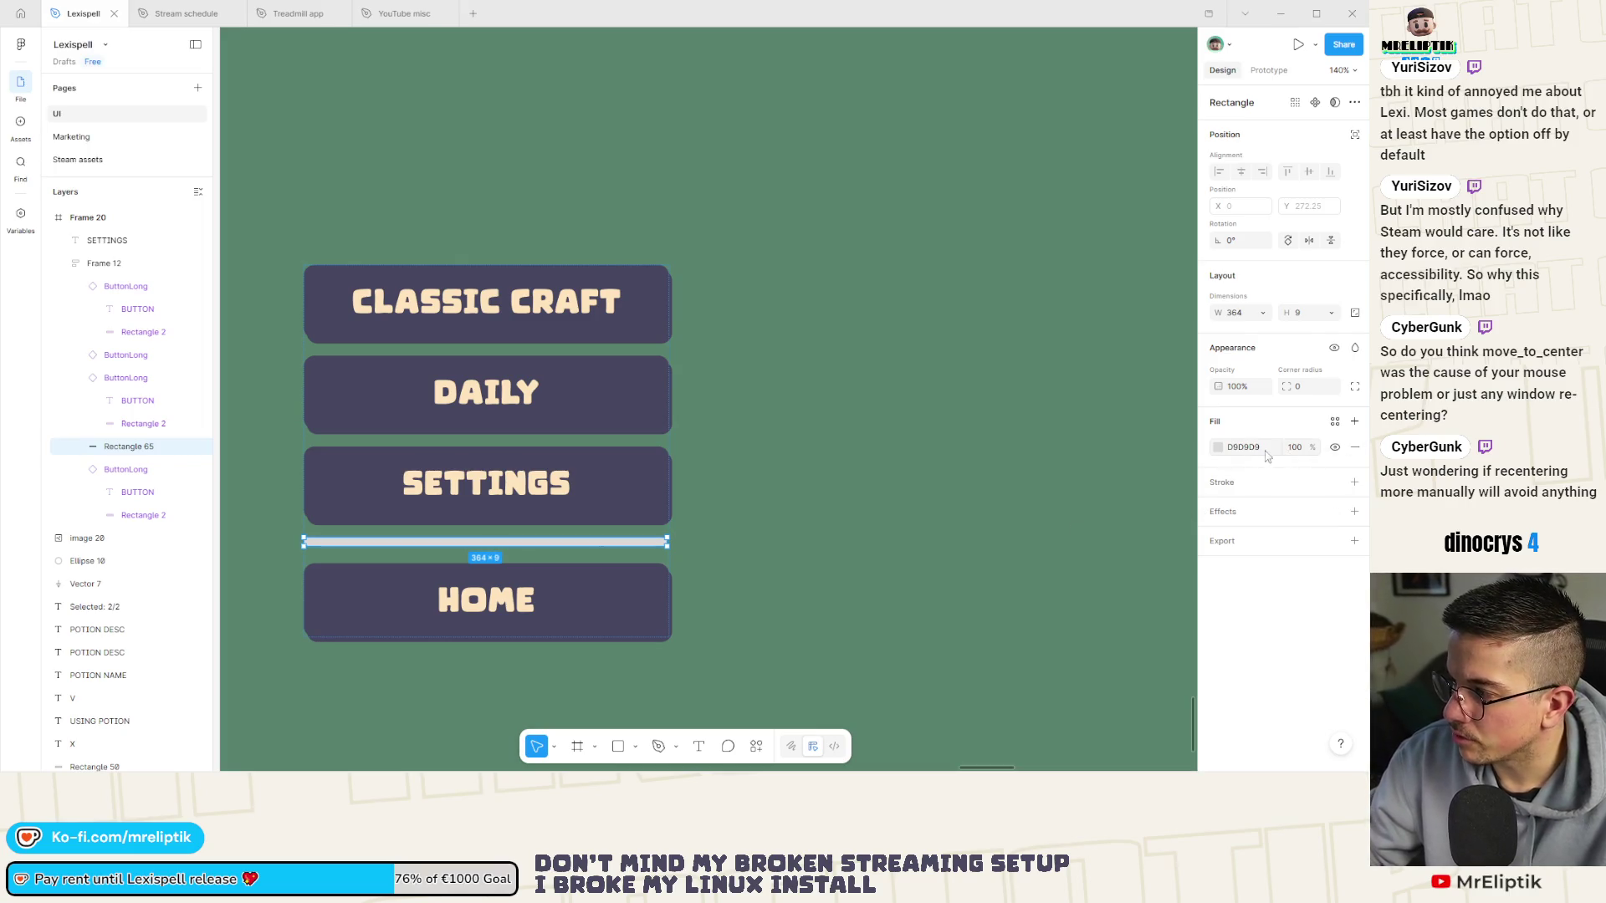
pyautogui.moveTo(1298, 448); pyautogui.dragTo(1302, 448)
pyautogui.scroll(-3, 982, 409)
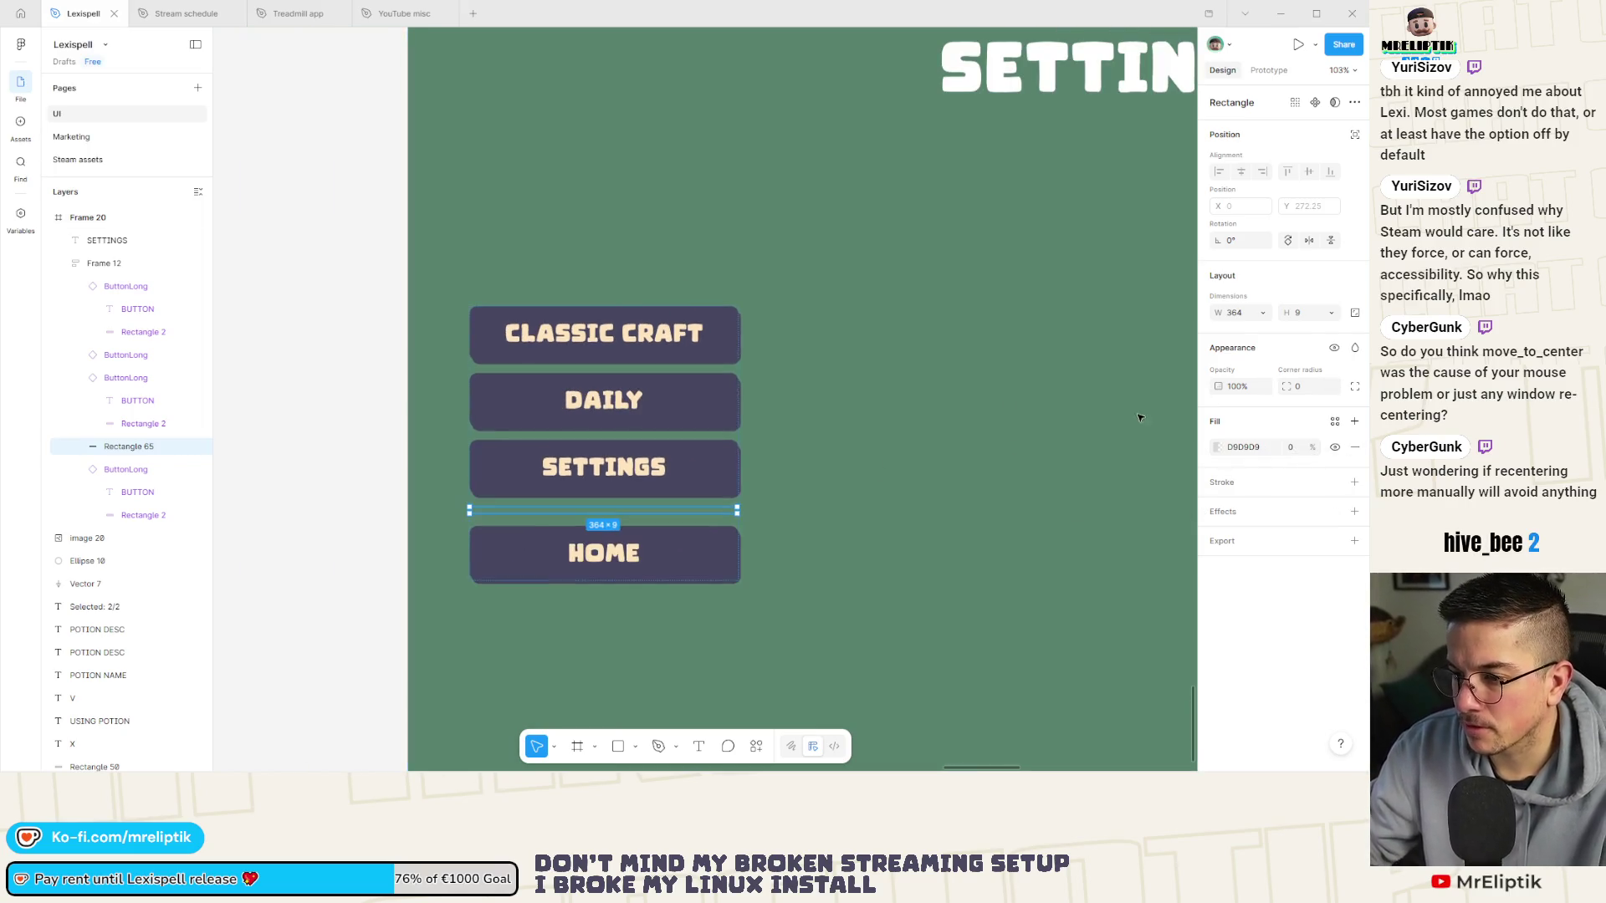
# Select the DAILY button's label and highlight its text for replacing.
pyautogui.click(622, 472)
pyautogui.click(621, 472)
pyautogui.click(603, 401)
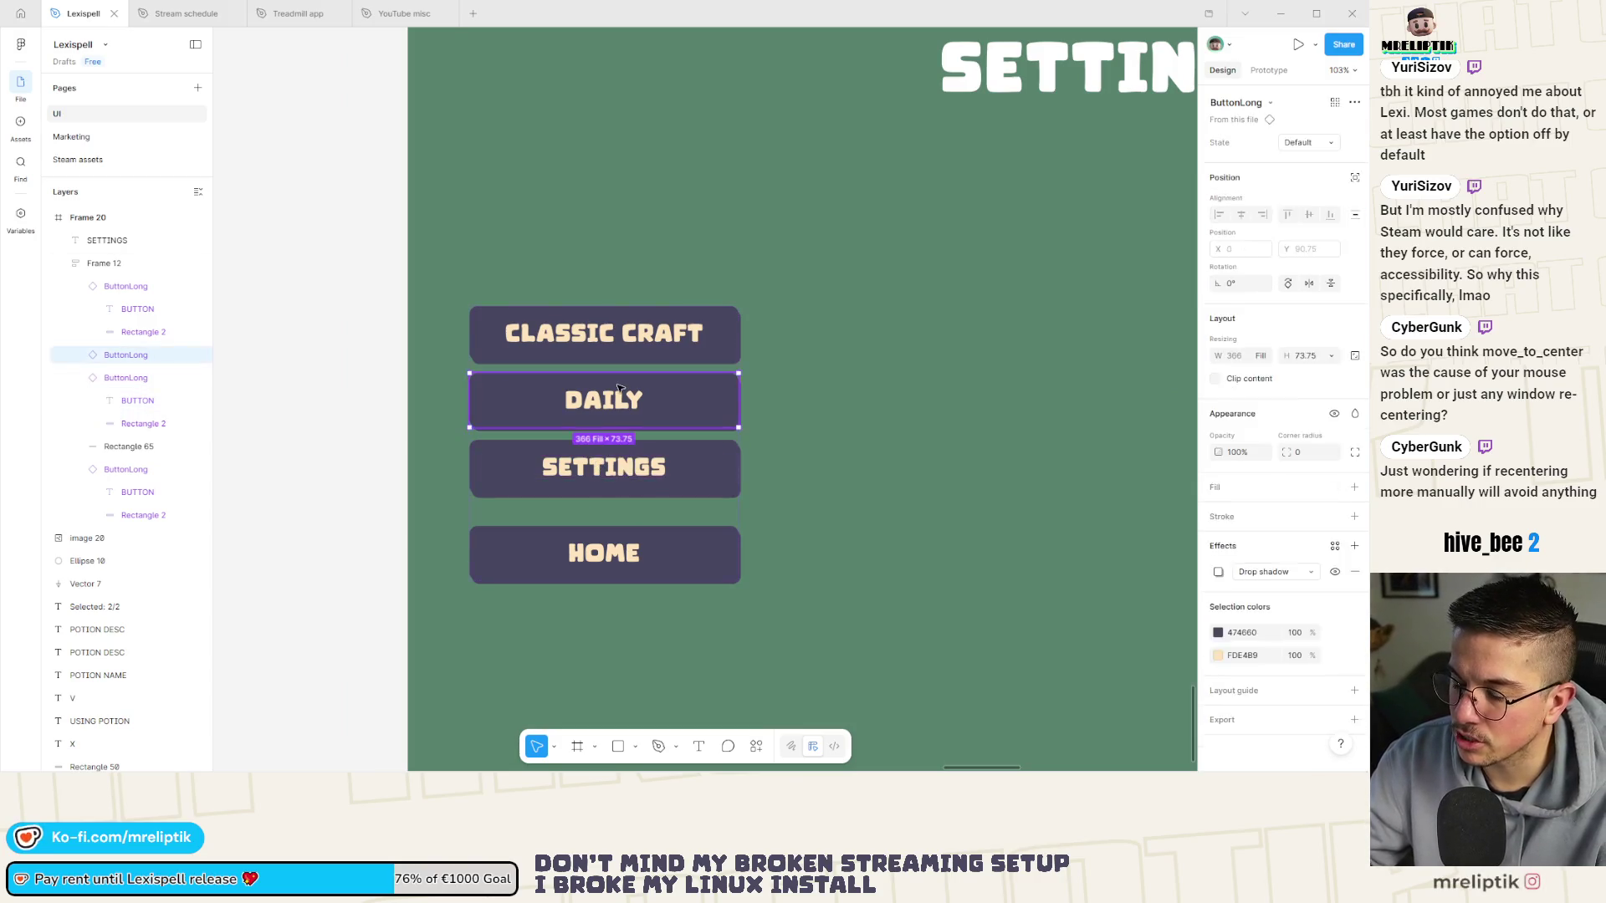
pyautogui.doubleClick(604, 401)
pyautogui.doubleClick(604, 401)
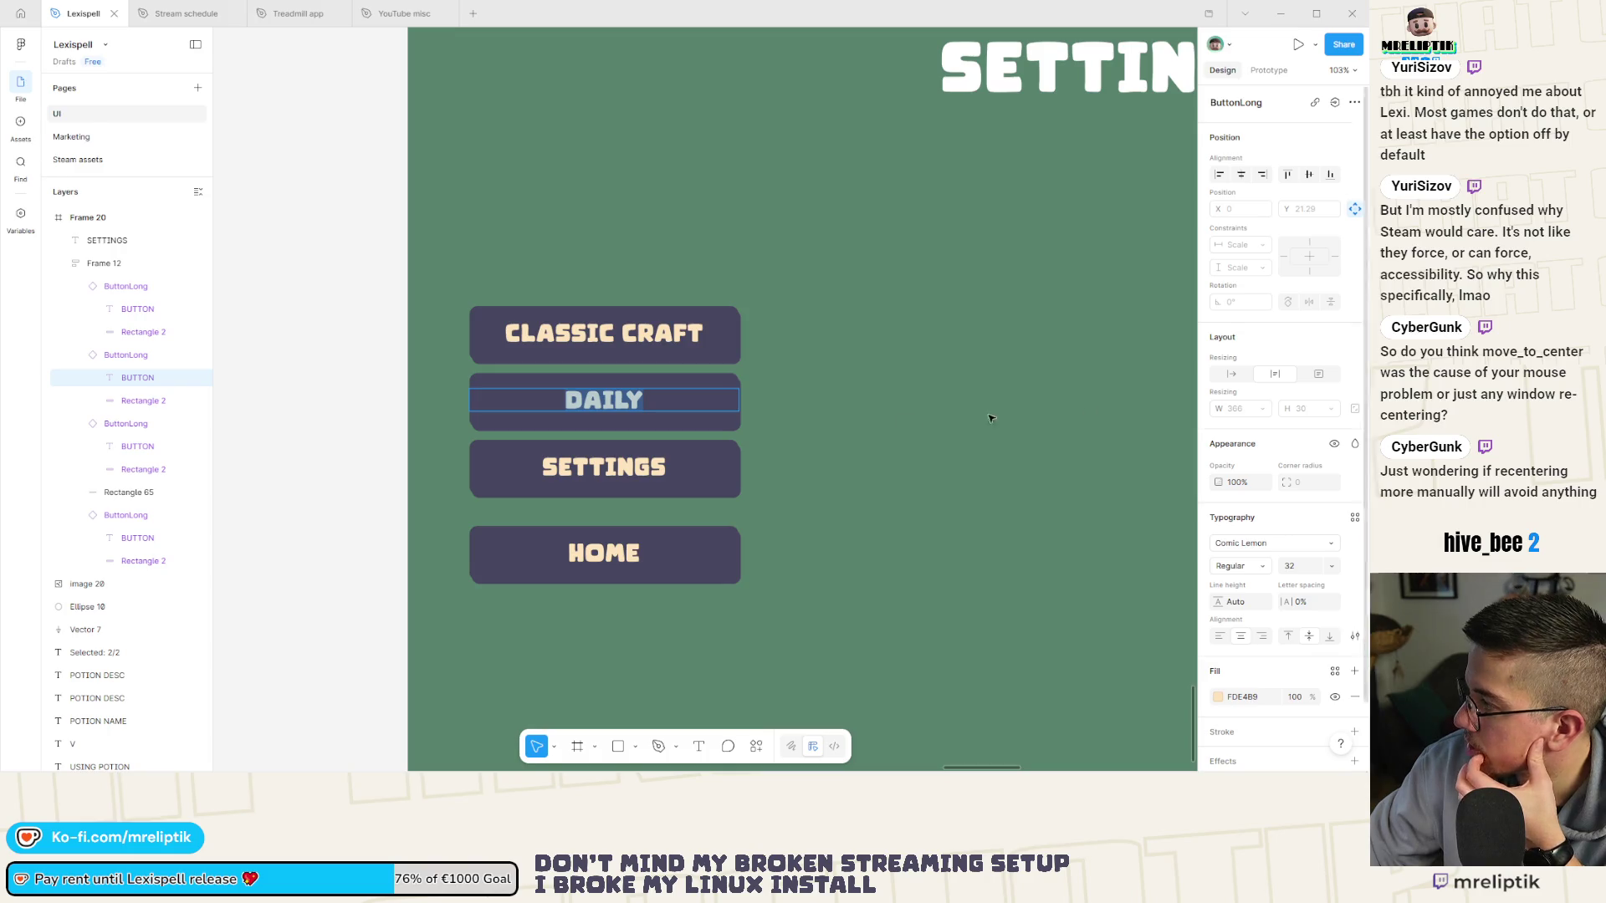
# Relabel DAILY as CONTROLS and CLASSIC CRAFT as DICTIONARIES.
pyautogui.write('CONTROLS')
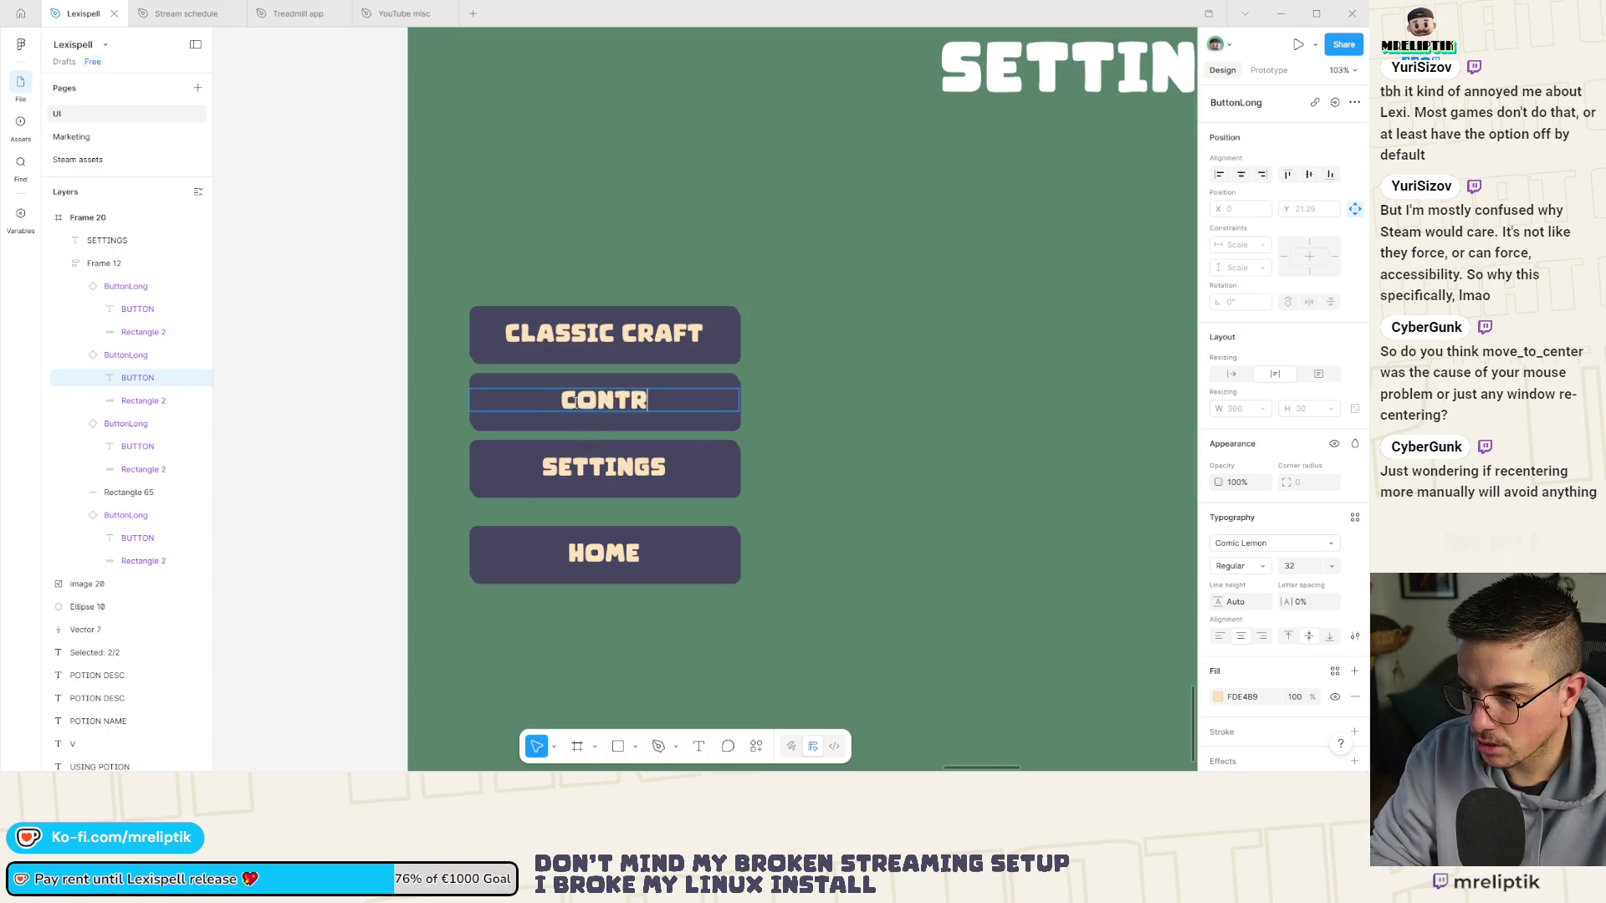
pyautogui.doubleClick(580, 337)
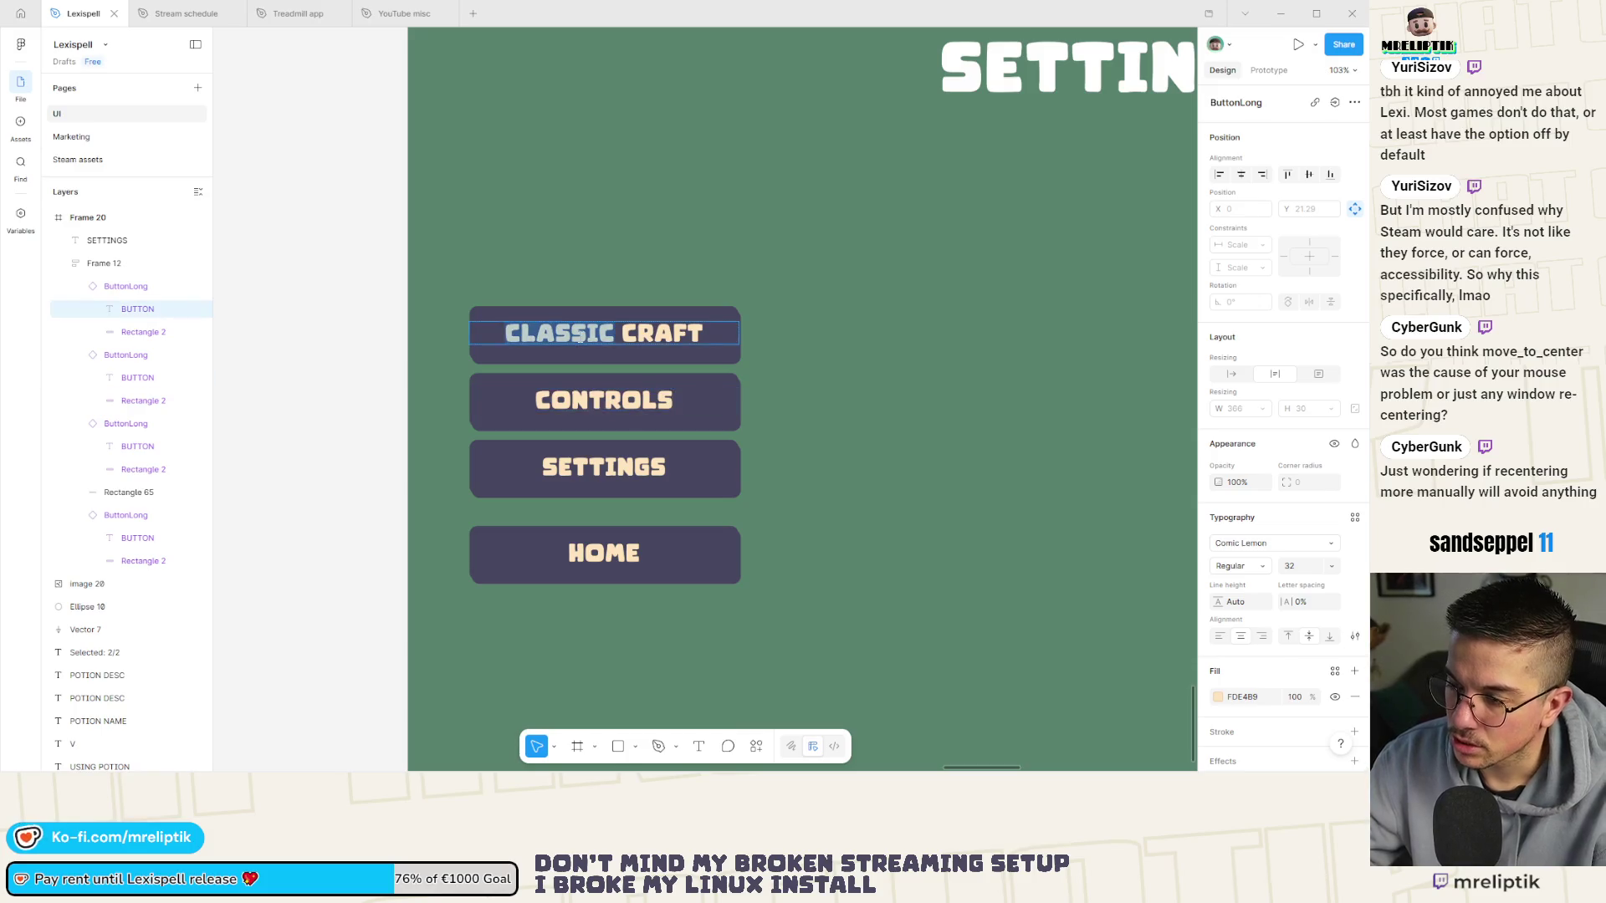
pyautogui.write('DICTION')
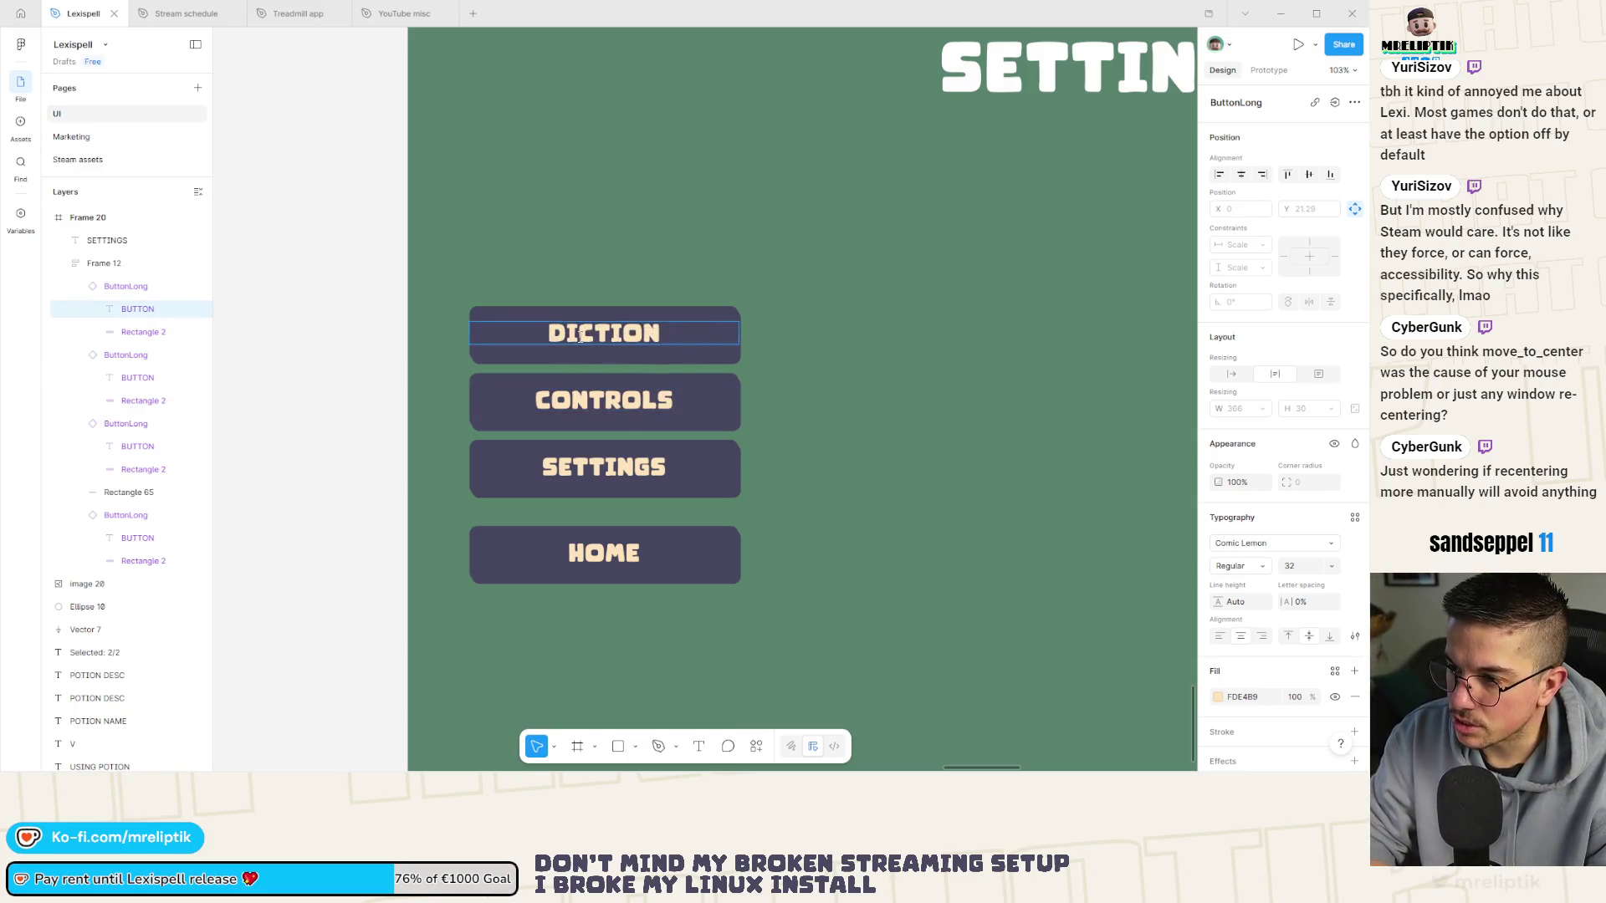
pyautogui.press('BackSpace')
pyautogui.press('BackSpace')
pyautogui.press('BackSpace')
pyautogui.write('IONARIES')
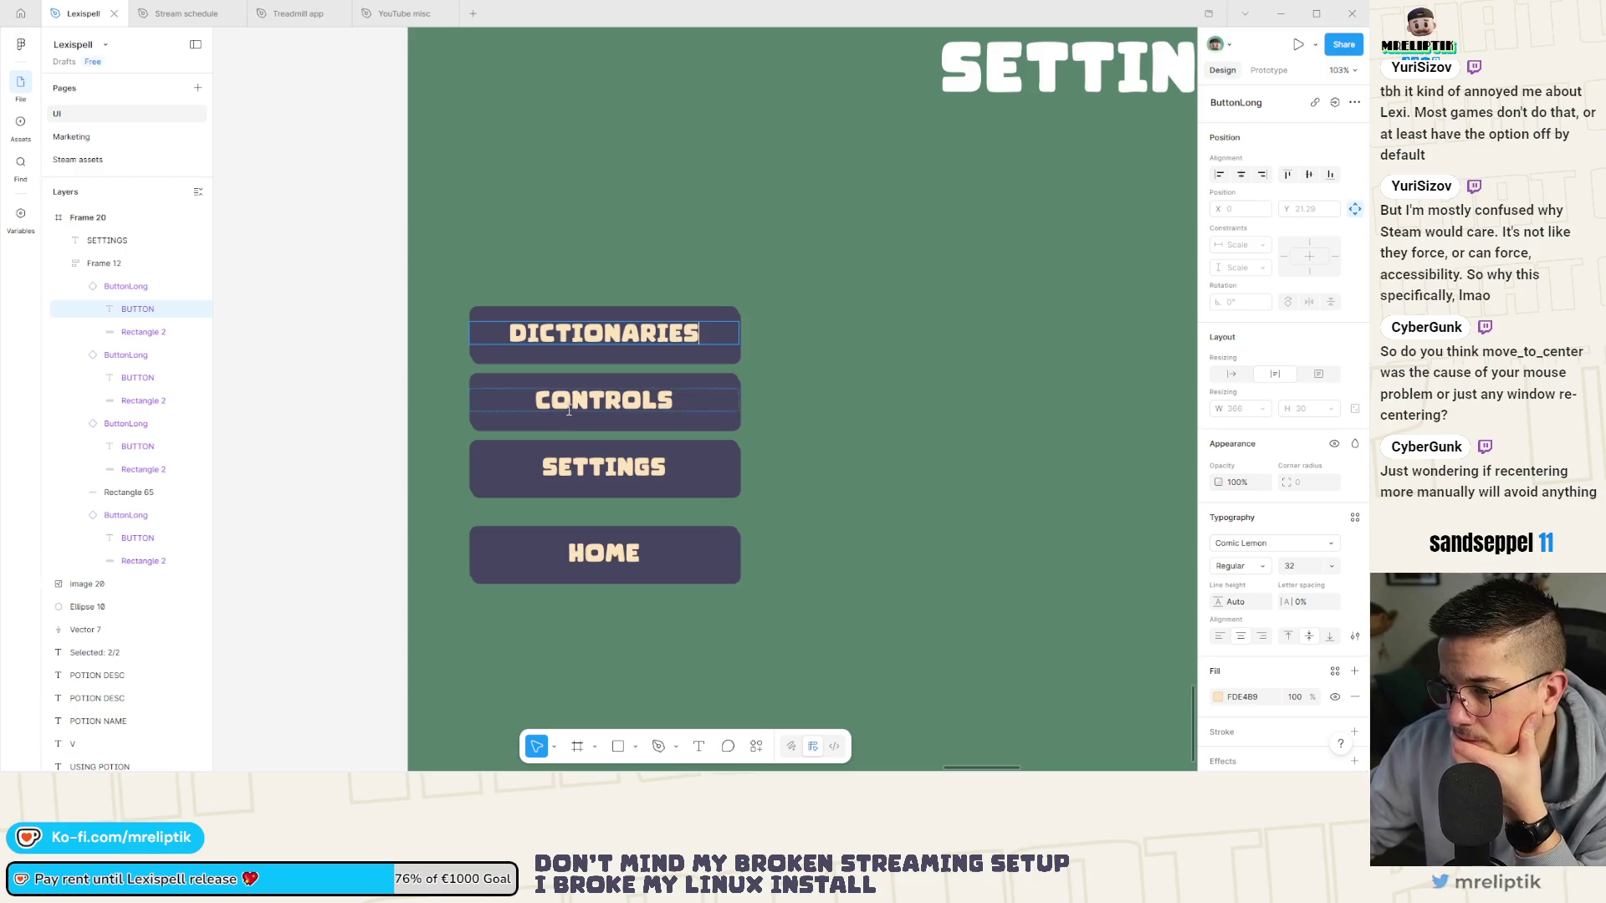
pyautogui.click(569, 410)
# Move the CONTROLS button below SETTINGS in the stack.
pyautogui.moveTo(642, 426)
pyautogui.mouseDown()
pyautogui.moveTo(644, 502)
pyautogui.moveTo(644, 452)
pyautogui.moveTo(649, 490)
pyautogui.mouseUp()
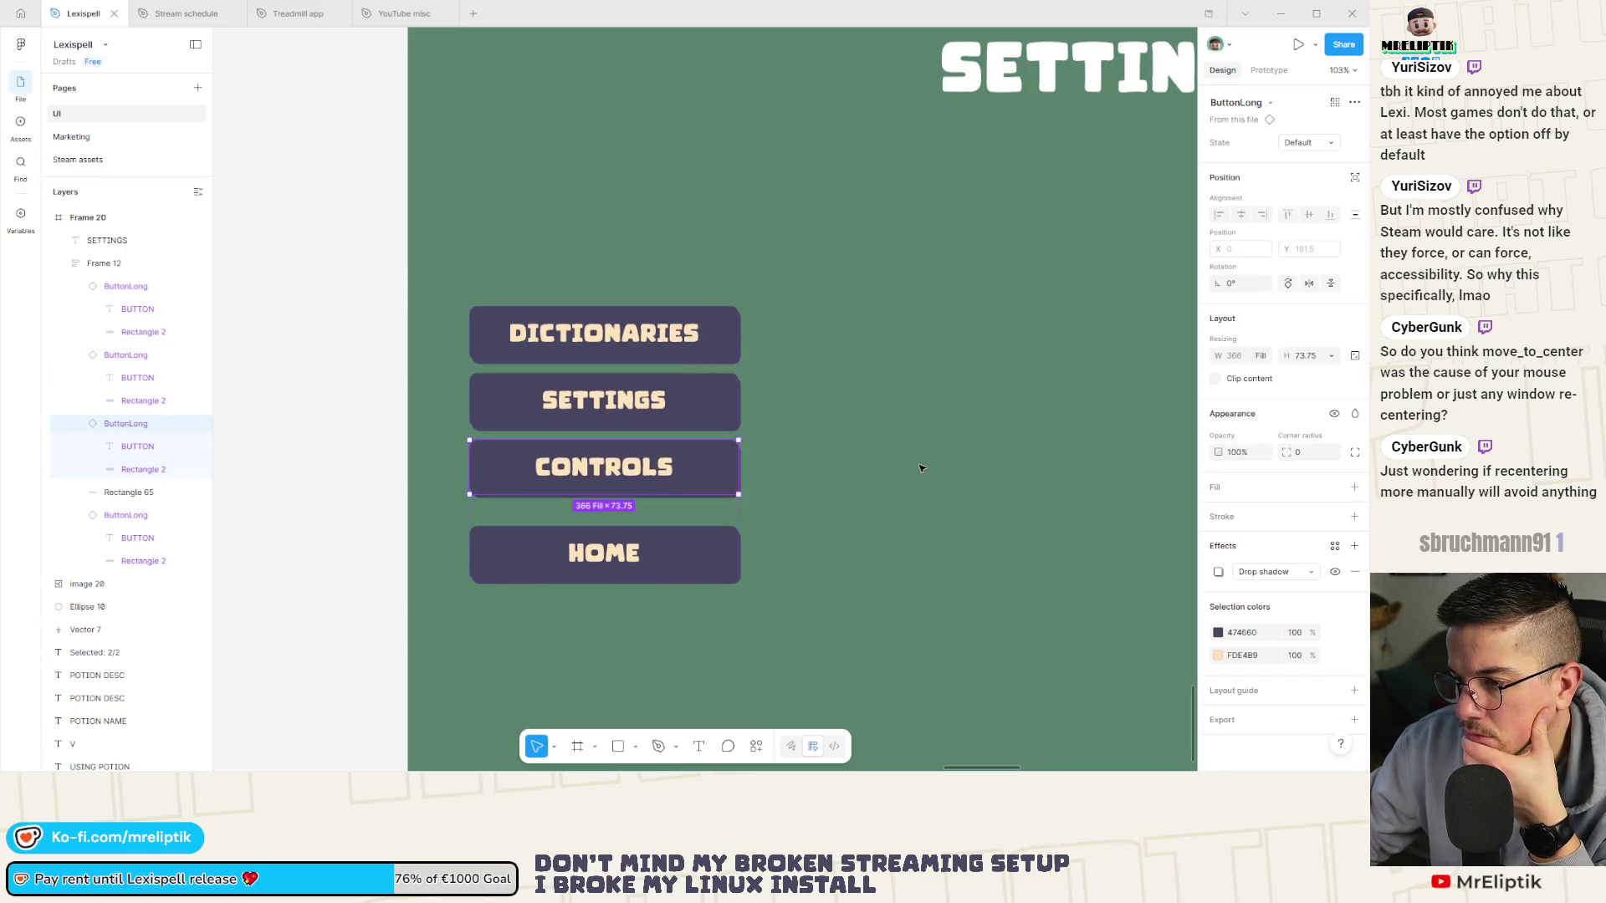
pyautogui.click(920, 458)
pyautogui.scroll(-5, 245, 466)
pyautogui.scroll(-2, 251, 456)
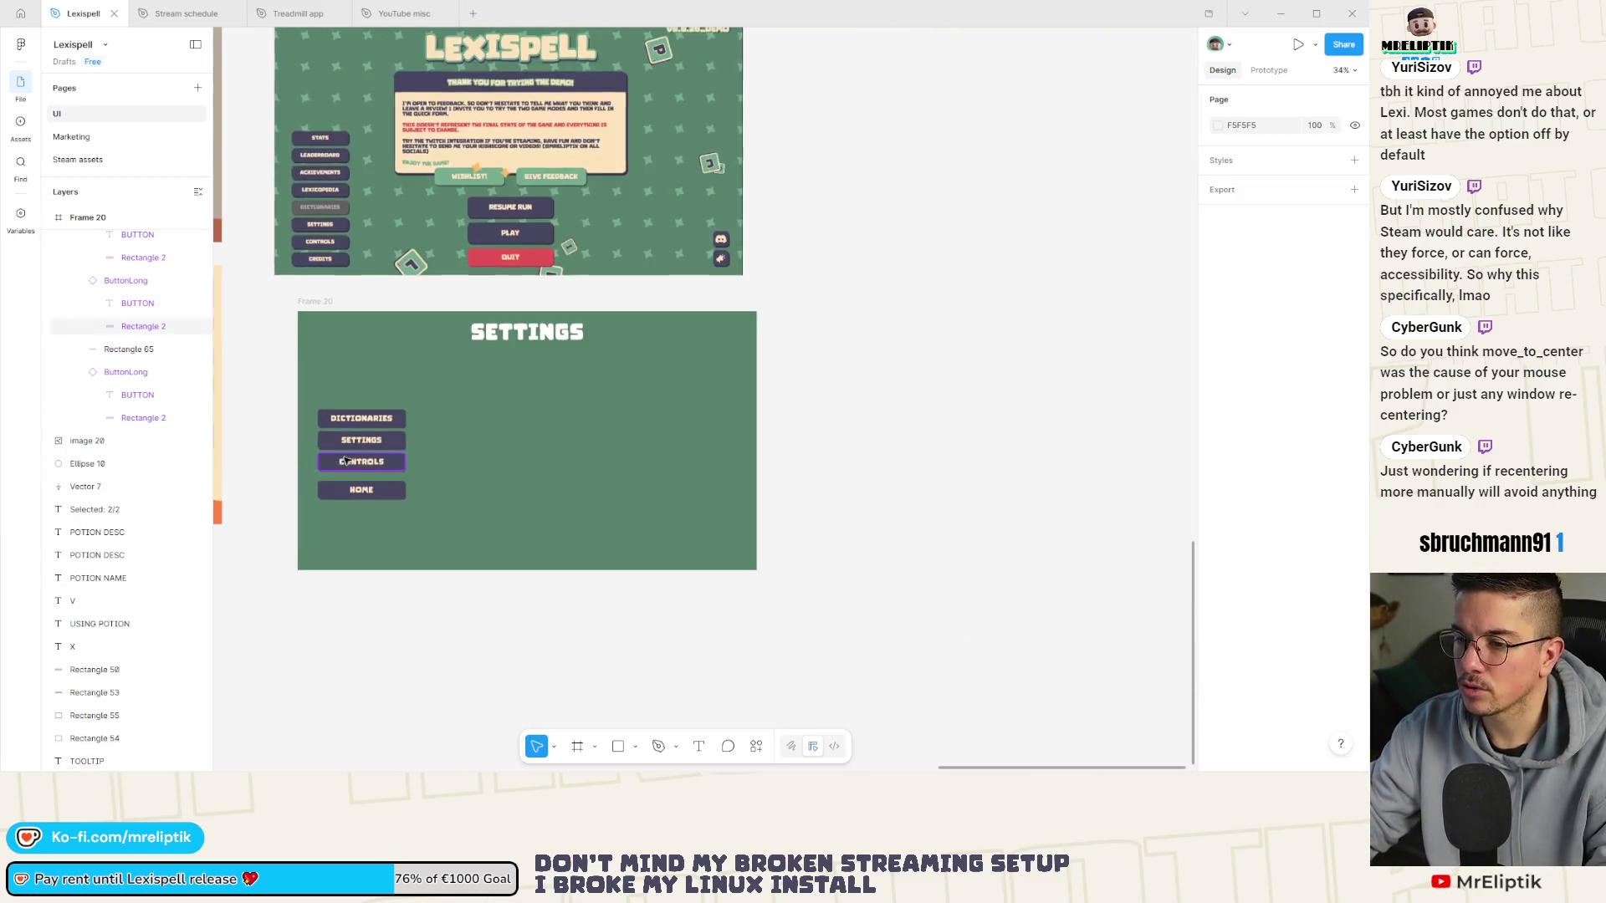
pyautogui.scroll(4, 394, 458)
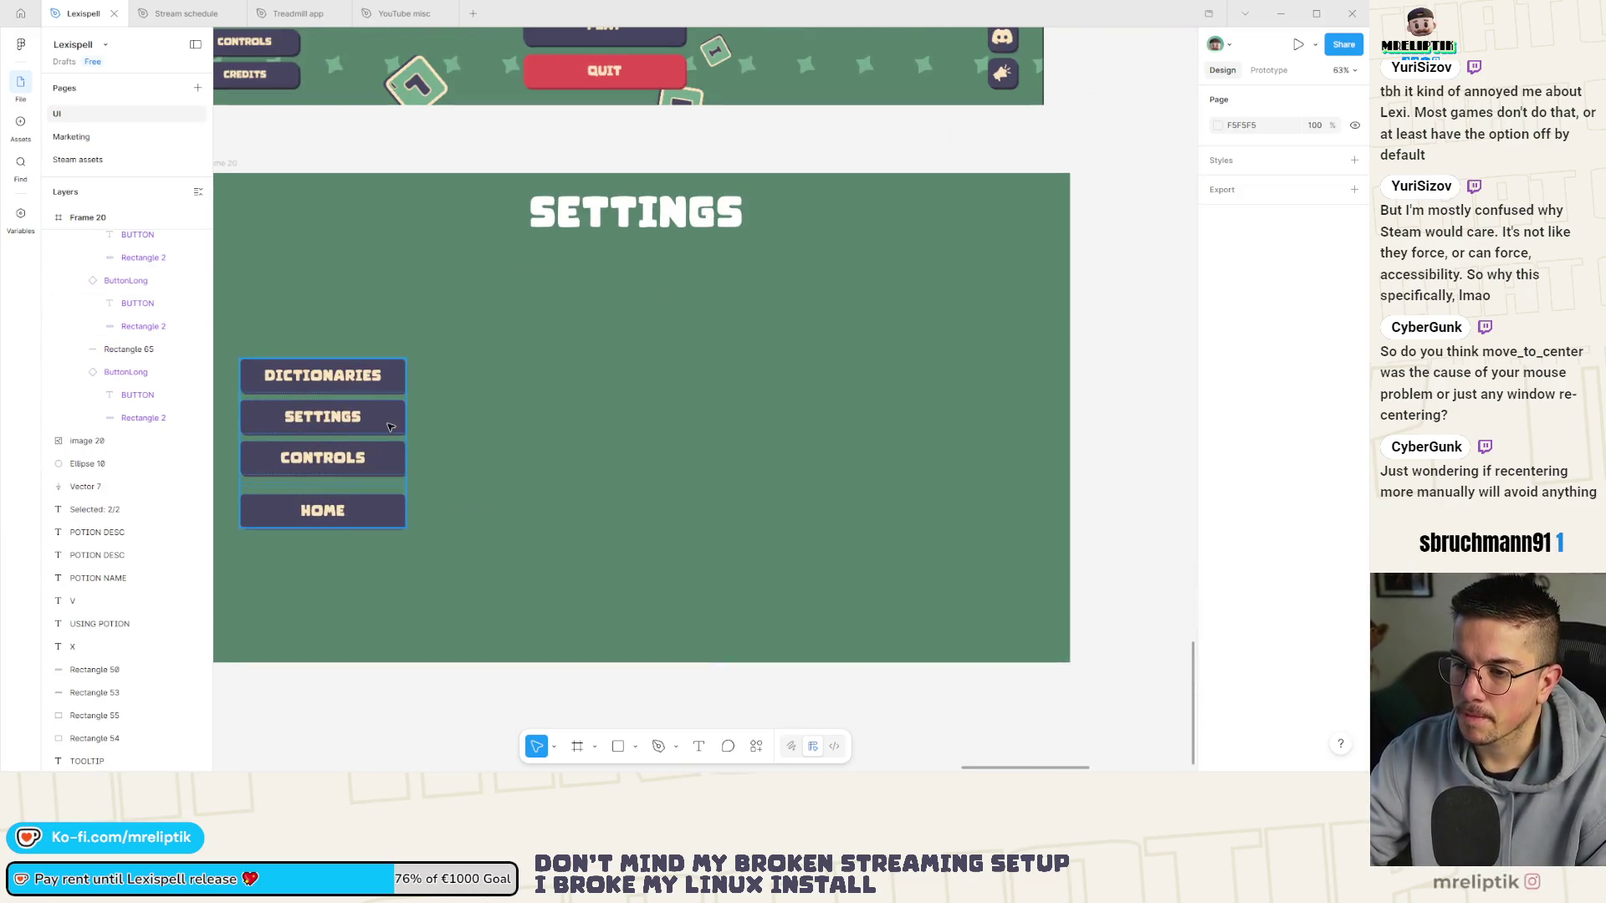
pyautogui.scroll(1, 385, 431)
# Switch the SETTINGS button to its green Hover state.
pyautogui.click(402, 430)
pyautogui.click(388, 425)
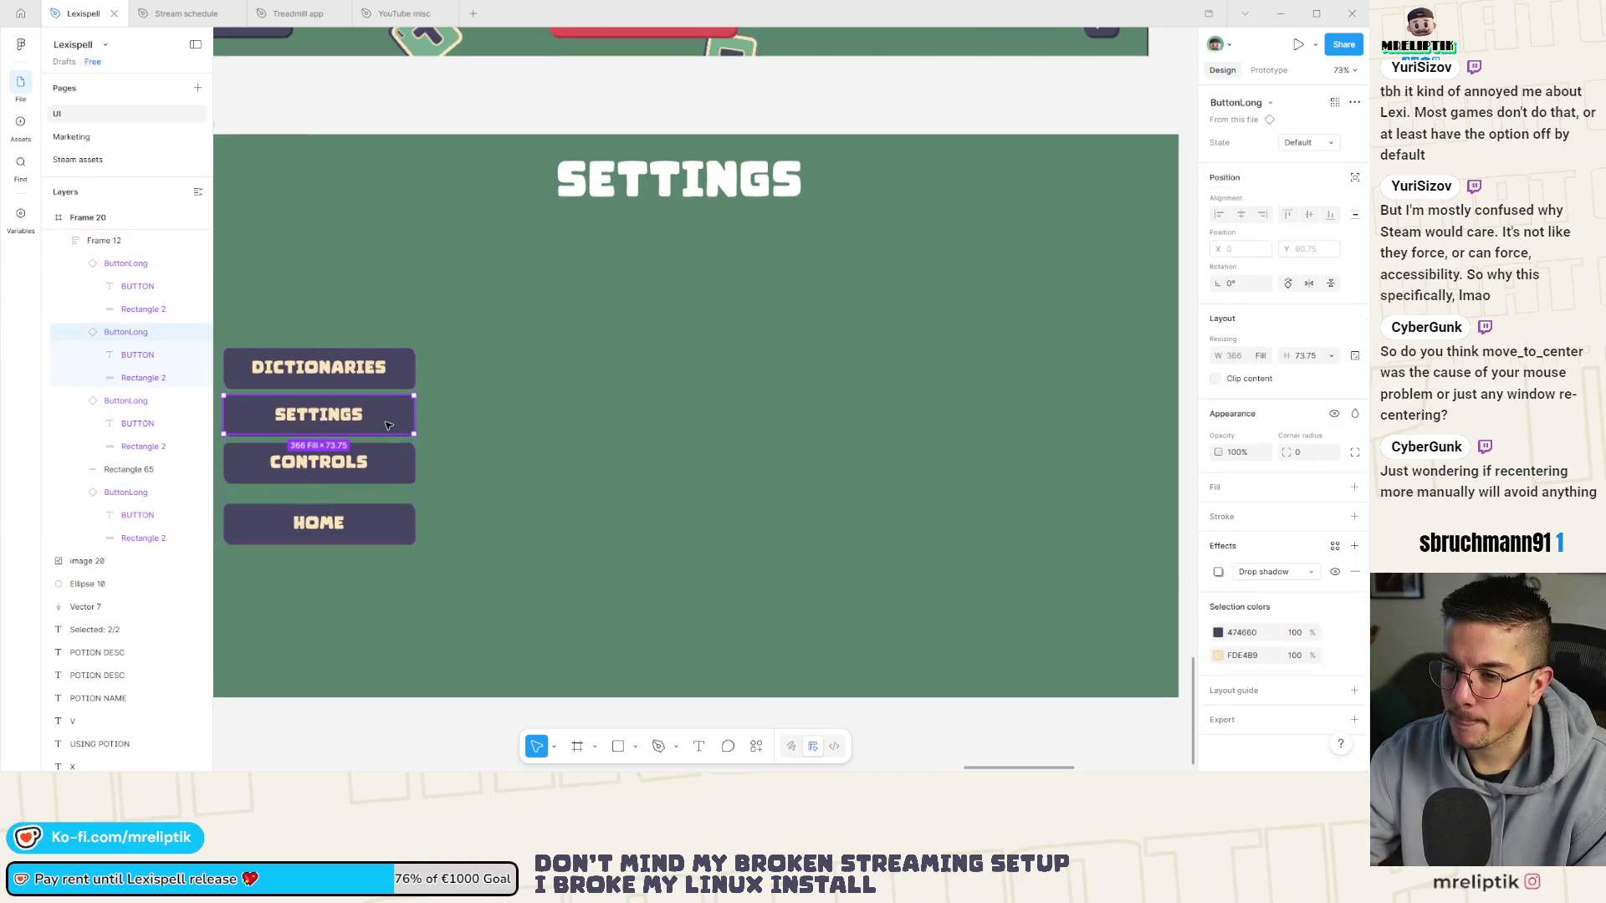
pyautogui.click(1304, 142)
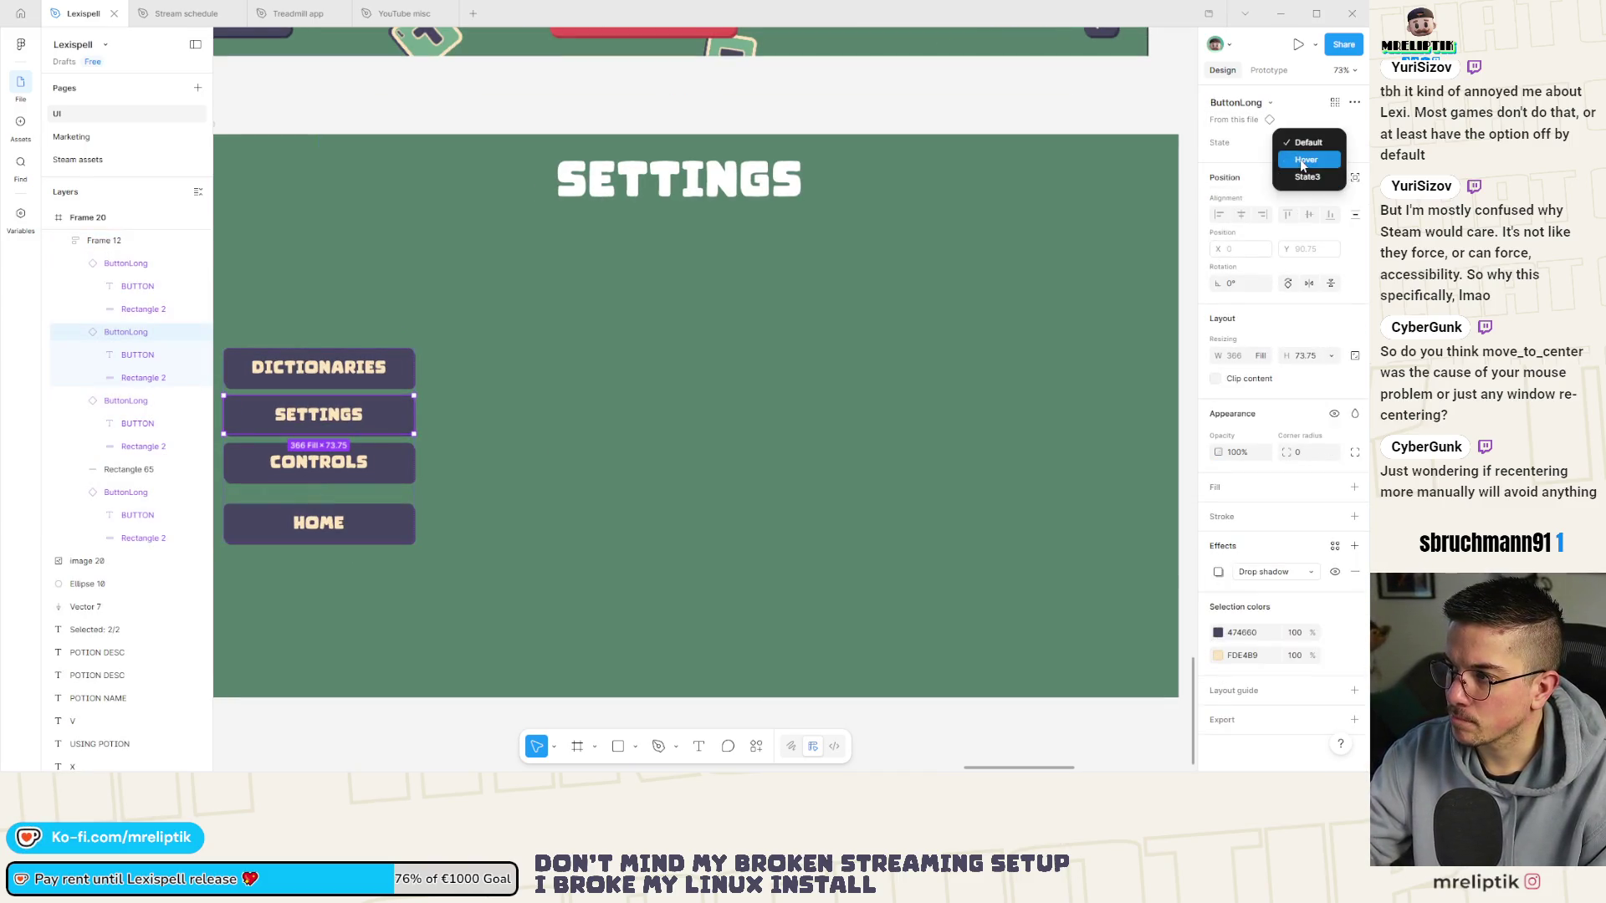
pyautogui.click(1300, 159)
pyautogui.click(423, 359)
# Move the button stack lower-left in the frame and narrow it to 312 wide.
pyautogui.scroll(-4, 424, 357)
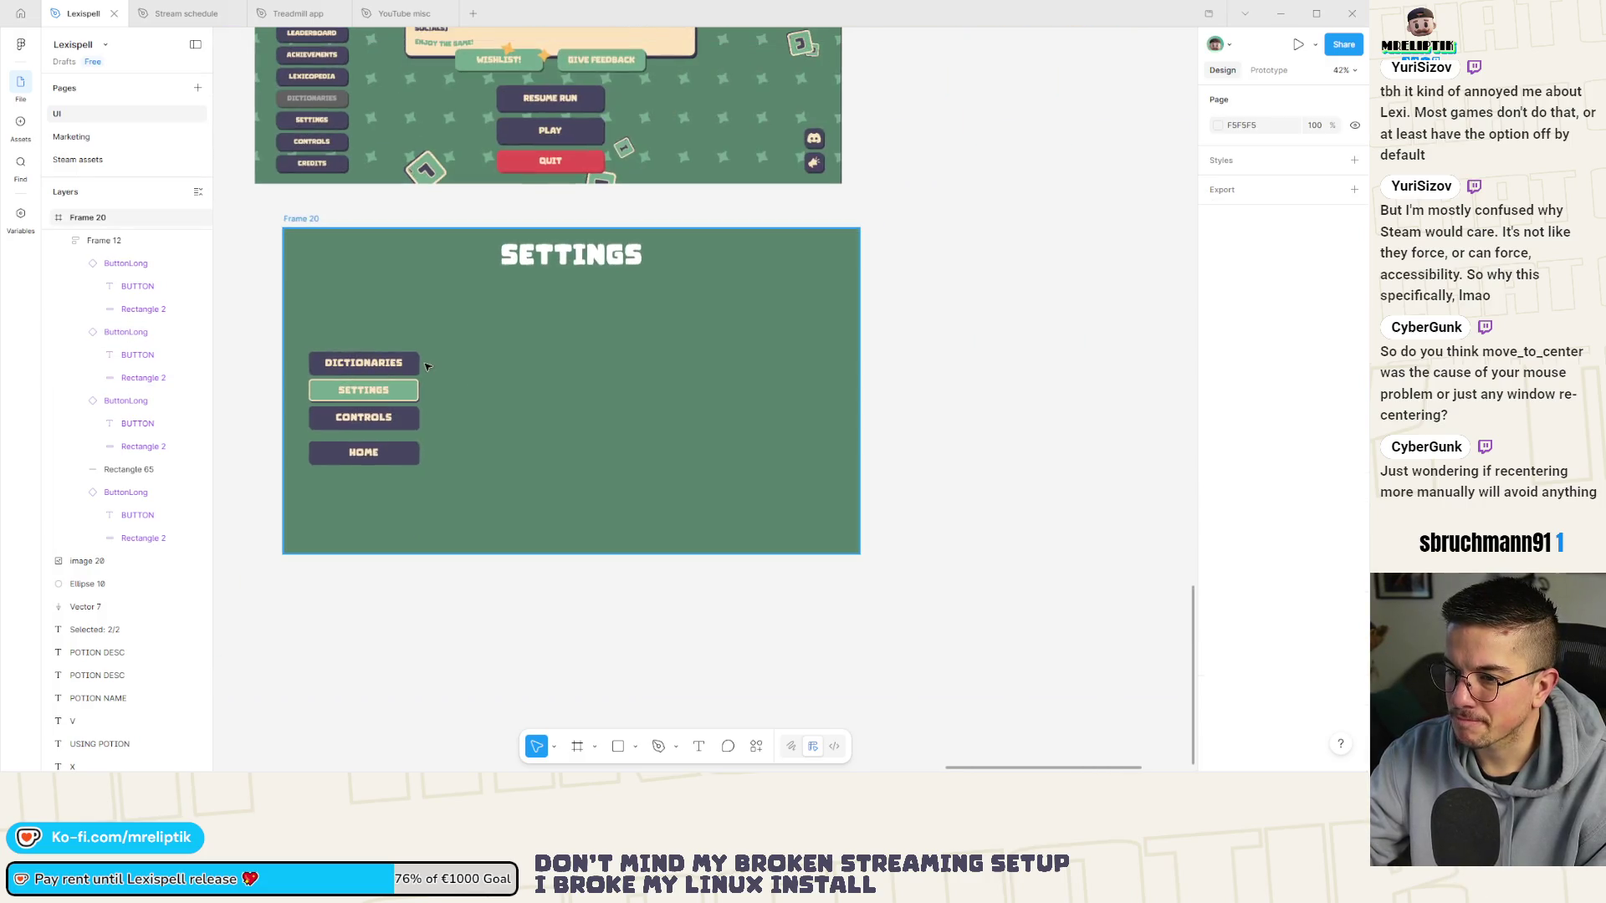
pyautogui.moveTo(385, 456); pyautogui.dragTo(353, 505)
pyautogui.scroll(2, 323, 486)
pyautogui.moveTo(428, 460); pyautogui.dragTo(364, 495)
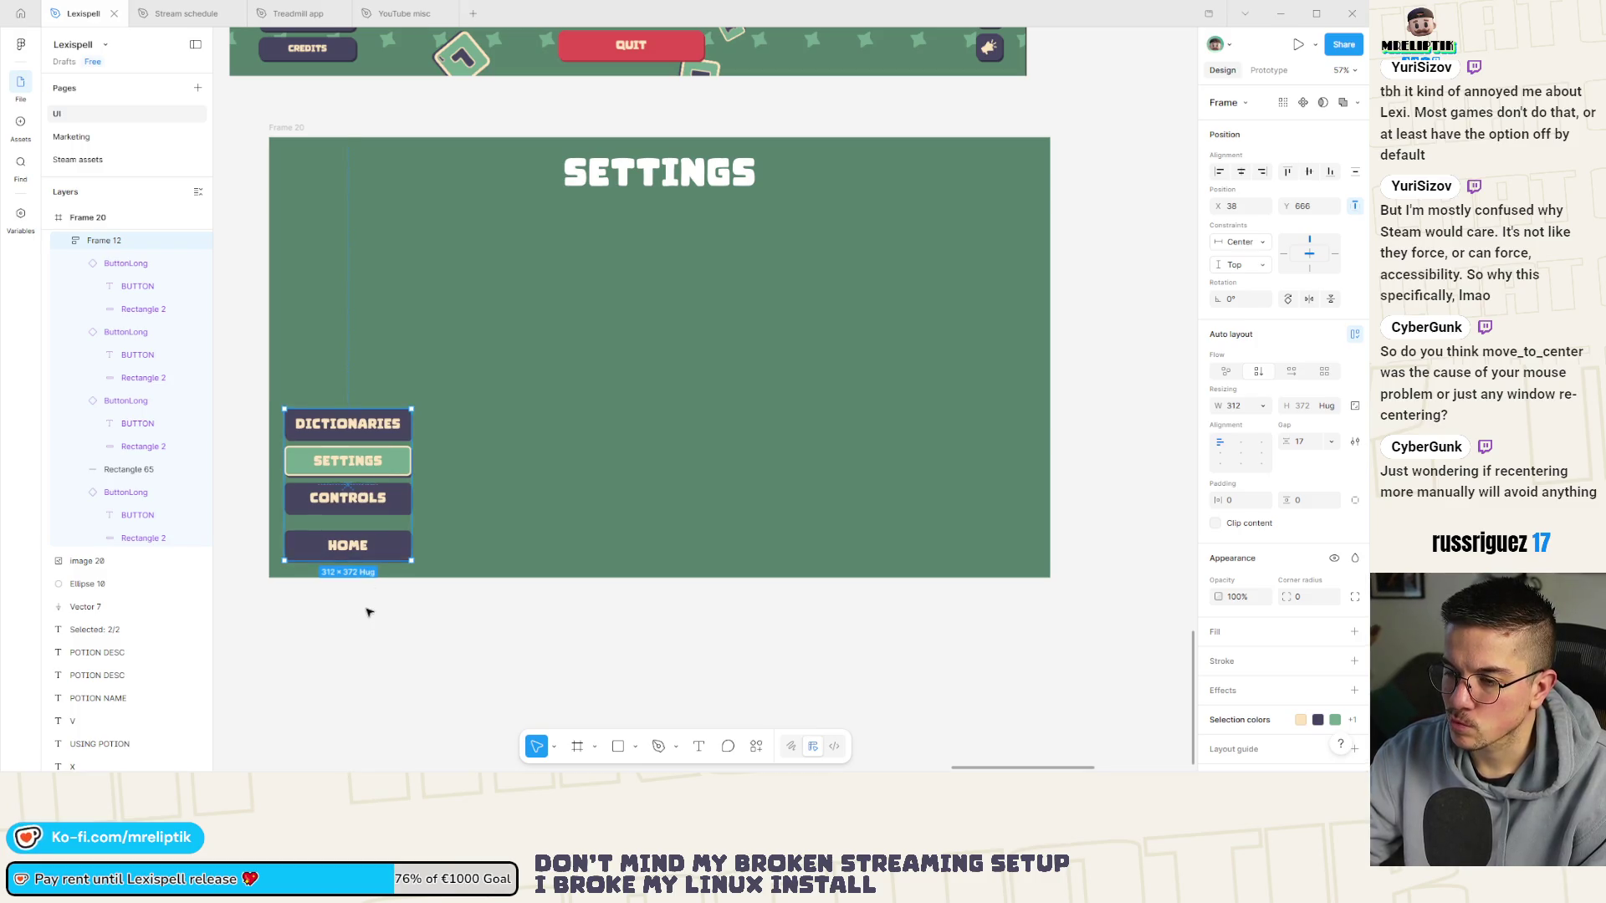
# Draw a large grey rectangle panel beside the button stack.
pyautogui.click(311, 616)
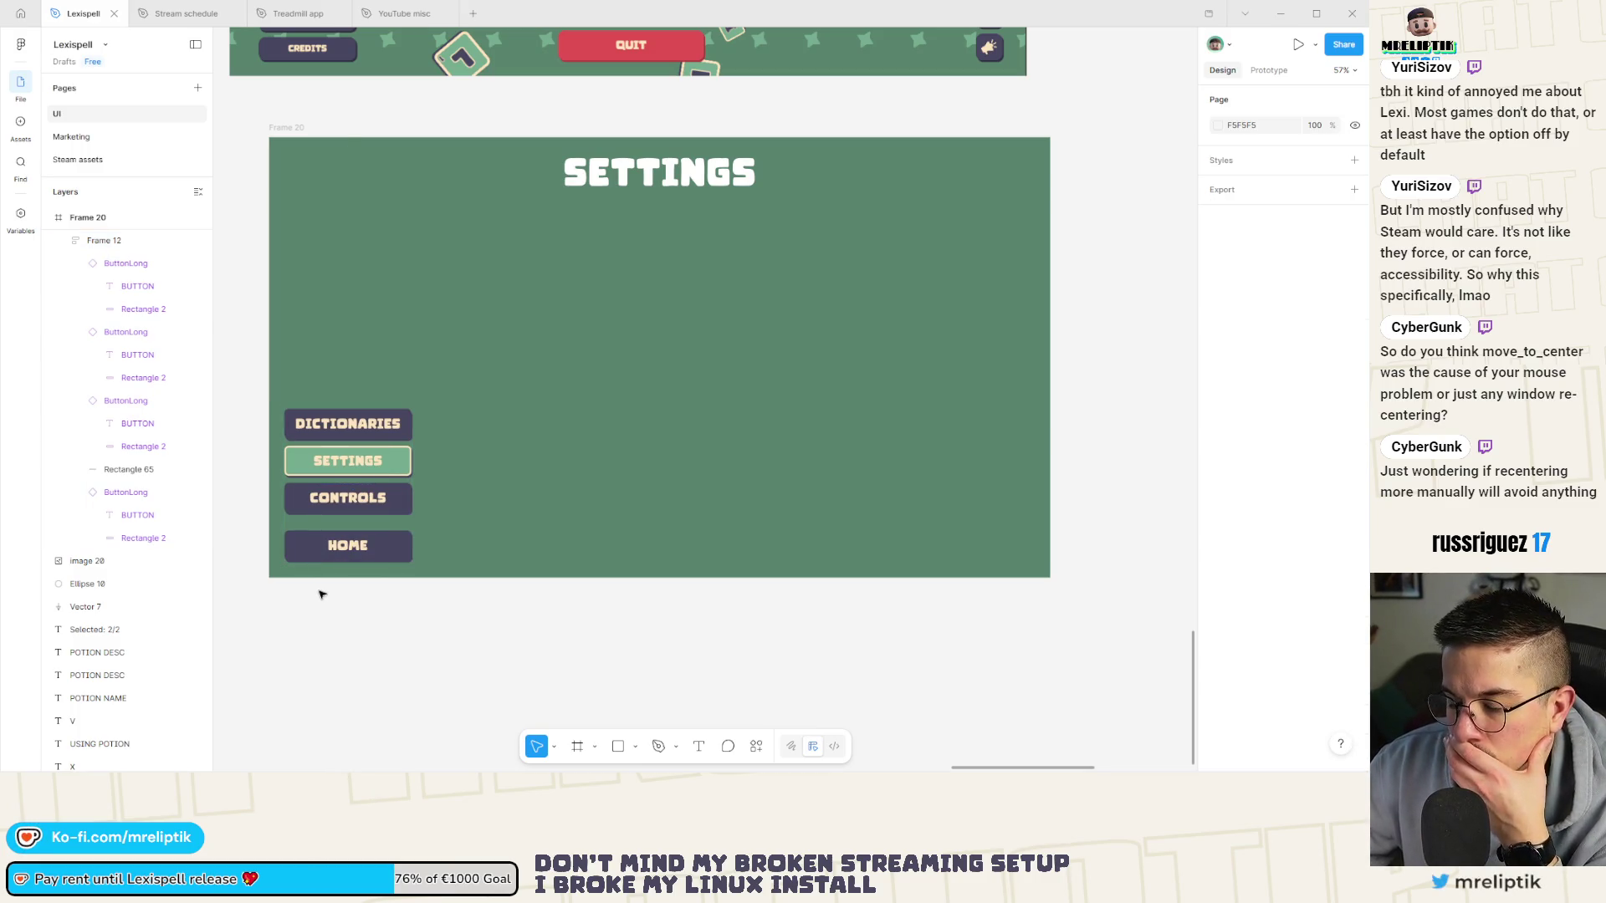
pyautogui.click(619, 747)
pyautogui.moveTo(501, 181)
pyautogui.mouseDown()
pyautogui.moveTo(883, 509)
pyautogui.moveTo(808, 523)
pyautogui.mouseUp()
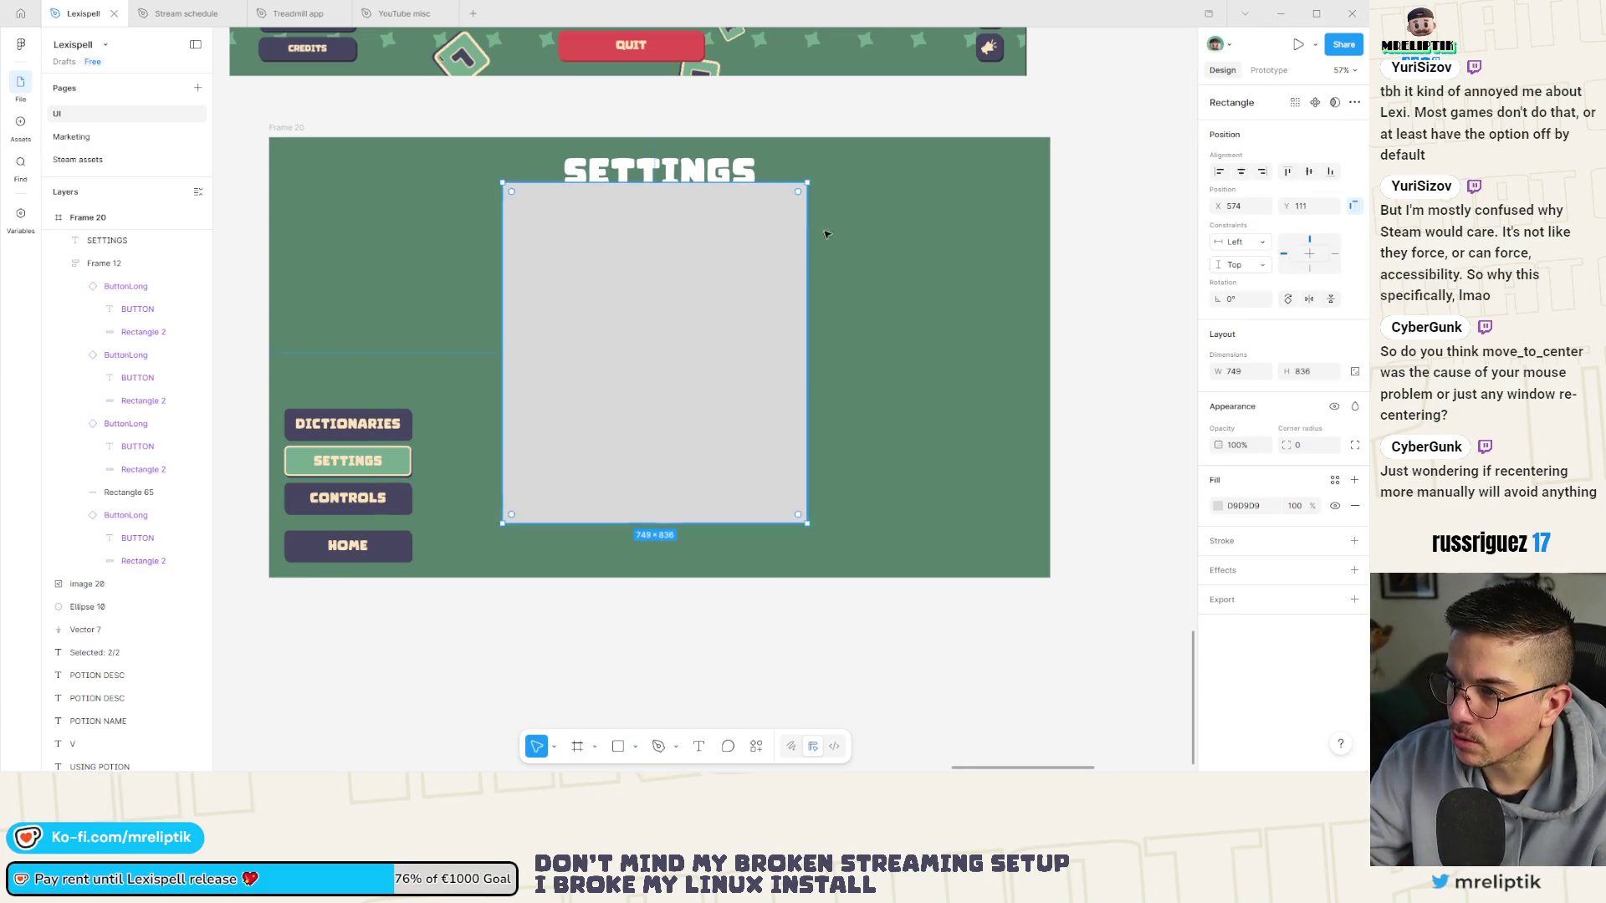
pyautogui.click(448, 544)
pyautogui.click(703, 344)
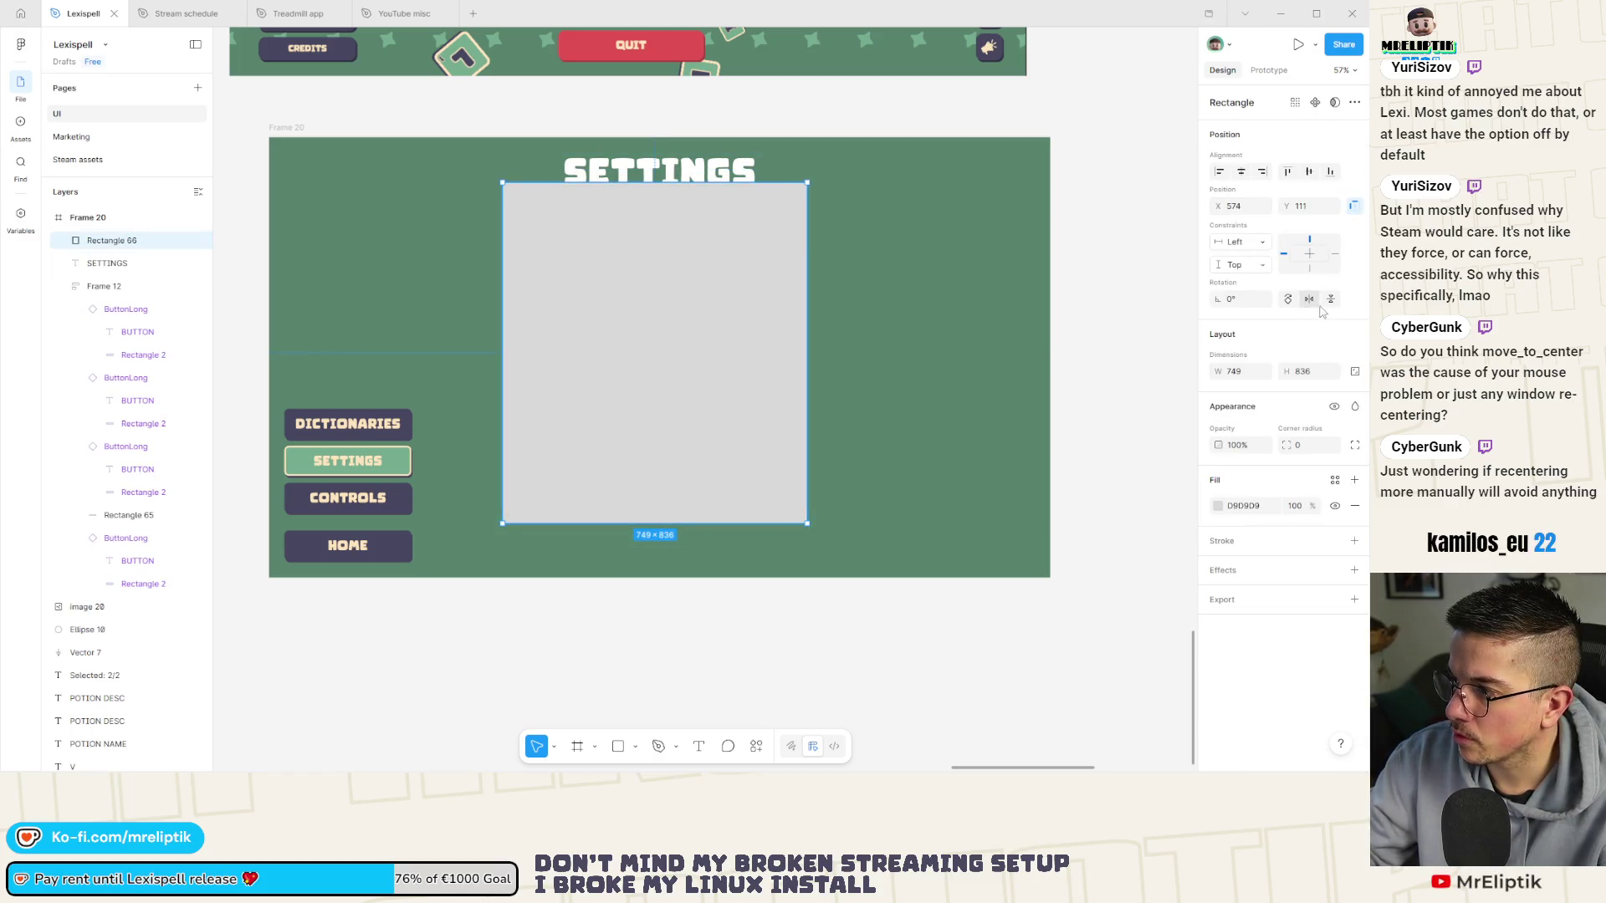
# Round the panel's corners to 22, move it below the title and widen it evenly.
pyautogui.moveTo(1241, 299); pyautogui.dragTo(1262, 300)
pyautogui.hotkey('ctrl', 'z')
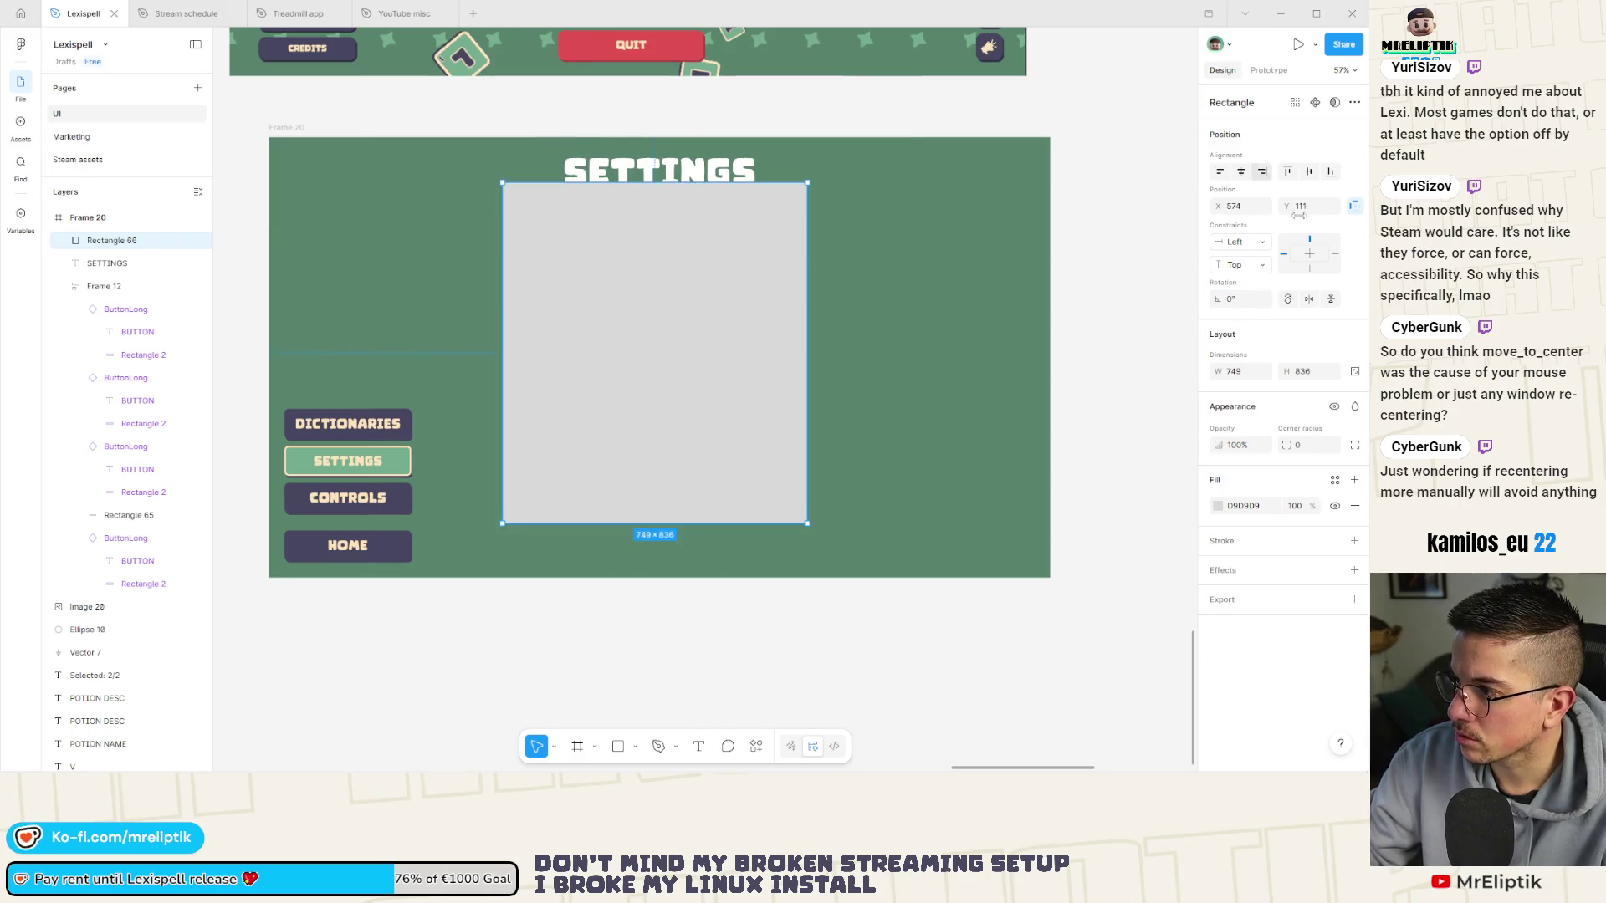
pyautogui.moveTo(1293, 450); pyautogui.dragTo(1318, 452)
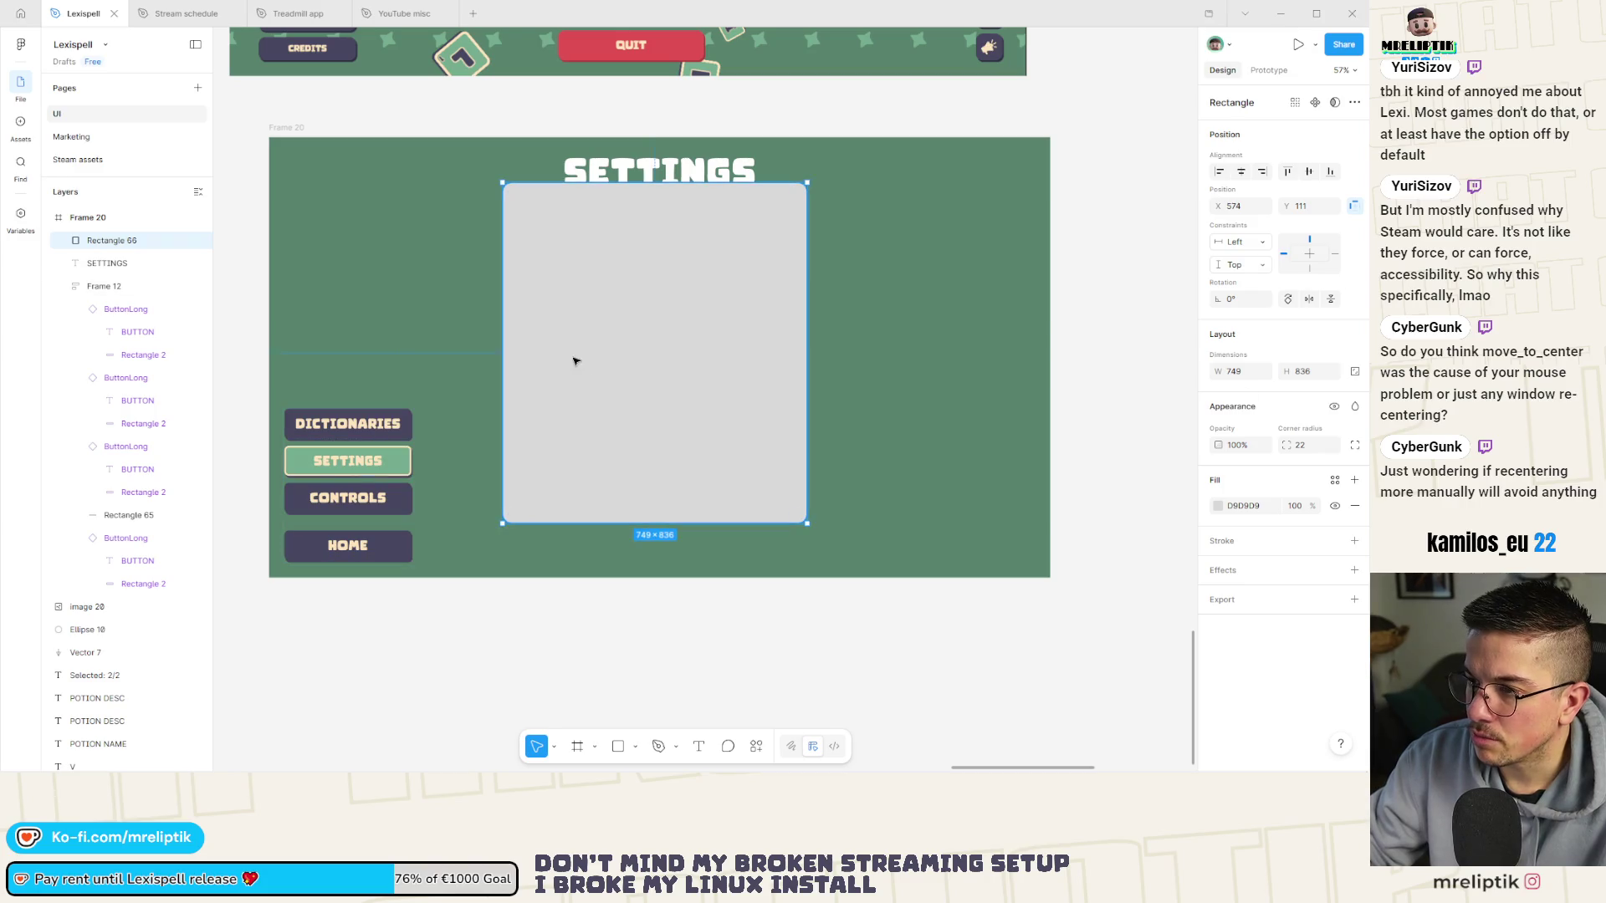
pyautogui.moveTo(659, 369); pyautogui.dragTo(661, 382)
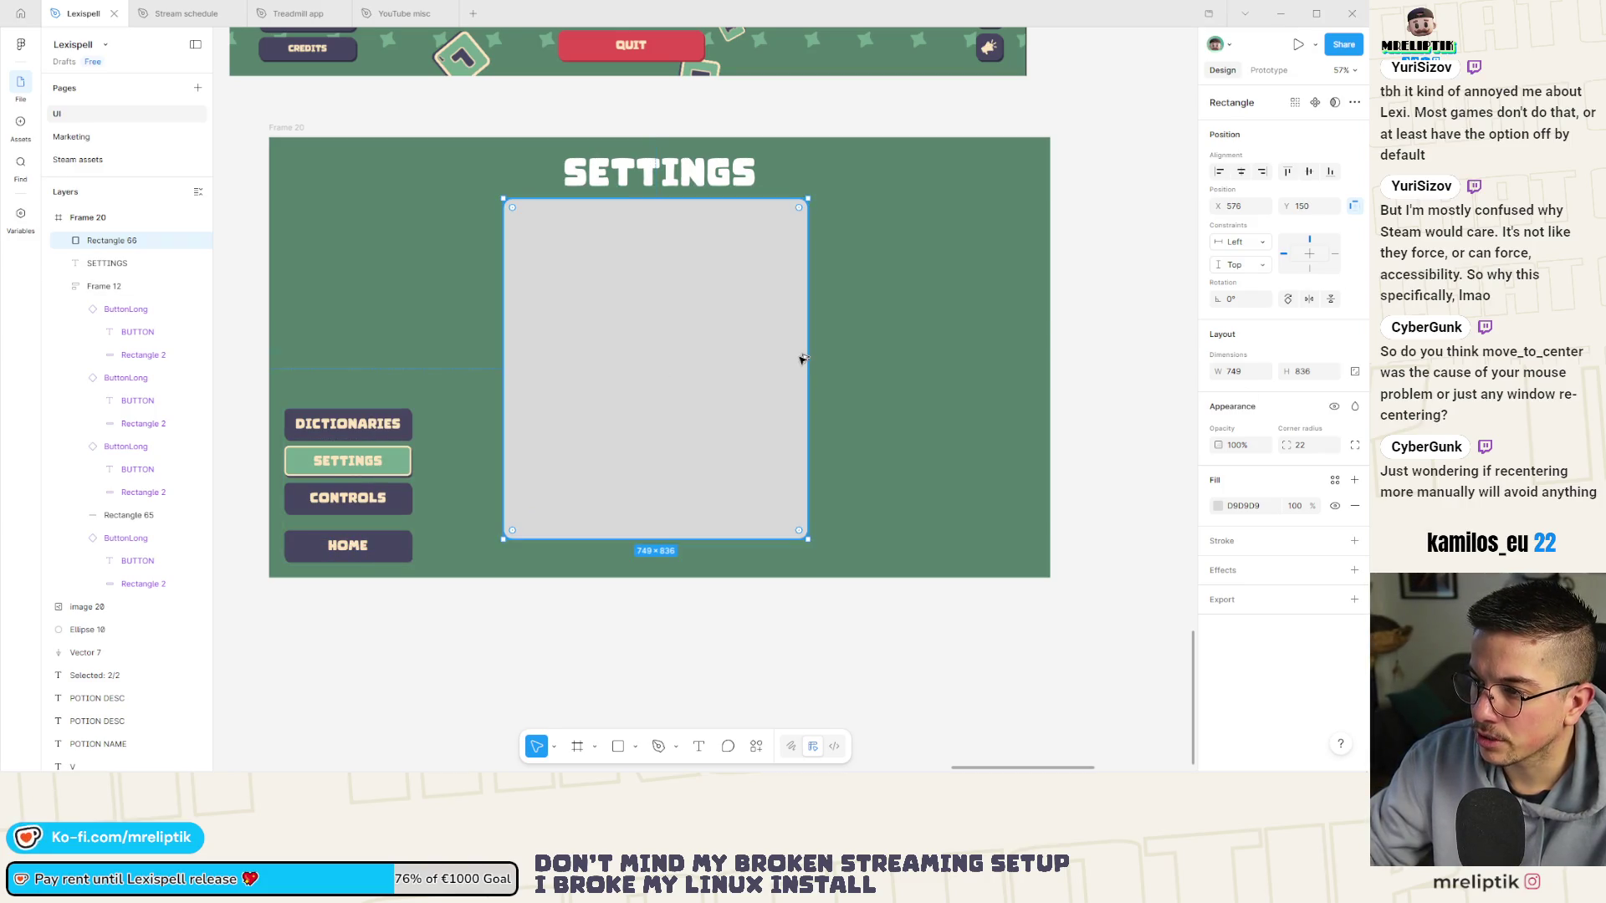
pyautogui.moveTo(807, 359); pyautogui.dragTo(851, 355)
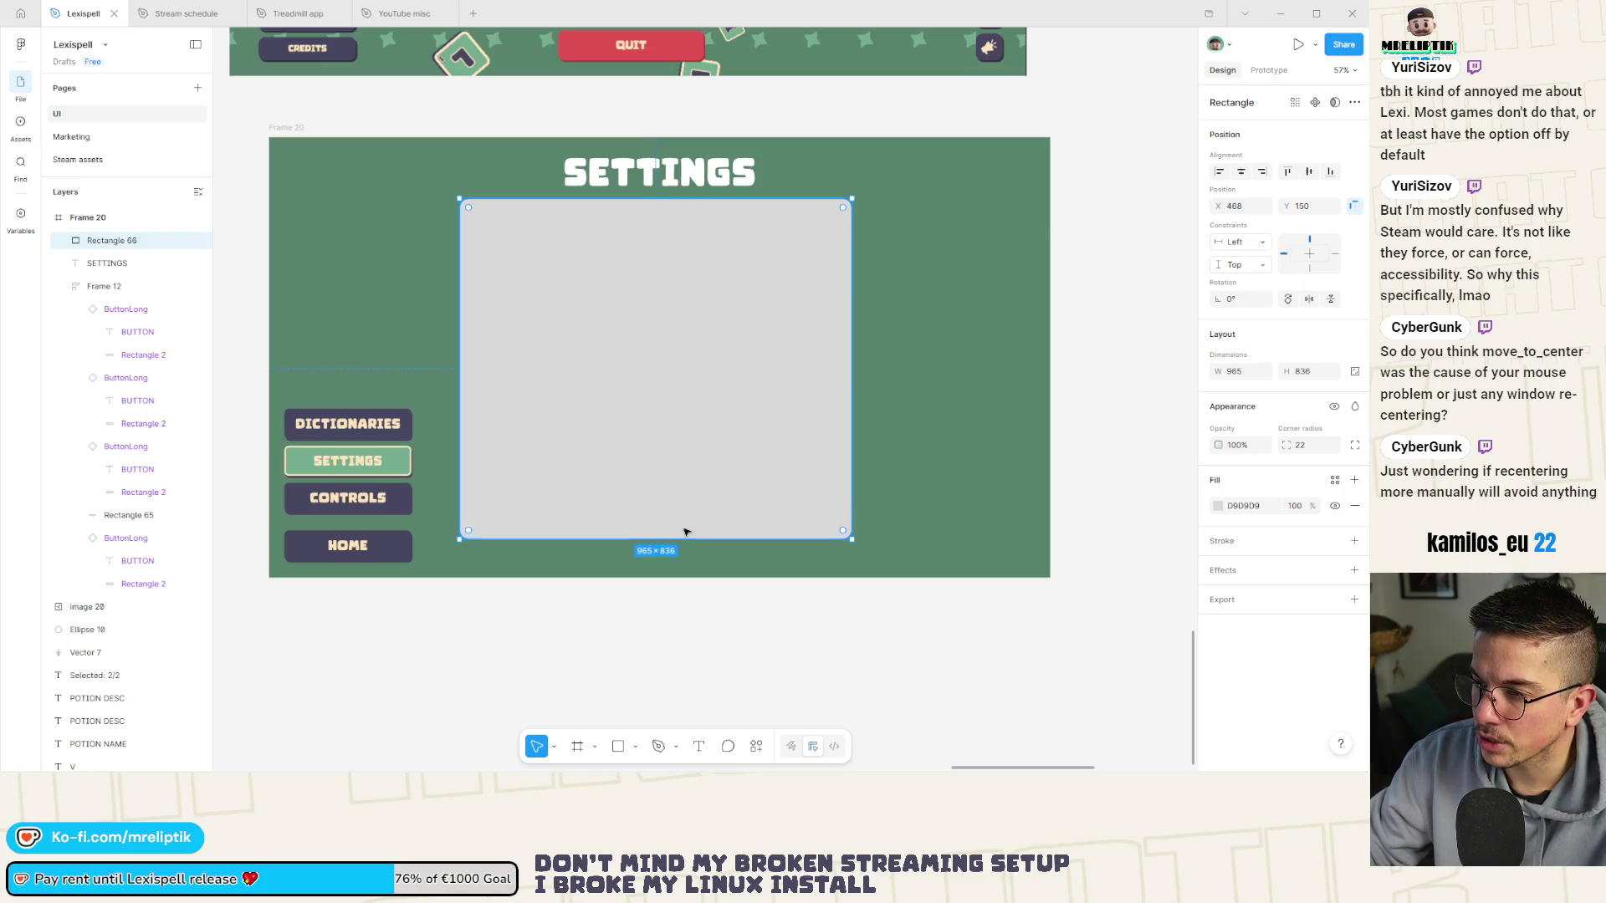
pyautogui.click(571, 636)
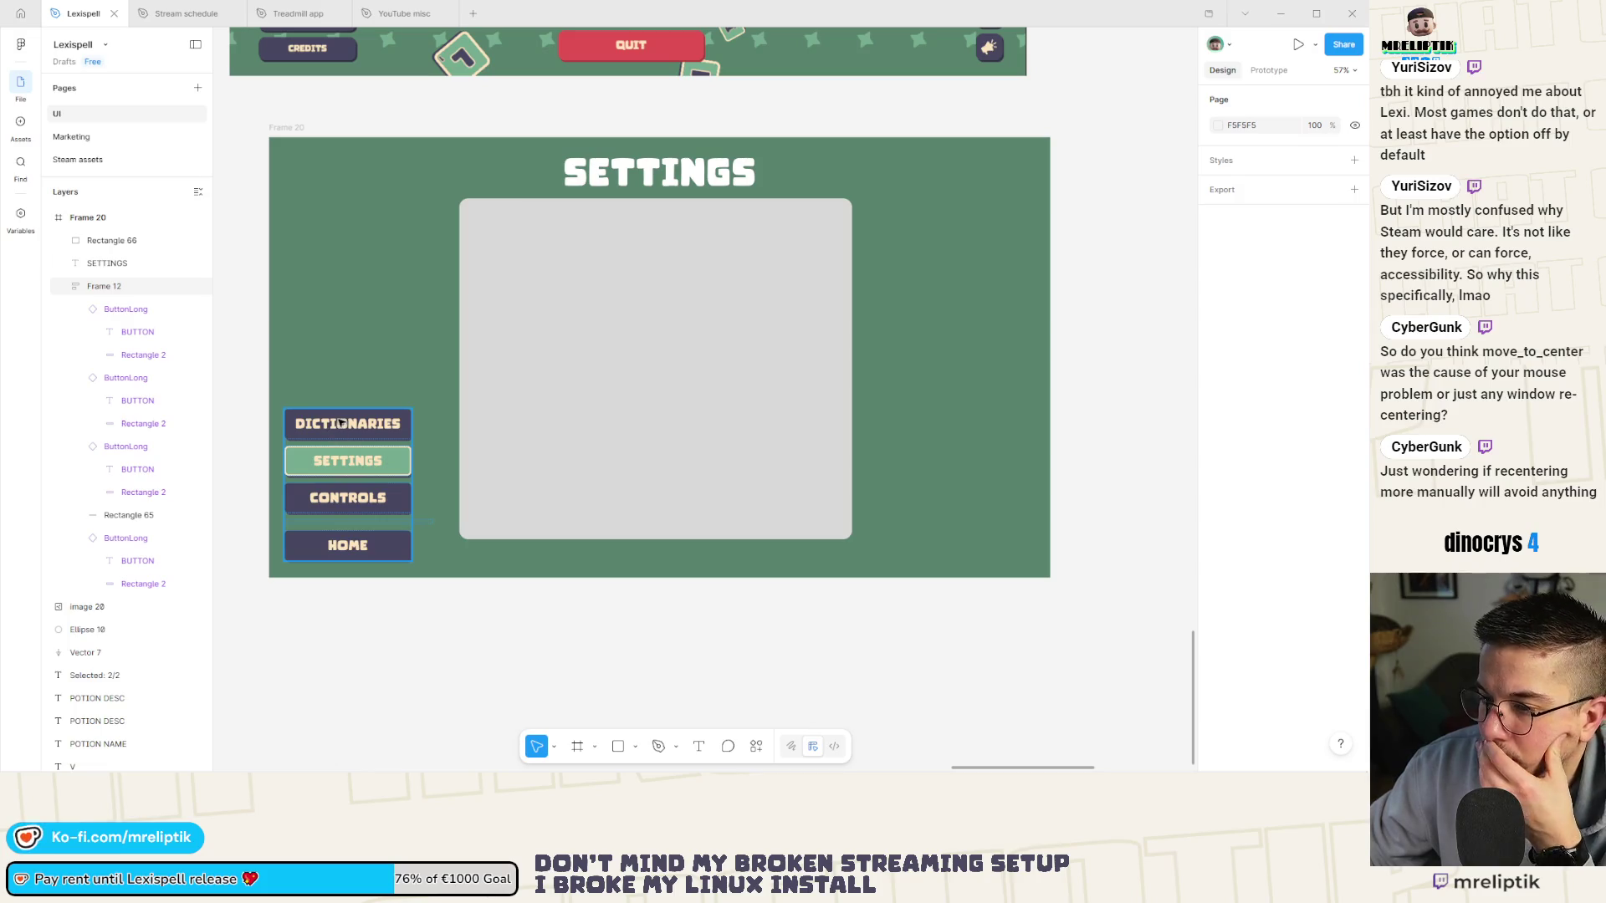
# Recolour the SETTINGS title cream, F0E489.
pyautogui.click(663, 158)
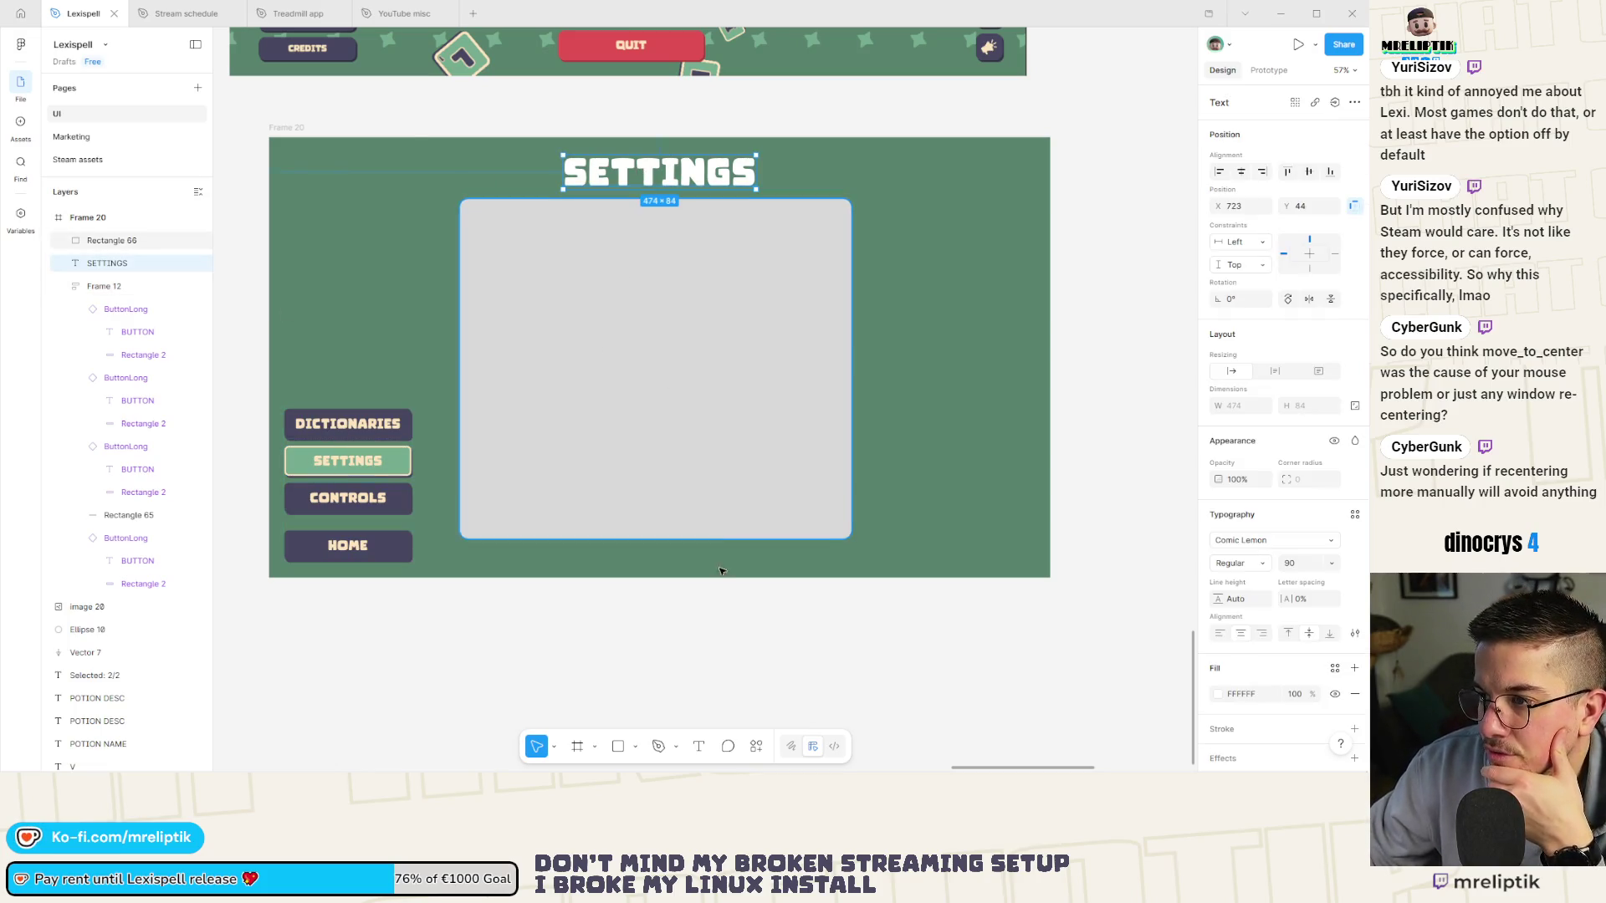
pyautogui.click(1219, 695)
pyautogui.click(1062, 709)
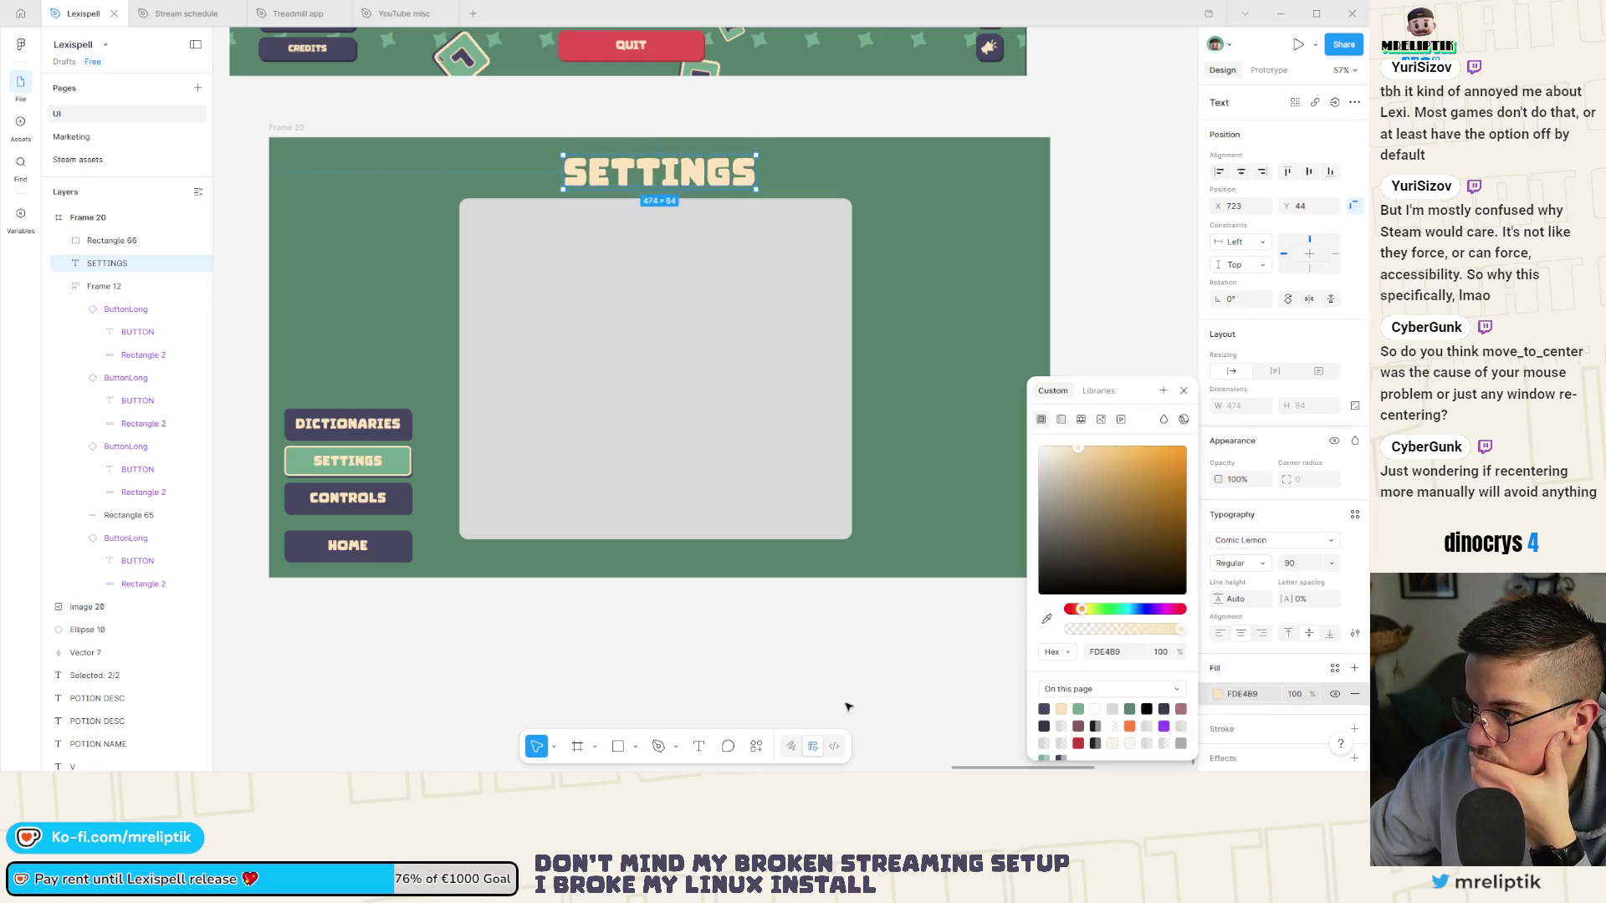
pyautogui.click(849, 702)
pyautogui.scroll(-5, 368, 512)
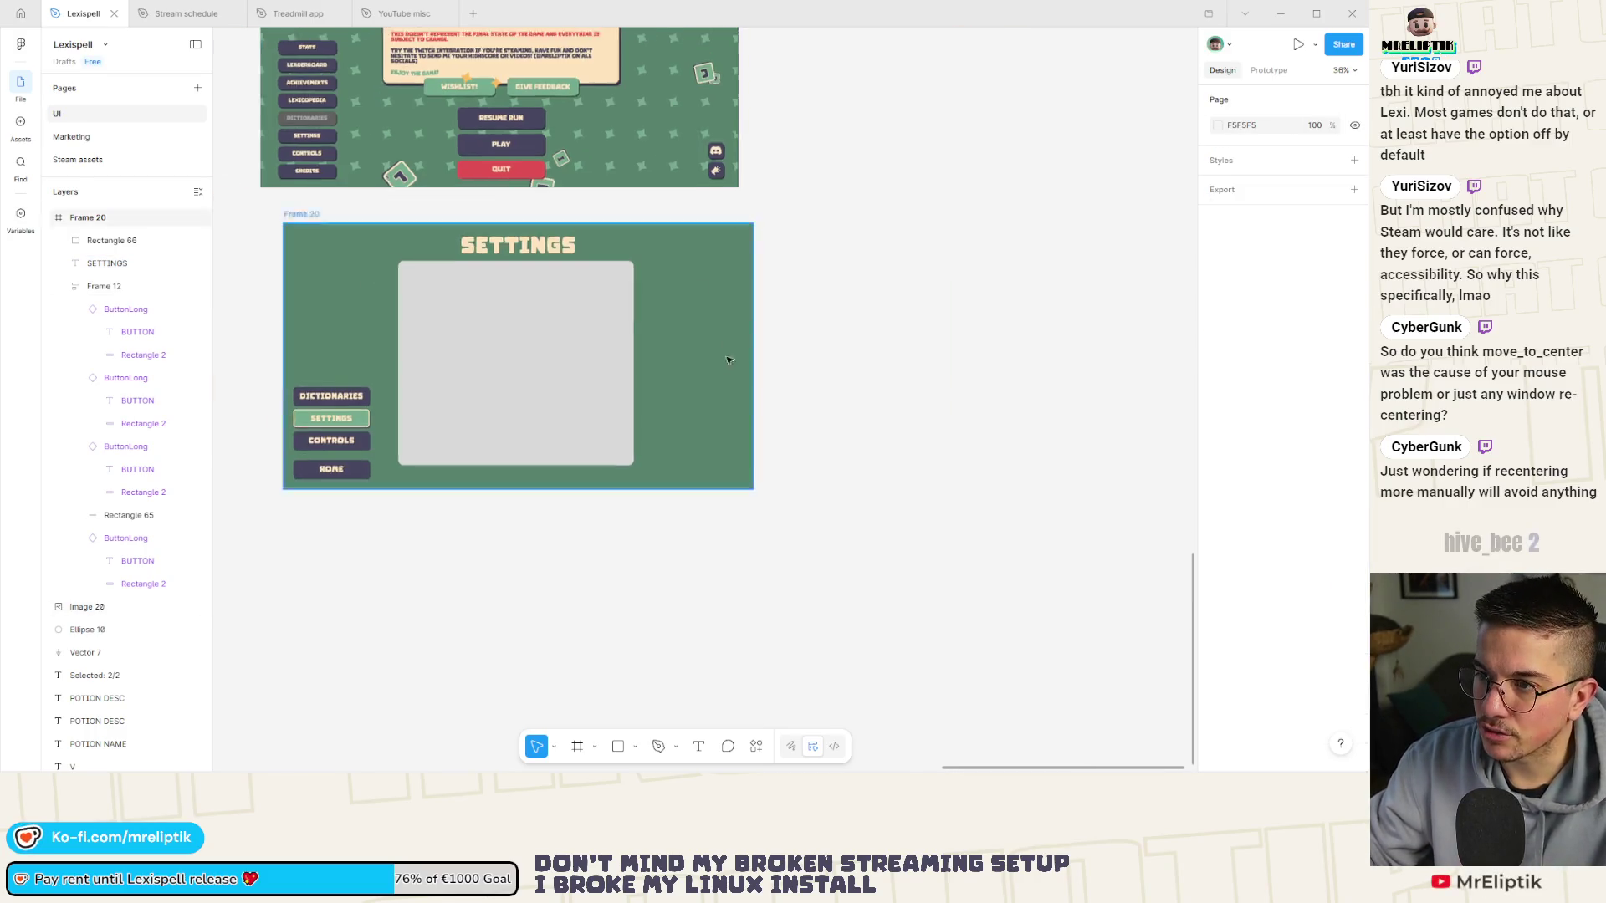
pyautogui.scroll(3, 445, 358)
# Position the Lexispell menu screenshot 130 px between the frames.
pyautogui.click(446, 358)
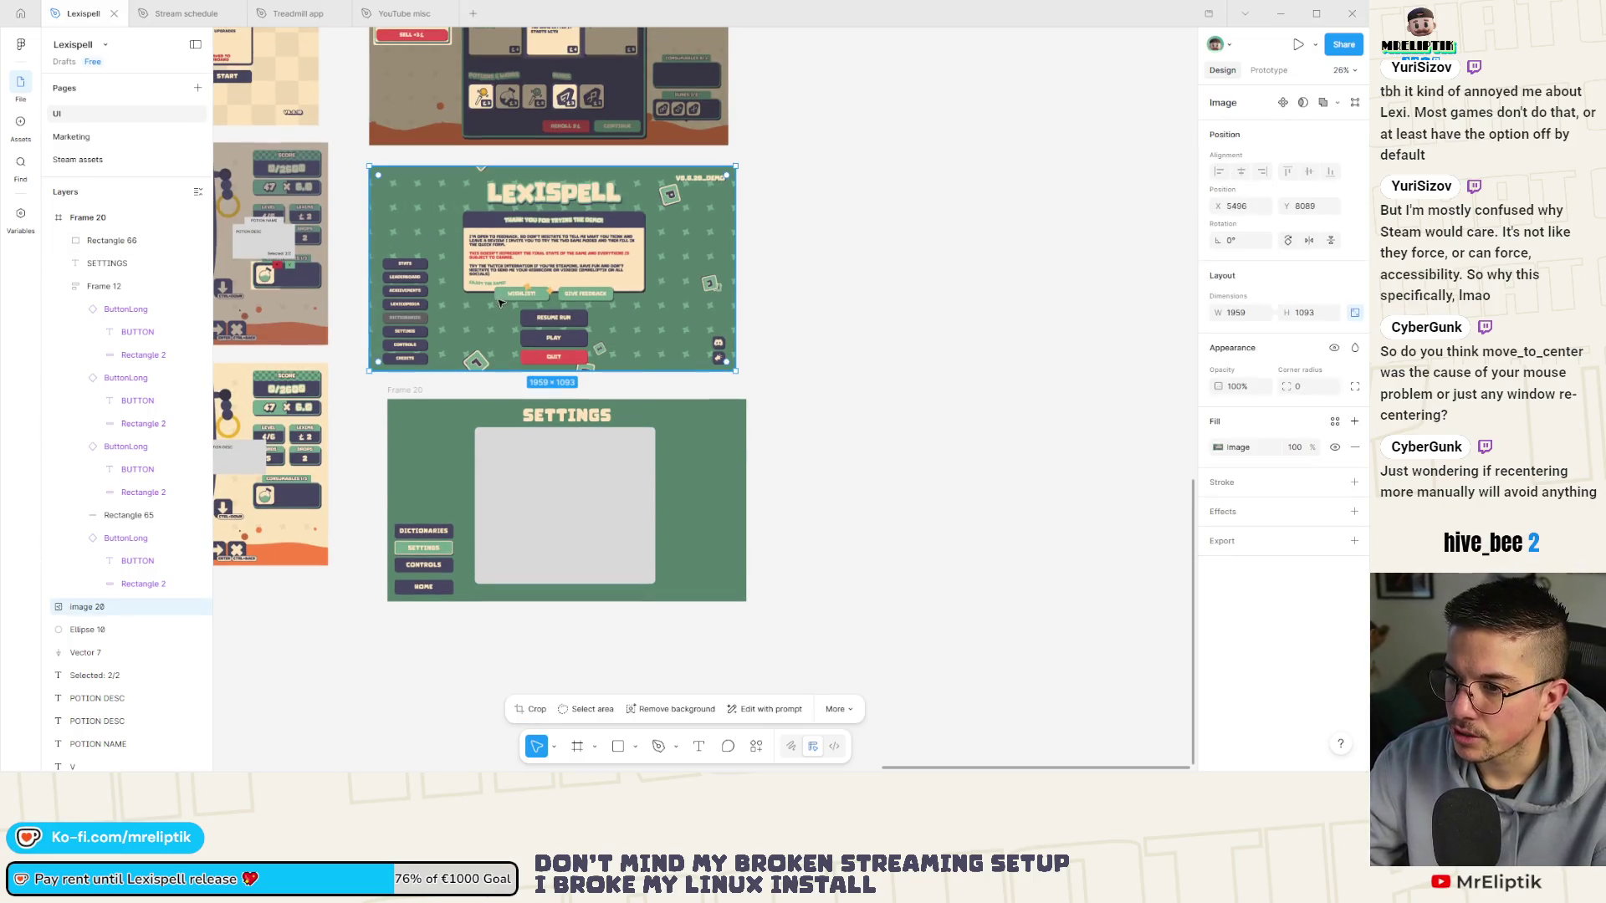
pyautogui.moveTo(502, 299); pyautogui.dragTo(764, 300)
pyautogui.scroll(-3, 375, 309)
pyautogui.scroll(3, 770, 305)
pyautogui.scroll(5, 688, 305)
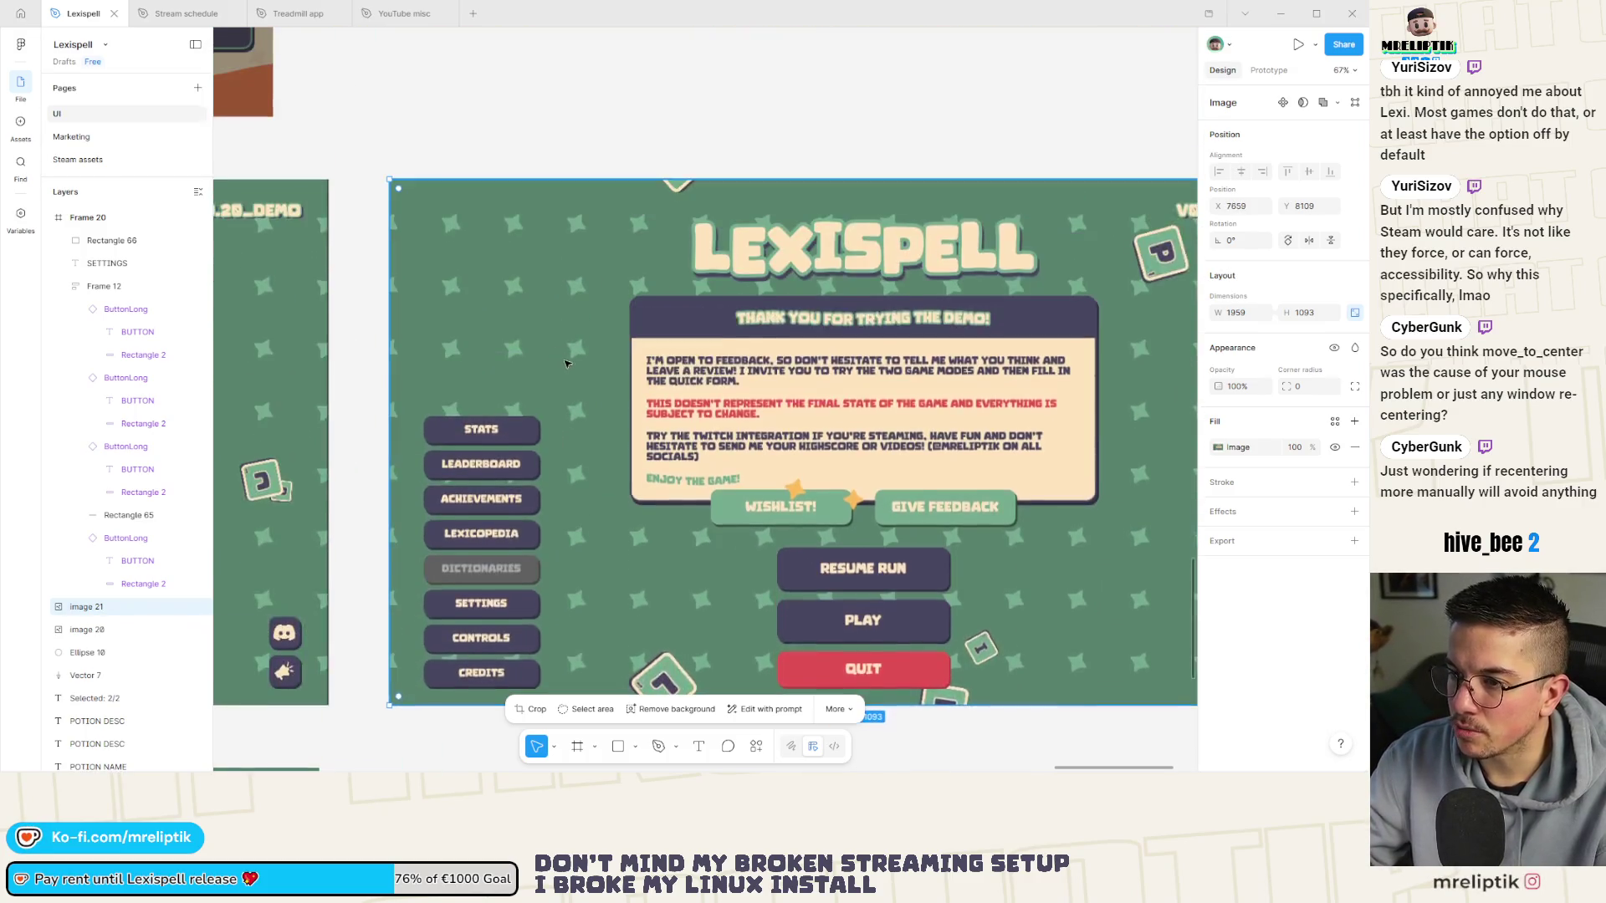
# Crop the screenshot copy down to 442×418.
pyautogui.doubleClick(518, 381)
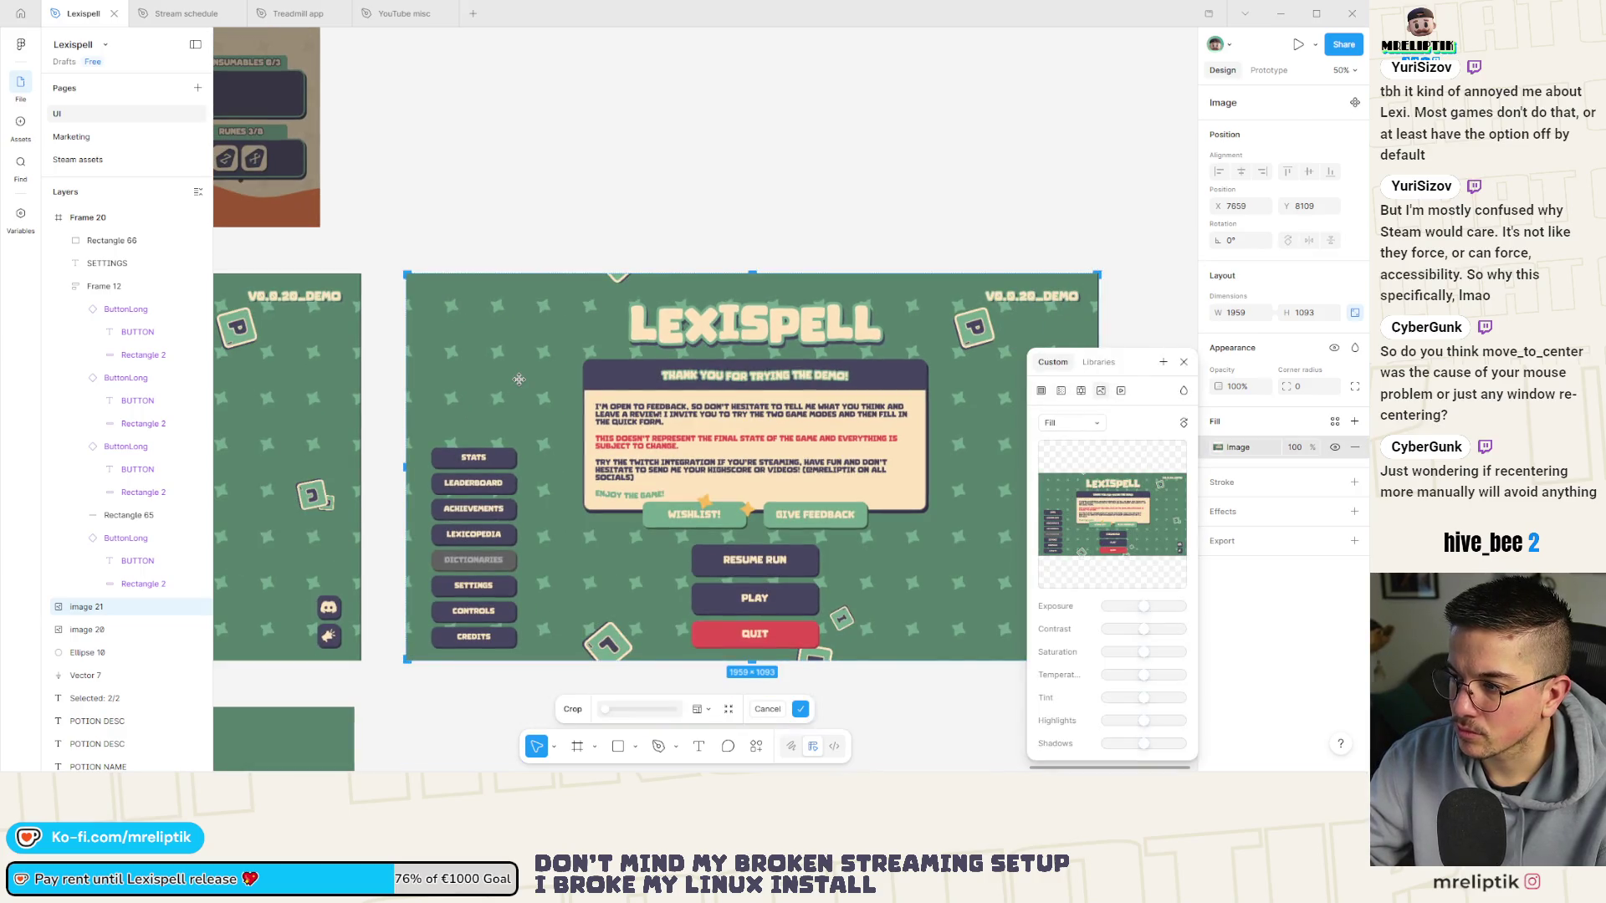
pyautogui.press('Escape')
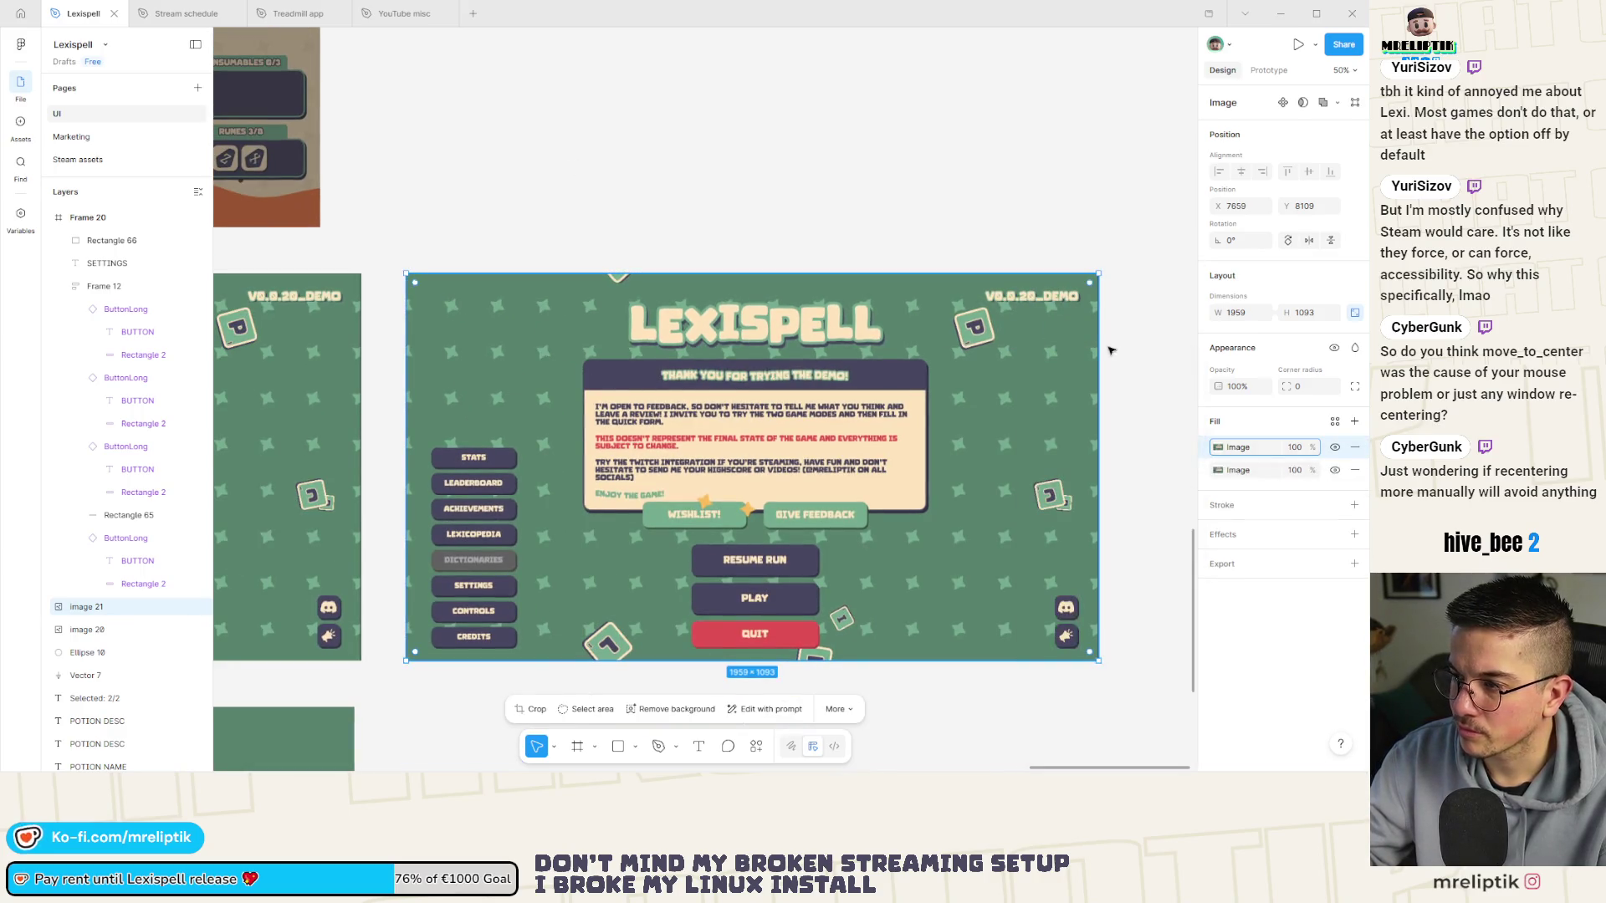
pyautogui.doubleClick(1081, 322)
pyautogui.moveTo(1099, 274)
pyautogui.mouseDown()
pyautogui.moveTo(761, 409)
pyautogui.moveTo(558, 419)
pyautogui.moveTo(561, 274)
pyautogui.mouseUp()
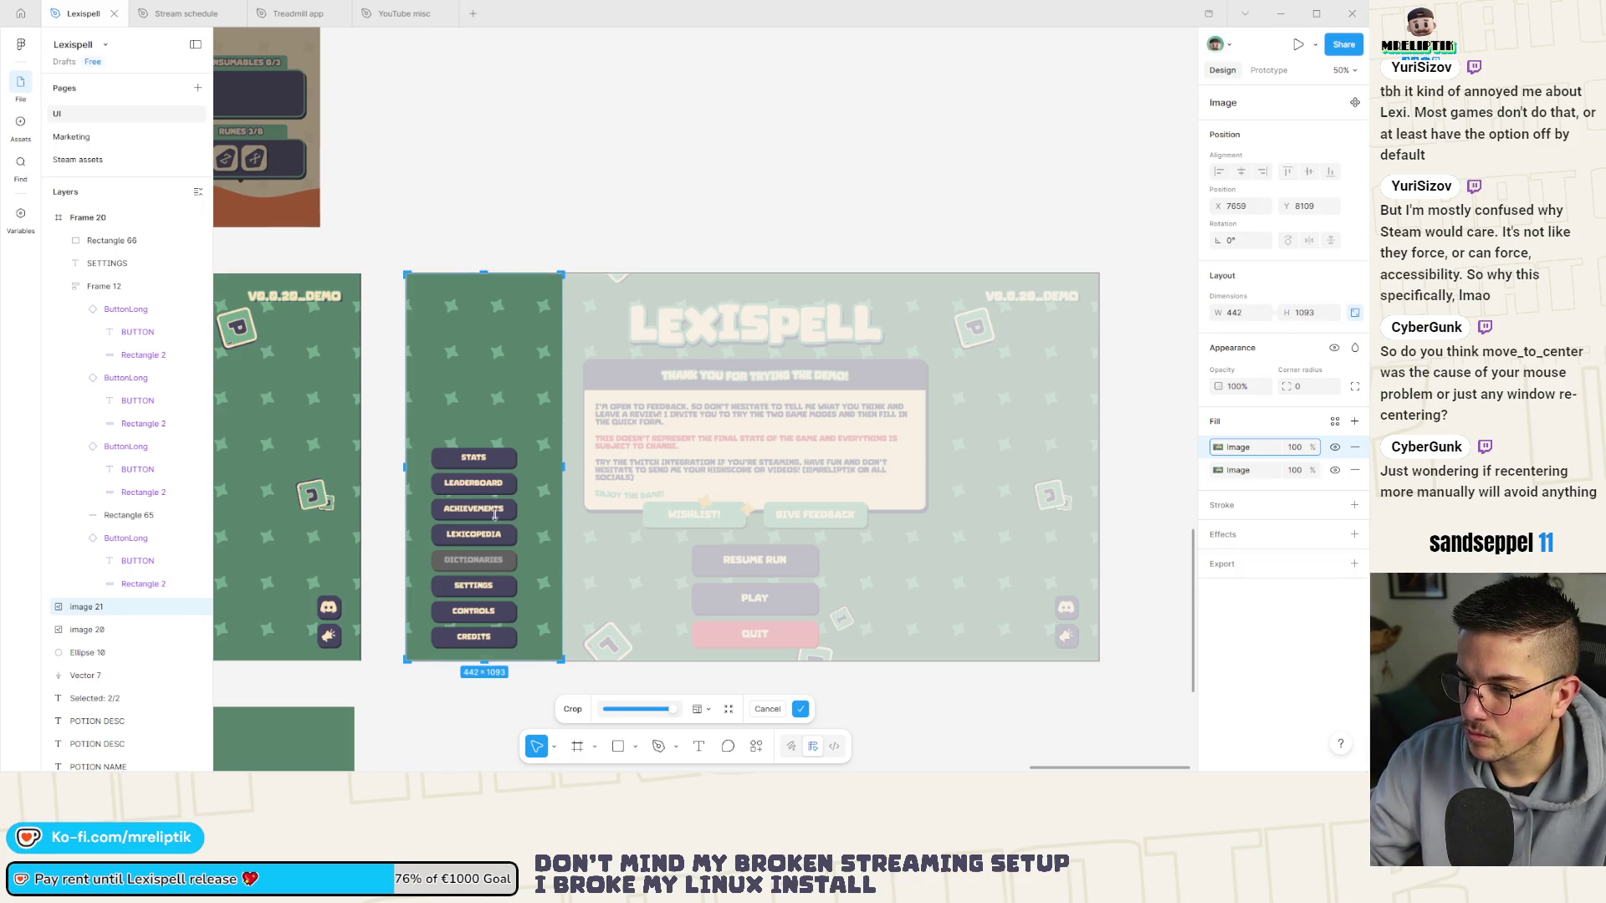
pyautogui.moveTo(494, 513); pyautogui.dragTo(503, 419)
pyautogui.press('Return')
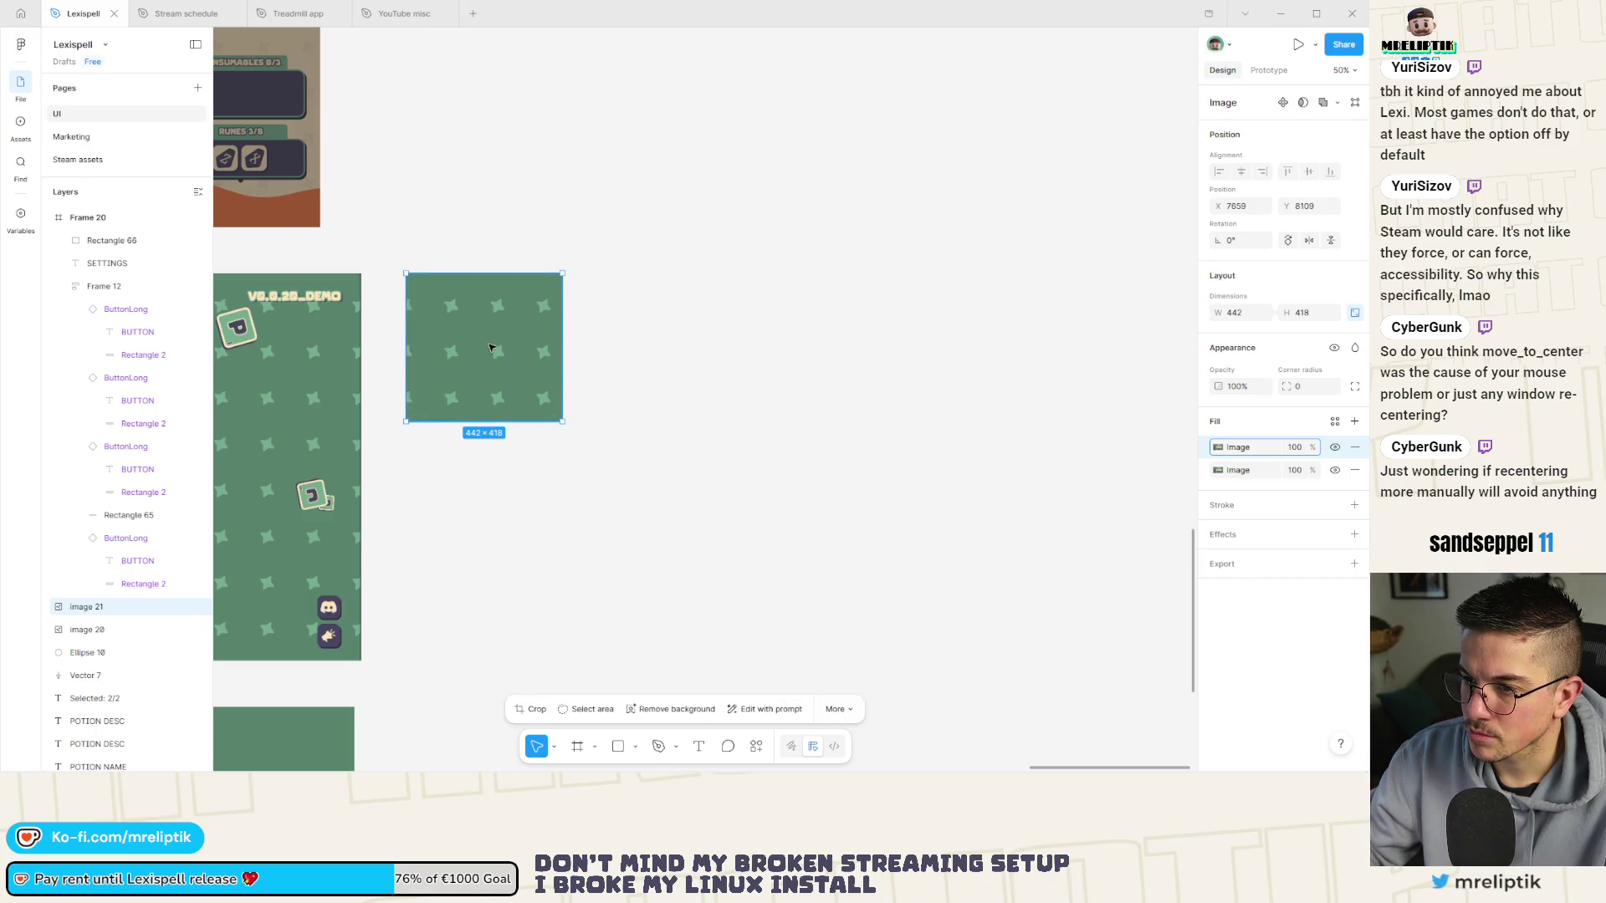
pyautogui.doubleClick(490, 346)
pyautogui.press('Return')
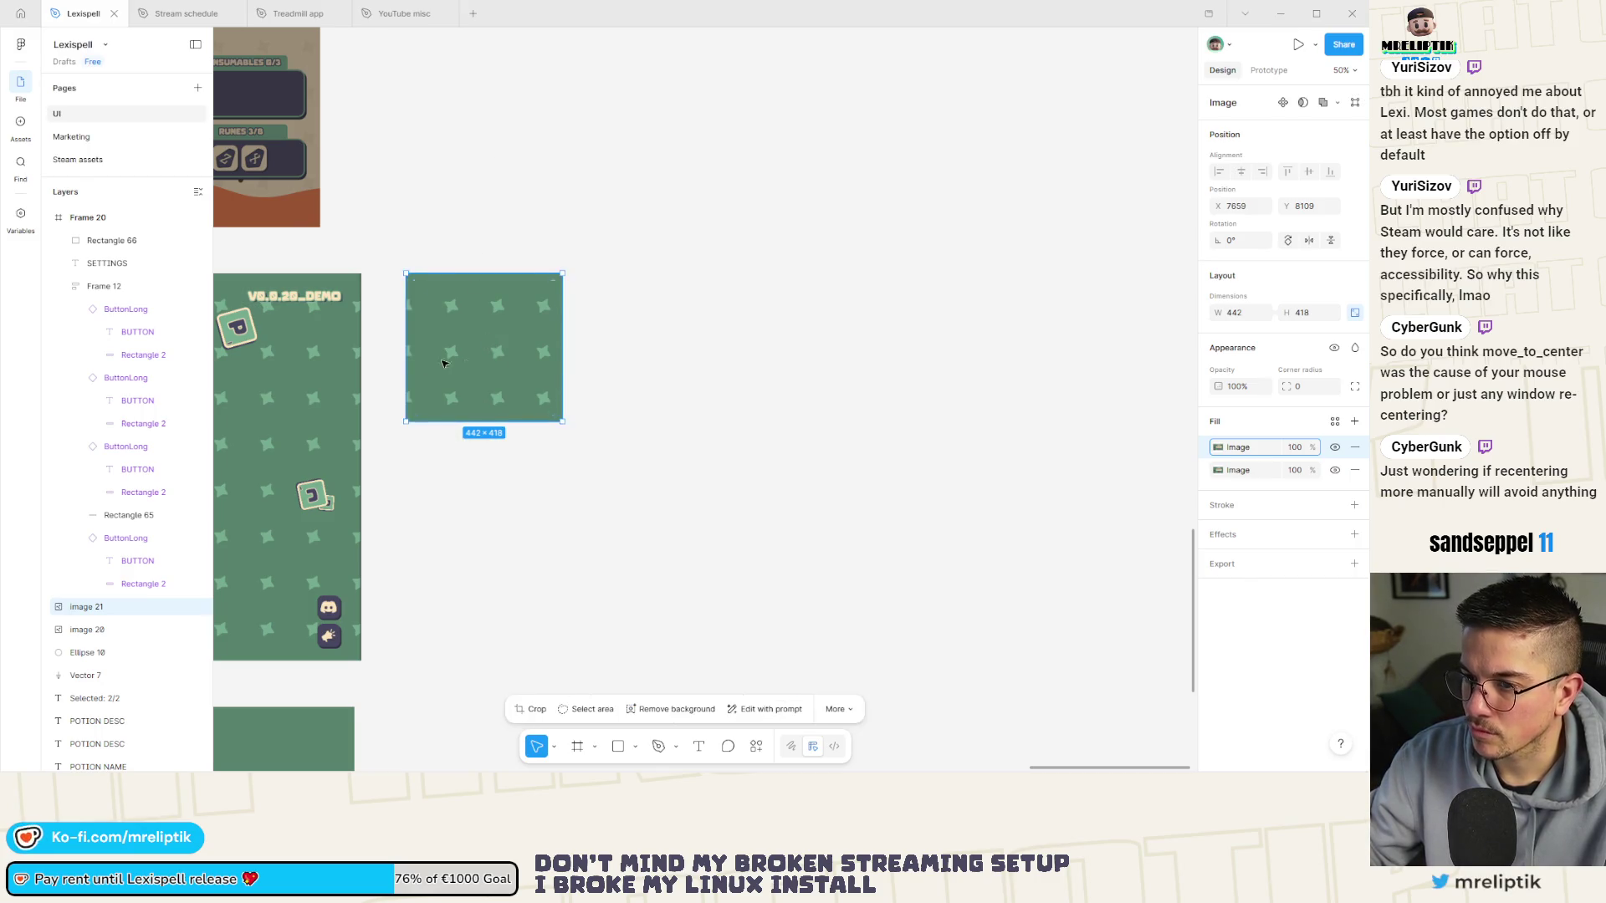
# Paste another copy of the Lexispell screenshot and move it down.
pyautogui.scroll(-3, 539, 363)
pyautogui.click(377, 394)
pyautogui.hotkey('ctrl', 'v')
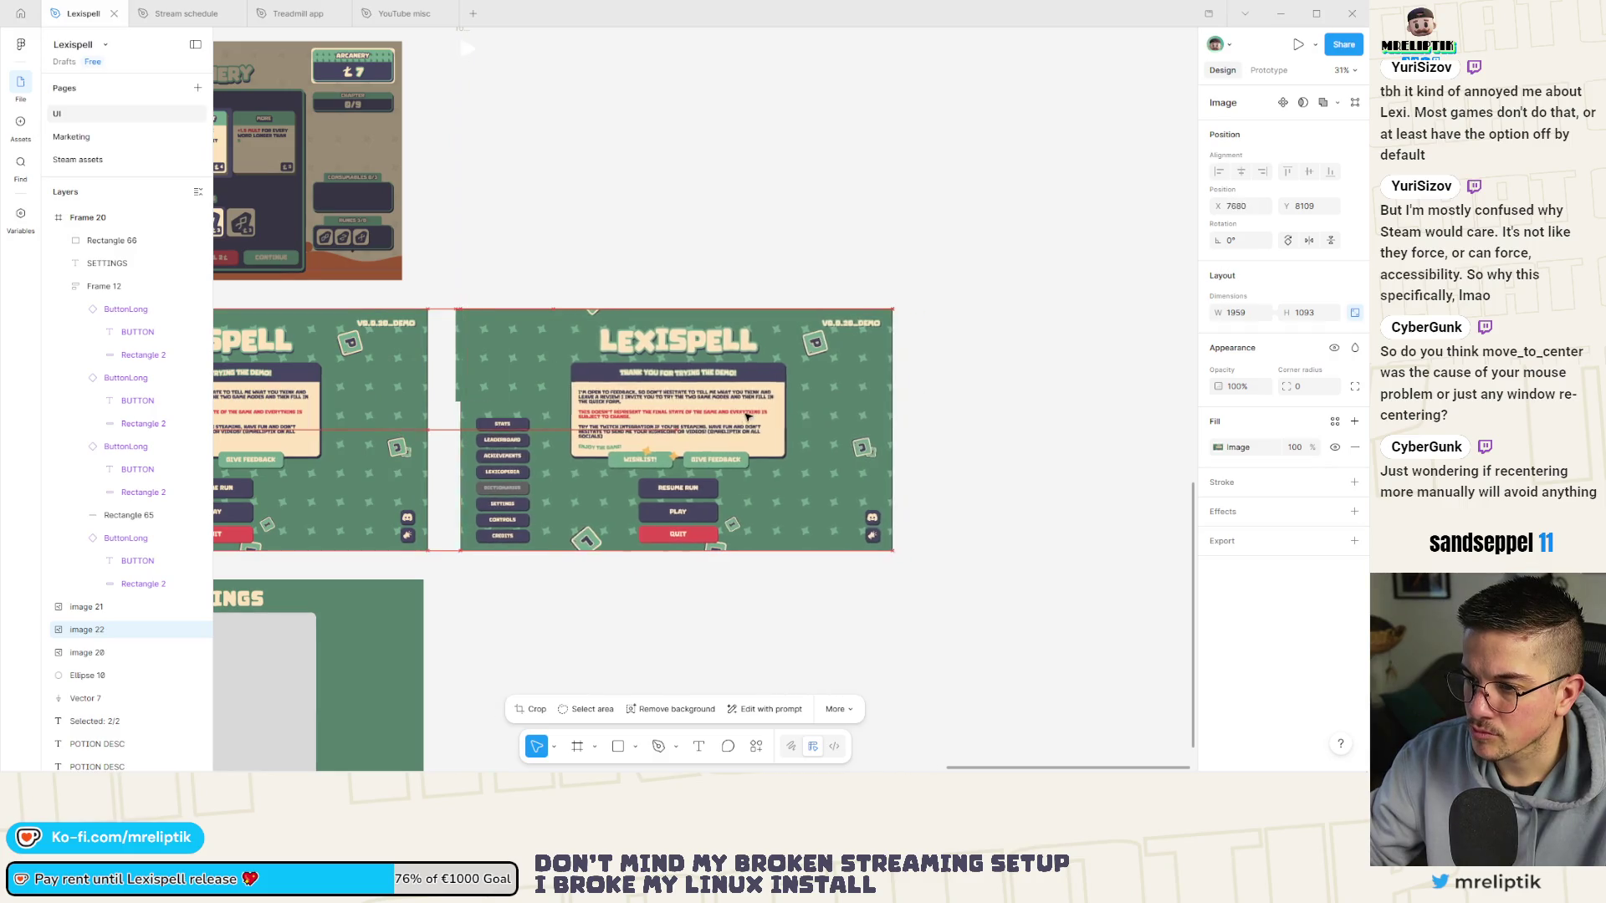
pyautogui.moveTo(509, 372); pyautogui.dragTo(509, 463)
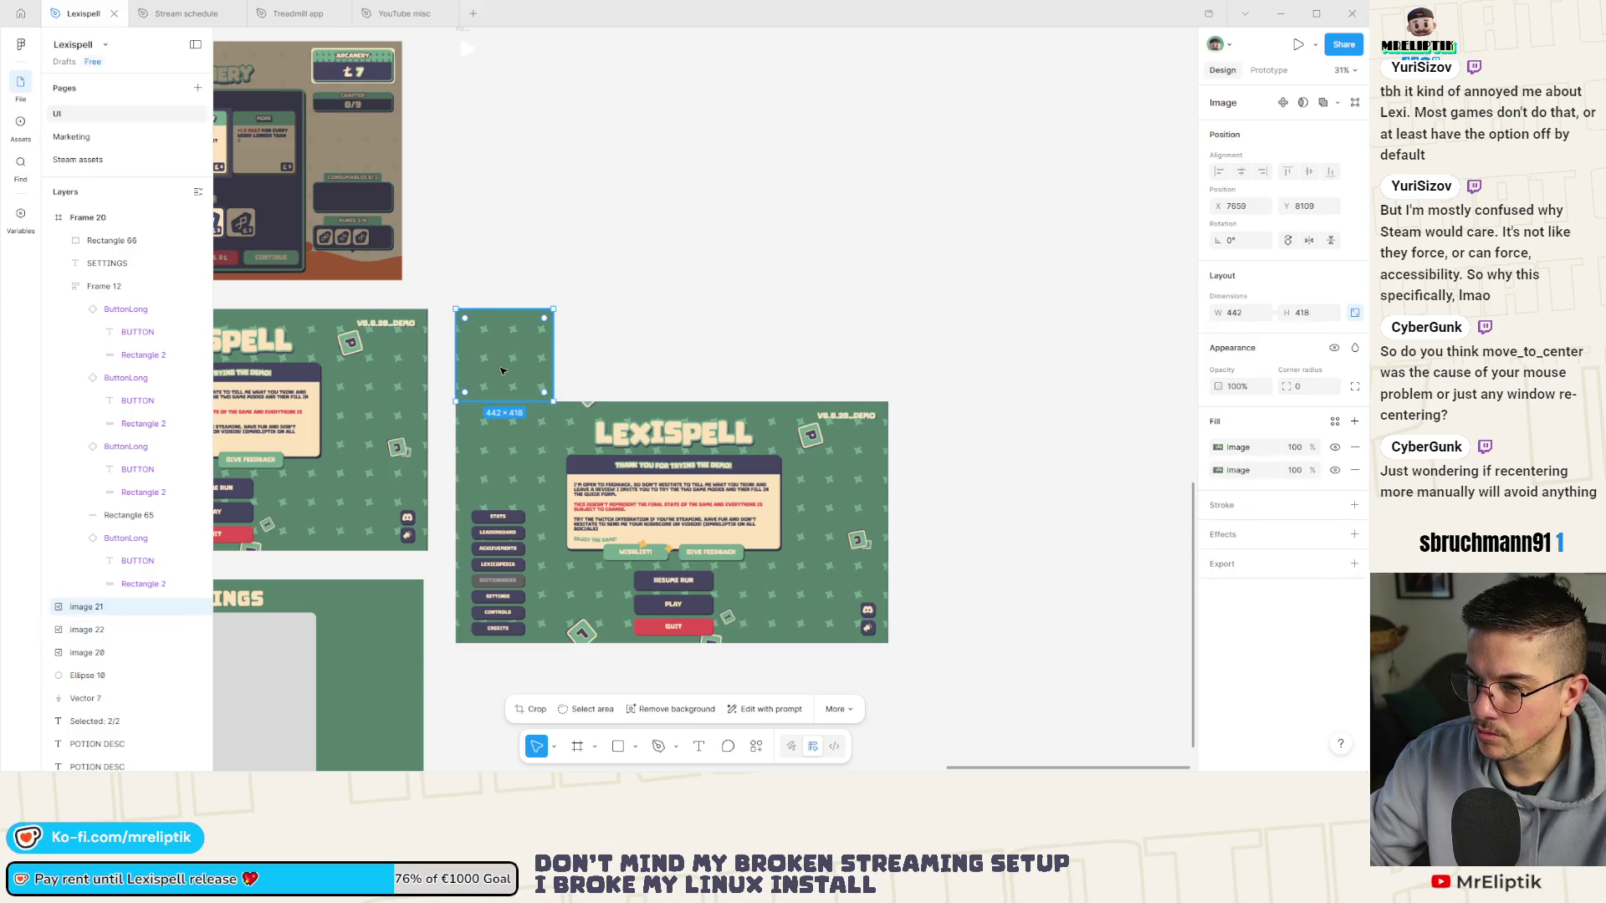
# Move the background patch over the old menu buttons and group the three patch images.
pyautogui.click(96, 615)
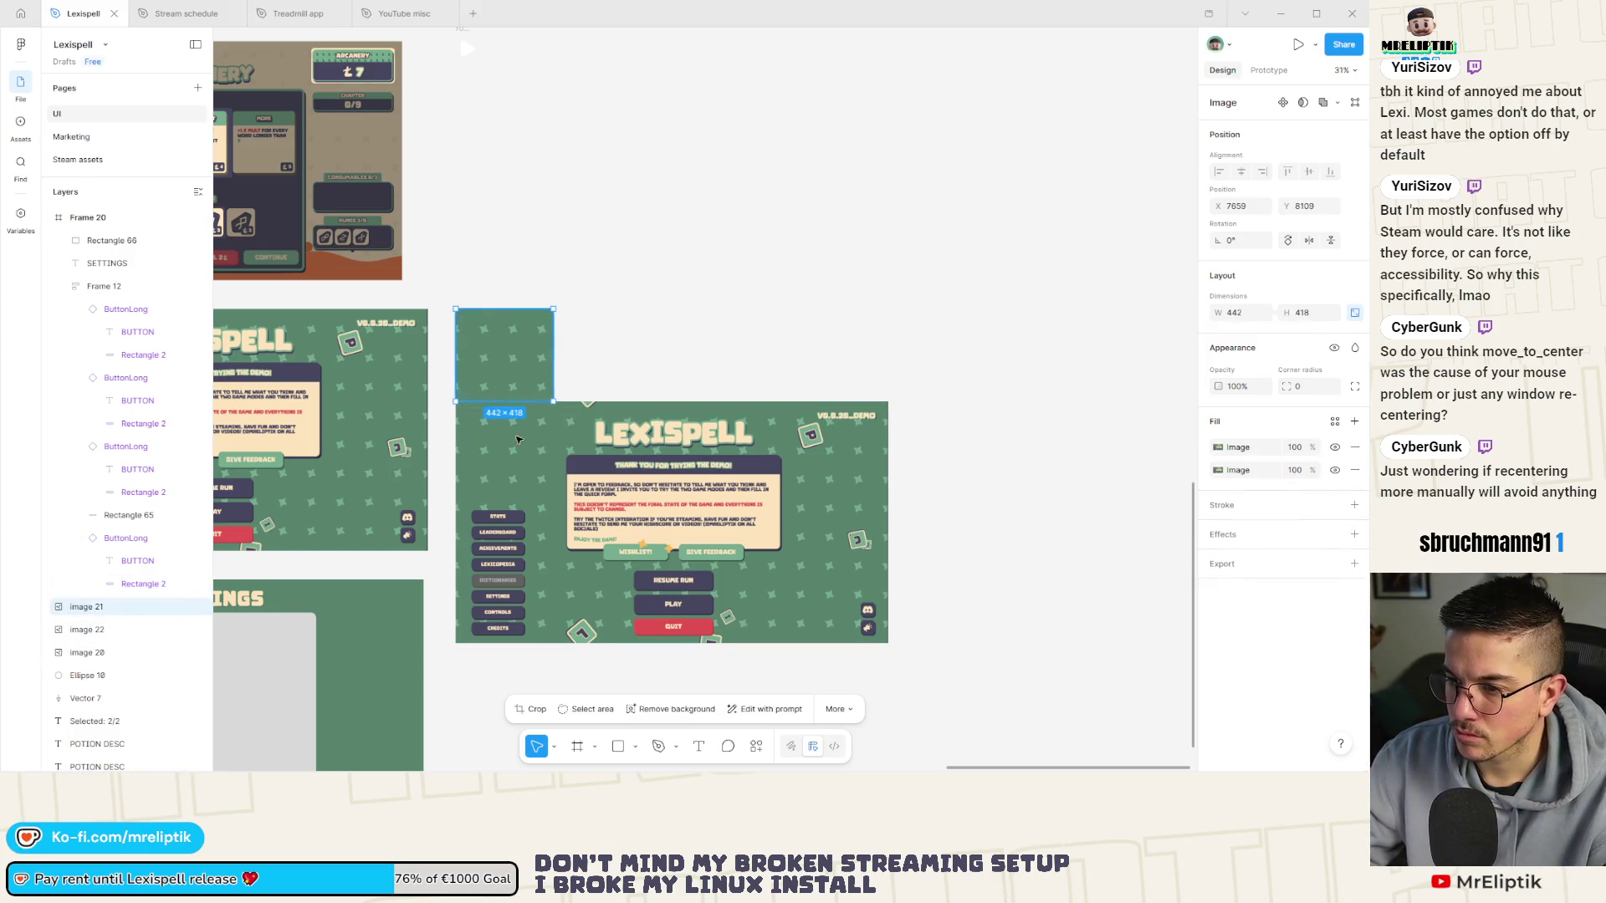
pyautogui.moveTo(518, 440); pyautogui.dragTo(505, 591)
pyautogui.keyDown('shift'); pyautogui.click(510, 523); pyautogui.keyUp('shift')
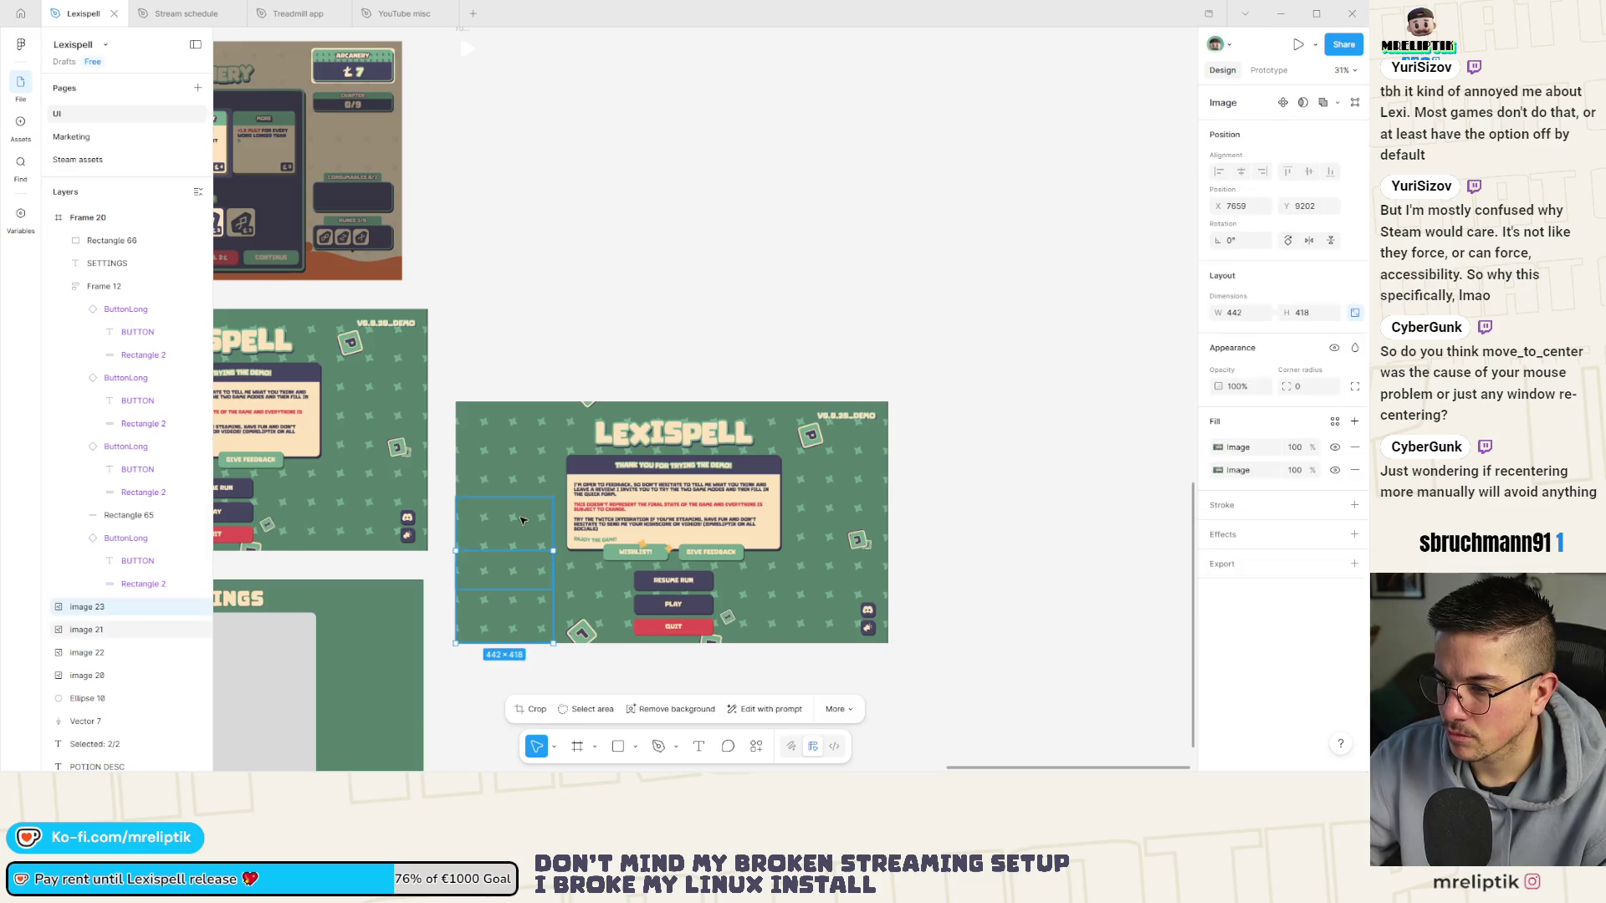
pyautogui.keyDown('shift'); pyautogui.click(530, 458); pyautogui.keyUp('shift')
pyautogui.hotkey('ctrl', 'g')
pyautogui.scroll(-2, 562, 380)
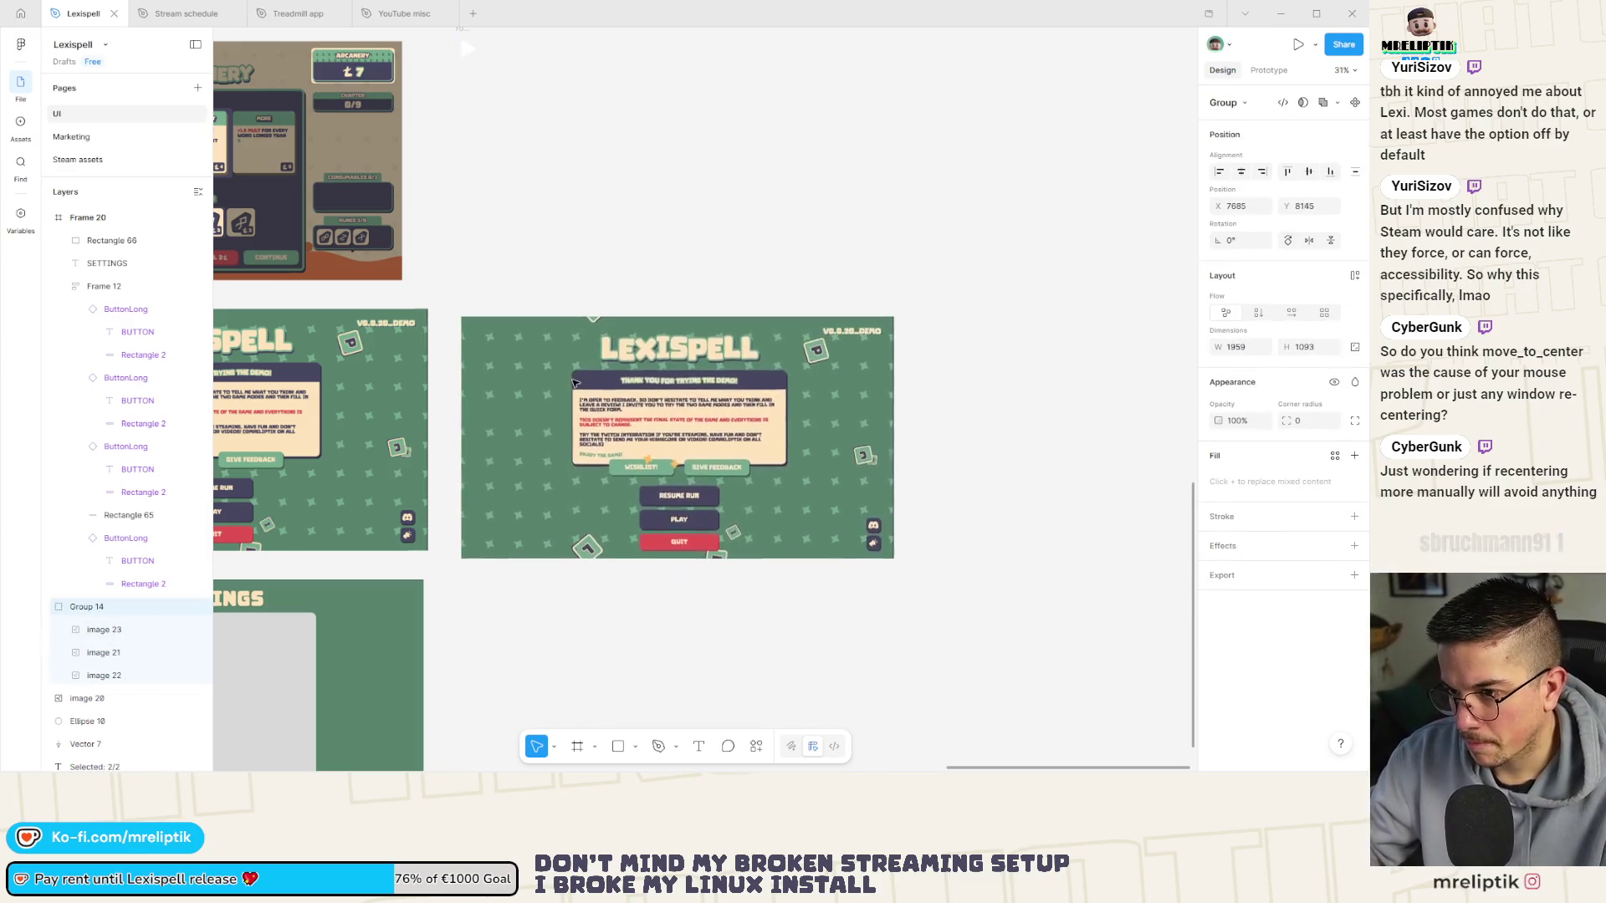
pyautogui.scroll(-3, 586, 485)
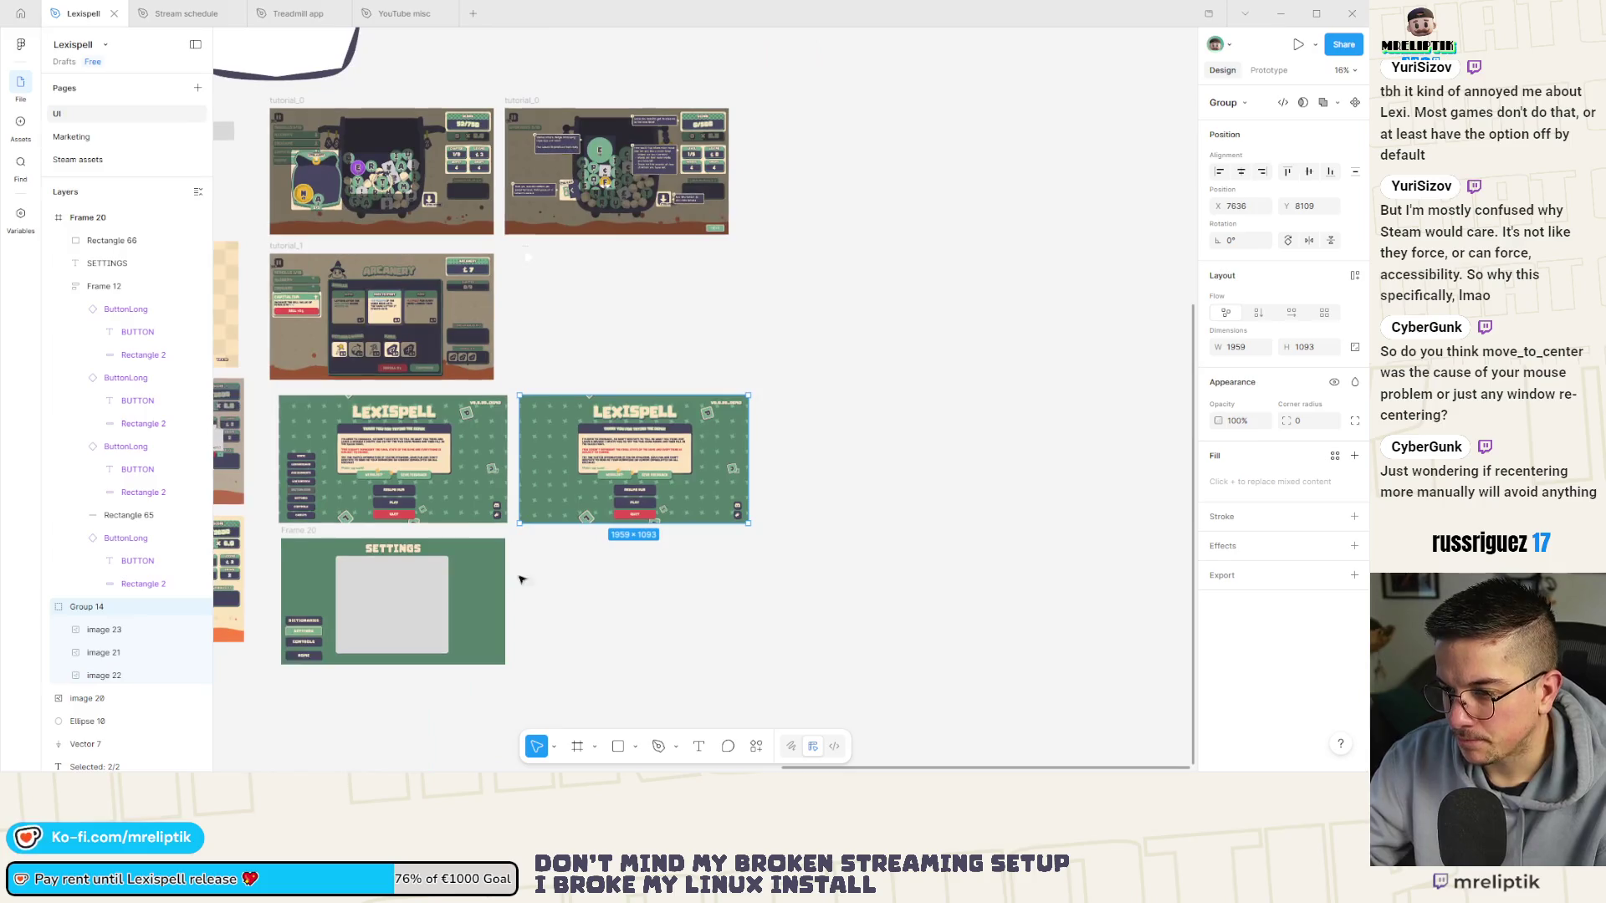
pyautogui.click(307, 647)
# Copy the button column onto the right Lexispell screen.
pyautogui.moveTo(307, 646); pyautogui.dragTo(553, 495)
pyautogui.scroll(5, 568, 499)
pyautogui.scroll(3, 577, 501)
# Set the DICTIONARIES, SETTINGS, CONTROLS and HOME labels to font size 20.
pyautogui.doubleClick(578, 484)
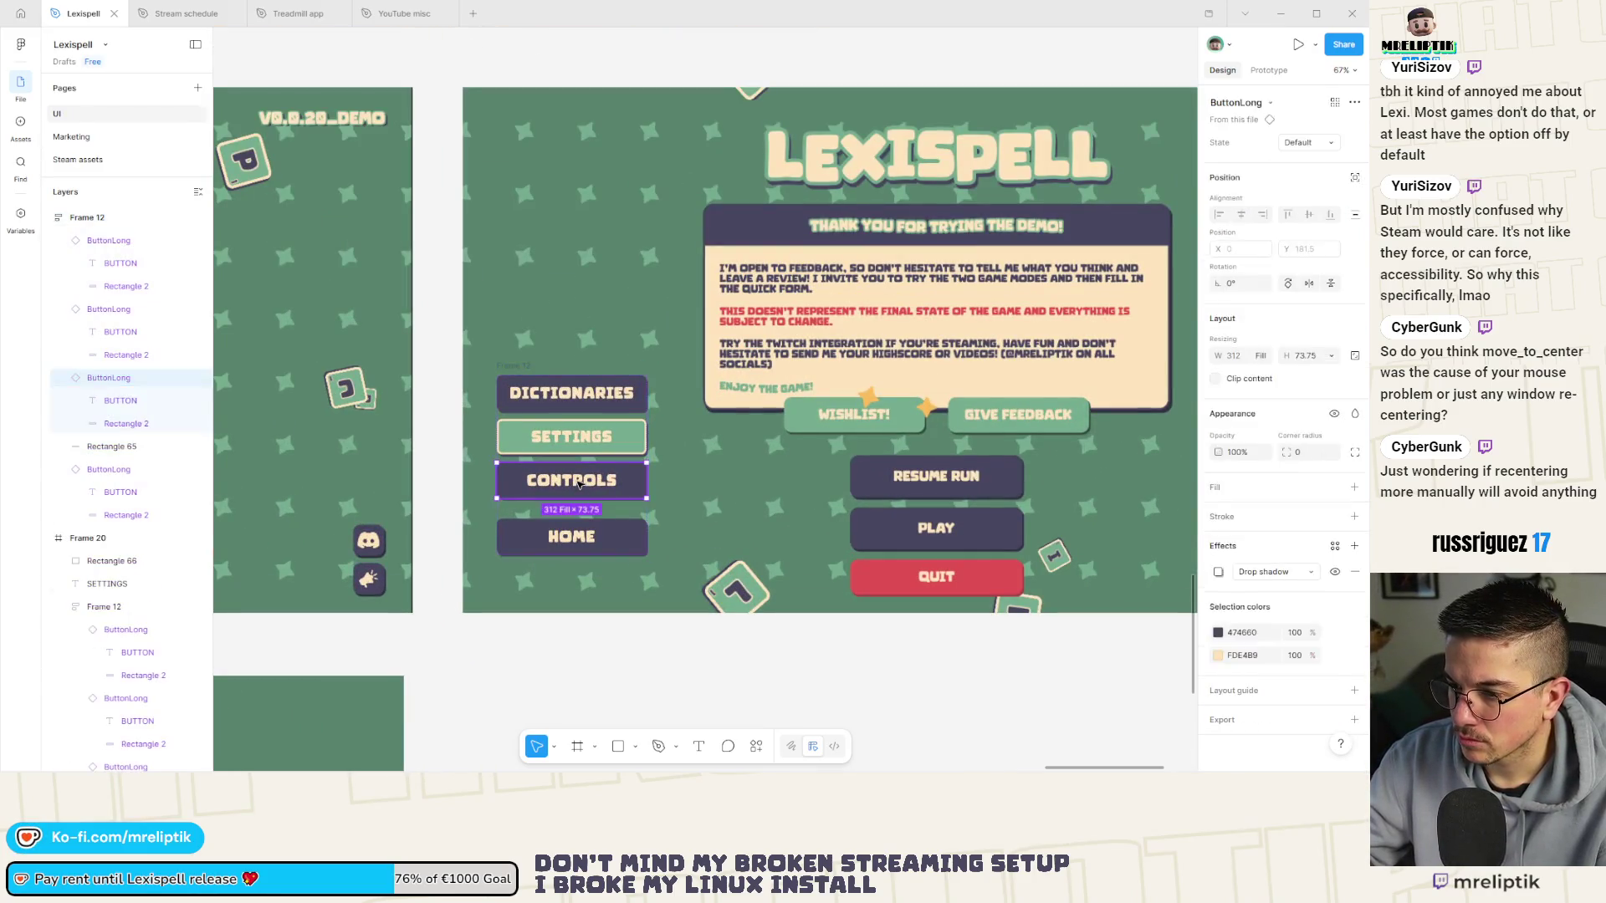
pyautogui.click(568, 436)
pyautogui.keyDown('shift'); pyautogui.click(579, 397); pyautogui.keyUp('shift')
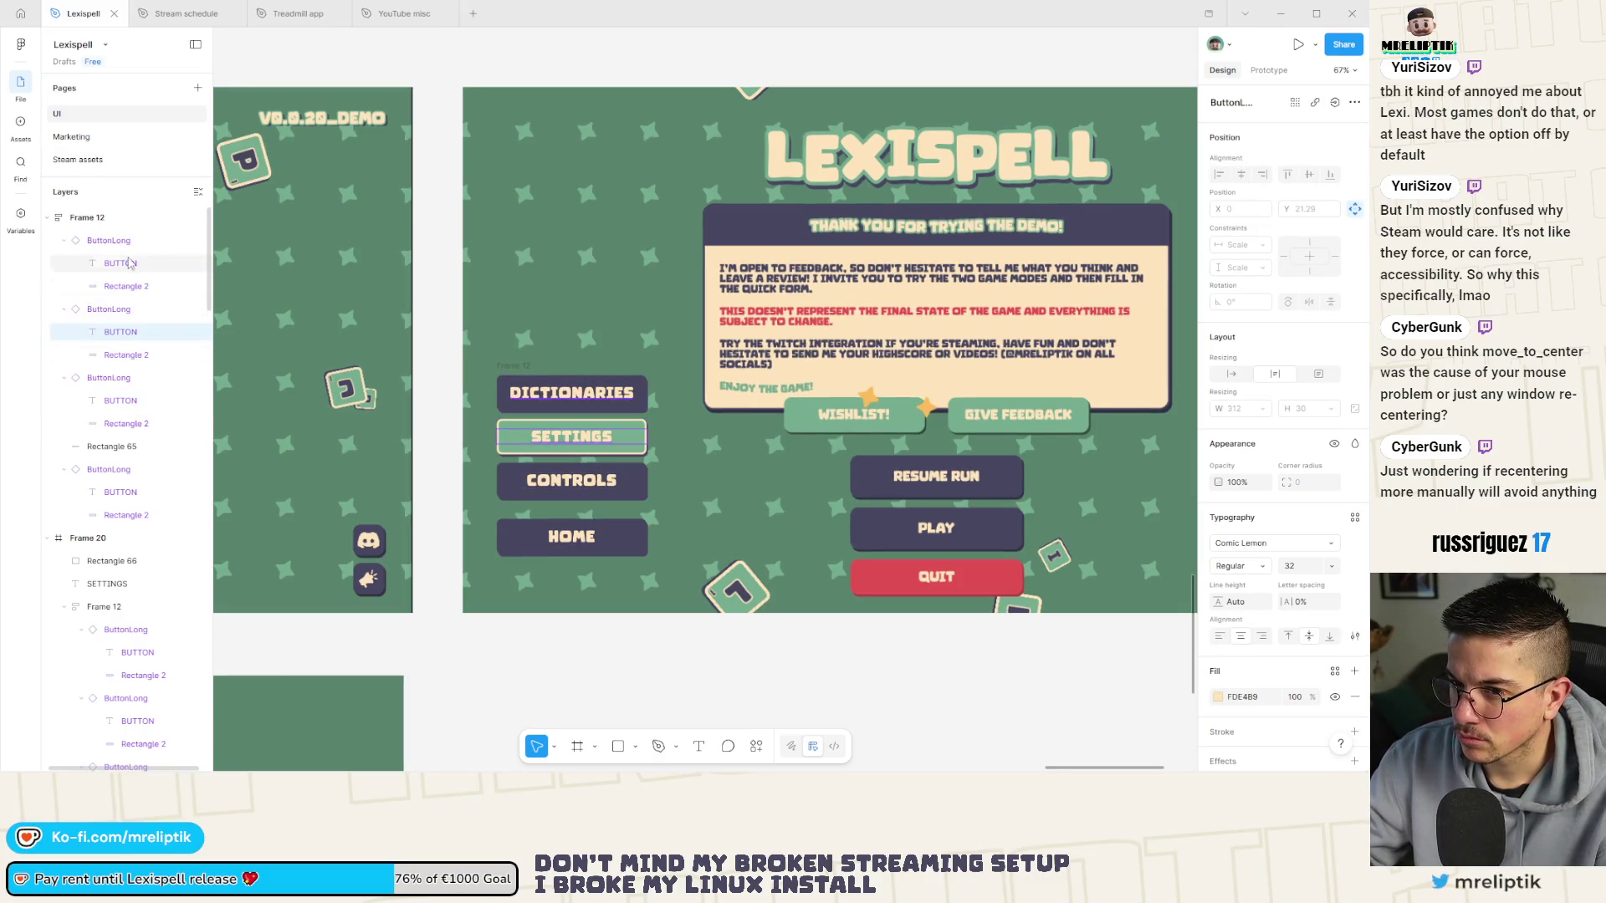
pyautogui.keyDown('shift'); pyautogui.click(125, 400); pyautogui.keyUp('shift')
pyautogui.keyDown('shift'); pyautogui.click(126, 491); pyautogui.keyUp('shift')
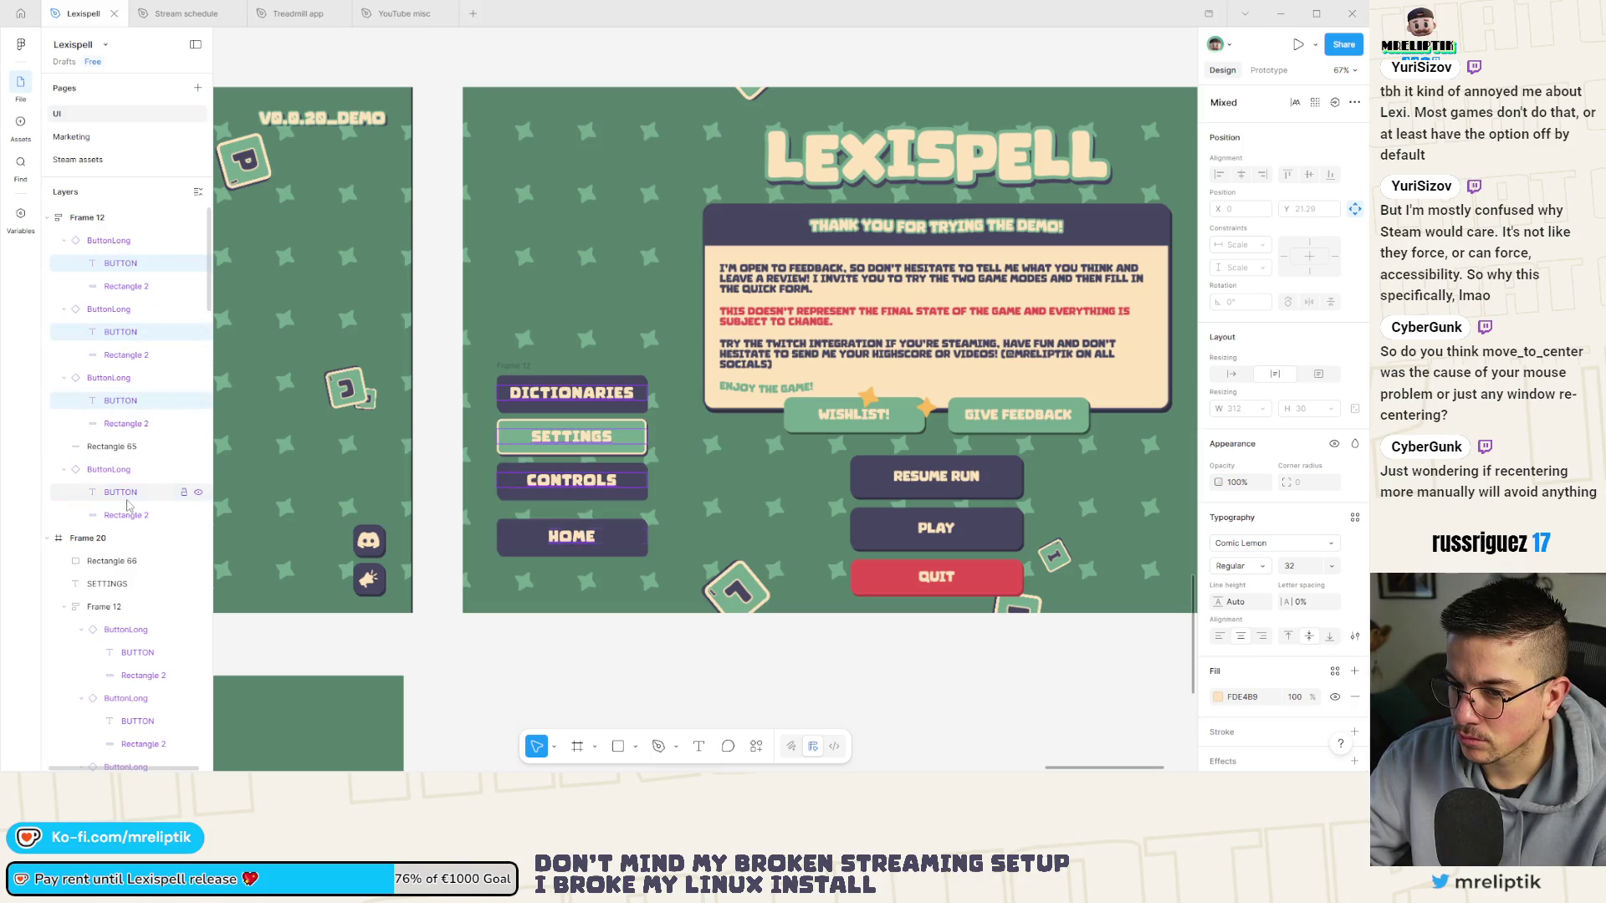
pyautogui.click(1300, 566)
pyautogui.press('Down')
pyautogui.press('Down')
pyautogui.press('Down')
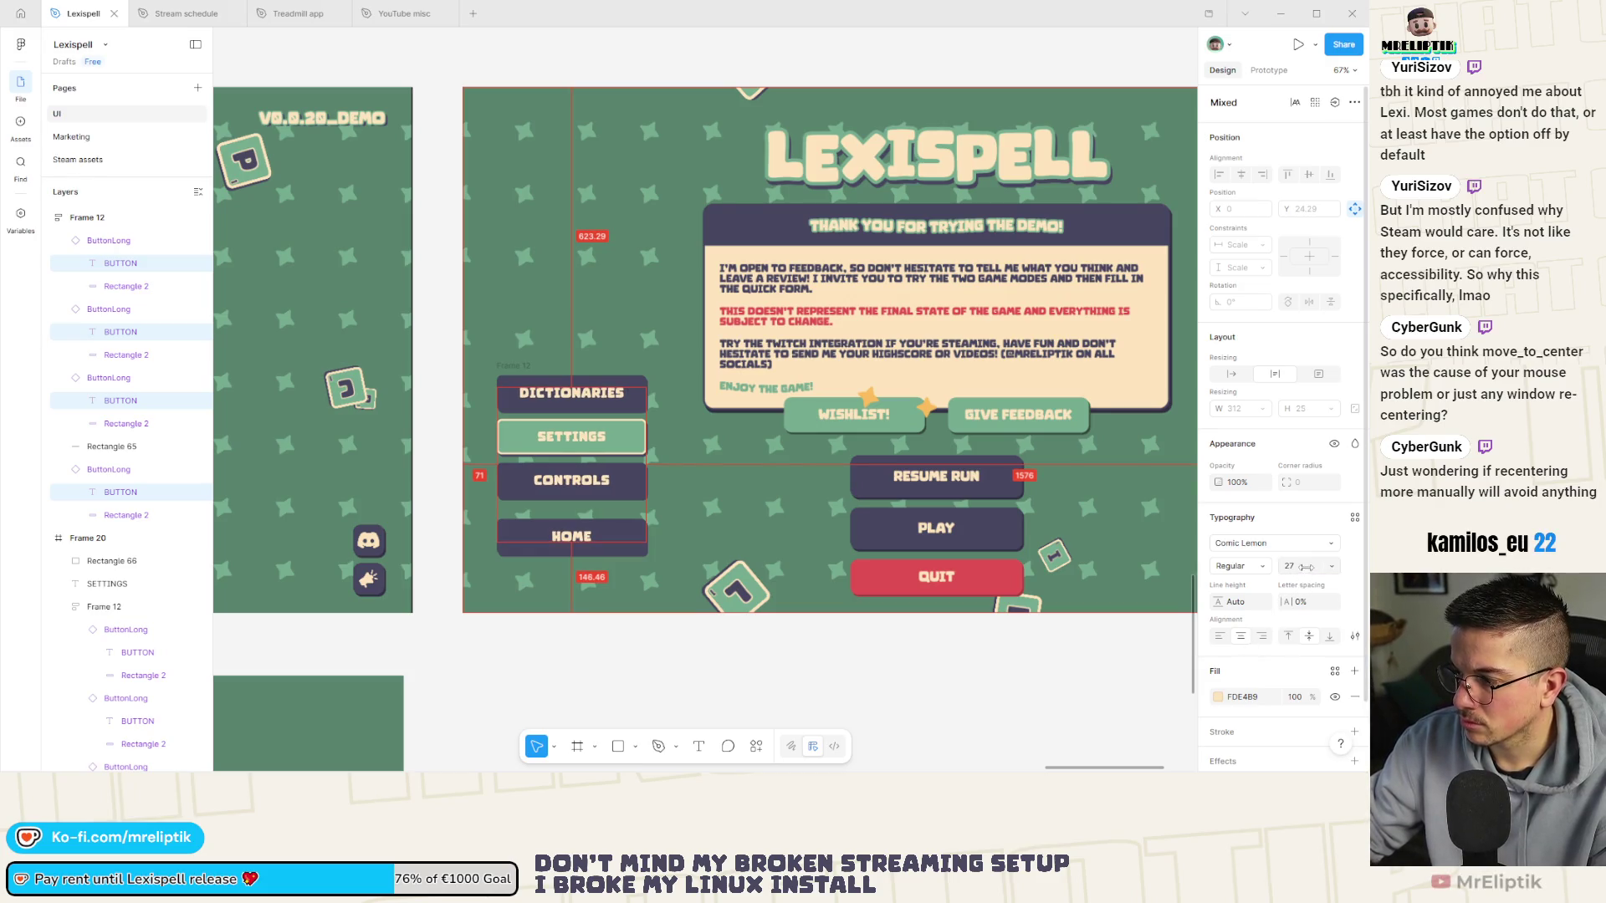
pyautogui.press('Down')
pyautogui.press('Down')
pyautogui.press('Down')
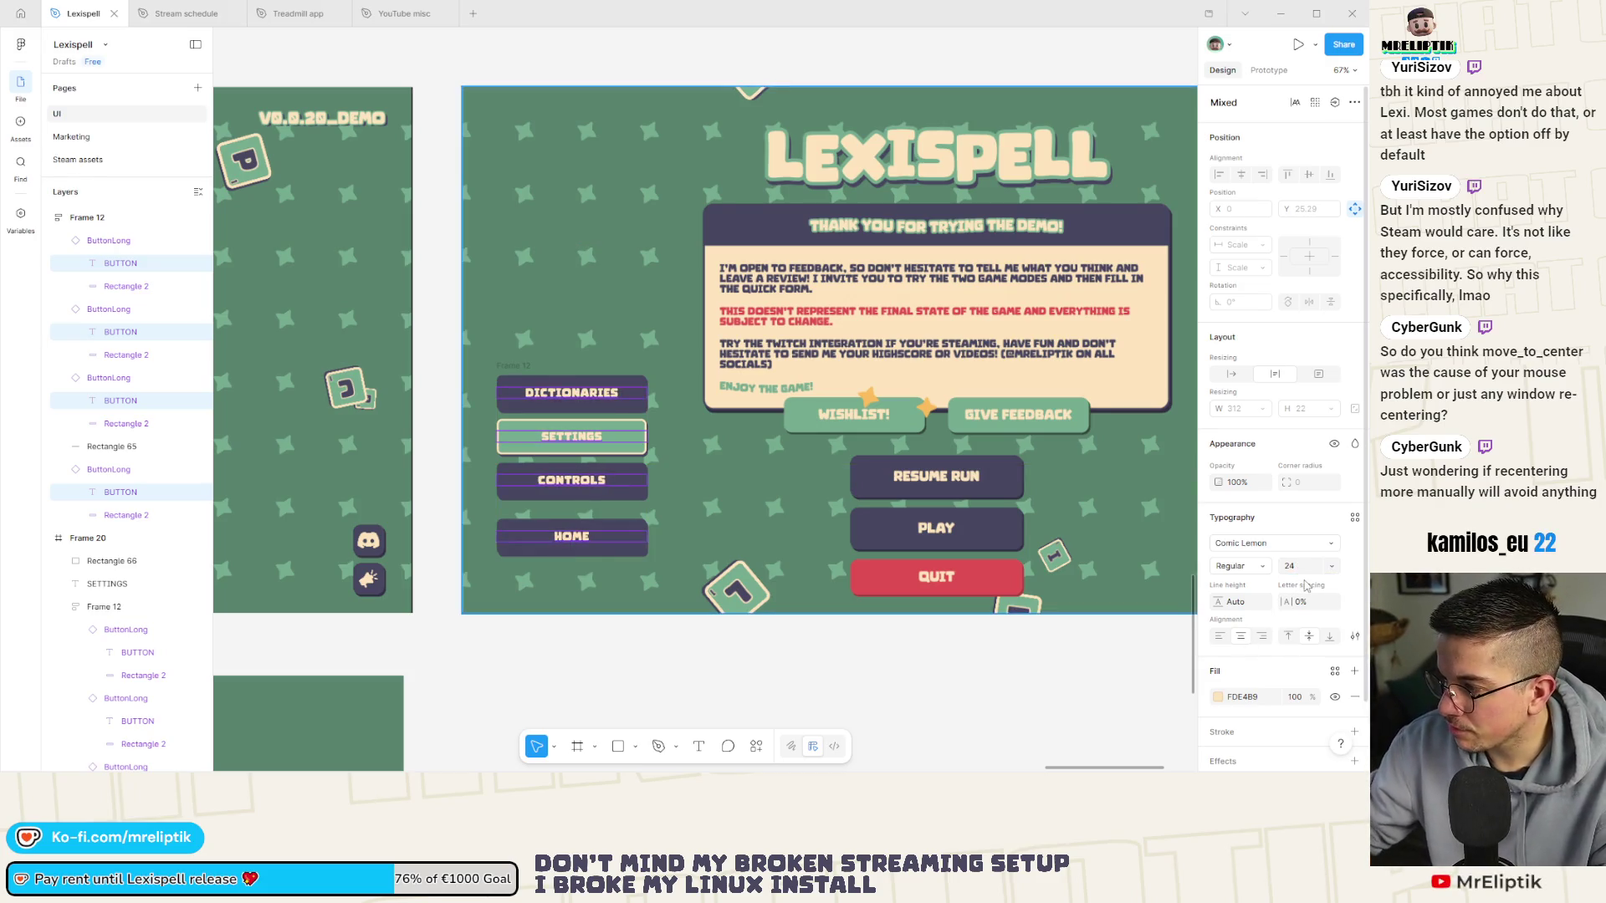
pyautogui.write('20')
pyautogui.press('Return')
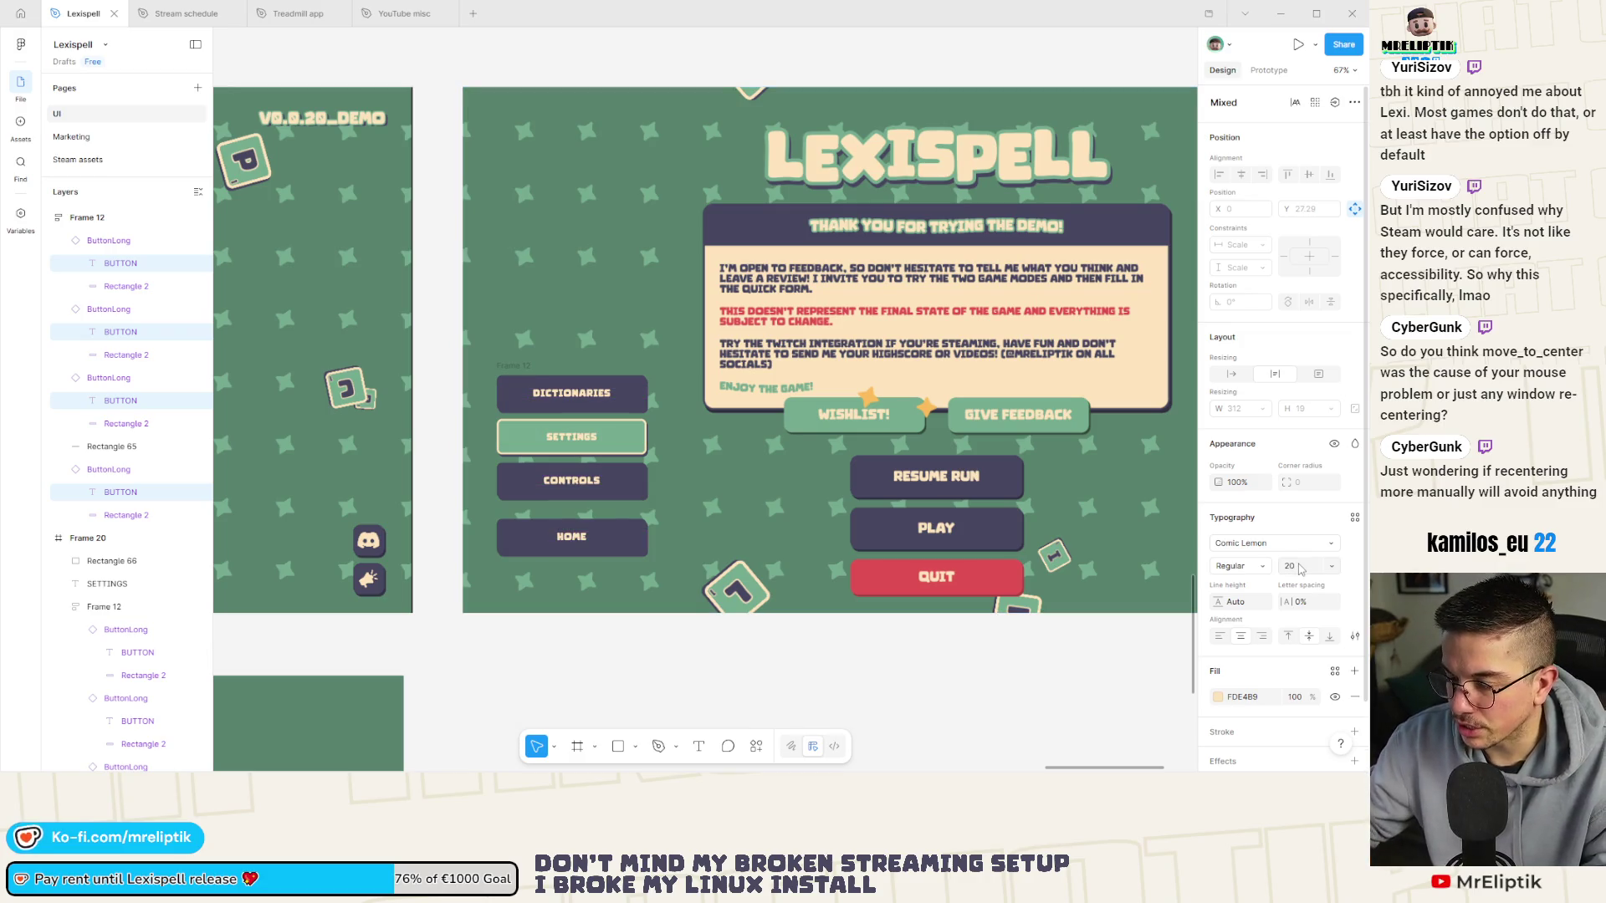
# Narrow the column to 215 wide, set the buttons to Fill, and shrink it to 270 tall.
pyautogui.click(584, 377)
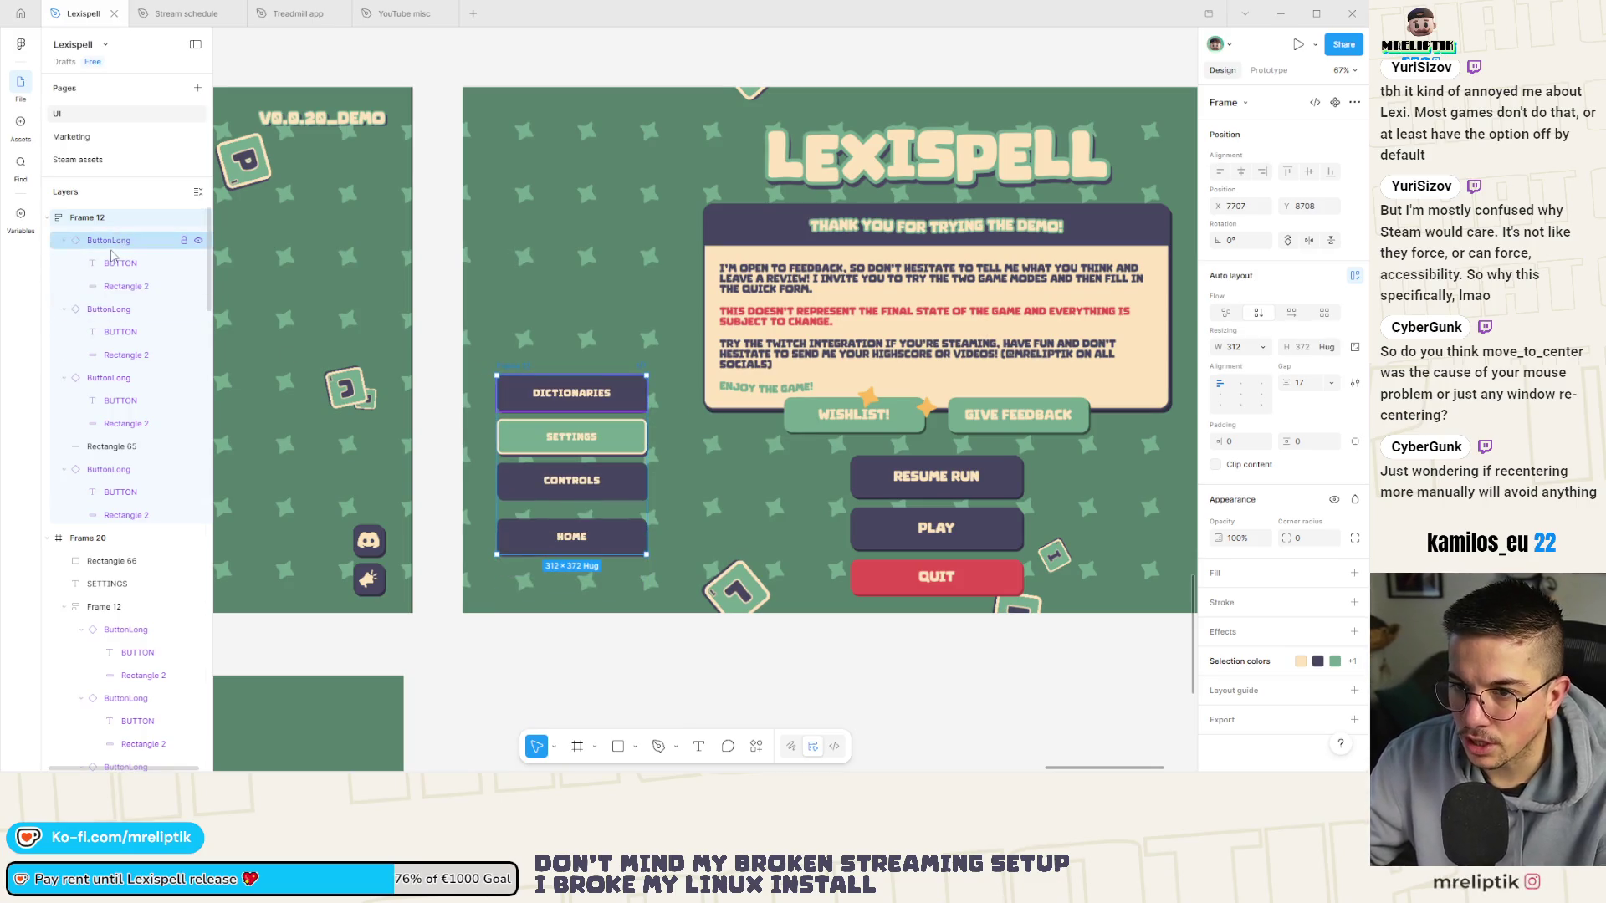
pyautogui.moveTo(646, 435)
pyautogui.mouseDown()
pyautogui.moveTo(569, 435)
pyautogui.moveTo(600, 435)
pyautogui.mouseUp()
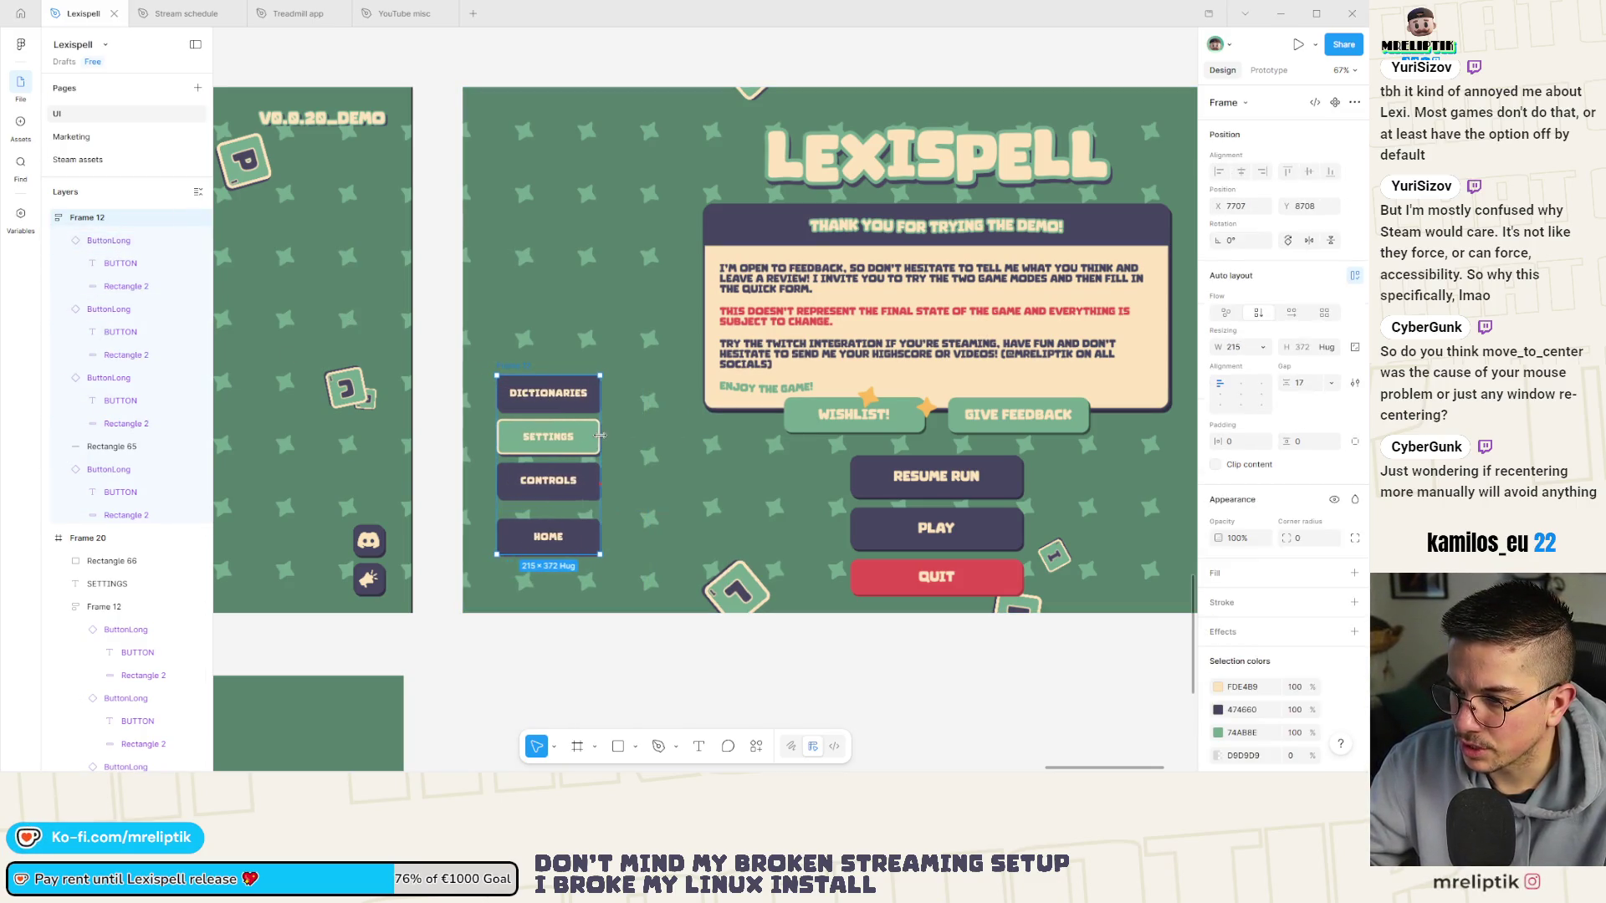
pyautogui.click(123, 247)
pyautogui.keyDown('shift'); pyautogui.click(109, 378); pyautogui.keyUp('shift')
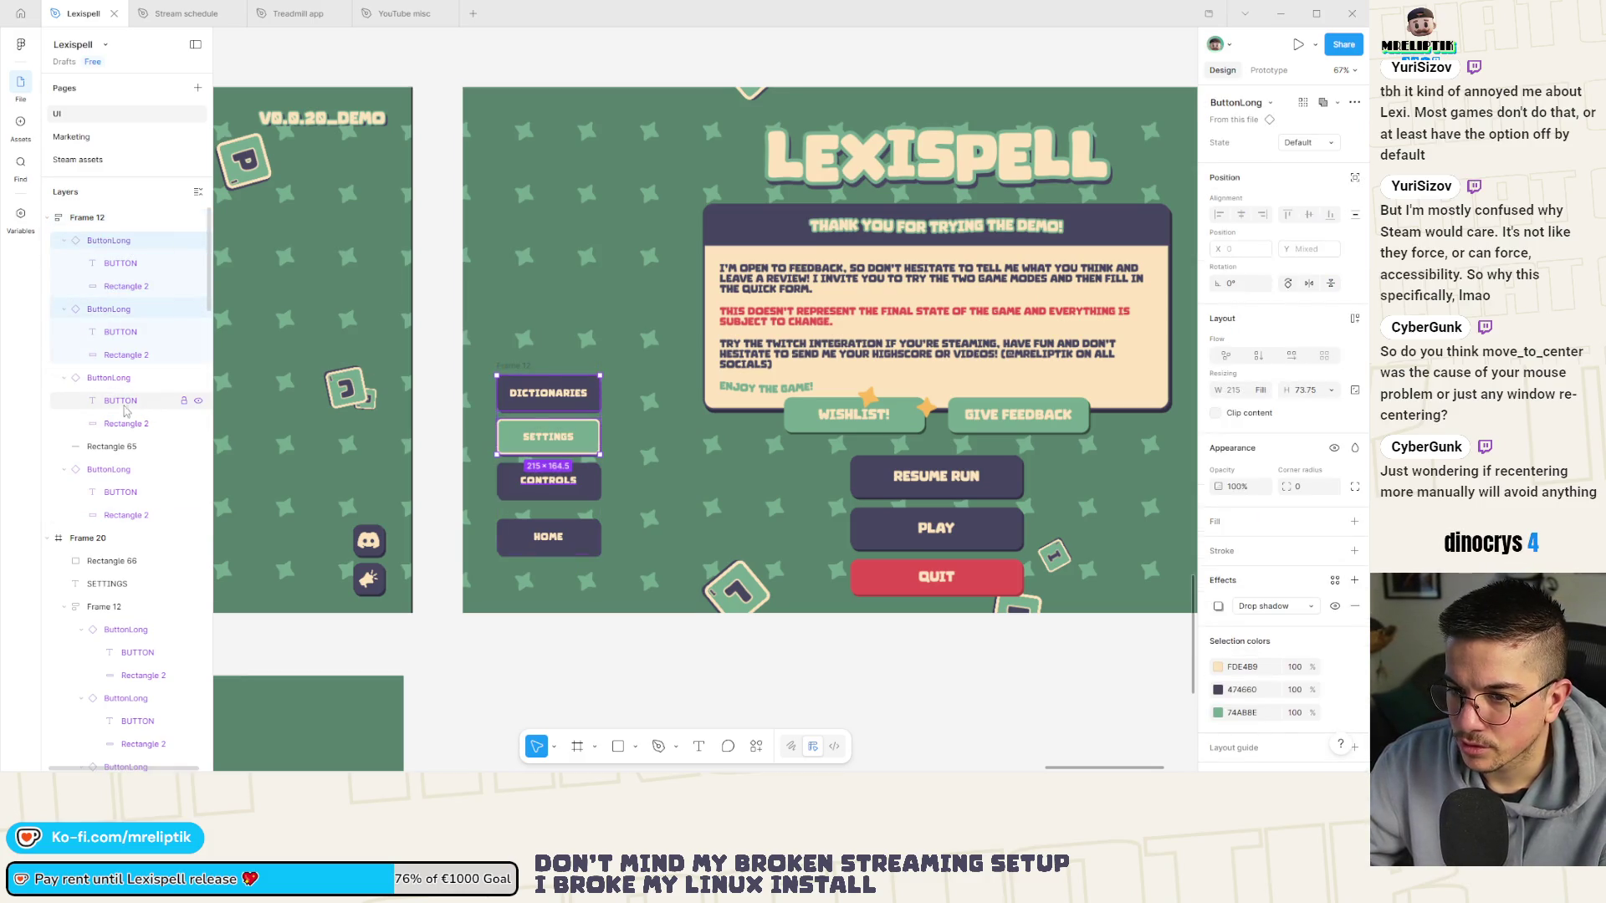
pyautogui.keyDown('shift'); pyautogui.click(107, 471); pyautogui.keyUp('shift')
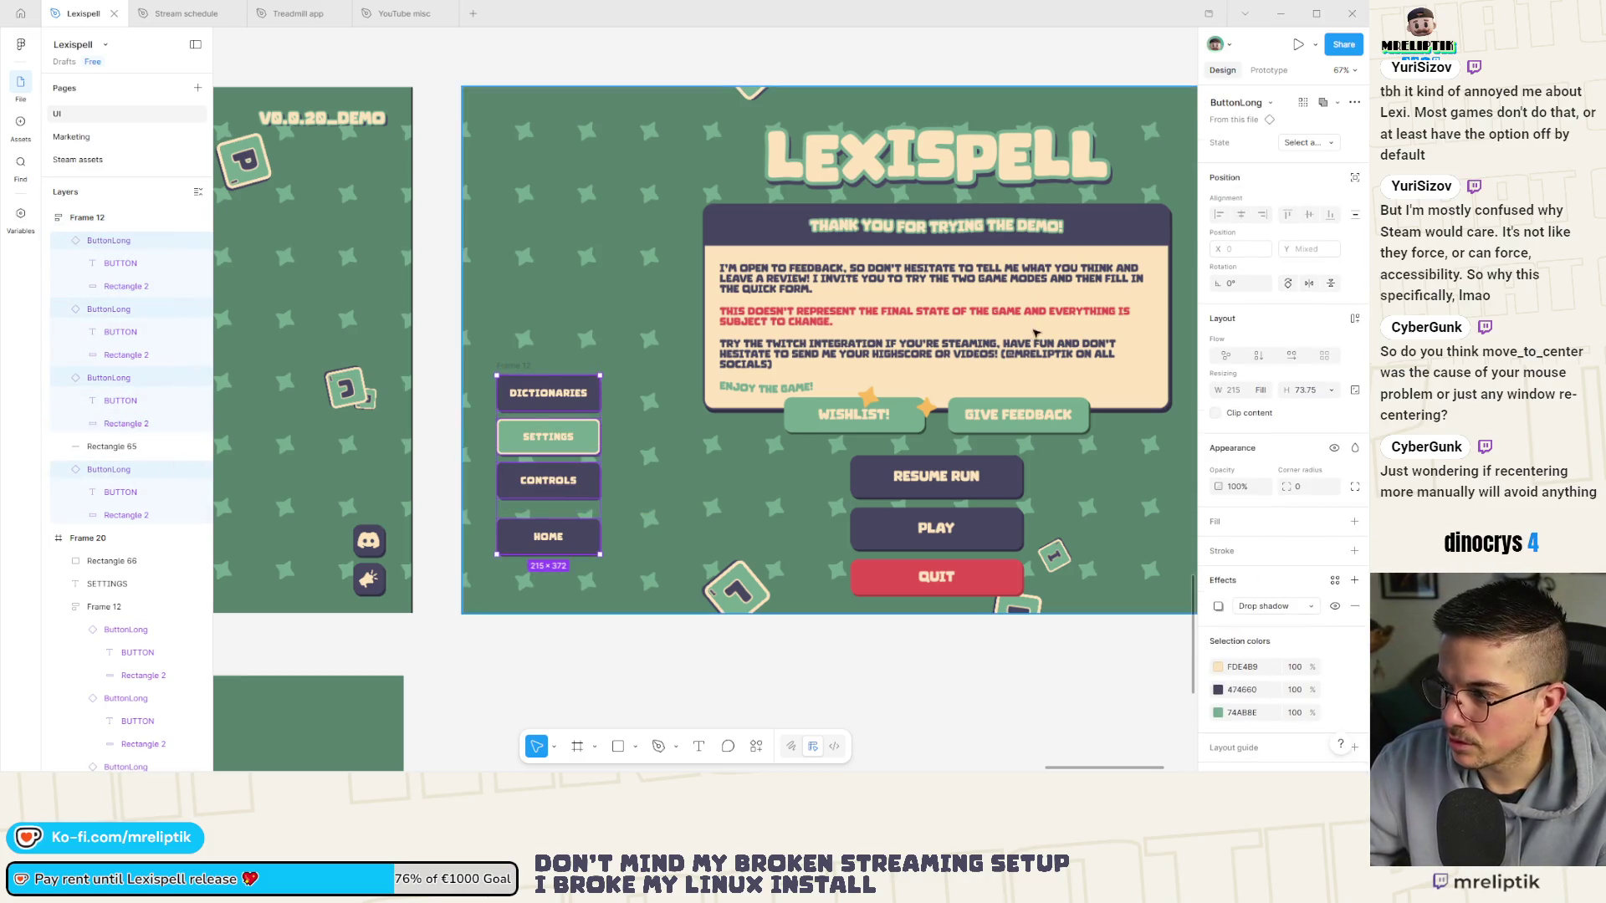
pyautogui.click(1331, 396)
pyautogui.click(1309, 426)
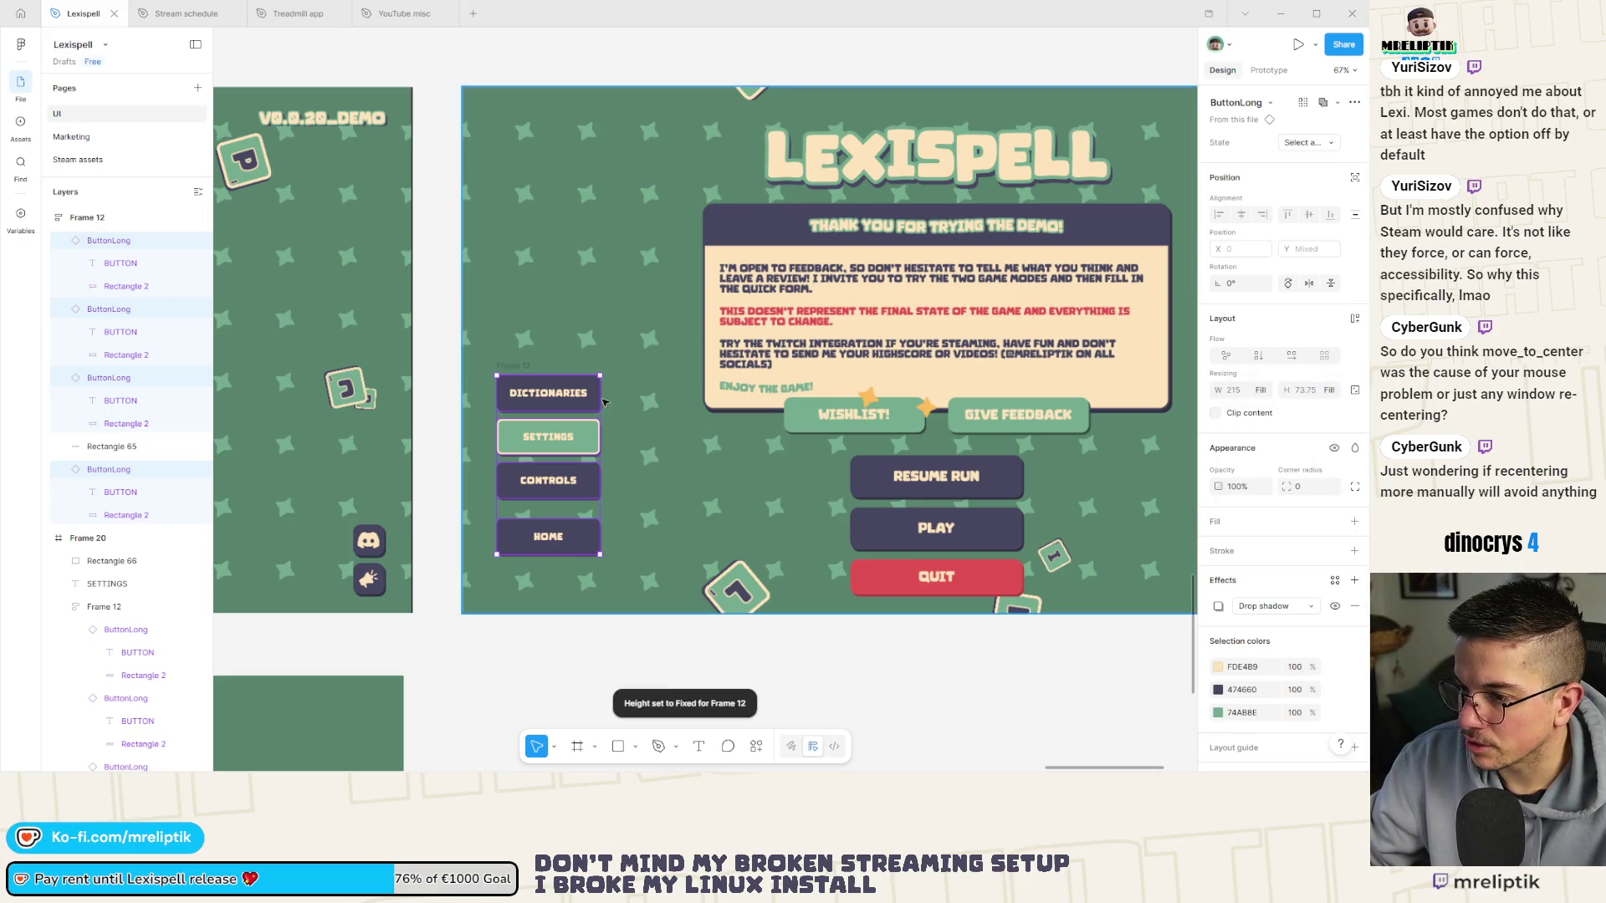
pyautogui.click(525, 370)
pyautogui.moveTo(527, 375)
pyautogui.mouseDown()
pyautogui.moveTo(538, 437)
pyautogui.moveTo(542, 423)
pyautogui.mouseUp()
pyautogui.scroll(3, 531, 427)
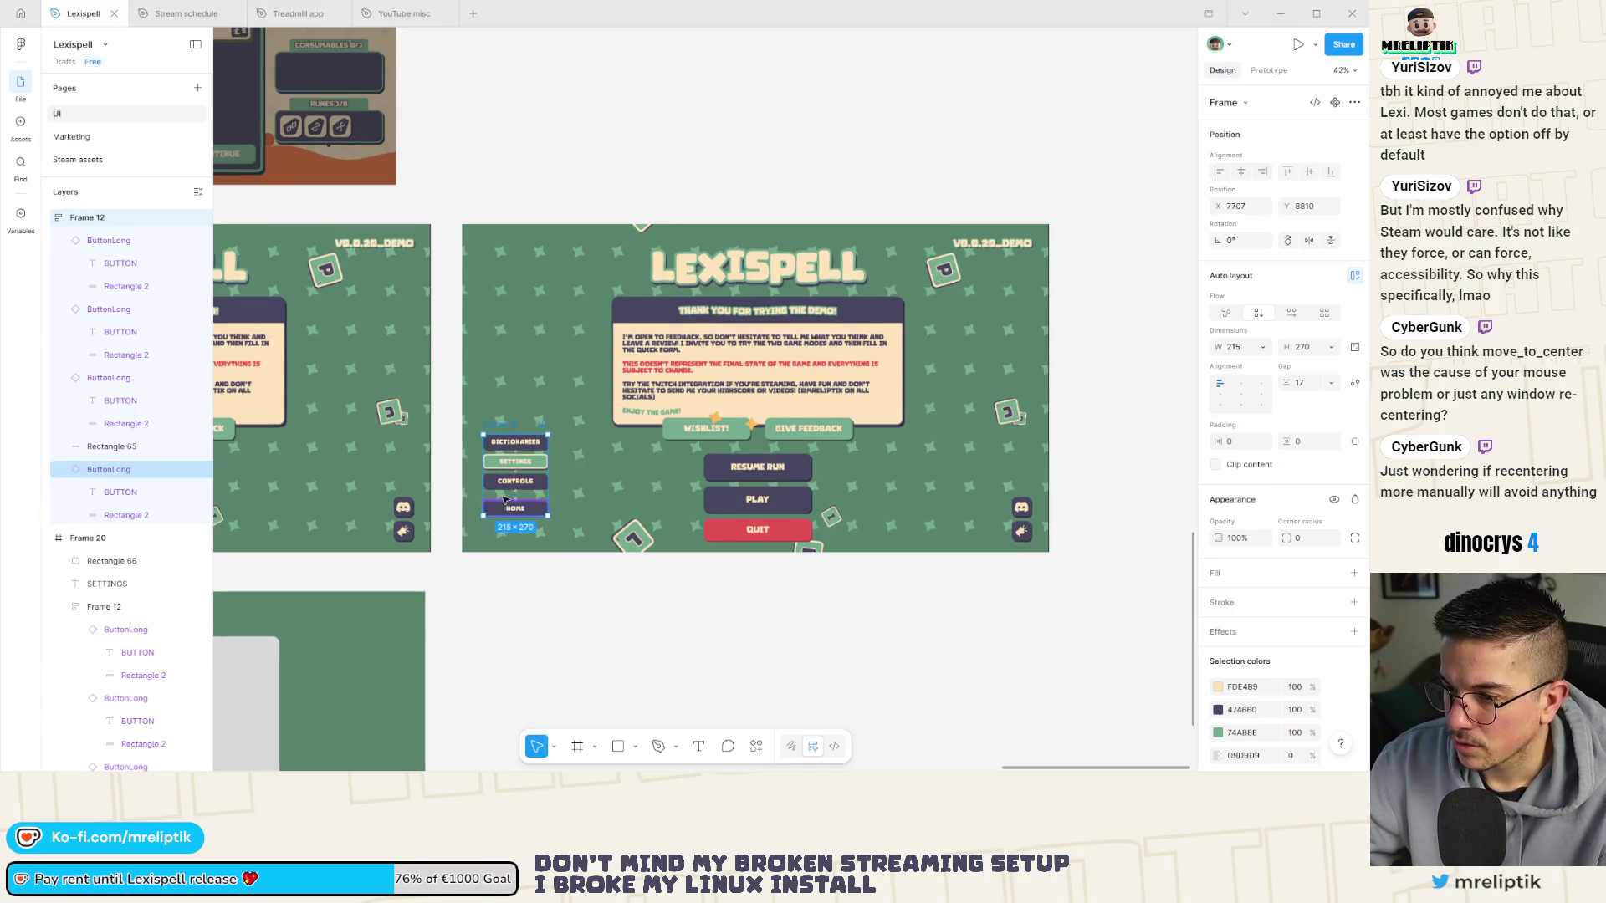
# Delete the Rectangle 65 spacer so the four buttons space evenly.
pyautogui.scroll(-4, 539, 483)
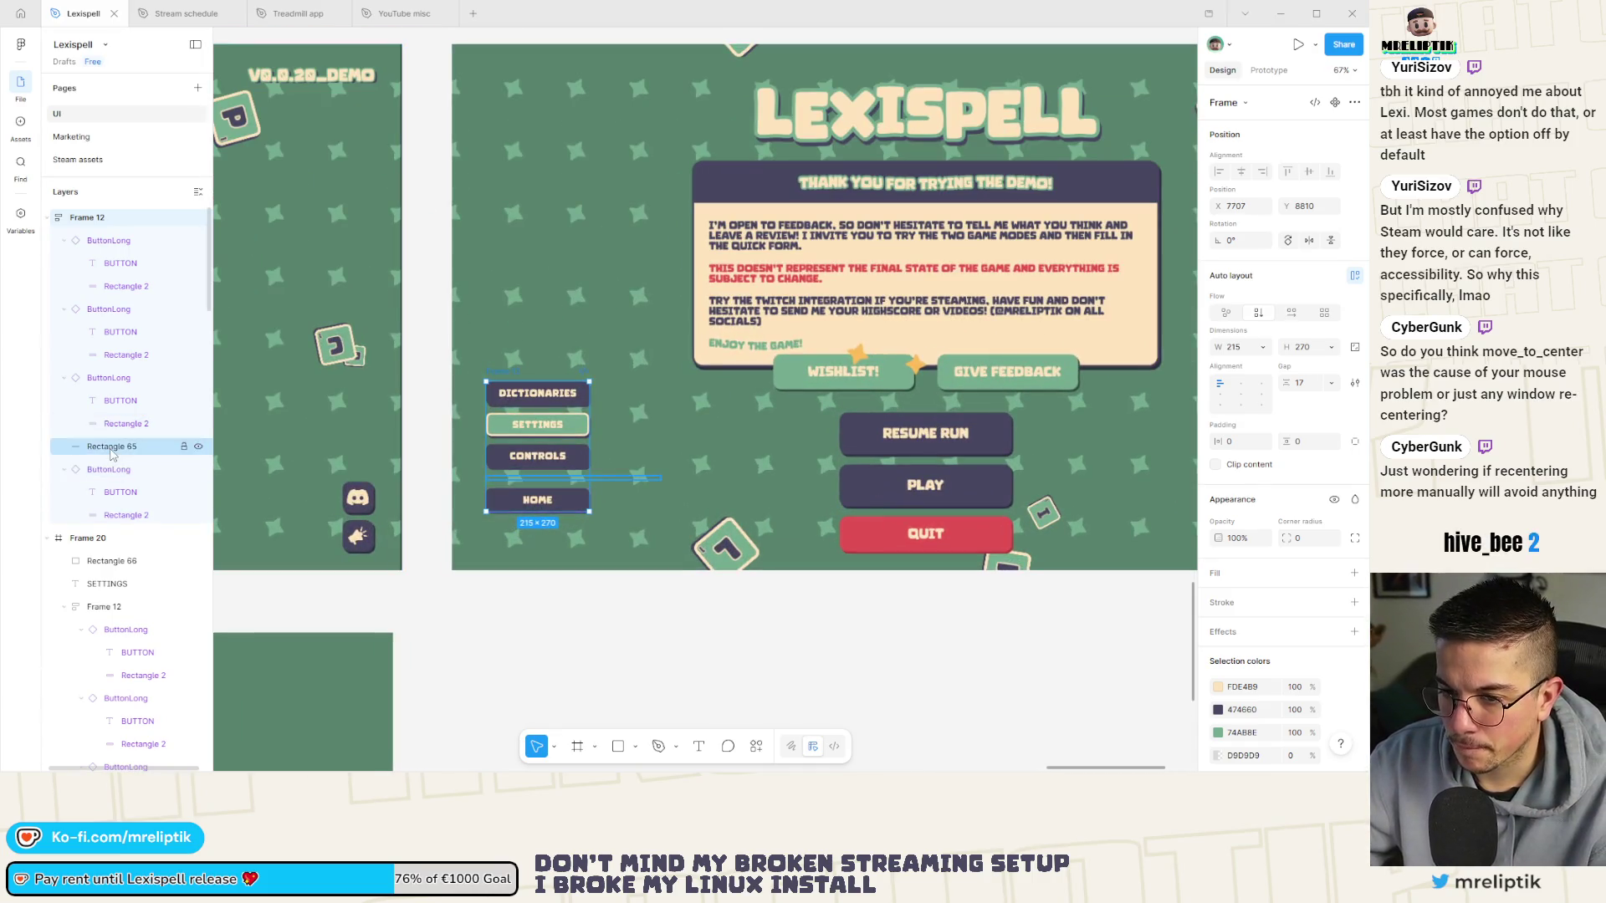
pyautogui.click(111, 447)
pyautogui.press('Delete')
# Nudge the right Lexispell screen group slightly down.
pyautogui.click(468, 450)
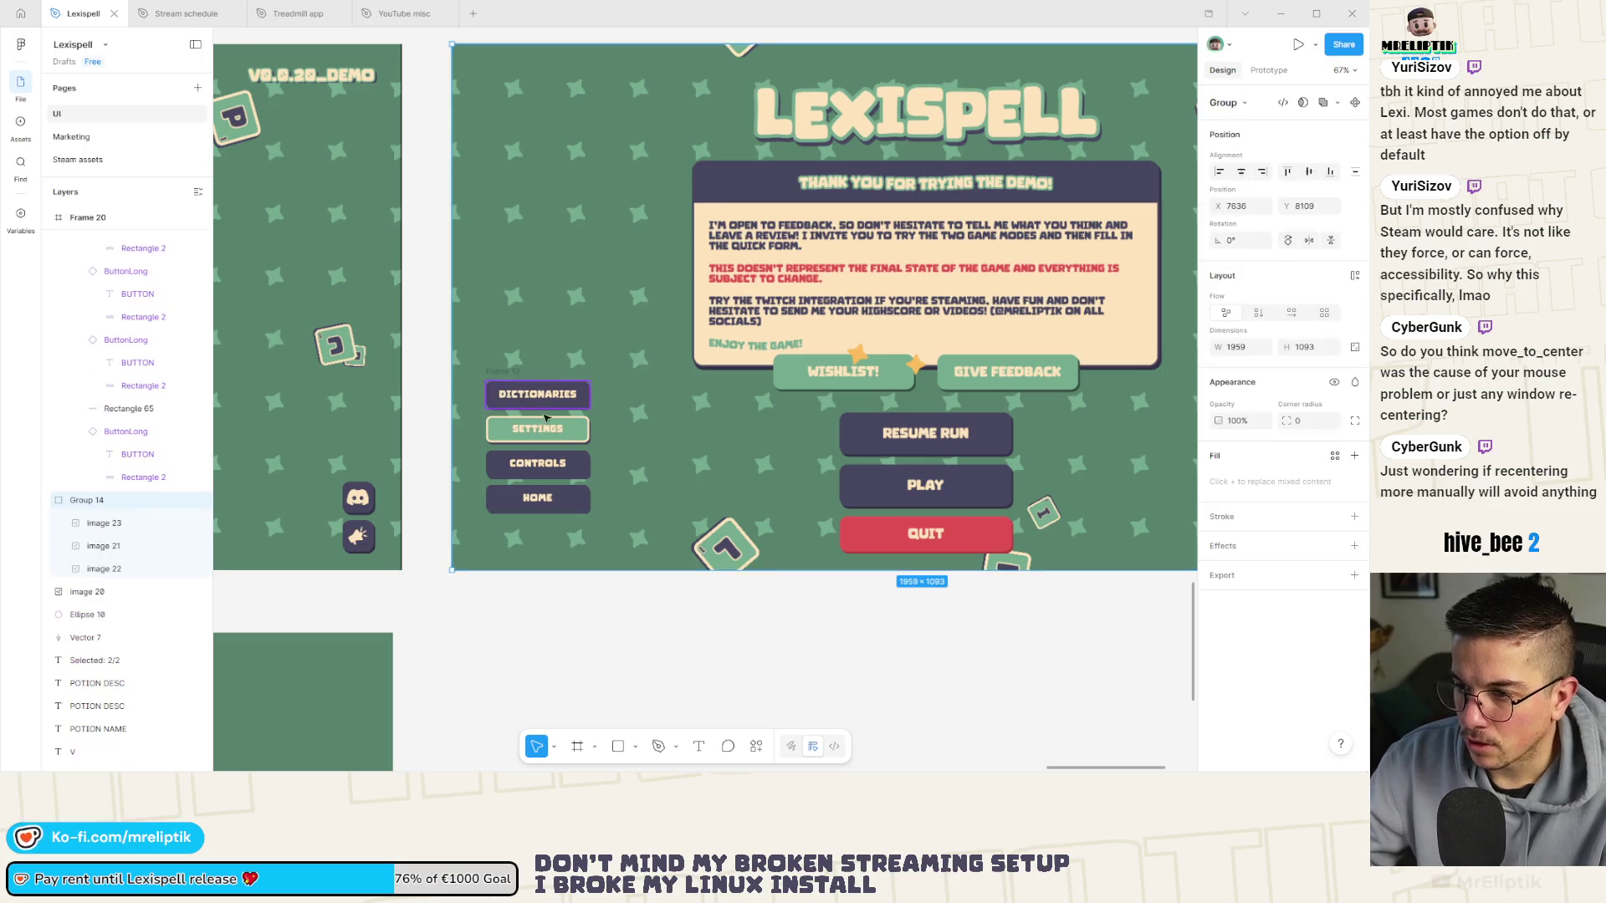
pyautogui.scroll(-3, 759, 500)
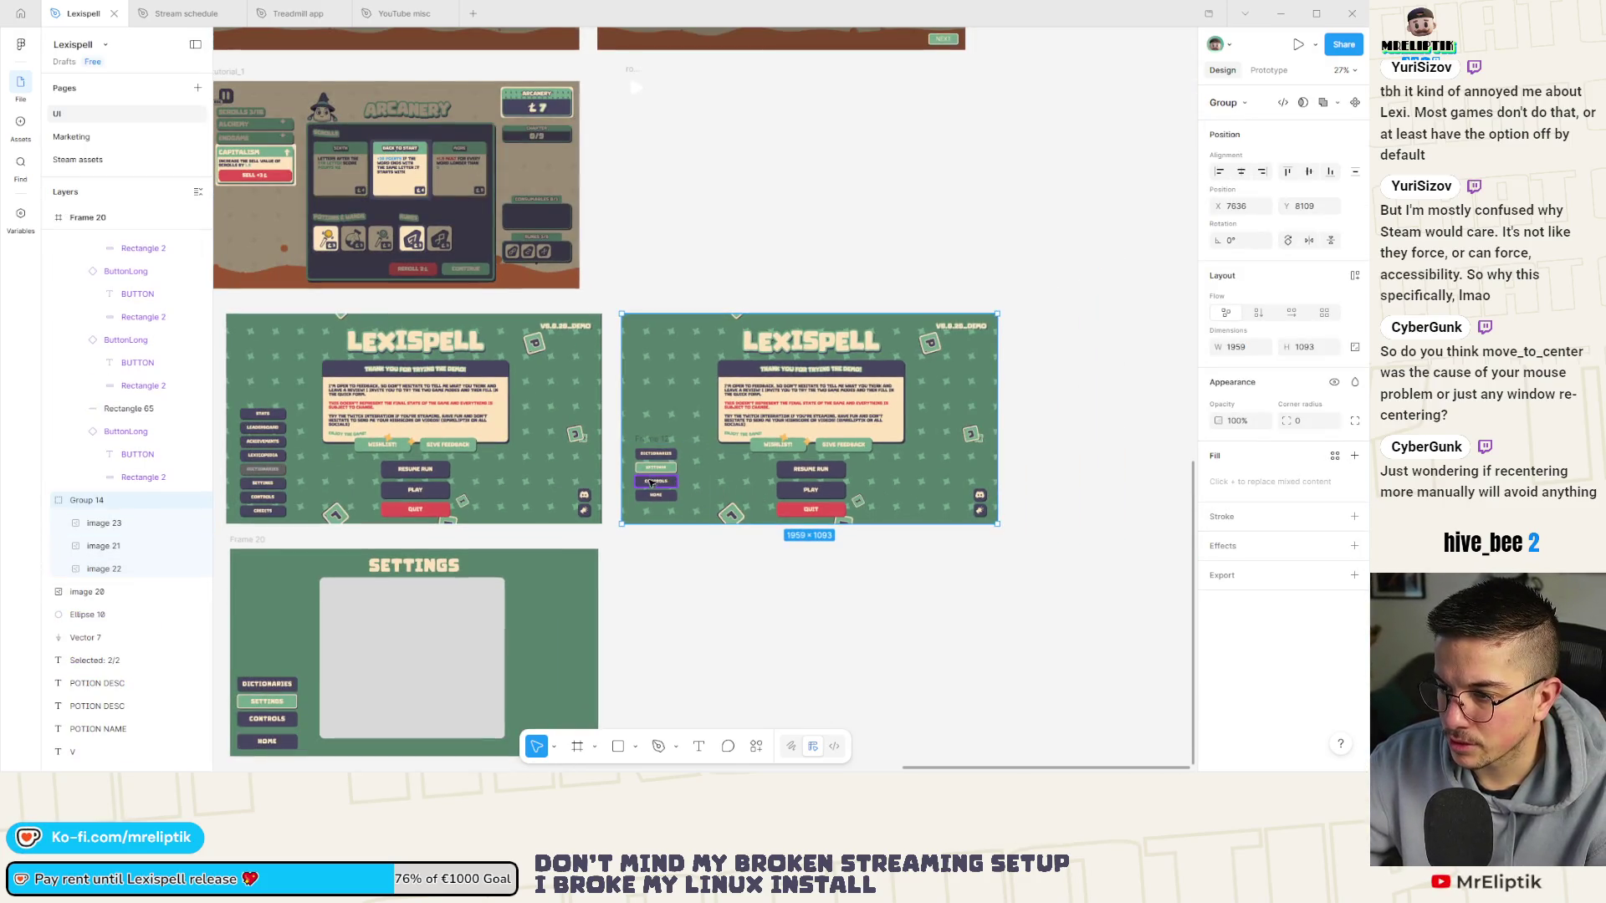
pyautogui.moveTo(658, 479); pyautogui.dragTo(656, 490)
# Move the button column to the screen's lower left, beside the demo message.
pyautogui.doubleClick(659, 465)
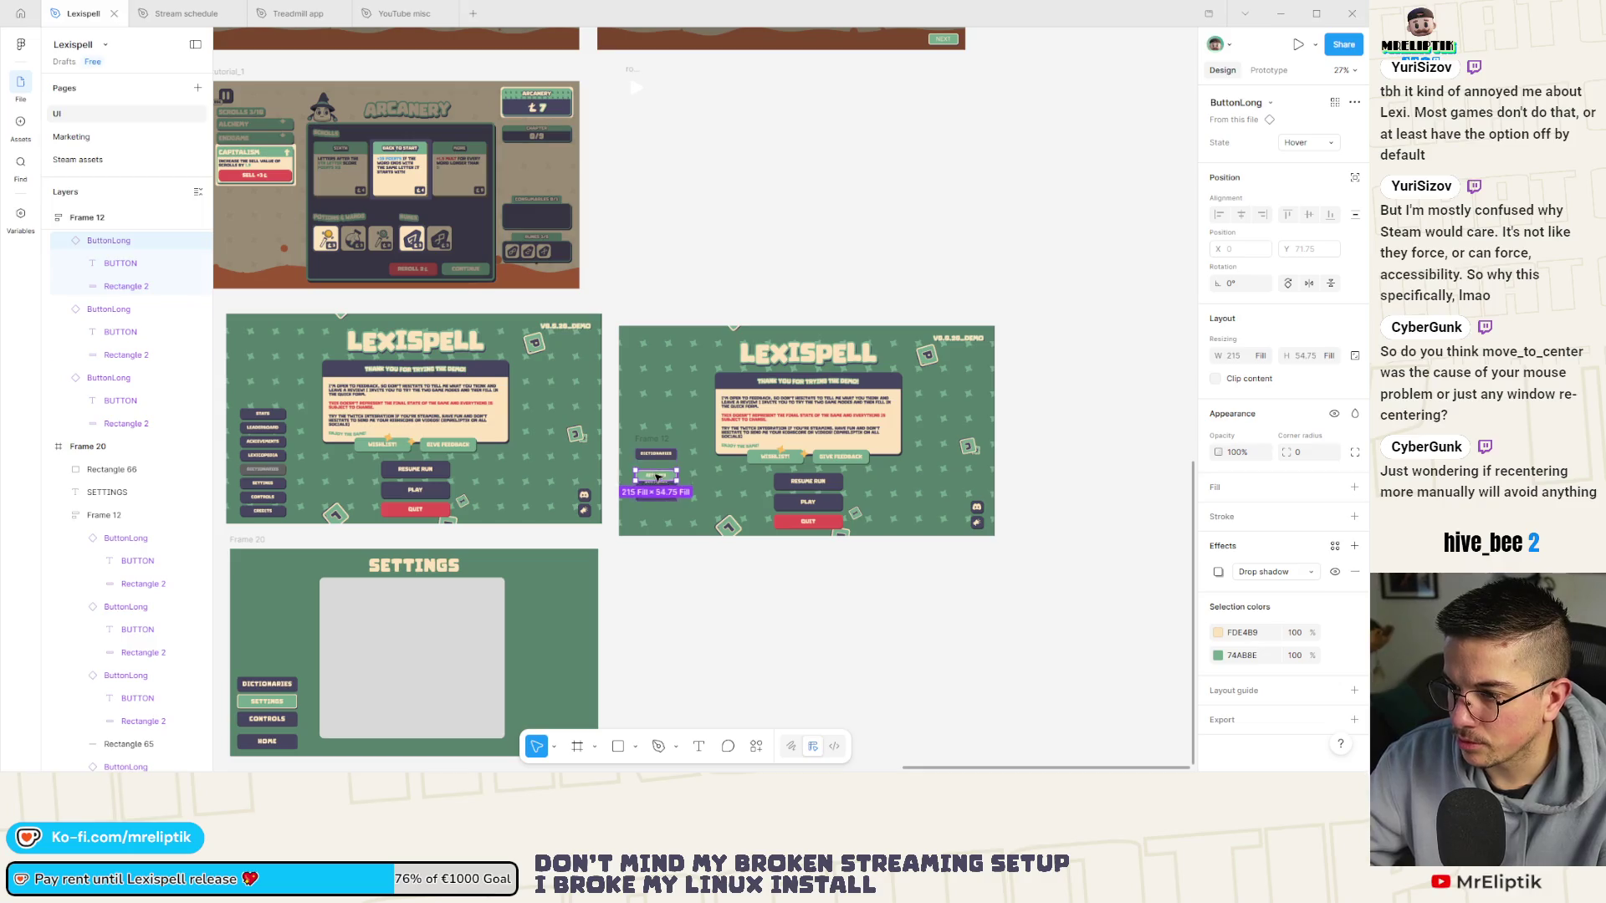
pyautogui.press('Escape')
pyautogui.moveTo(660, 459); pyautogui.dragTo(759, 473)
pyautogui.scroll(5, 759, 473)
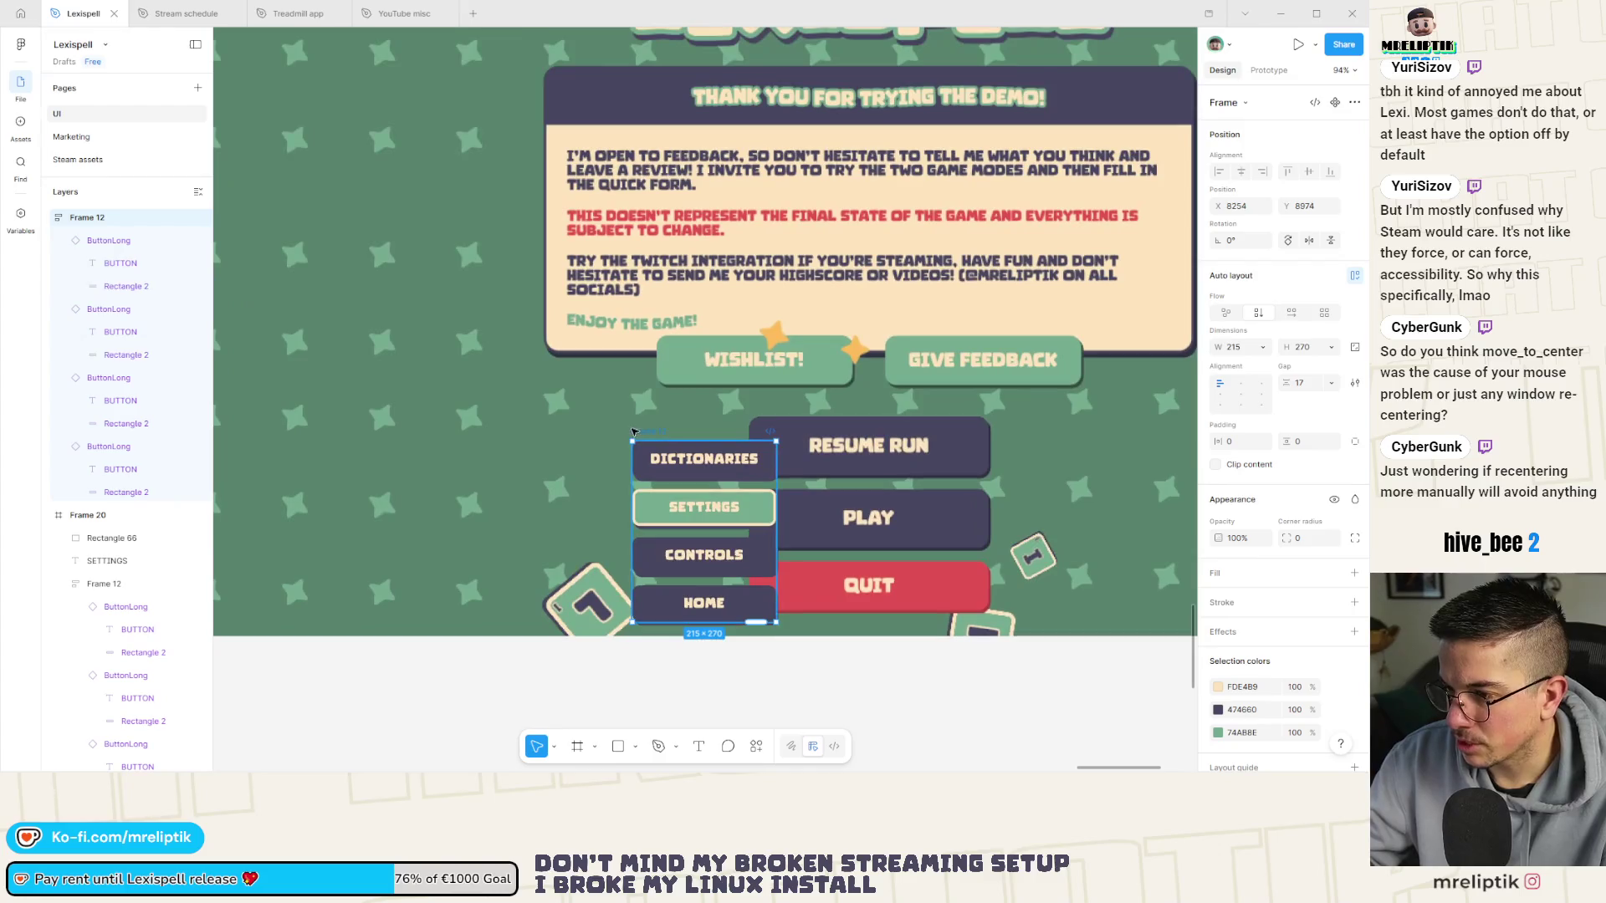
pyautogui.moveTo(678, 428)
pyautogui.mouseDown()
pyautogui.moveTo(209, 422)
pyautogui.moveTo(513, 431)
pyautogui.moveTo(498, 431)
pyautogui.mouseUp()
pyautogui.scroll(2, 398, 422)
pyautogui.scroll(-3, 209, 423)
pyautogui.scroll(-6, 702, 439)
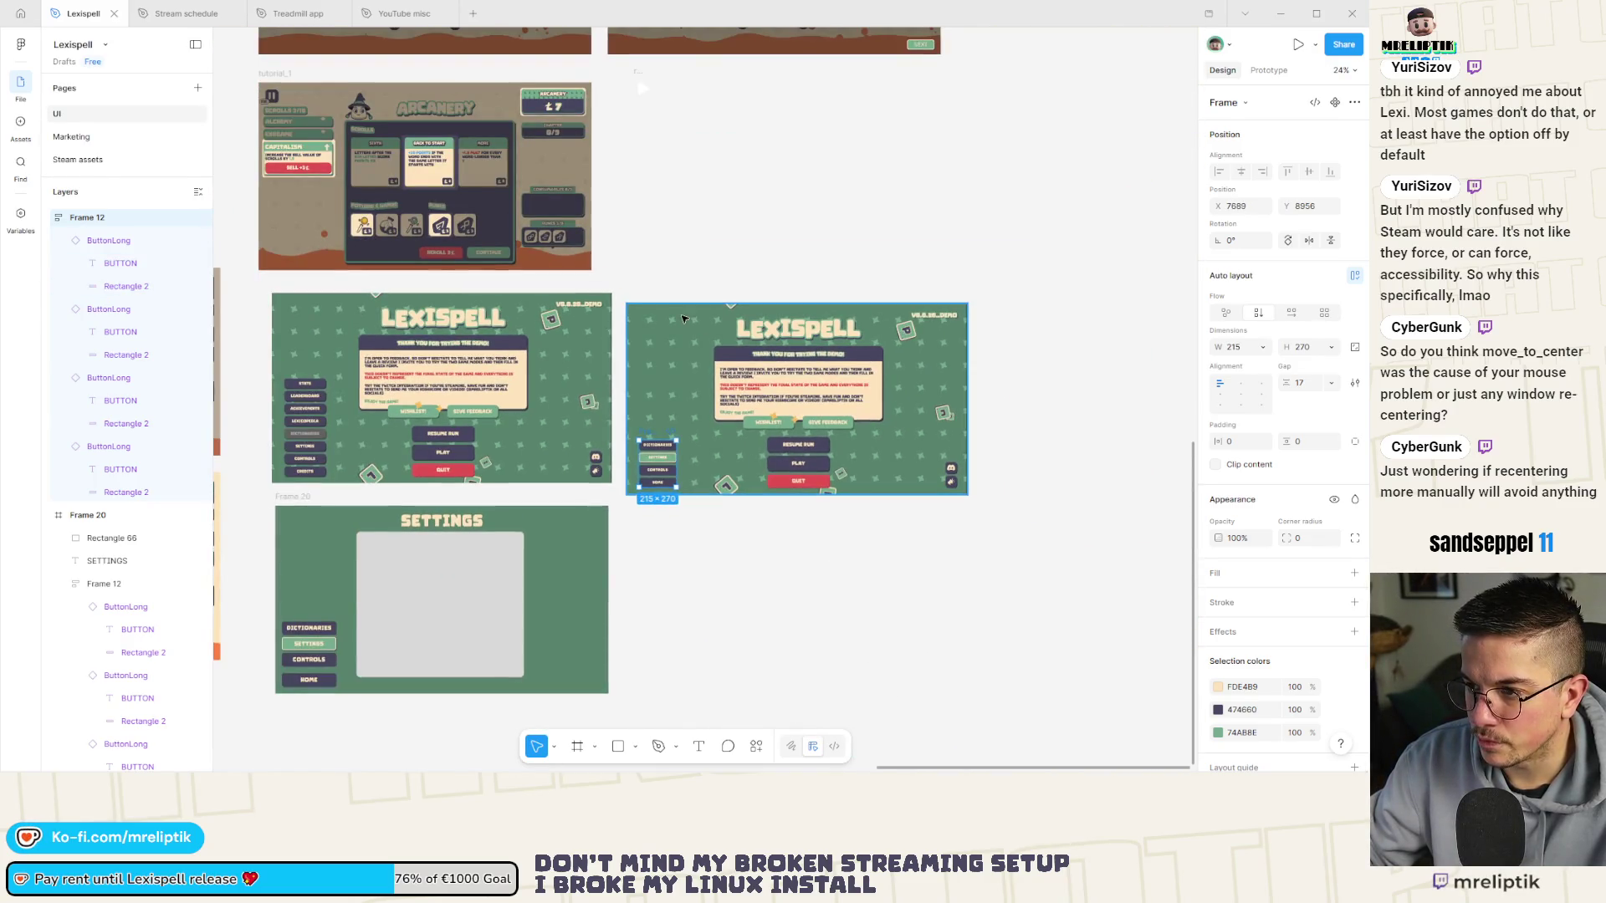
pyautogui.keyDown('shift'); pyautogui.click(676, 382); pyautogui.keyUp('shift')
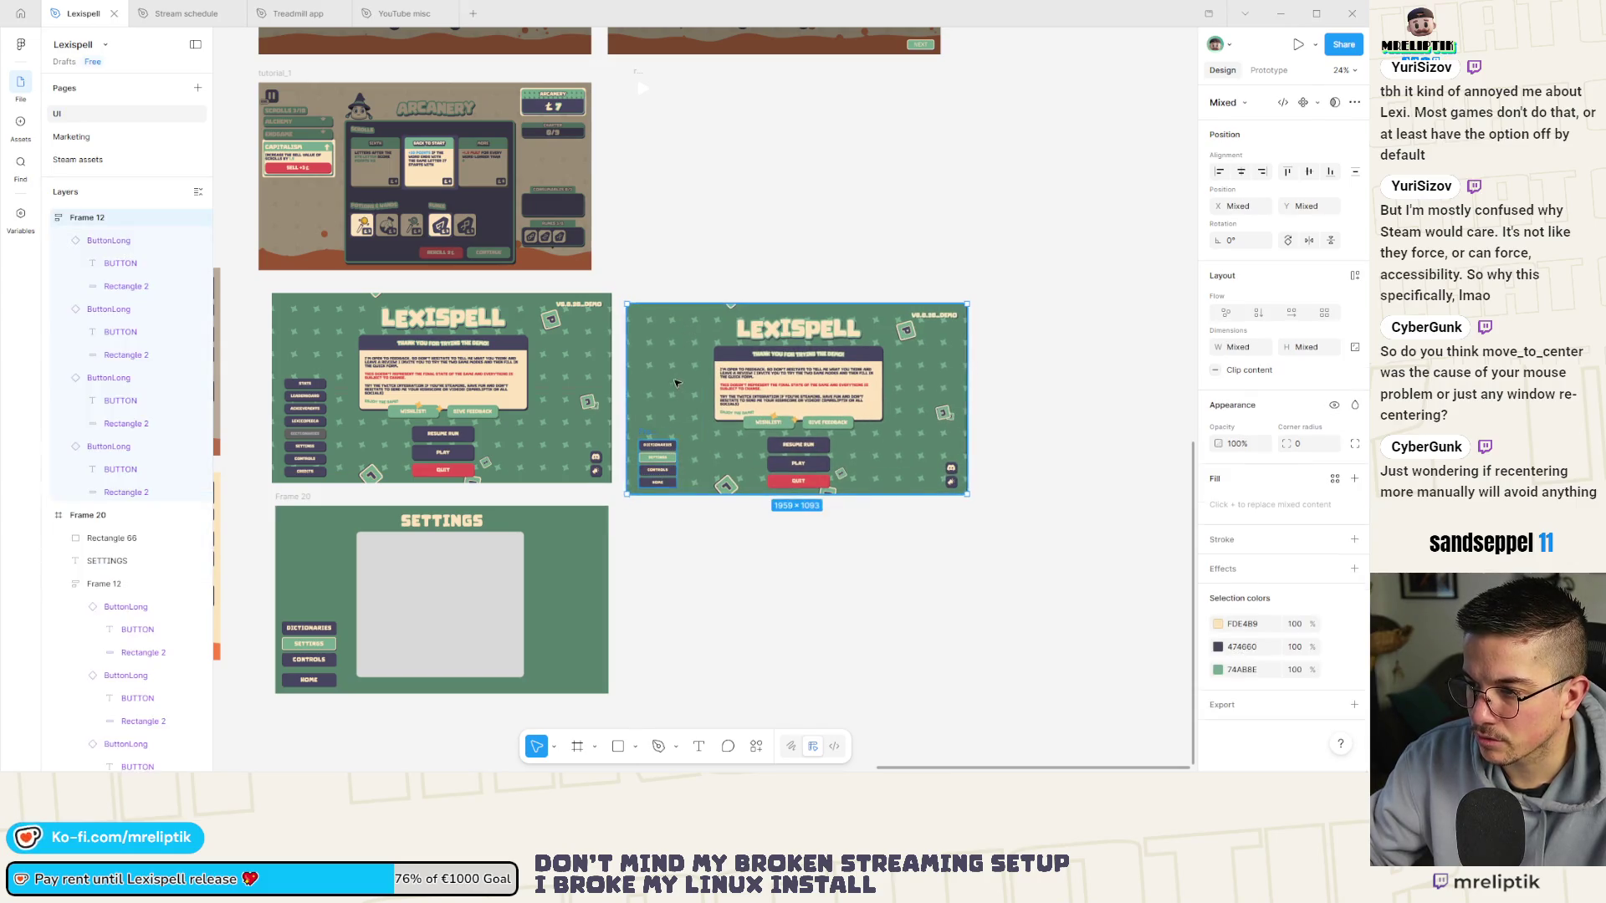
# Align the right screen with the left one and frame it as 'New titlescreen'.
pyautogui.moveTo(676, 383); pyautogui.dragTo(676, 371)
pyautogui.rightClick(676, 346)
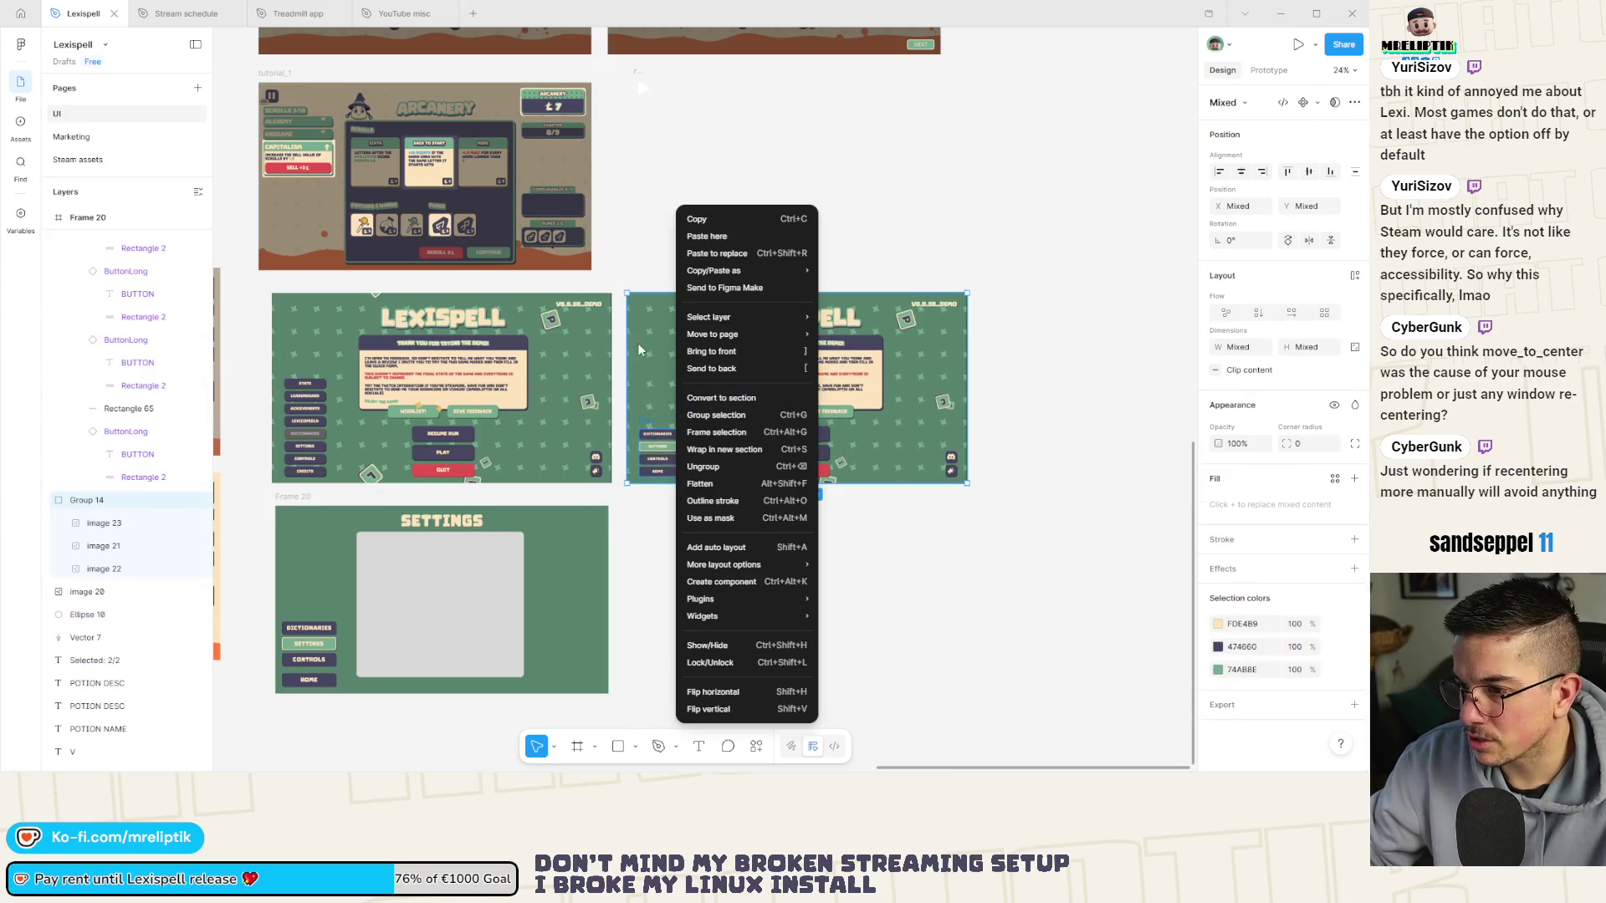
pyautogui.click(719, 433)
pyautogui.scroll(-2, 606, 415)
pyautogui.write('New titlescreen')
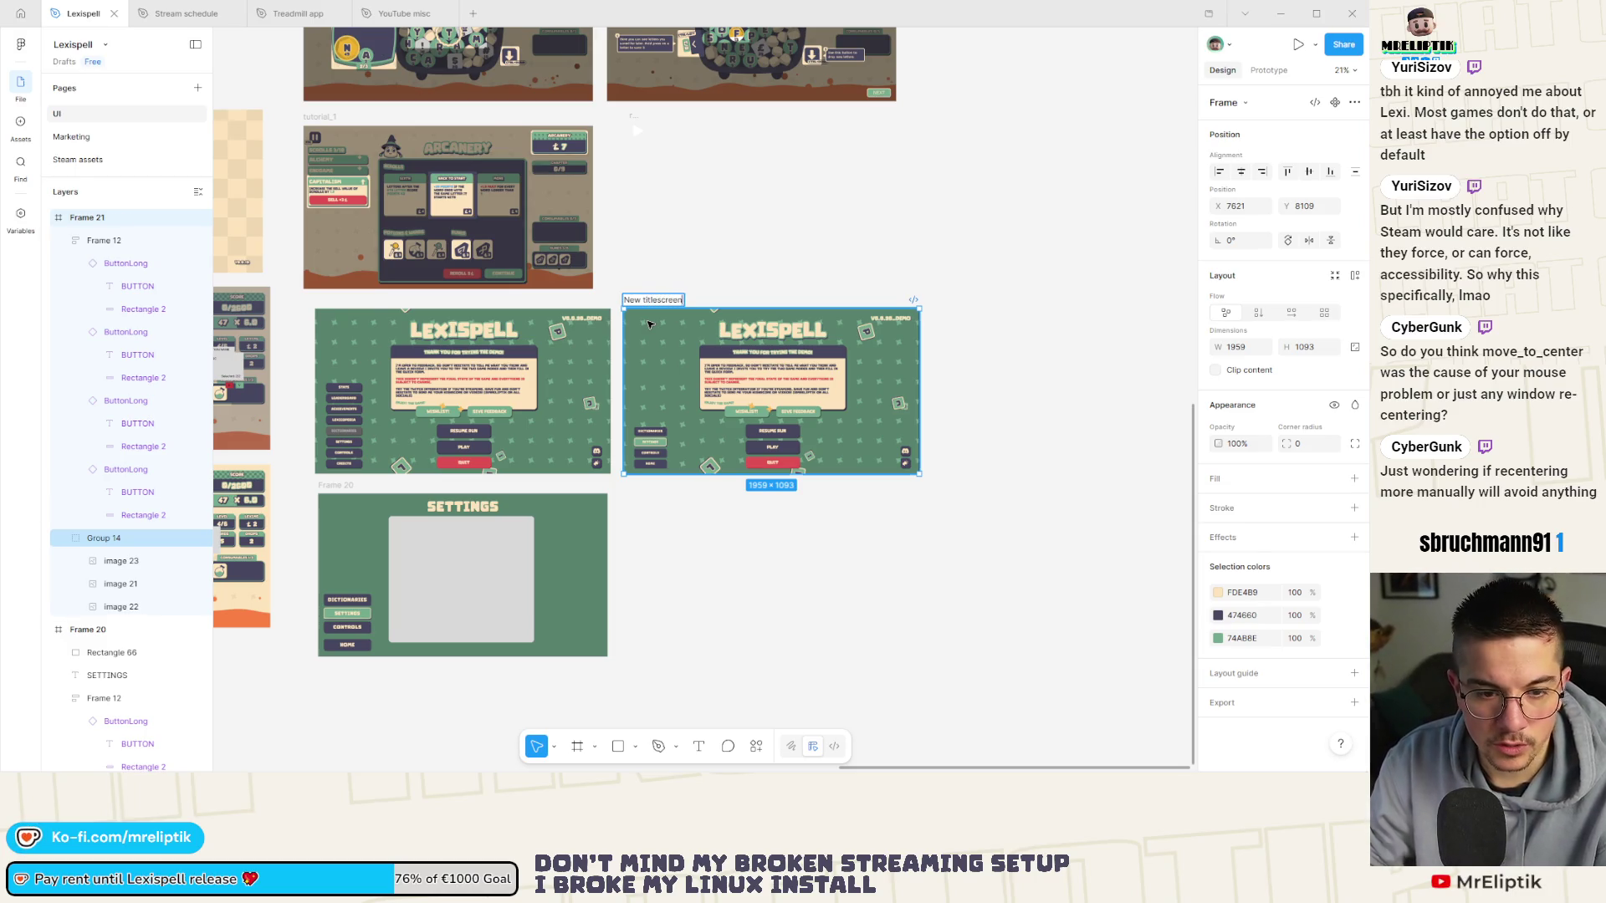
pyautogui.press('Return')
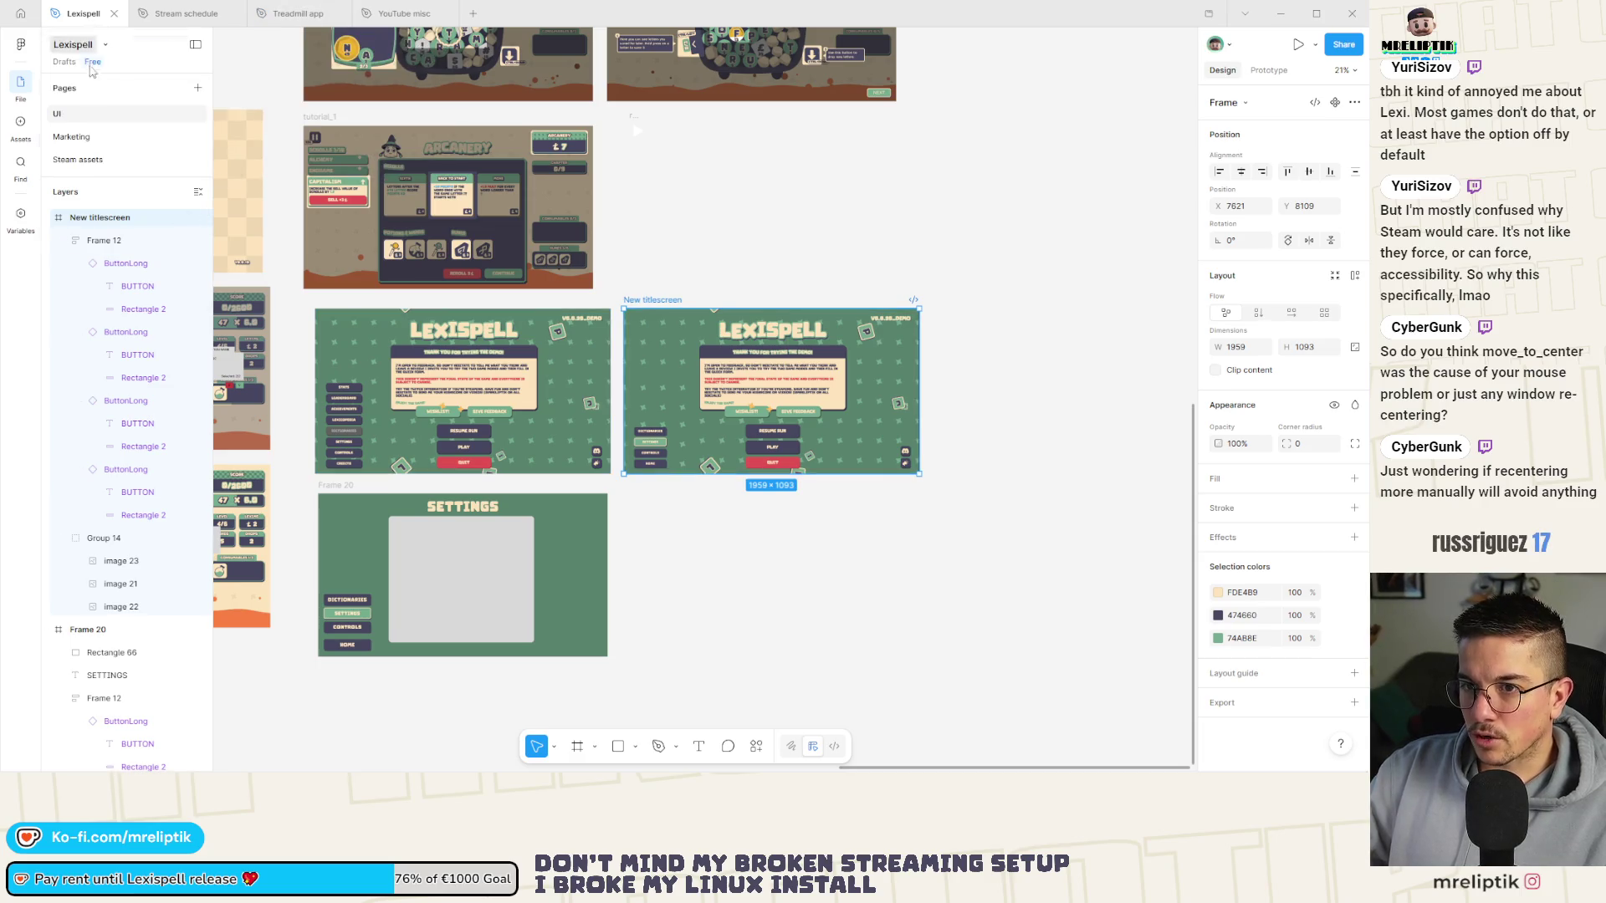
pyautogui.scroll(5, 715, 454)
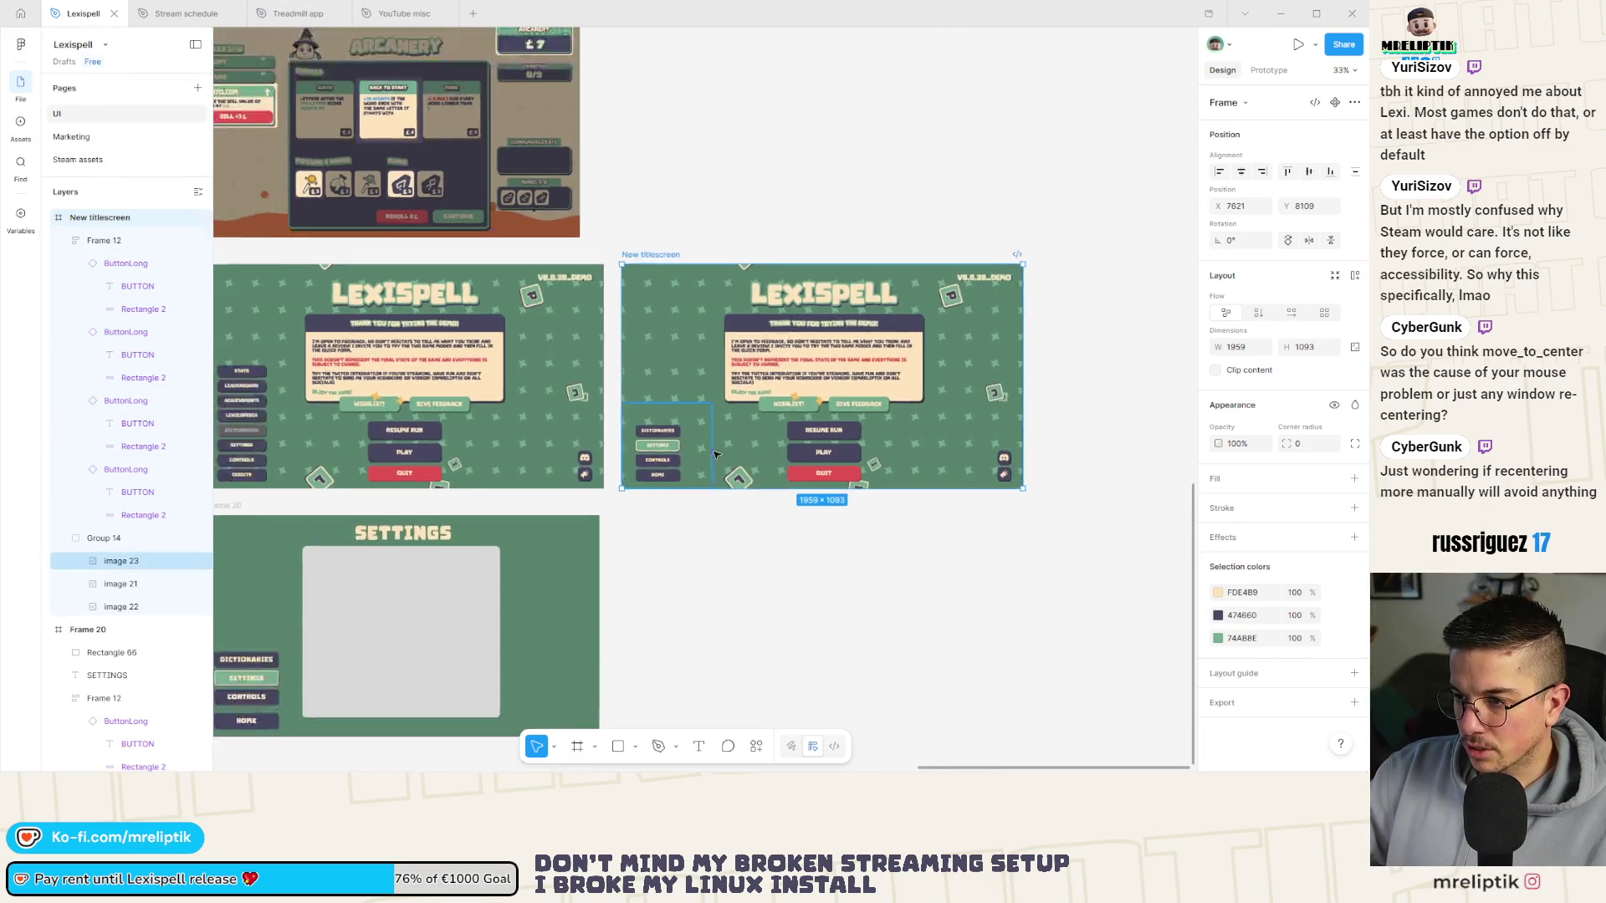
# Relabel the HOME button to CREDITS.
pyautogui.scroll(-2, 715, 454)
pyautogui.scroll(5, 727, 494)
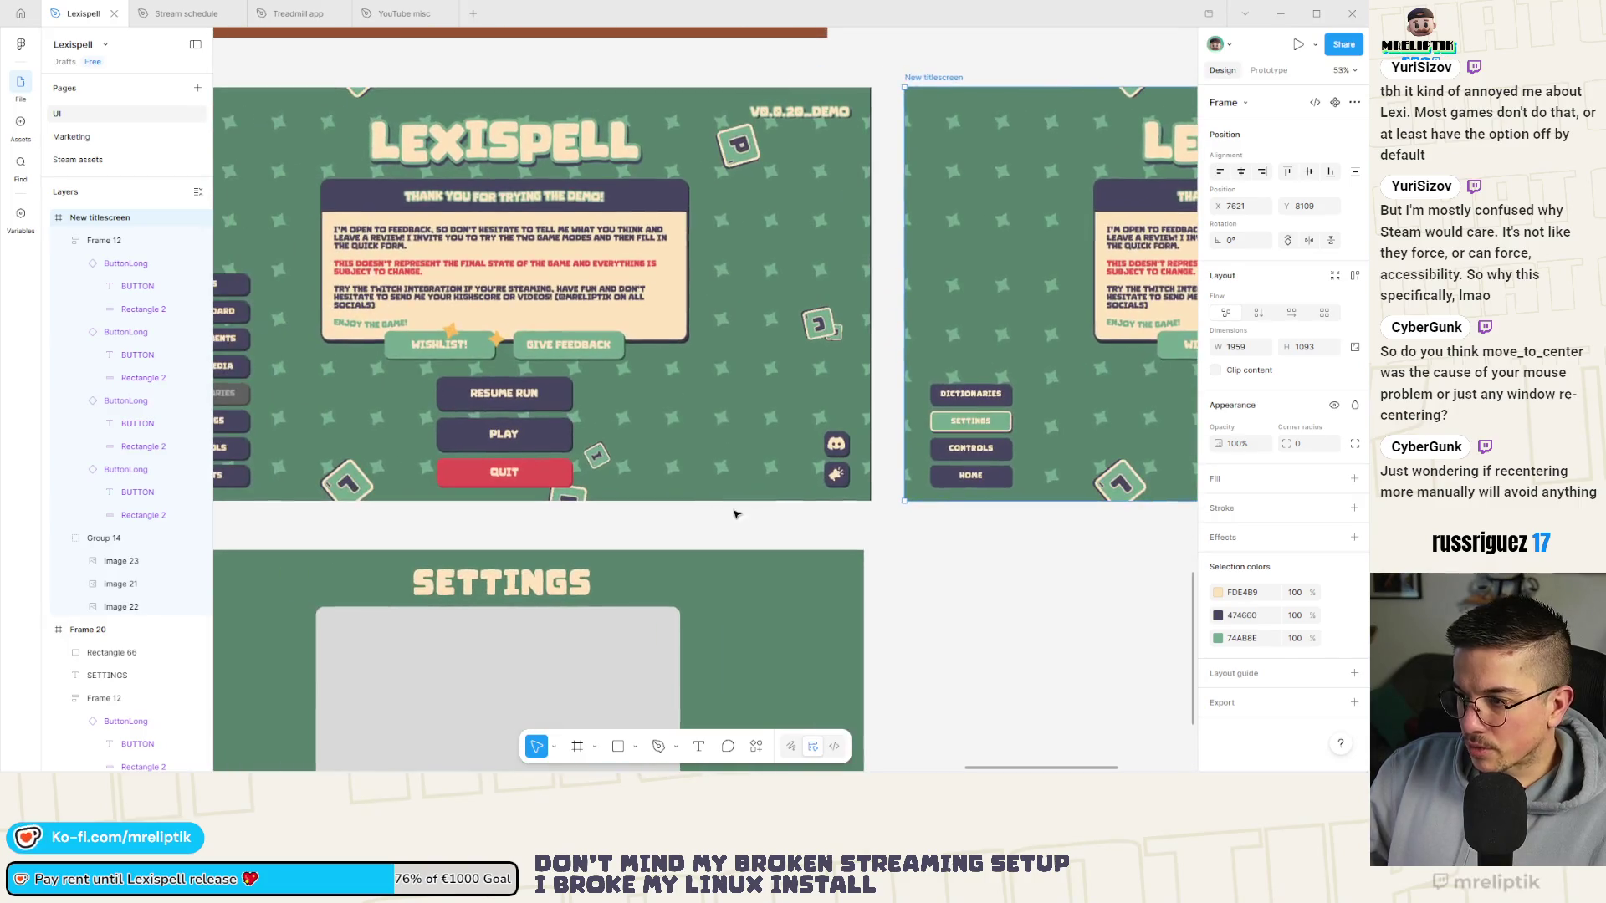
pyautogui.scroll(-1, 734, 514)
pyautogui.doubleClick(968, 476)
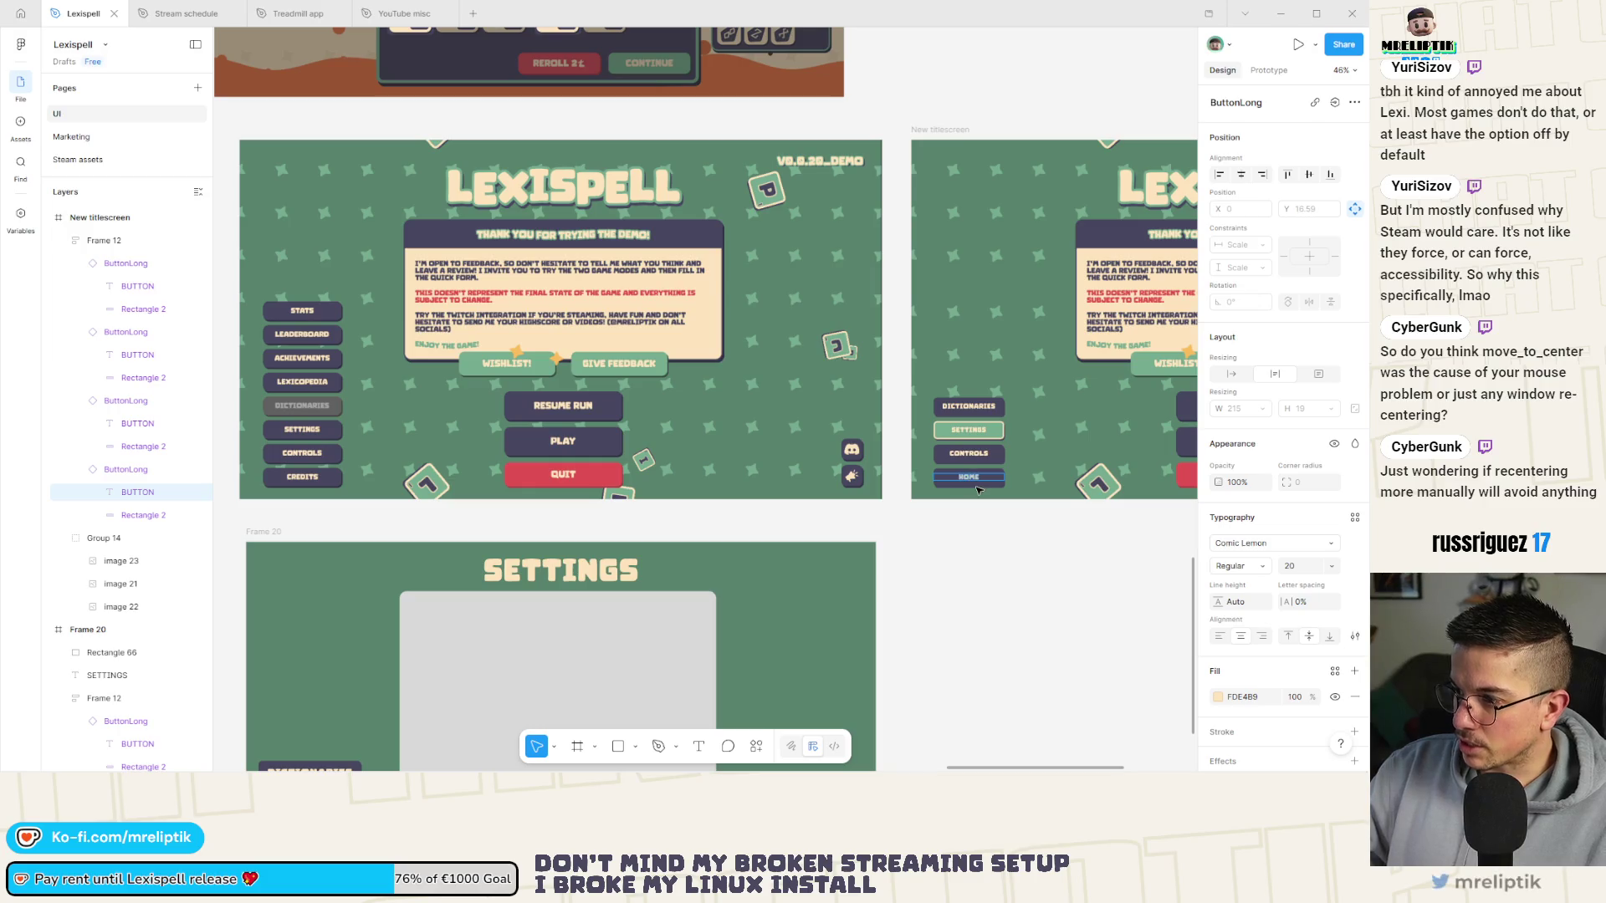
pyautogui.write('CREDTS')
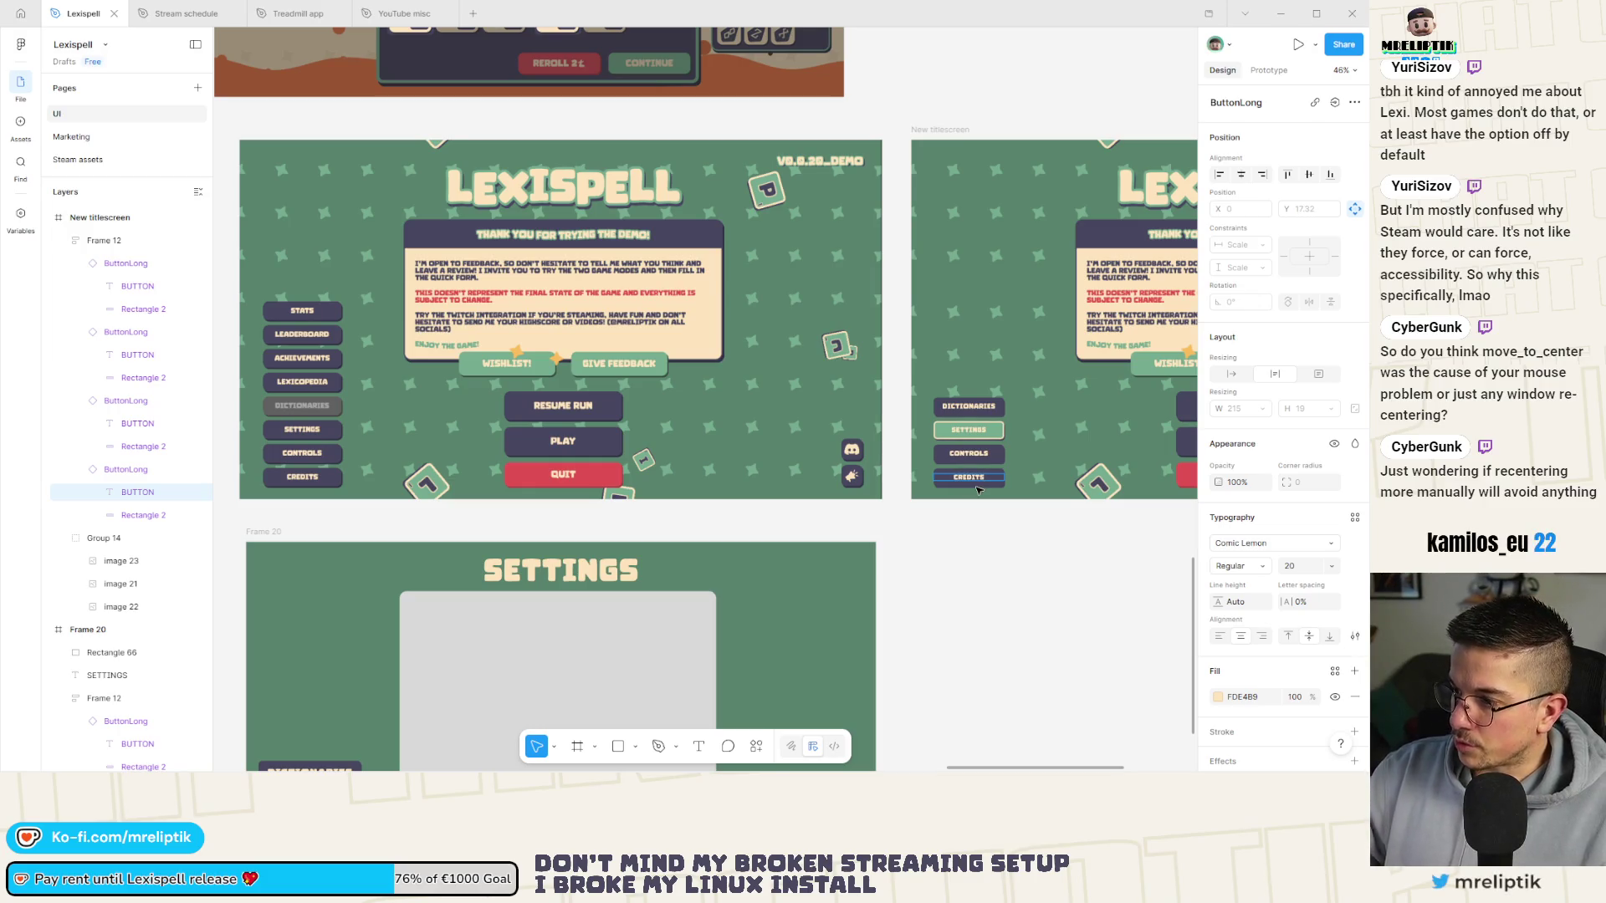
pyautogui.doubleClick(966, 455)
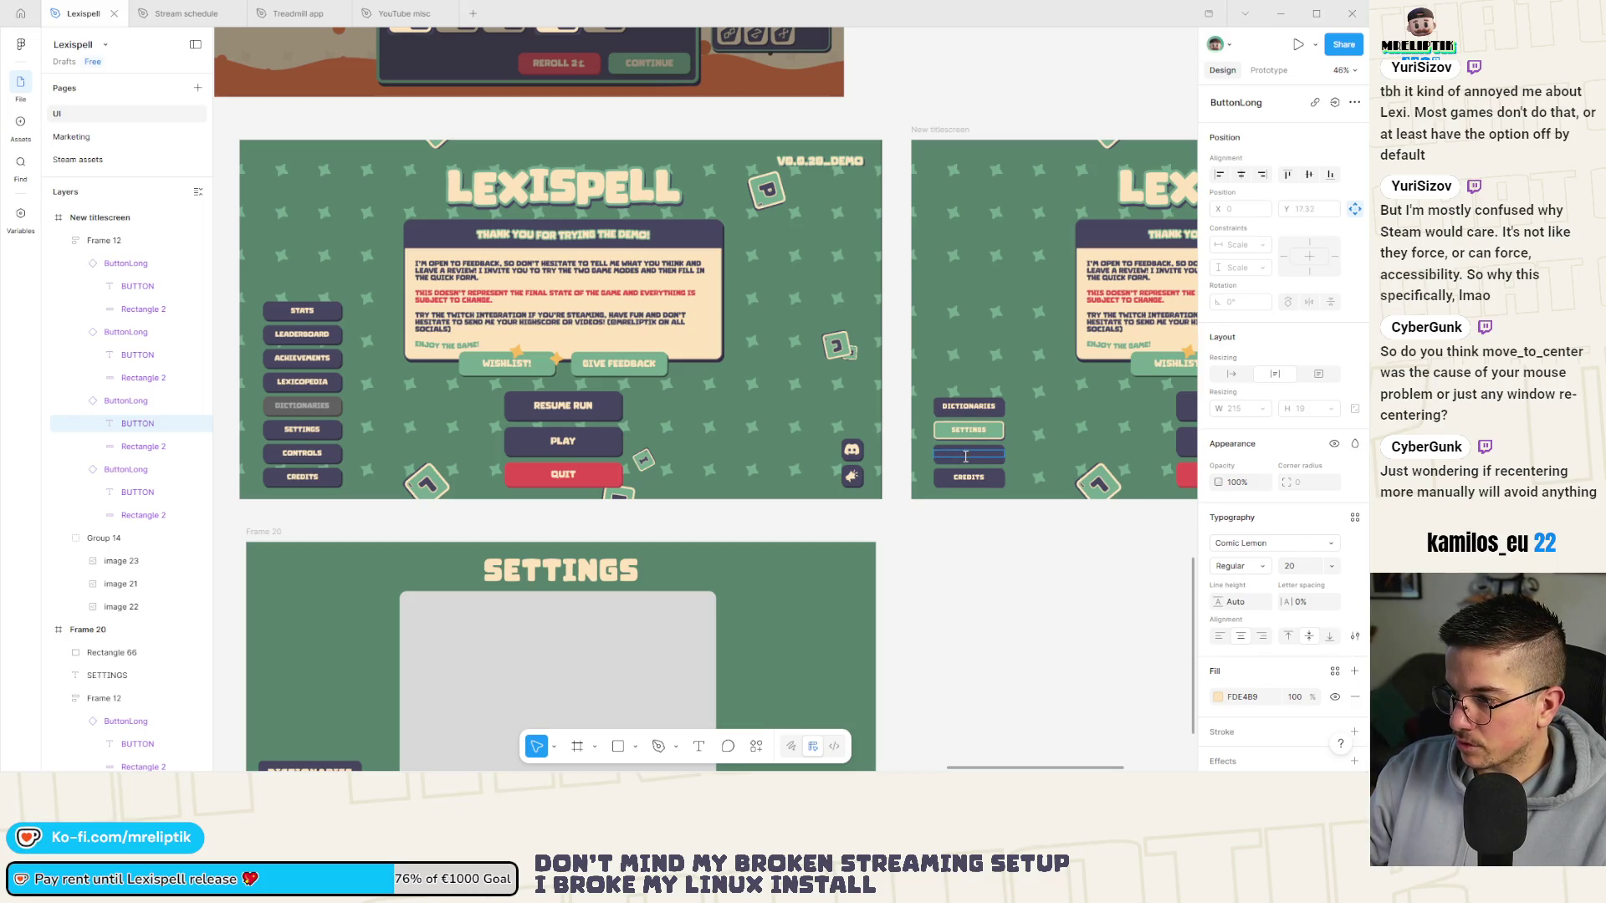
pyautogui.click(968, 455)
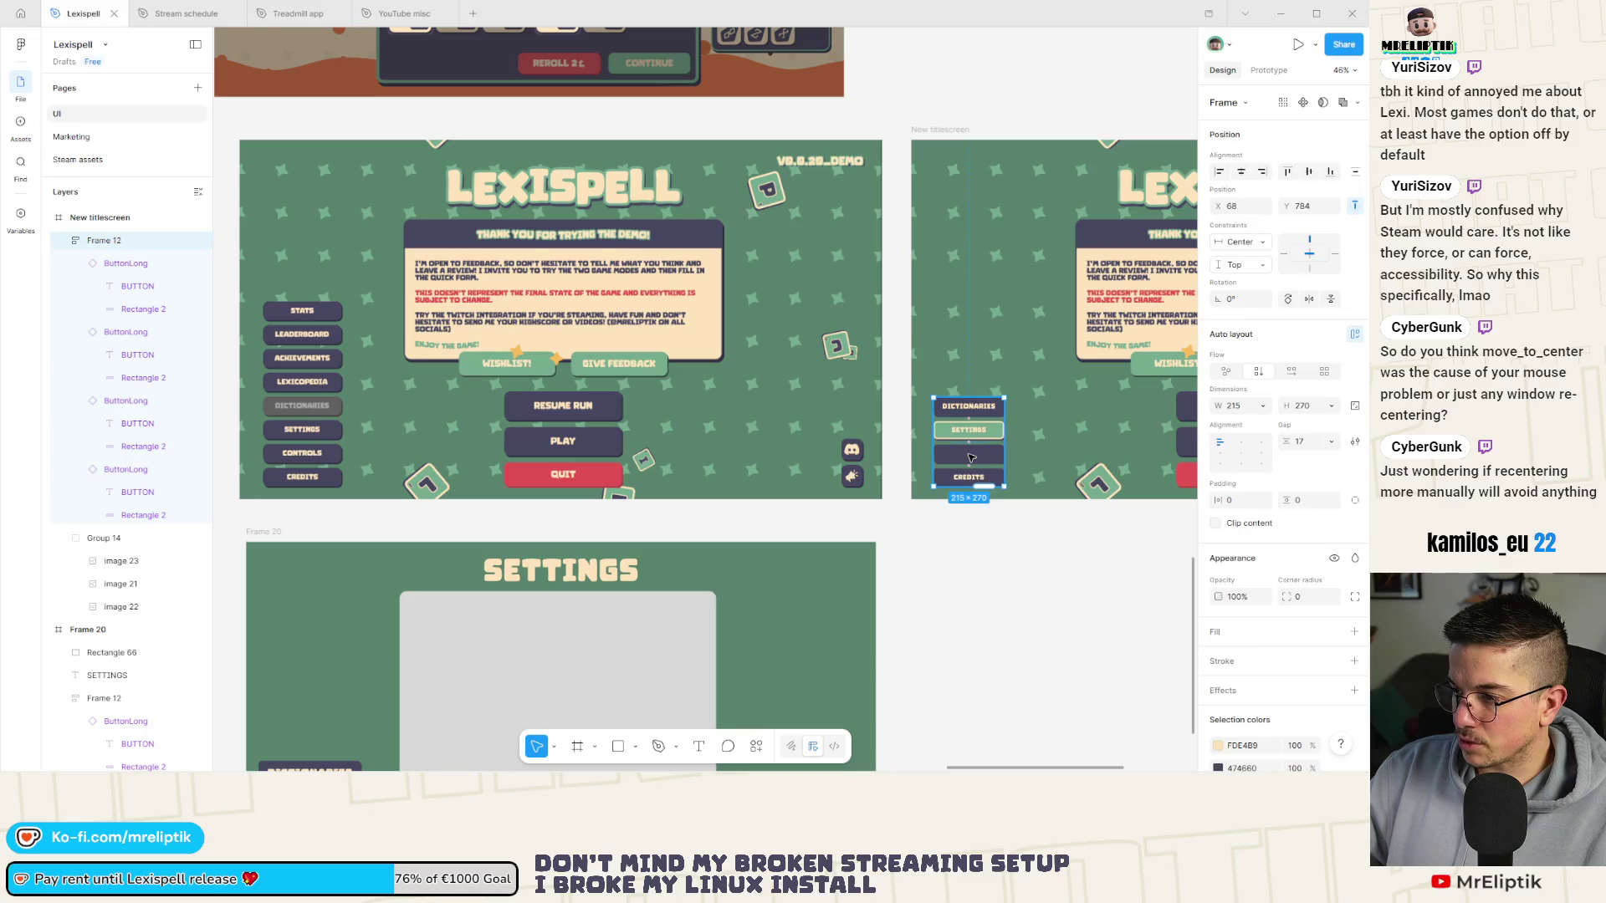
# Delete the empty third button and duplicate the DICTIONARIES button for relabelling.
pyautogui.click(970, 457)
pyautogui.press('Delete')
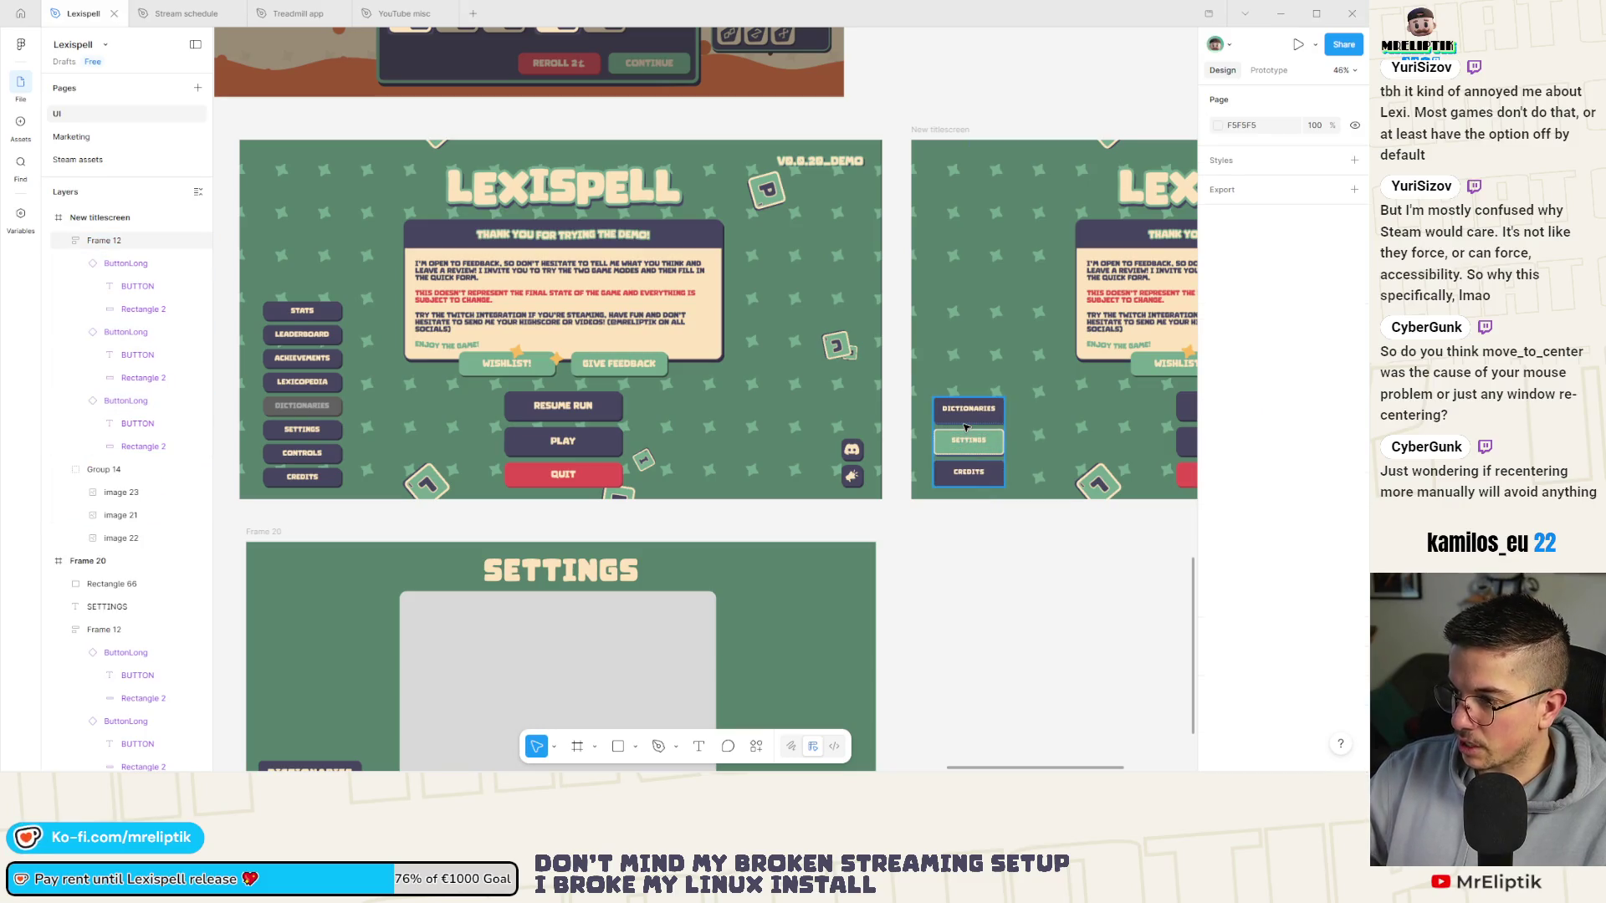
pyautogui.click(966, 422)
pyautogui.hotkey('ctrl', 'd')
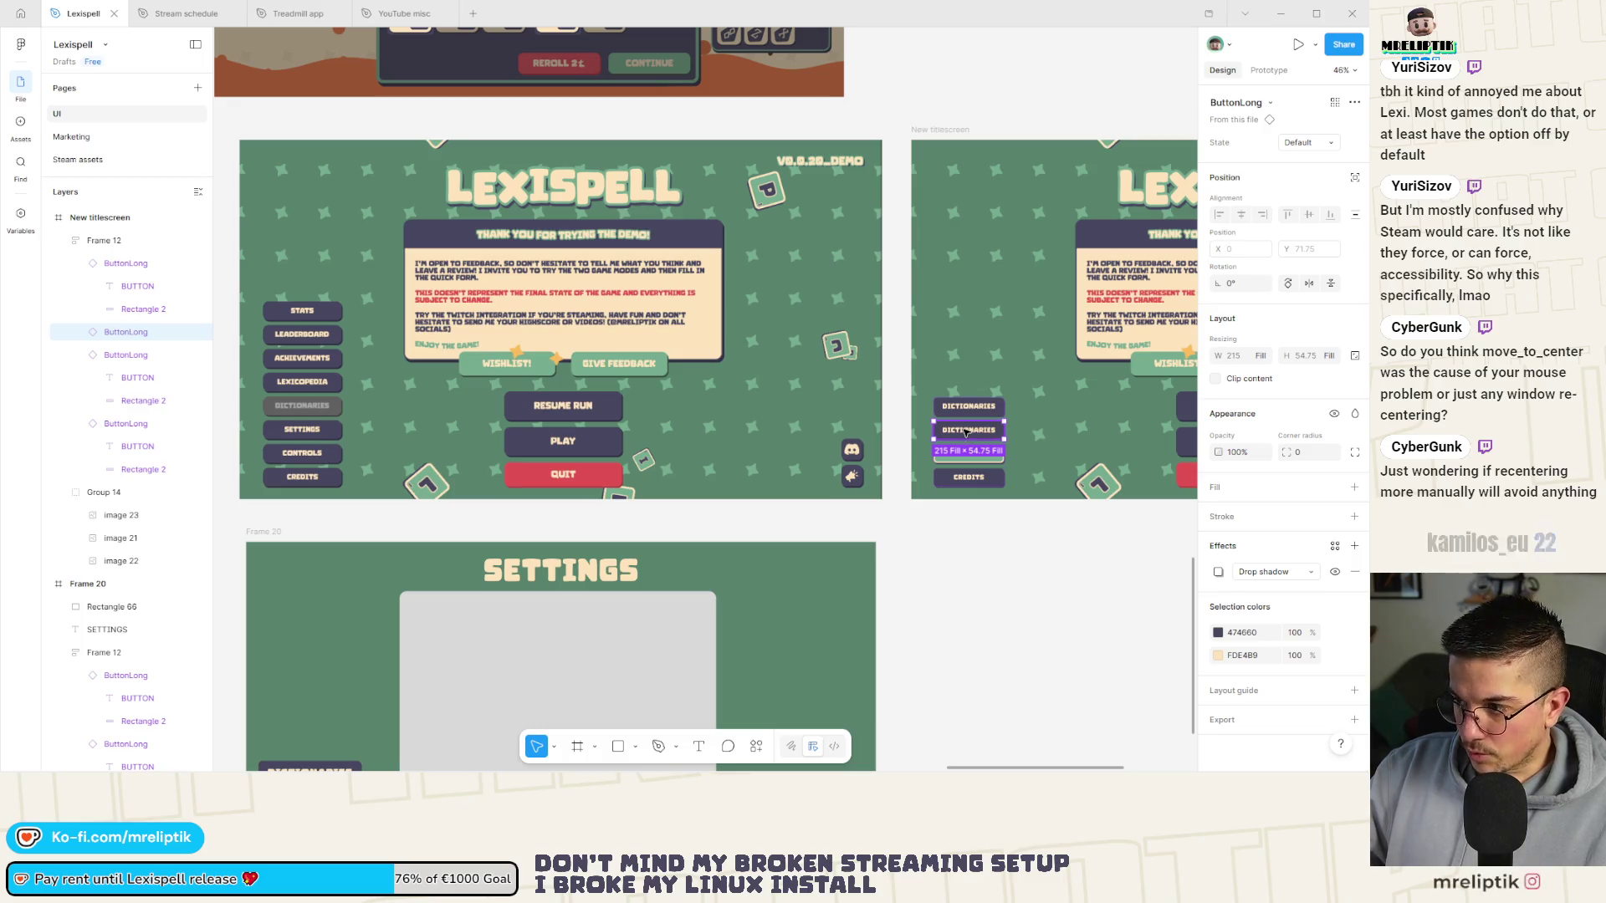
pyautogui.doubleClick(967, 431)
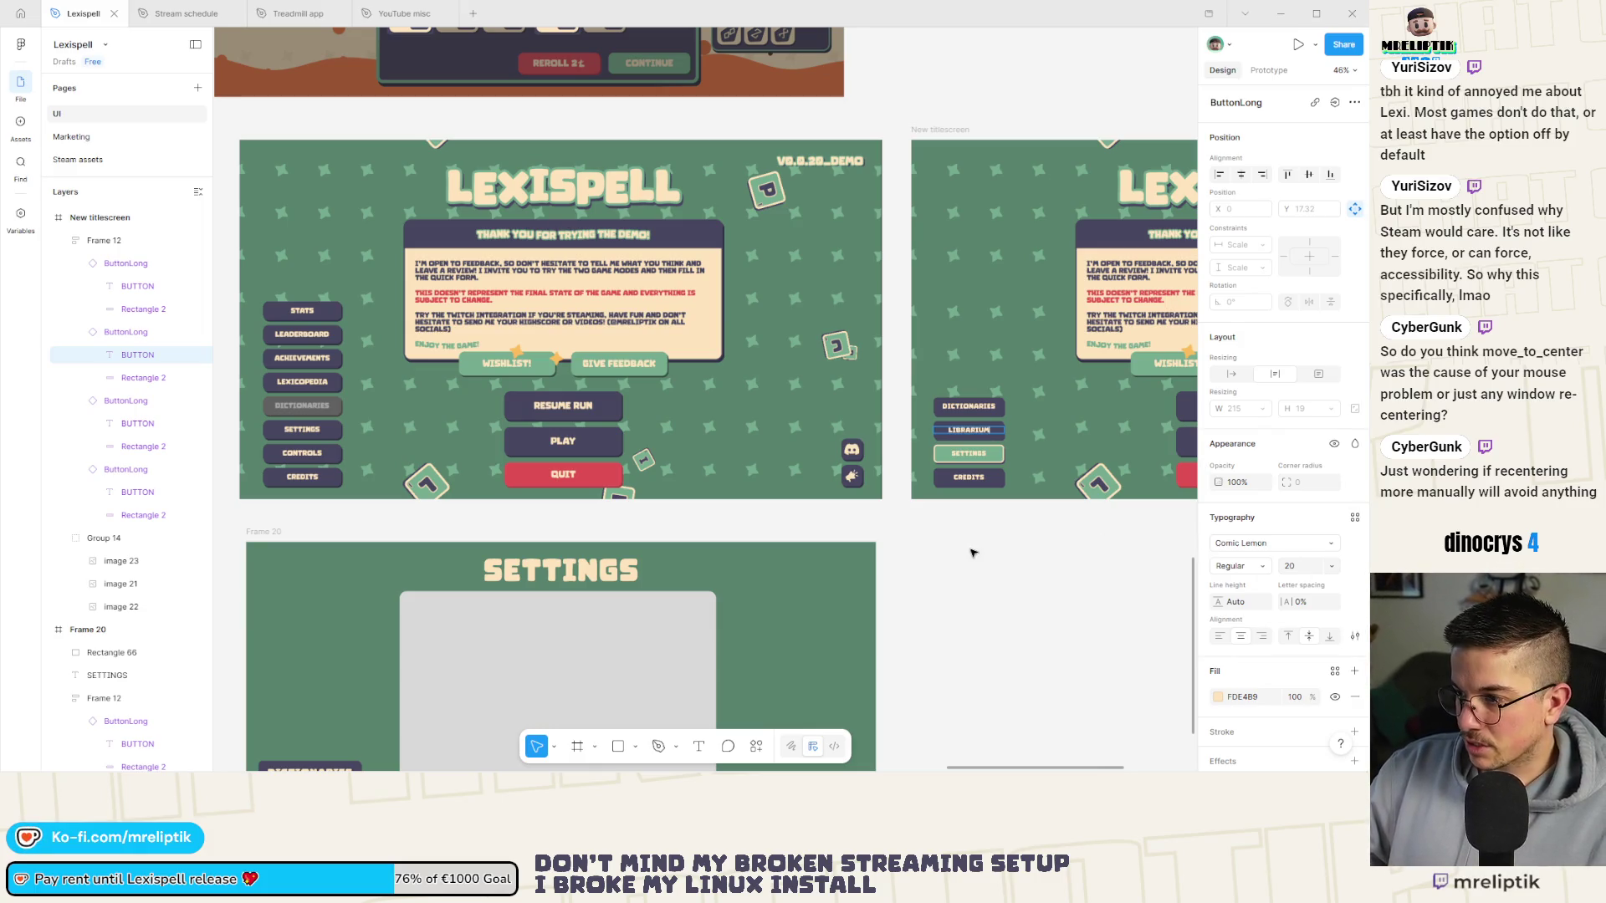
# Delete the DICTIONARIES button and shrink the column to fit three buttons.
pyautogui.hscroll(3, 972, 552)
pyautogui.click(832, 431)
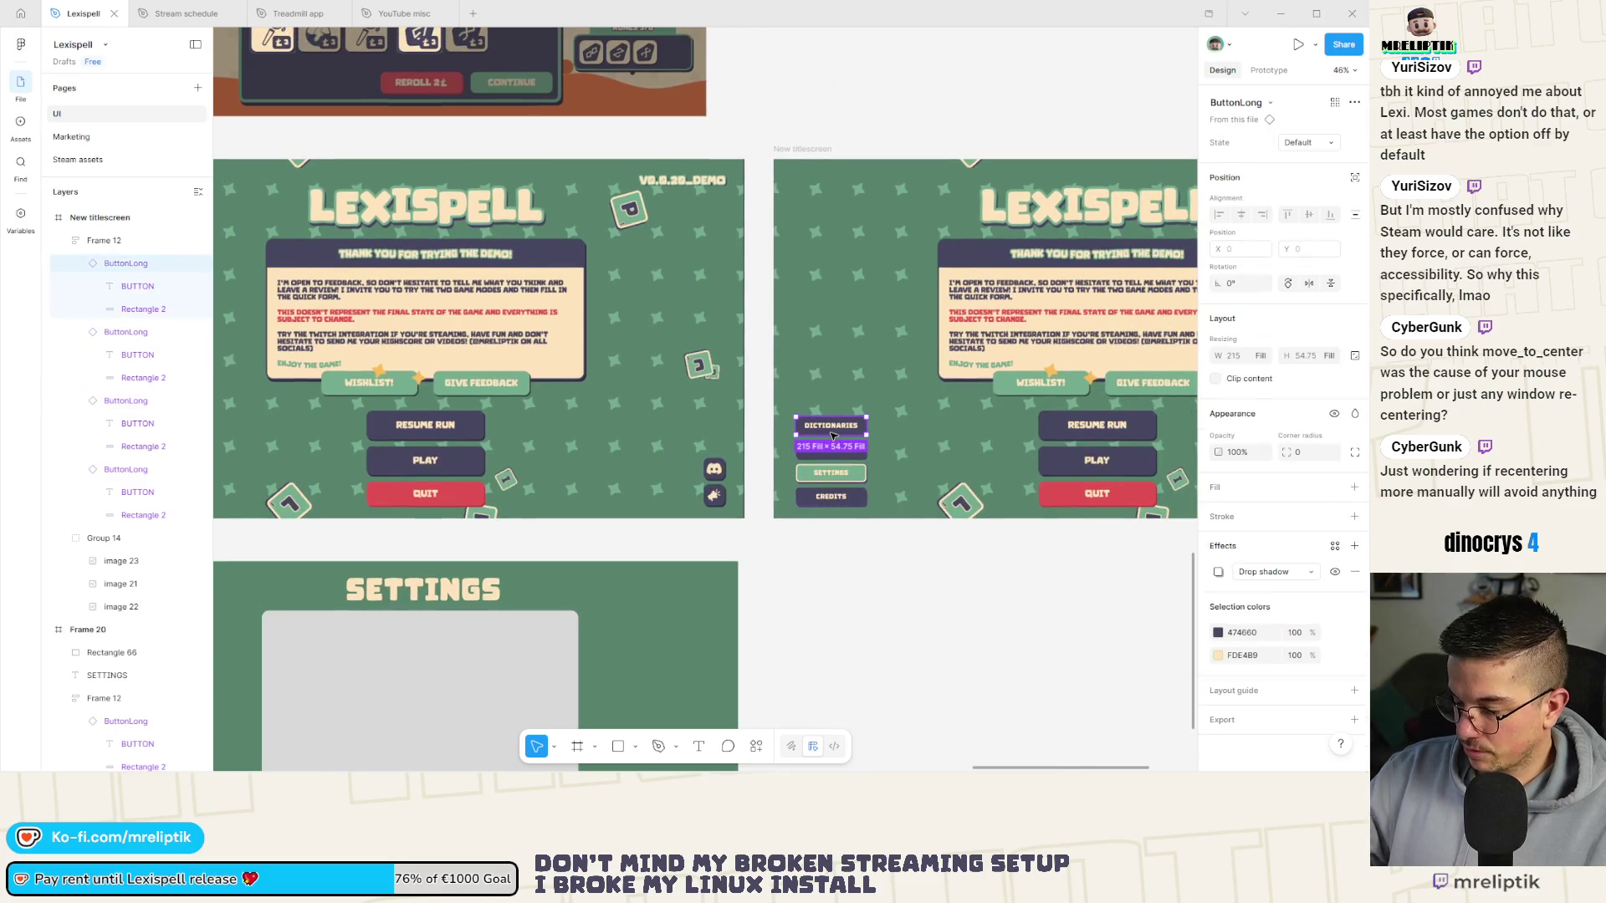
pyautogui.press('Delete')
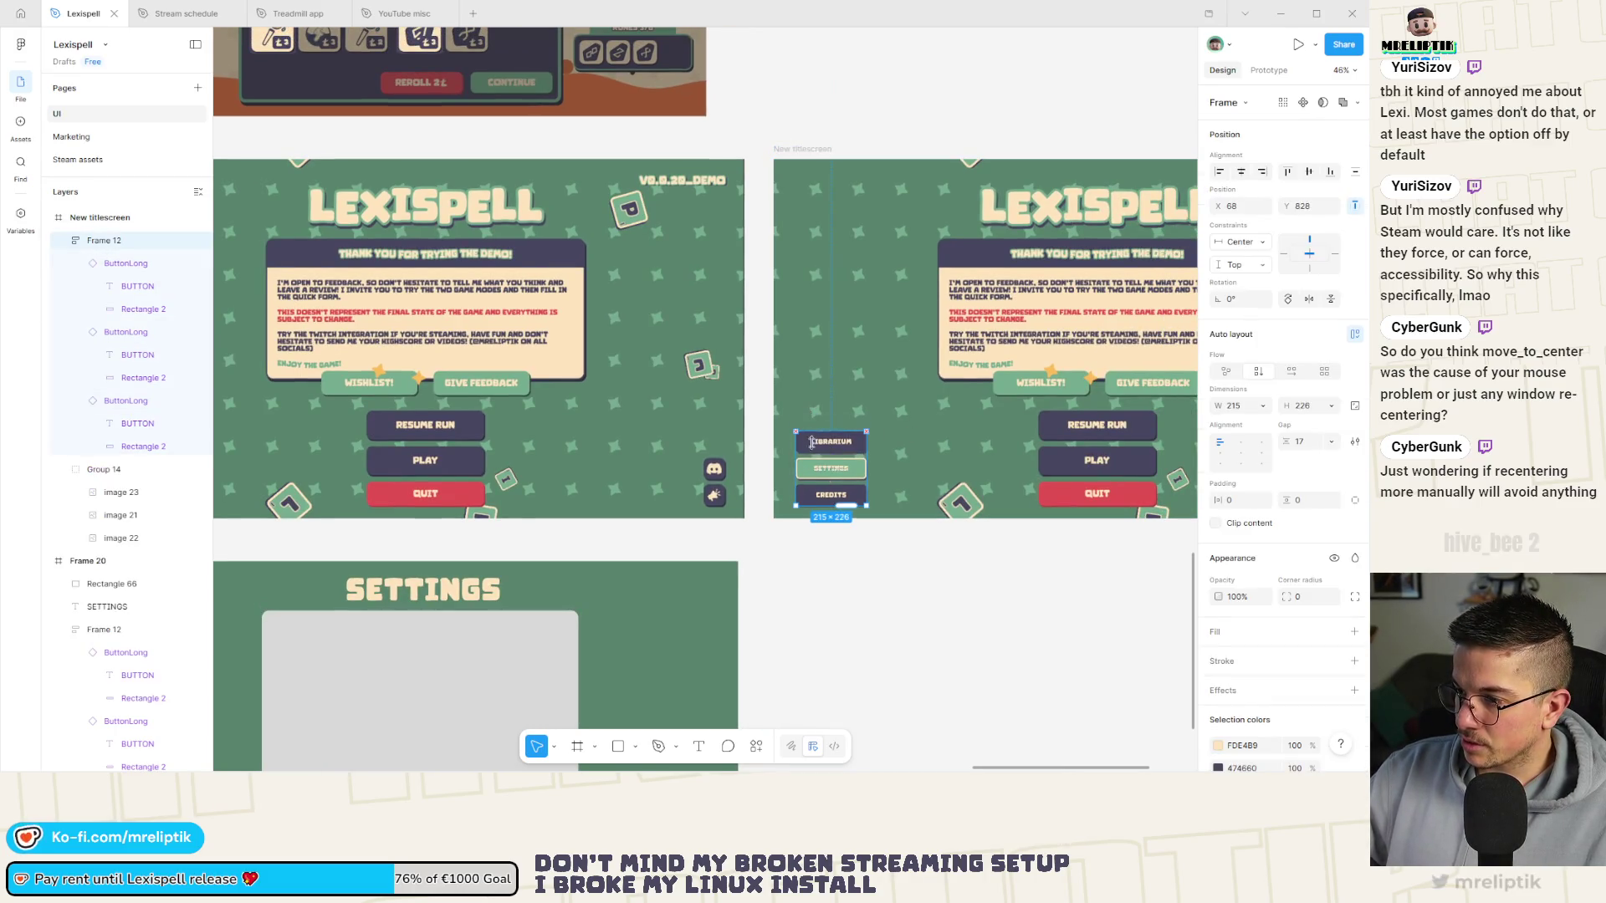
pyautogui.moveTo(811, 441); pyautogui.dragTo(810, 446)
pyautogui.click(828, 595)
# Resize the LIBRARIUM/SETTINGS/CREDITS column to height 204 and zoom out to review the titlescreen.
pyautogui.hscroll(10, 831, 574)
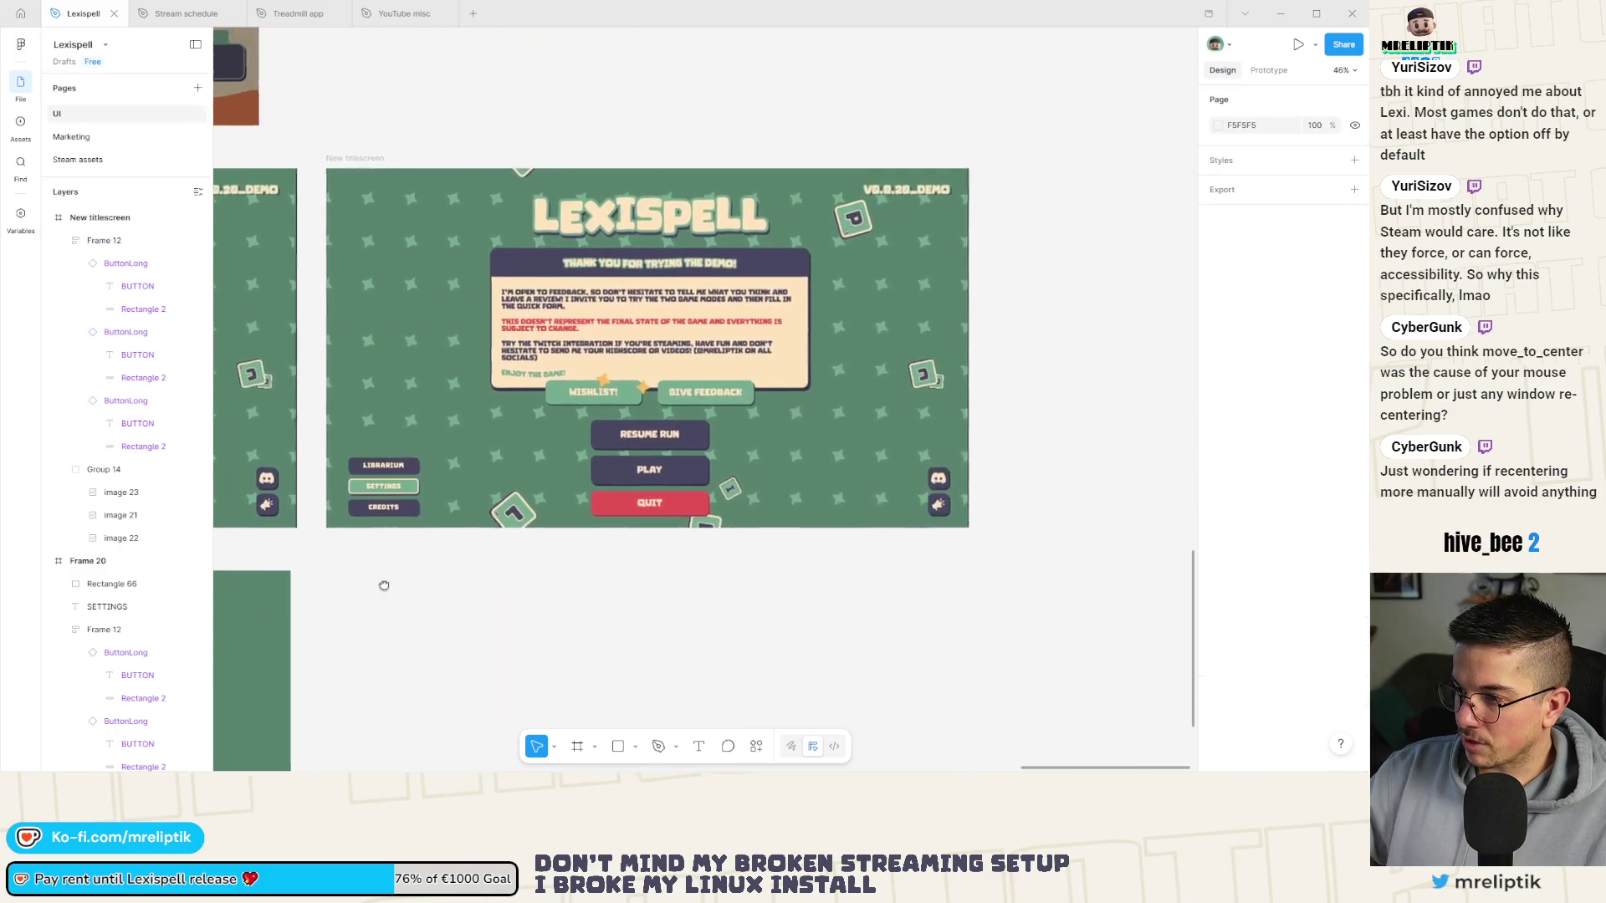
pyautogui.scroll(5, 393, 585)
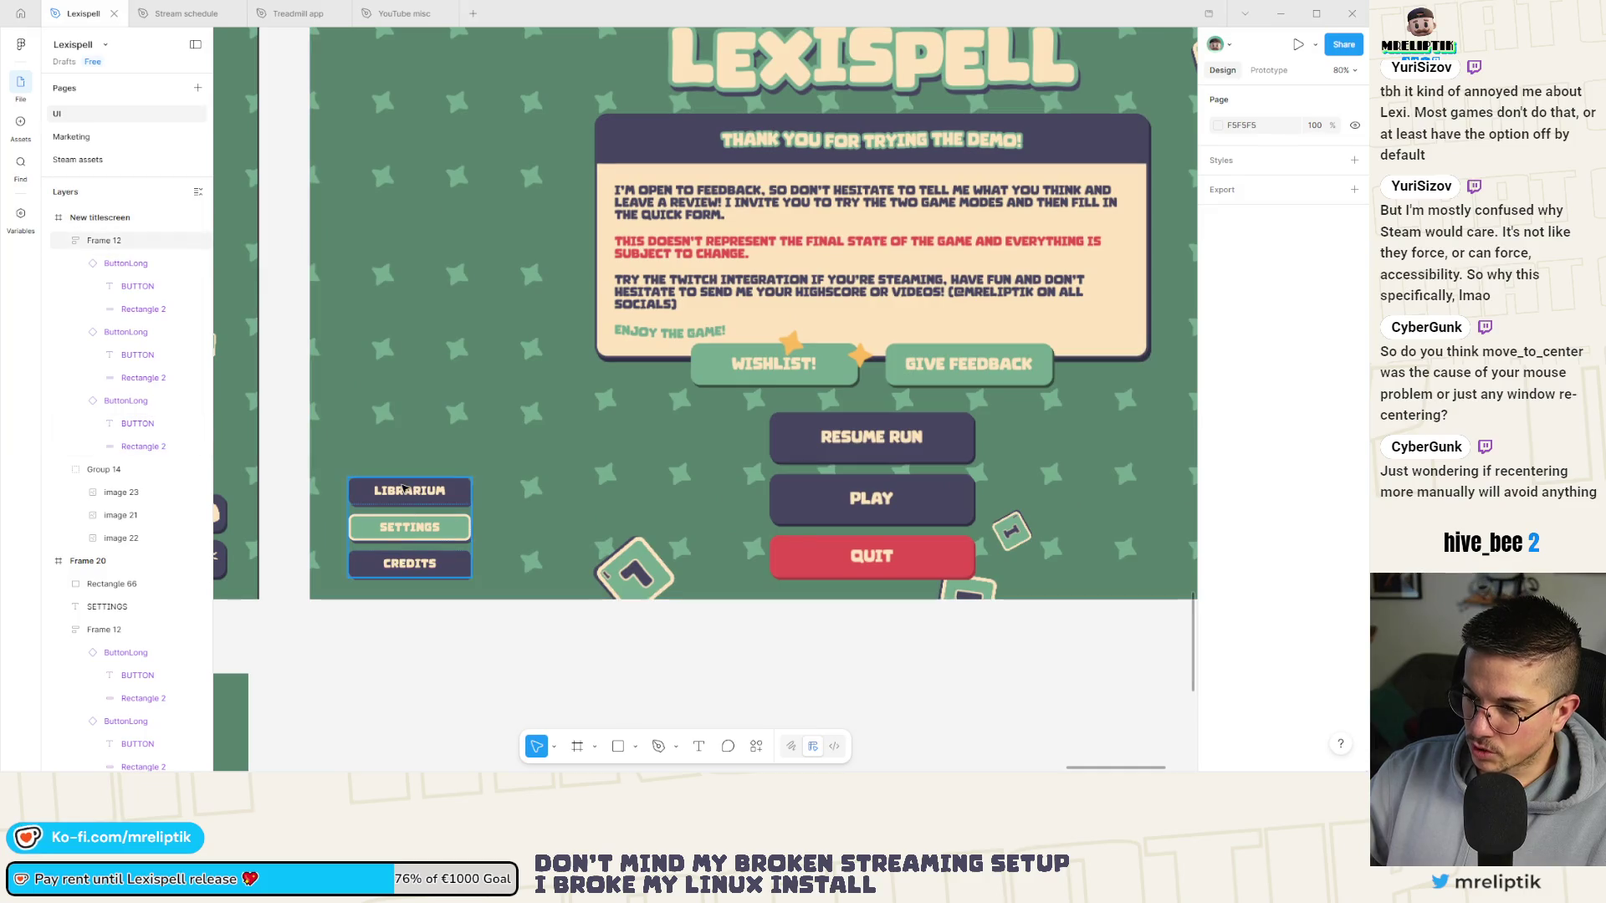
pyautogui.click(401, 560)
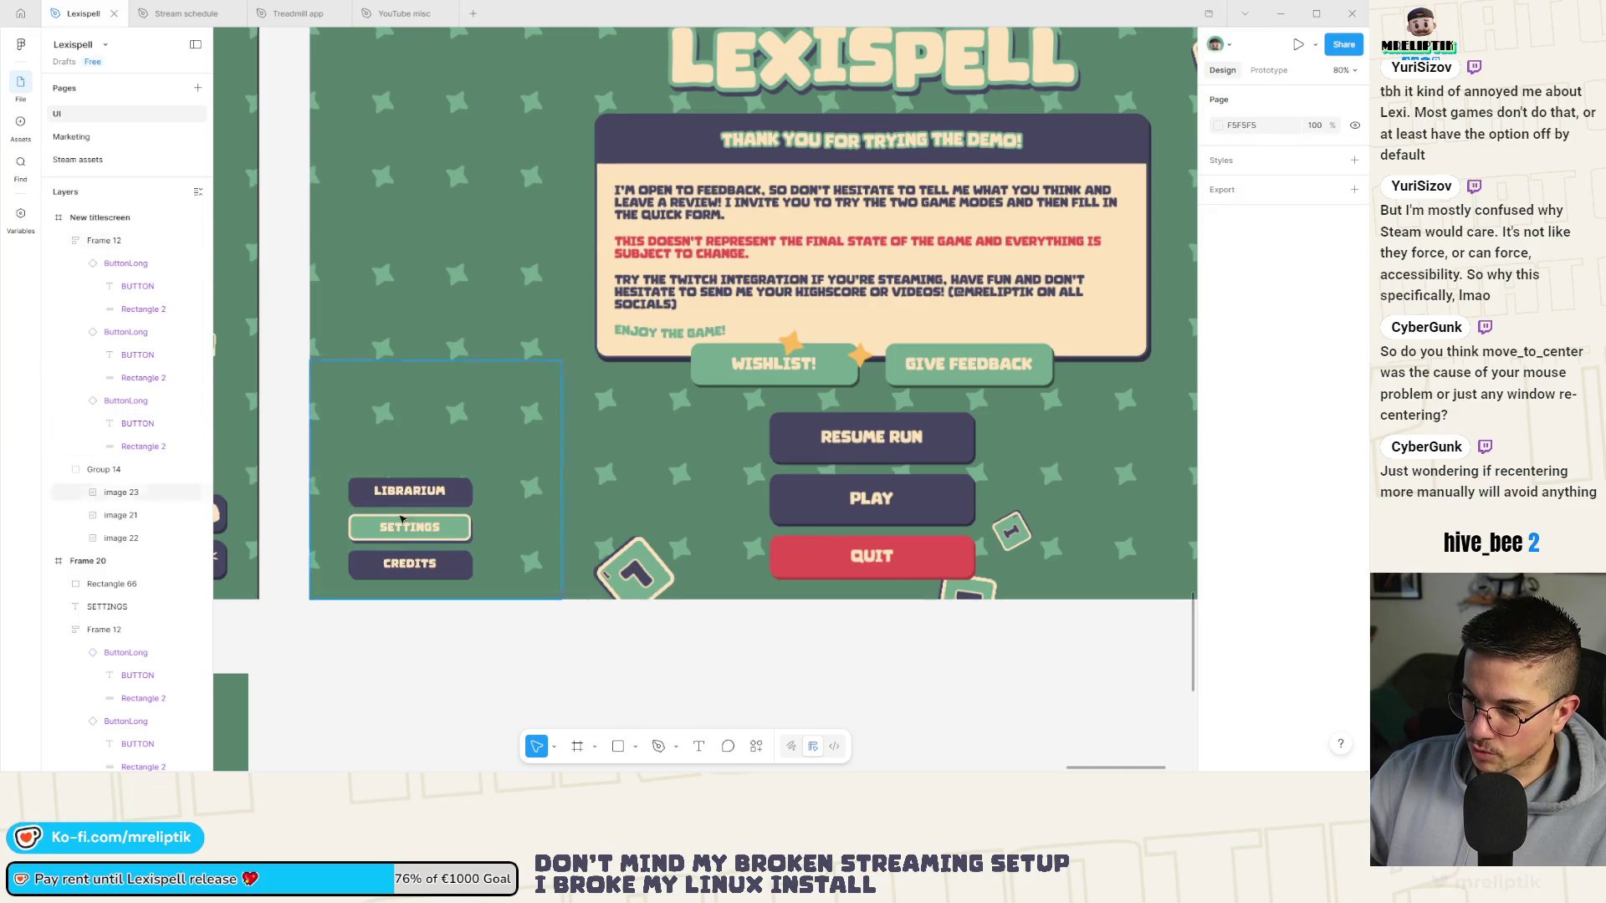
pyautogui.hscroll(-1, 434, 544)
pyautogui.moveTo(452, 499); pyautogui.dragTo(454, 482)
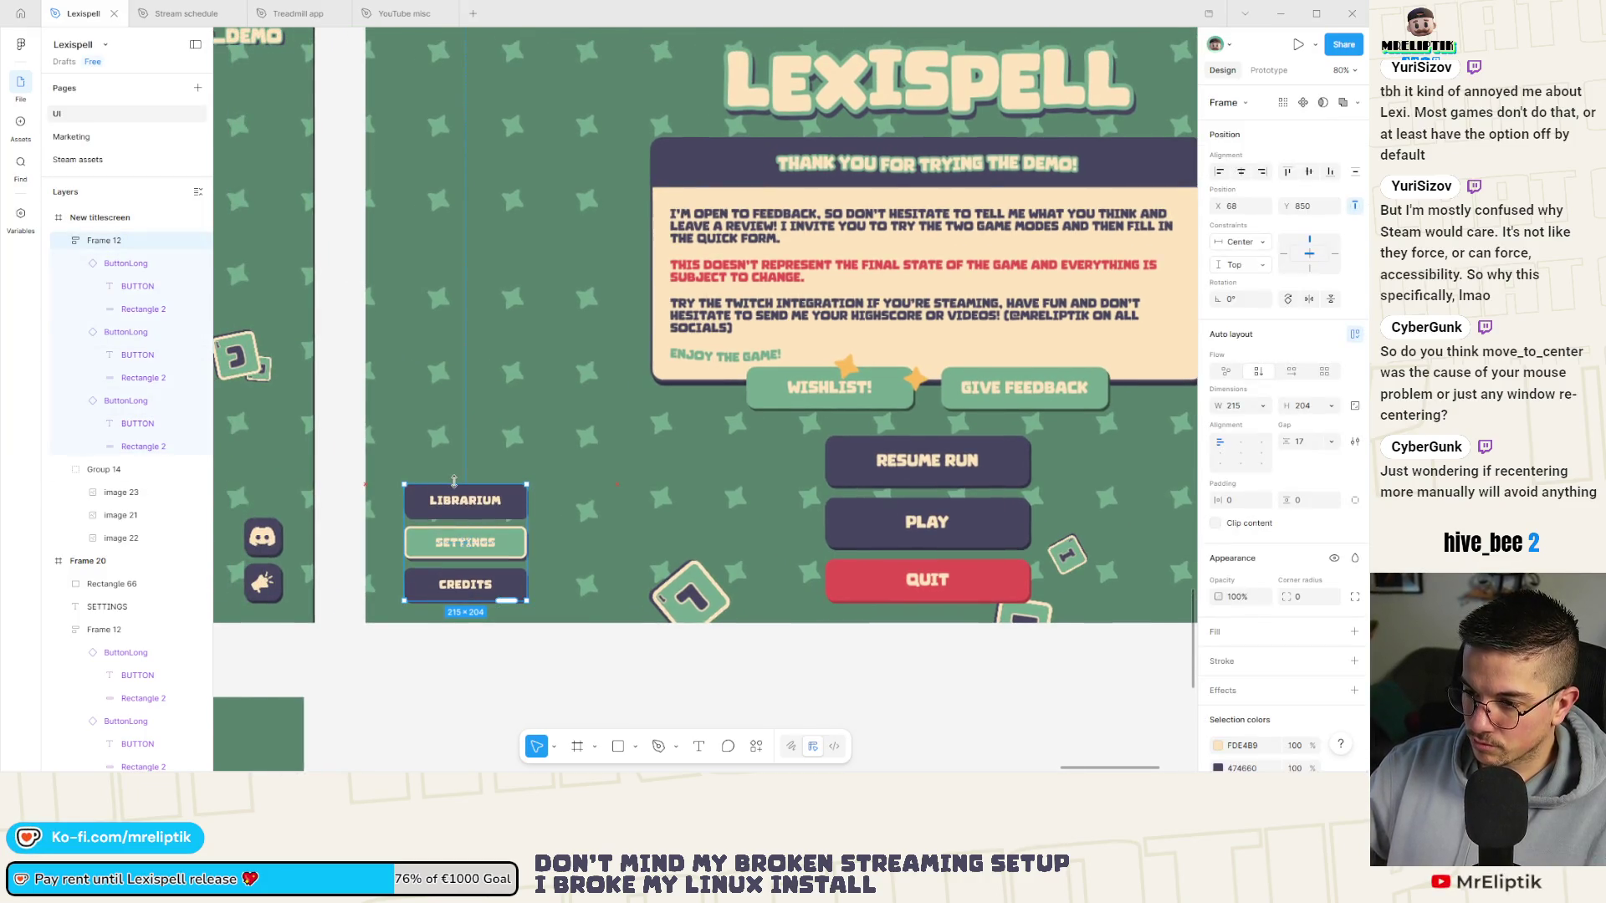
pyautogui.click(478, 682)
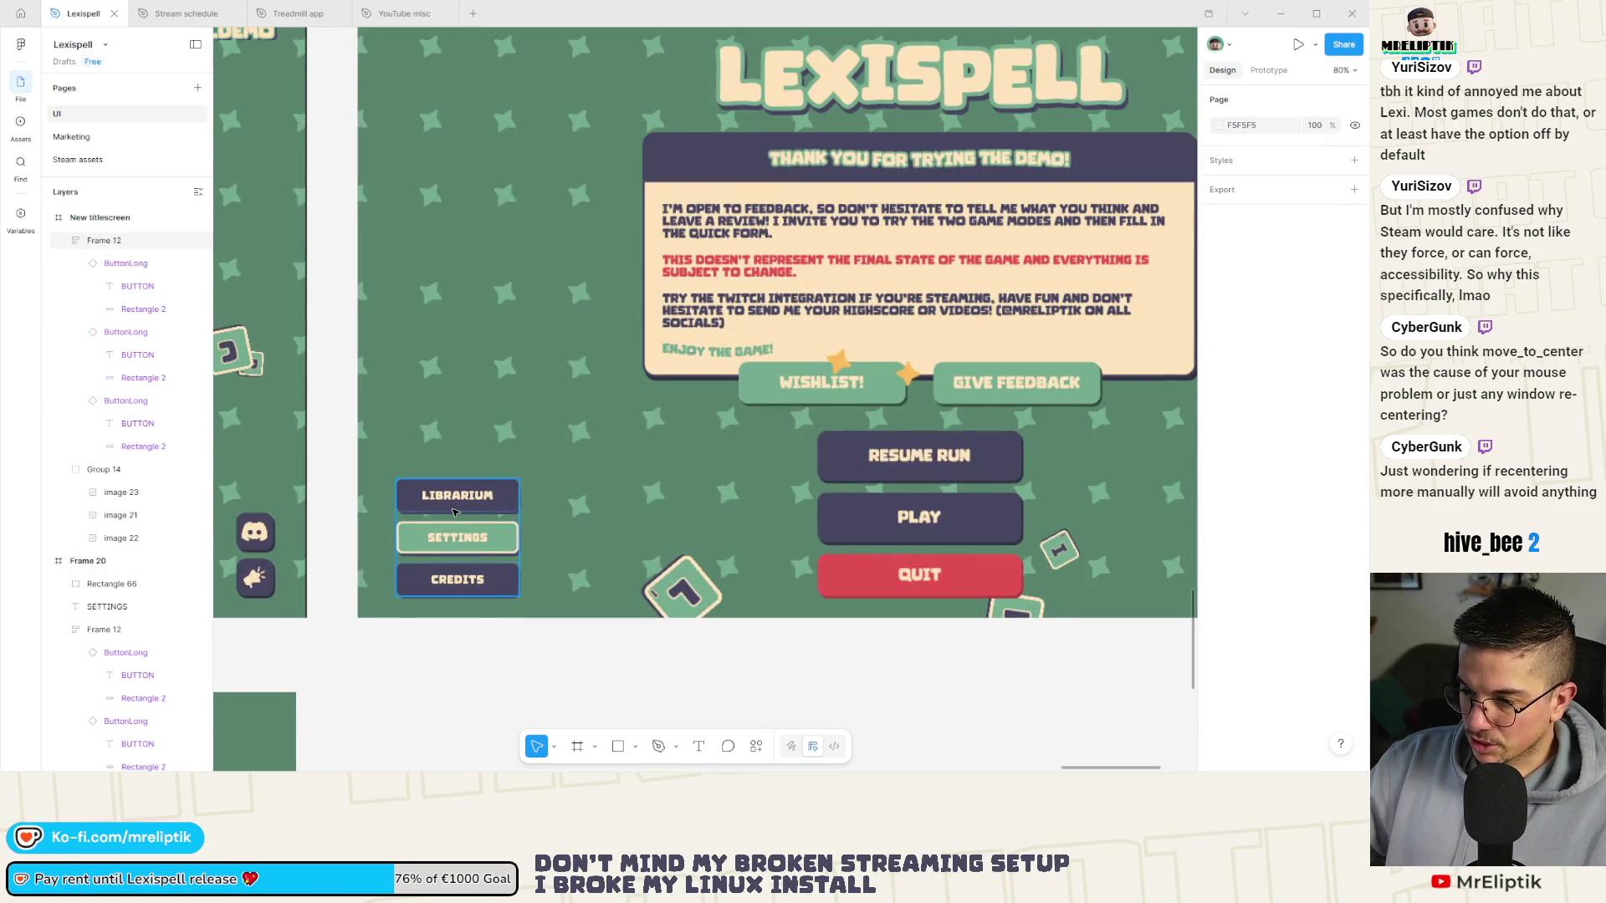
pyautogui.doubleClick(452, 509)
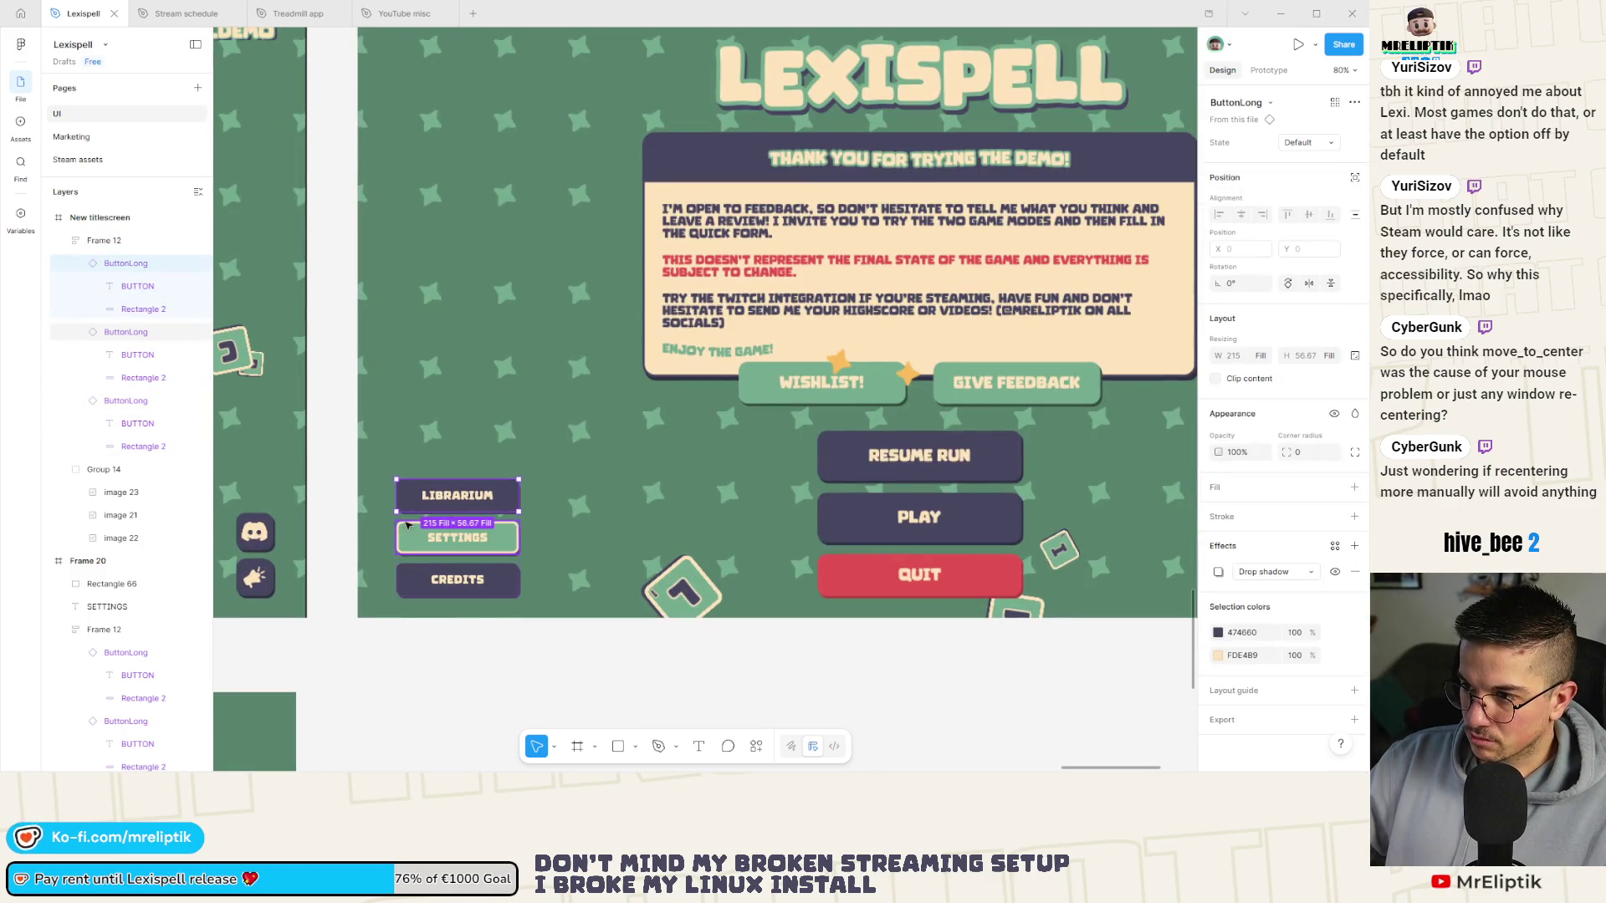
pyautogui.scroll(-3, 407, 524)
pyautogui.press('Escape')
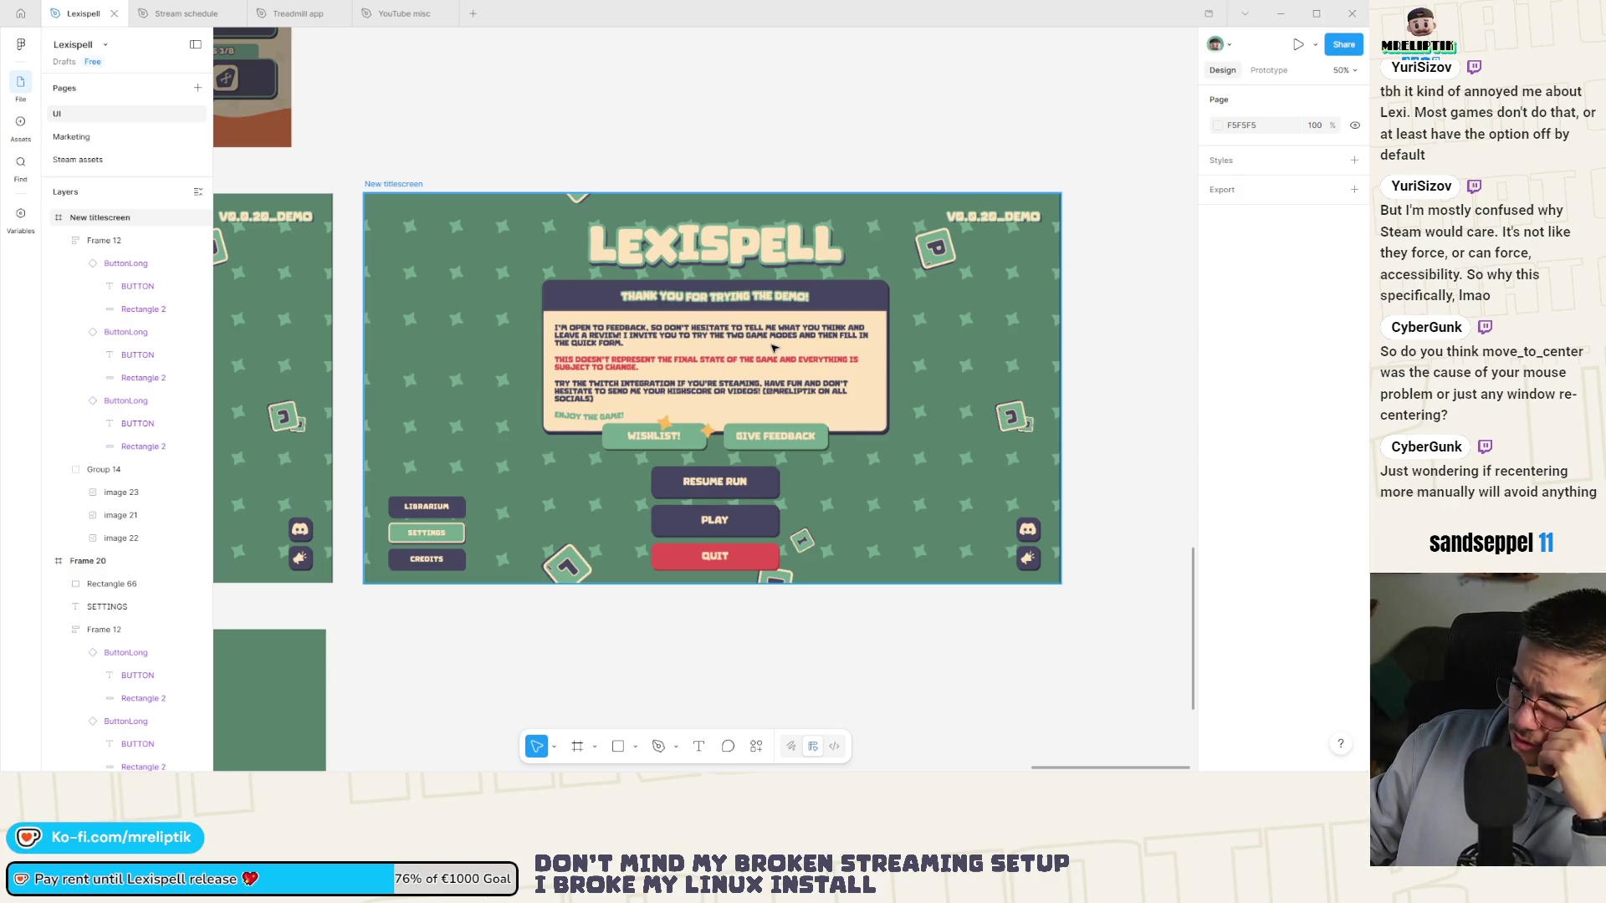
pyautogui.moveTo(773, 769)
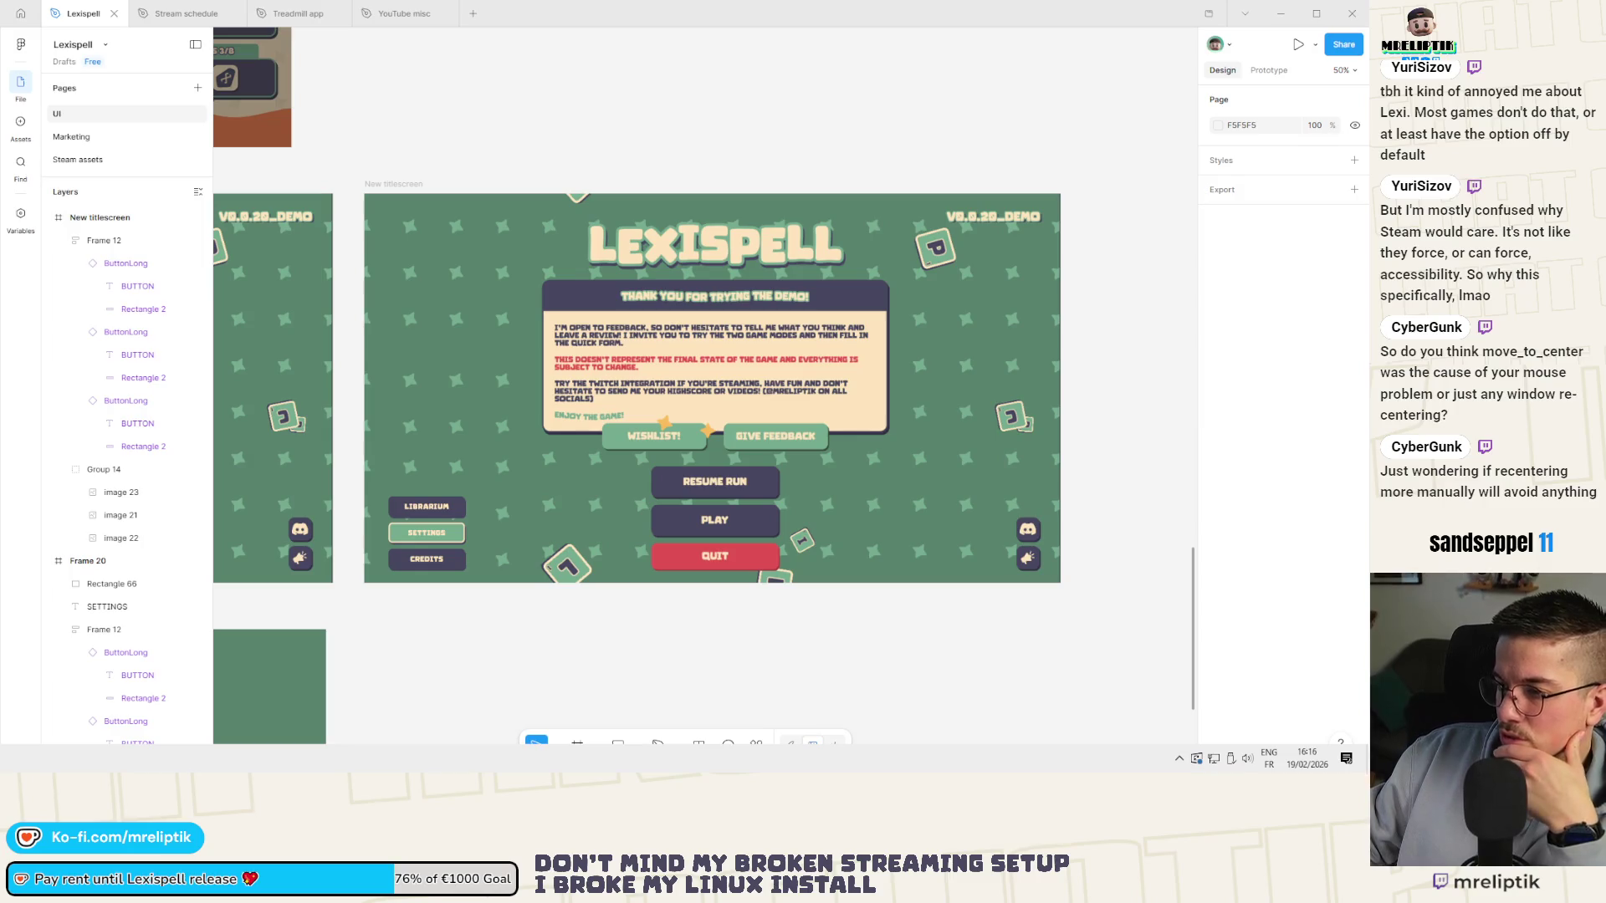
pyautogui.hotkey('alt', 'Tab')
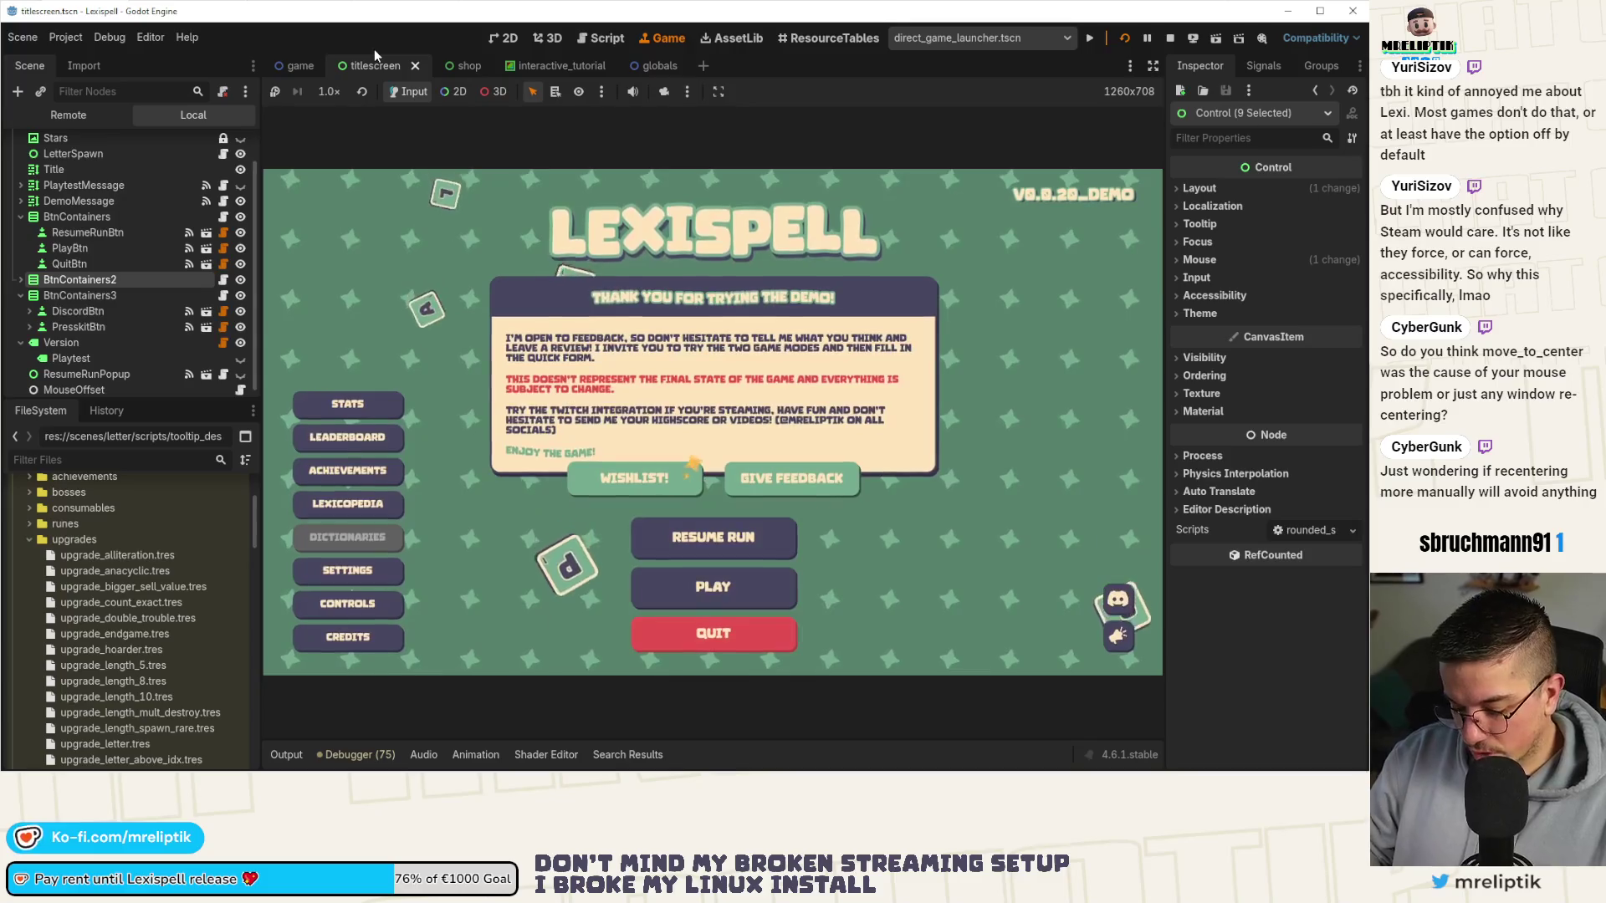
# Open entry_point.tscn, stop the running game, and leave only the demo_screen scene open.
pyautogui.hotkey('ctrl', 'shift', 'o')
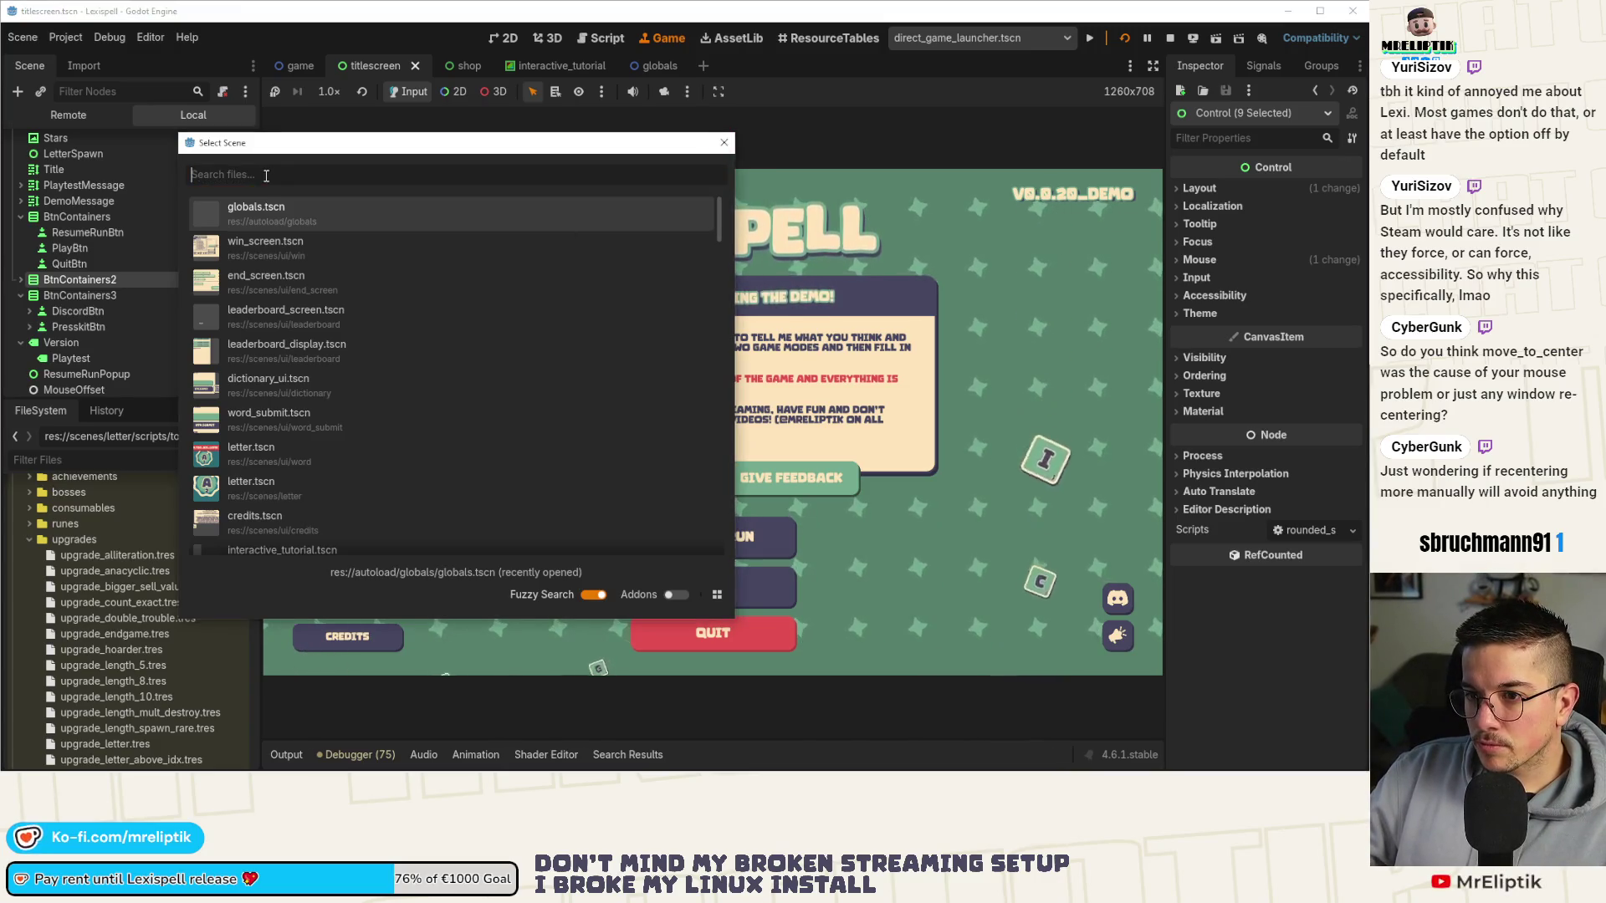
pyautogui.write('entry')
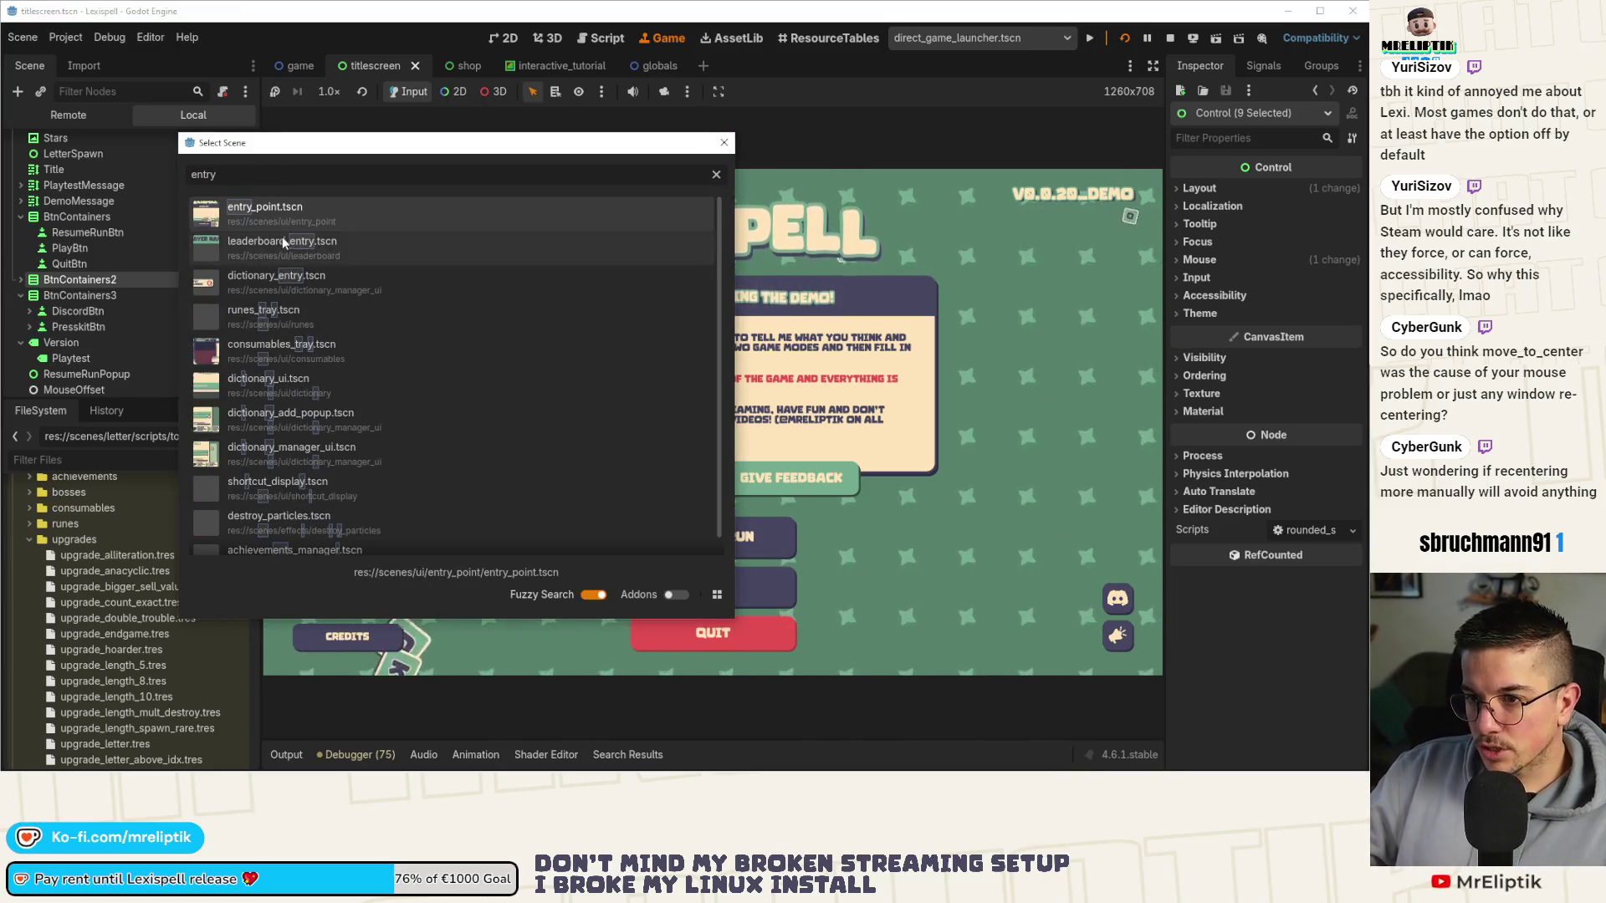
pyautogui.press('Return')
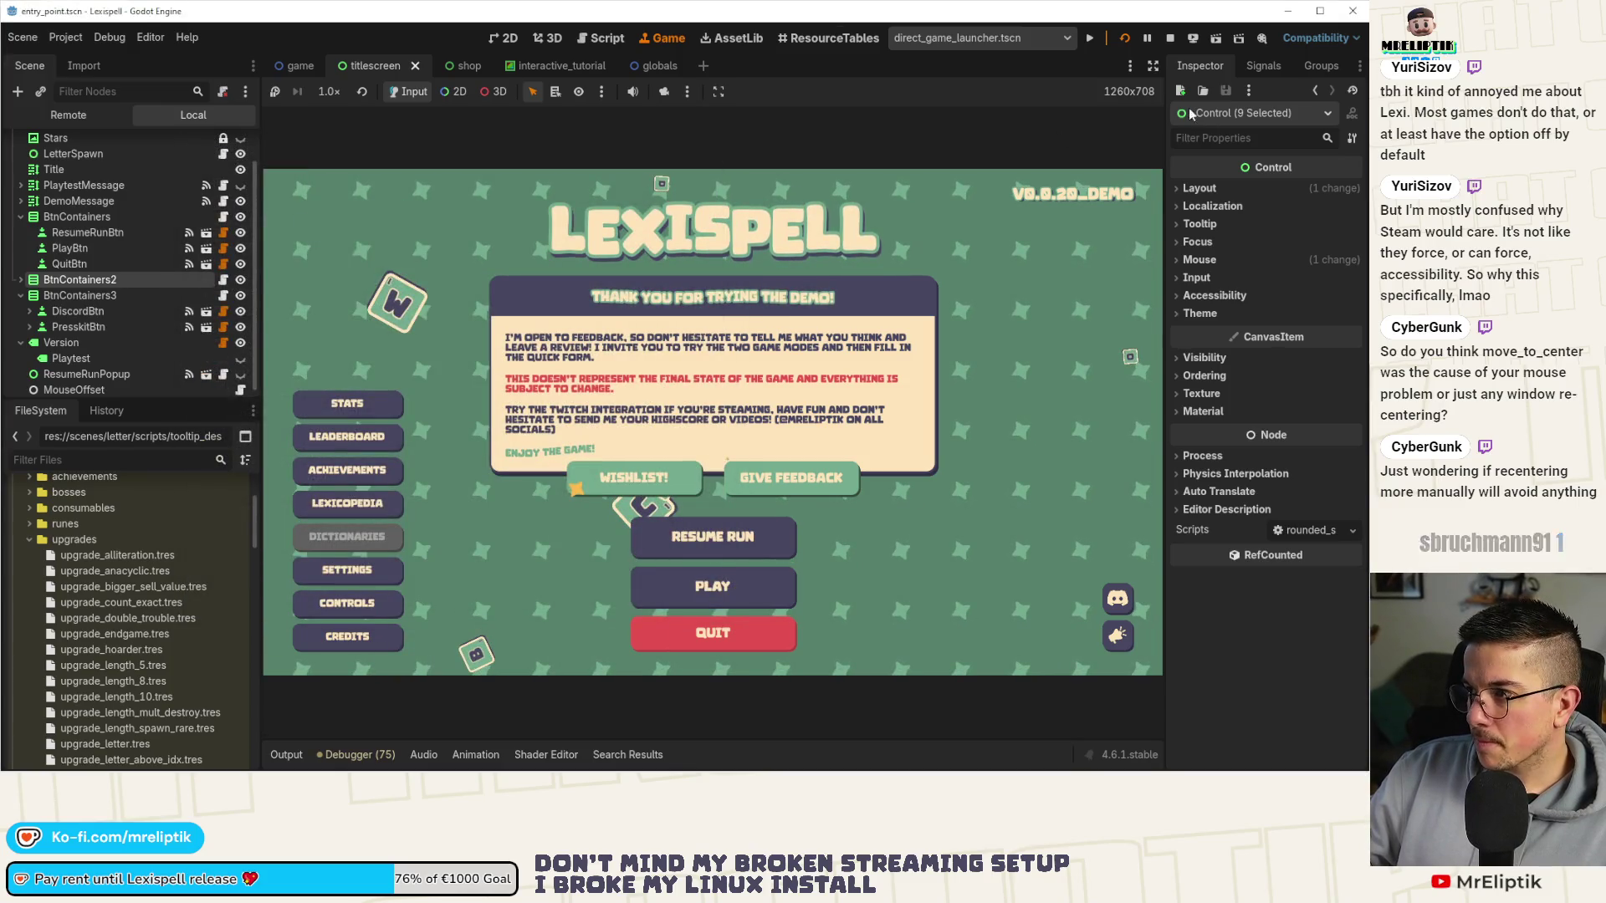
pyautogui.click(1169, 40)
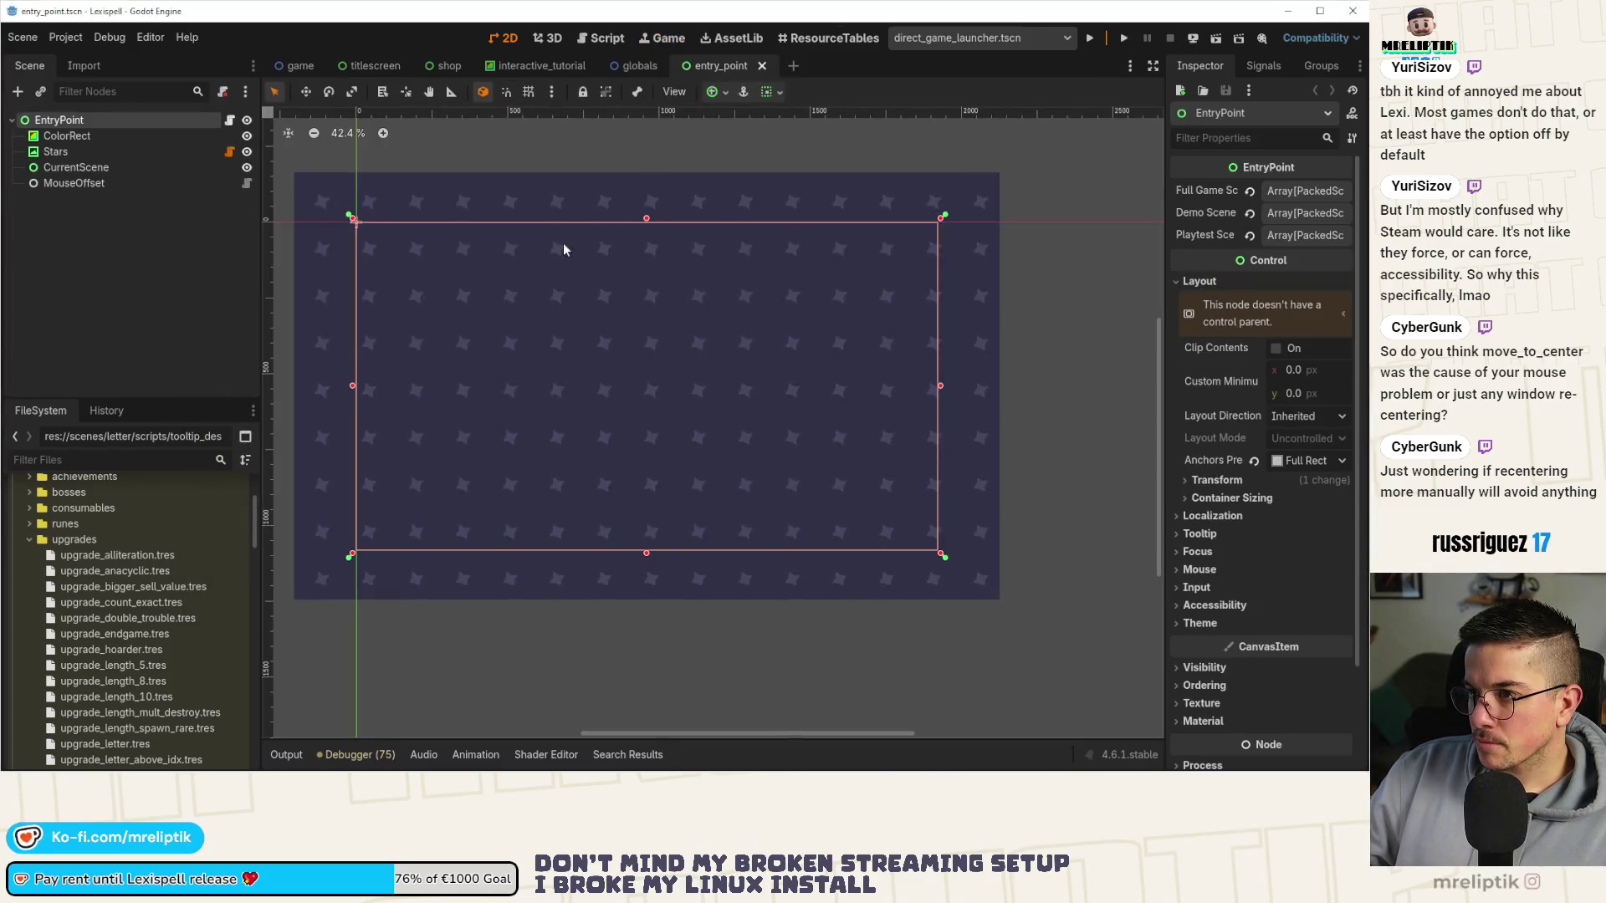
pyautogui.hotkey('ctrl', 'shift', 't')
pyautogui.hotkey('ctrl', 'shift', 't')
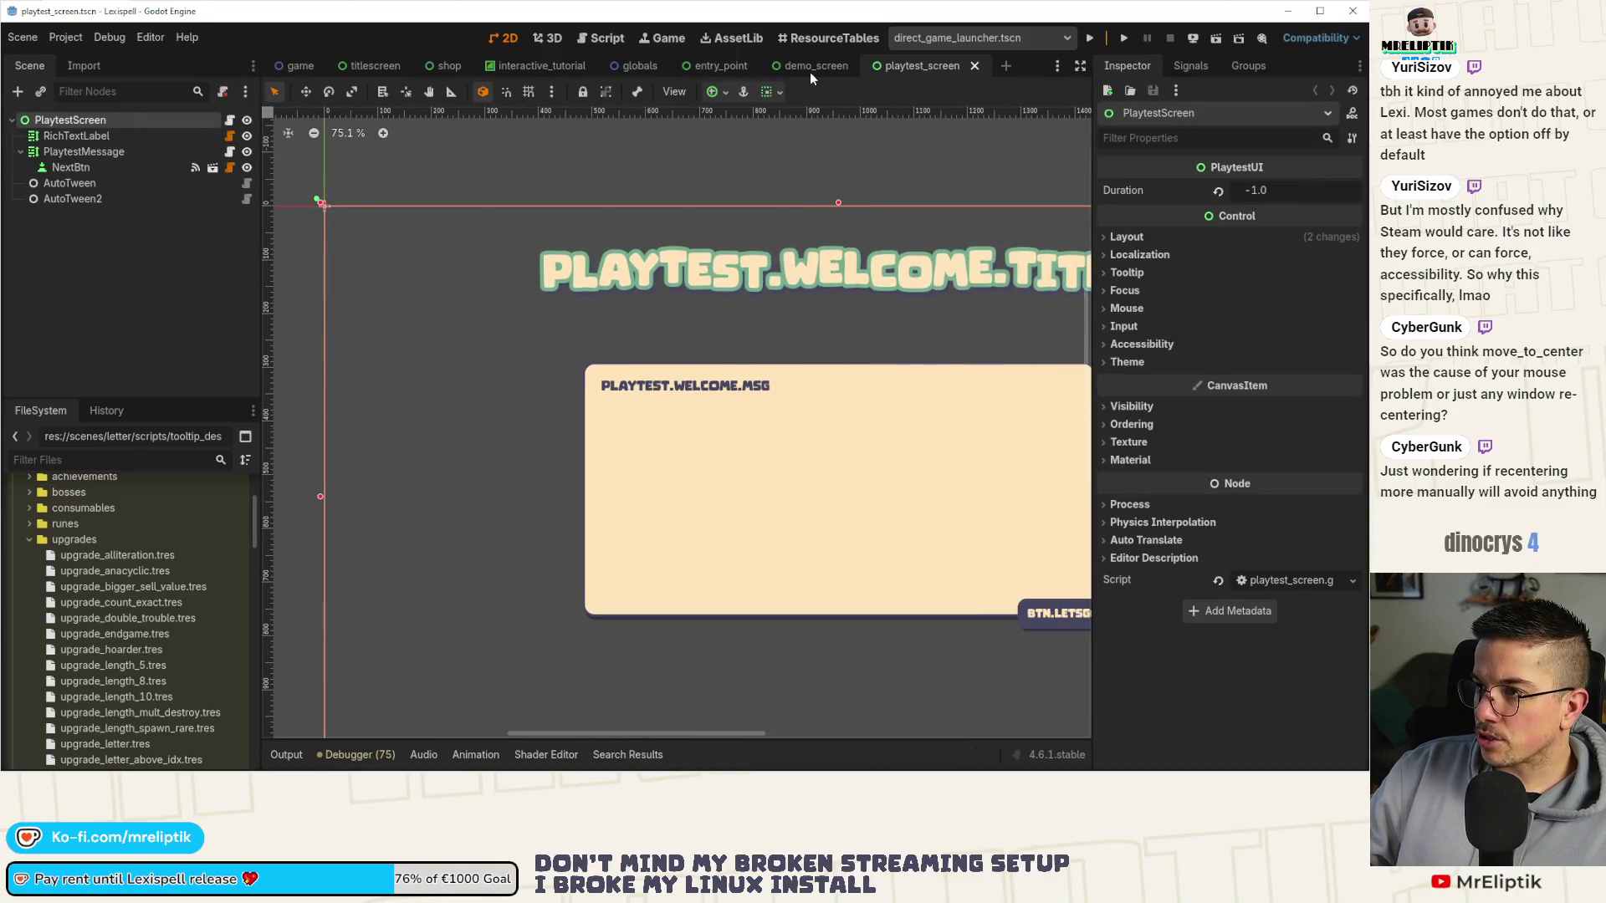
pyautogui.hotkey('ctrl', 'shift', 'w')
# Set the DemoScreen node's Duration to -1.0 and save the scene.
pyautogui.click(65, 120)
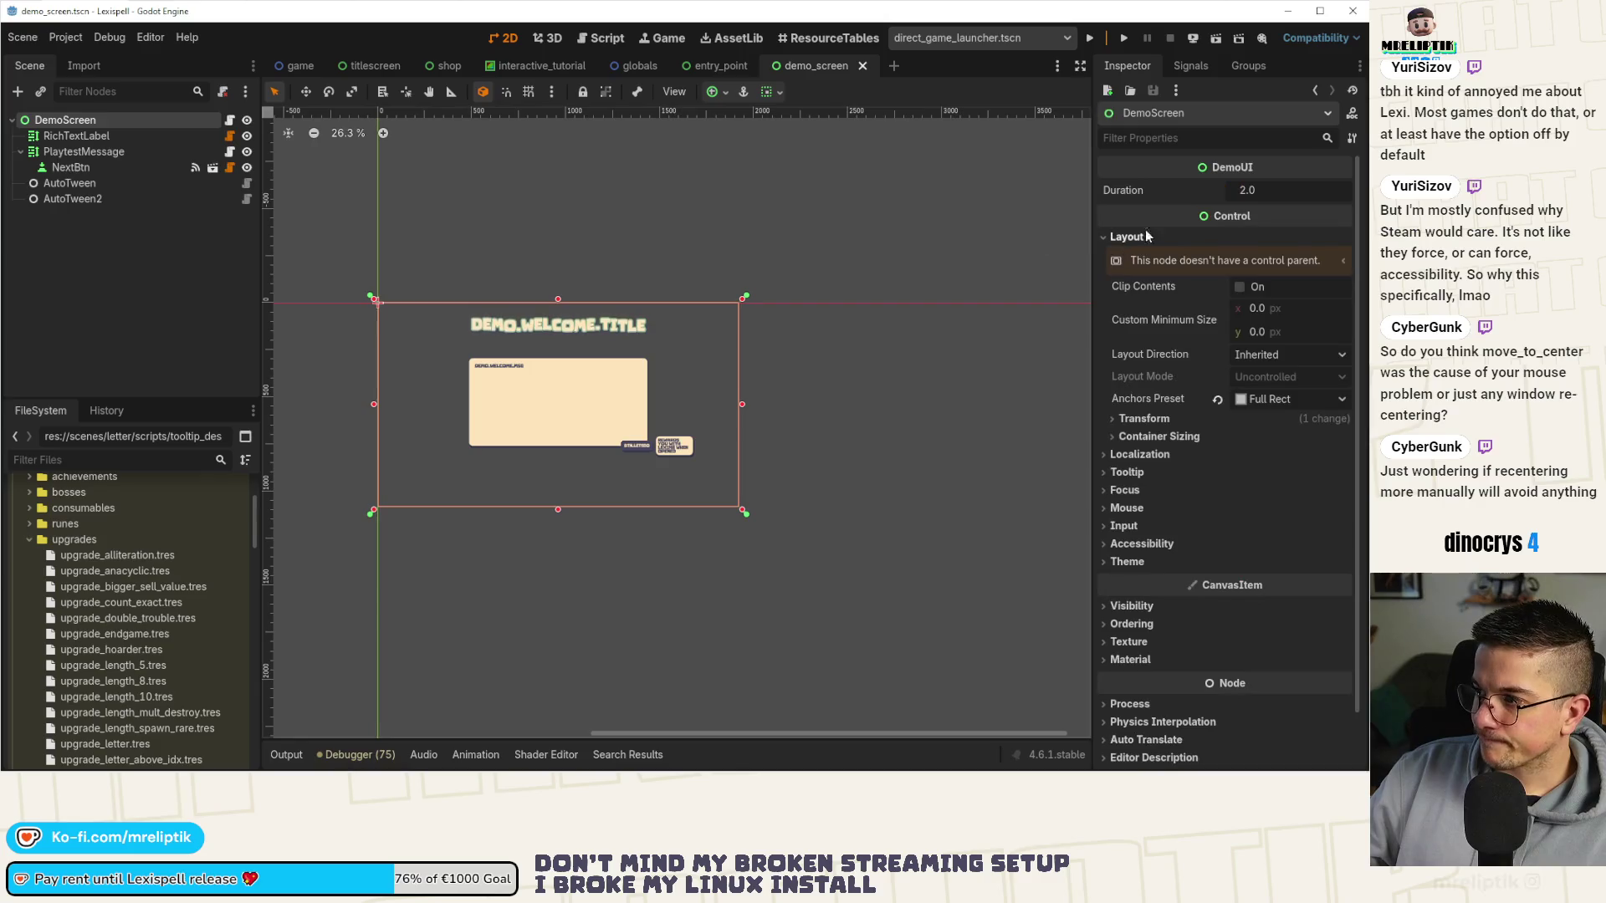
pyautogui.click(1271, 188)
pyautogui.write('-1')
pyautogui.press('Return')
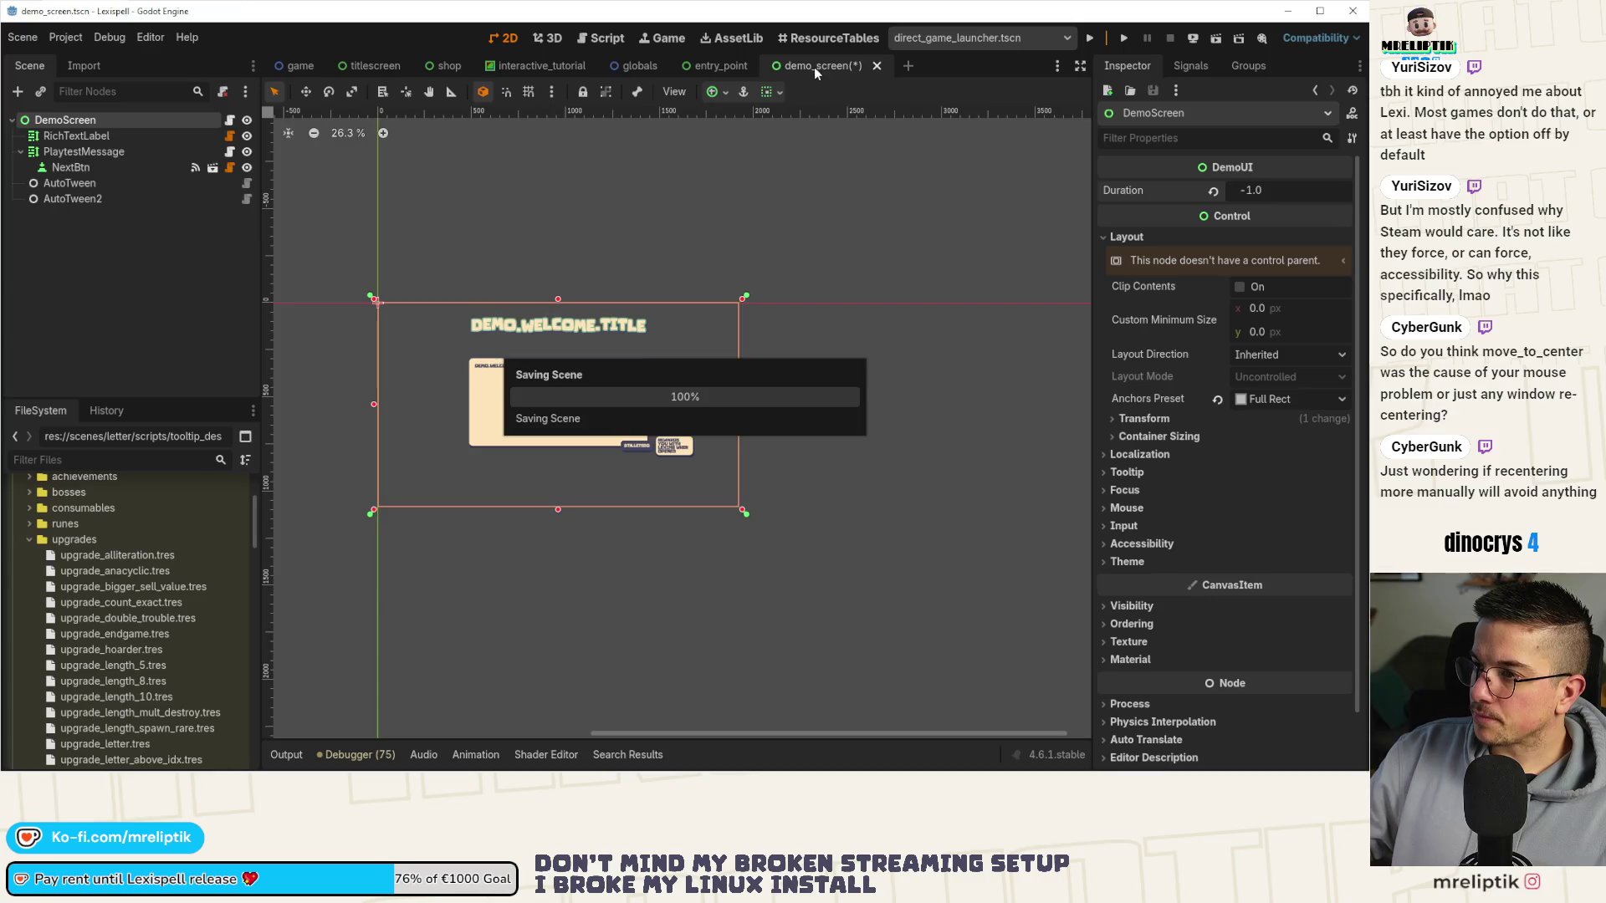
pyautogui.click(876, 65)
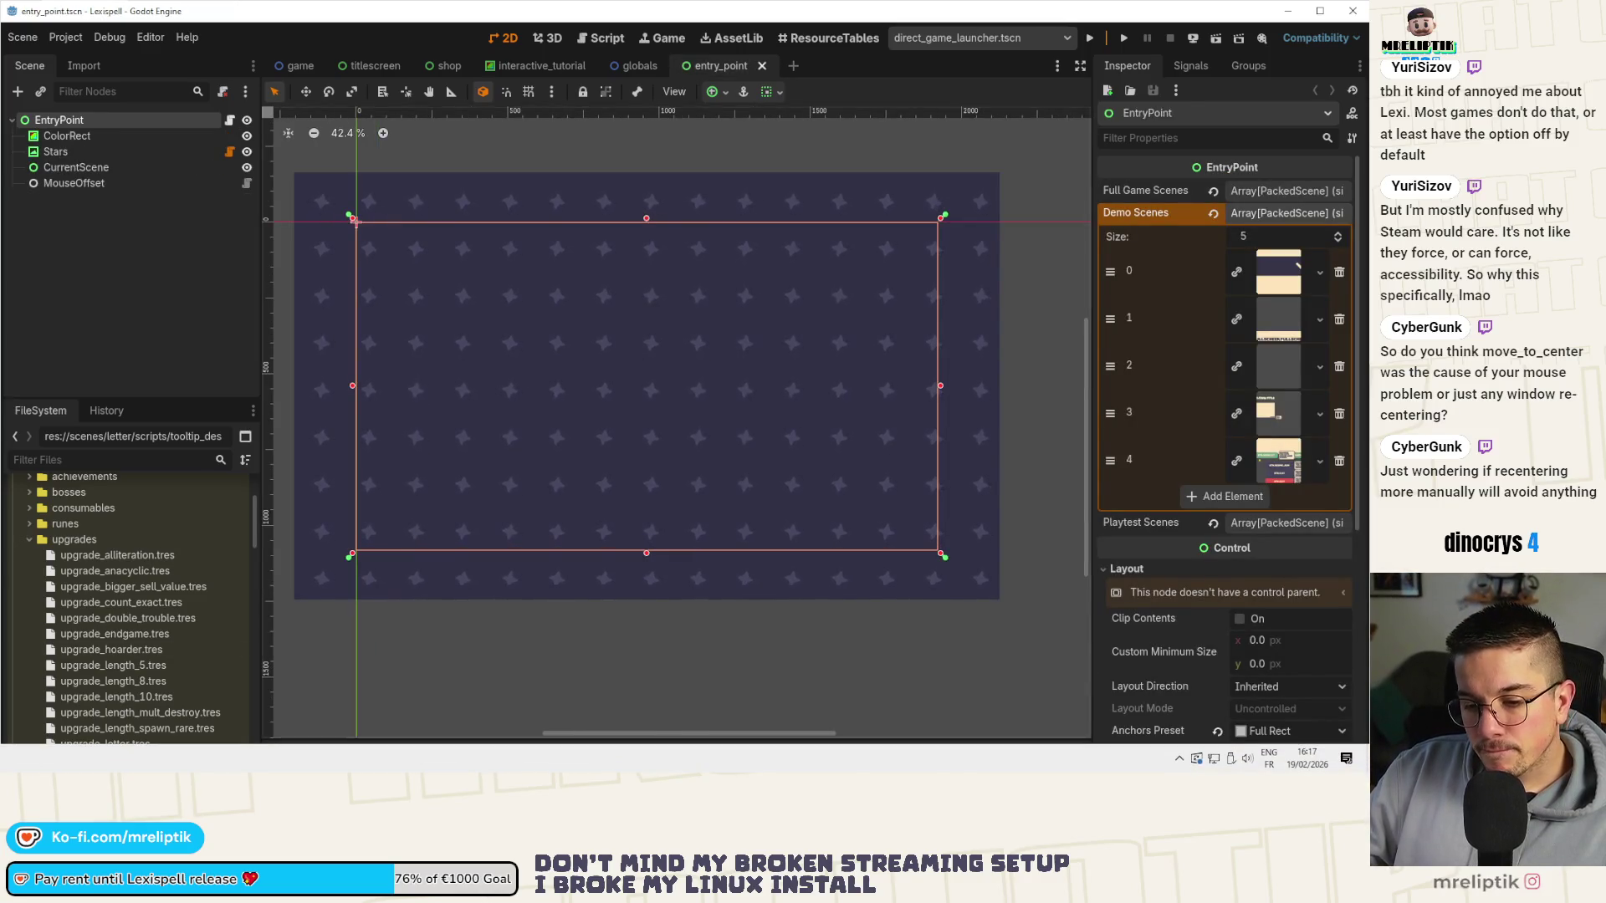
pyautogui.hotkey('alt', 'Tab')
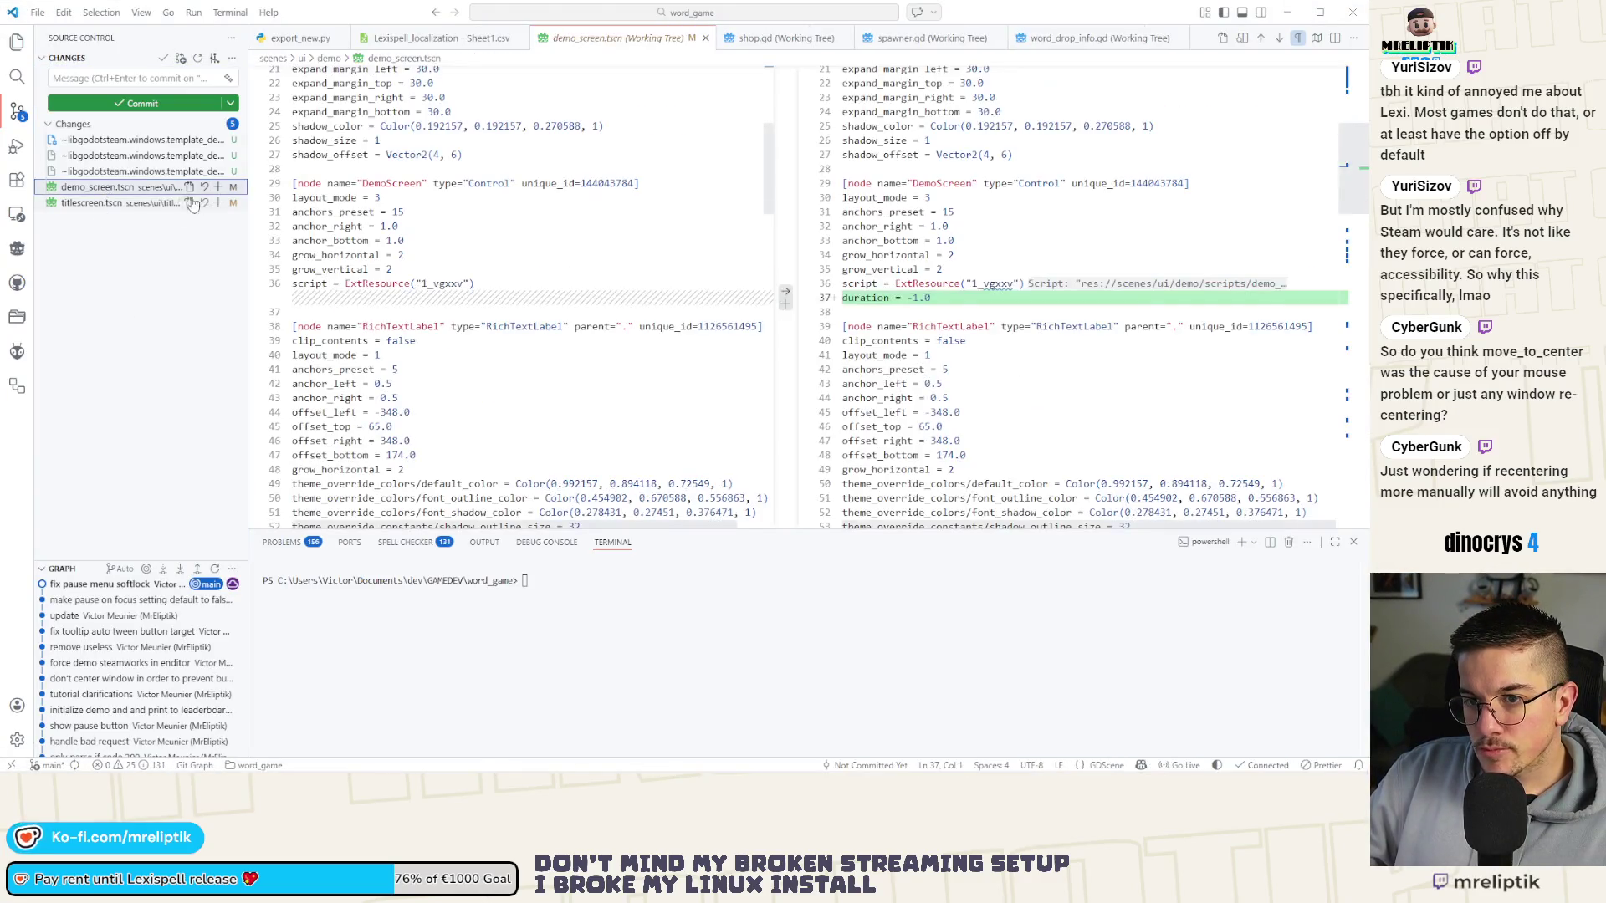
# Stage demo_screen.tscn and commit it as 'don't auto advance demo message'.
pyautogui.click(218, 186)
pyautogui.click(84, 78)
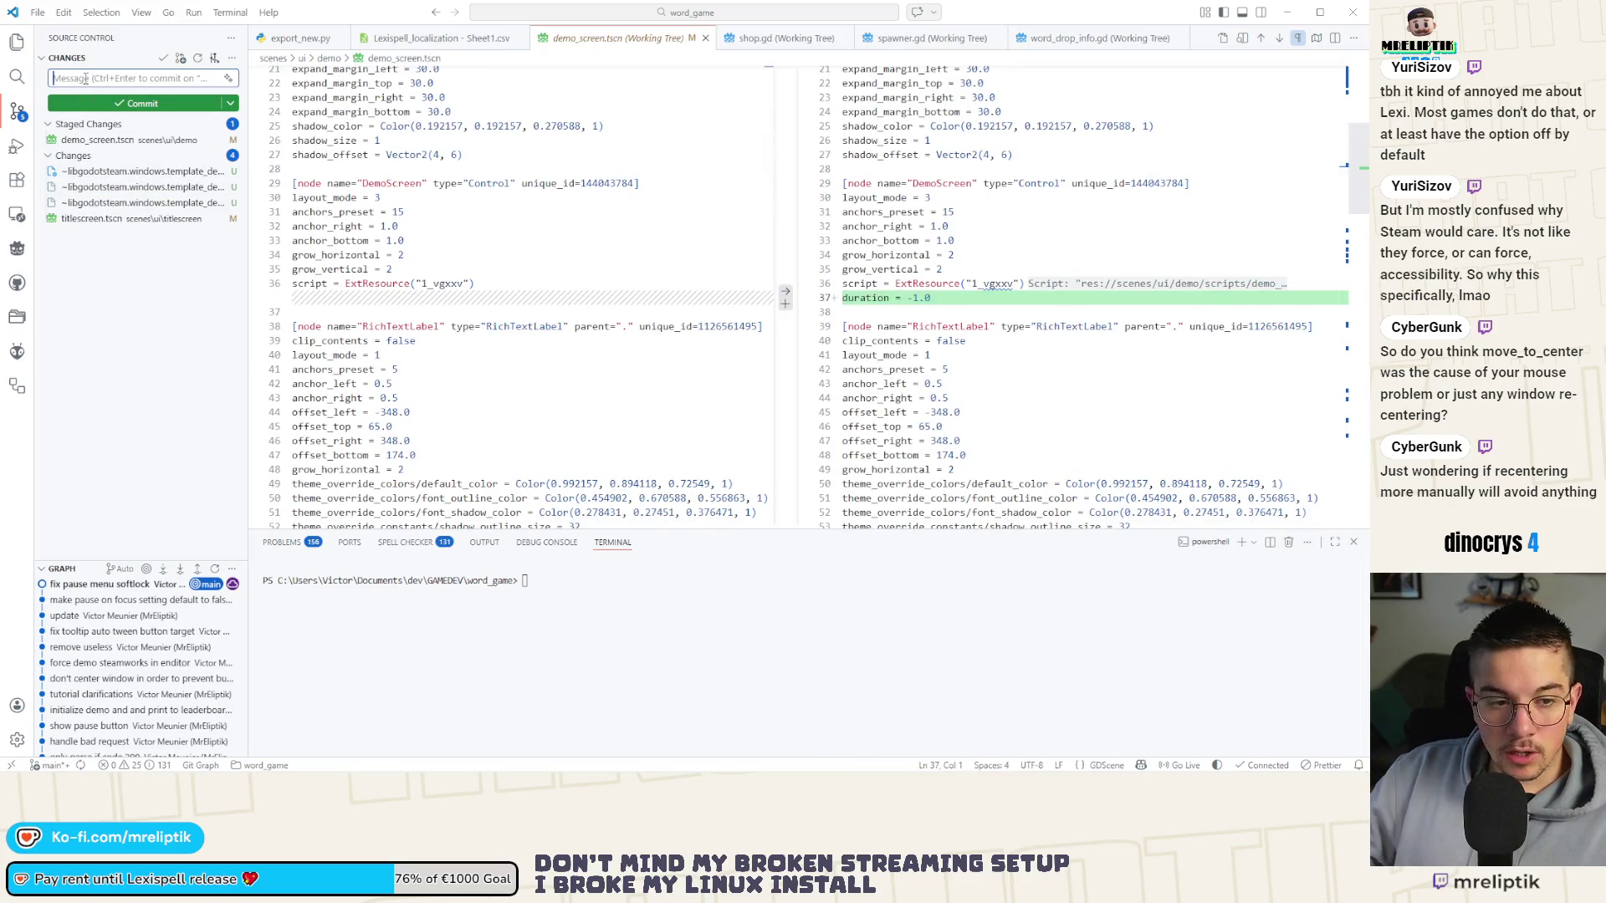
pyautogui.write("don't auto a")
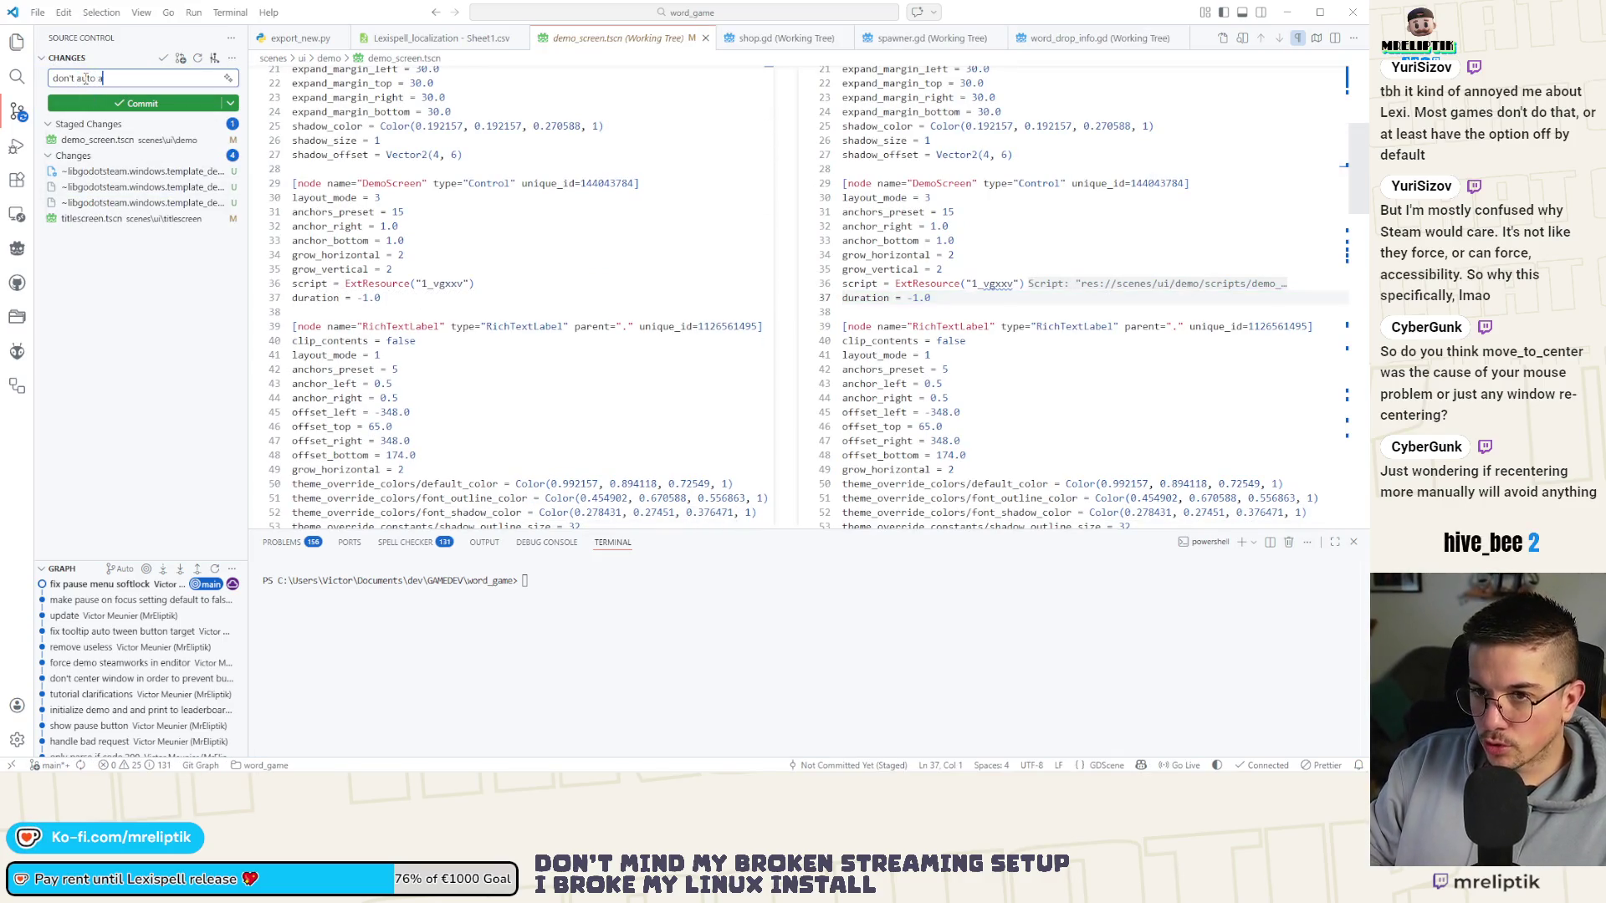
pyautogui.write('dvance demo message')
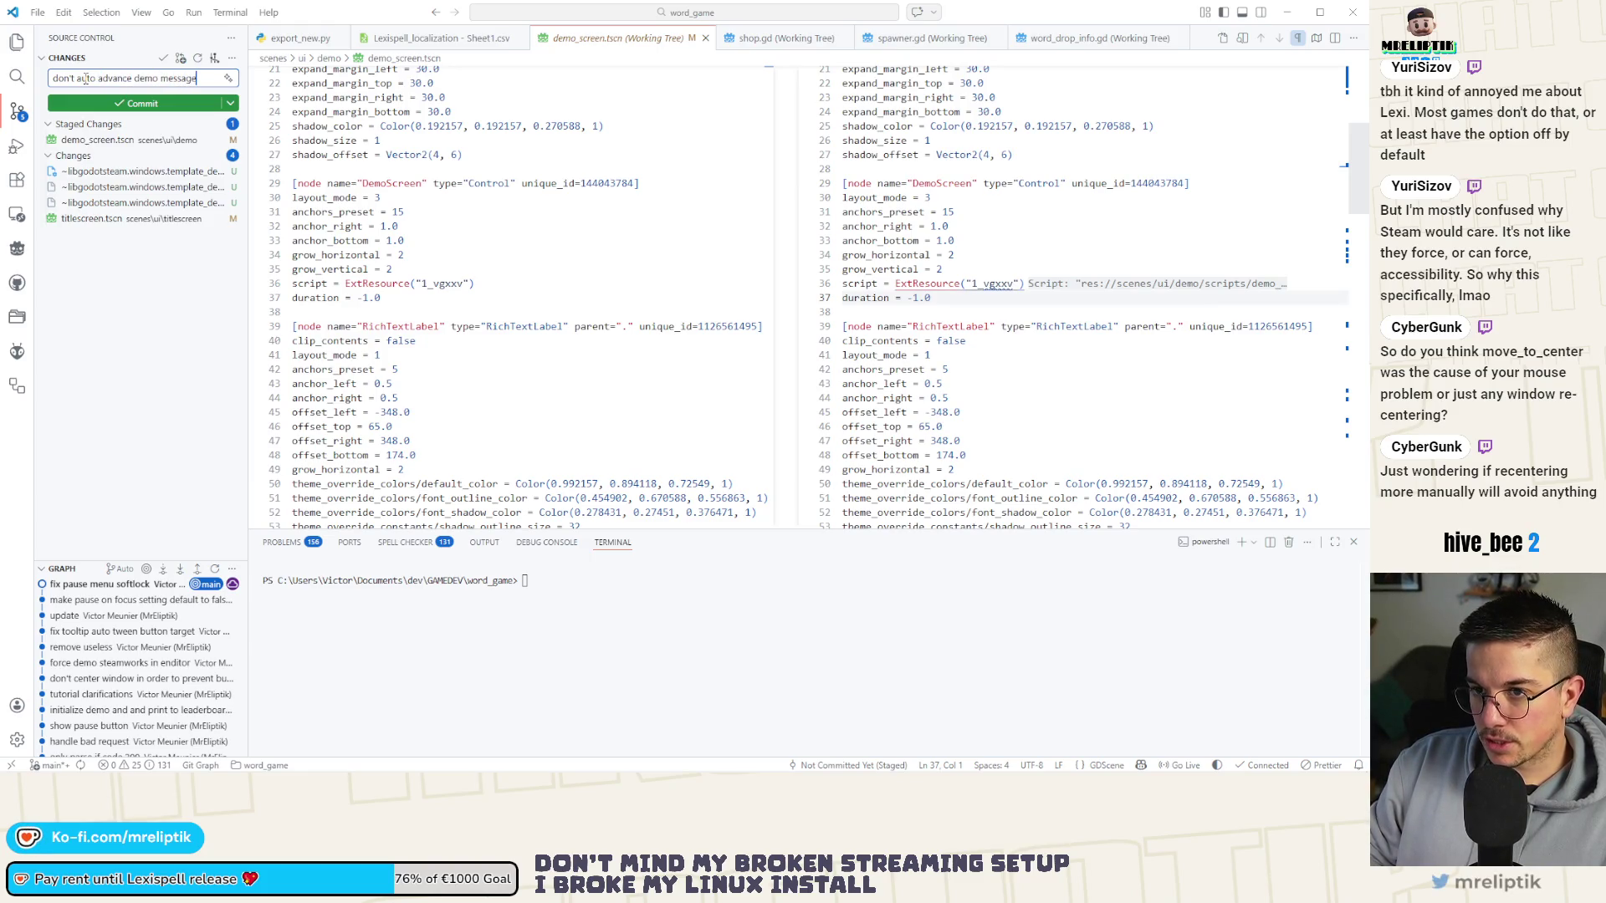
pyautogui.hotkey('ctrl', 'Return')
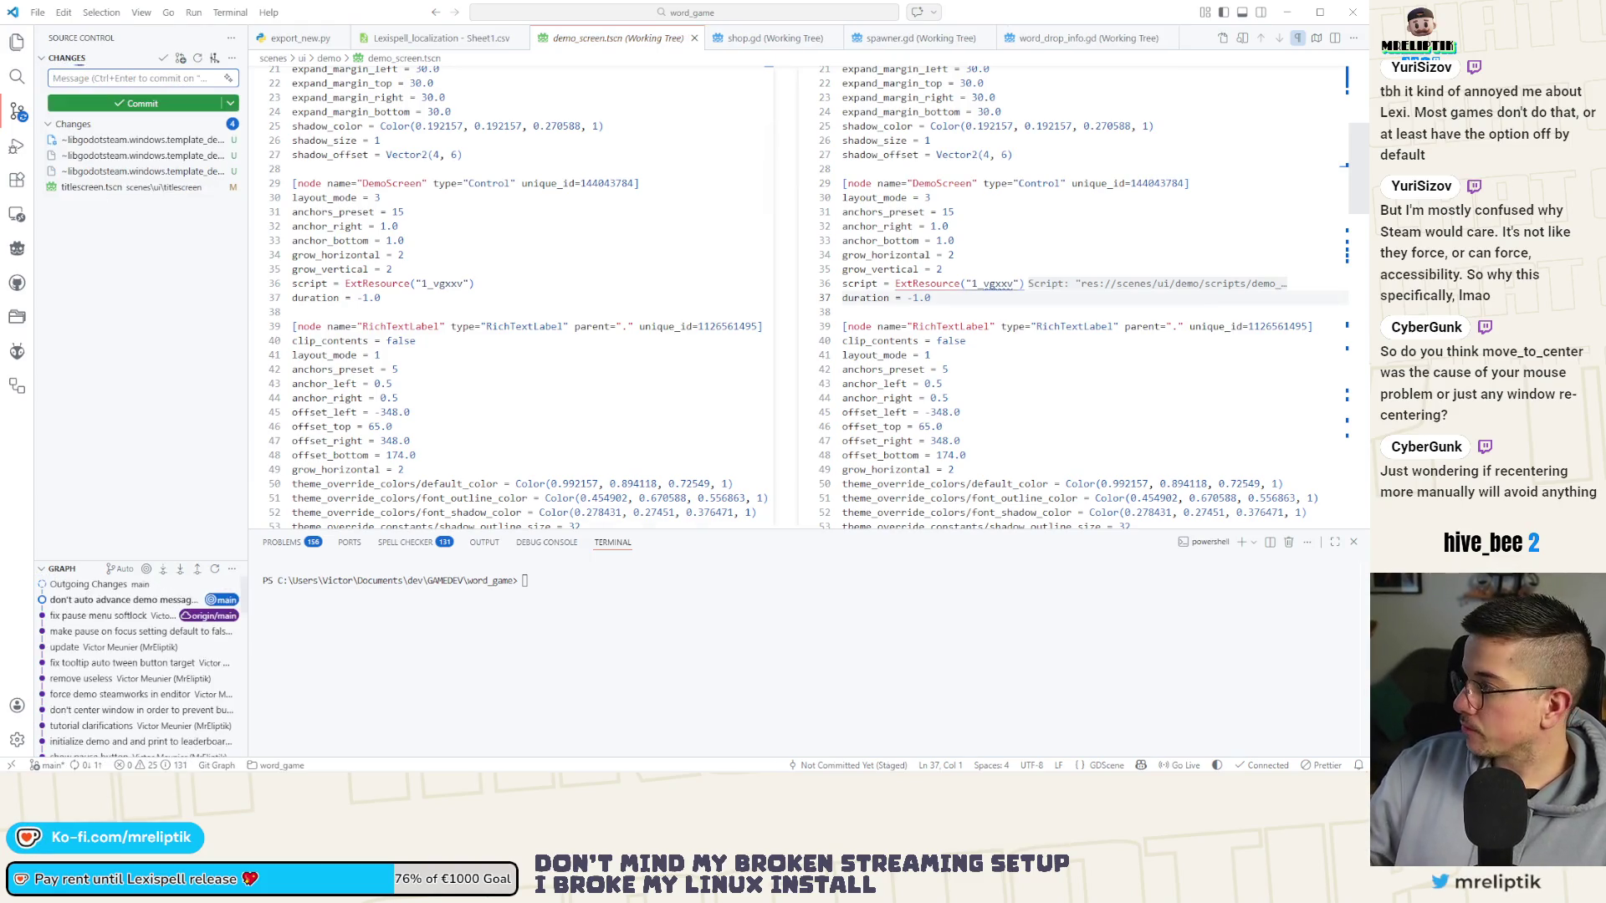
pyautogui.hotkey('alt', 'Tab')
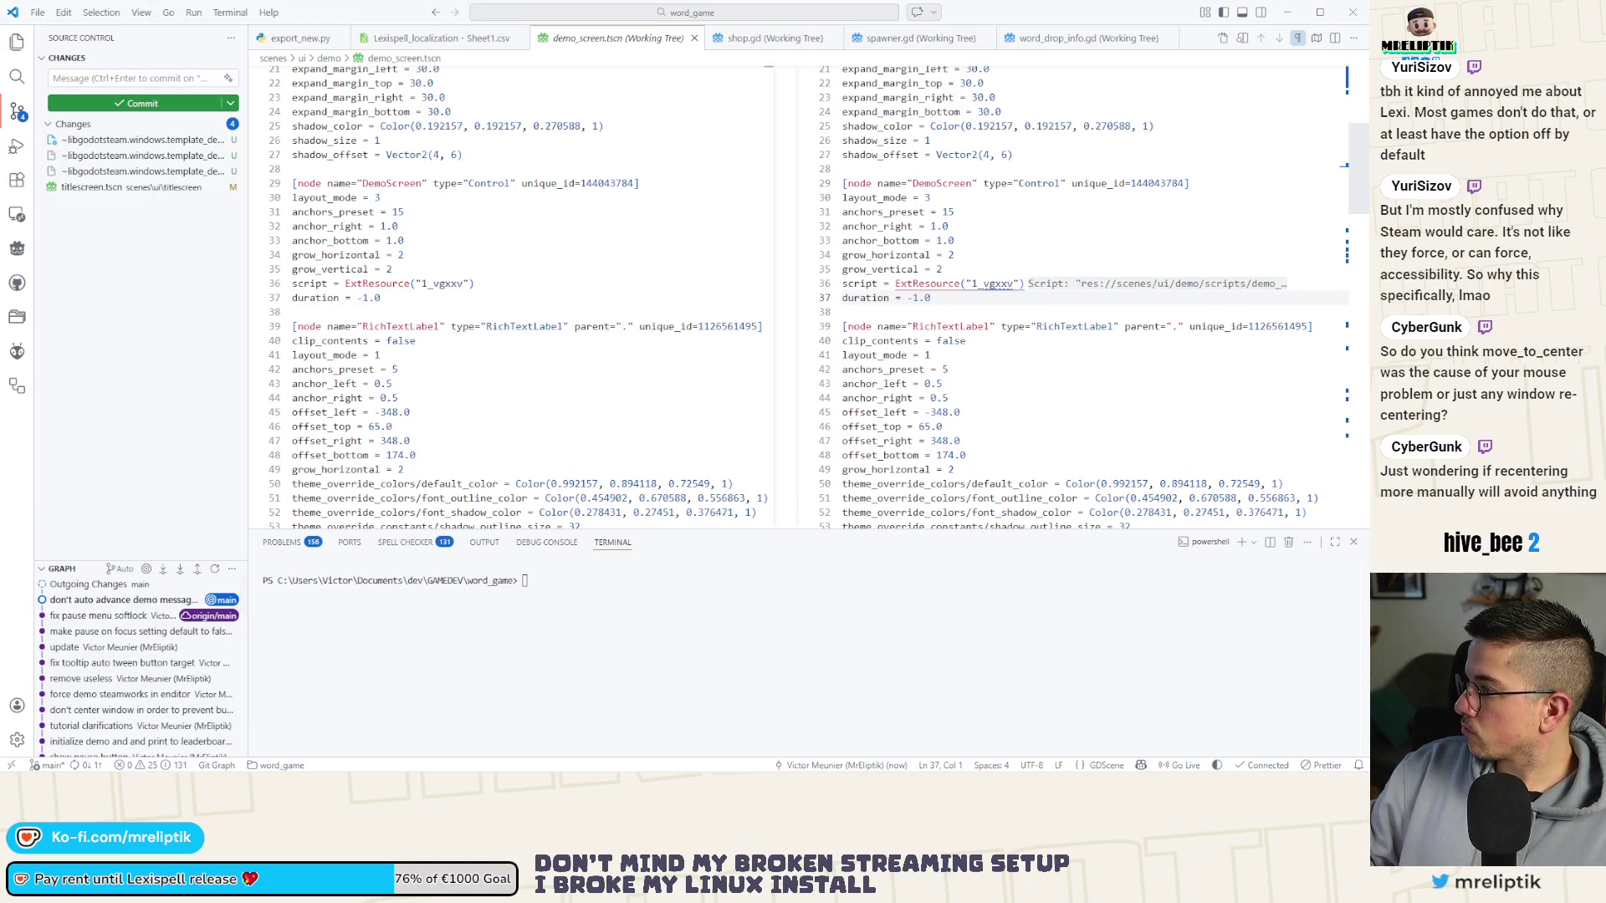
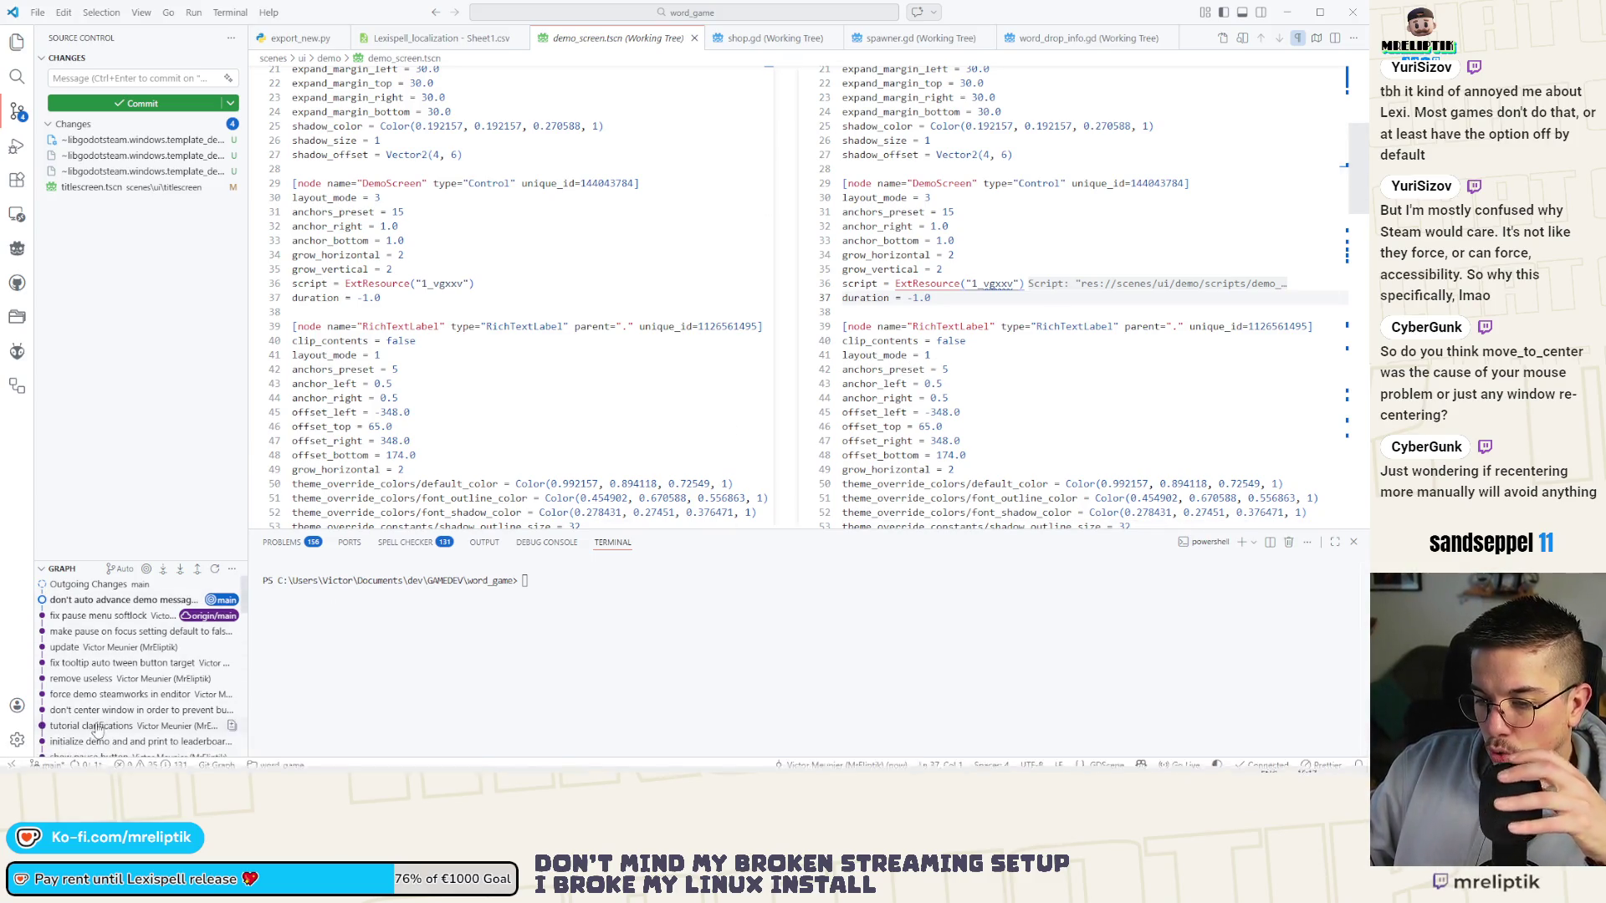
# Switch from the Visual Studio Code diff to the Lexispell design in Figma.
pyautogui.hotkey('alt', 'Tab')
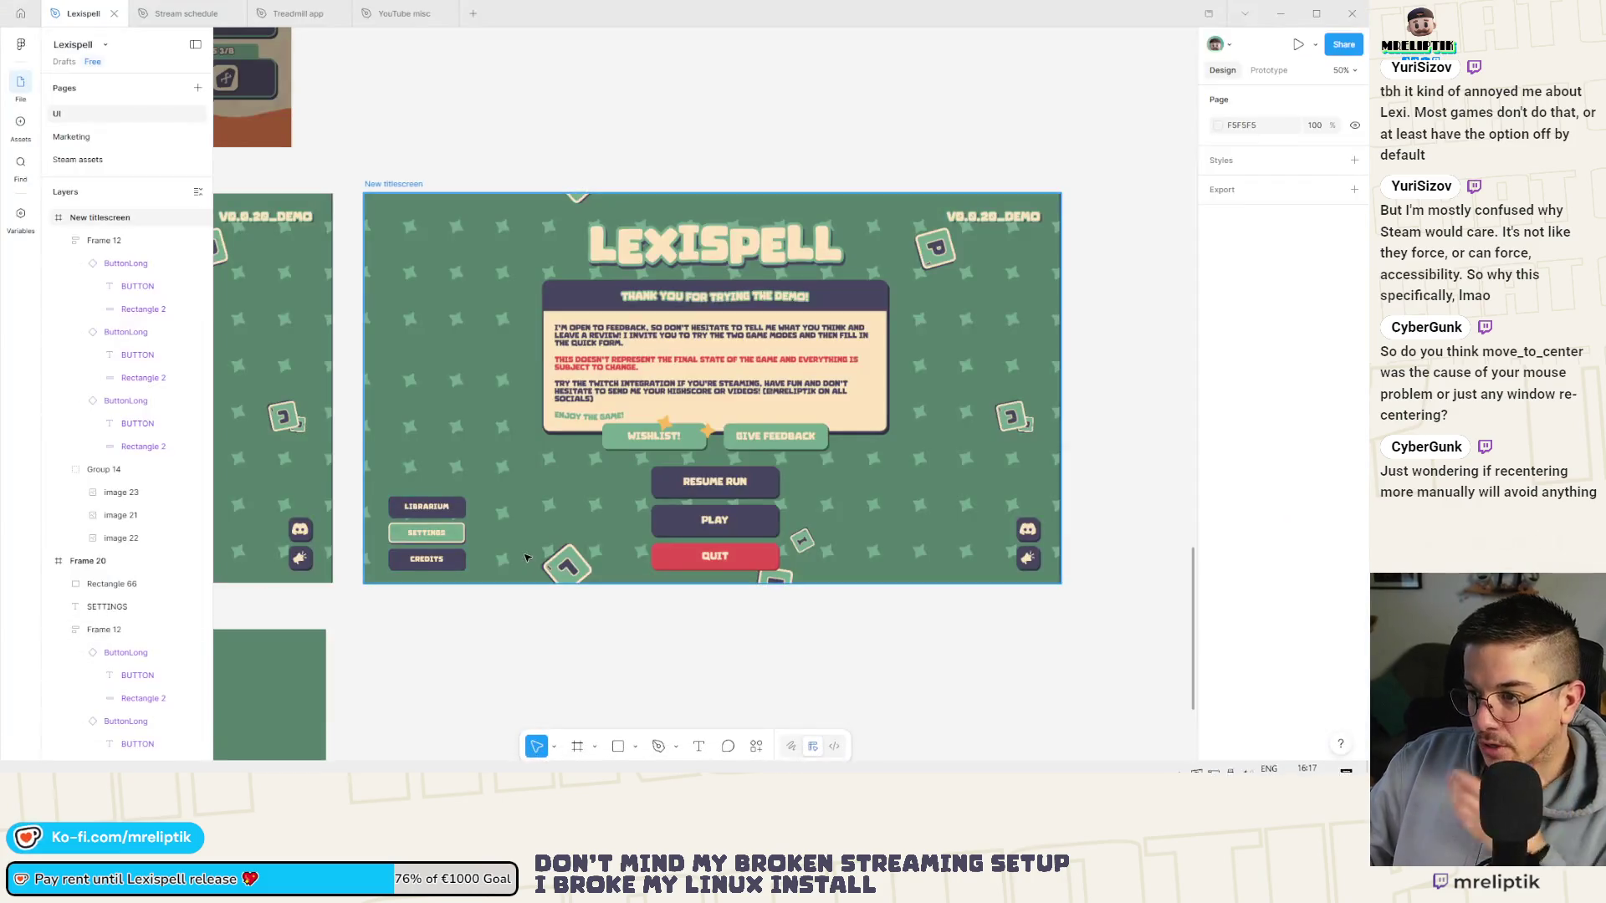
# Shorten the grey settings panel by dragging its top edge down.
pyautogui.scroll(-3, 555, 528)
pyautogui.scroll(3, 586, 529)
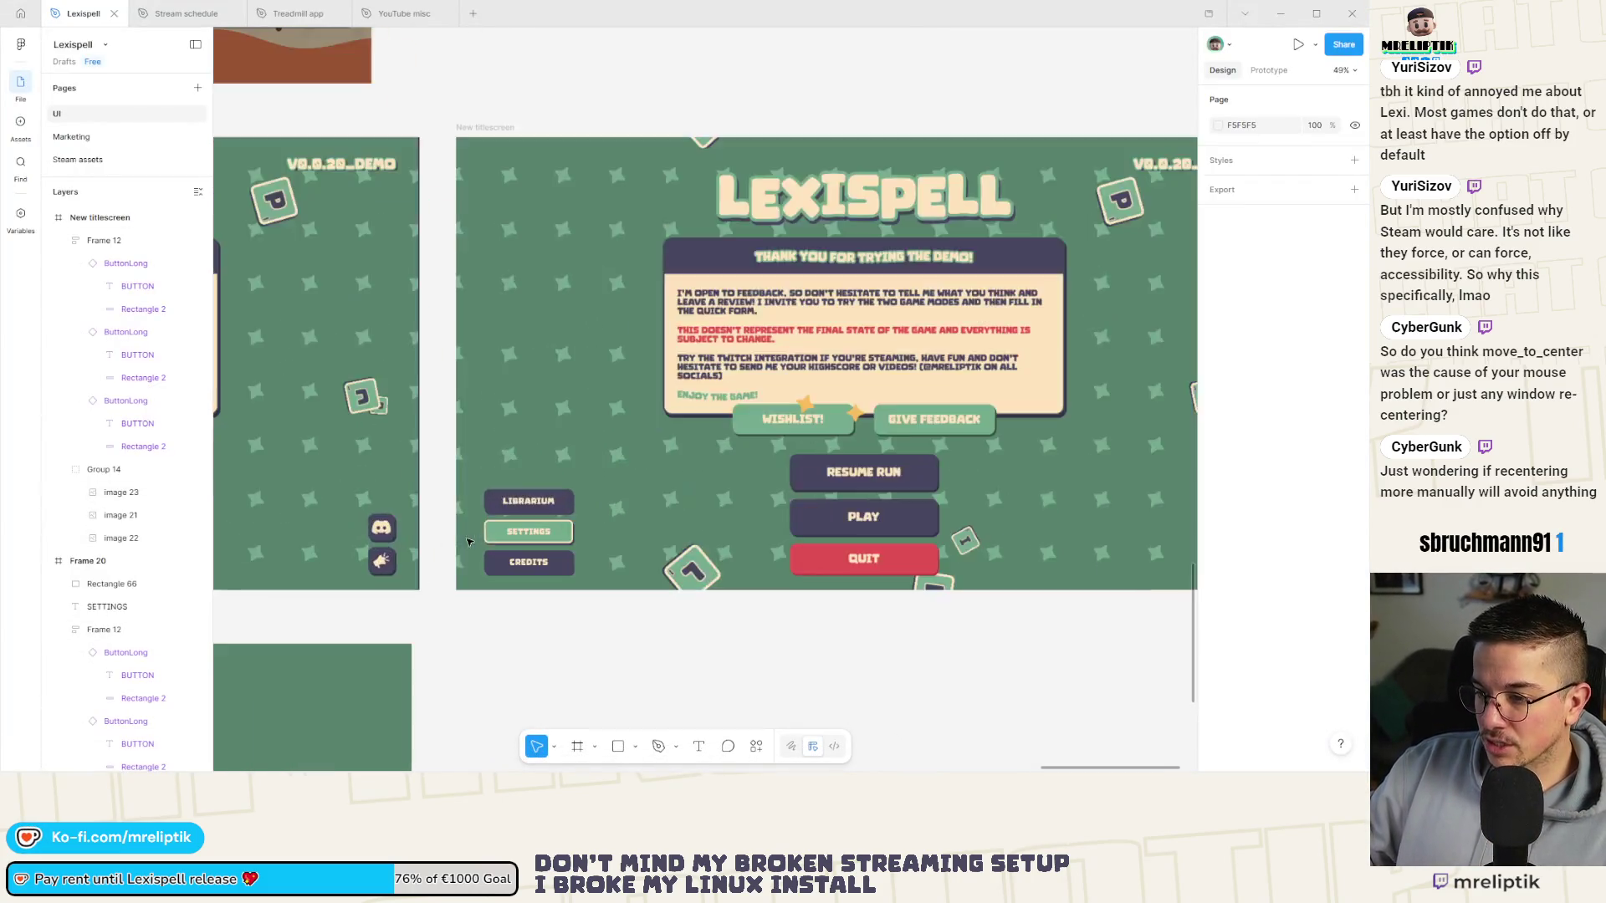
pyautogui.scroll(-6, 711, 532)
pyautogui.scroll(5, 555, 531)
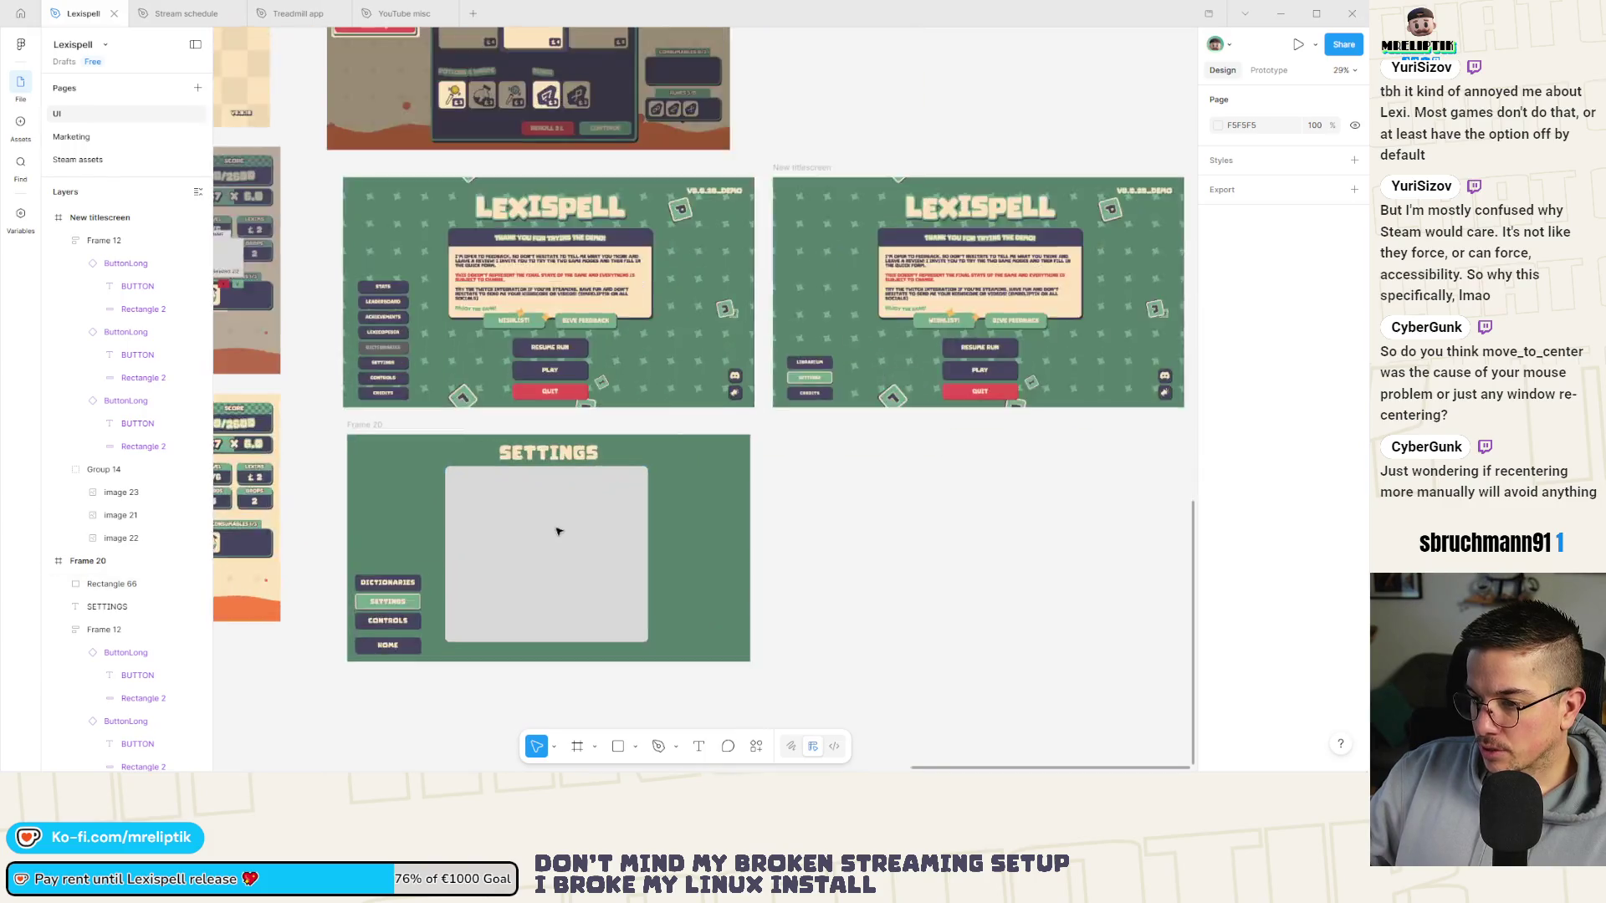
pyautogui.click(498, 524)
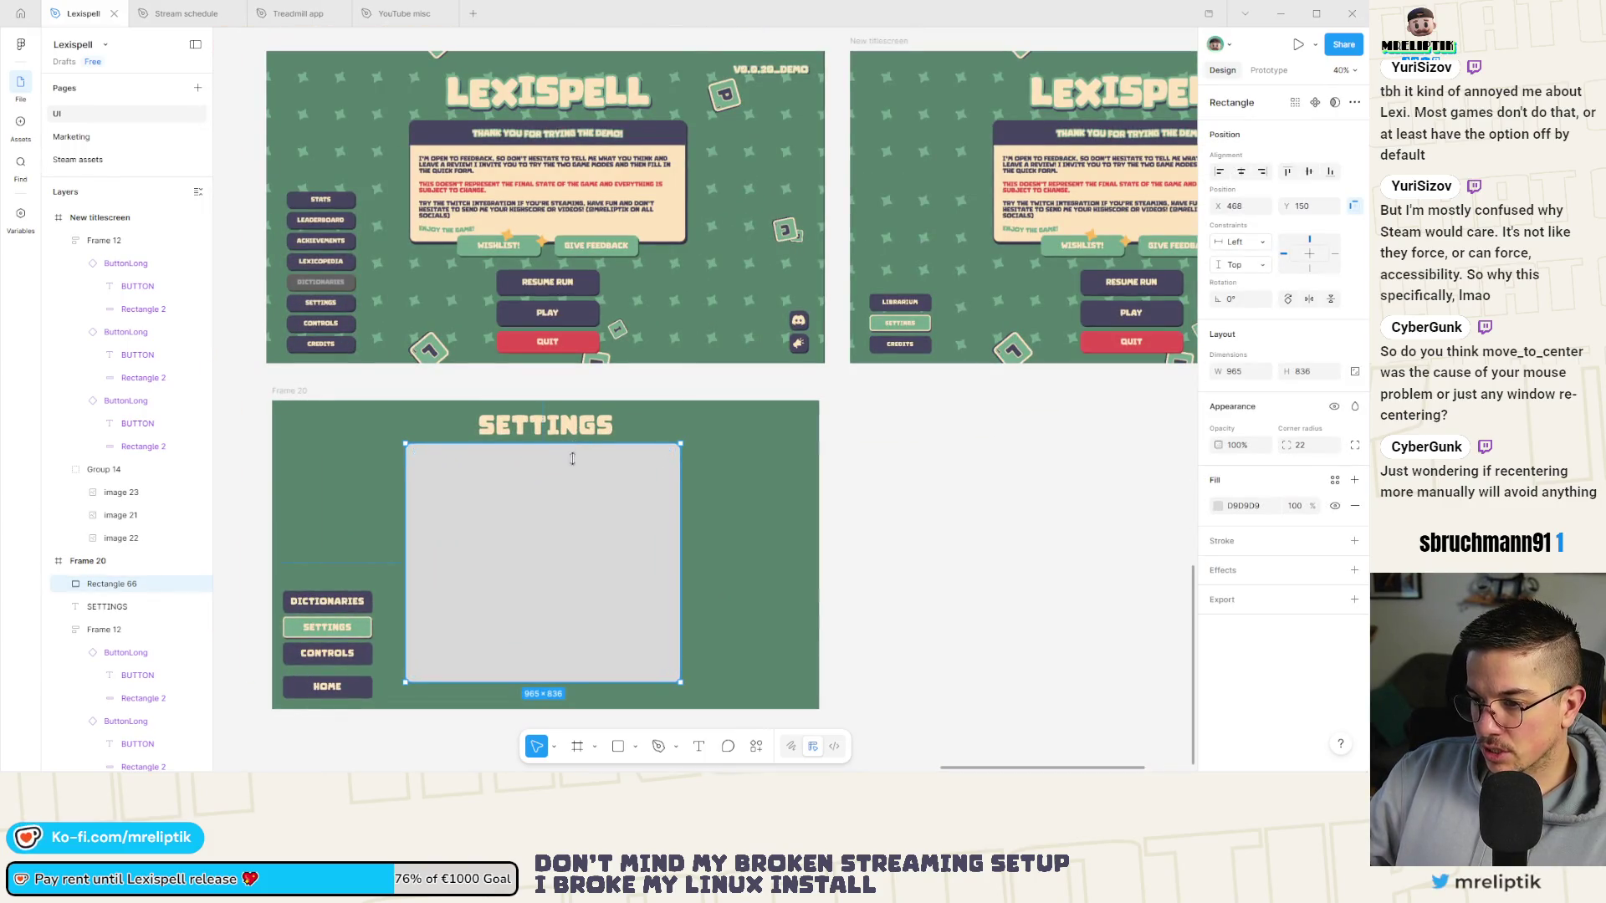
pyautogui.moveTo(573, 444); pyautogui.dragTo(572, 454)
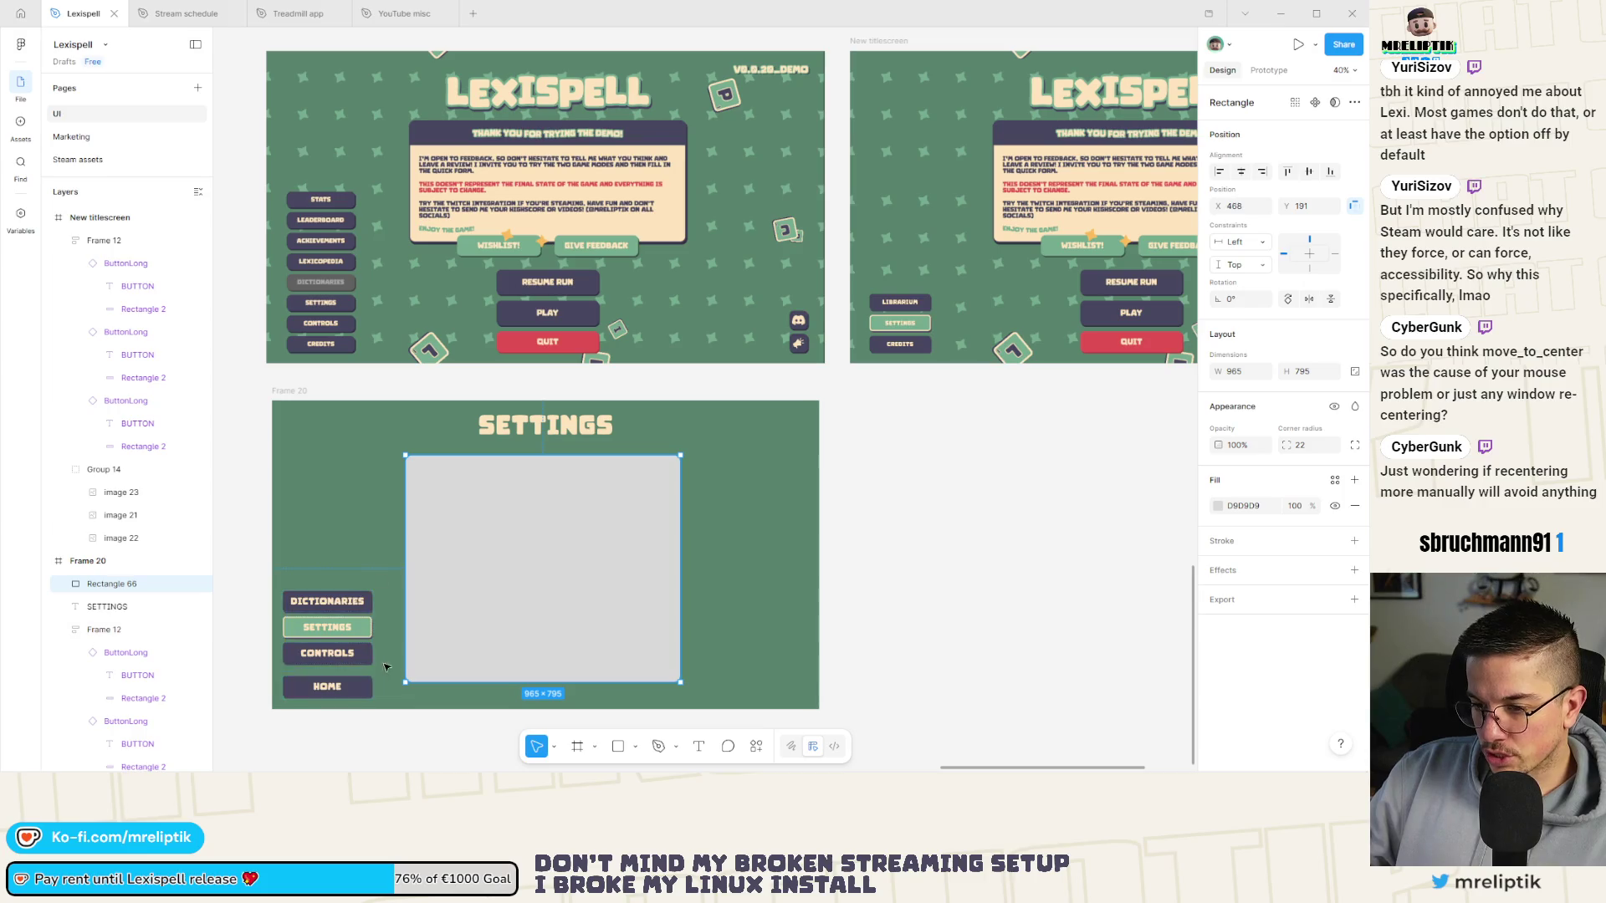
pyautogui.click(870, 497)
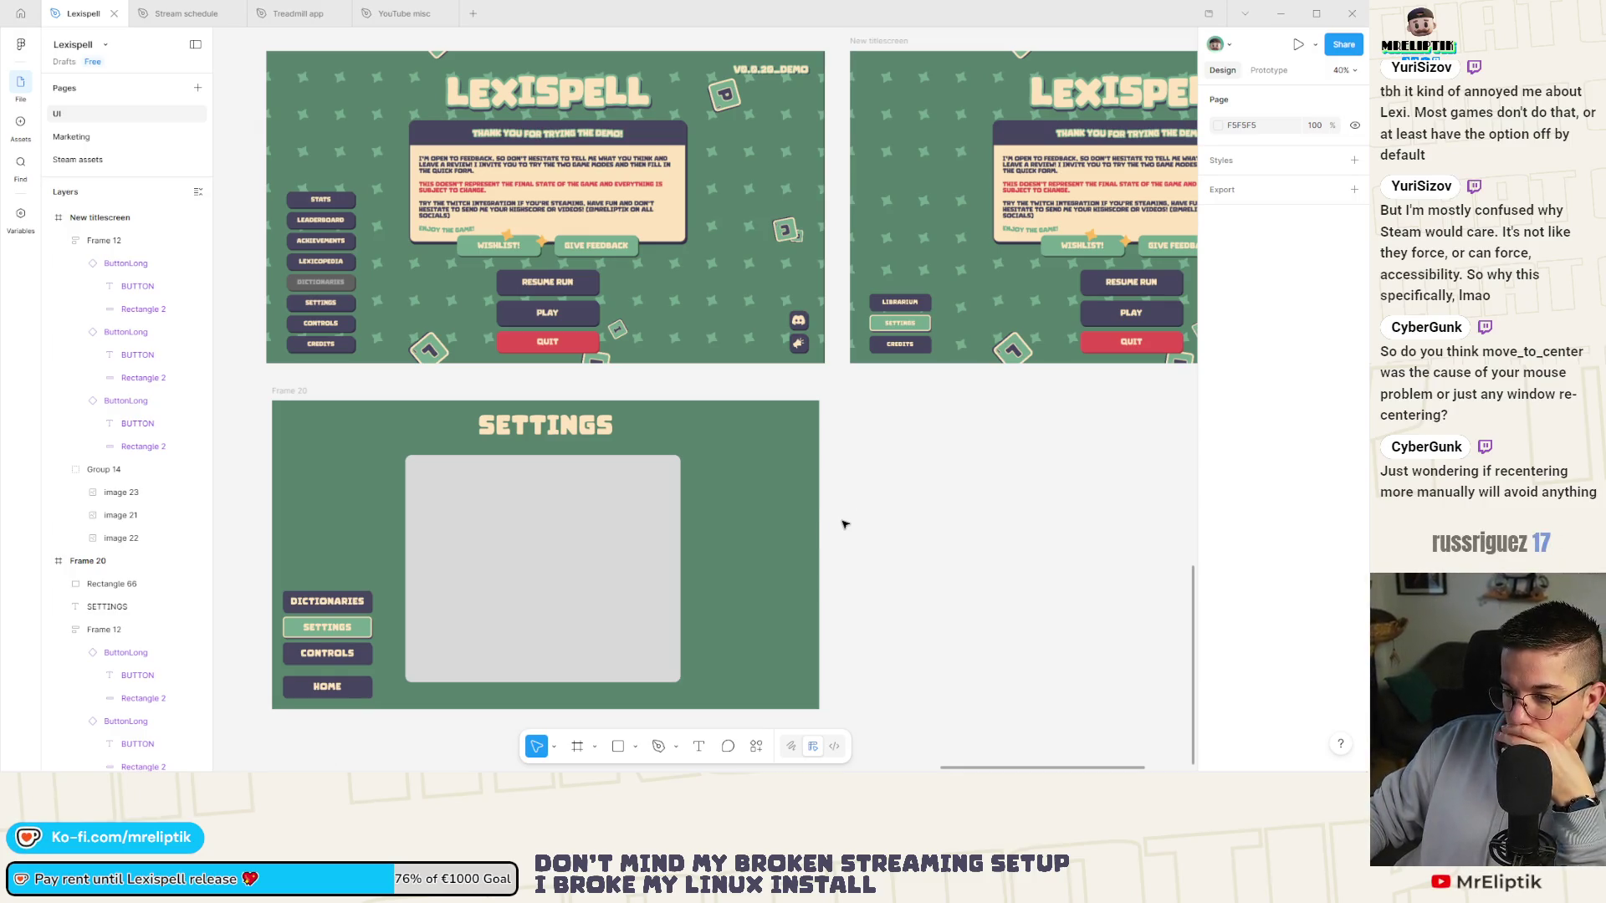
# Move the Settings button below Controls so the menu reads Dictionaries, Controls, Settings, Home.
pyautogui.doubleClick(334, 629)
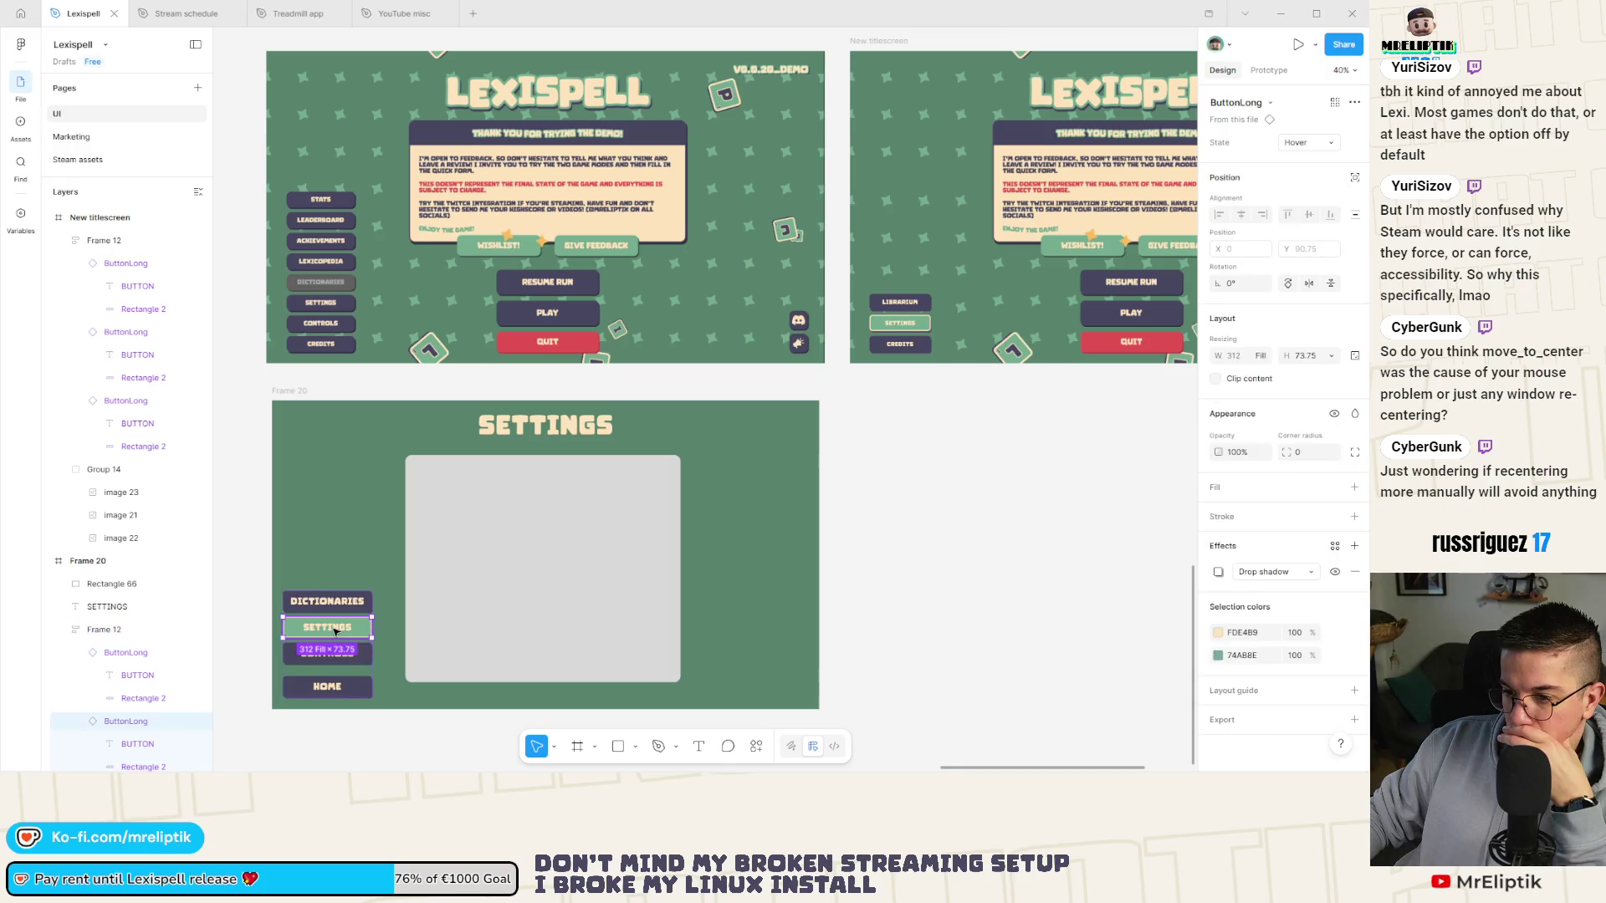
pyautogui.scroll(2, 327, 502)
pyautogui.scroll(-5, 306, 368)
pyautogui.scroll(5, 306, 368)
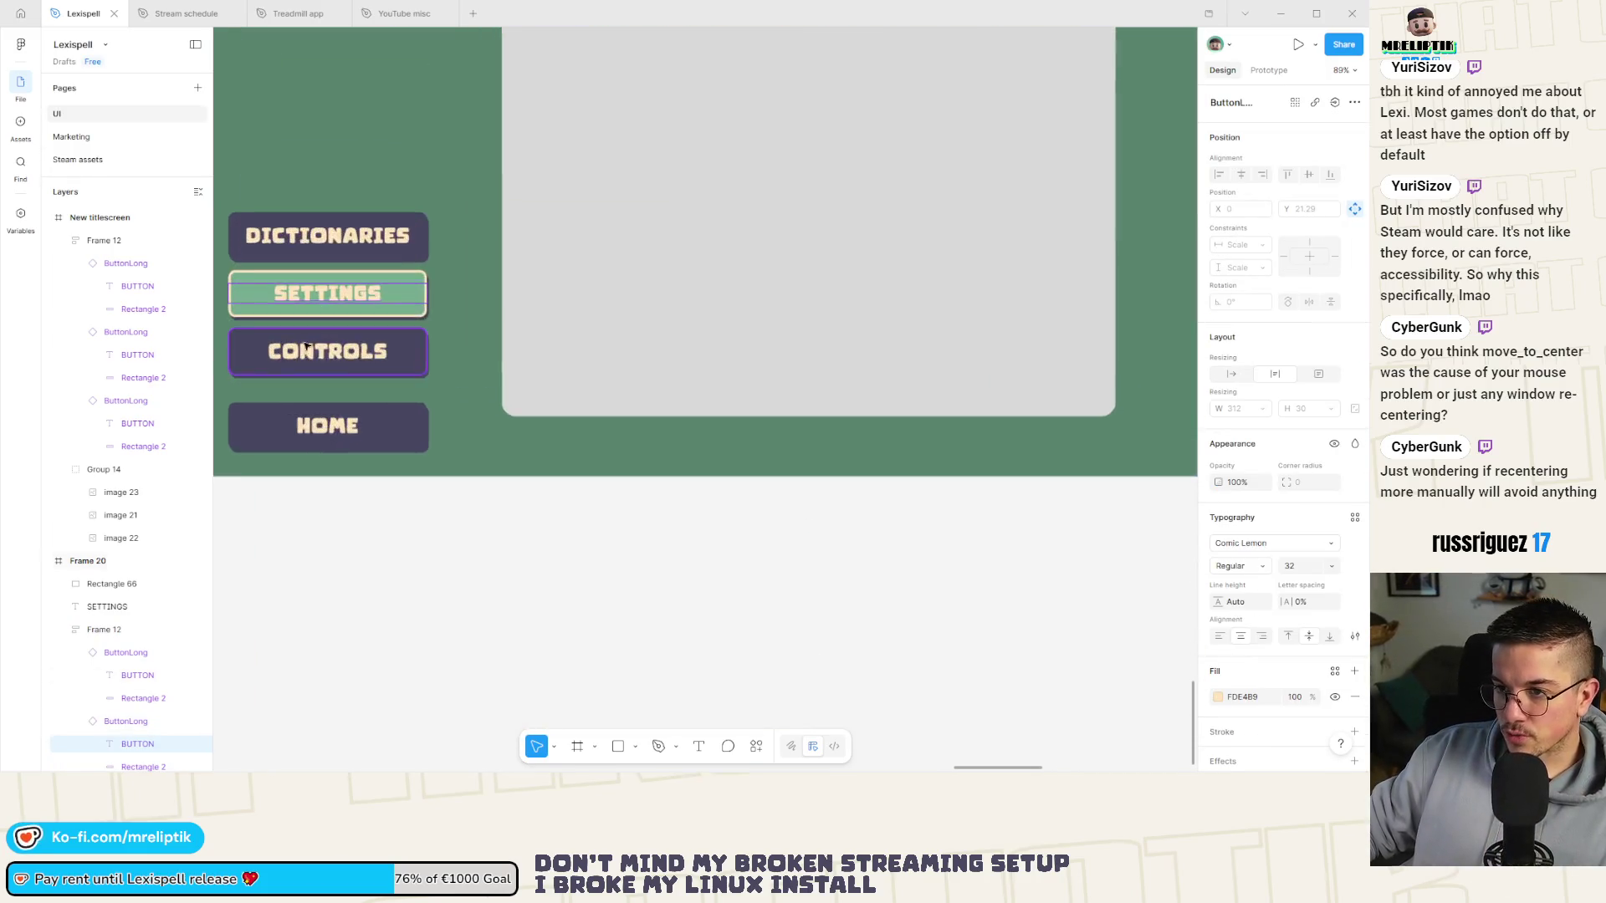
pyautogui.moveTo(352, 351); pyautogui.dragTo(352, 358)
pyautogui.scroll(-6, 368, 416)
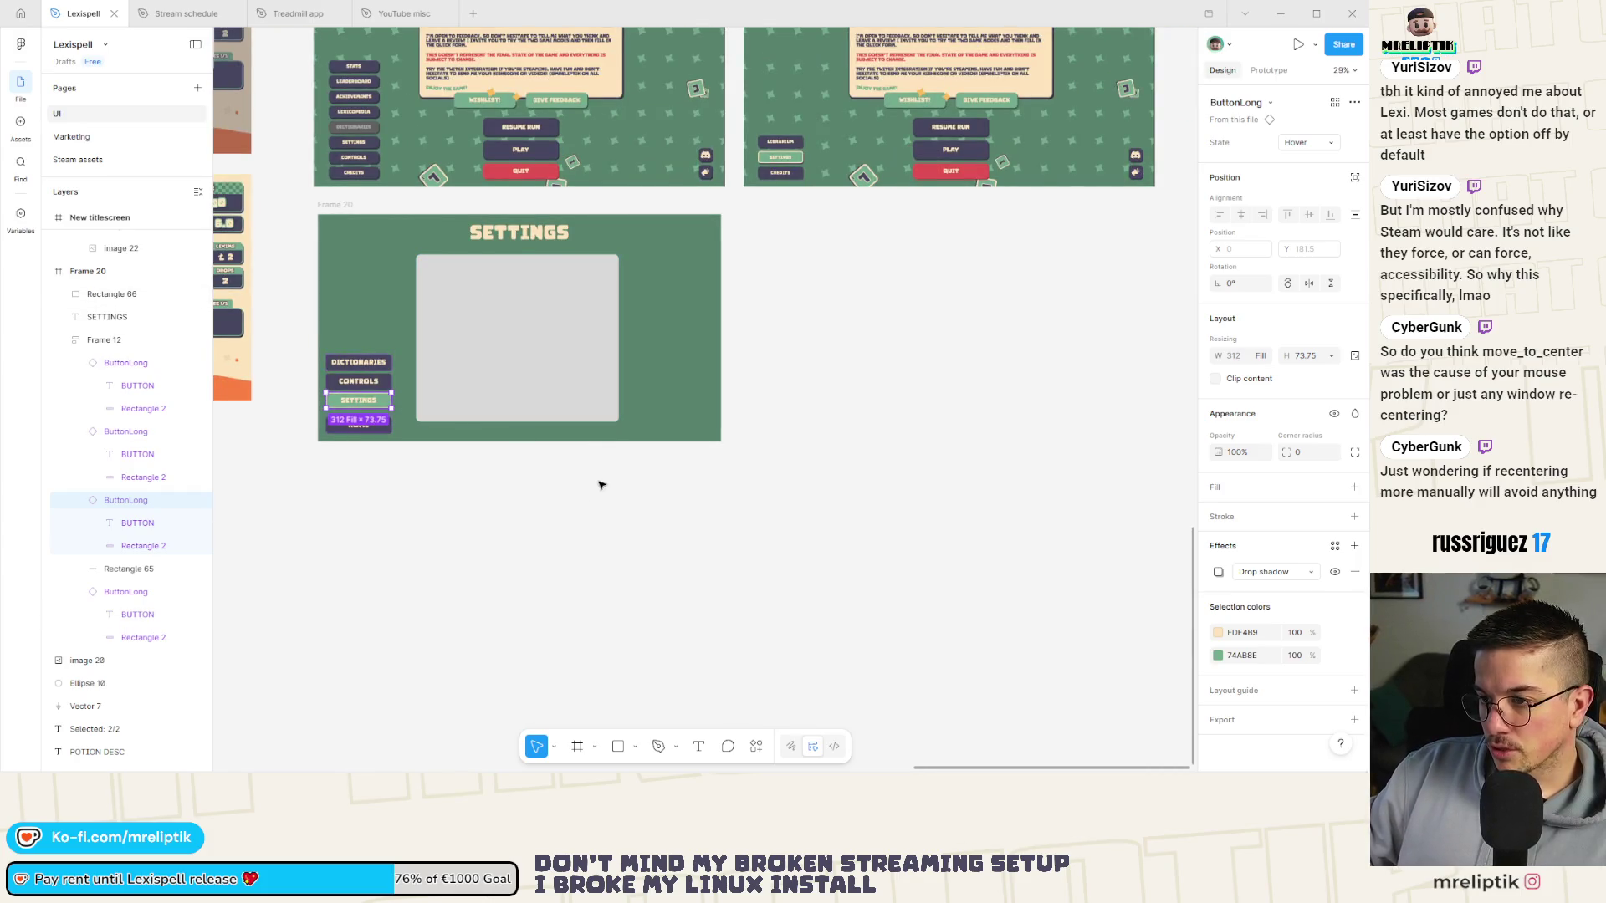
pyautogui.hscroll(3, 364, 376)
pyautogui.scroll(1, 364, 376)
pyautogui.scroll(-1, 425, 365)
pyautogui.click(241, 239)
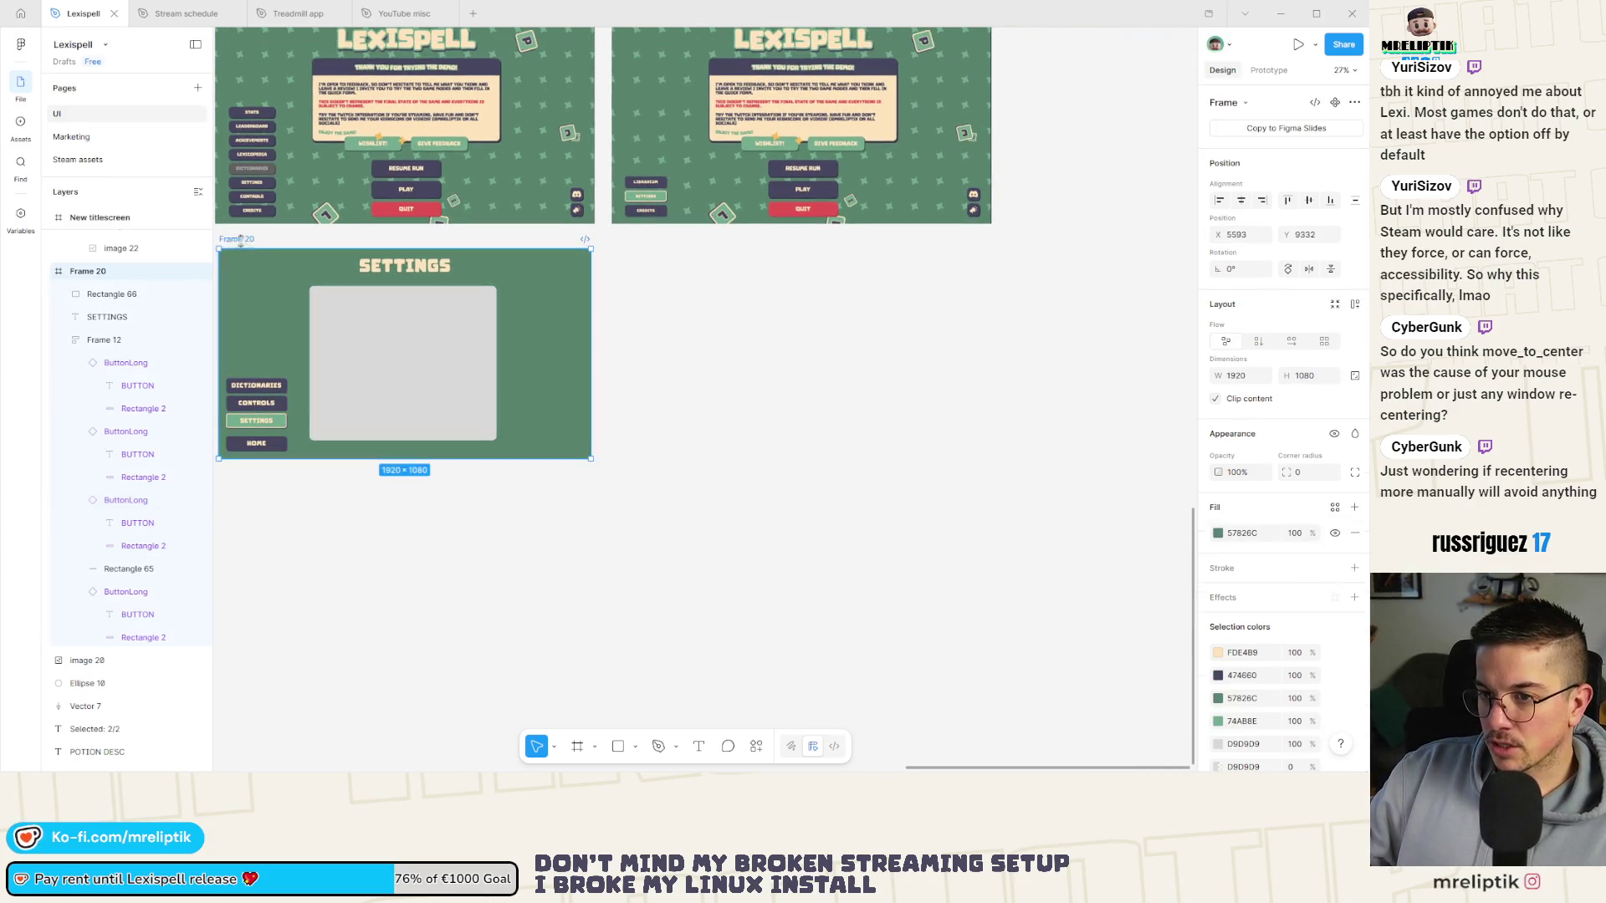
# Rename the frame to Settings and duplicate it to the right of the original.
pyautogui.write('Settings')
pyautogui.press('Return')
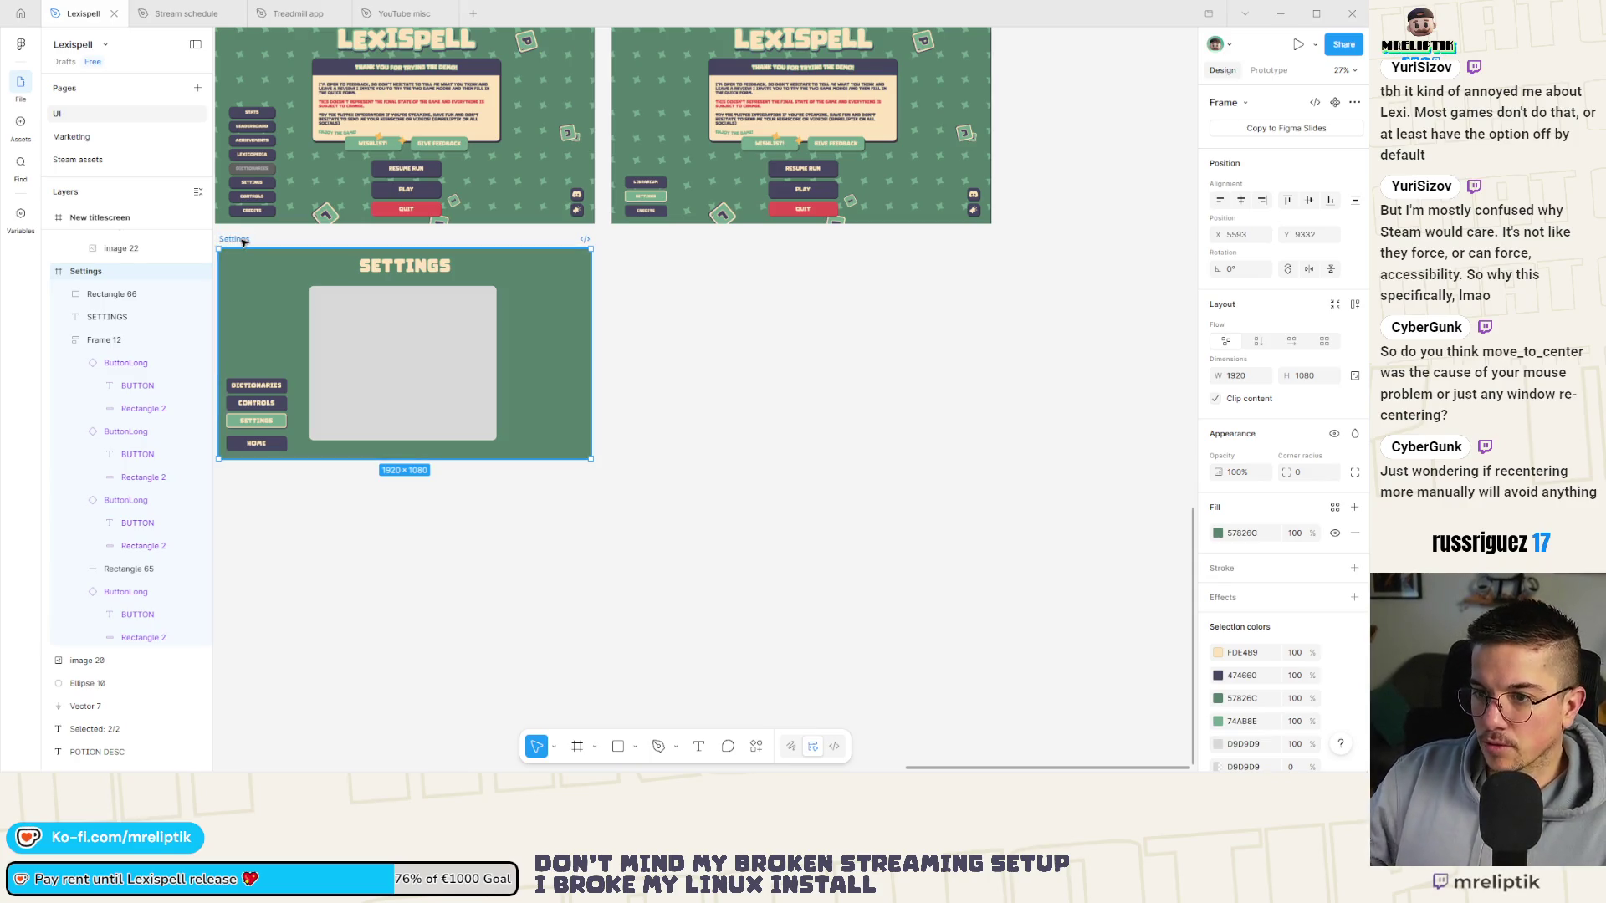
pyautogui.moveTo(243, 241); pyautogui.dragTo(640, 241)
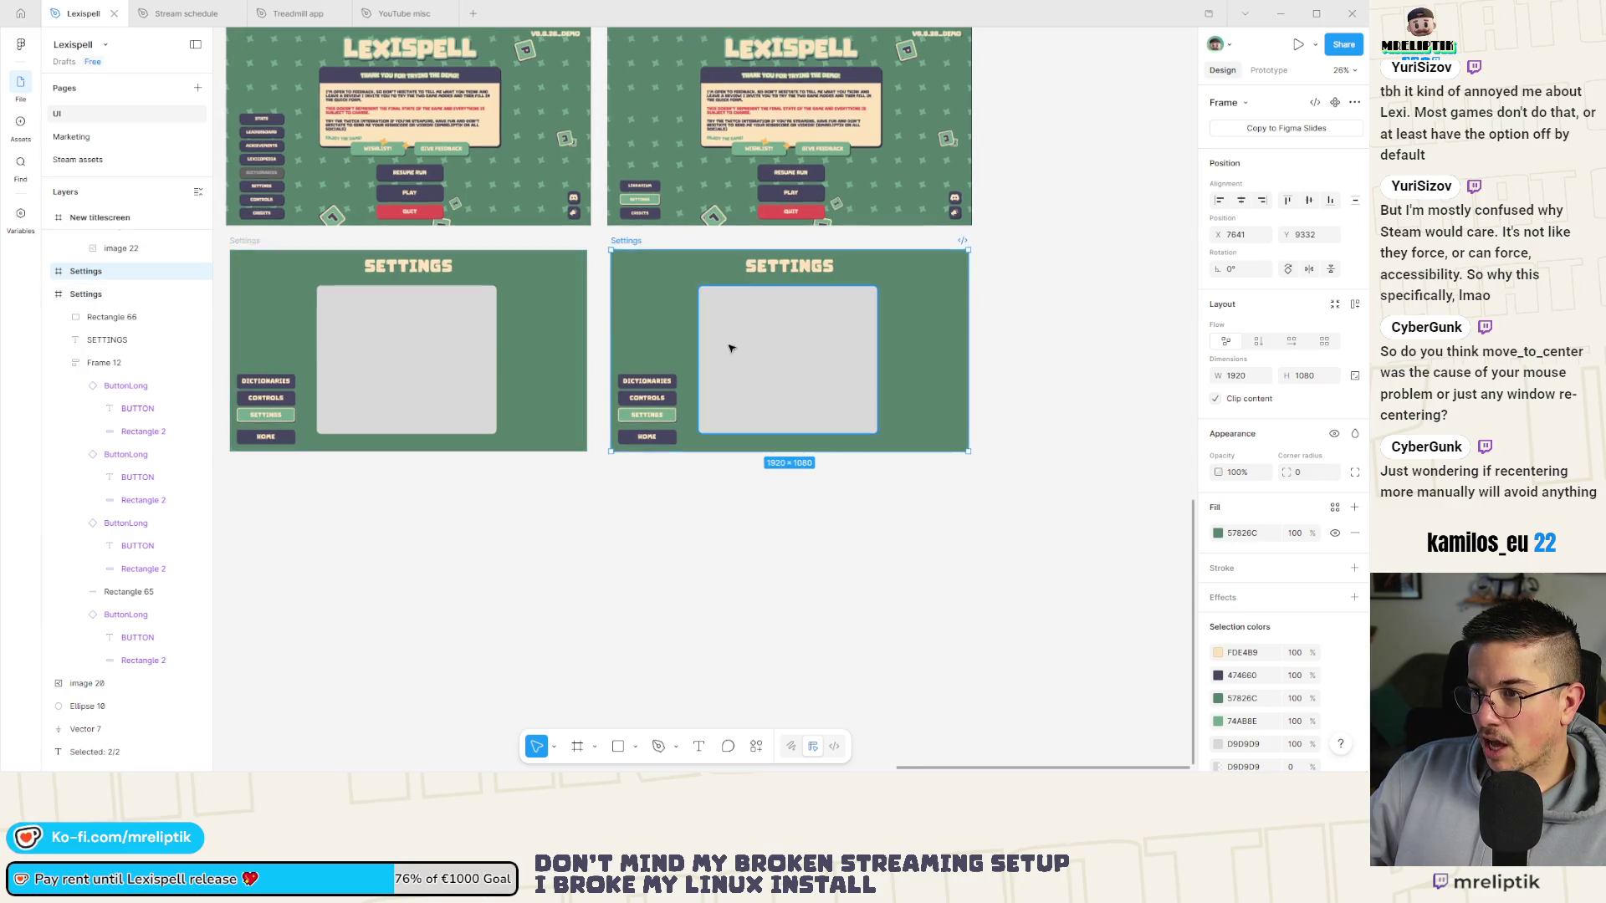
pyautogui.scroll(3, 740, 360)
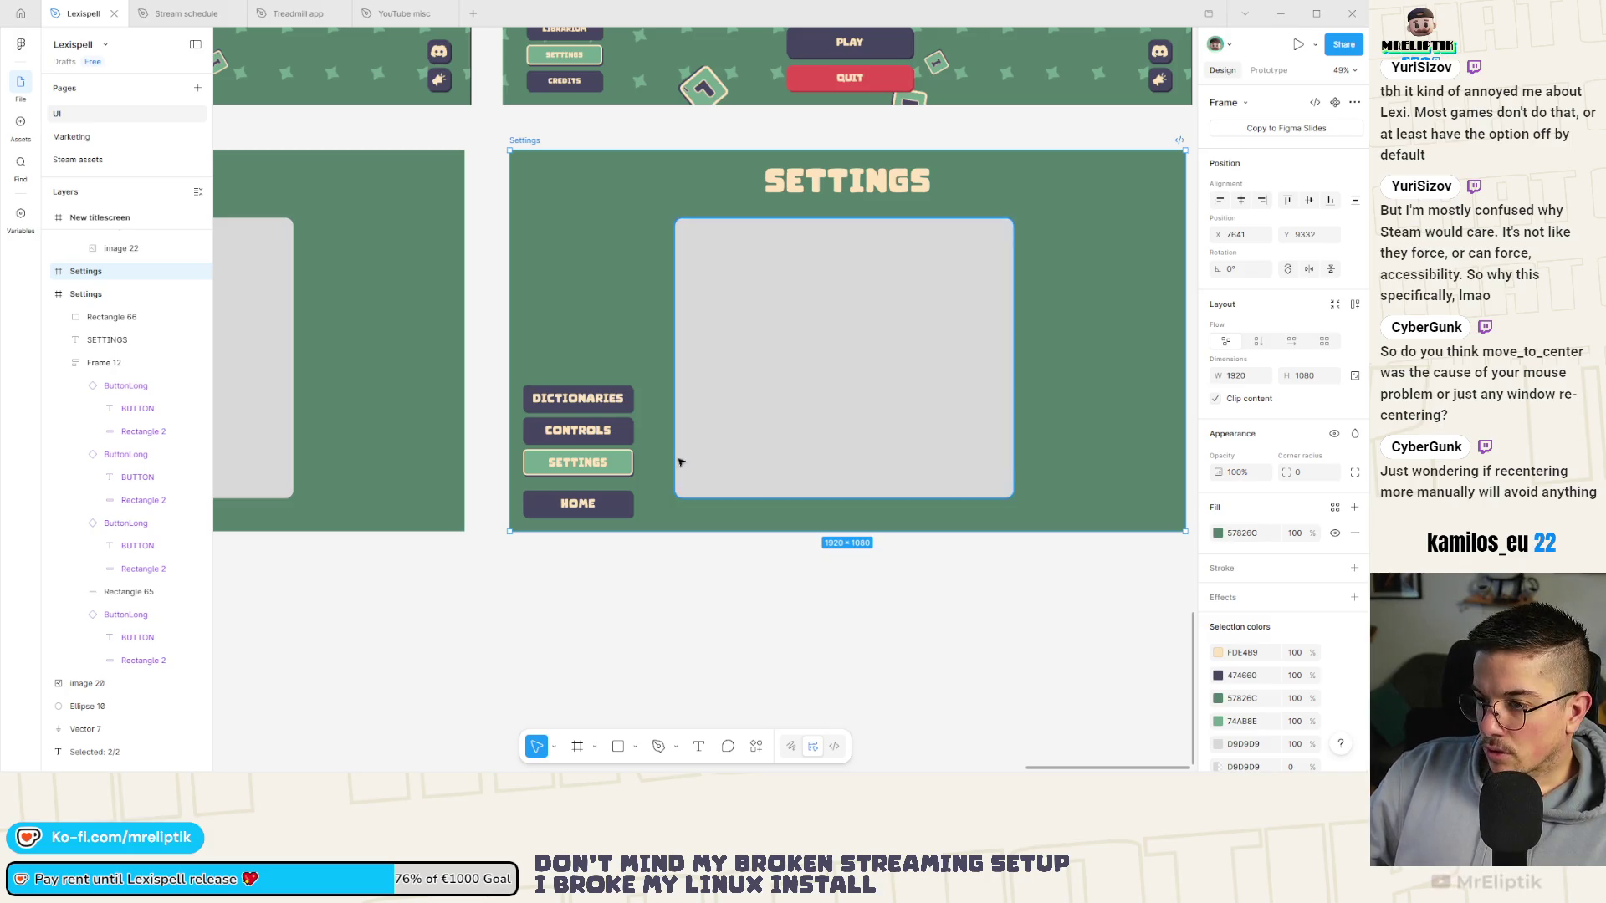
# Relabel the copy's menu buttons STATS, LEXICOPEDIA and ACHIEVEMENTS.
pyautogui.doubleClick(573, 466)
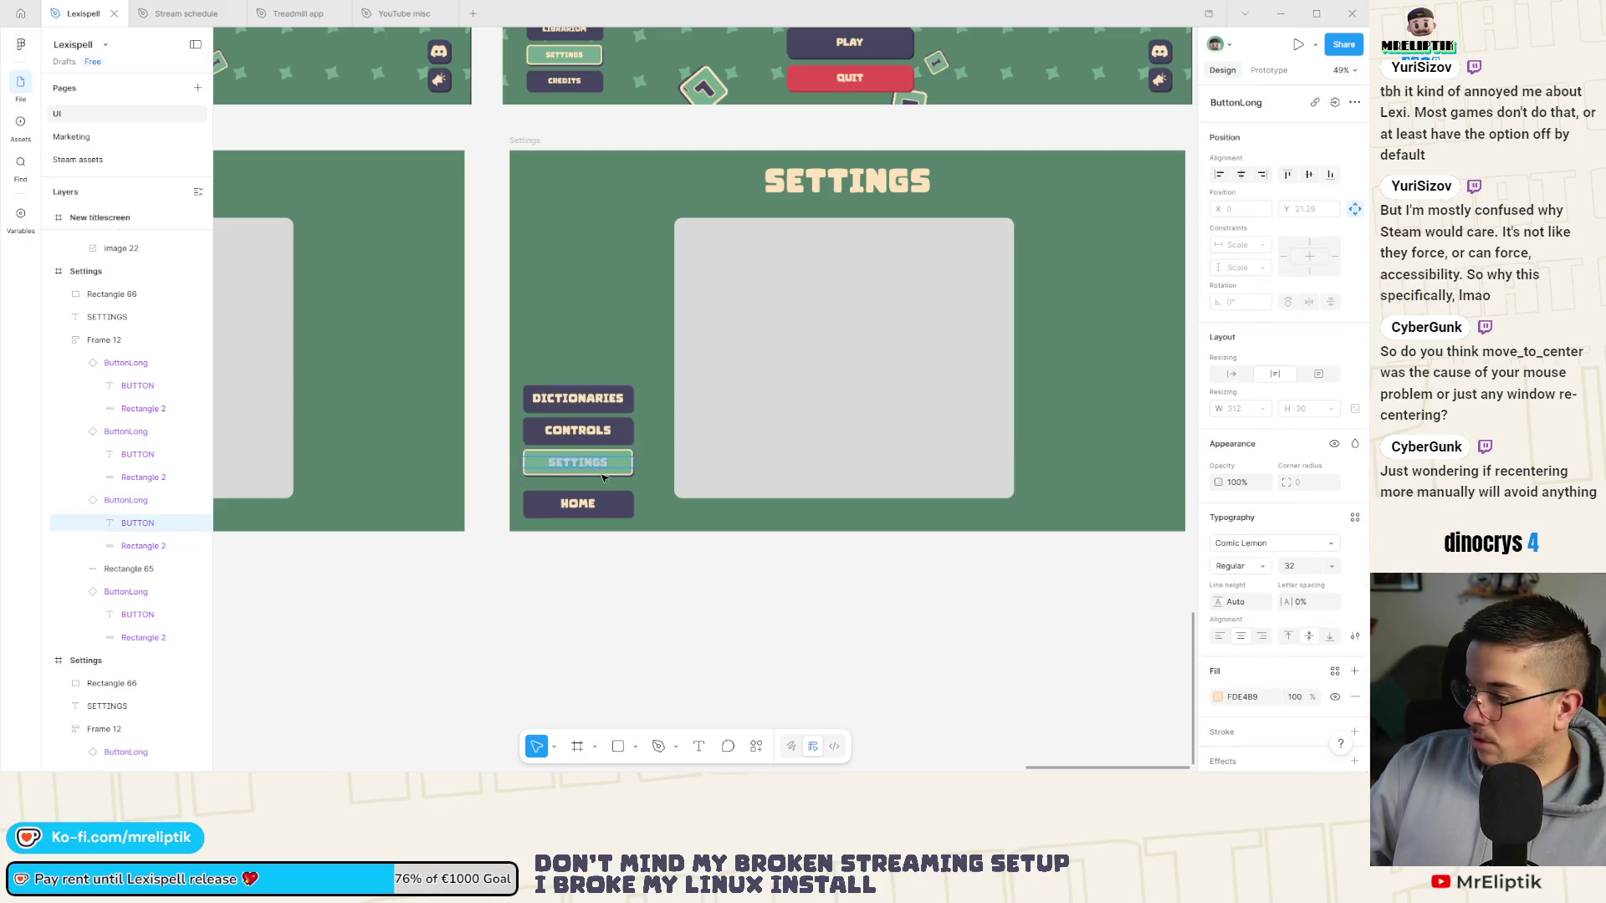
pyautogui.click(579, 429)
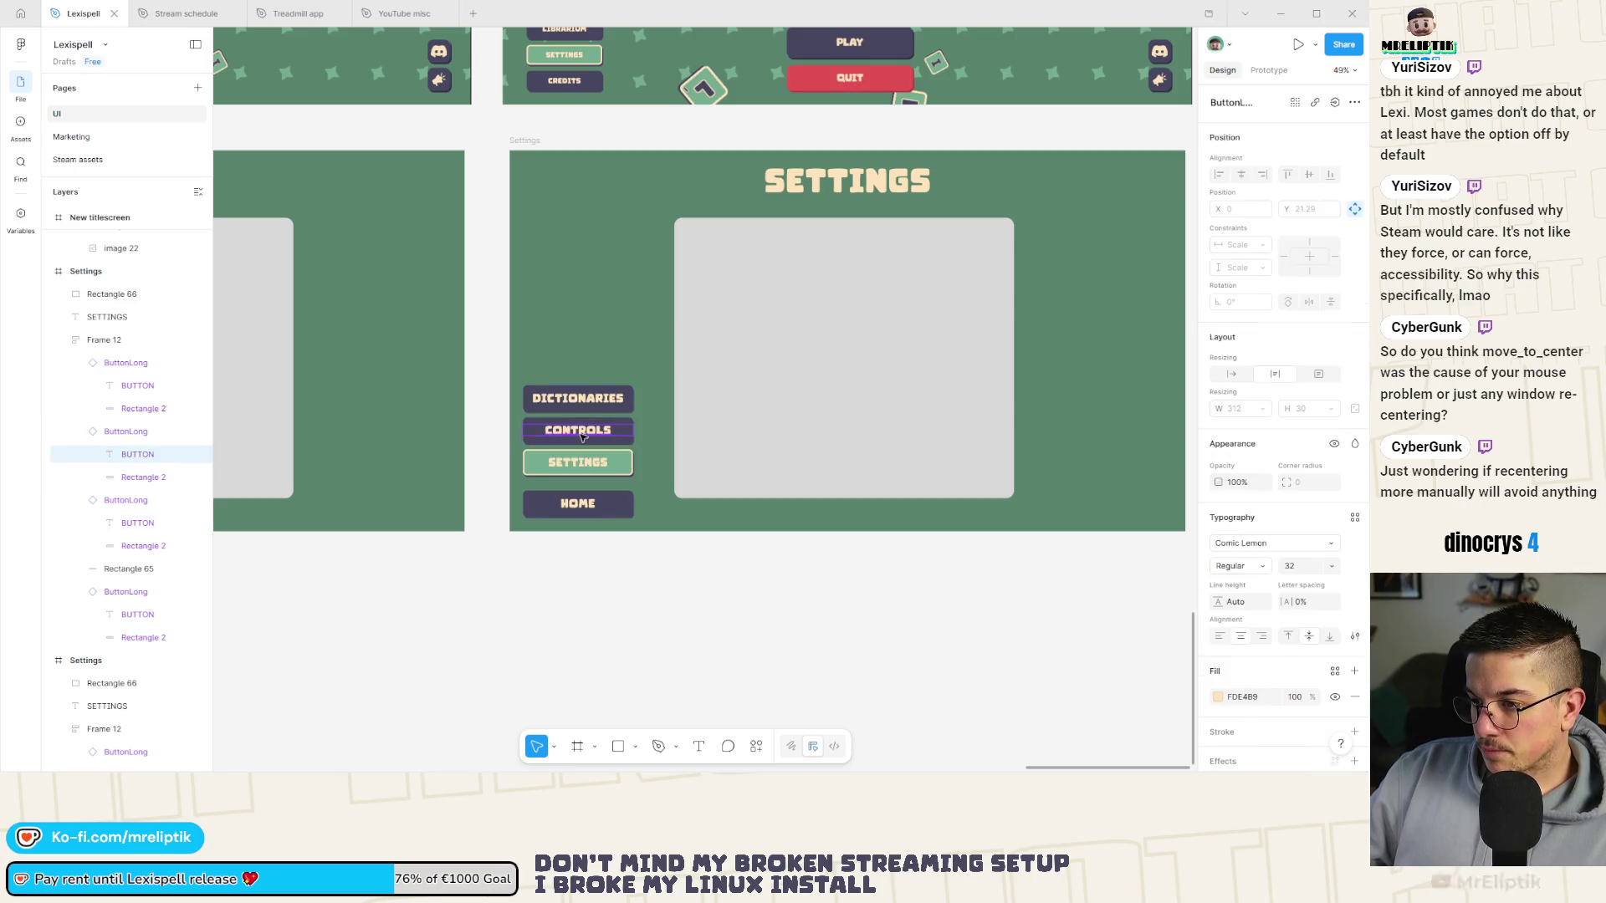
pyautogui.click(579, 400)
pyautogui.doubleClick(579, 400)
pyautogui.write('STATS')
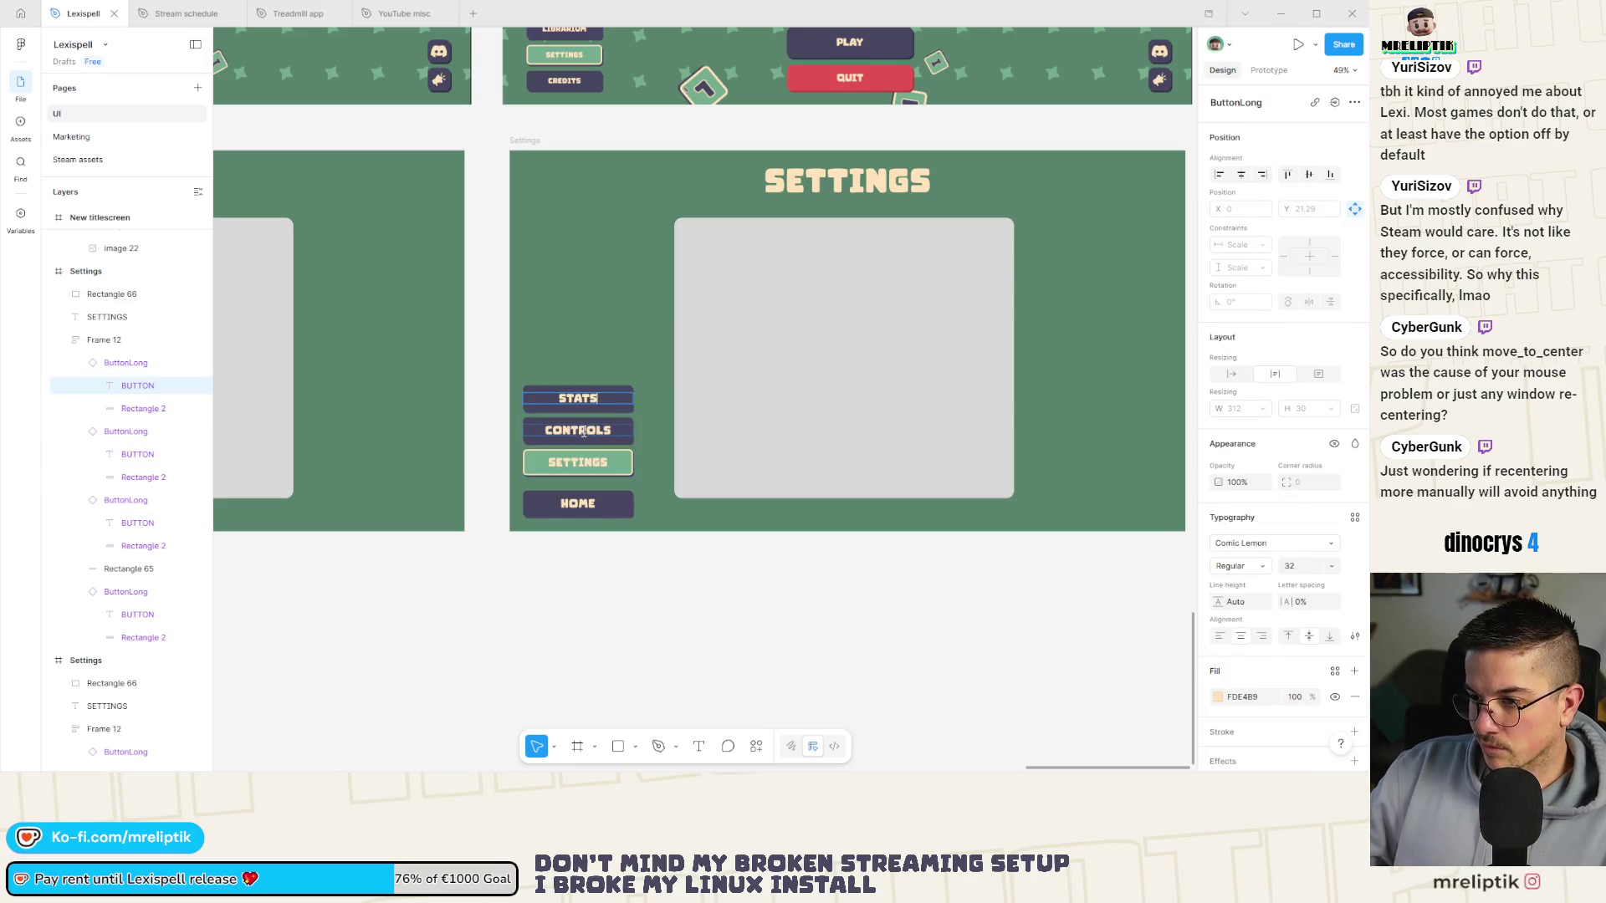
pyautogui.click(582, 431)
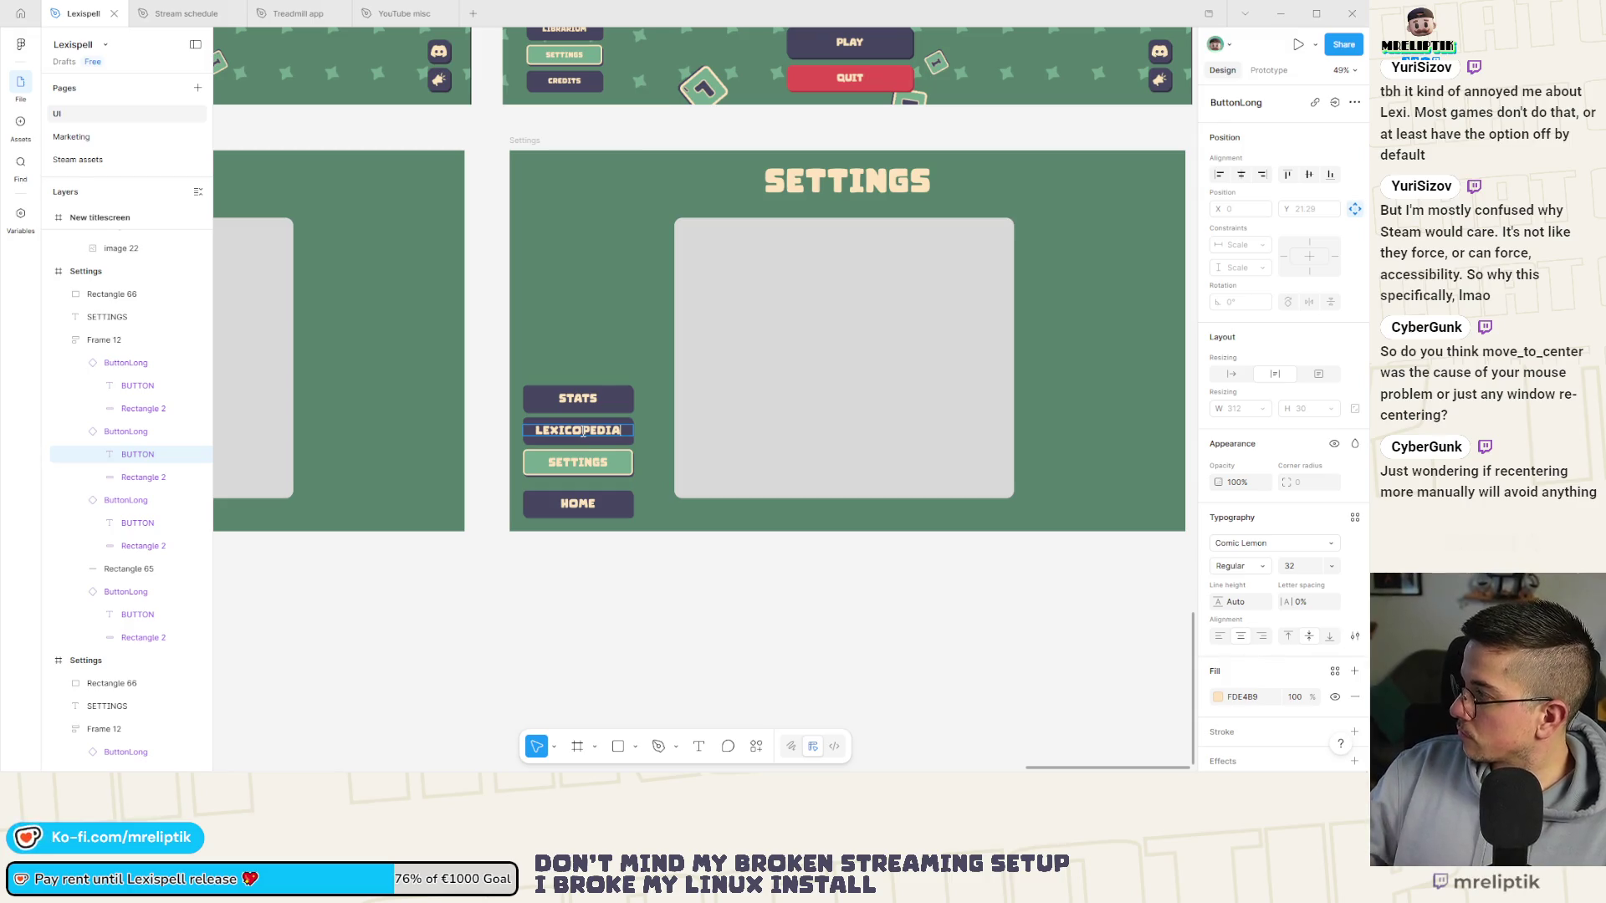
pyautogui.click(584, 468)
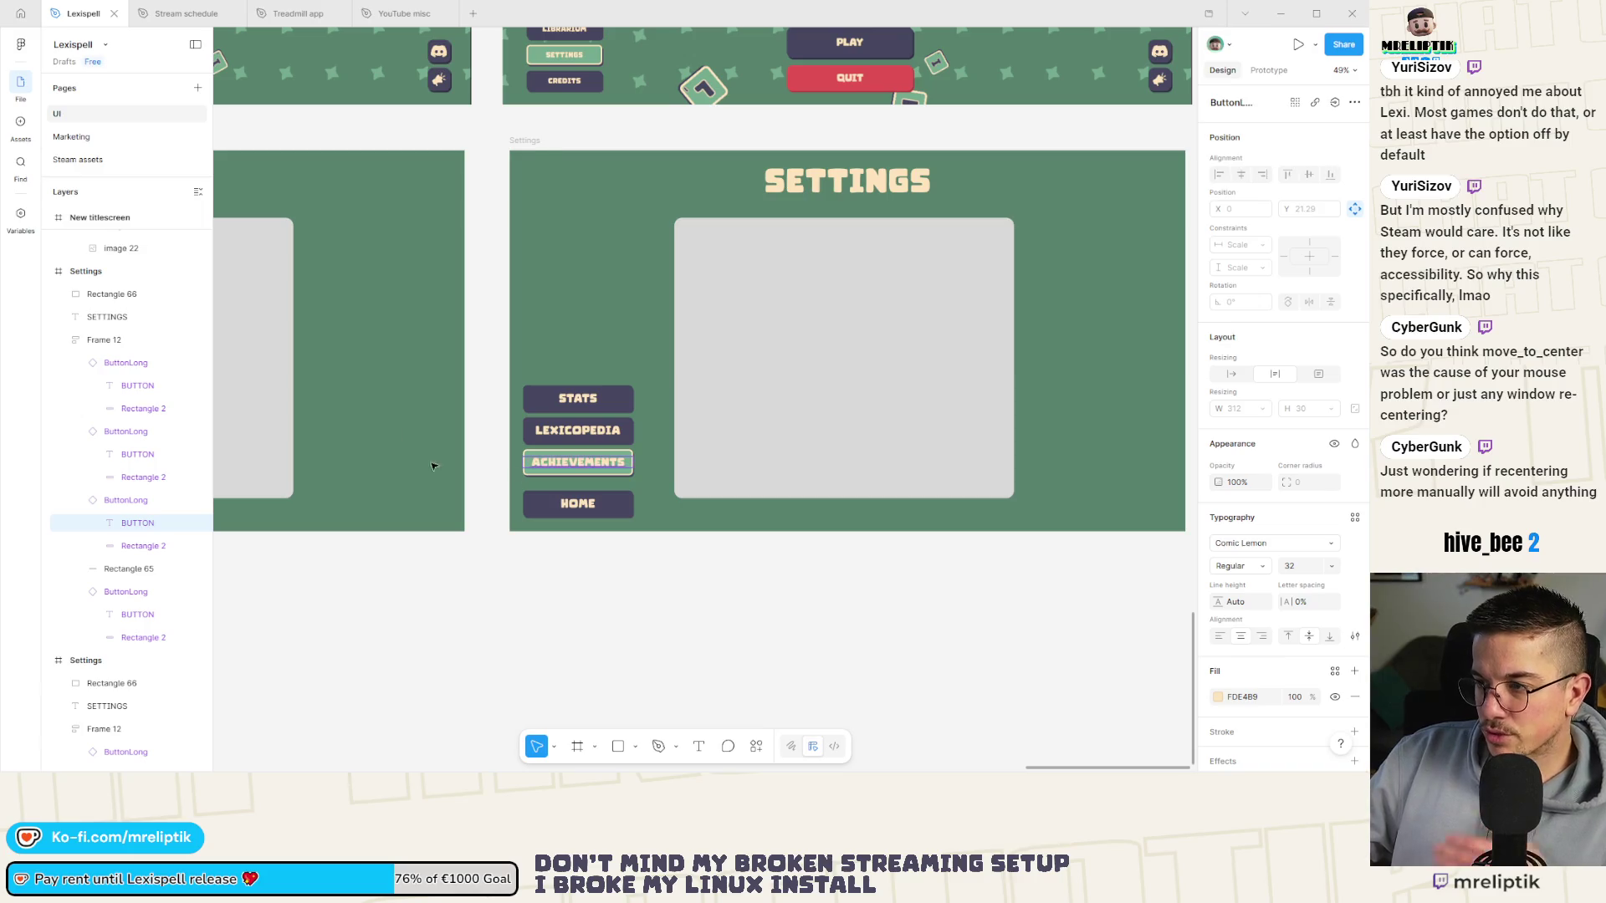
pyautogui.hscroll(-3, 410, 458)
pyautogui.scroll(1, 410, 459)
pyautogui.scroll(-4, 491, 481)
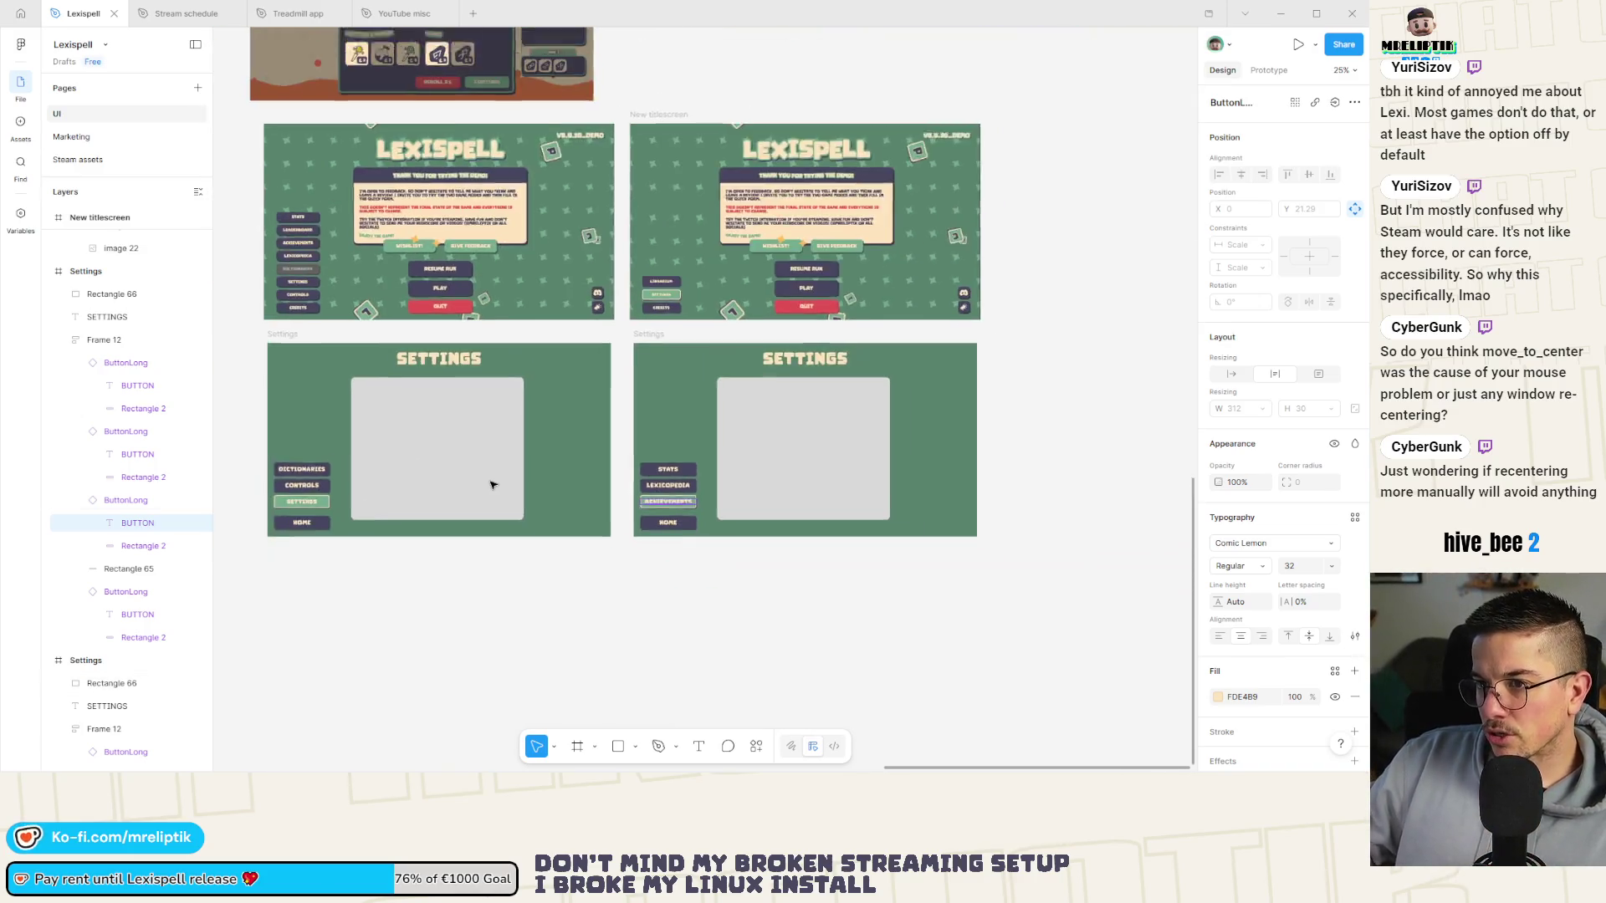
# Duplicate the Librarium button with Ctrl+D and stretch the button stack taller from its top.
pyautogui.scroll(2, 720, 318)
pyautogui.scroll(5, 719, 319)
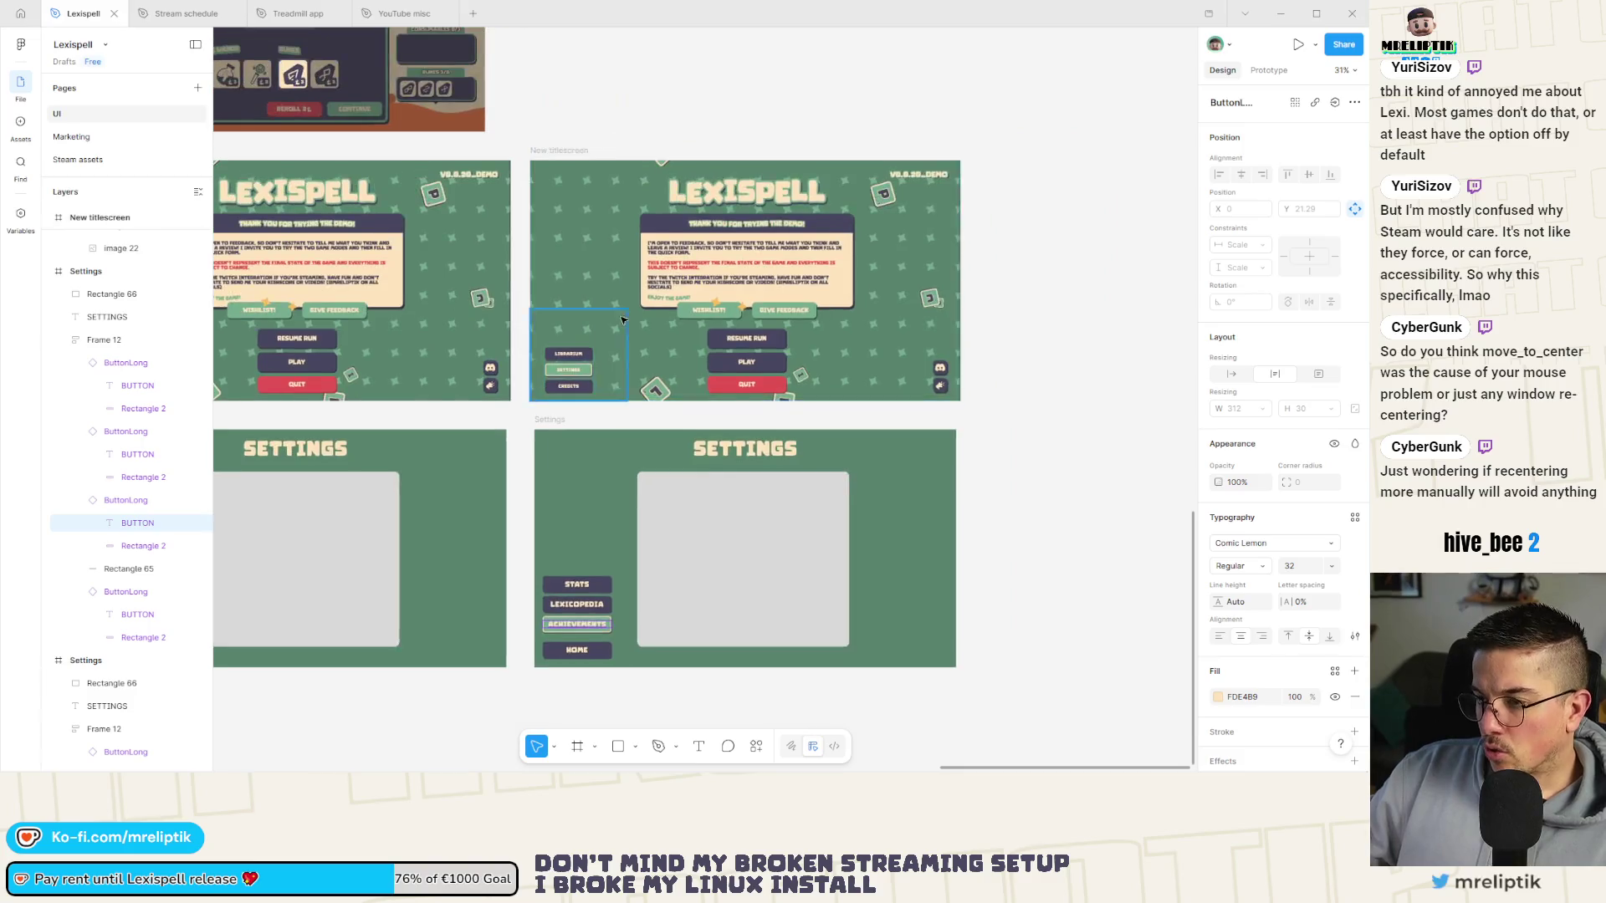
pyautogui.click(561, 375)
pyautogui.click(561, 375)
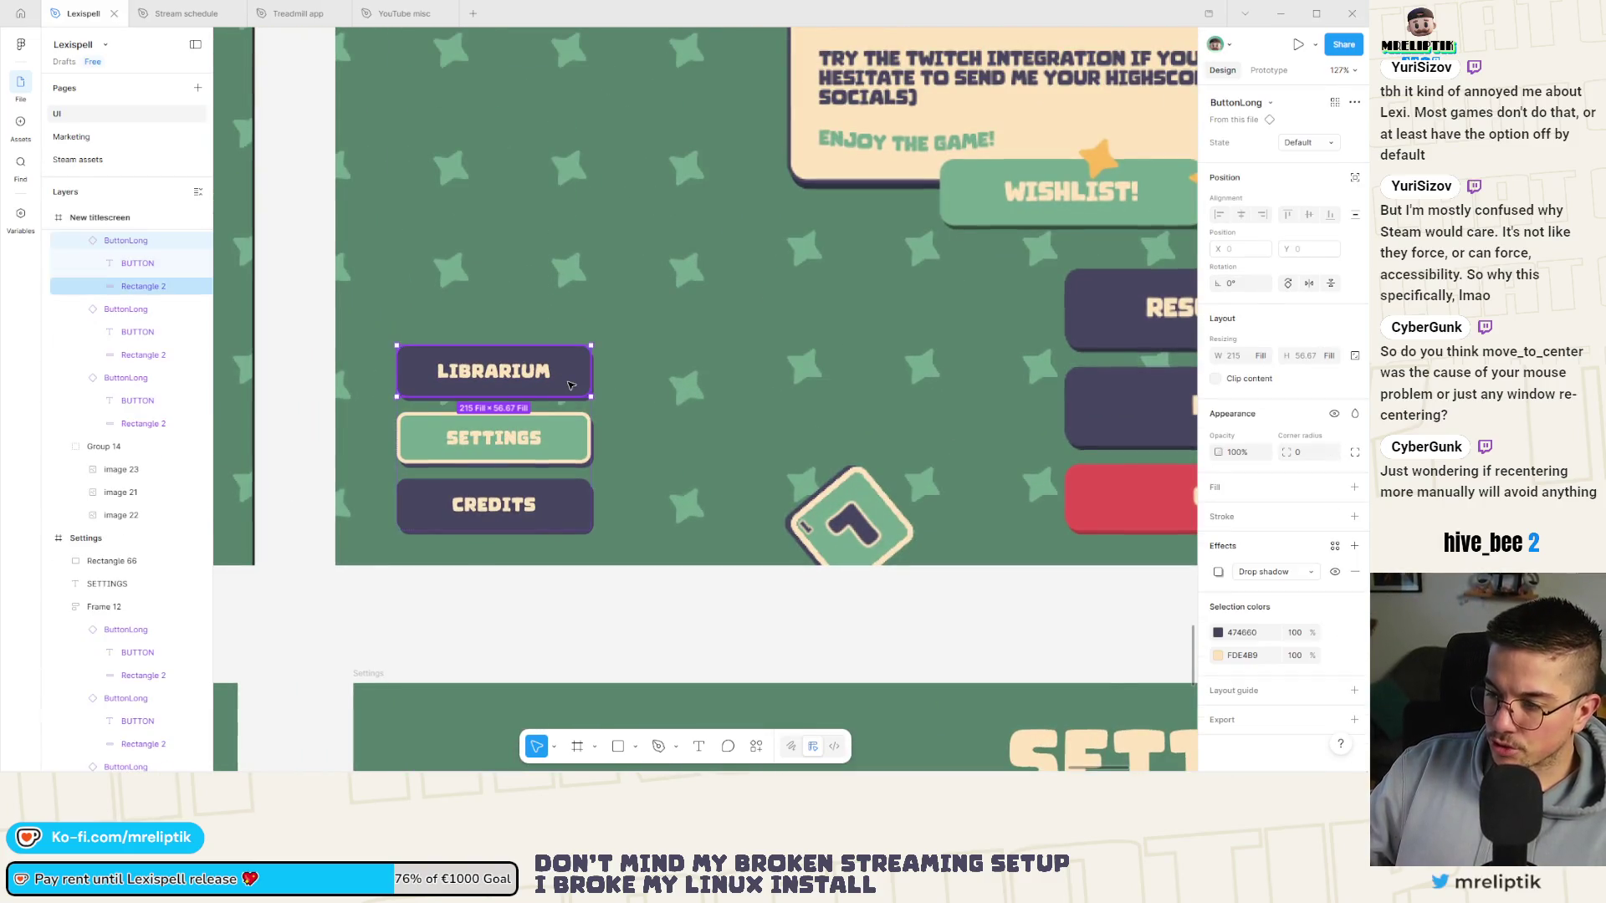
pyautogui.hotkey('ctrl', 'd')
pyautogui.press('Escape')
pyautogui.press('Escape')
pyautogui.click(467, 348)
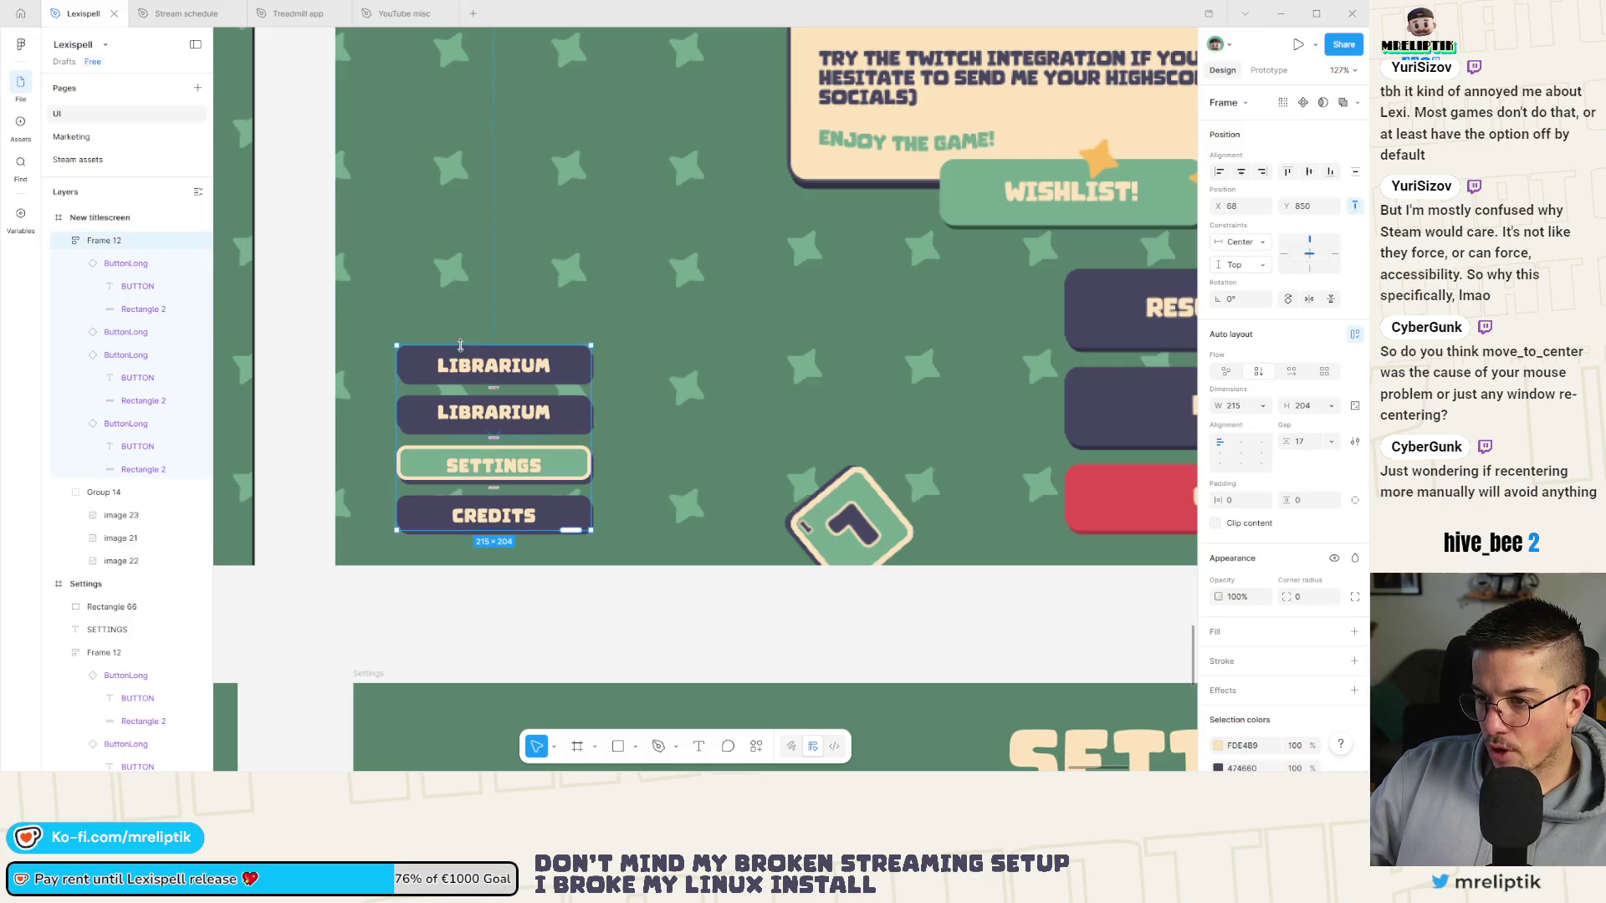
pyautogui.moveTo(468, 346)
pyautogui.mouseDown()
pyautogui.moveTo(468, 298)
pyautogui.moveTo(468, 311)
pyautogui.mouseUp()
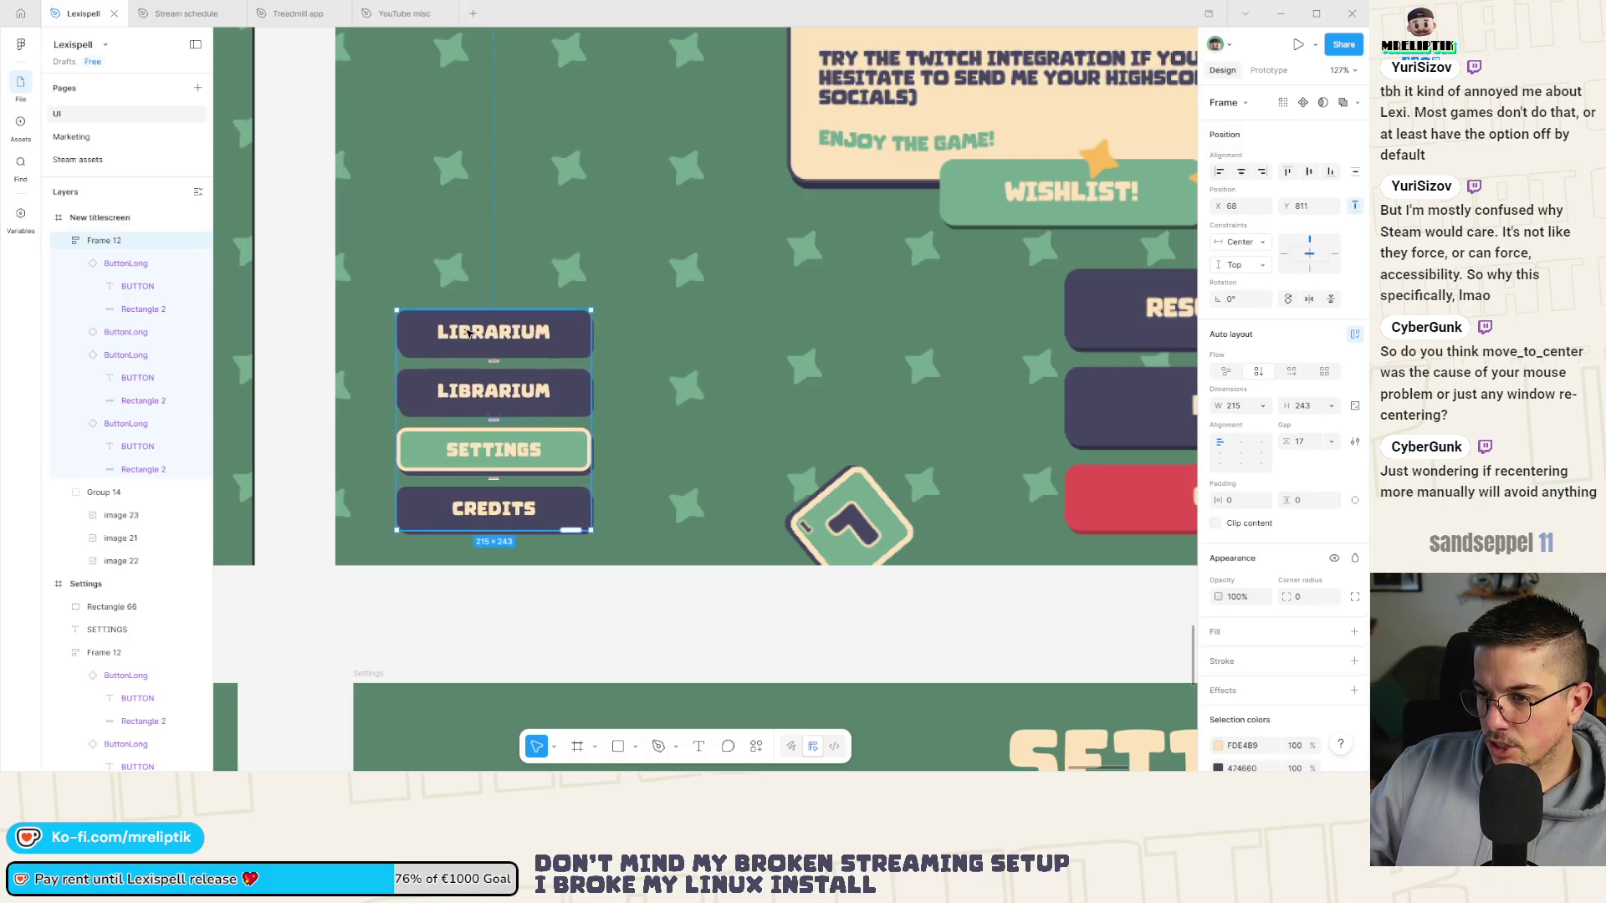
# Relabel the top duplicated button LEADERBOARD.
pyautogui.doubleClick(475, 334)
pyautogui.doubleClick(475, 335)
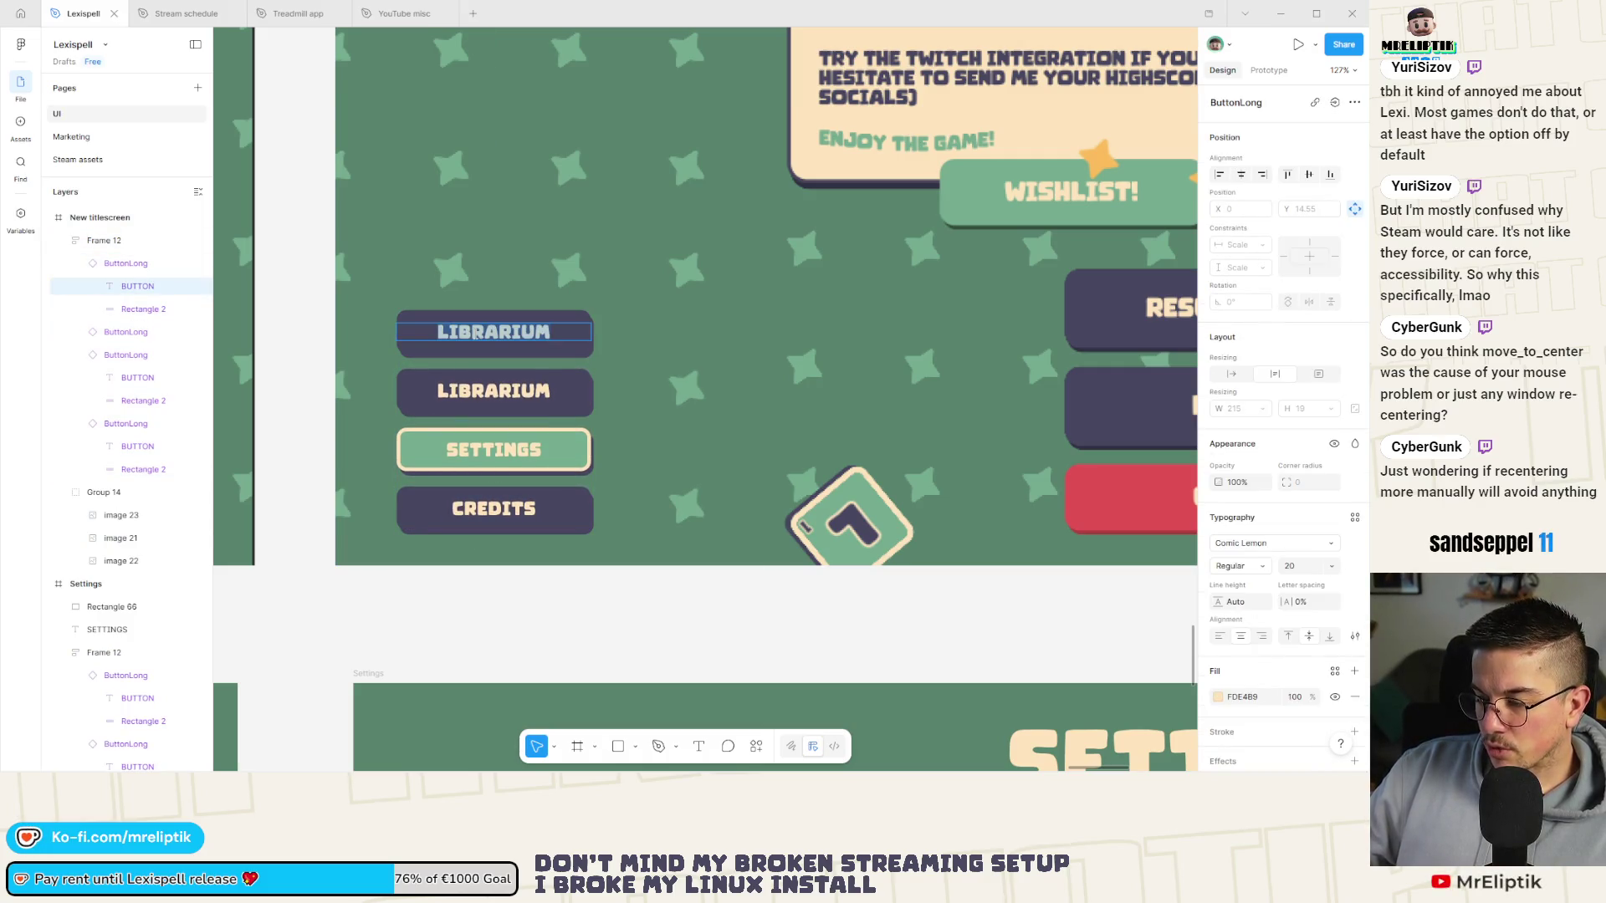
pyautogui.write('LEADER')
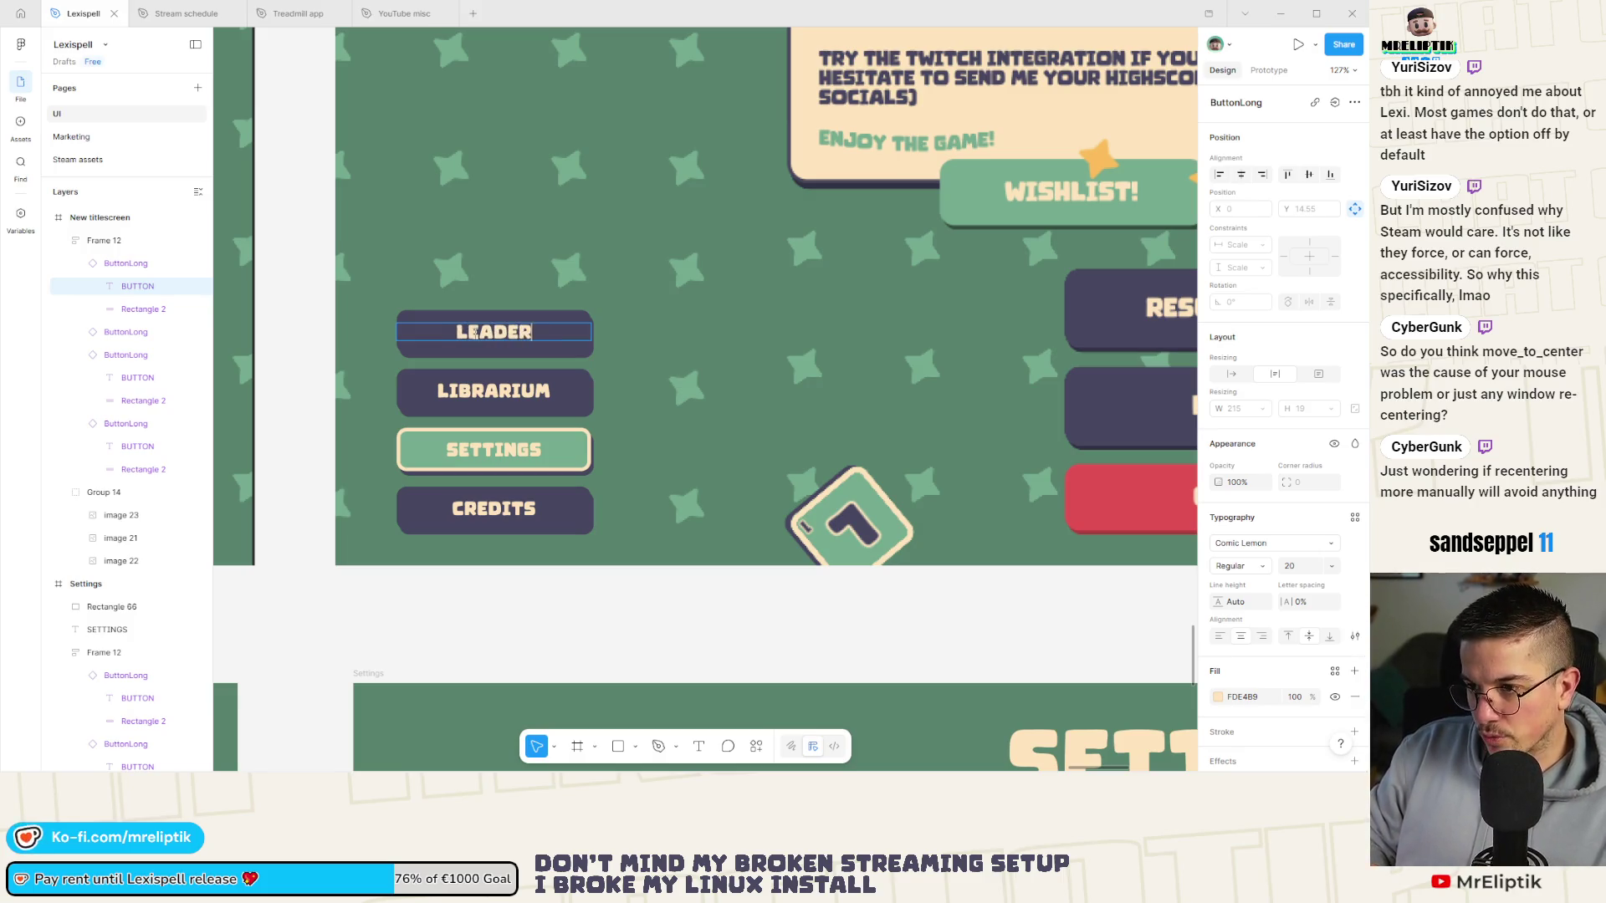
pyautogui.write('BOARD')
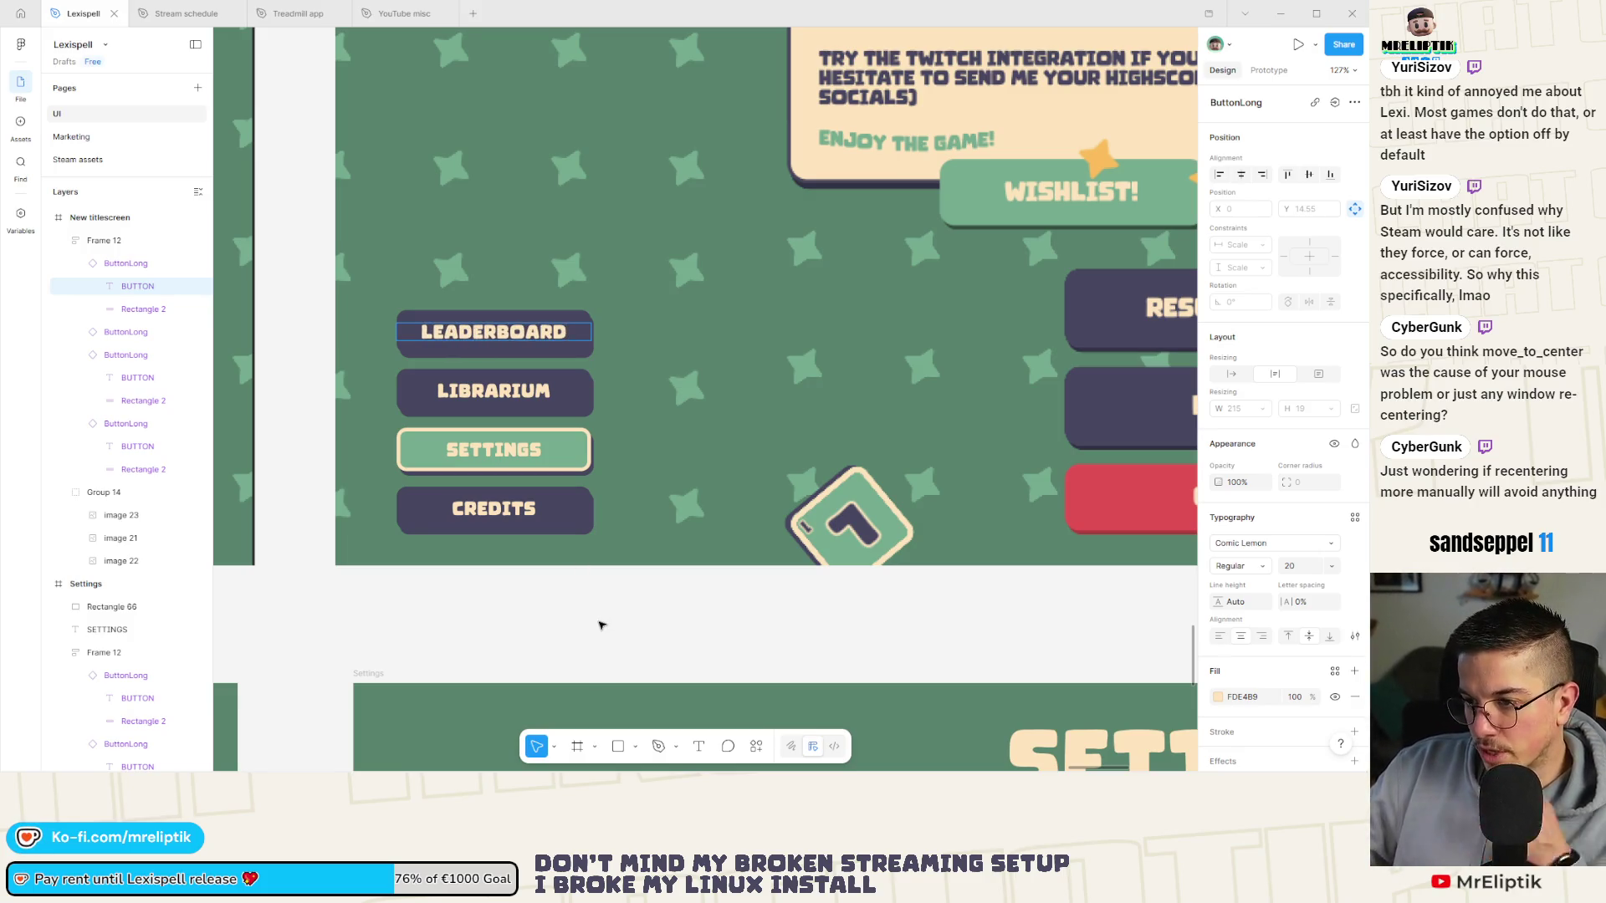
pyautogui.press('Escape')
pyautogui.scroll(-3, 491, 447)
pyautogui.scroll(-10, 473, 459)
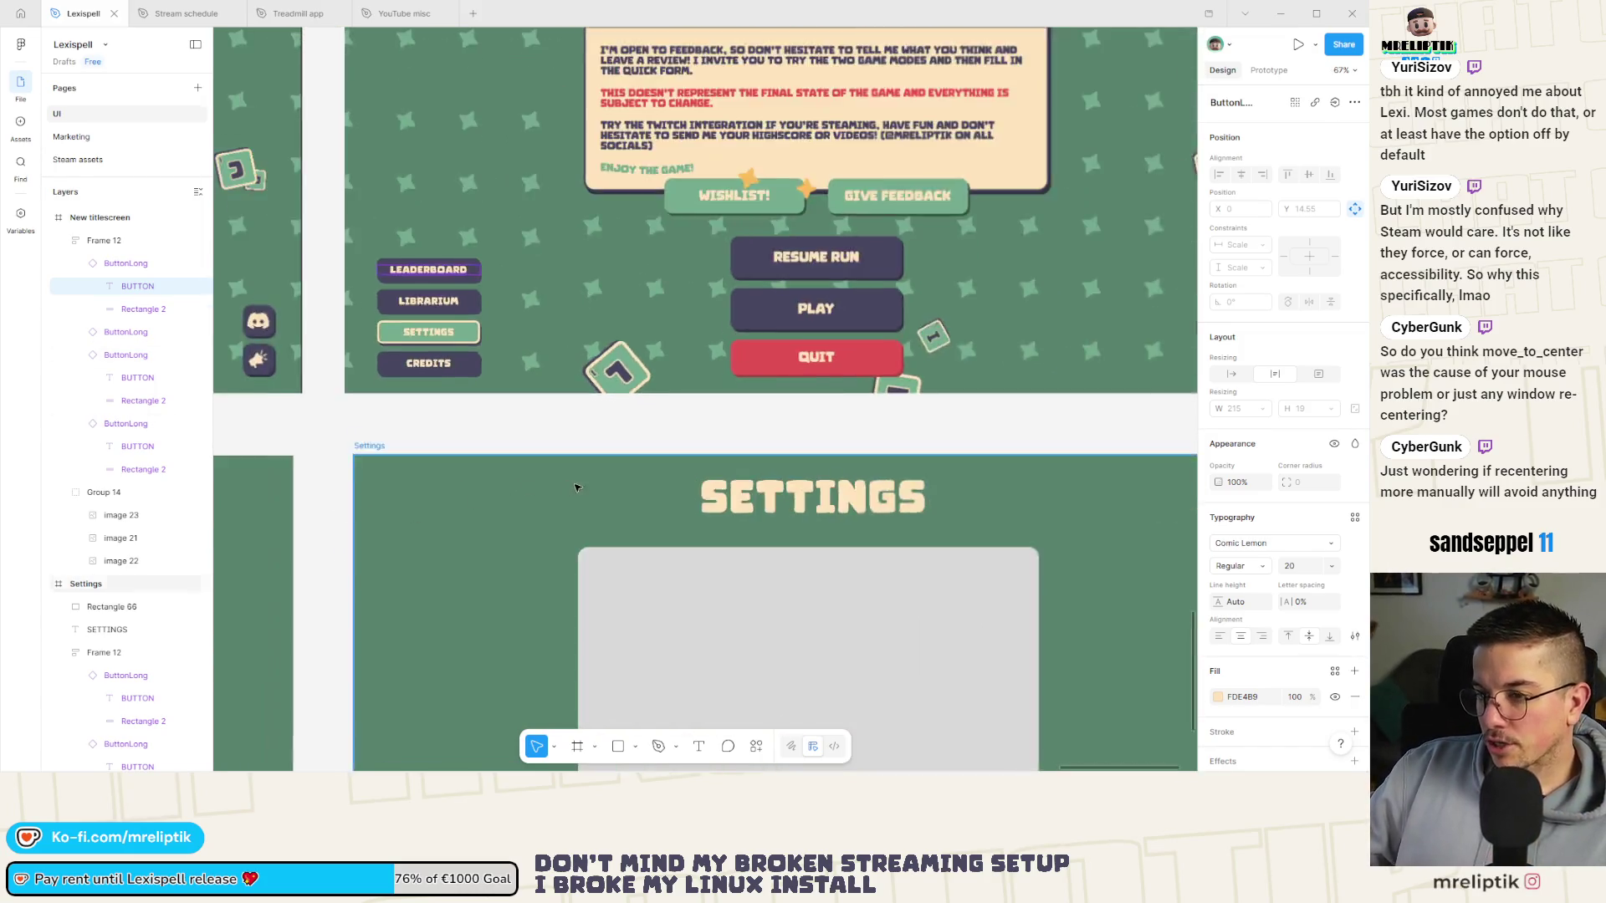
pyautogui.click(749, 418)
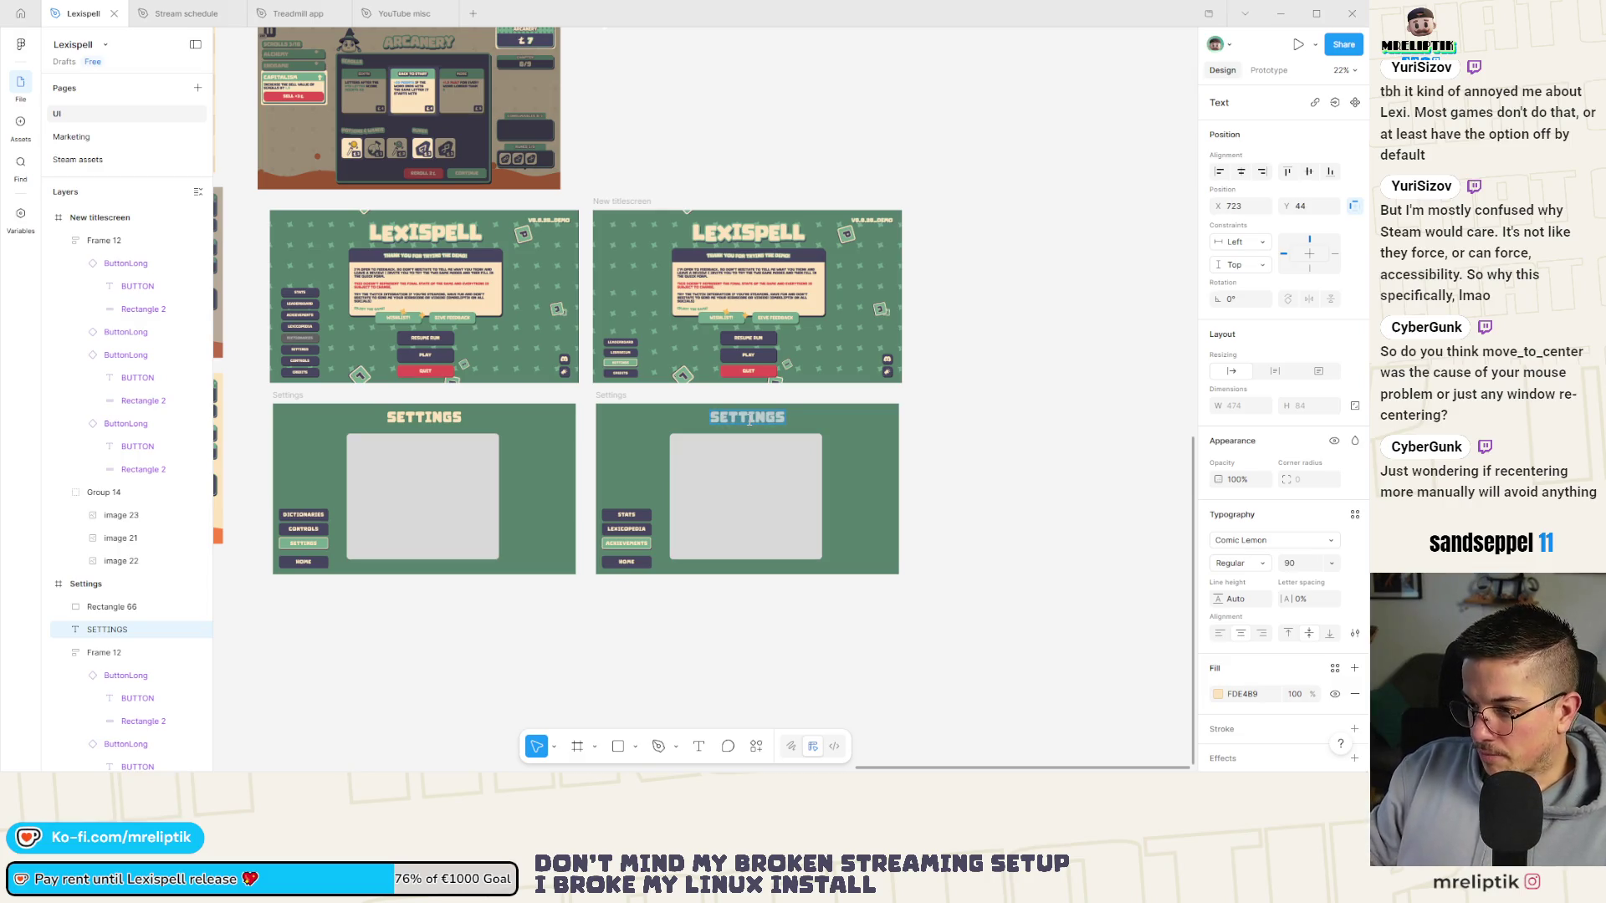
# Retitle the copied frame's SETTINGS heading to LIBRARIUM.
pyautogui.write('LIBRARIUM')
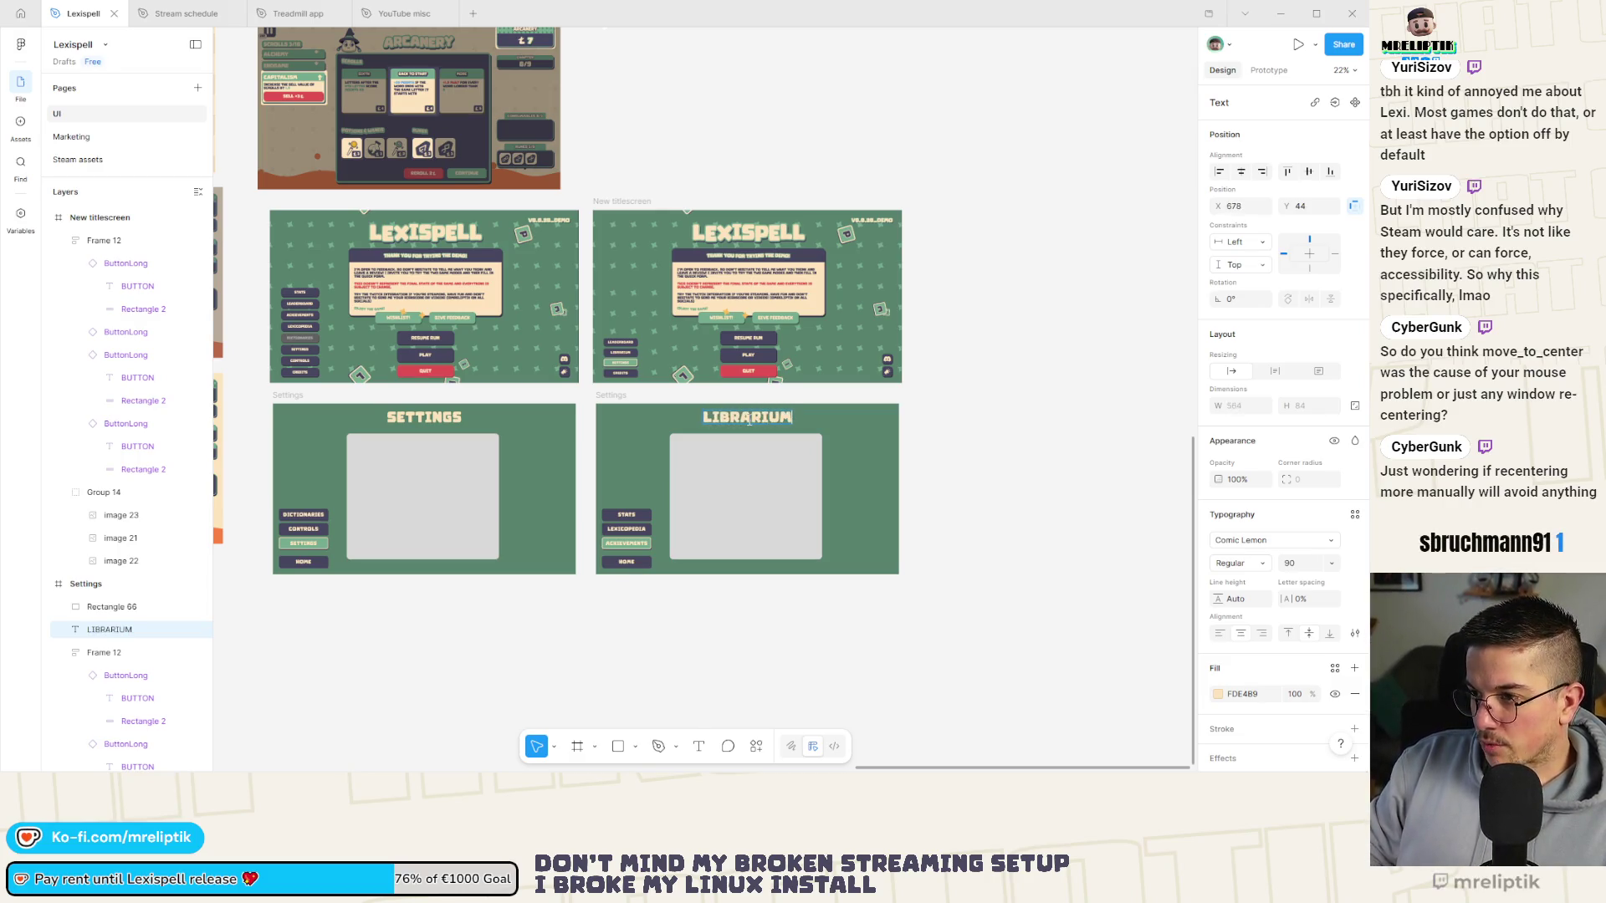
pyautogui.press('Escape')
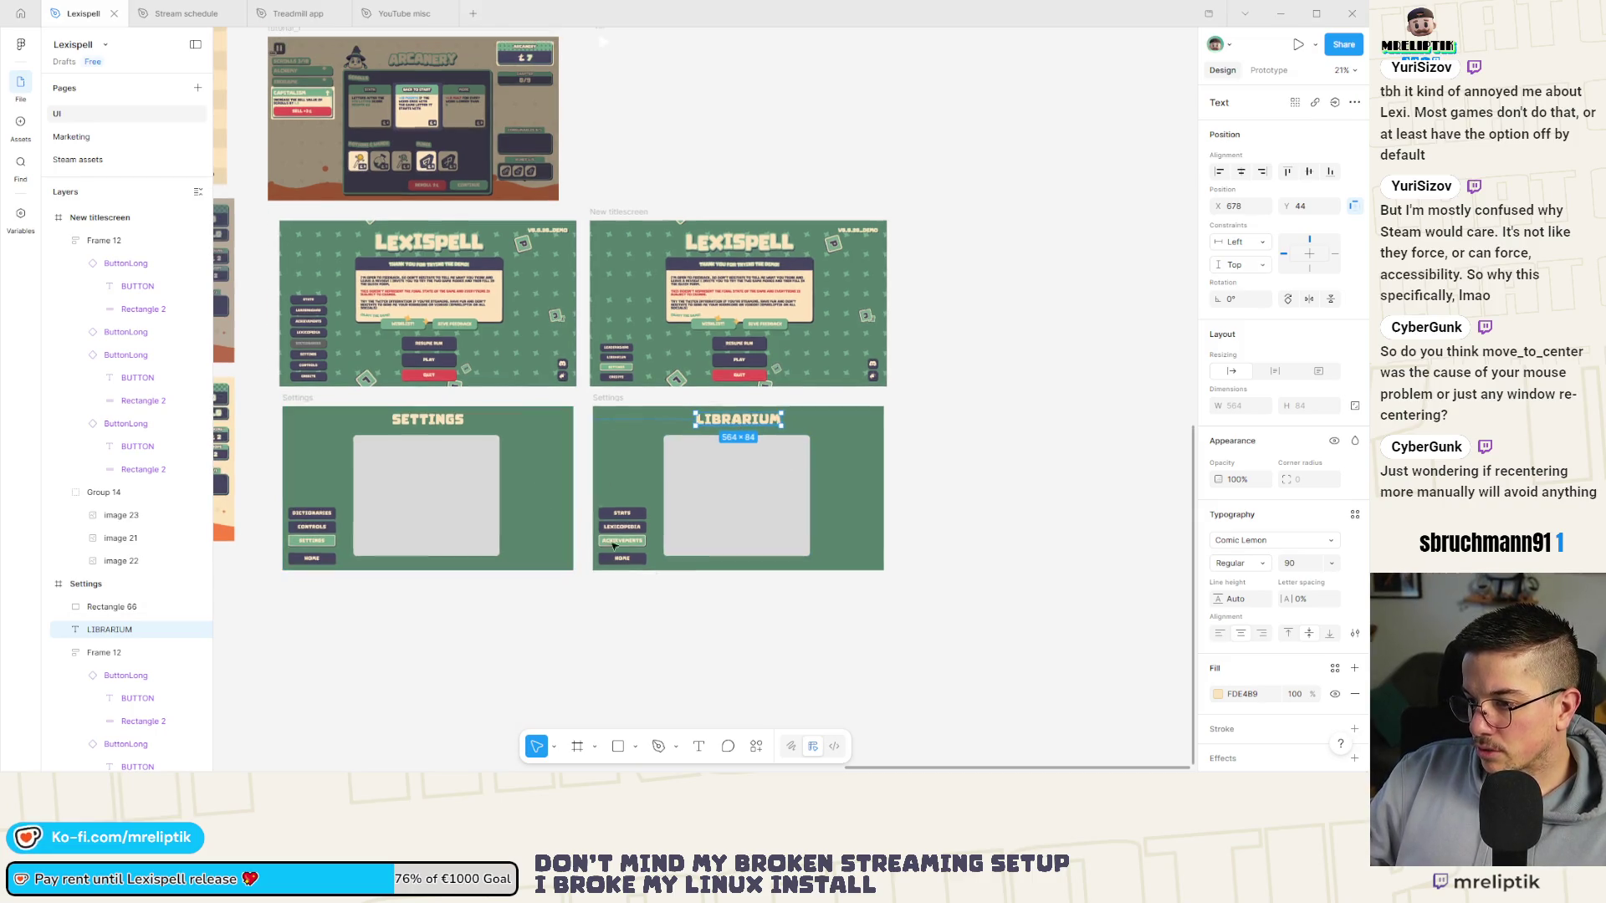
pyautogui.scroll(3, 619, 542)
pyautogui.scroll(2, 619, 542)
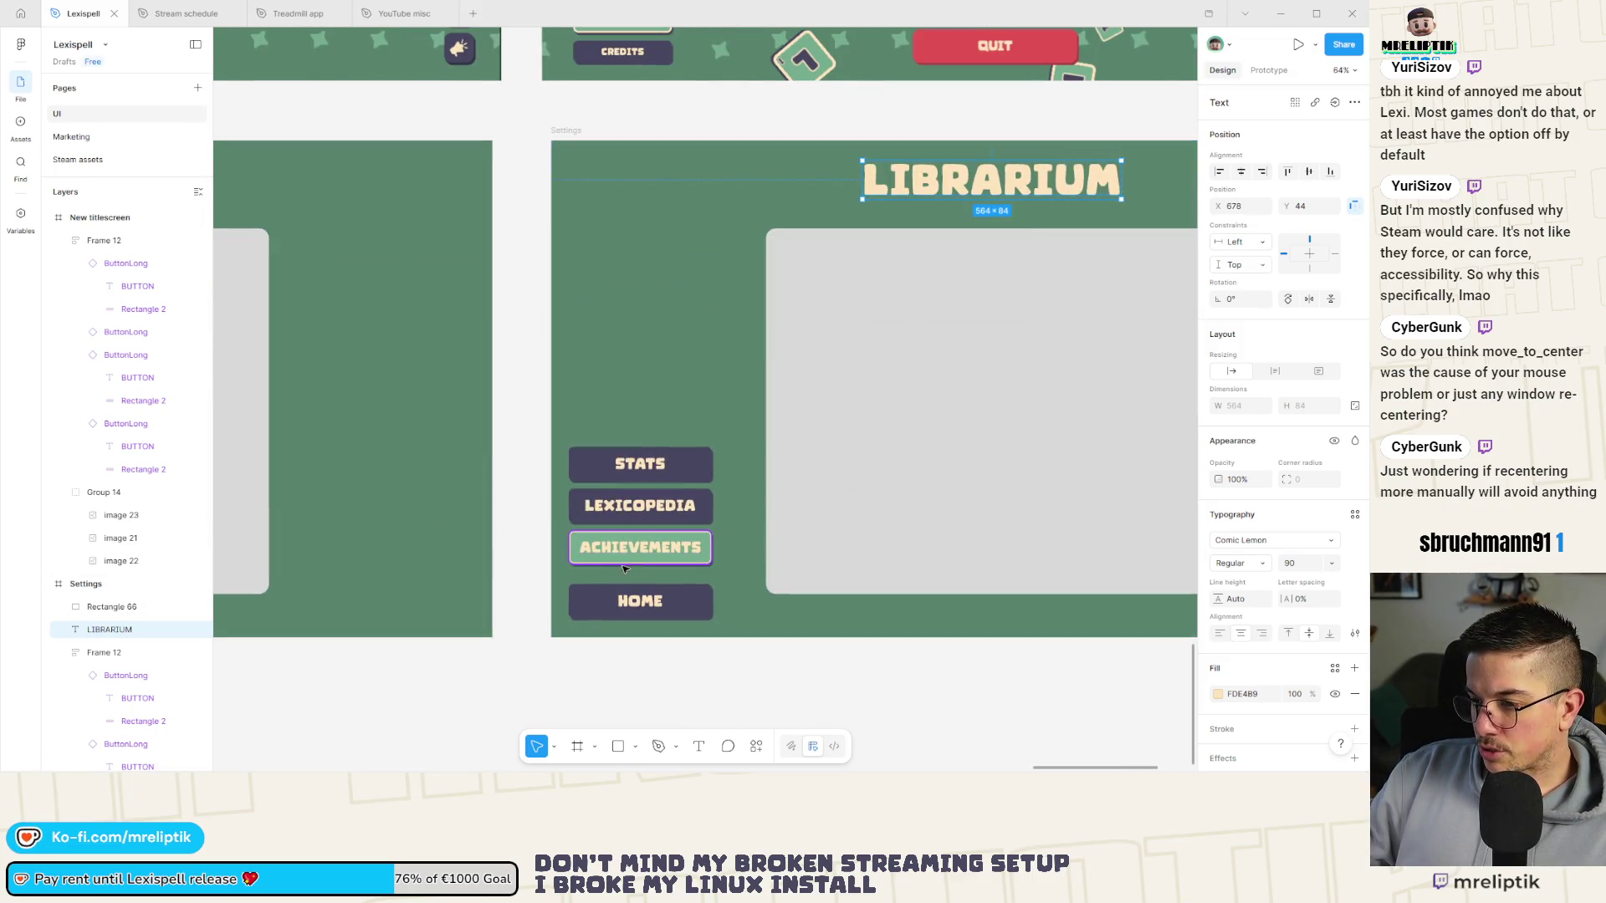
pyautogui.scroll(-4, 642, 556)
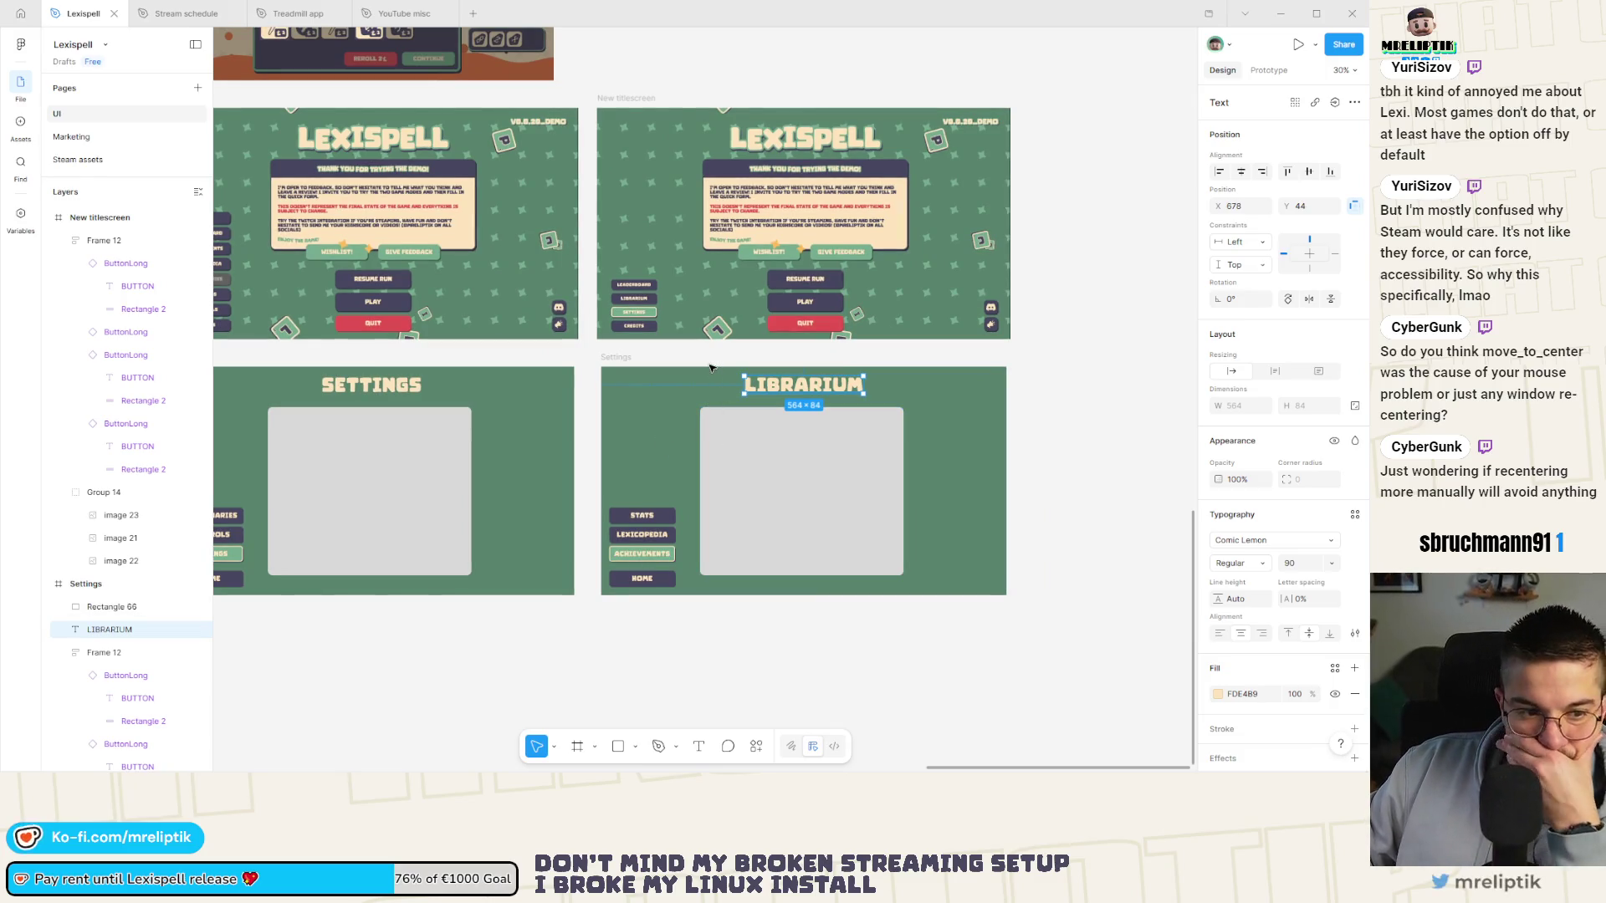
pyautogui.scroll(2, 714, 354)
pyautogui.scroll(-2, 715, 418)
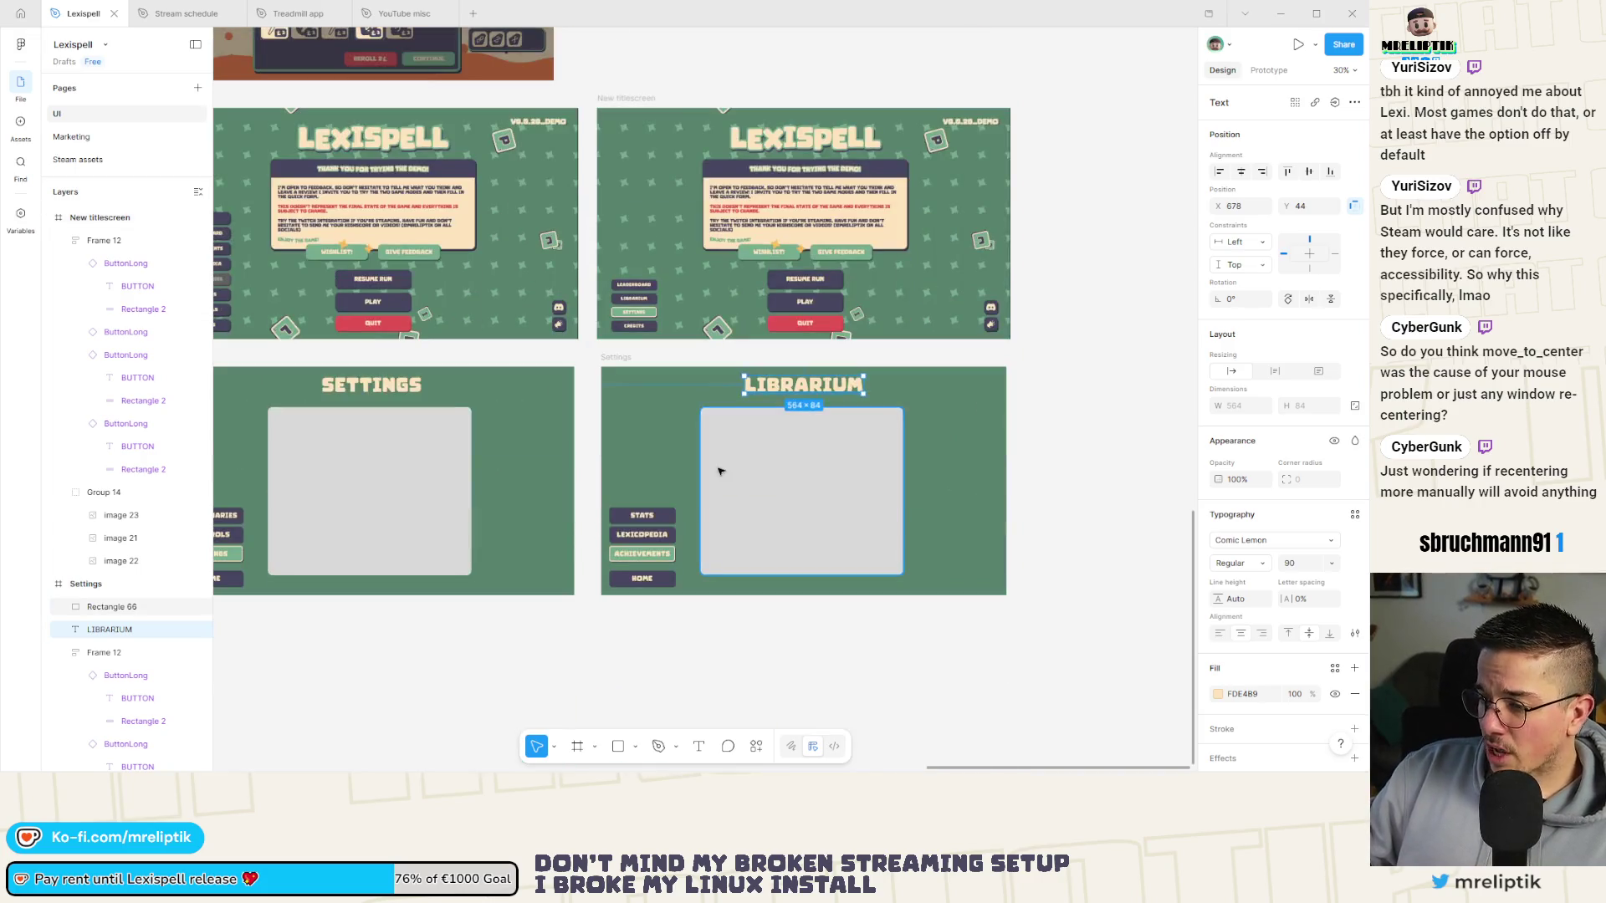
pyautogui.scroll(3, 800, 437)
pyautogui.scroll(2, 801, 437)
# Duplicate the LIBRARIUM title, set the copy to font size 65, and place it top-left.
pyautogui.moveTo(871, 447)
pyautogui.keyDown('alt'); pyautogui.mouseDown()
pyautogui.moveTo(453, 452)
pyautogui.moveTo(482, 456)
pyautogui.mouseUp(); pyautogui.keyUp('alt')
pyautogui.moveTo(707, 472); pyautogui.dragTo(668, 467)
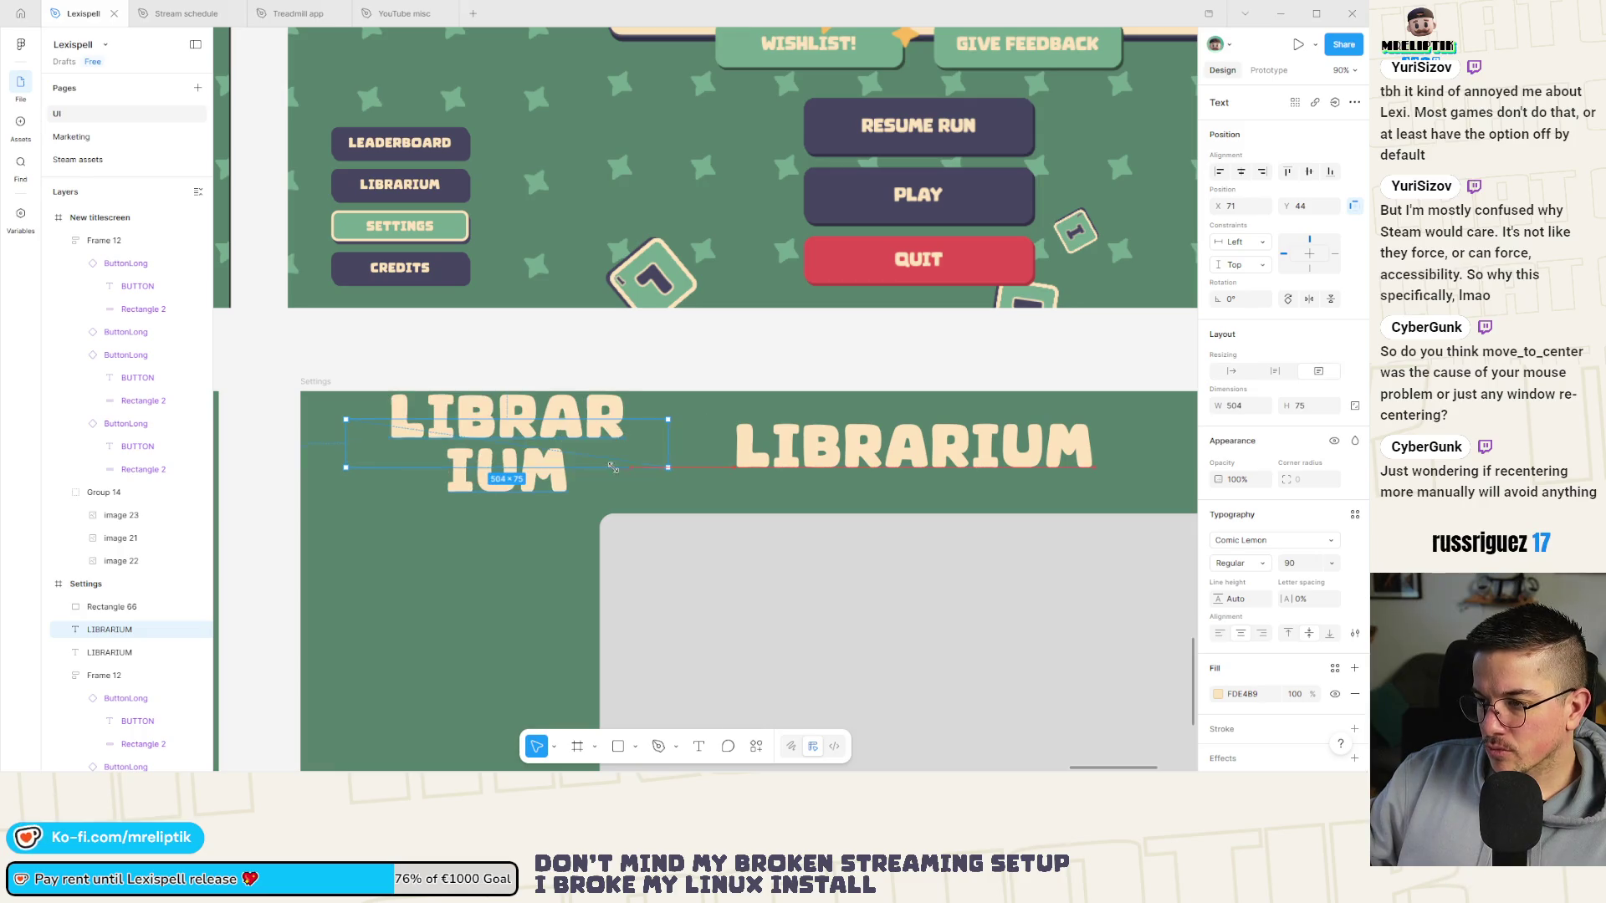
pyautogui.hotkey('ctrl', 'z')
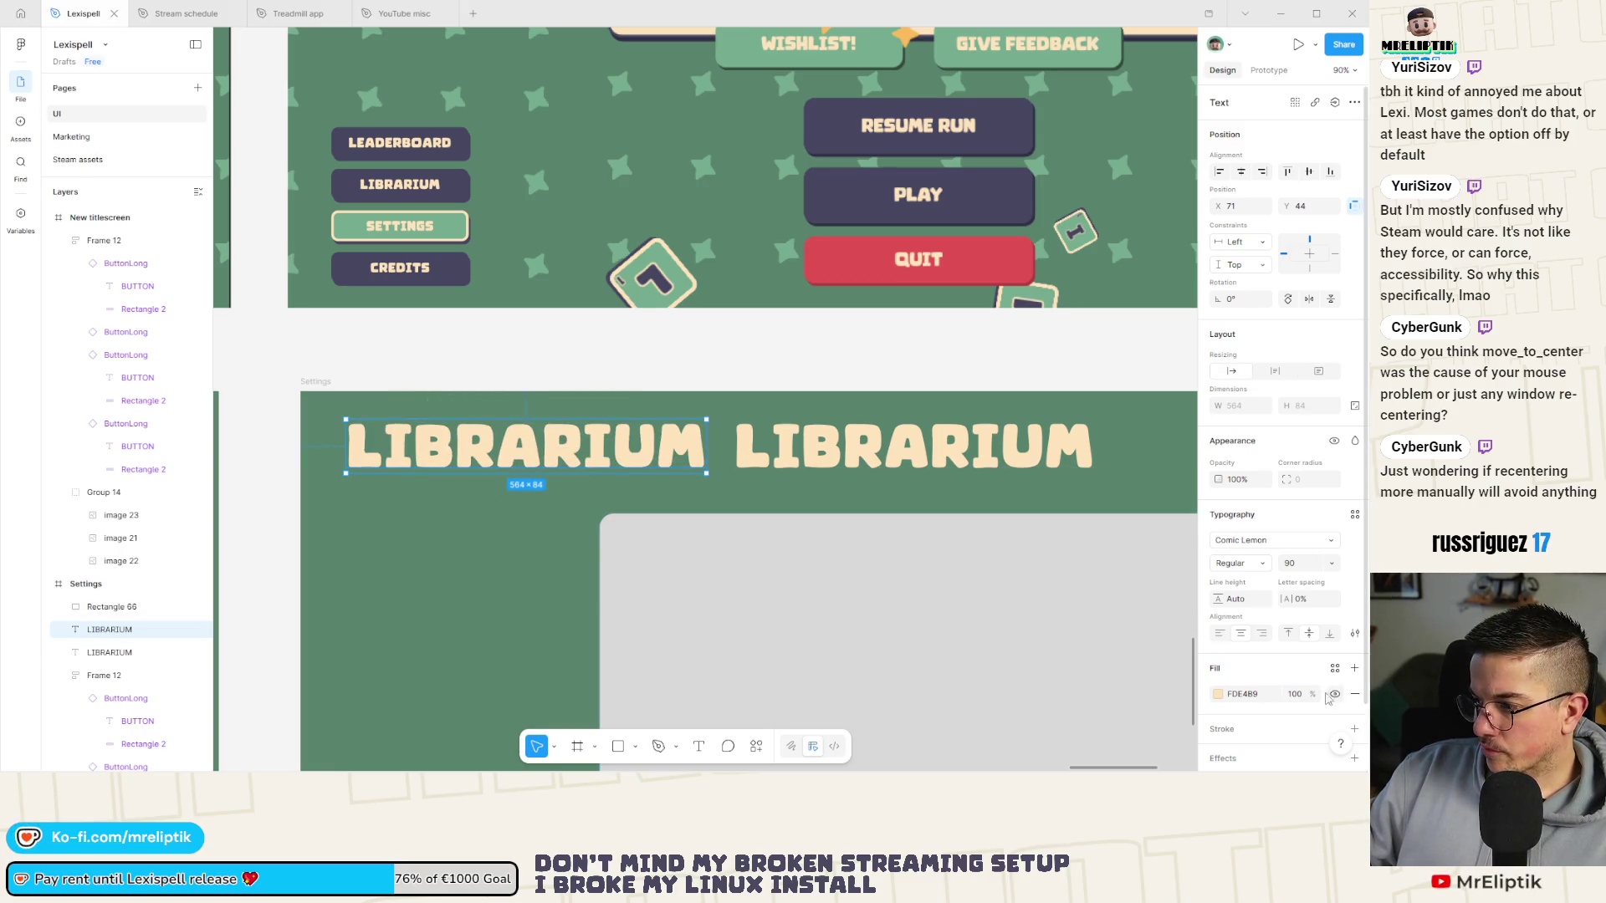
pyautogui.moveTo(1262, 564)
pyautogui.mouseDown()
pyautogui.moveTo(1245, 564)
pyautogui.moveTo(1261, 564)
pyautogui.mouseUp()
pyautogui.moveTo(501, 447)
pyautogui.mouseDown()
pyautogui.moveTo(420, 458)
pyautogui.moveTo(446, 447)
pyautogui.mouseUp()
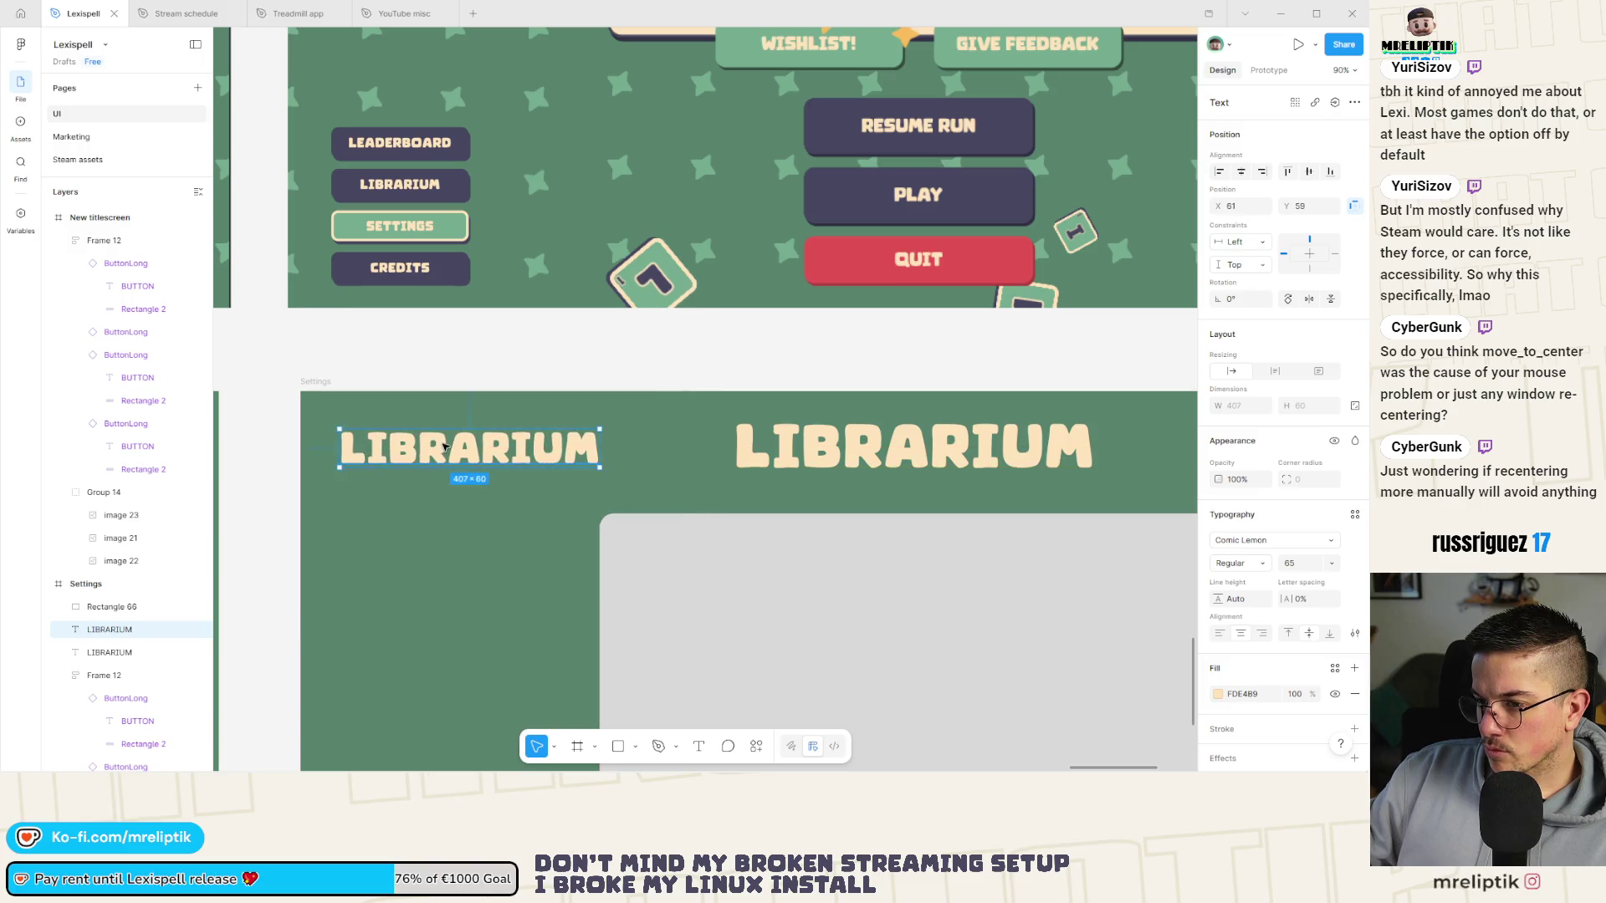
# Draw a thin 5×49 divider bar just after the small LIBRARIUM title.
pyautogui.hscroll(3, 566, 555)
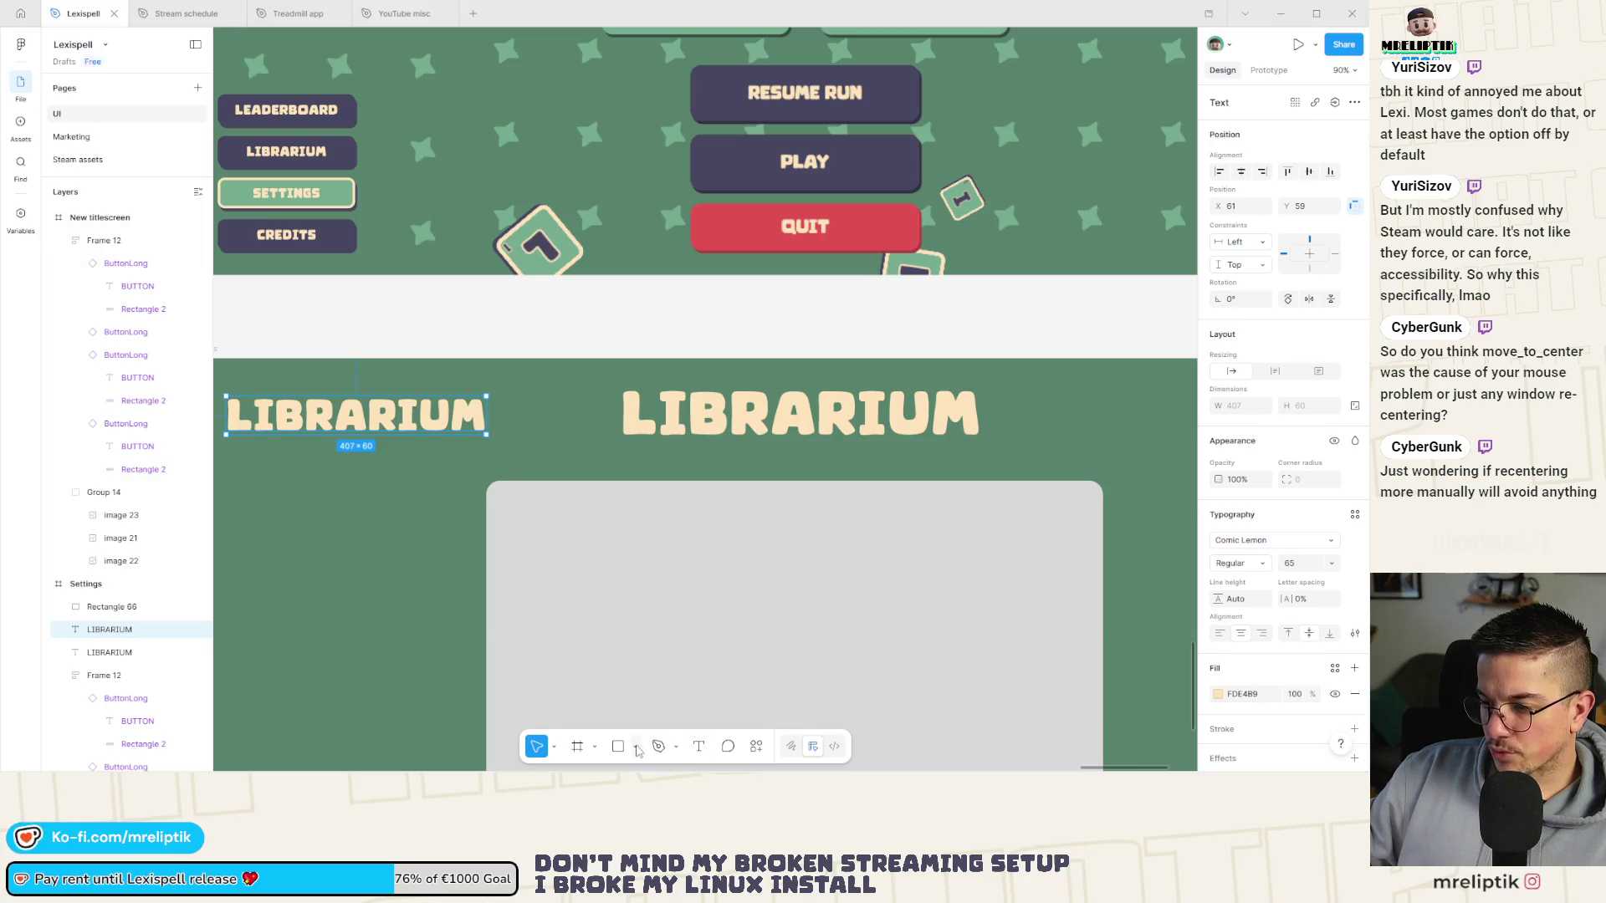
pyautogui.click(636, 749)
pyautogui.click(618, 748)
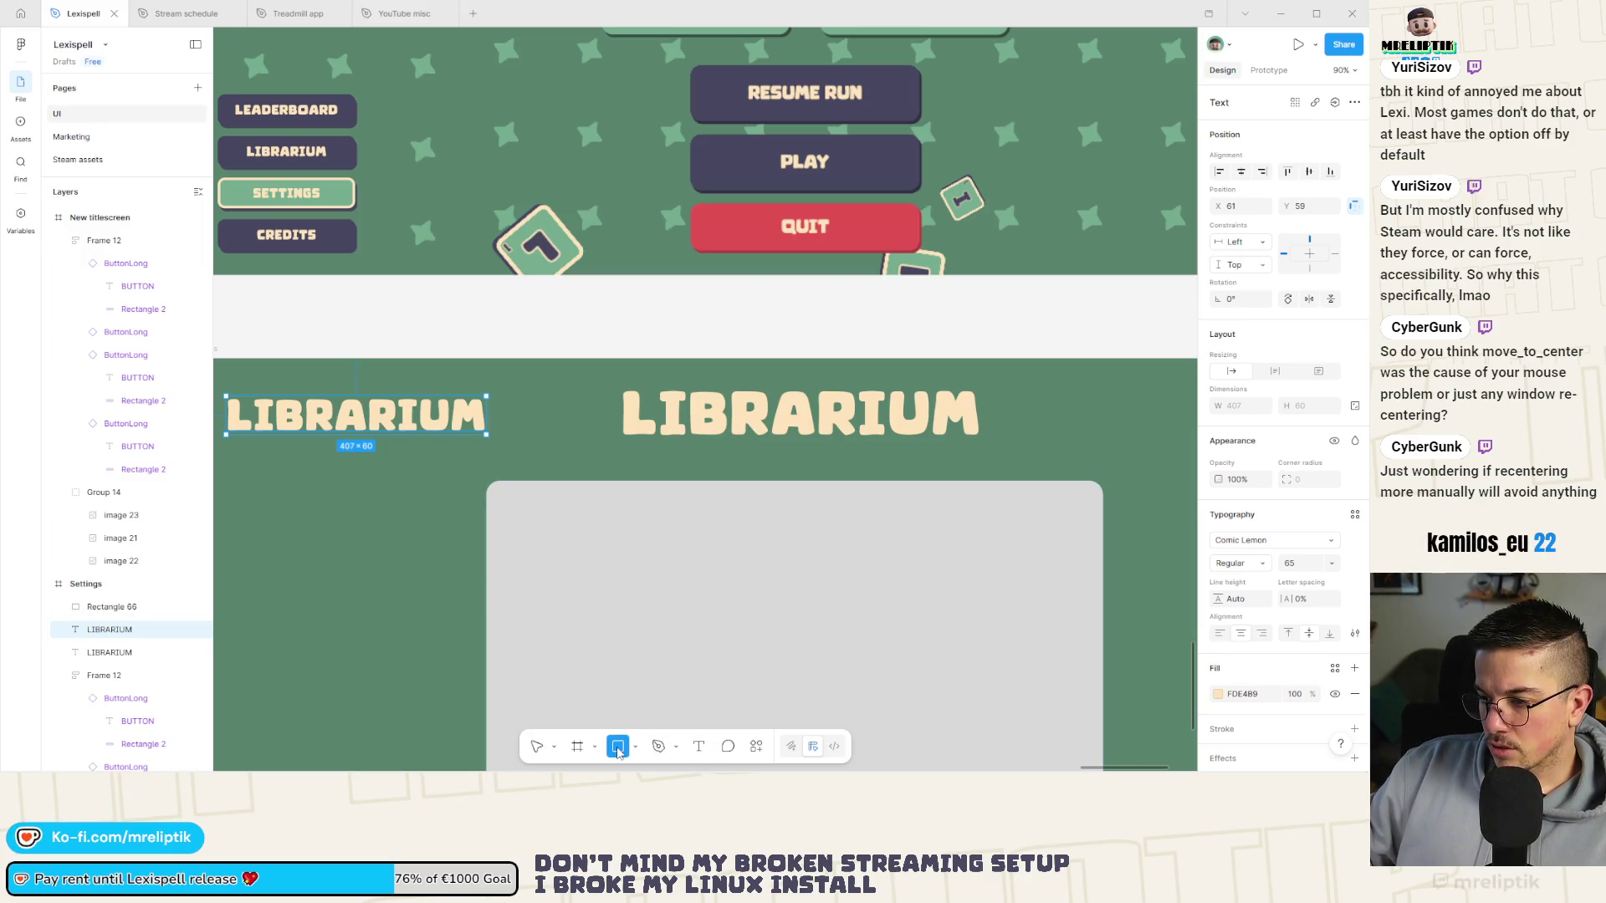
pyautogui.scroll(5, 518, 414)
pyautogui.moveTo(483, 379)
pyautogui.mouseDown()
pyautogui.moveTo(489, 460)
pyautogui.moveTo(478, 409)
pyautogui.mouseUp()
pyautogui.click(552, 541)
pyautogui.keyDown('shift'); pyautogui.click(464, 414); pyautogui.keyUp('shift')
pyautogui.scroll(5, 479, 394)
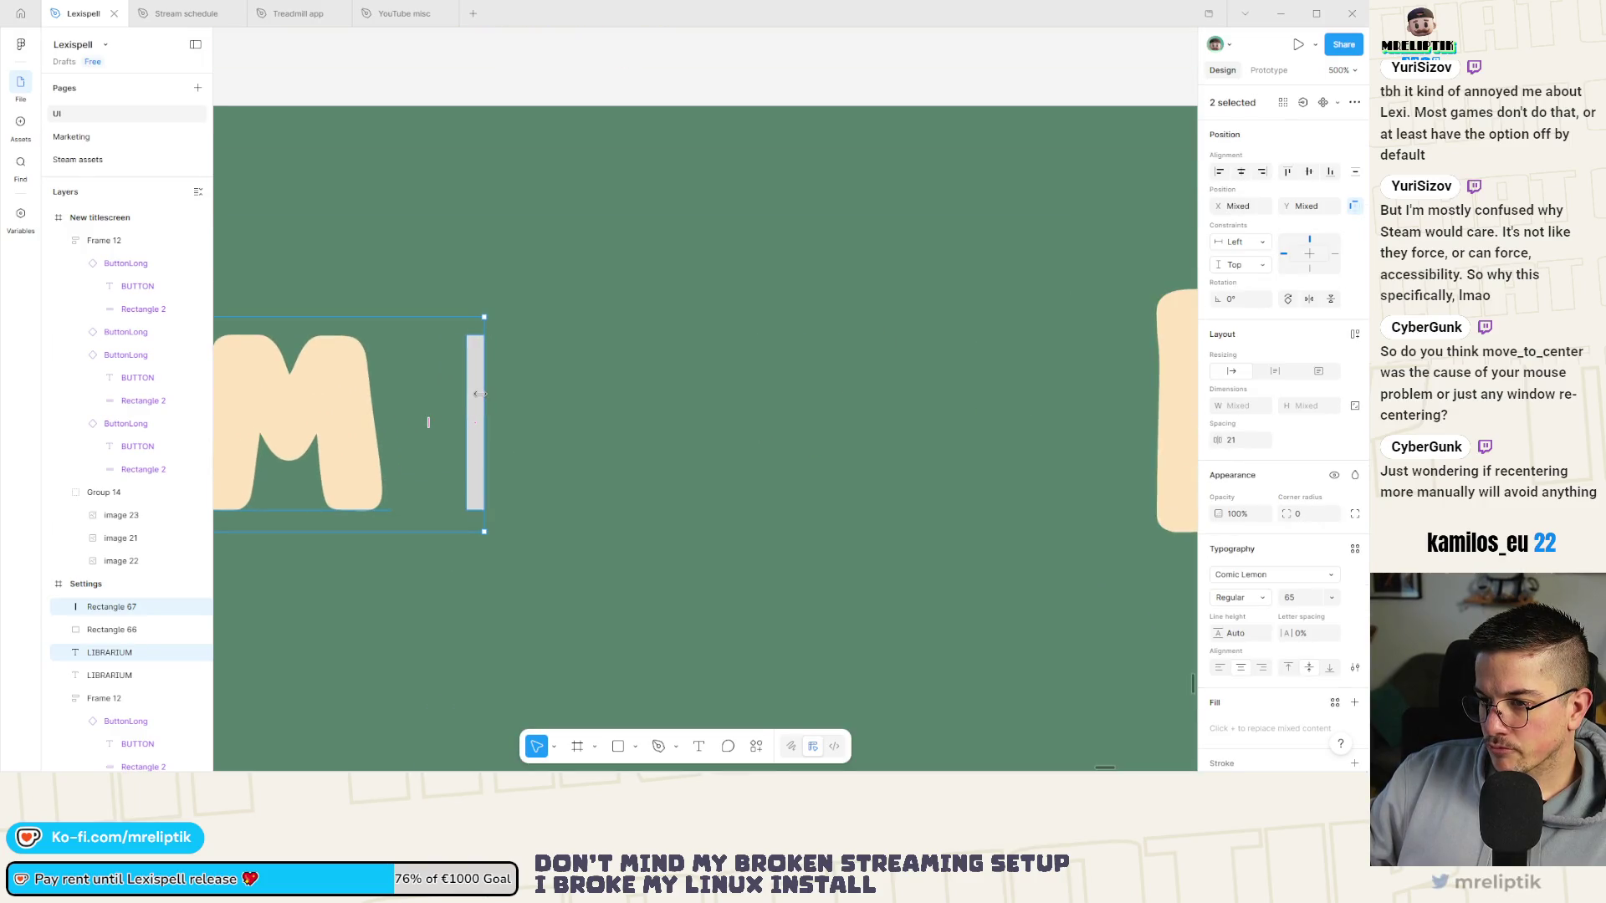
pyautogui.click(475, 393)
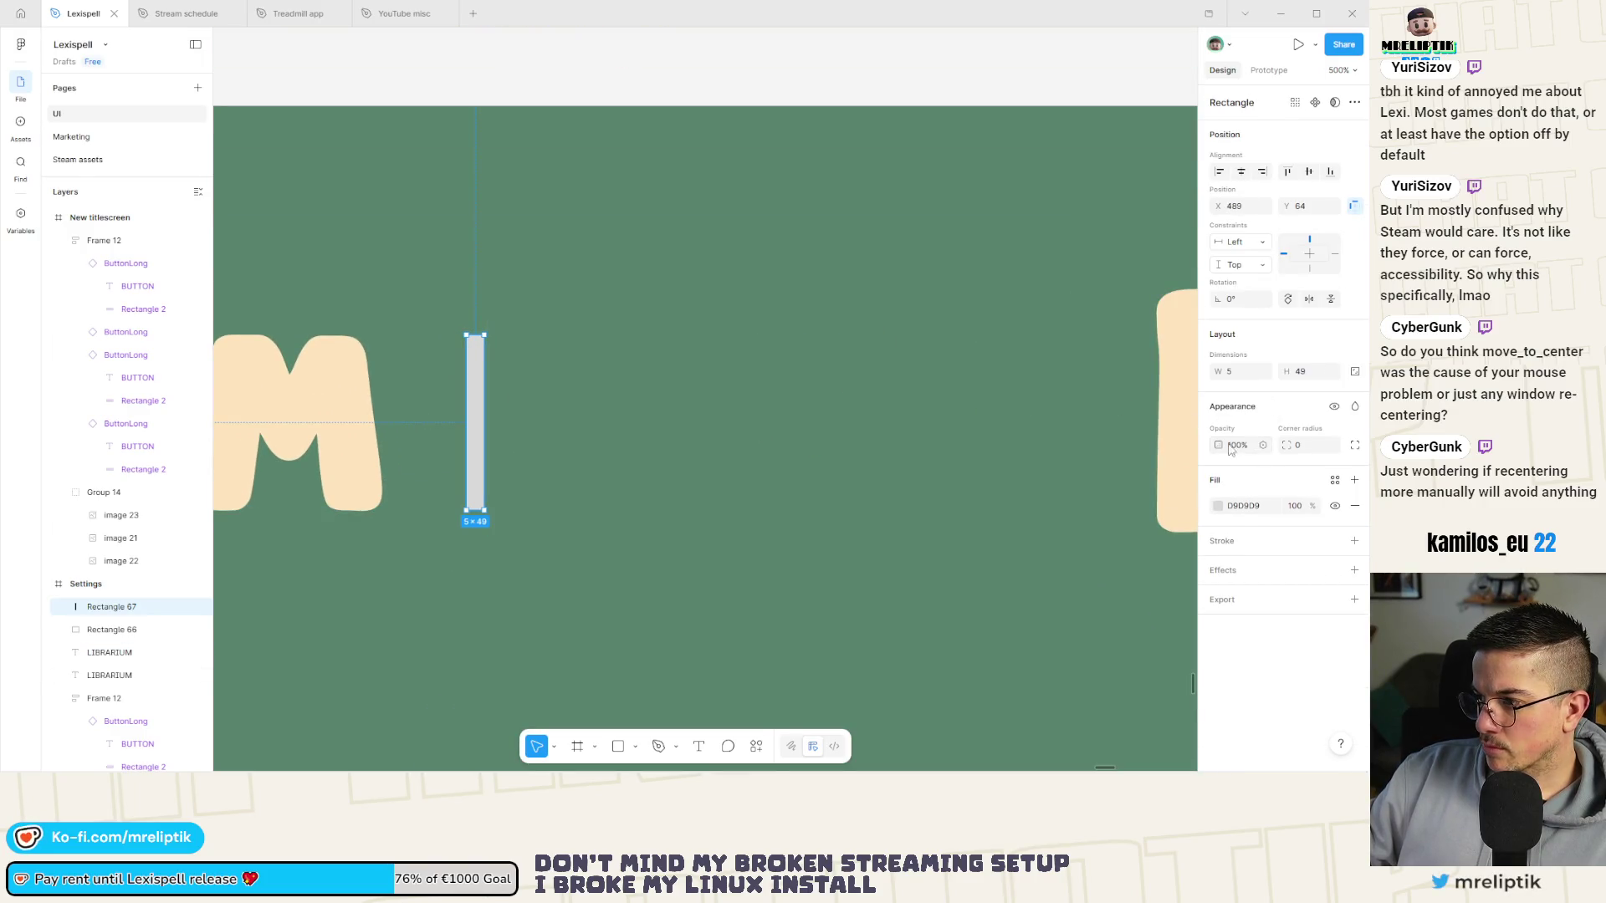
pyautogui.press('alt')
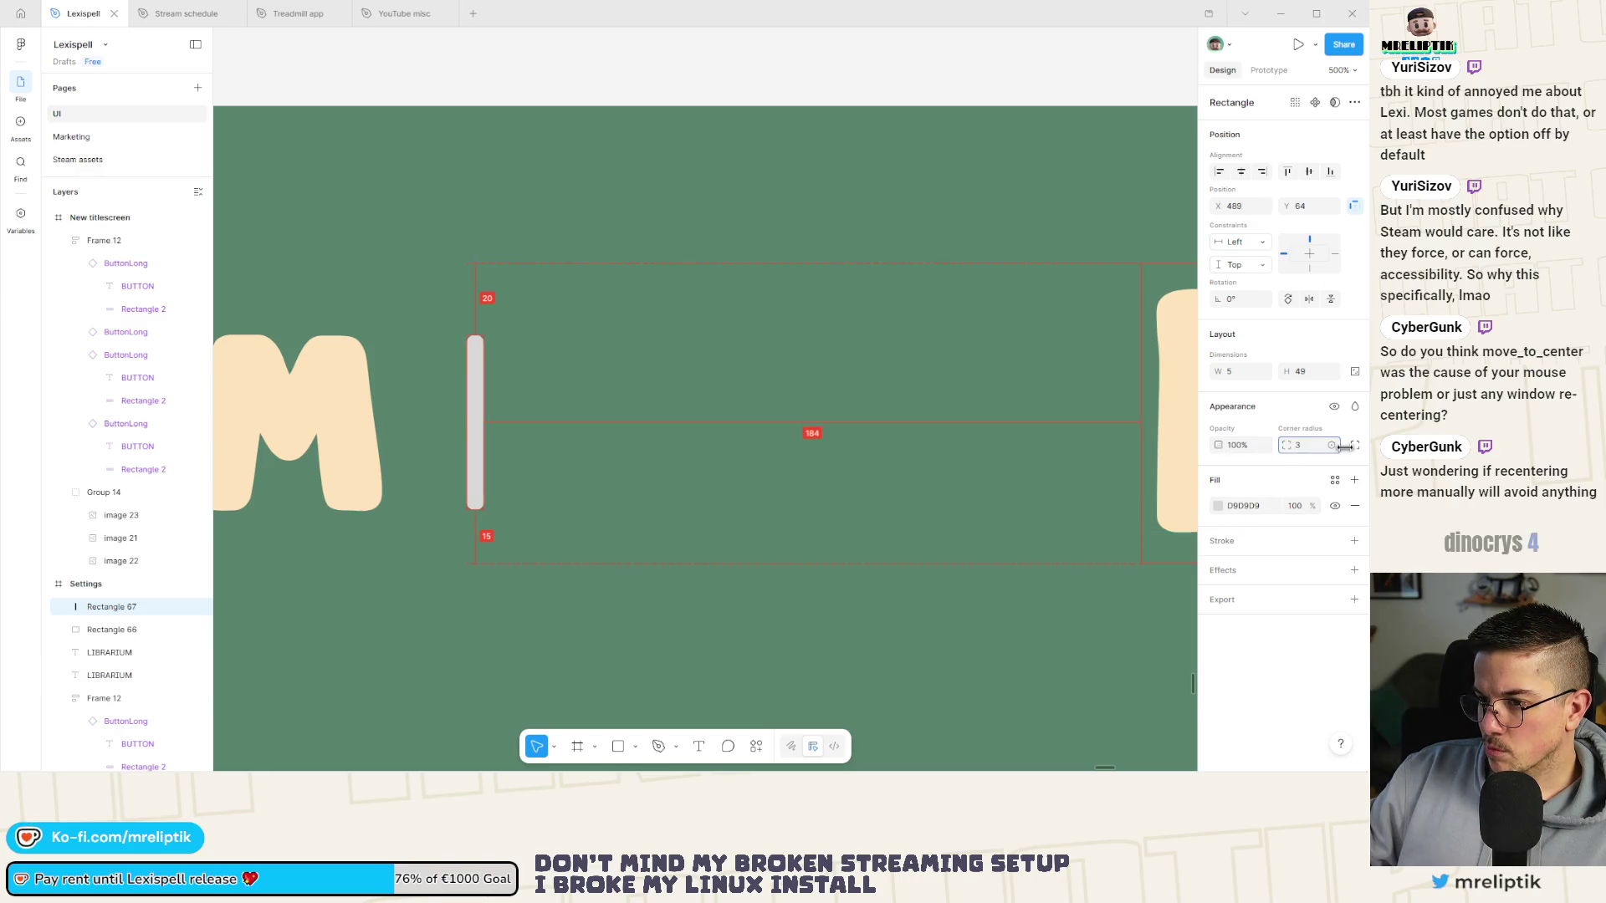
# Fill the divider bar with the title's cream colour, FDE489.
pyautogui.click(1218, 507)
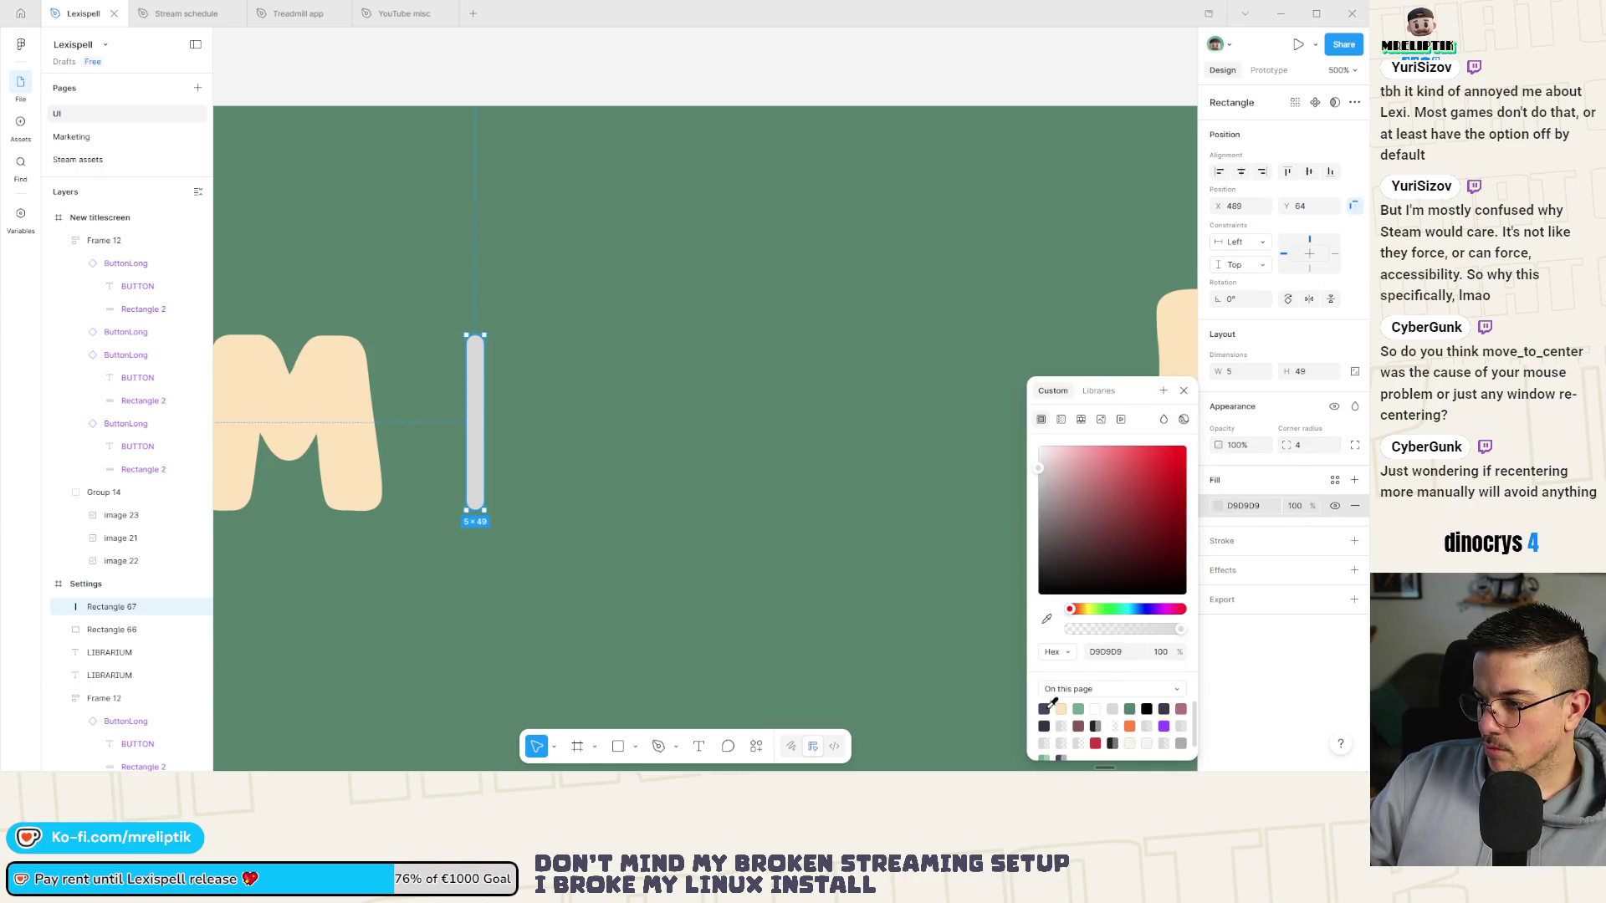
pyautogui.press('-')
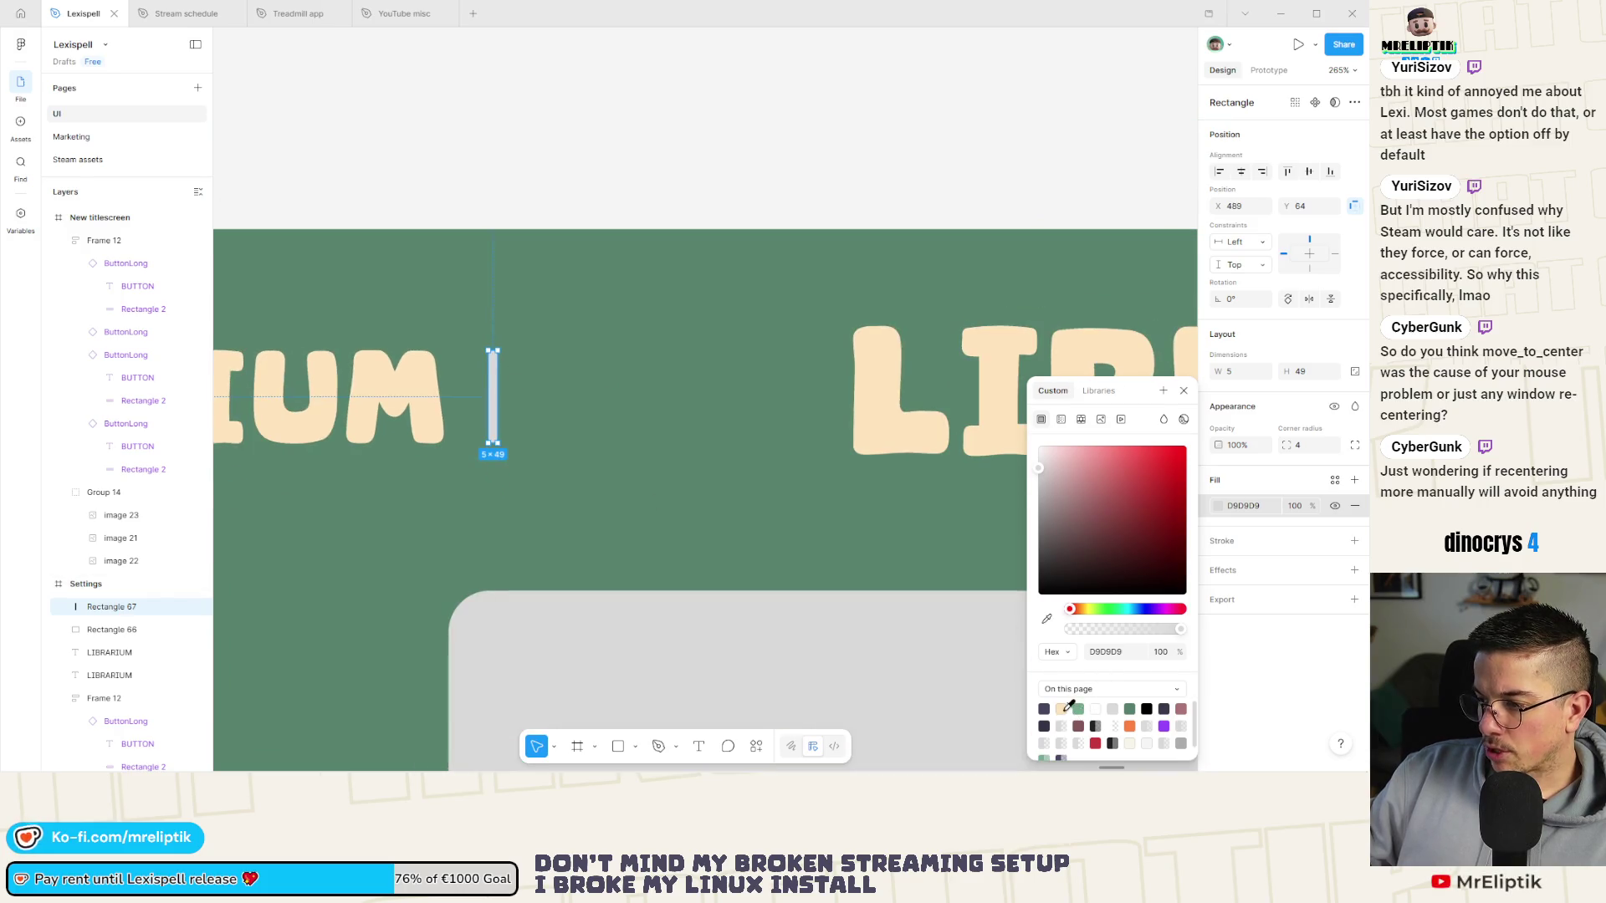
pyautogui.keyDown('ctrl'); pyautogui.scroll(-10, 500, 412); pyautogui.keyUp('ctrl')
pyautogui.click(500, 412)
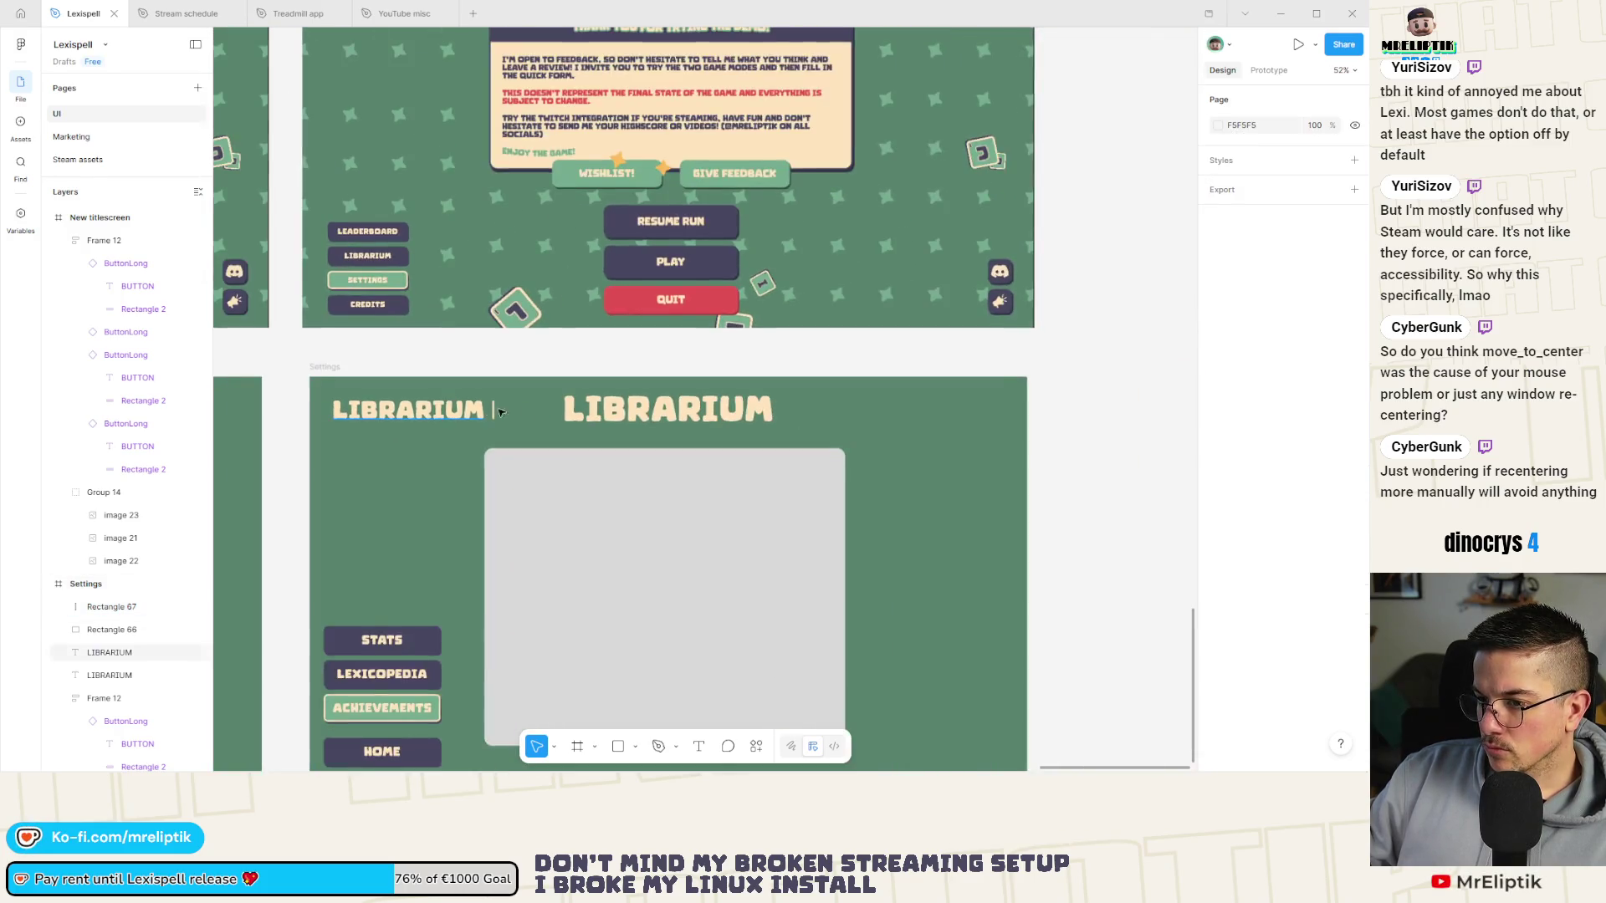
pyautogui.keyDown('ctrl'); pyautogui.scroll(2, 500, 412); pyautogui.keyUp('ctrl')
pyautogui.click(468, 407)
pyautogui.keyDown('ctrl'); pyautogui.scroll(-1, 513, 423); pyautogui.keyUp('ctrl')
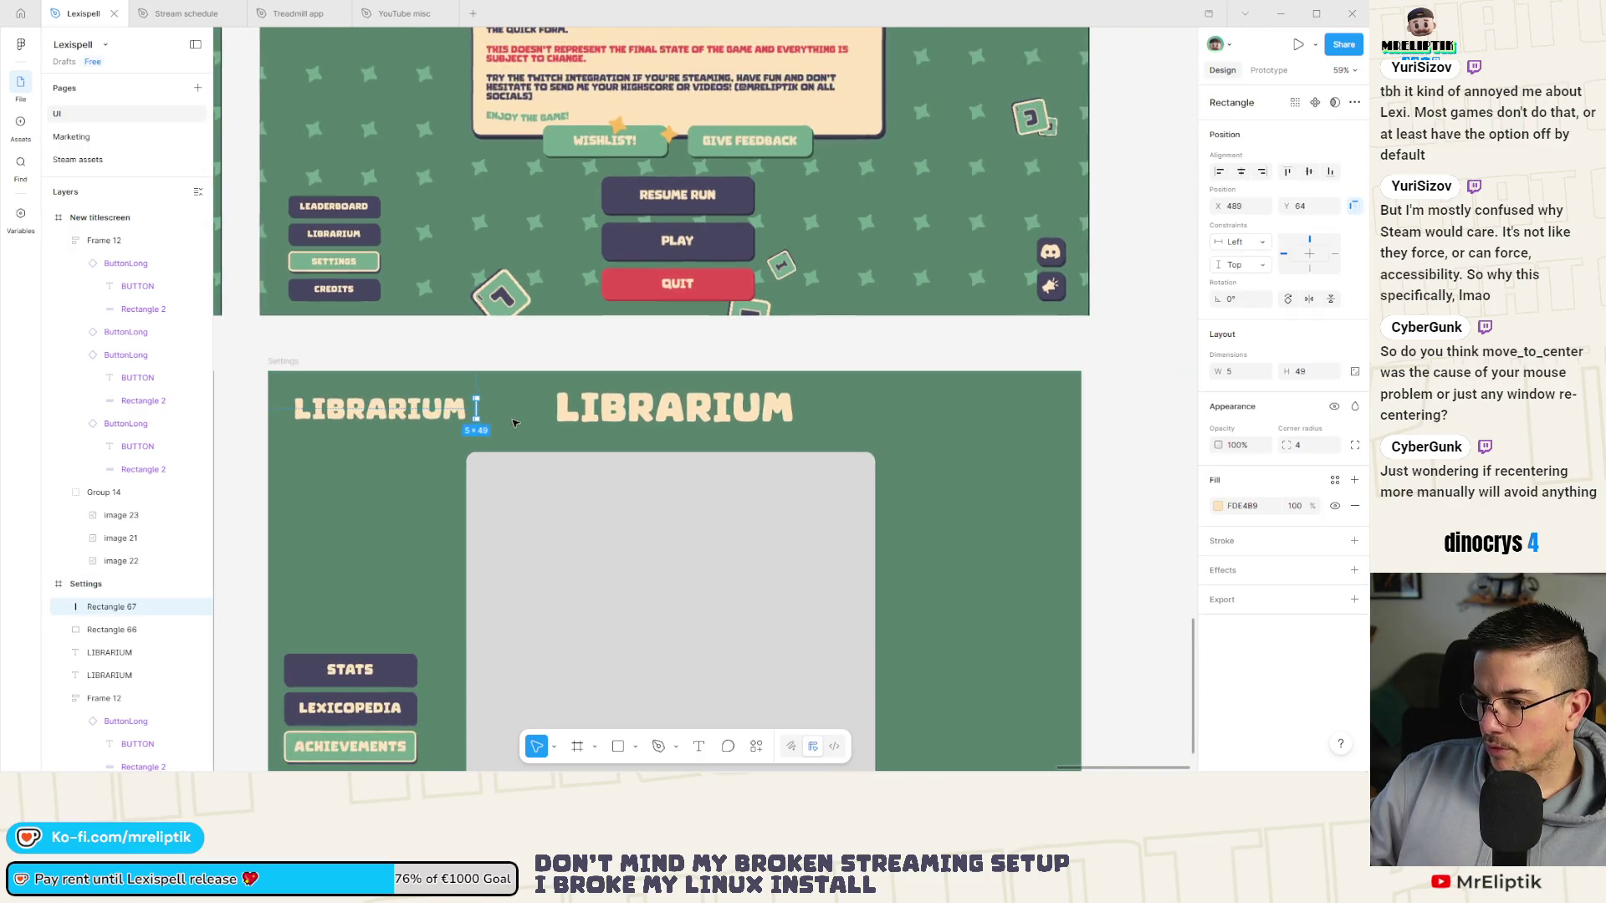
pyautogui.keyDown('ctrl'); pyautogui.scroll(2, 514, 422); pyautogui.keyUp('ctrl')
pyautogui.keyDown('ctrl'); pyautogui.scroll(-2, 514, 431); pyautogui.keyUp('ctrl')
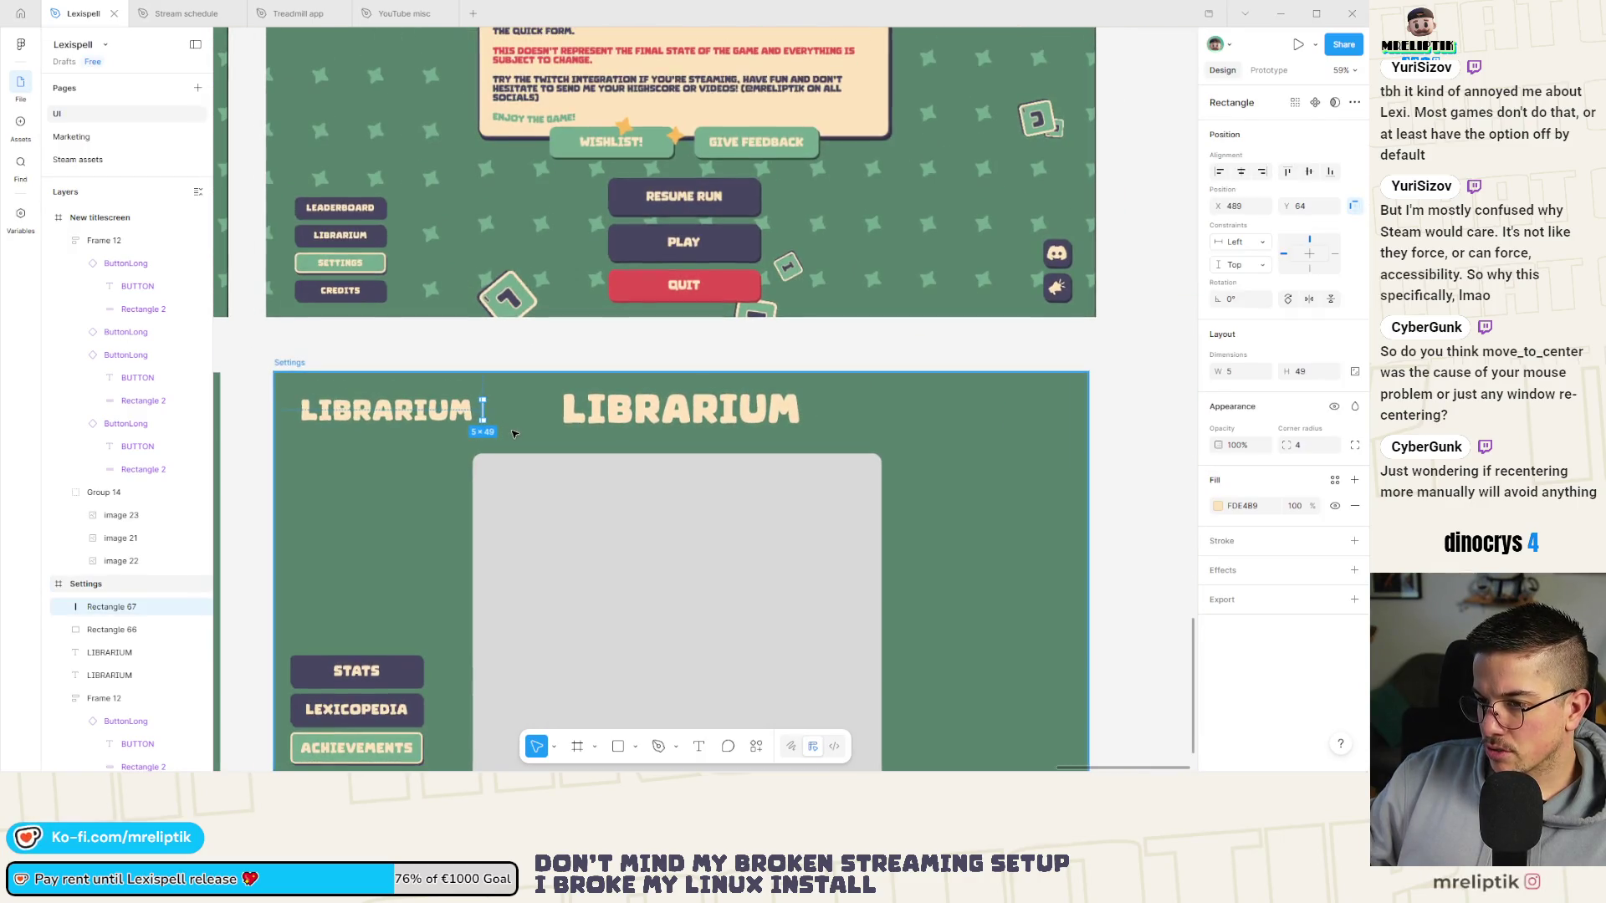
pyautogui.keyDown('ctrl'); pyautogui.scroll(2, 514, 433); pyautogui.keyUp('ctrl')
pyautogui.click(728, 404)
pyautogui.keyDown('ctrl'); pyautogui.scroll(-3, 503, 401); pyautogui.keyUp('ctrl')
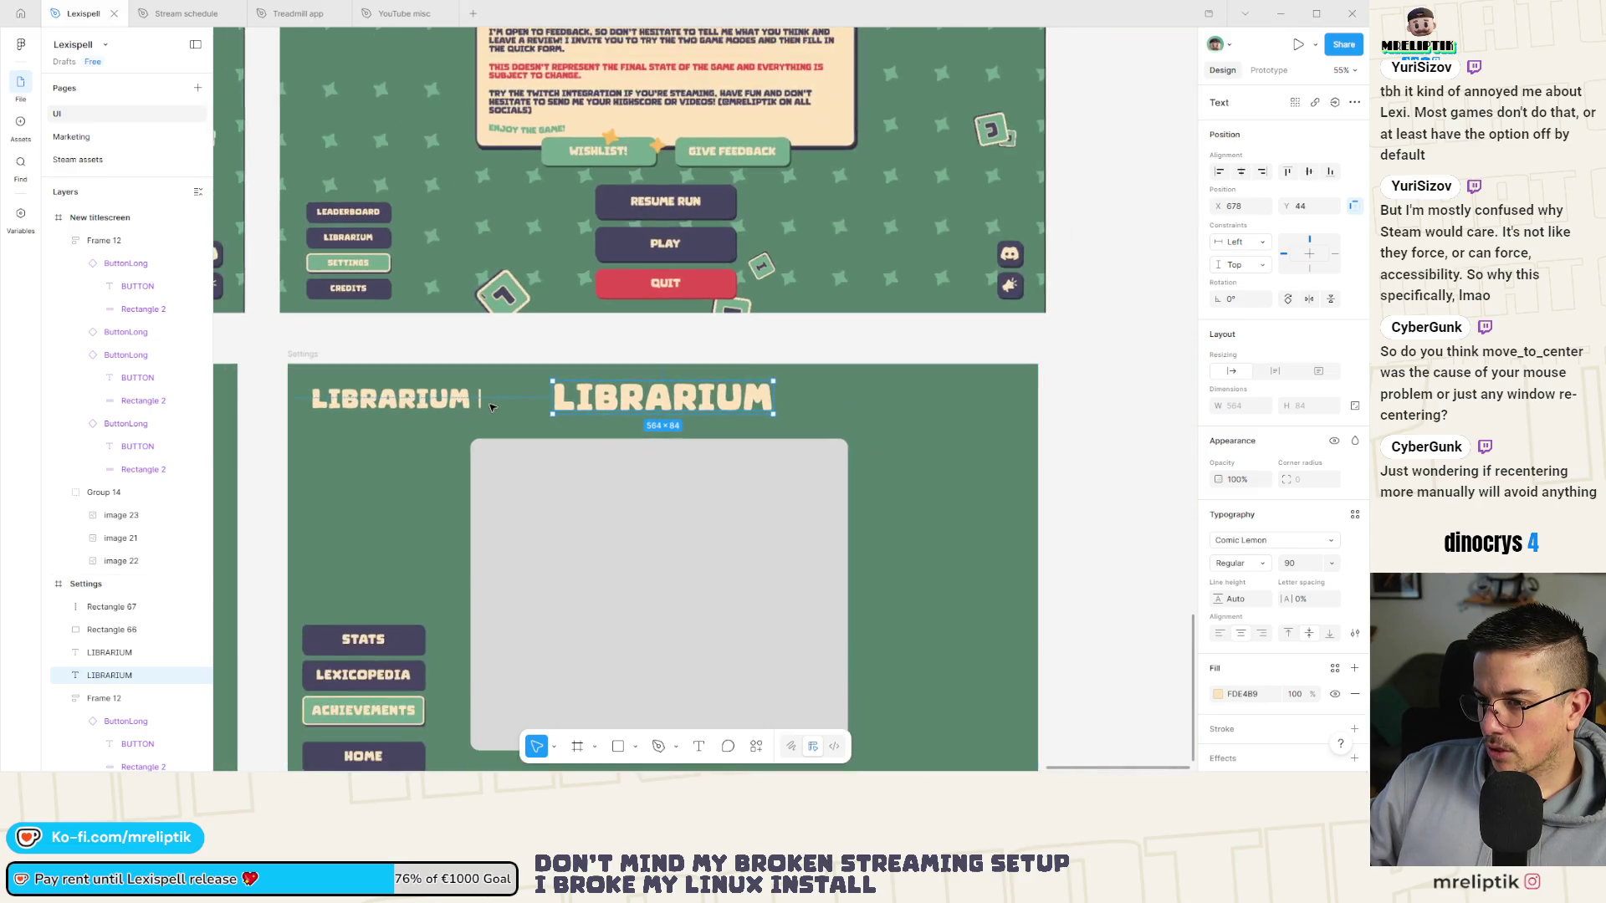
pyautogui.click(504, 402)
pyautogui.keyDown('ctrl'); pyautogui.scroll(-4, 325, 423); pyautogui.keyUp('ctrl')
pyautogui.keyDown('ctrl'); pyautogui.scroll(5, 325, 423); pyautogui.keyUp('ctrl')
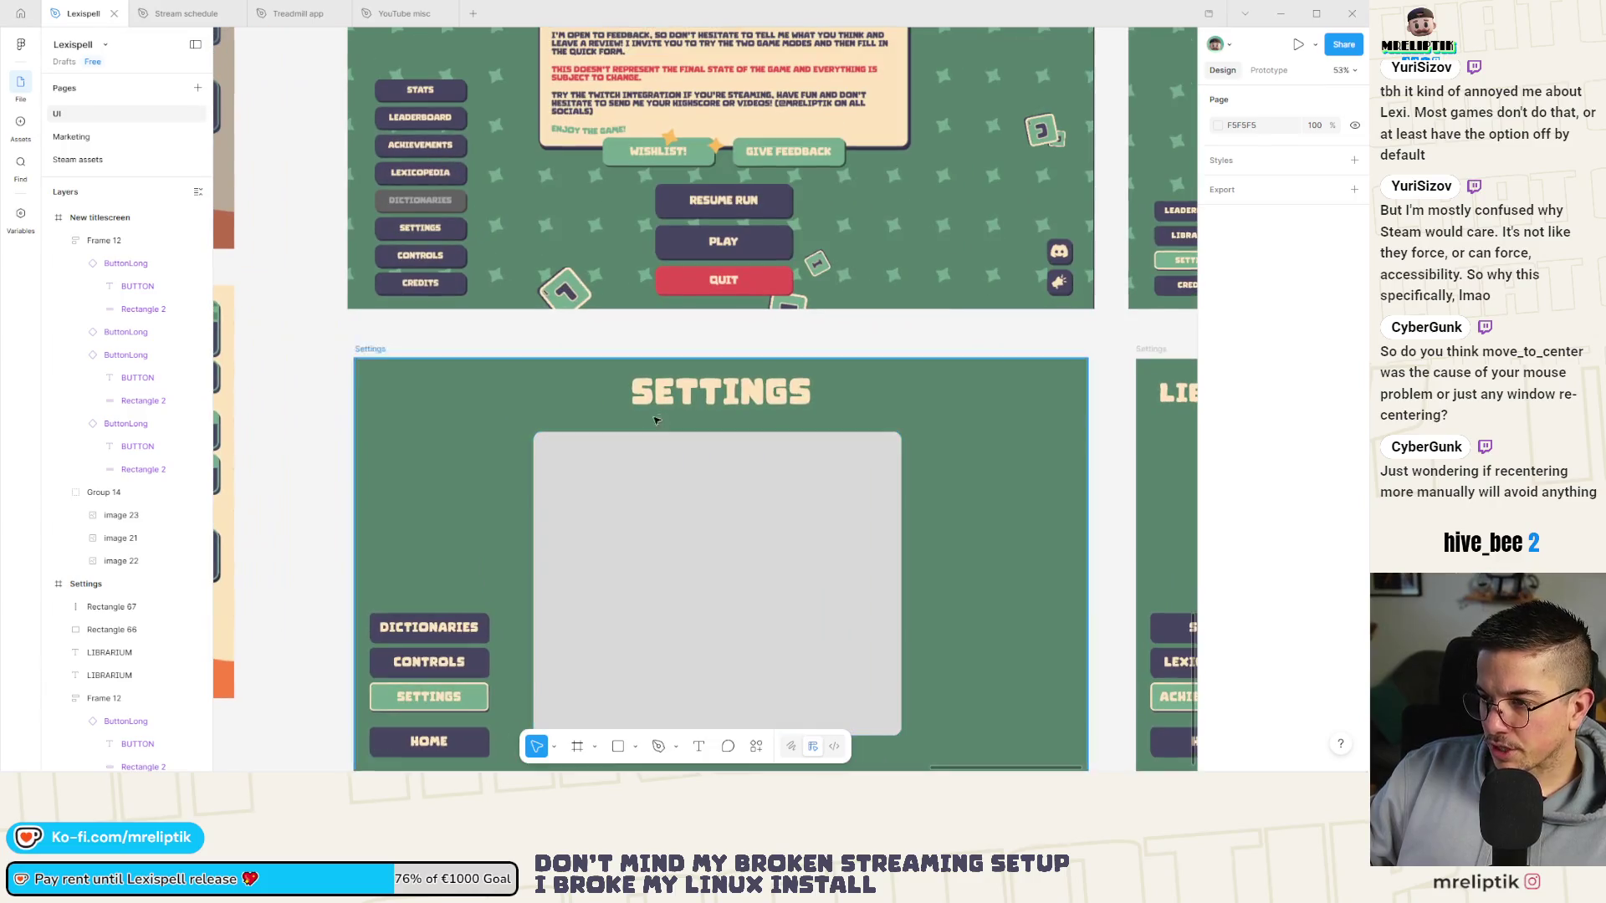
# Copy the small LIBRARIUM heading and bar into the Settings frame and retitle it SETTINGS.
pyautogui.click(673, 407)
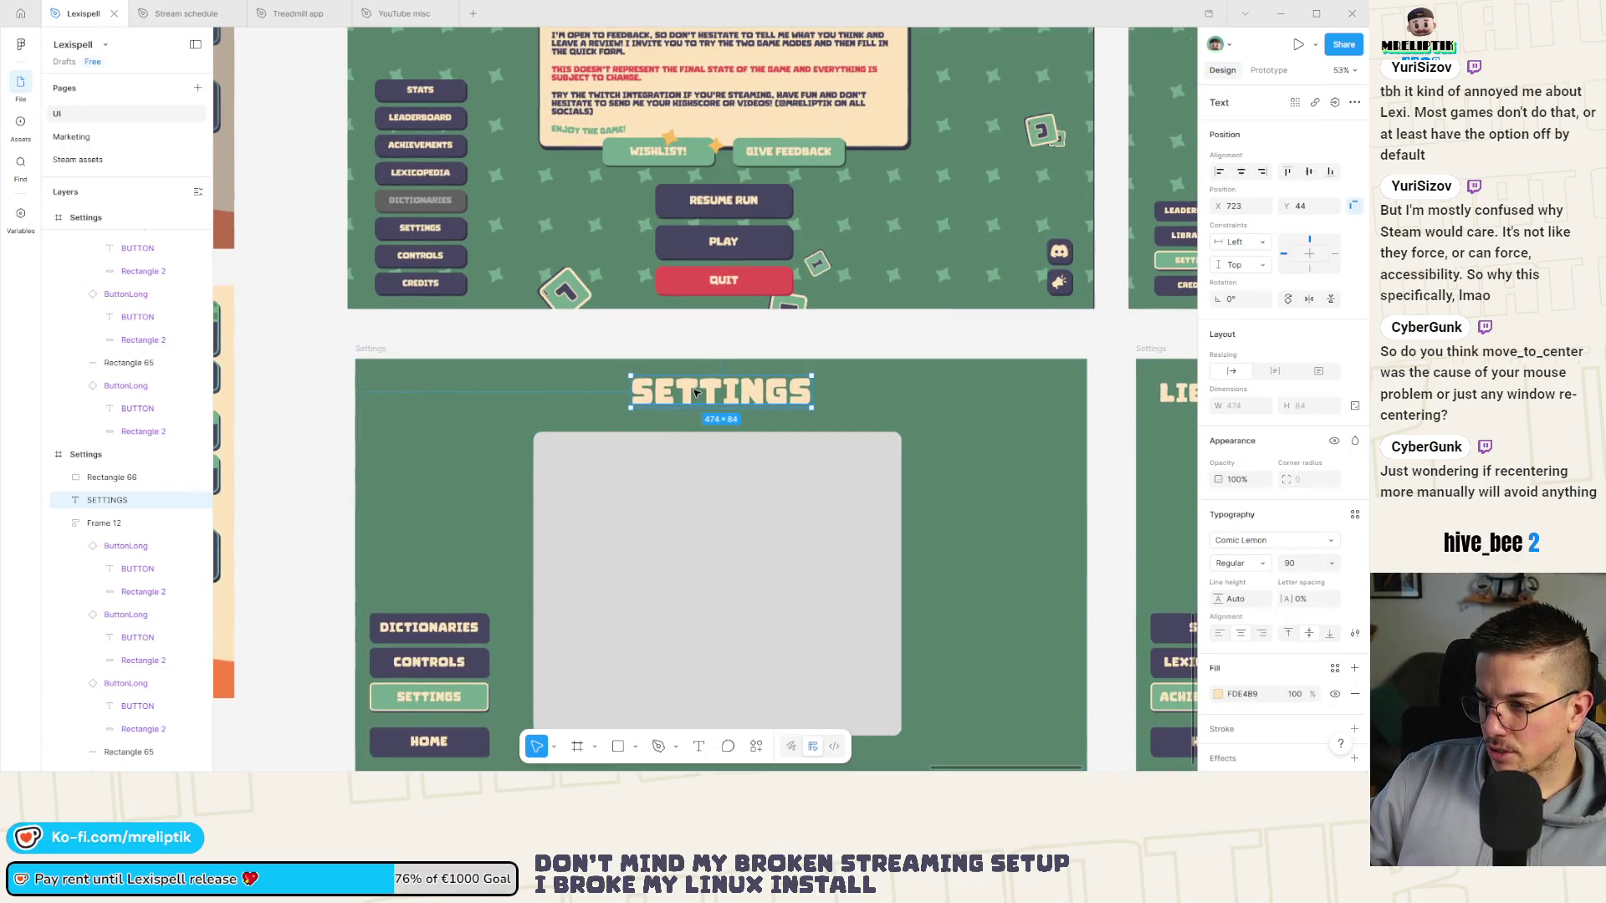
pyautogui.keyDown('alt'); pyautogui.moveTo(676, 393); pyautogui.dragTo(431, 393); pyautogui.keyUp('alt')
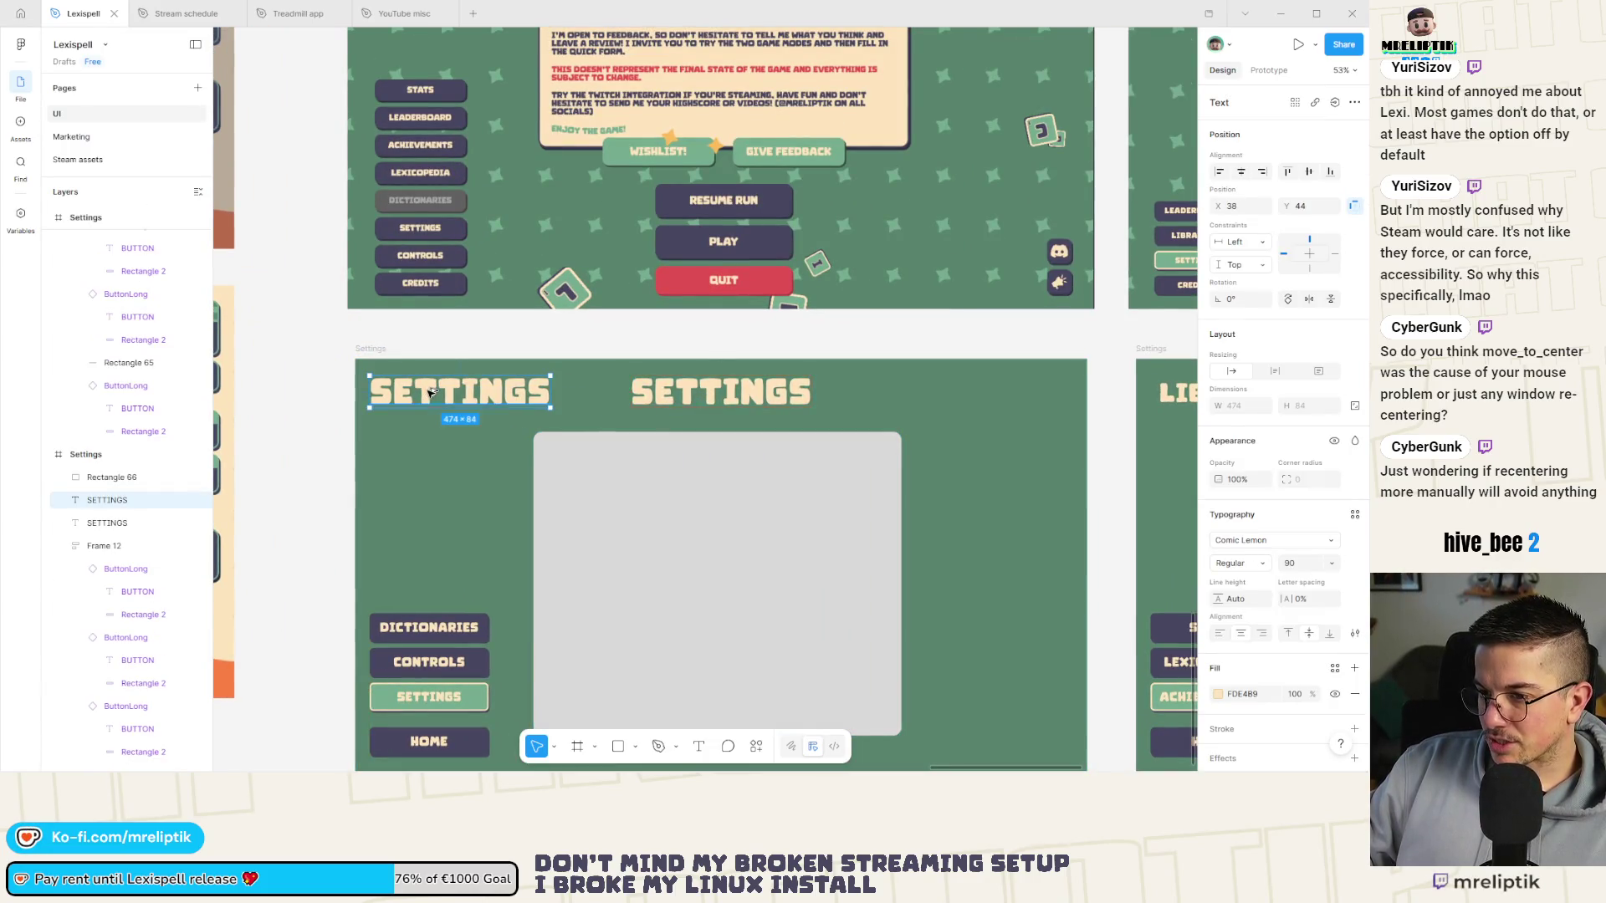
pyautogui.keyDown('ctrl'); pyautogui.scroll(-2, 524, 406); pyautogui.keyUp('ctrl')
pyautogui.hotkey('ctrl', 'z')
pyautogui.click(1002, 399)
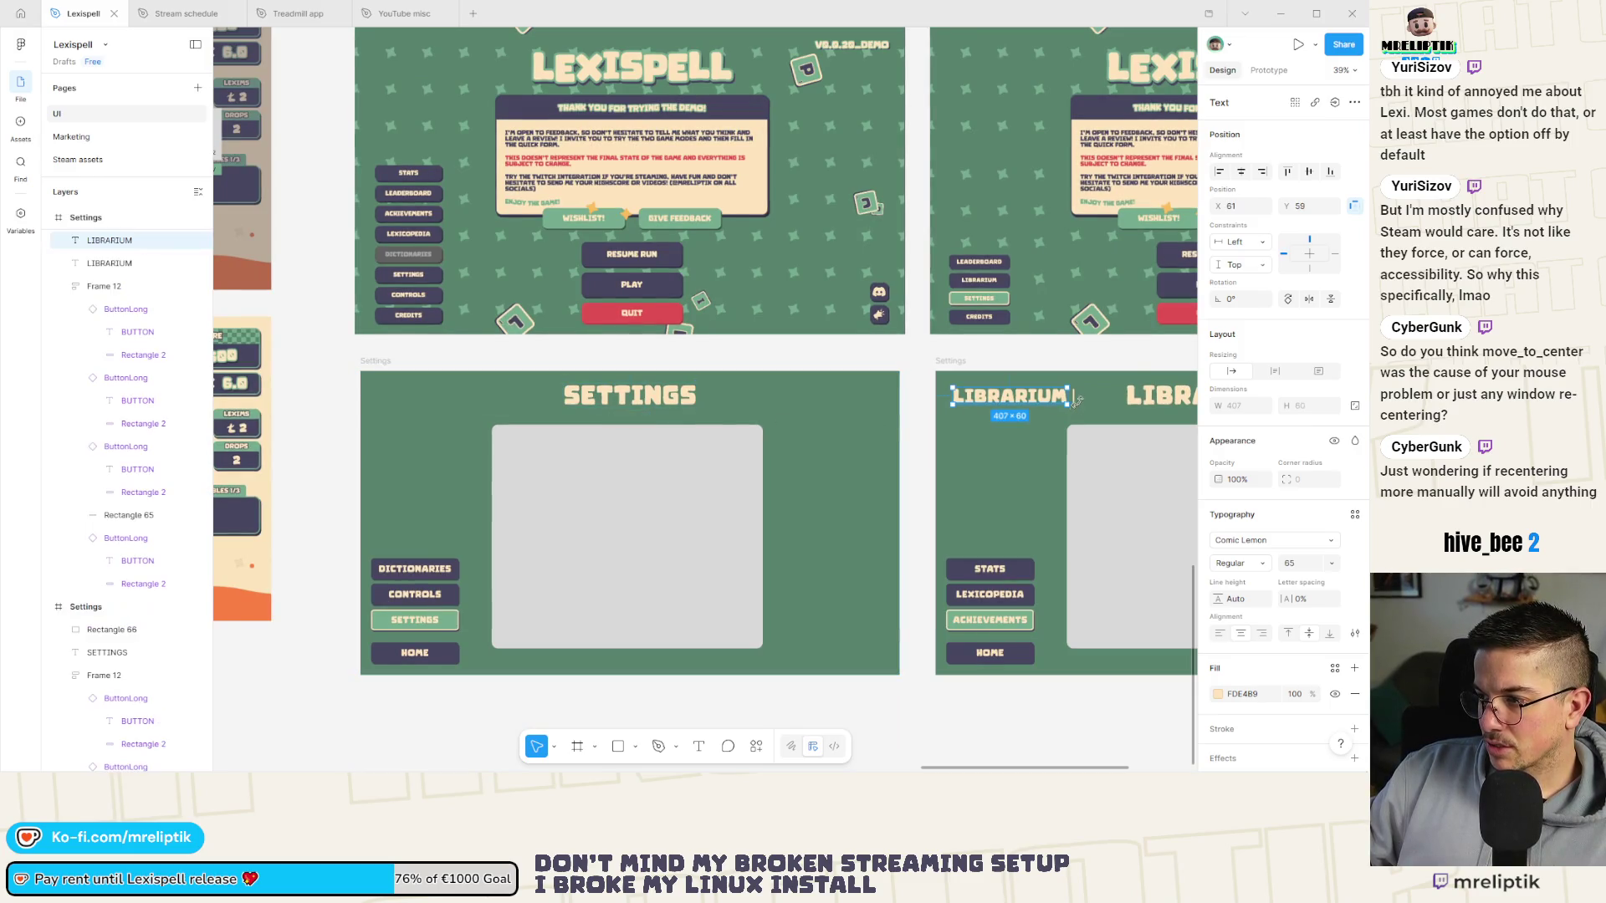
pyautogui.keyDown('shift'); pyautogui.click(1075, 396); pyautogui.keyUp('shift')
pyautogui.keyDown('alt'); pyautogui.moveTo(1016, 399); pyautogui.dragTo(434, 399); pyautogui.keyUp('alt')
pyautogui.scroll(3, 422, 393)
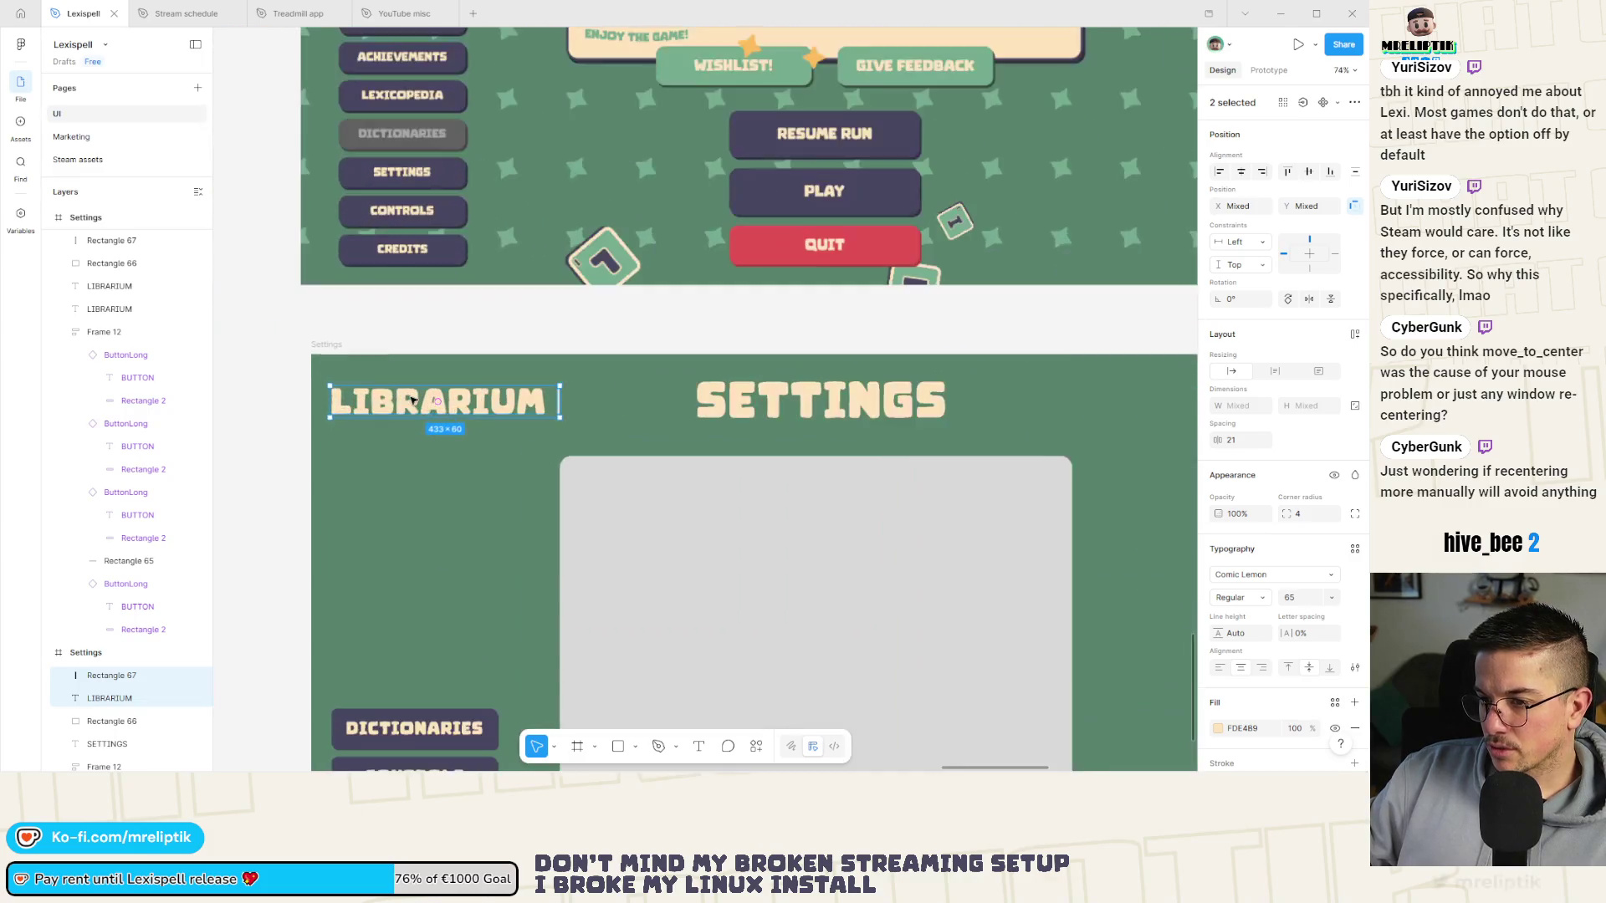
pyautogui.doubleClick(431, 401)
pyautogui.write('SET')
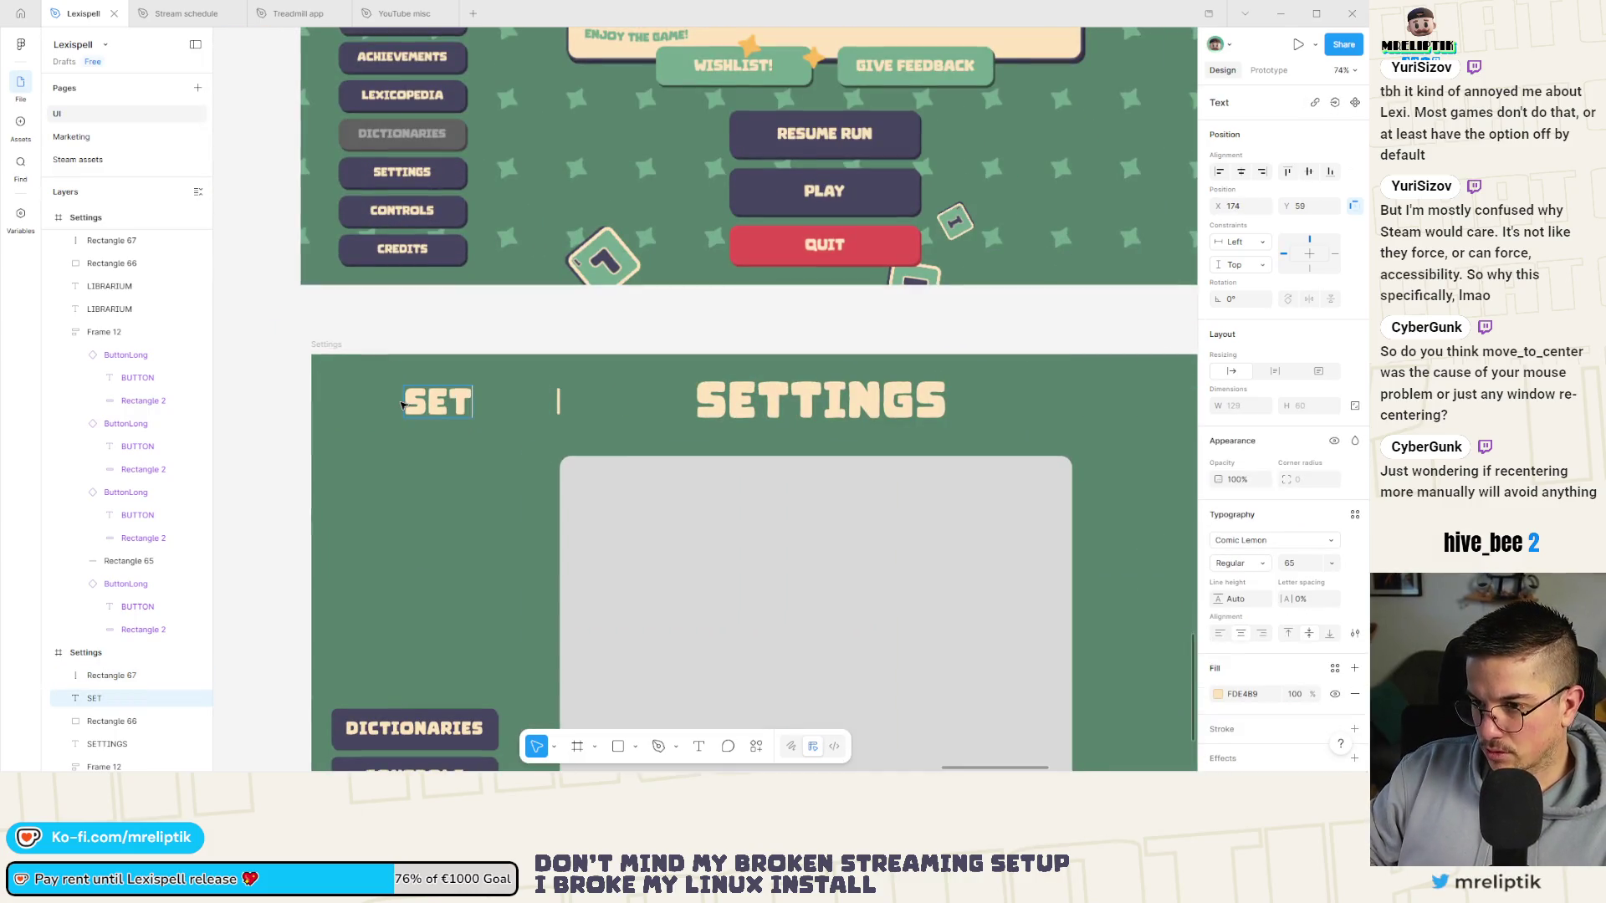
pyautogui.write('TINGS')
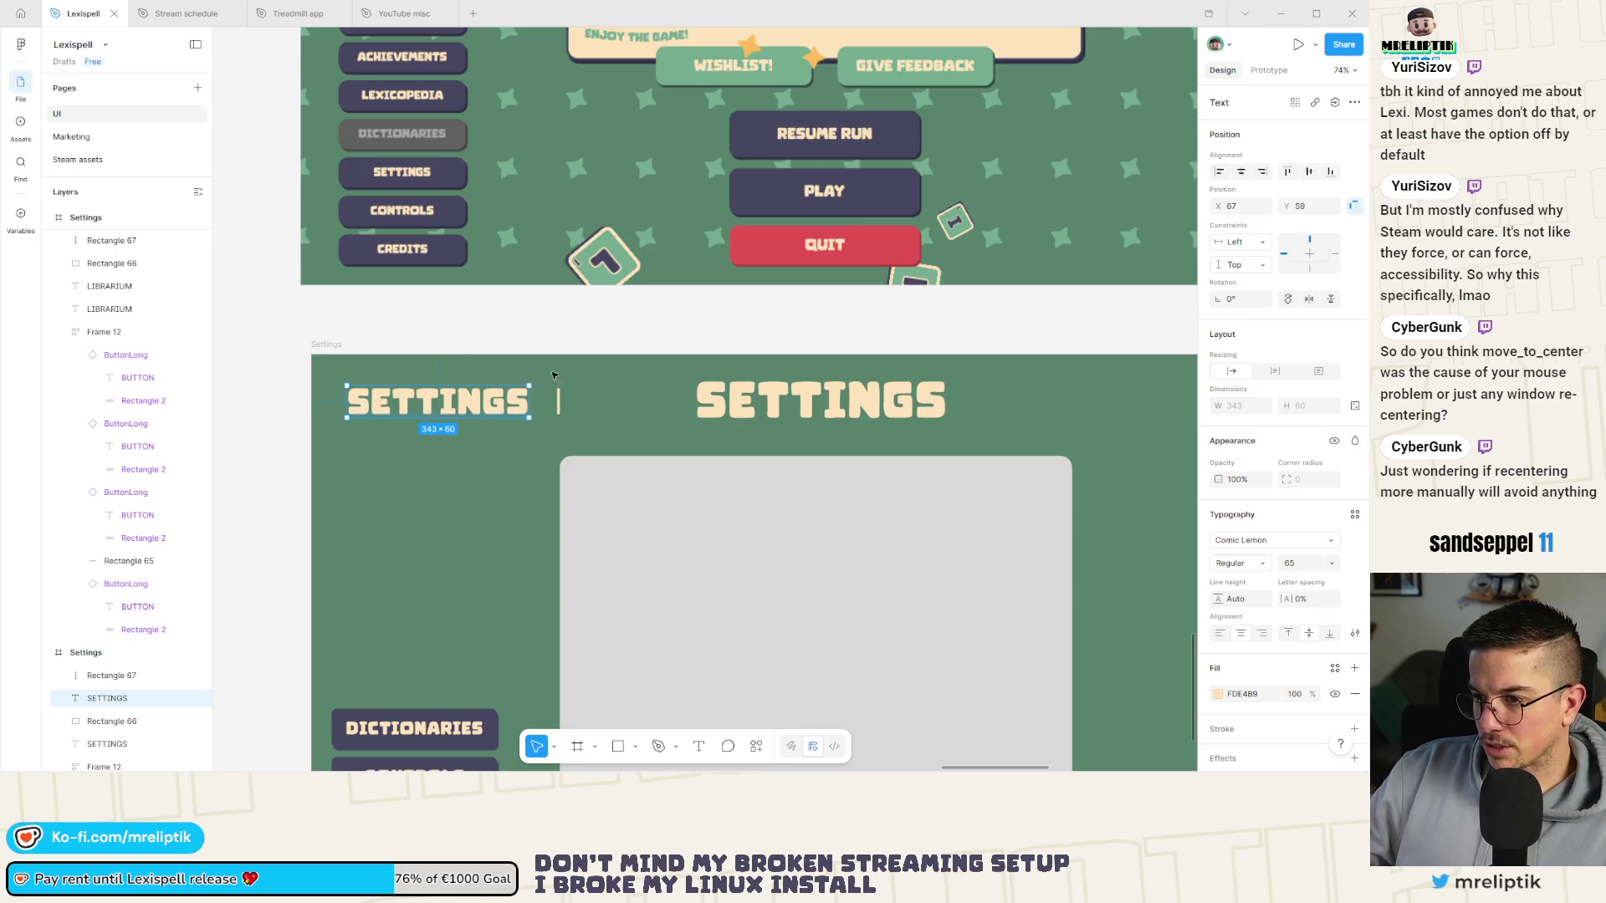
pyautogui.click(559, 410)
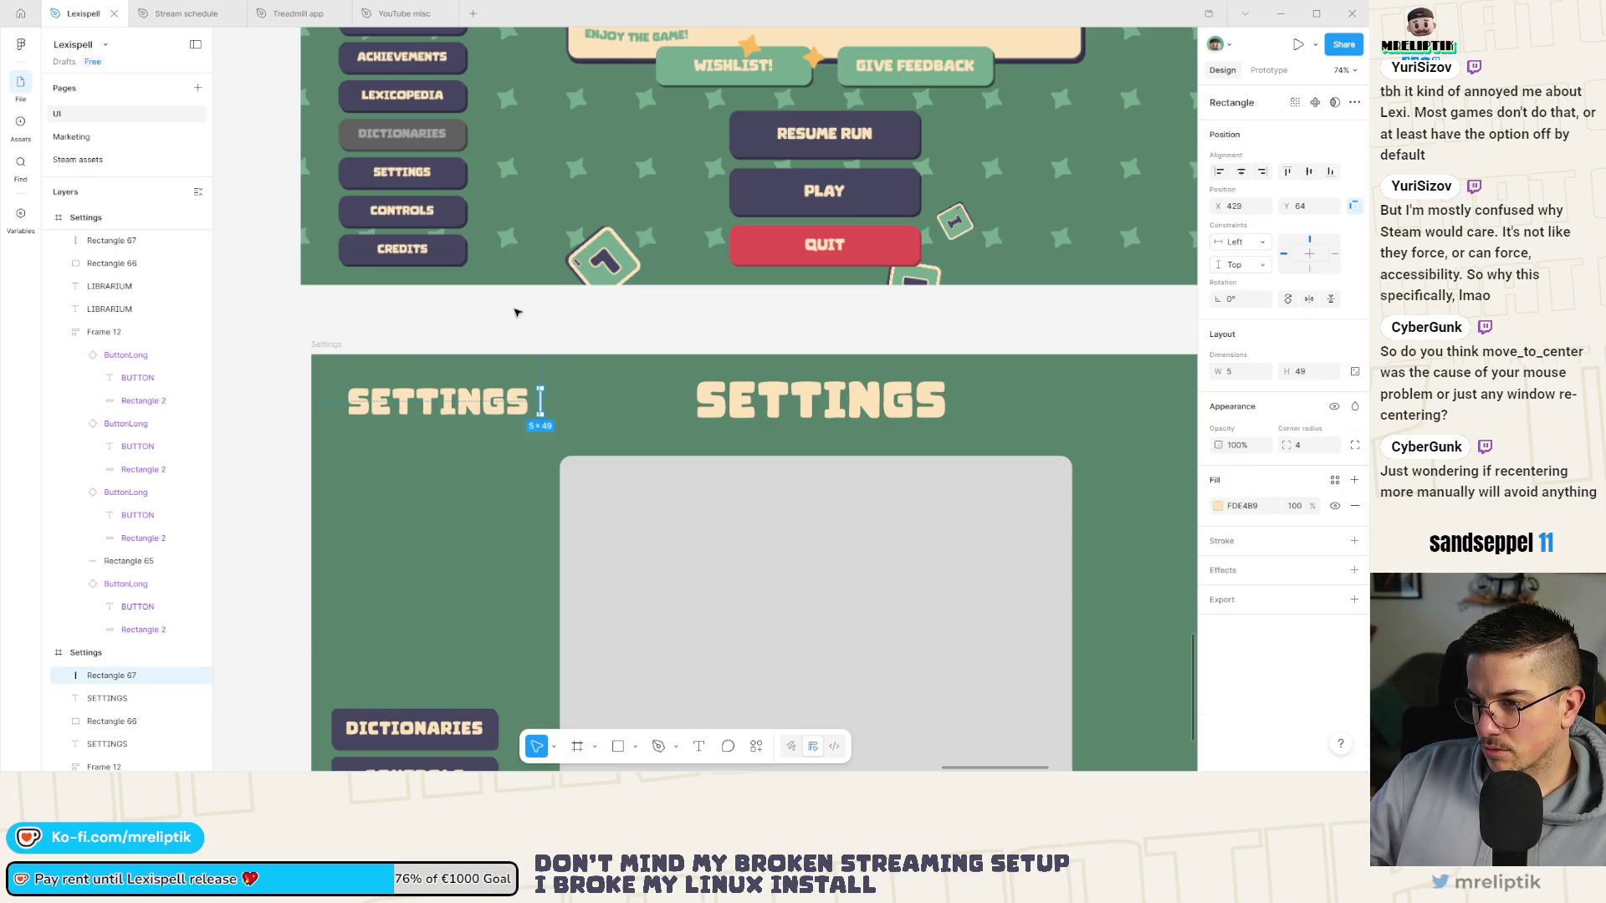
pyautogui.click(516, 313)
# Change the Librarium screen's large heading to ACHIEVEMENTS.
pyautogui.scroll(-5, 516, 313)
pyautogui.scroll(3, 484, 378)
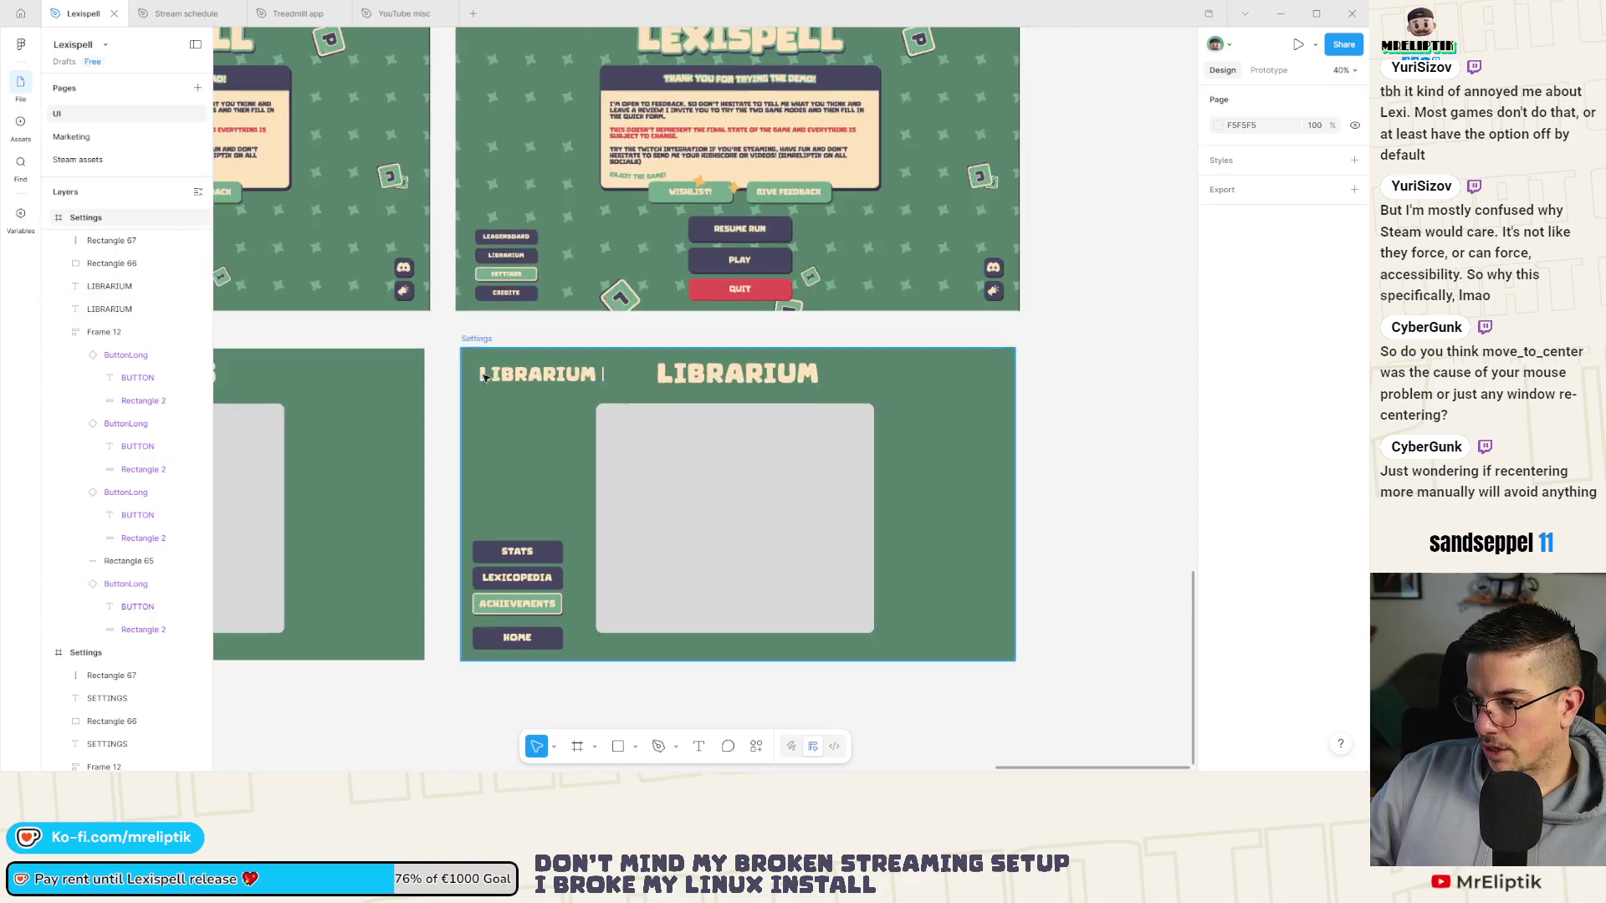
pyautogui.scroll(4, 727, 435)
pyautogui.scroll(-3, 660, 451)
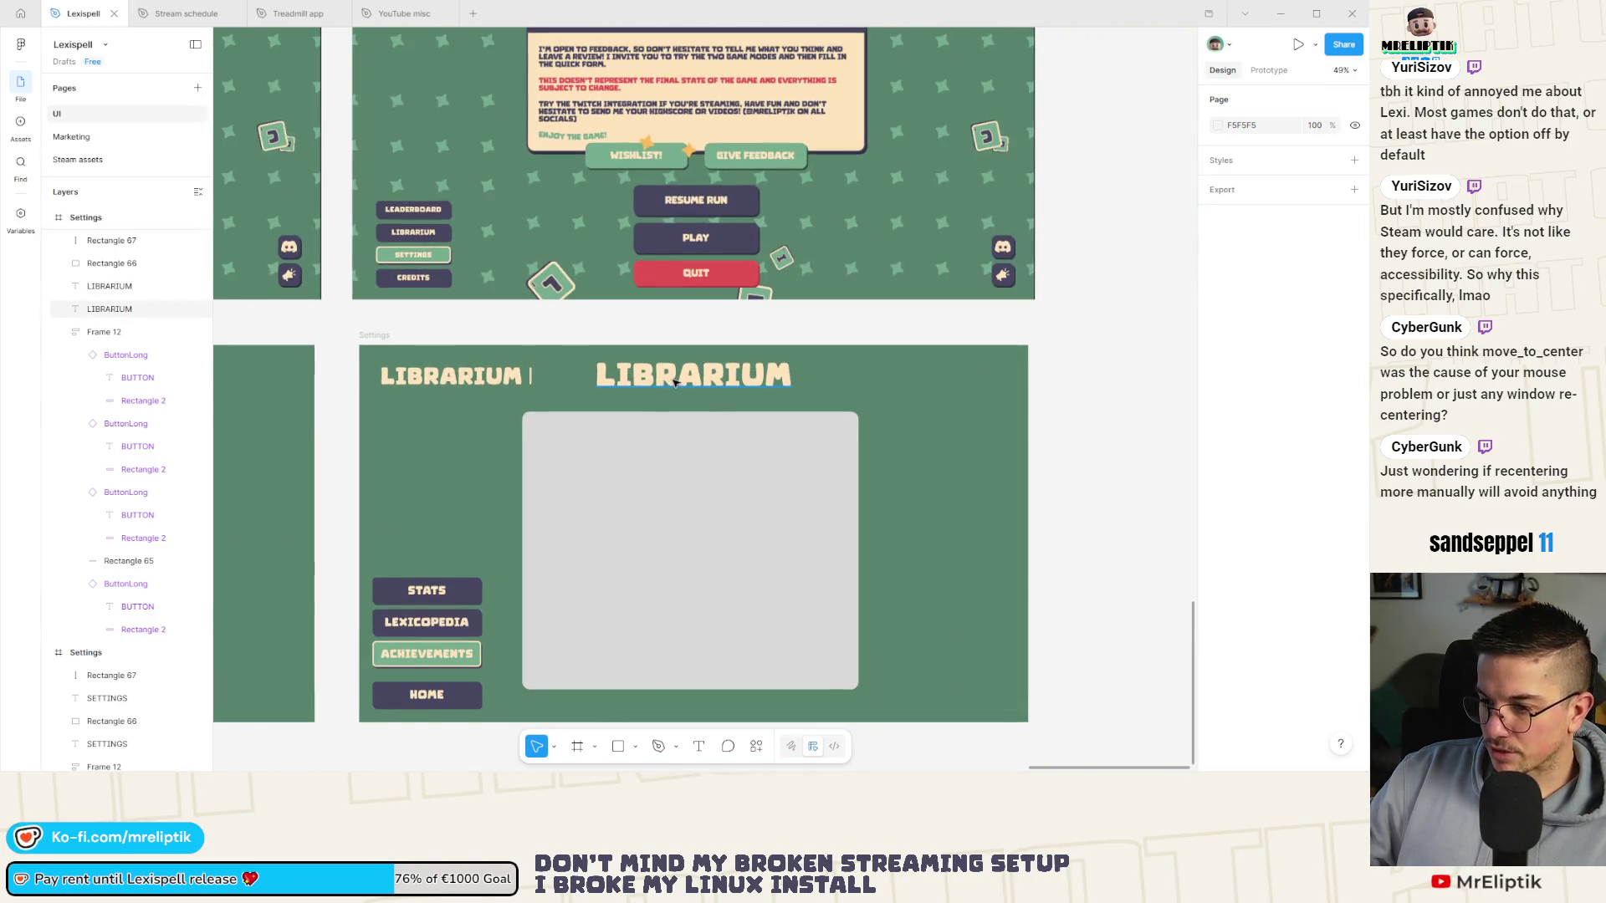
pyautogui.click(674, 380)
pyautogui.write('ACHI')
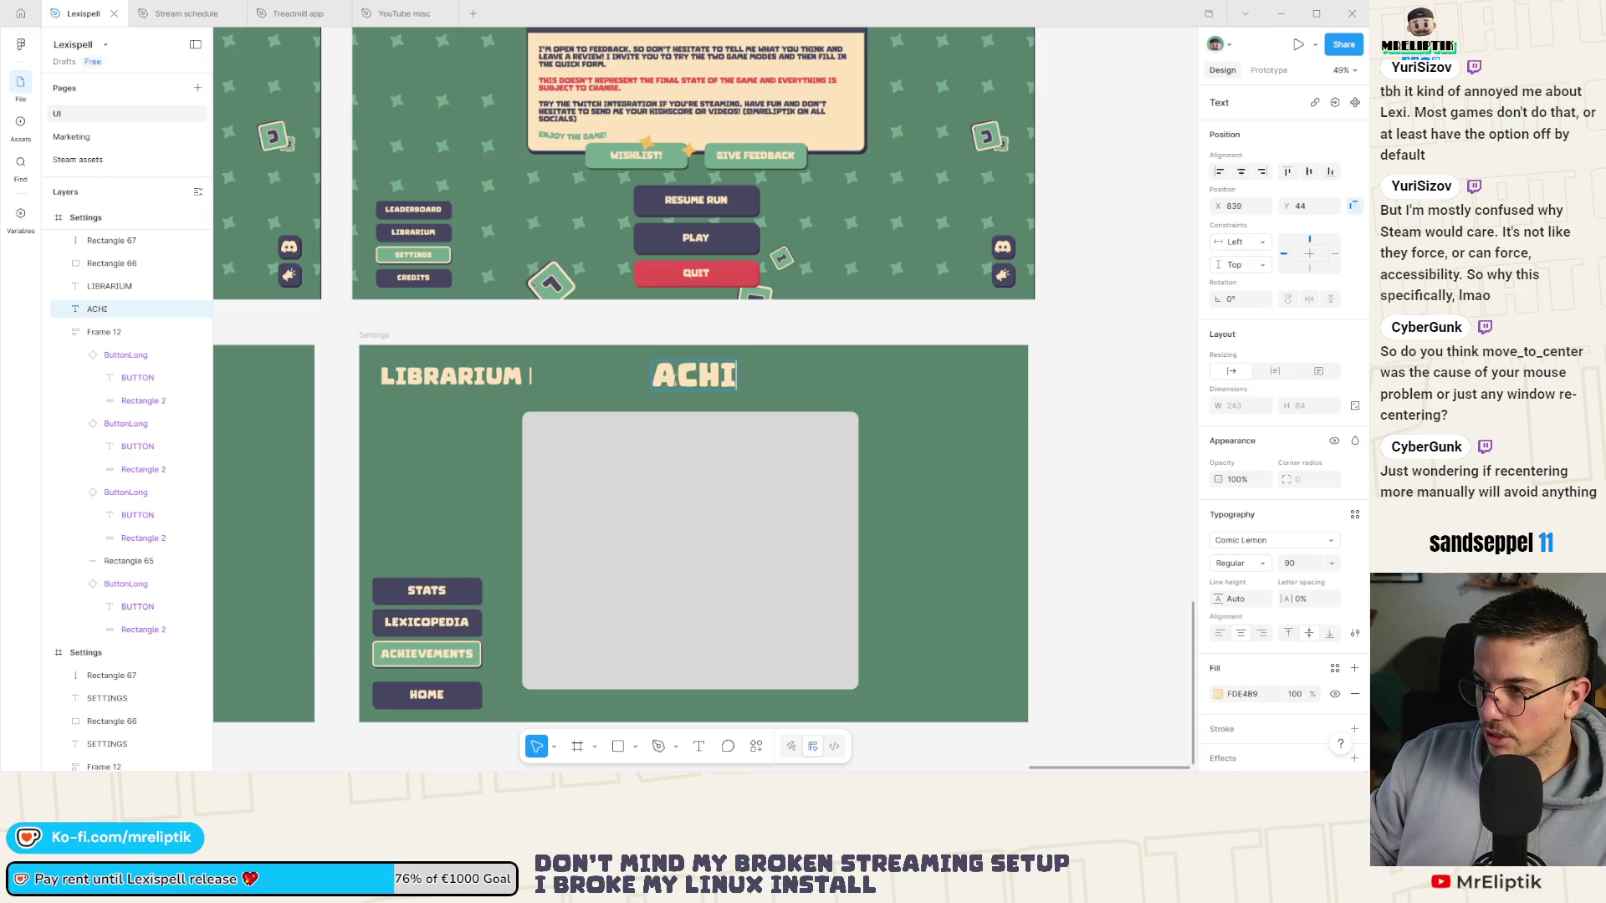
pyautogui.write('EVEMENTS')
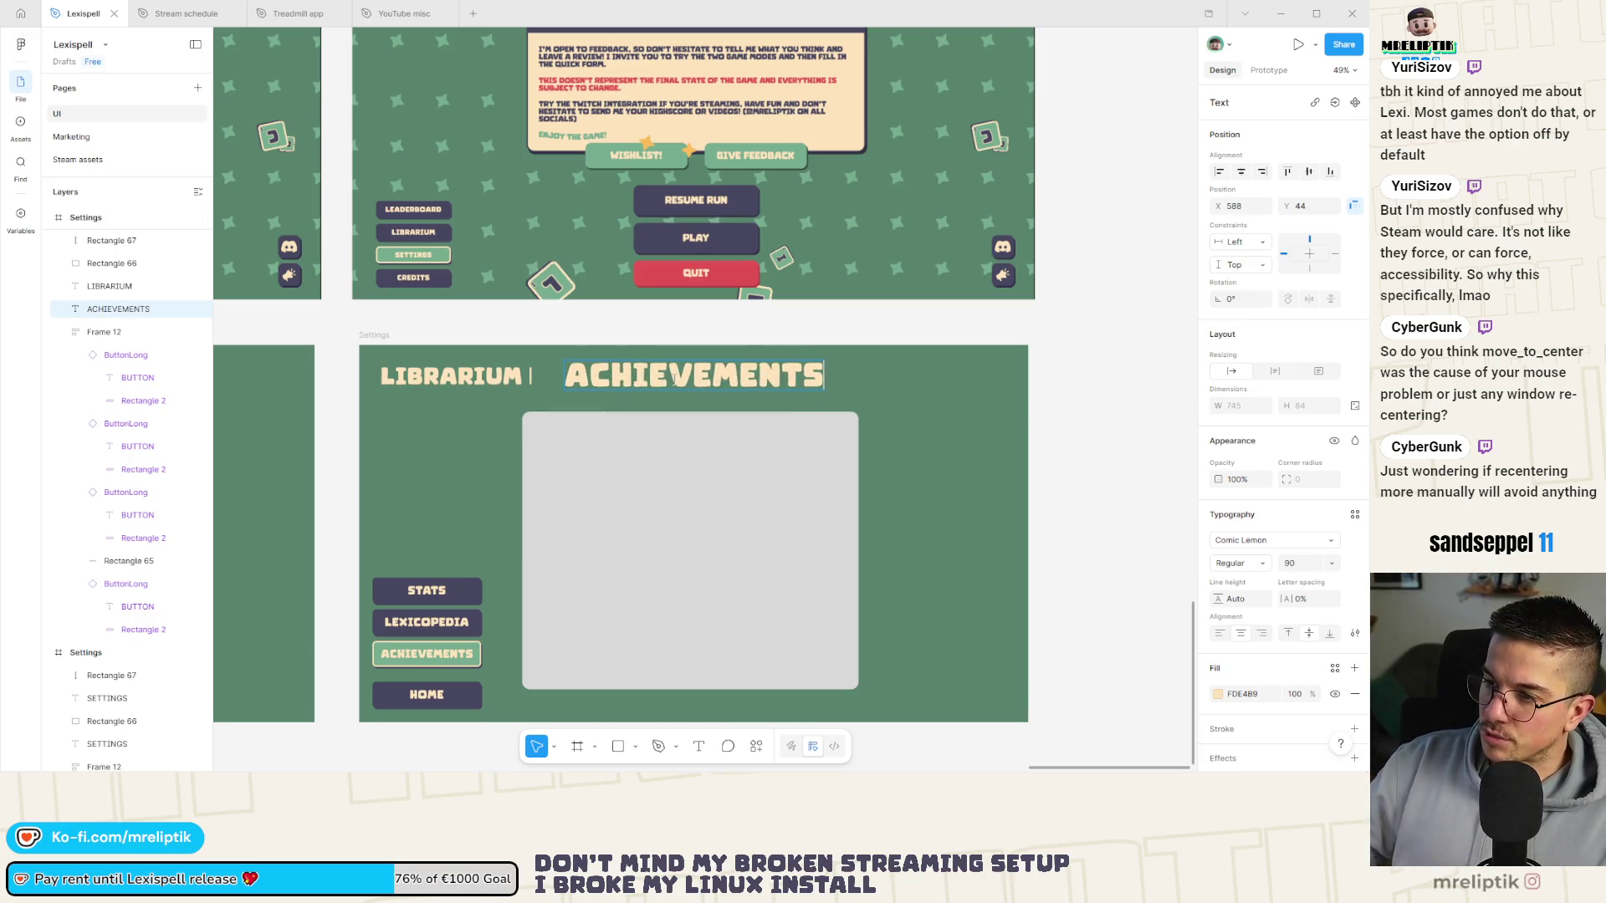
pyautogui.press('Escape')
pyautogui.scroll(-10, 674, 398)
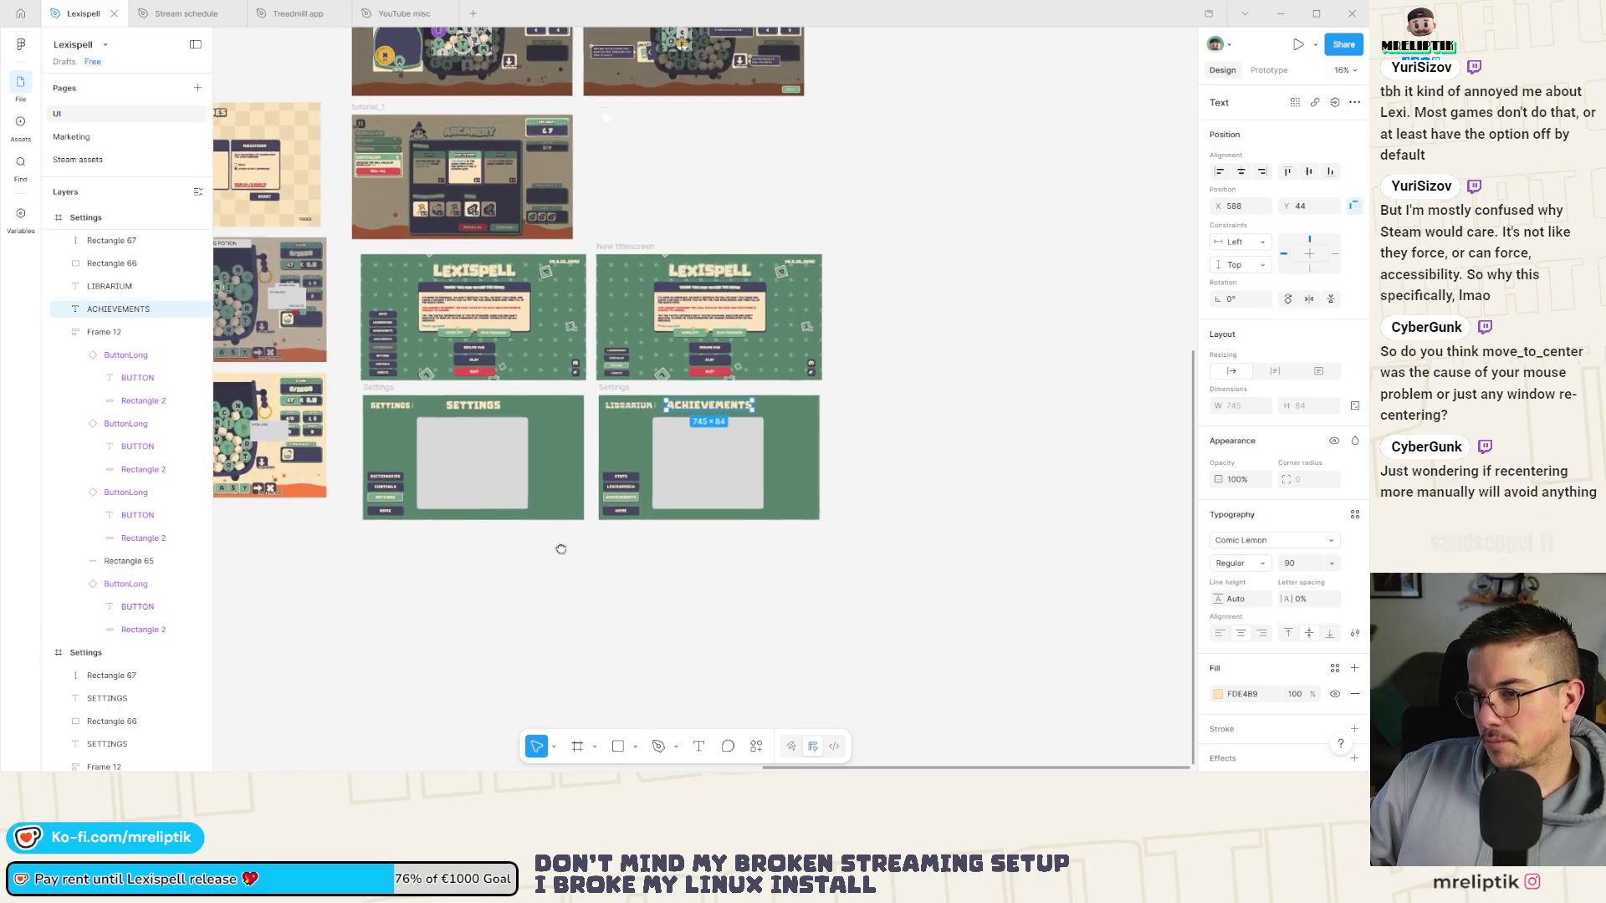
pyautogui.click(568, 569)
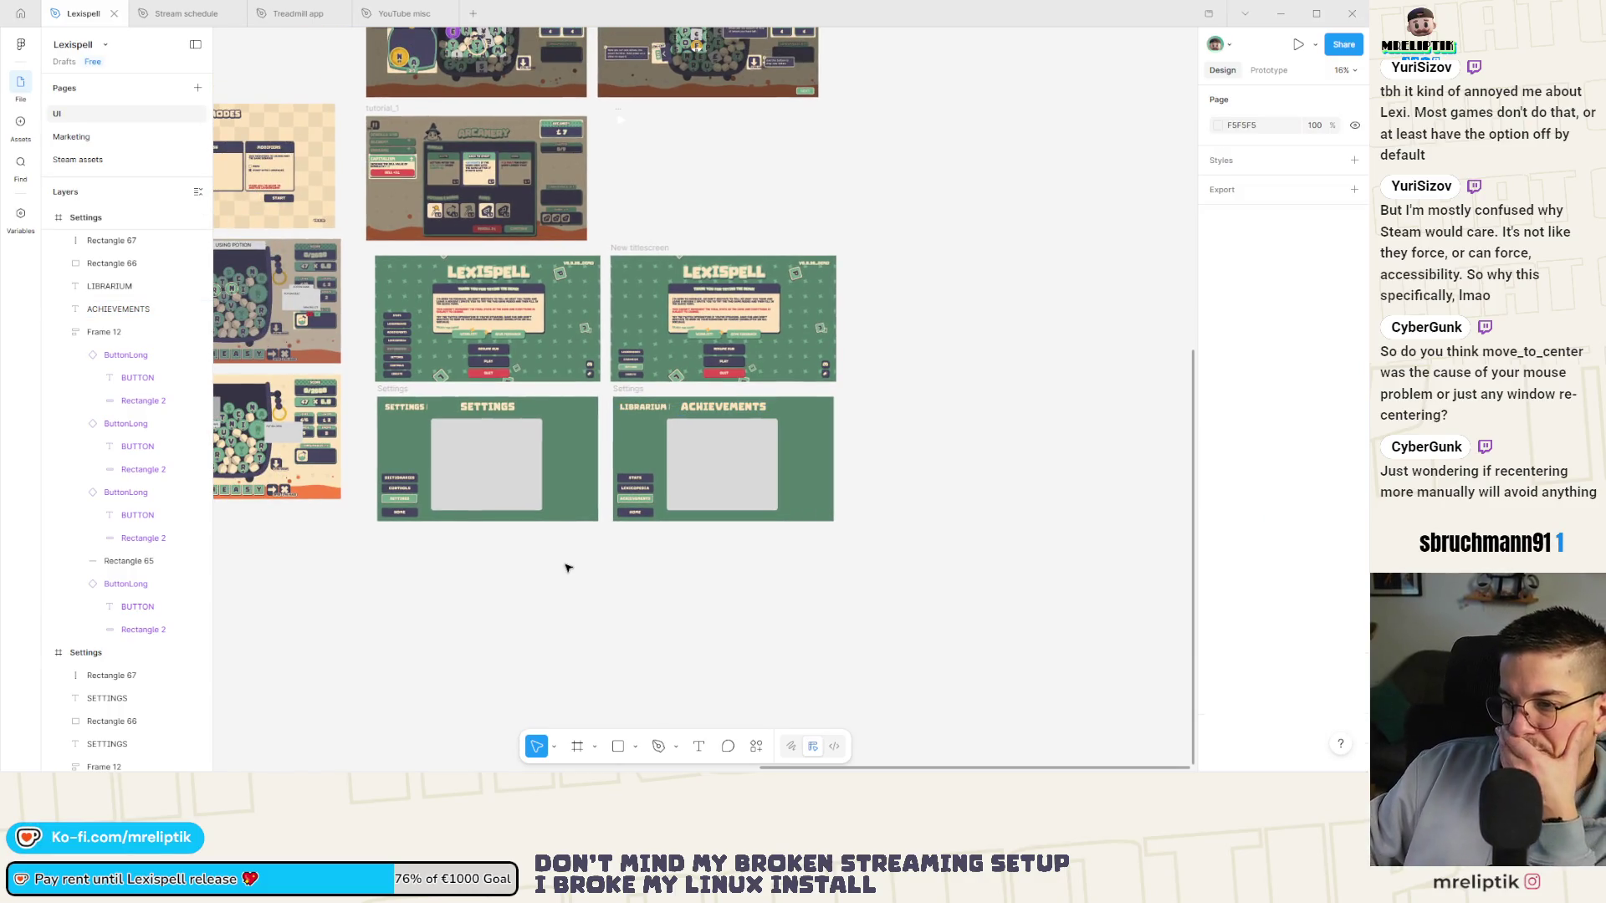
pyautogui.scroll(-3, 403, 393)
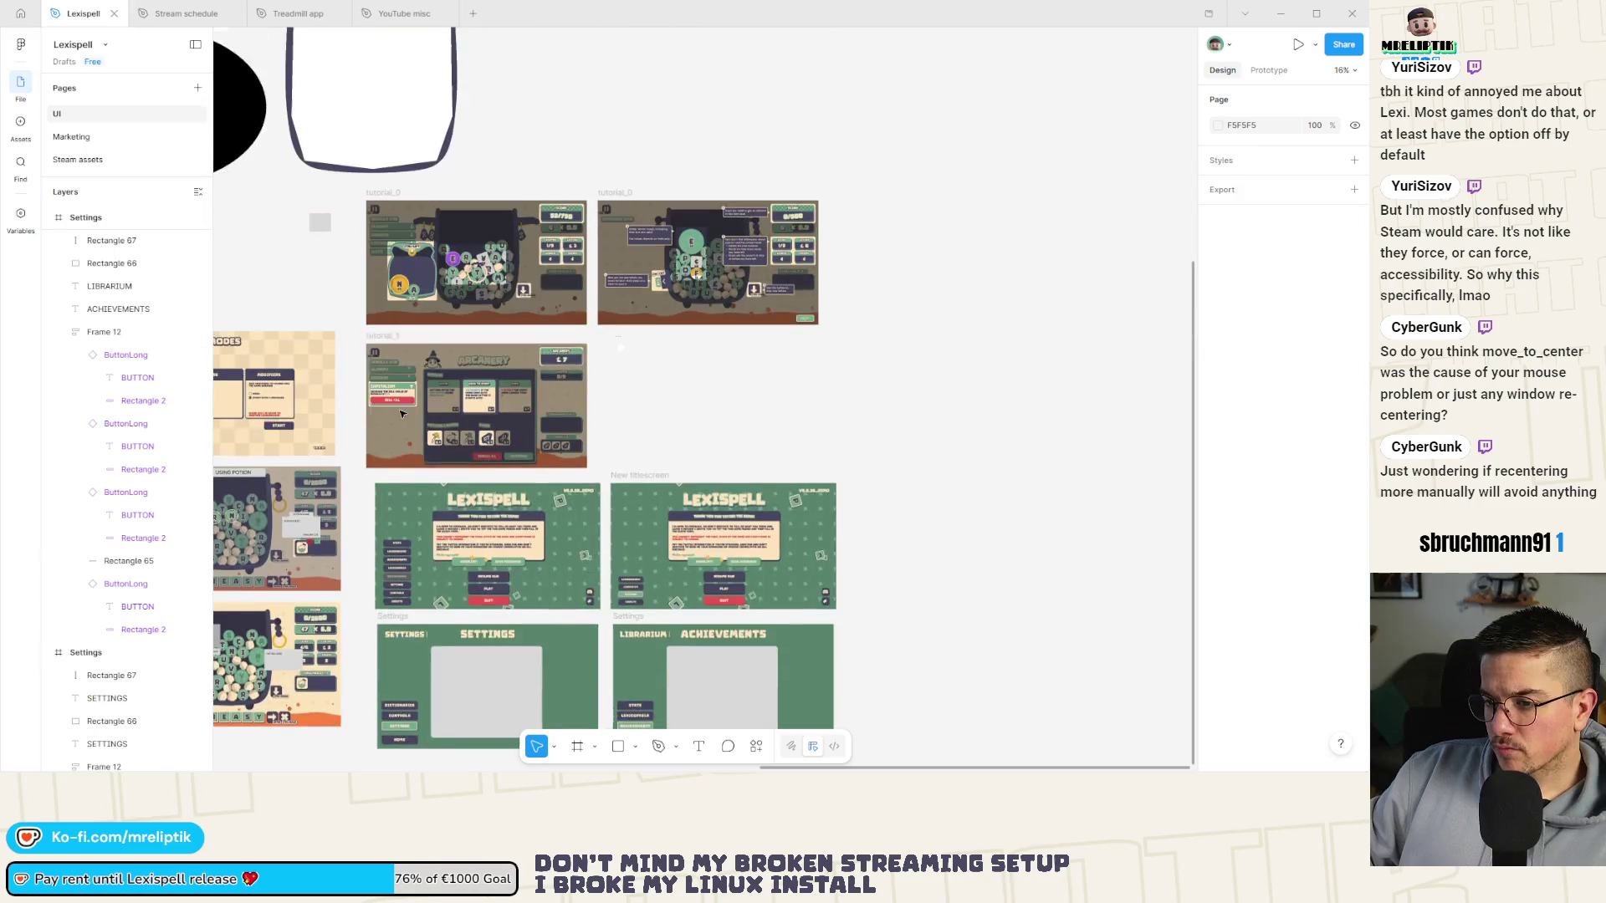
pyautogui.scroll(10, 418, 565)
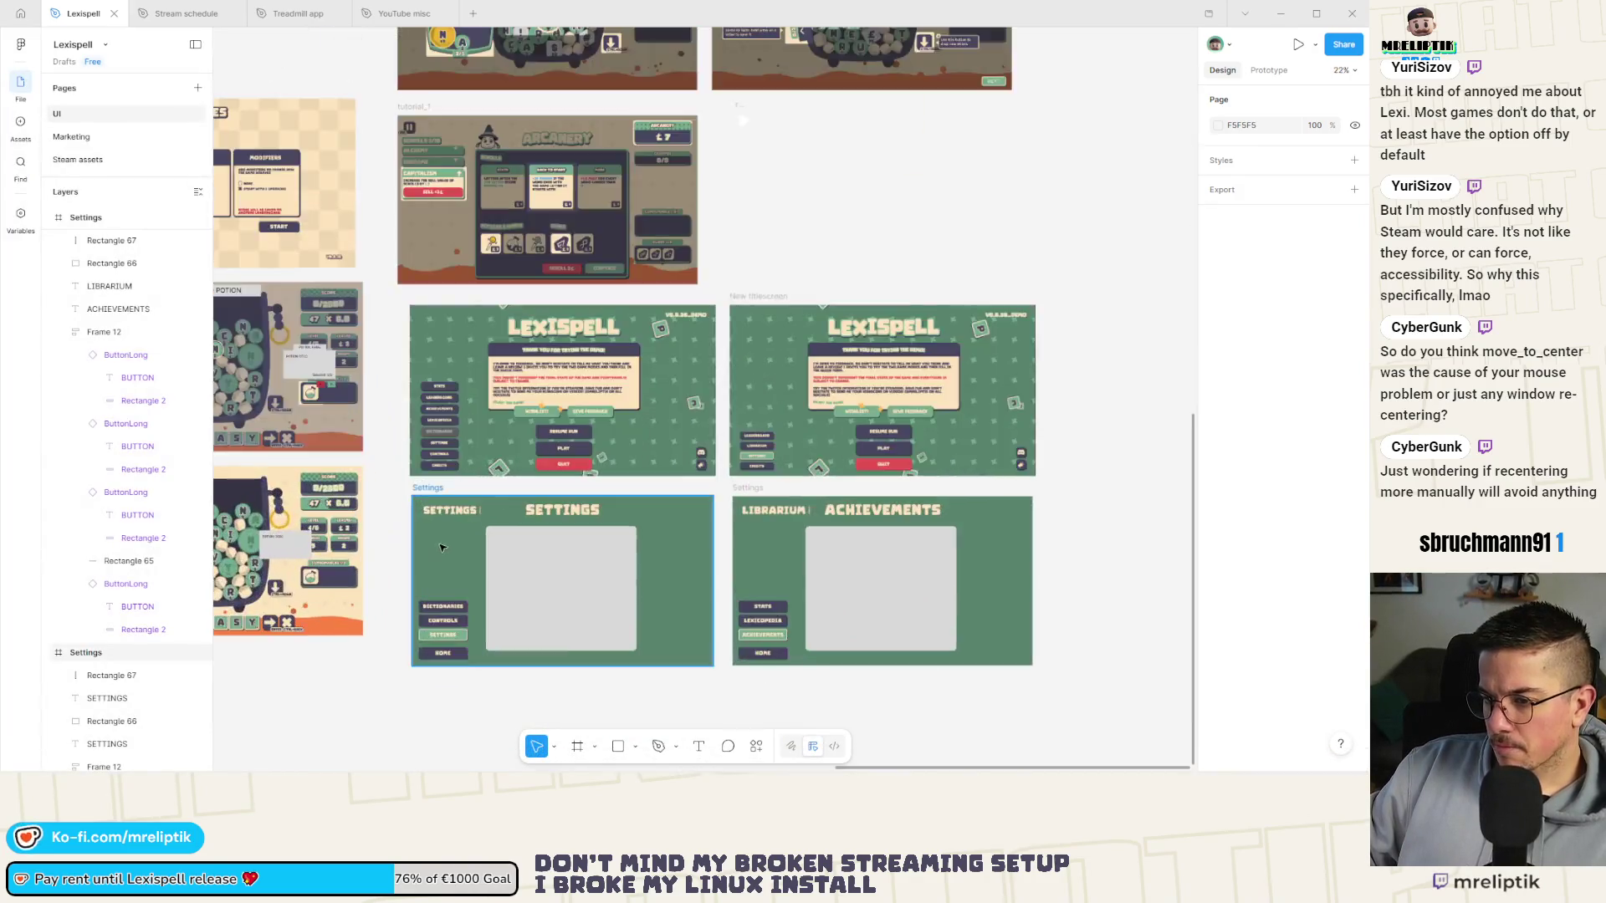
pyautogui.click(494, 468)
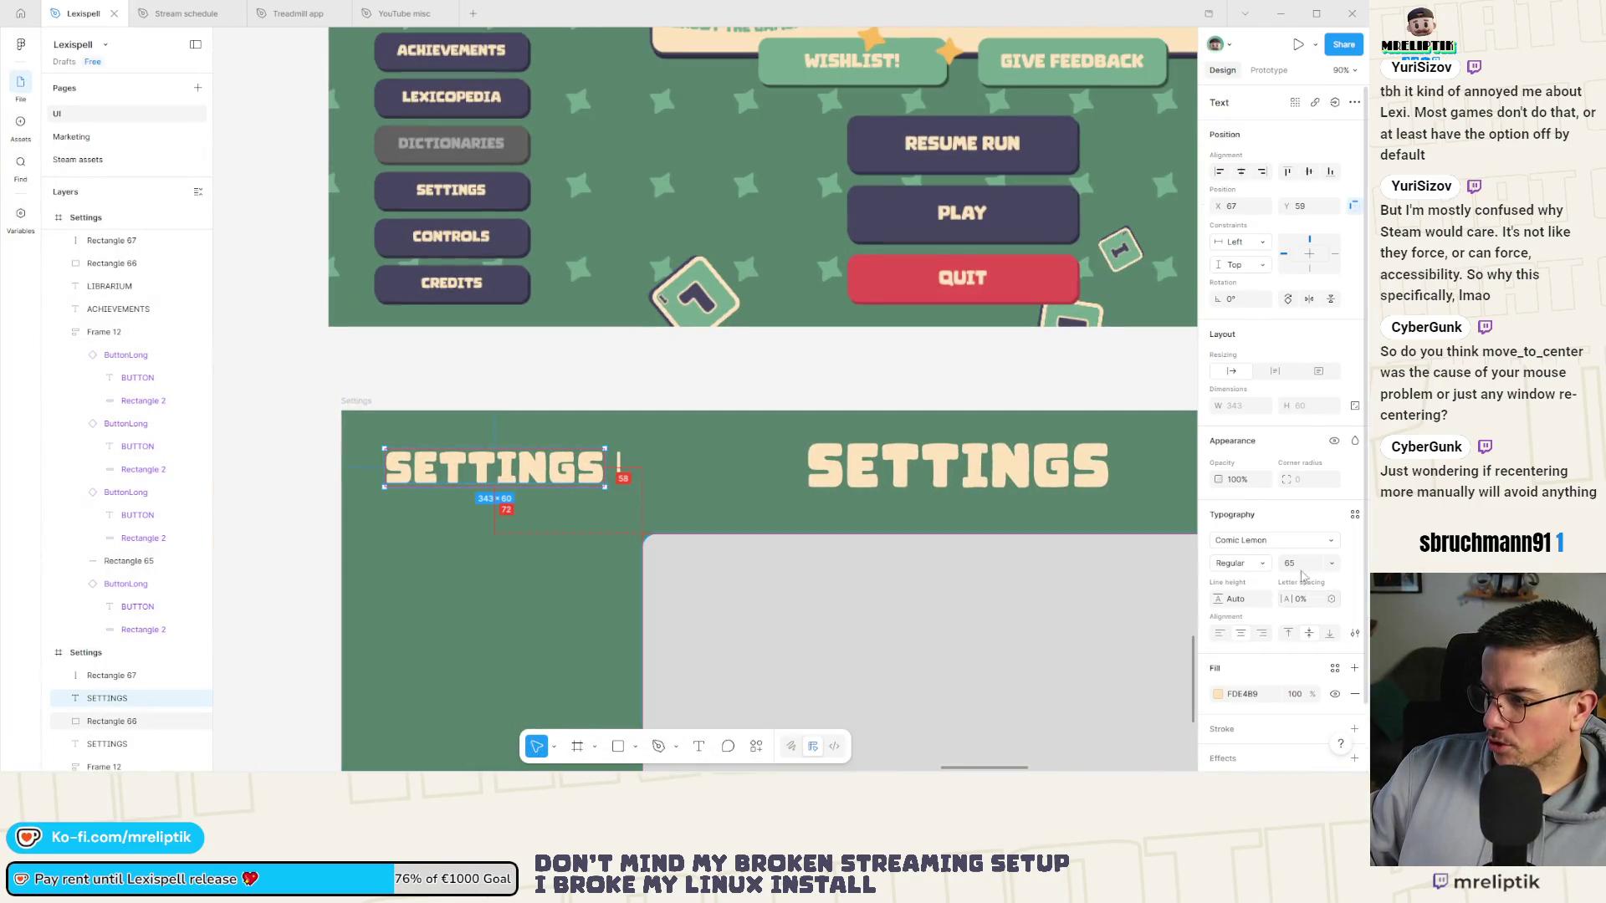
# Reduce the small SETTINGS heading from font size 65 to 50 and reposition it.
pyautogui.moveTo(1306, 563); pyautogui.dragTo(1277, 563)
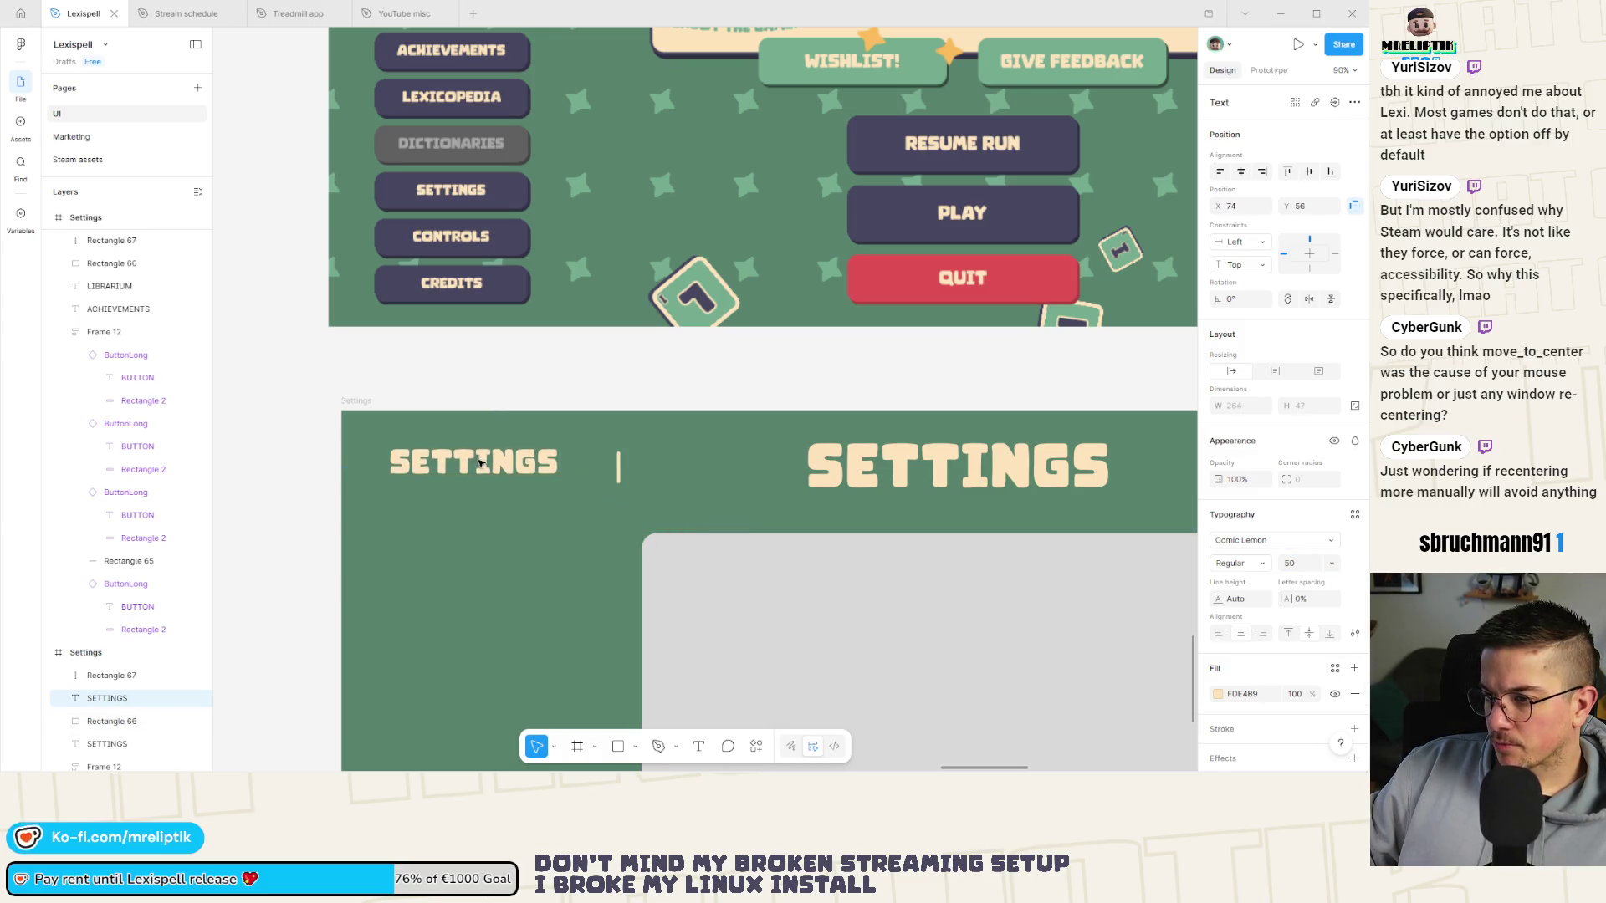
pyautogui.moveTo(500, 470)
pyautogui.mouseDown()
pyautogui.moveTo(727, 458)
pyautogui.moveTo(518, 462)
pyautogui.moveTo(568, 467)
pyautogui.mouseUp()
pyautogui.click(619, 470)
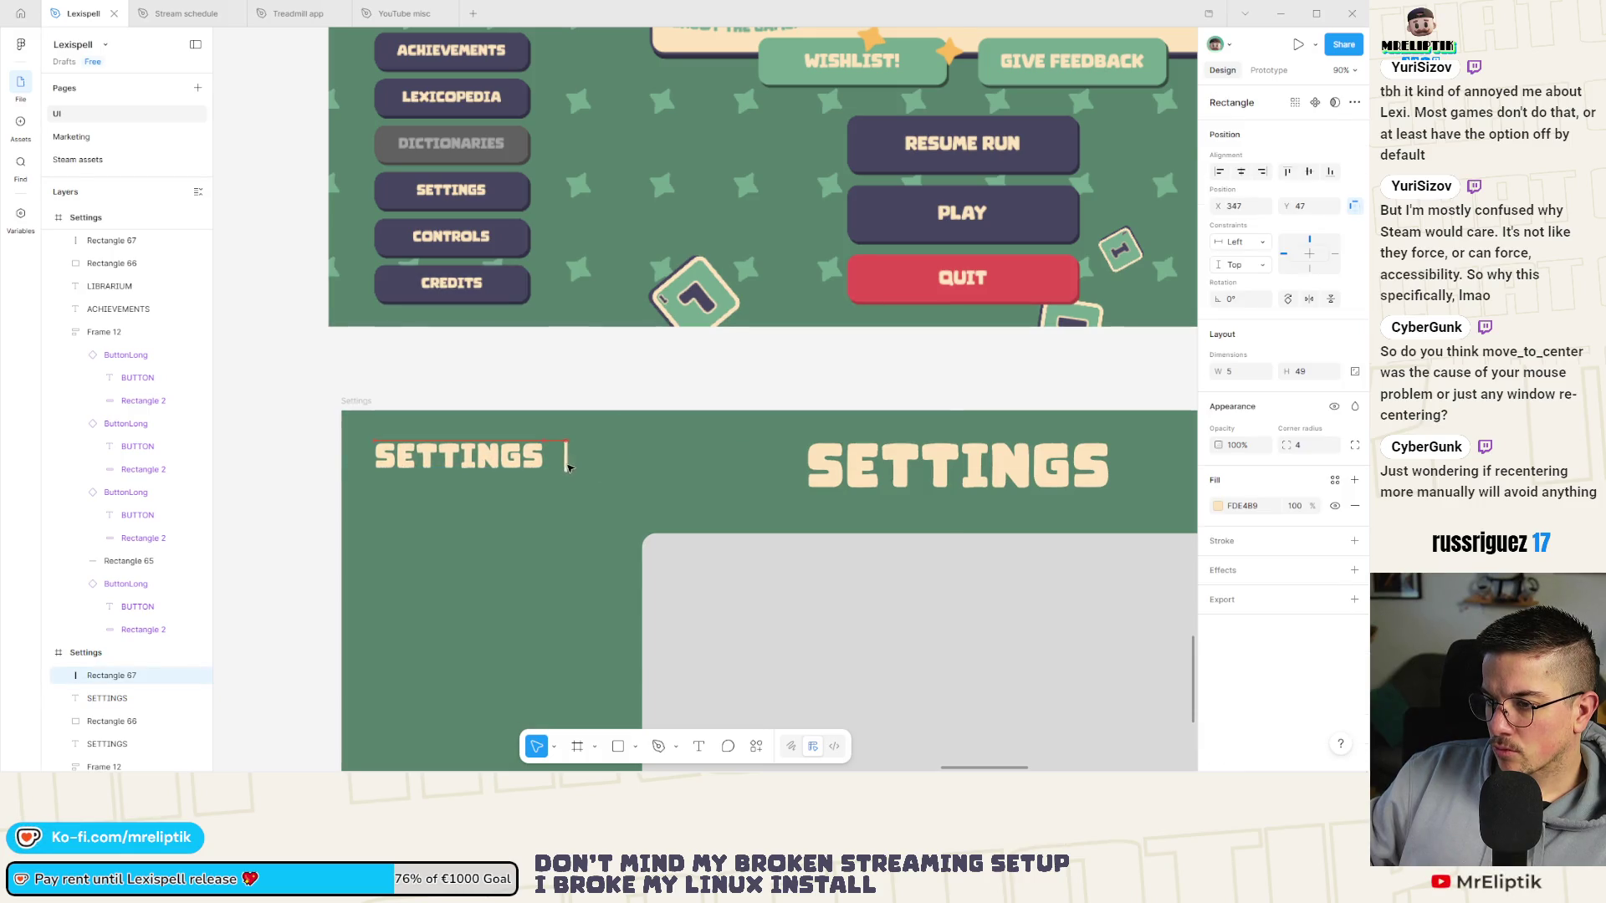
pyautogui.scroll(3, 560, 468)
pyautogui.scroll(-5, 574, 462)
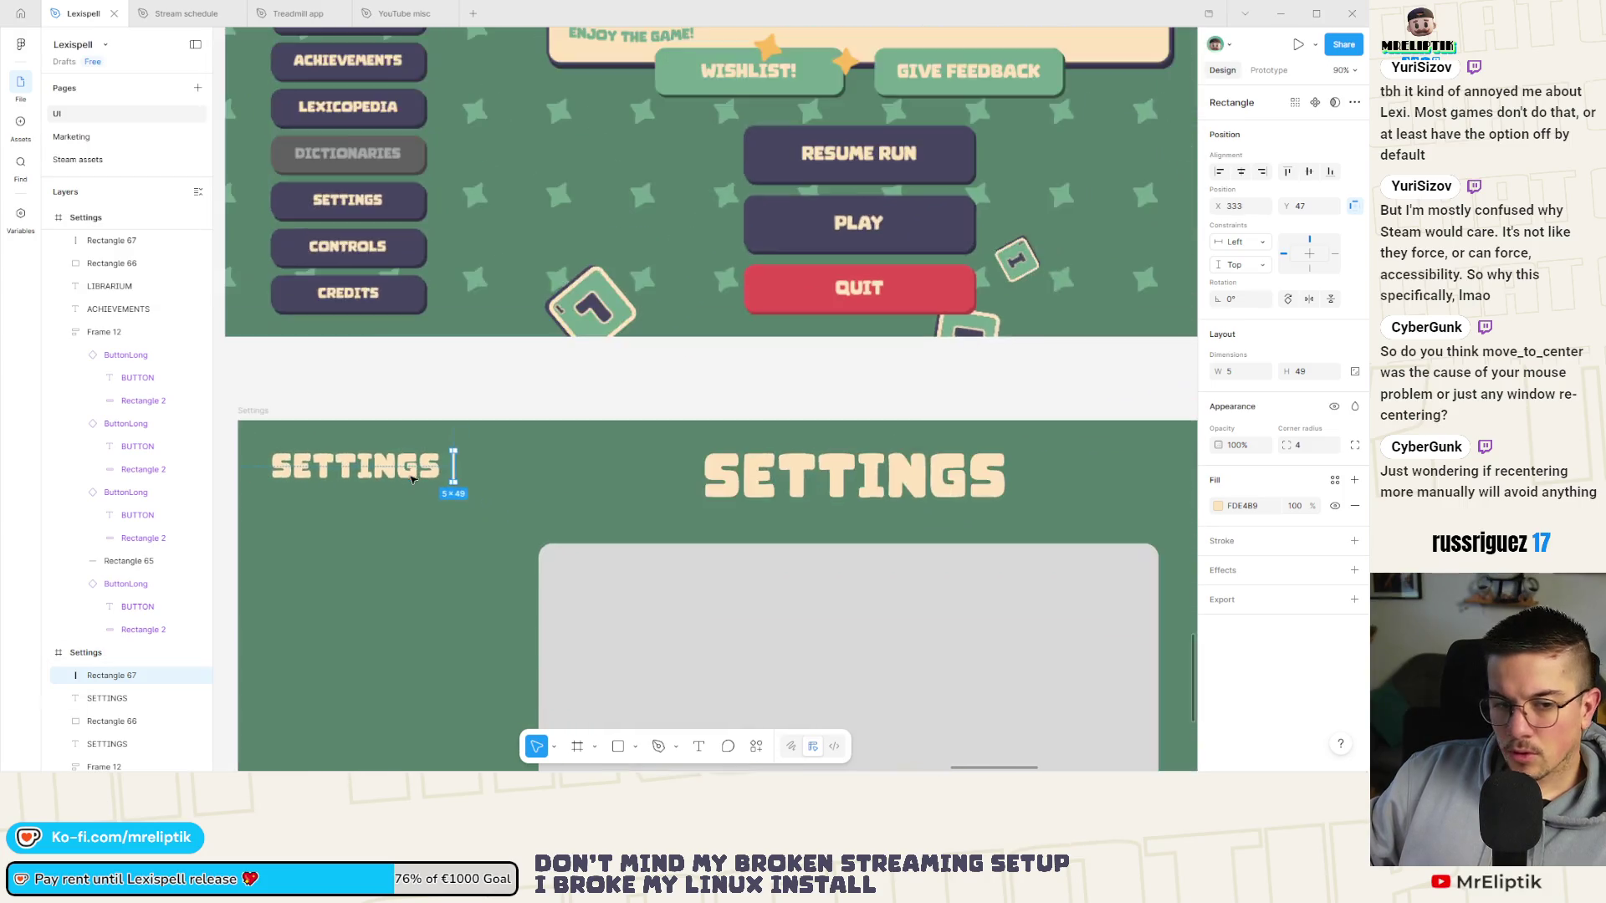
pyautogui.scroll(-3, 360, 493)
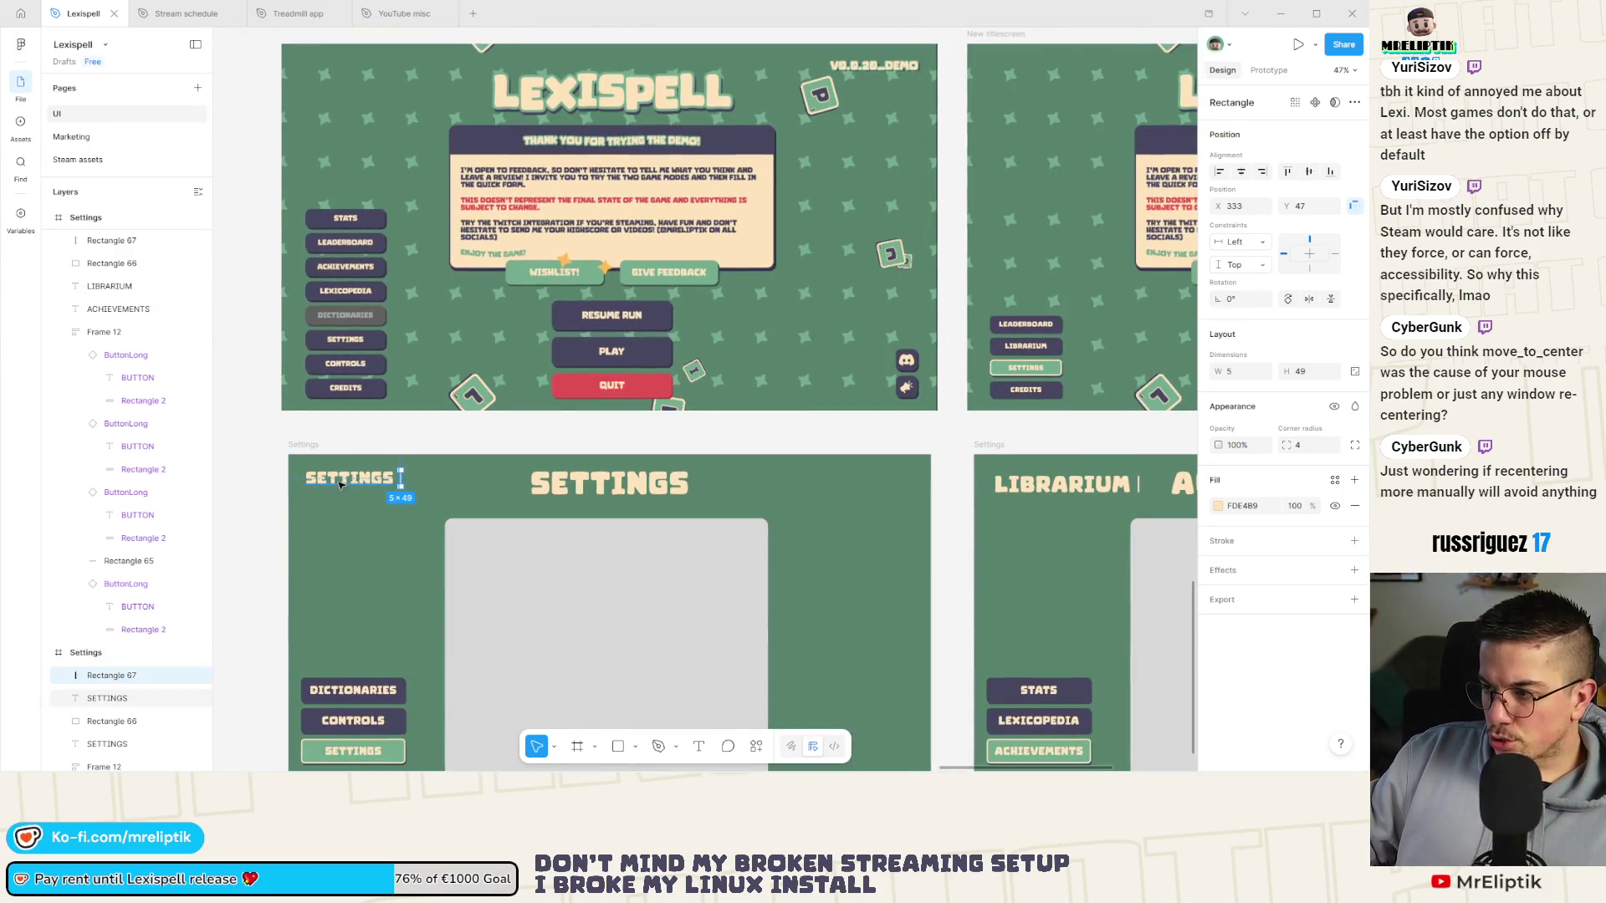
pyautogui.scroll(-2, 320, 500)
# Copy the small SETTINGS heading with its divider bar into the Achievements frame.
pyautogui.click(360, 481)
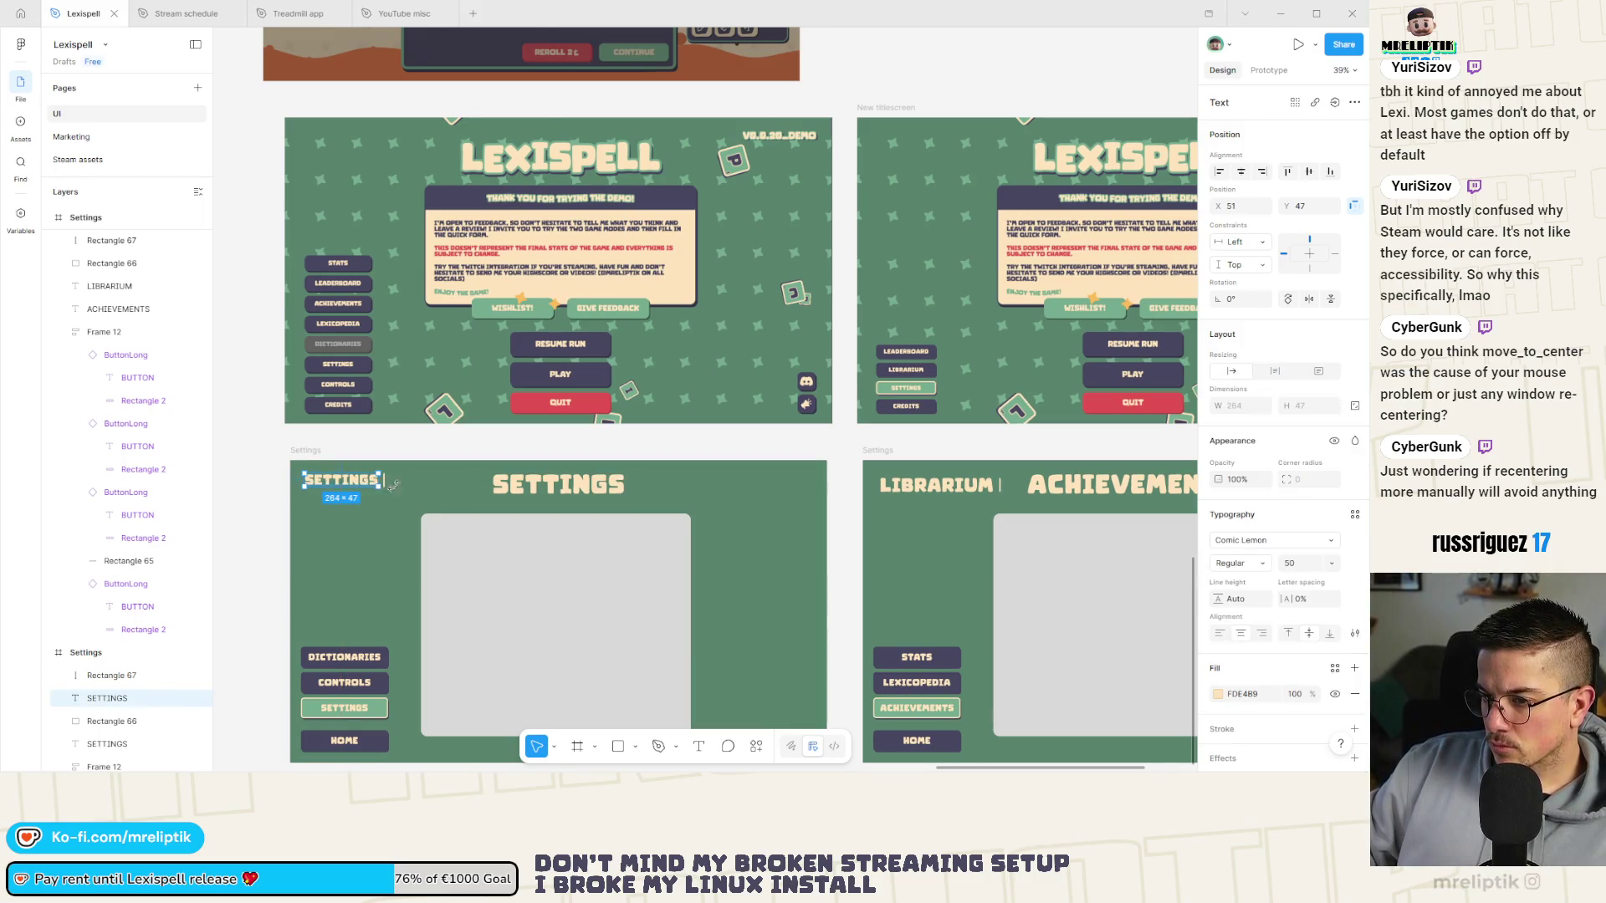
pyautogui.keyDown('shift'); pyautogui.click(384, 483); pyautogui.keyUp('shift')
pyautogui.scroll(3, 385, 482)
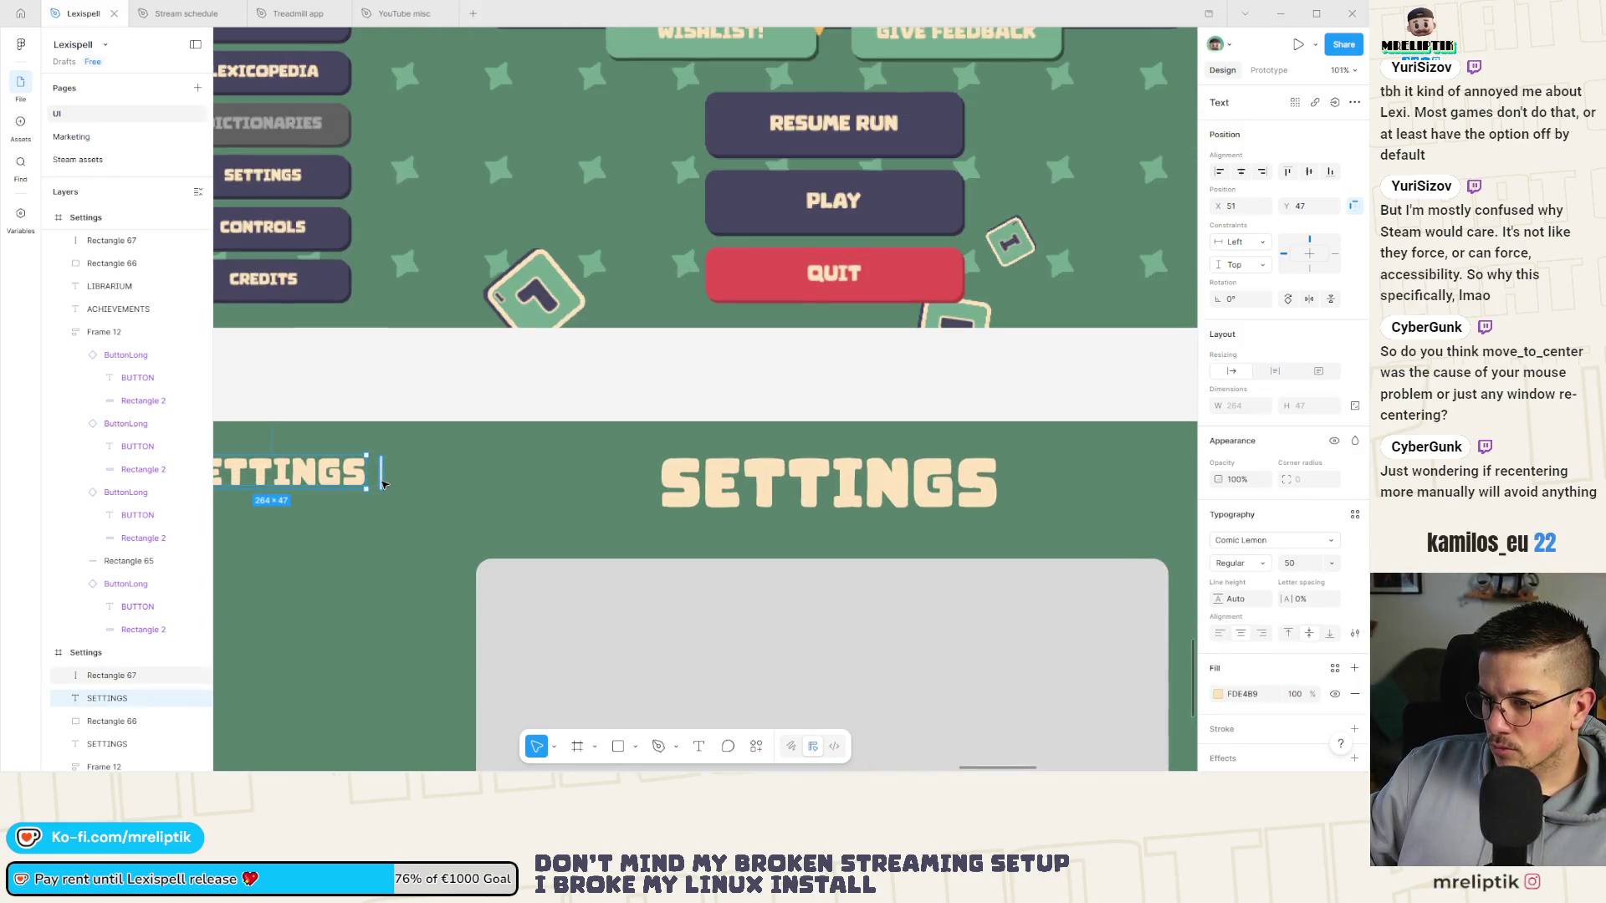
pyautogui.scroll(-2, 297, 488)
pyautogui.moveTo(297, 485); pyautogui.dragTo(958, 485)
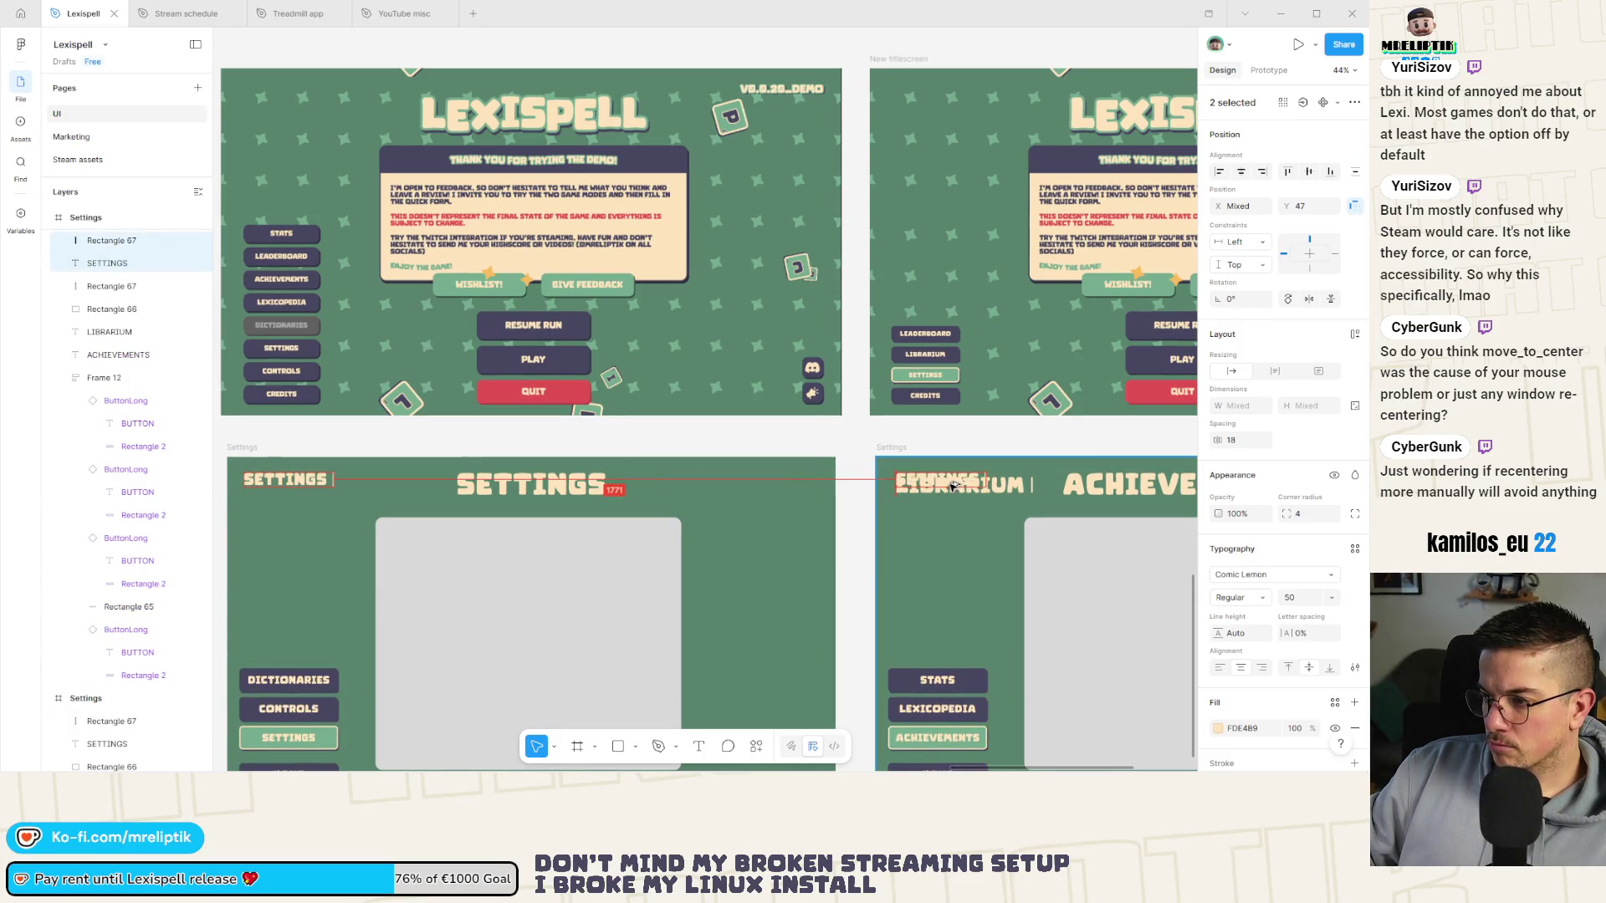
pyautogui.scroll(5, 958, 485)
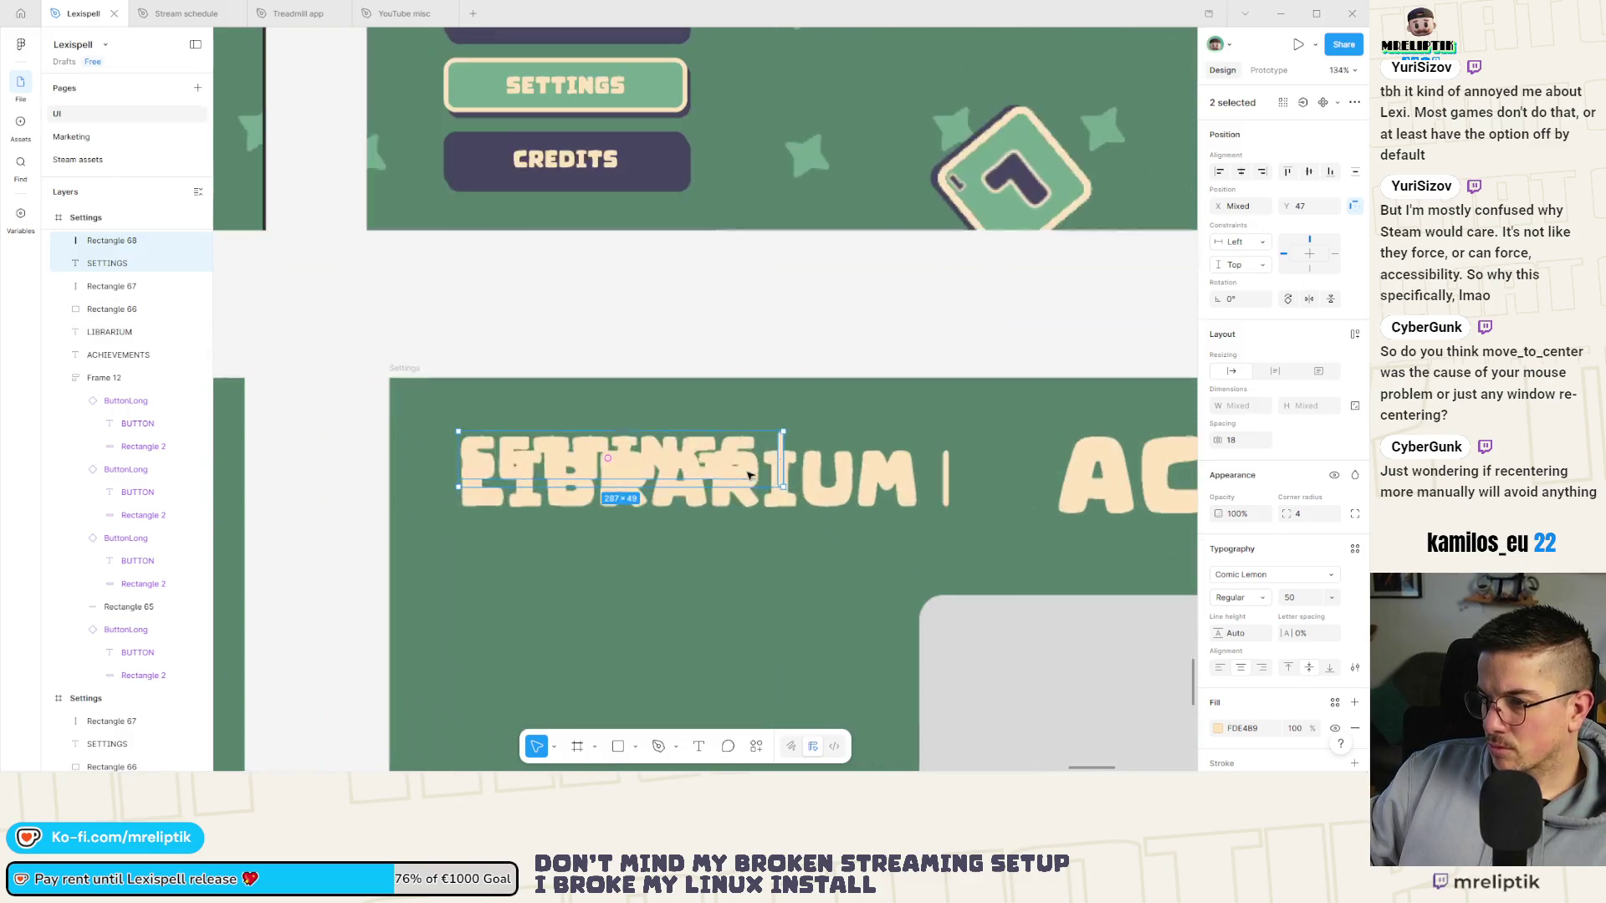
pyautogui.click(802, 478)
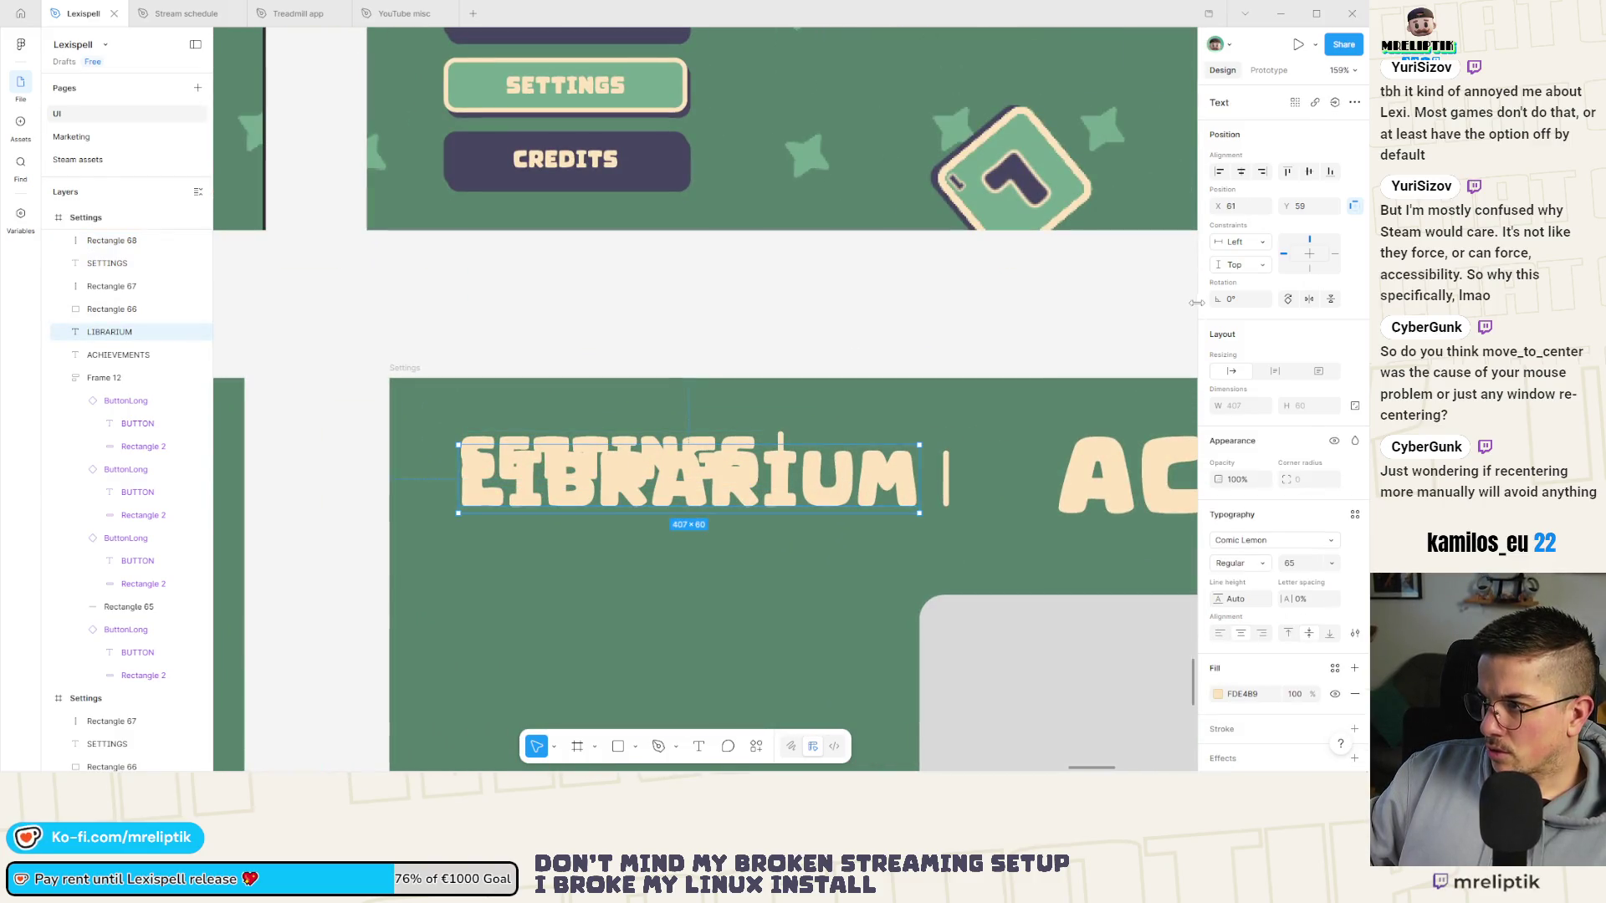
# Undo the overlapping duplicate heading, retype it as LIBRARIUM, and nudge it slightly right.
pyautogui.hotkey('ctrl', 'z')
pyautogui.hotkey('ctrl', 'z')
pyautogui.hotkey('ctrl', 'z')
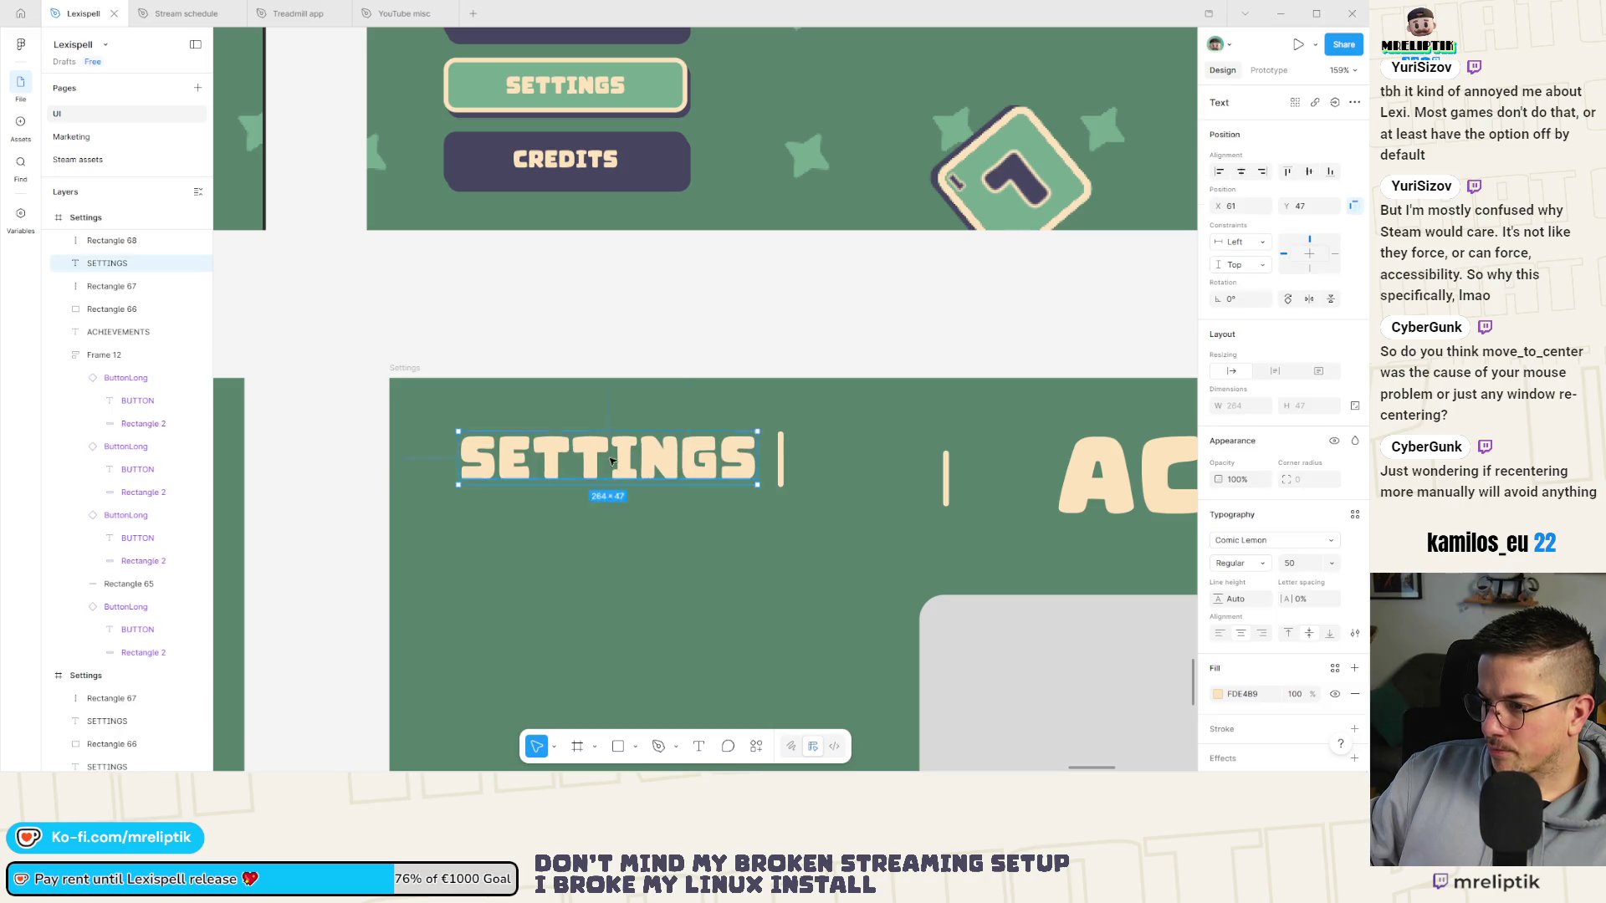
pyautogui.hotkey('ctrl', 'z')
pyautogui.hotkey('ctrl', 'z')
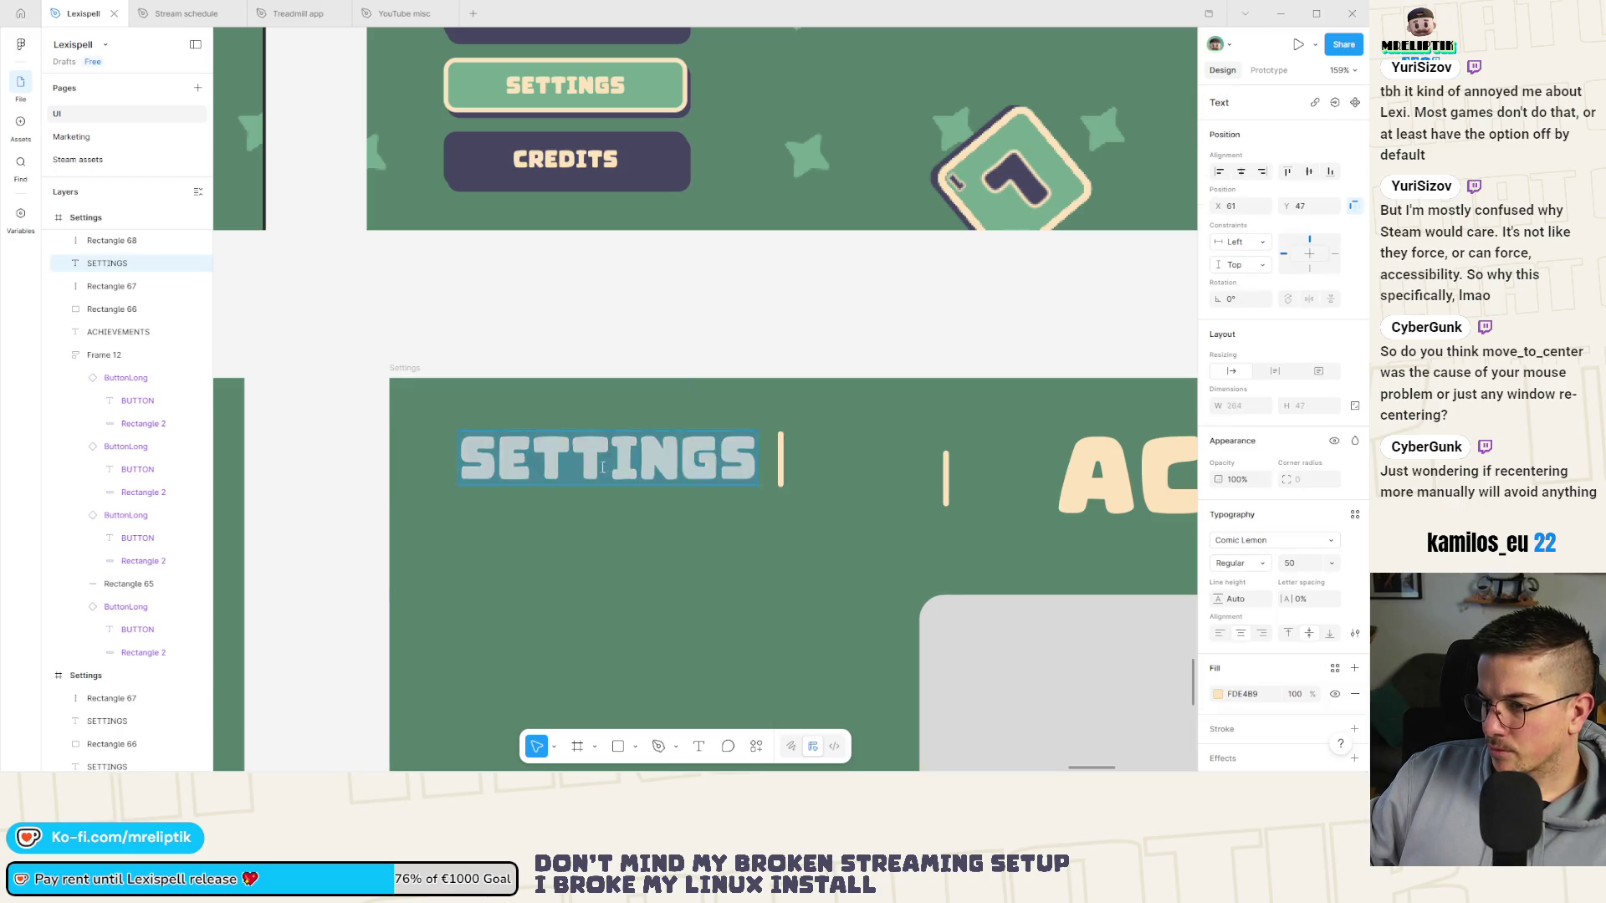
pyautogui.write('LIBRARIUM')
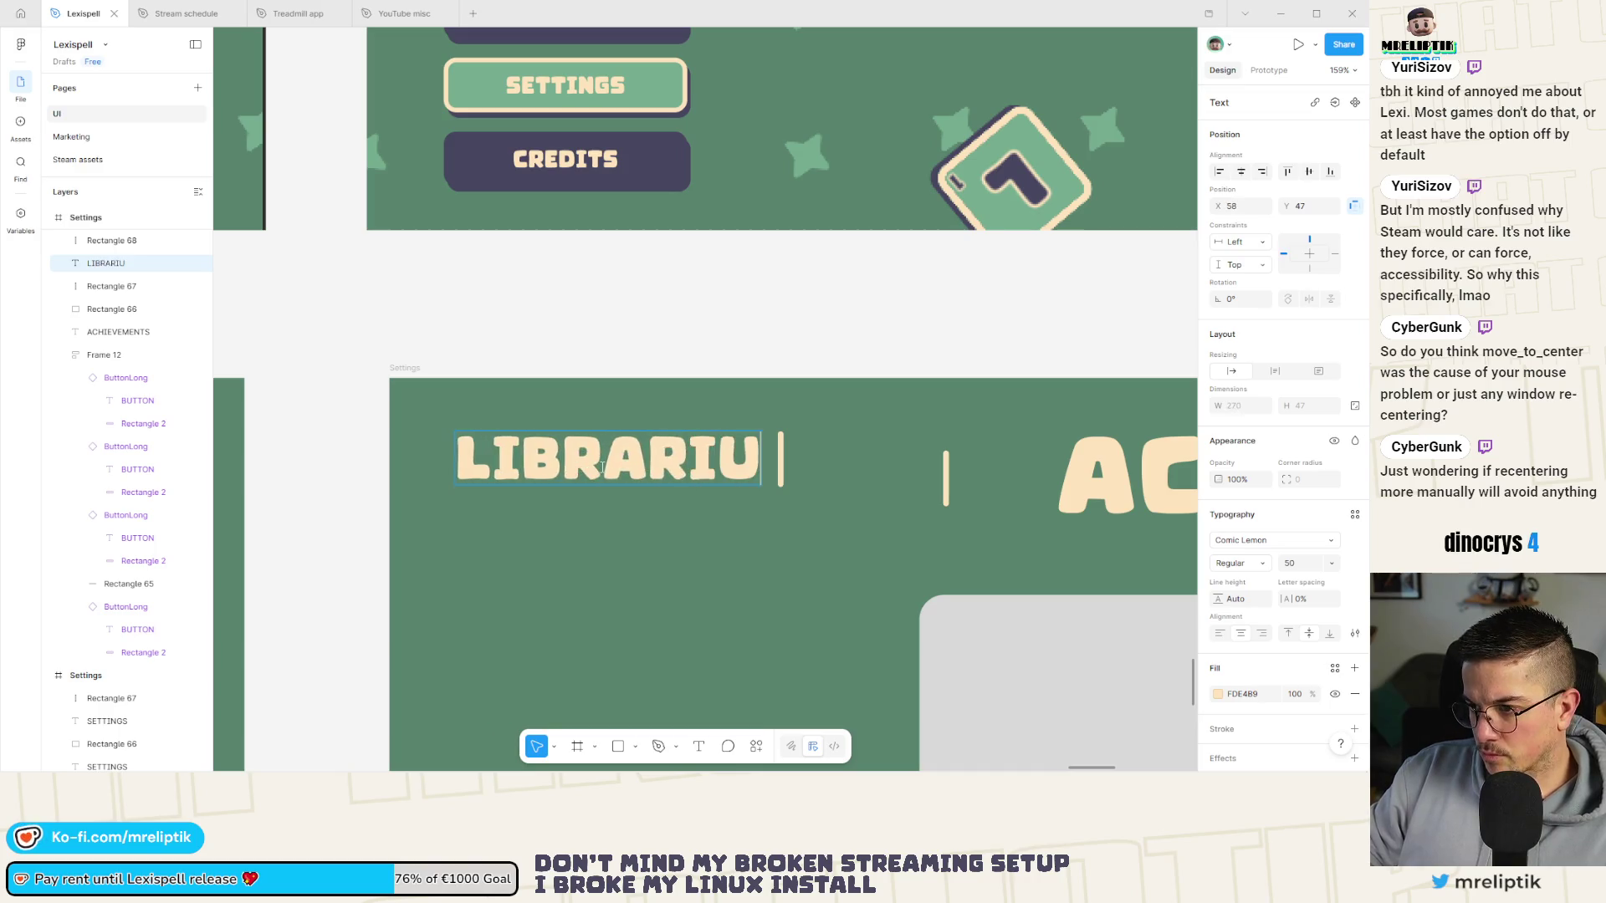
pyautogui.press('Escape')
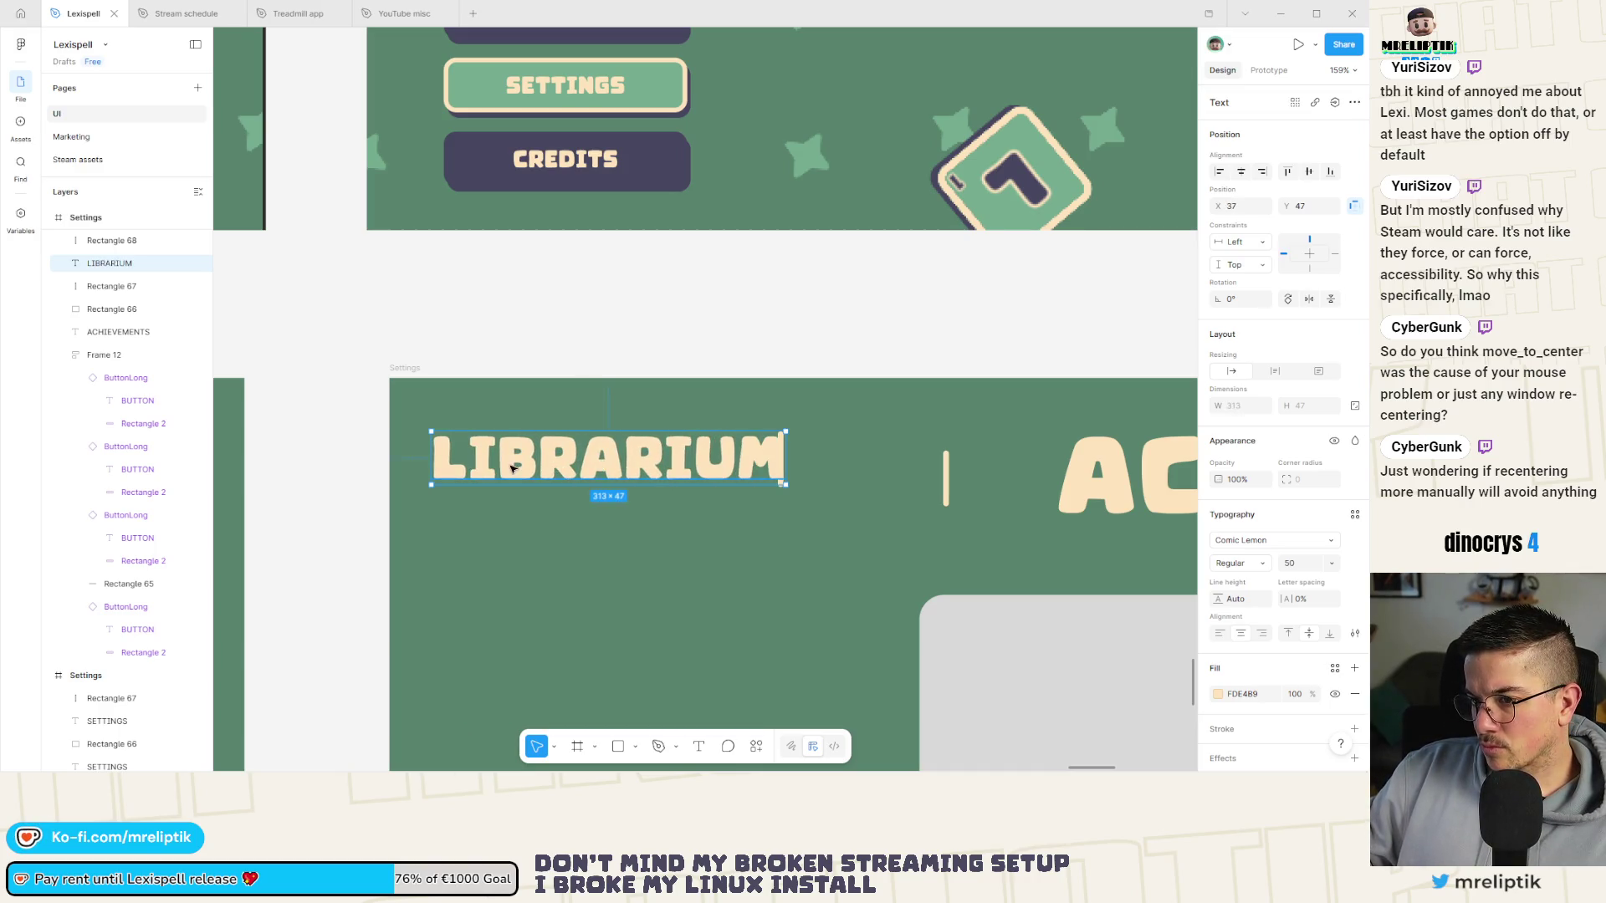
pyautogui.moveTo(512, 468); pyautogui.dragTo(520, 468)
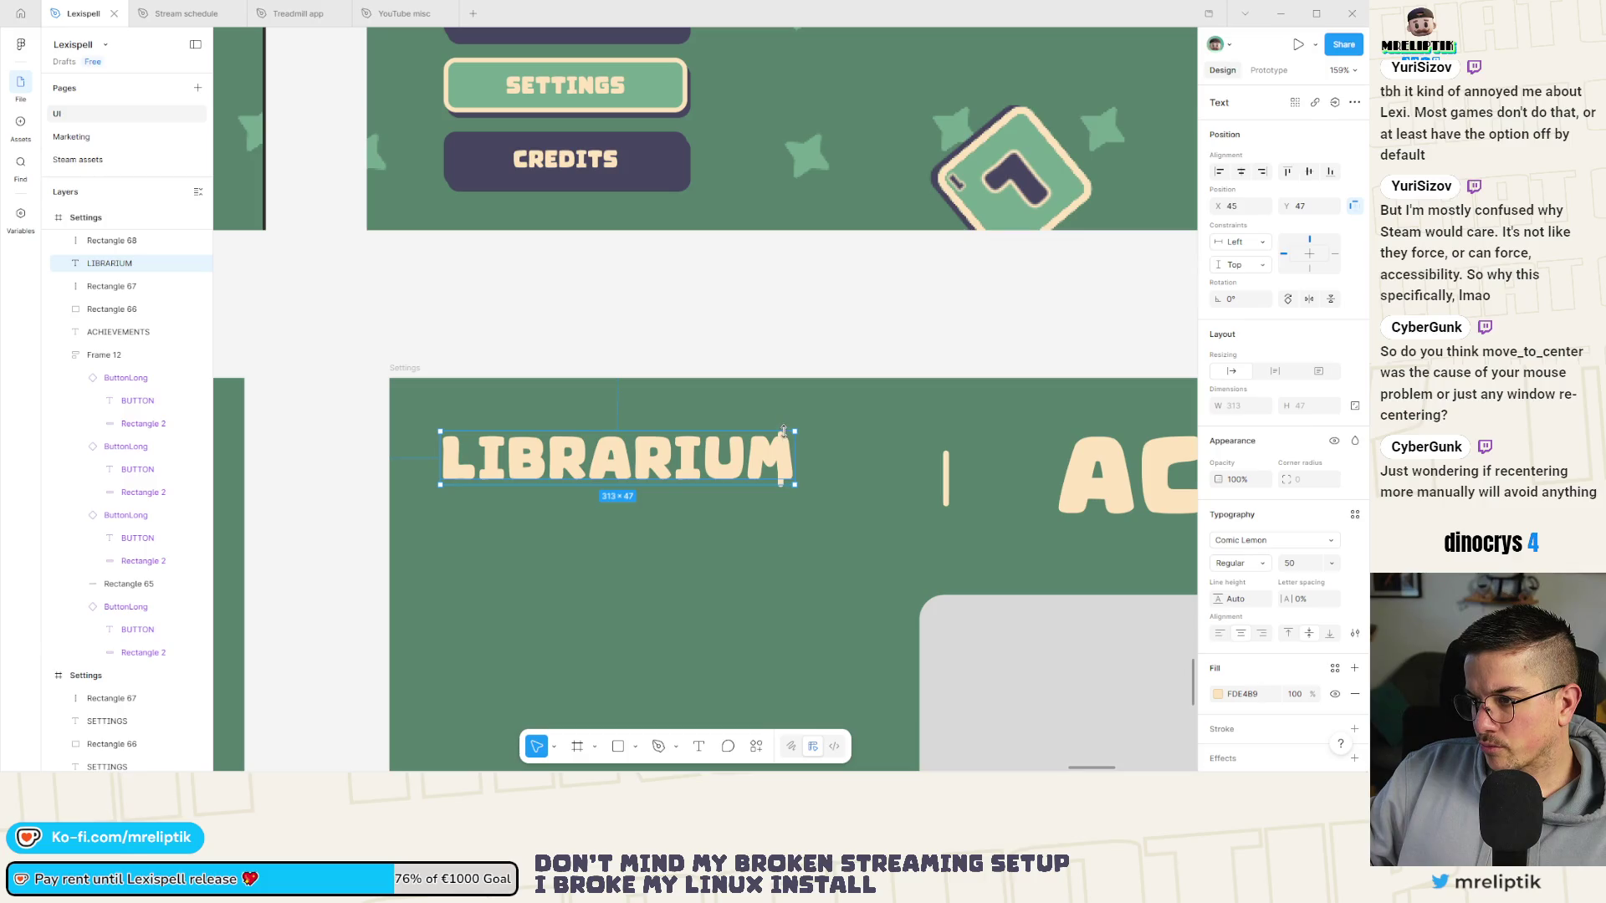
# Move the divider bar up against LIBRARIUM and delete the leftover extra divider bar.
pyautogui.click(780, 456)
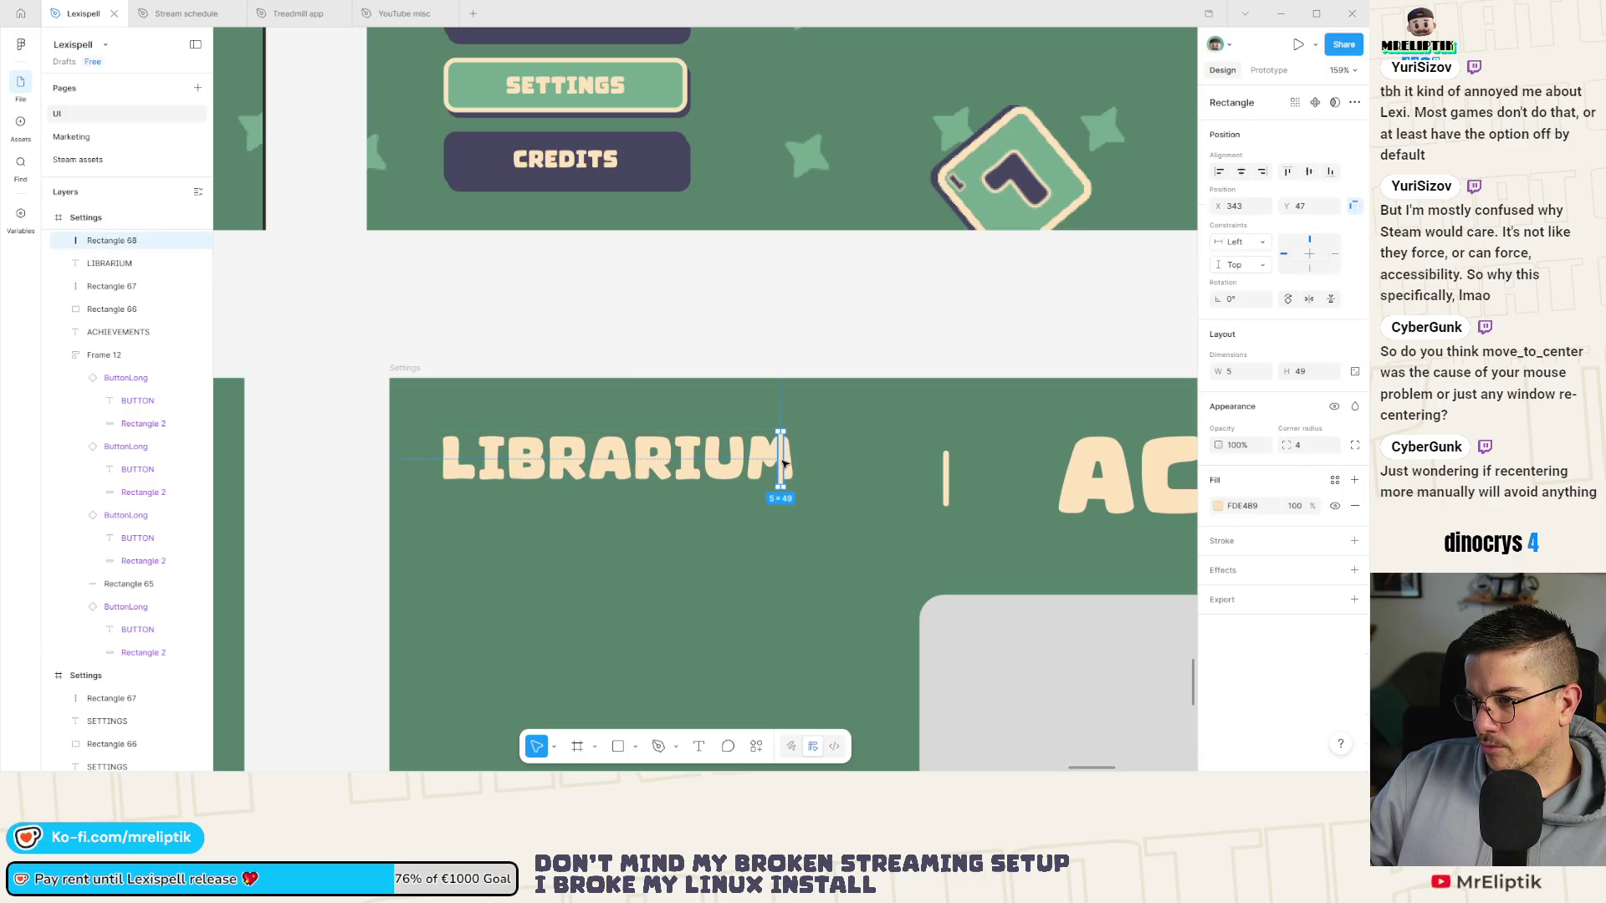
pyautogui.moveTo(782, 462); pyautogui.dragTo(807, 465)
pyautogui.click(946, 476)
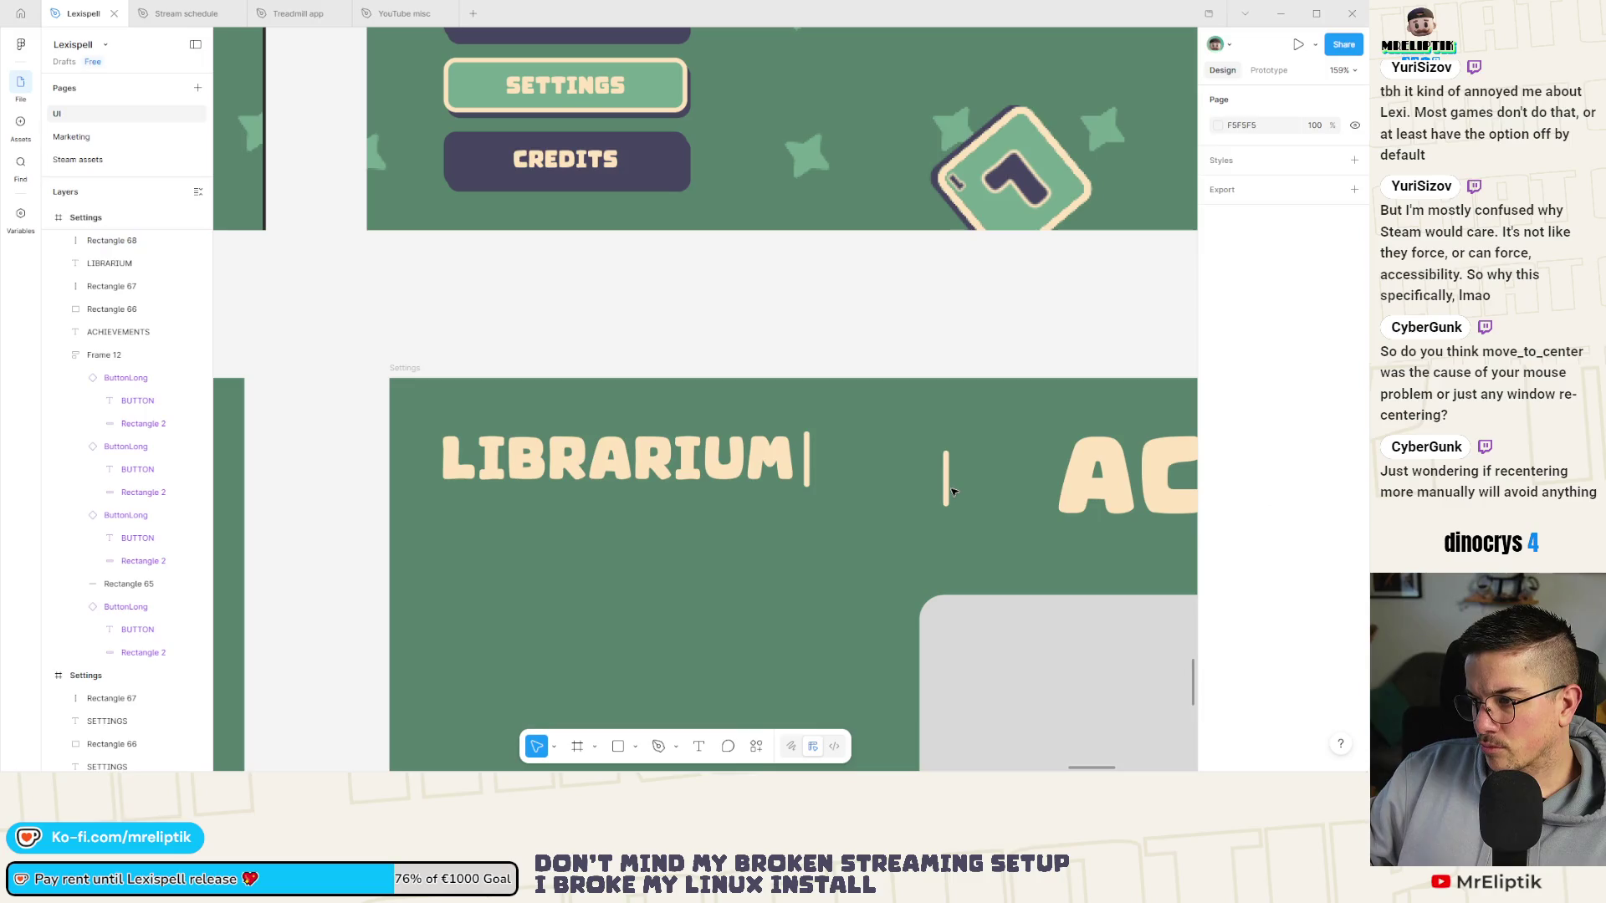
pyautogui.press('Delete')
pyautogui.scroll(-10, 726, 468)
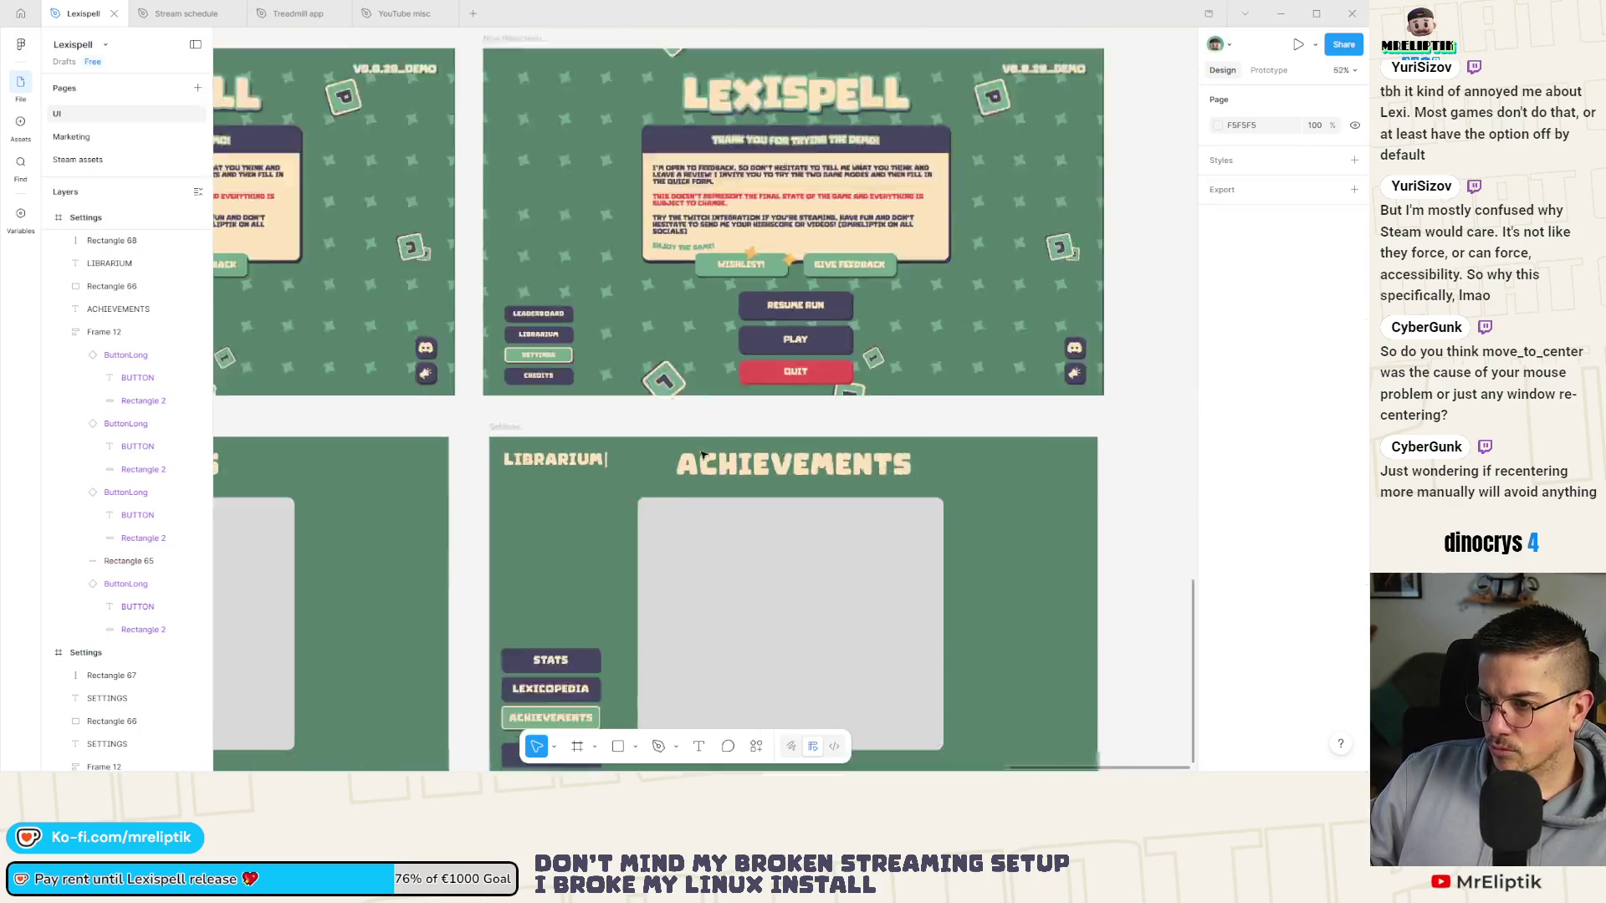
pyautogui.scroll(5, 725, 468)
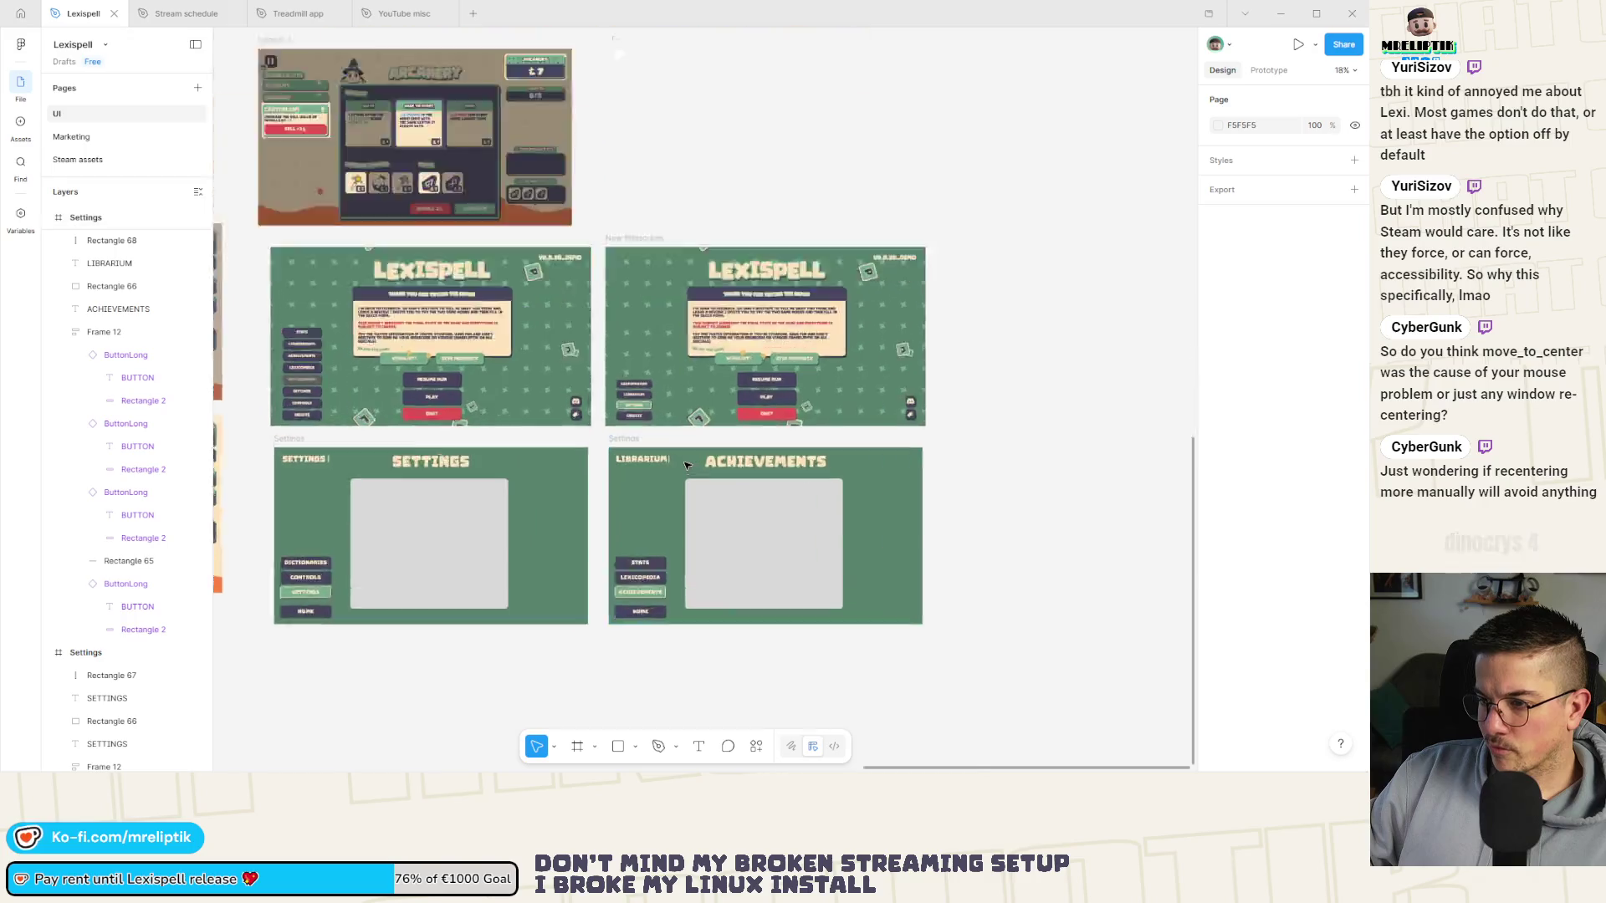
pyautogui.click(587, 465)
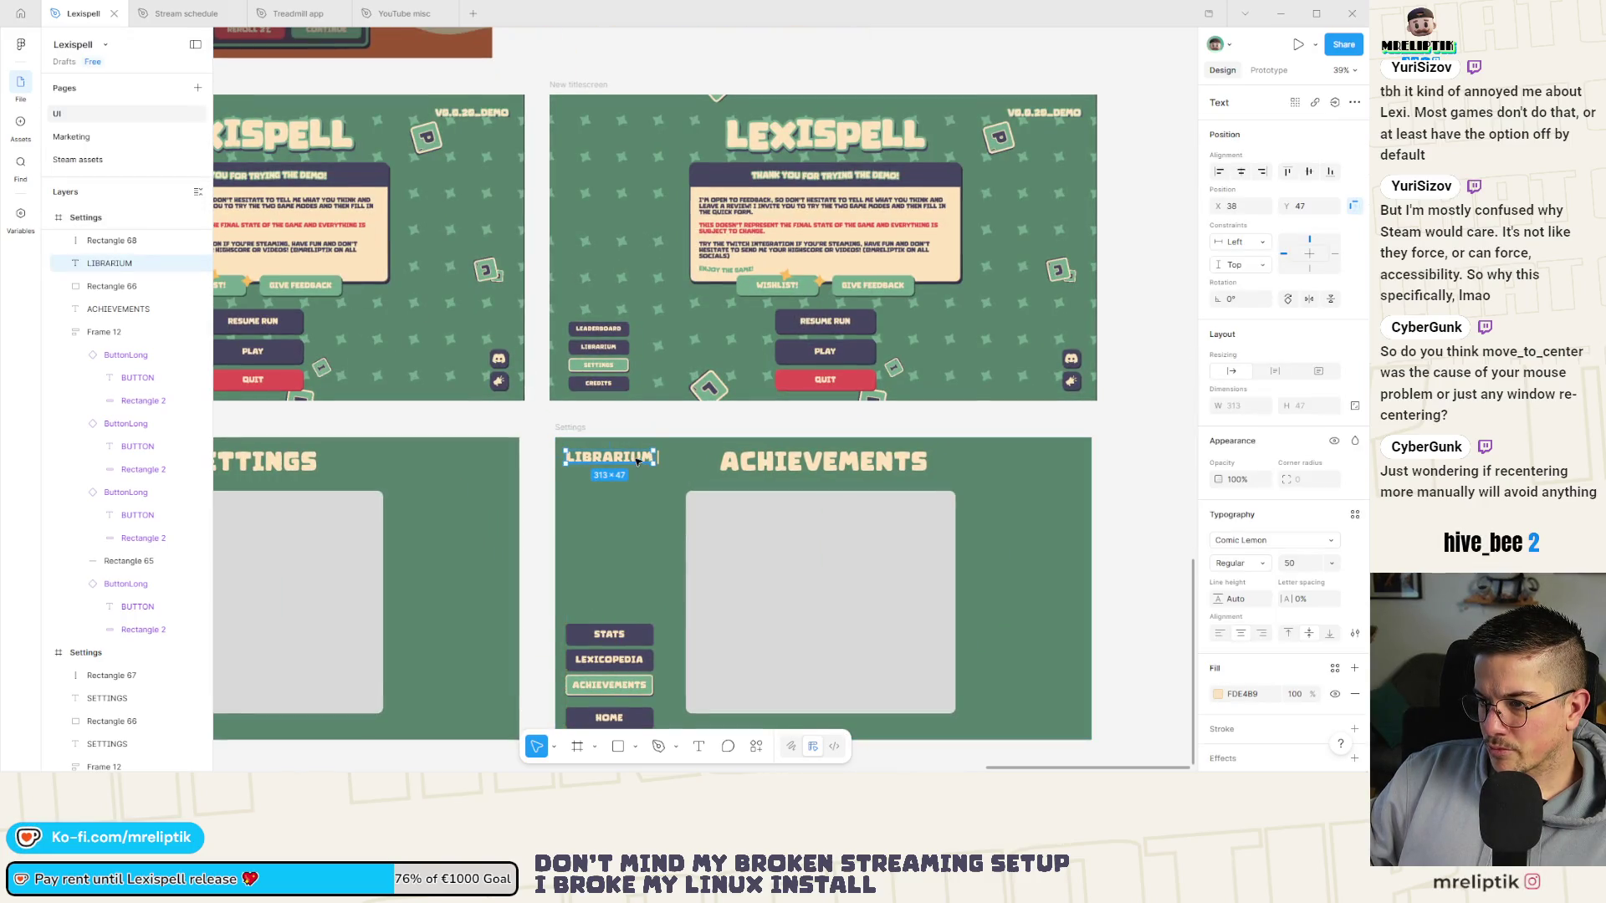
# Inspect the SETTINGS heading and its divider bar for comparison, undoing a trial text-box resize.
pyautogui.scroll(2, 637, 462)
pyautogui.scroll(-3, 502, 464)
pyautogui.scroll(5, 290, 466)
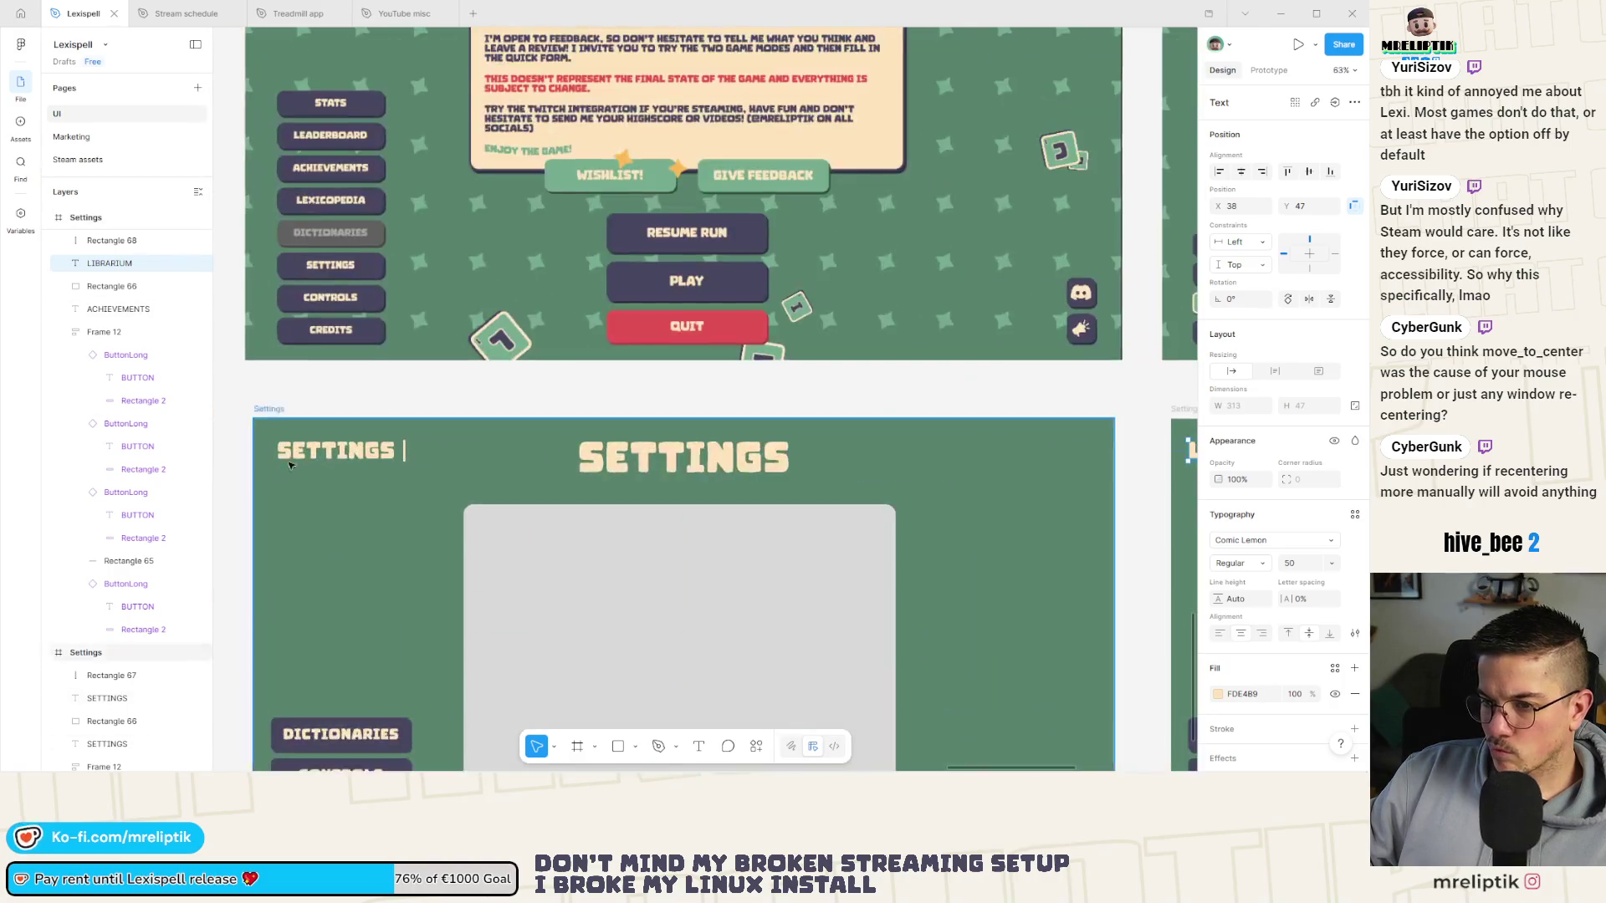
pyautogui.scroll(2, 290, 466)
pyautogui.click(293, 456)
pyautogui.scroll(-3, 318, 351)
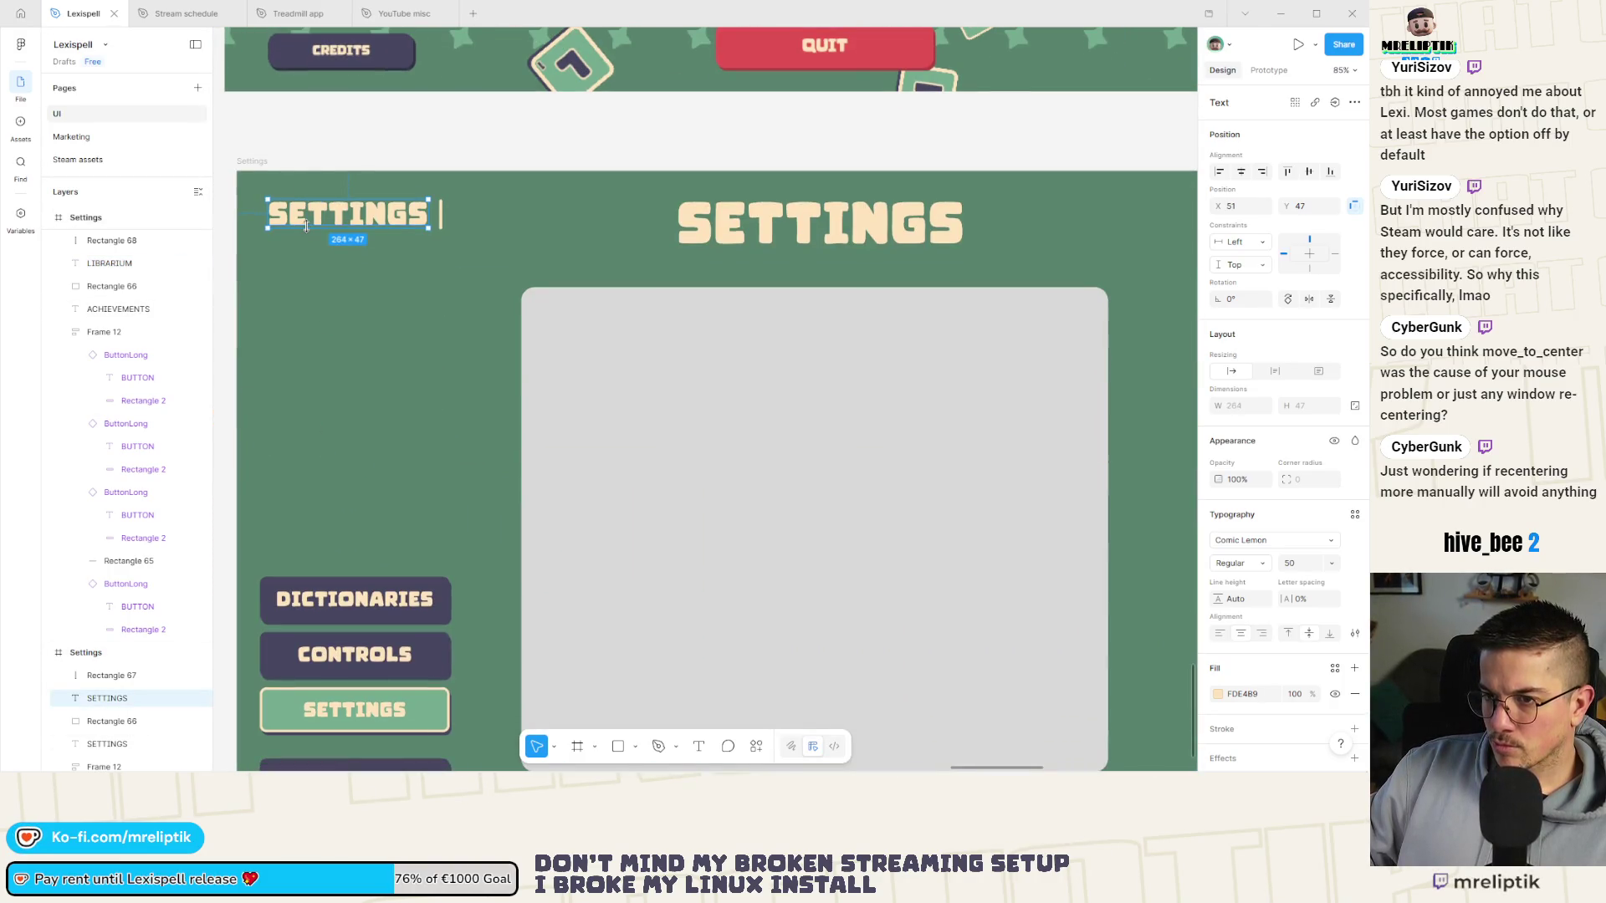
pyautogui.moveTo(306, 226); pyautogui.dragTo(297, 228)
pyautogui.hotkey('ctrl', 'z')
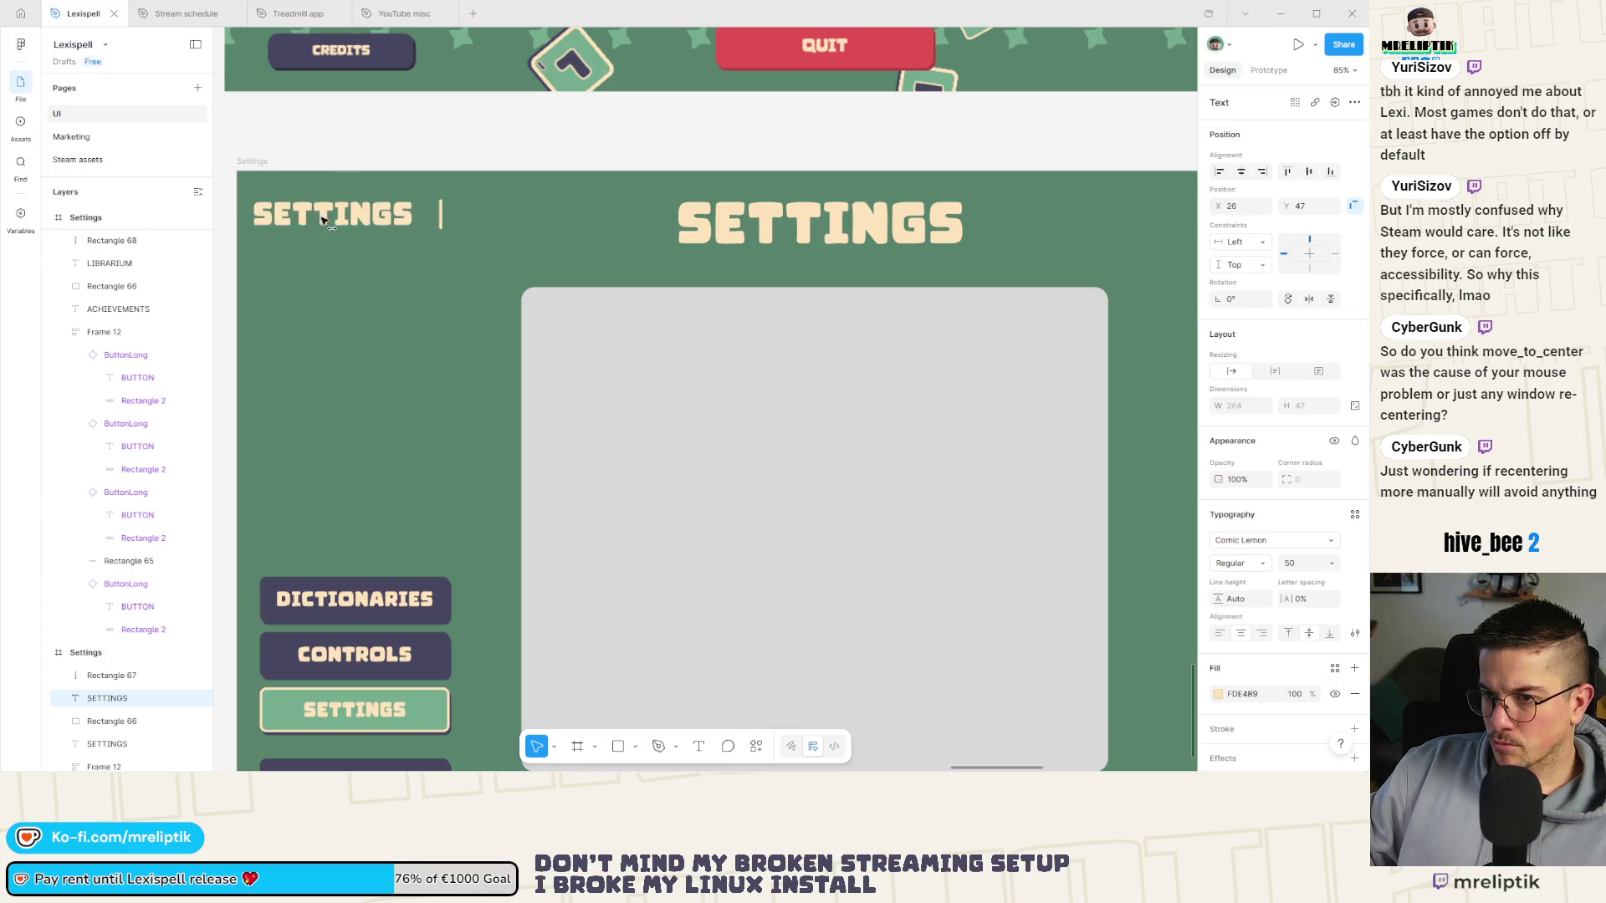
pyautogui.scroll(2, 431, 219)
pyautogui.click(430, 220)
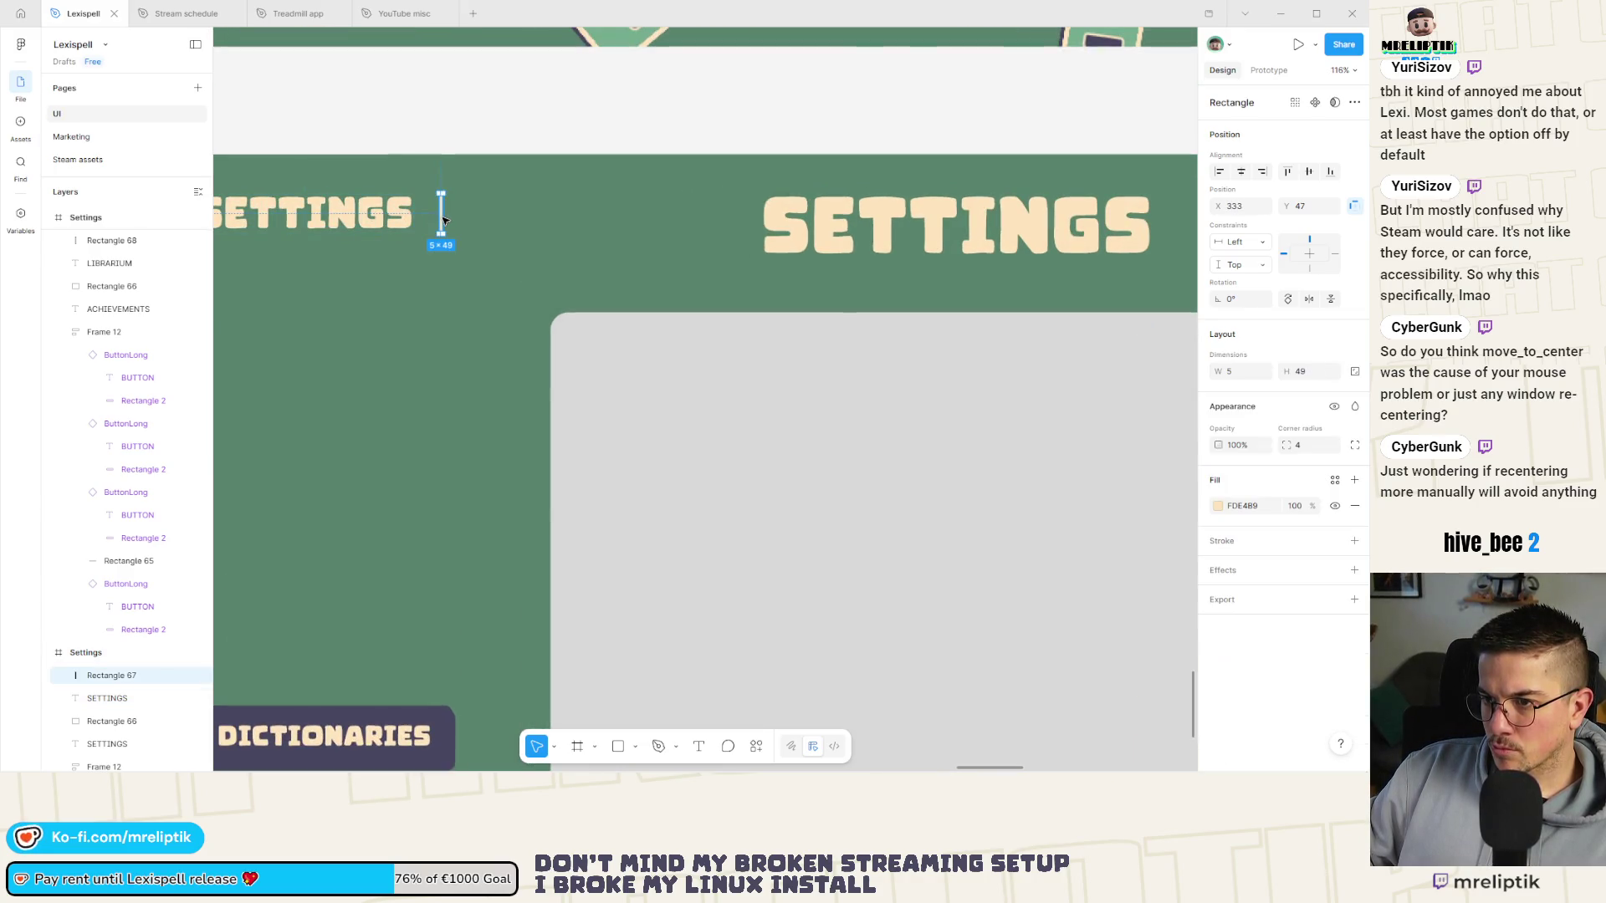
pyautogui.scroll(-5, 427, 220)
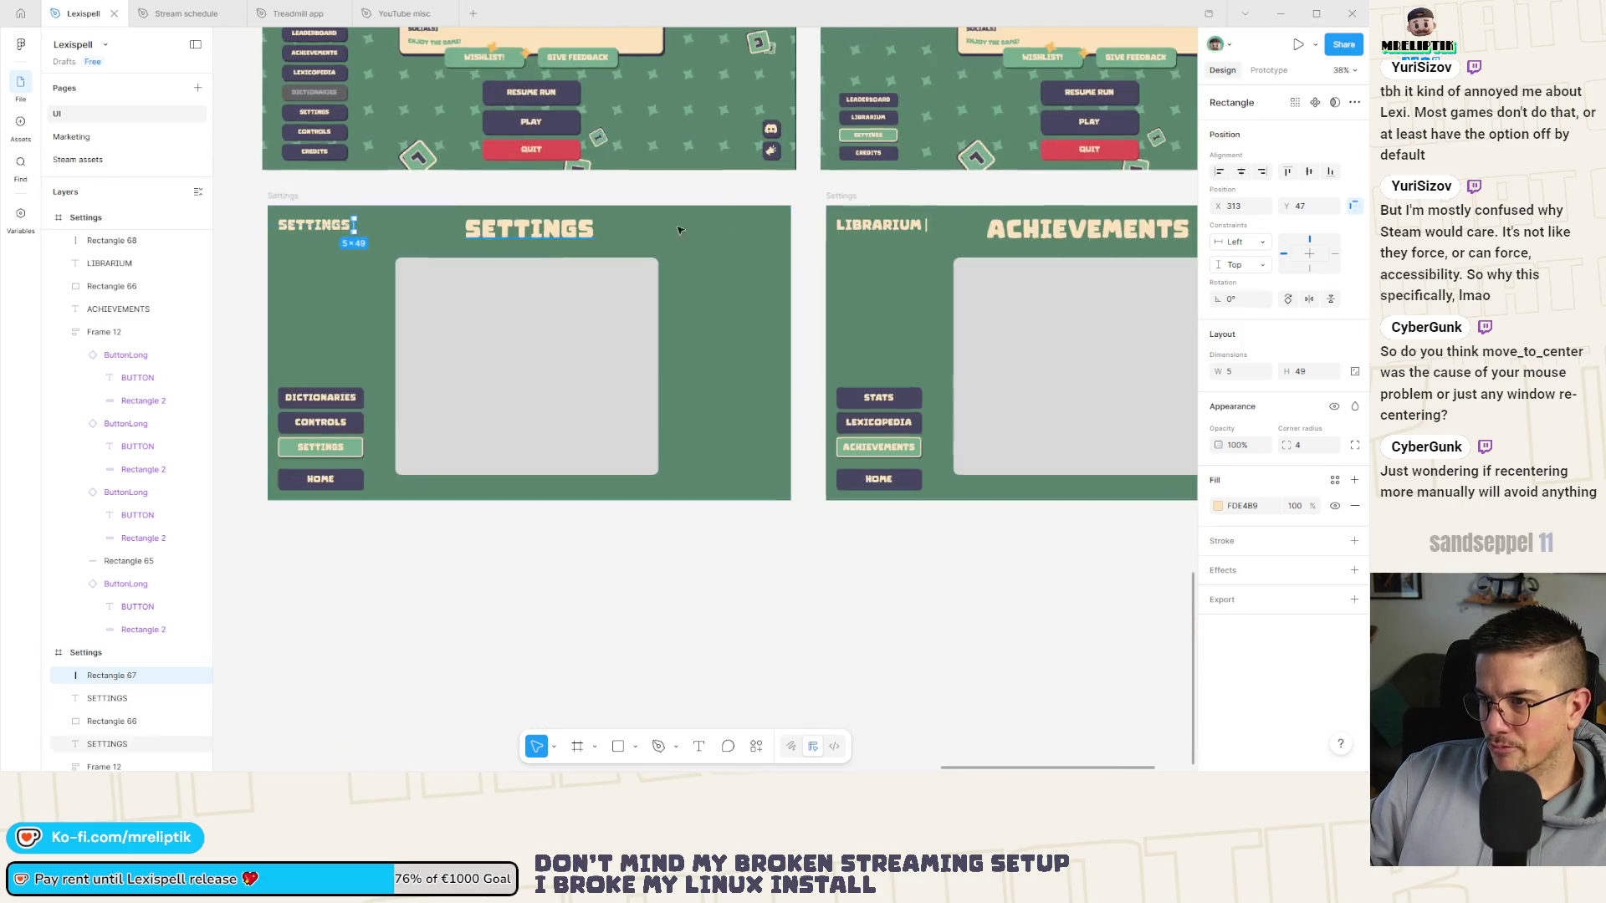
pyautogui.scroll(1, 577, 235)
pyautogui.scroll(-4, 577, 235)
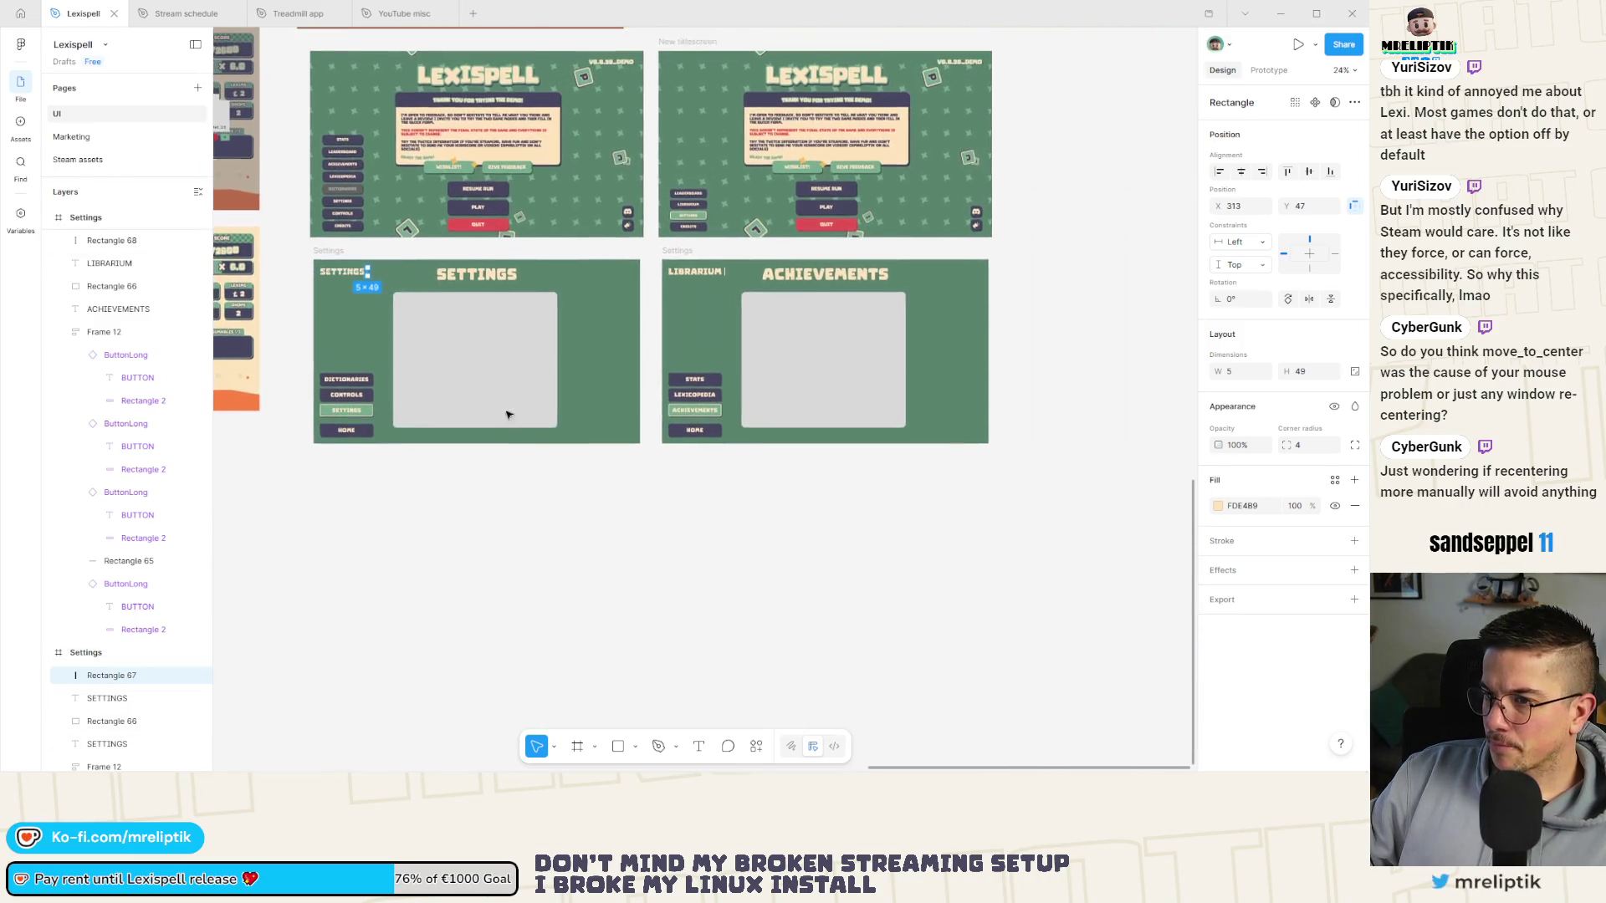
pyautogui.click(635, 495)
pyautogui.scroll(1, 608, 506)
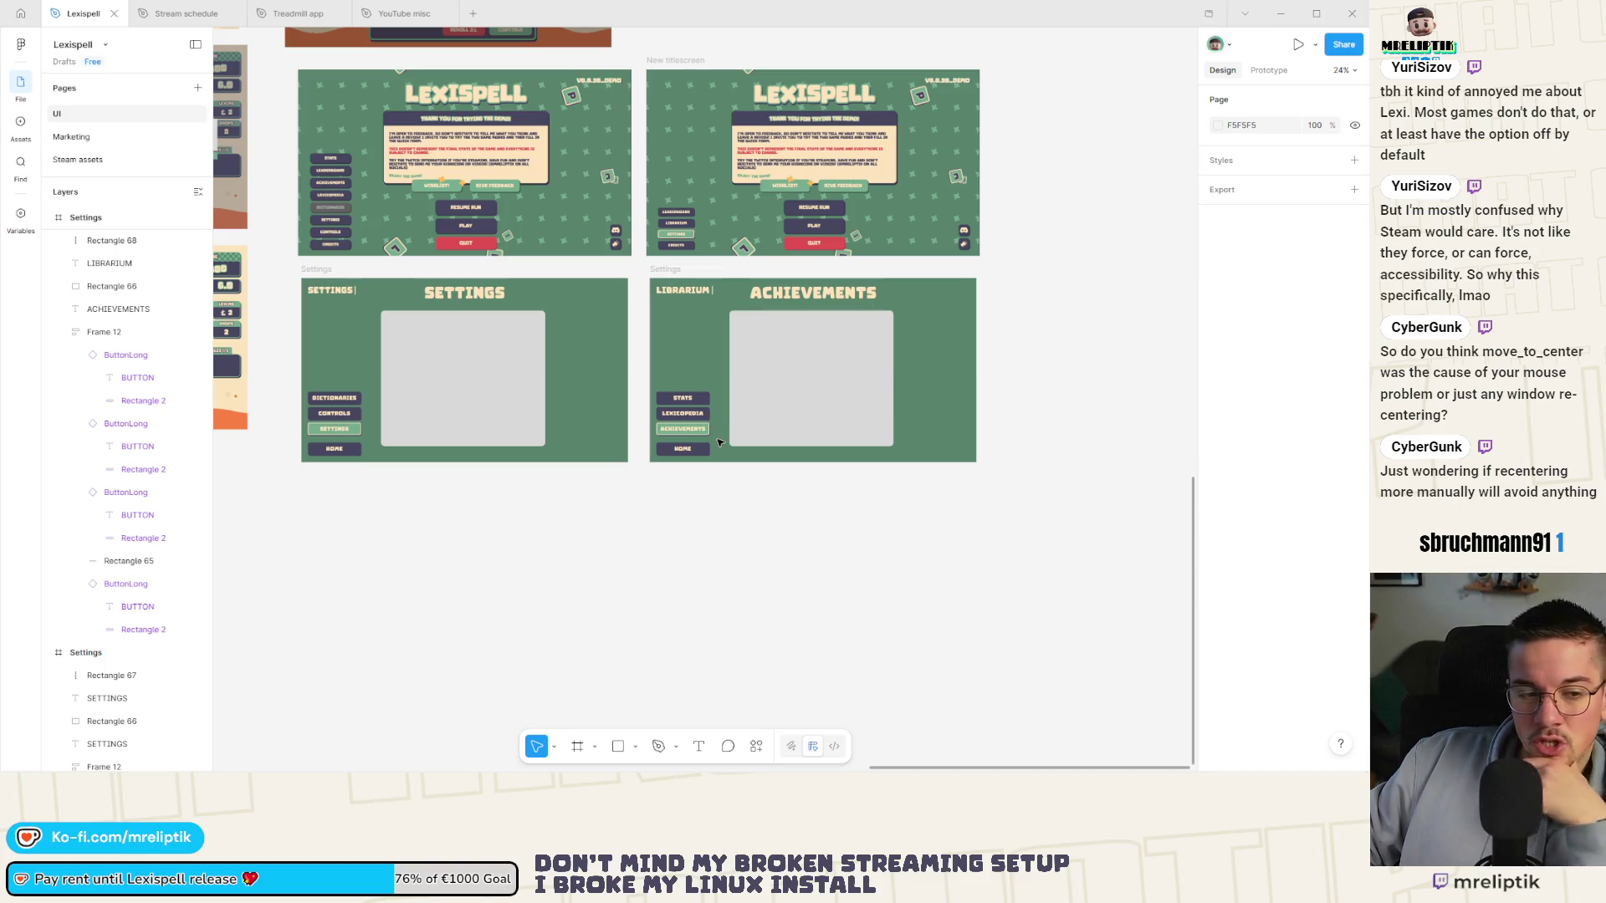
pyautogui.scroll(1, 633, 475)
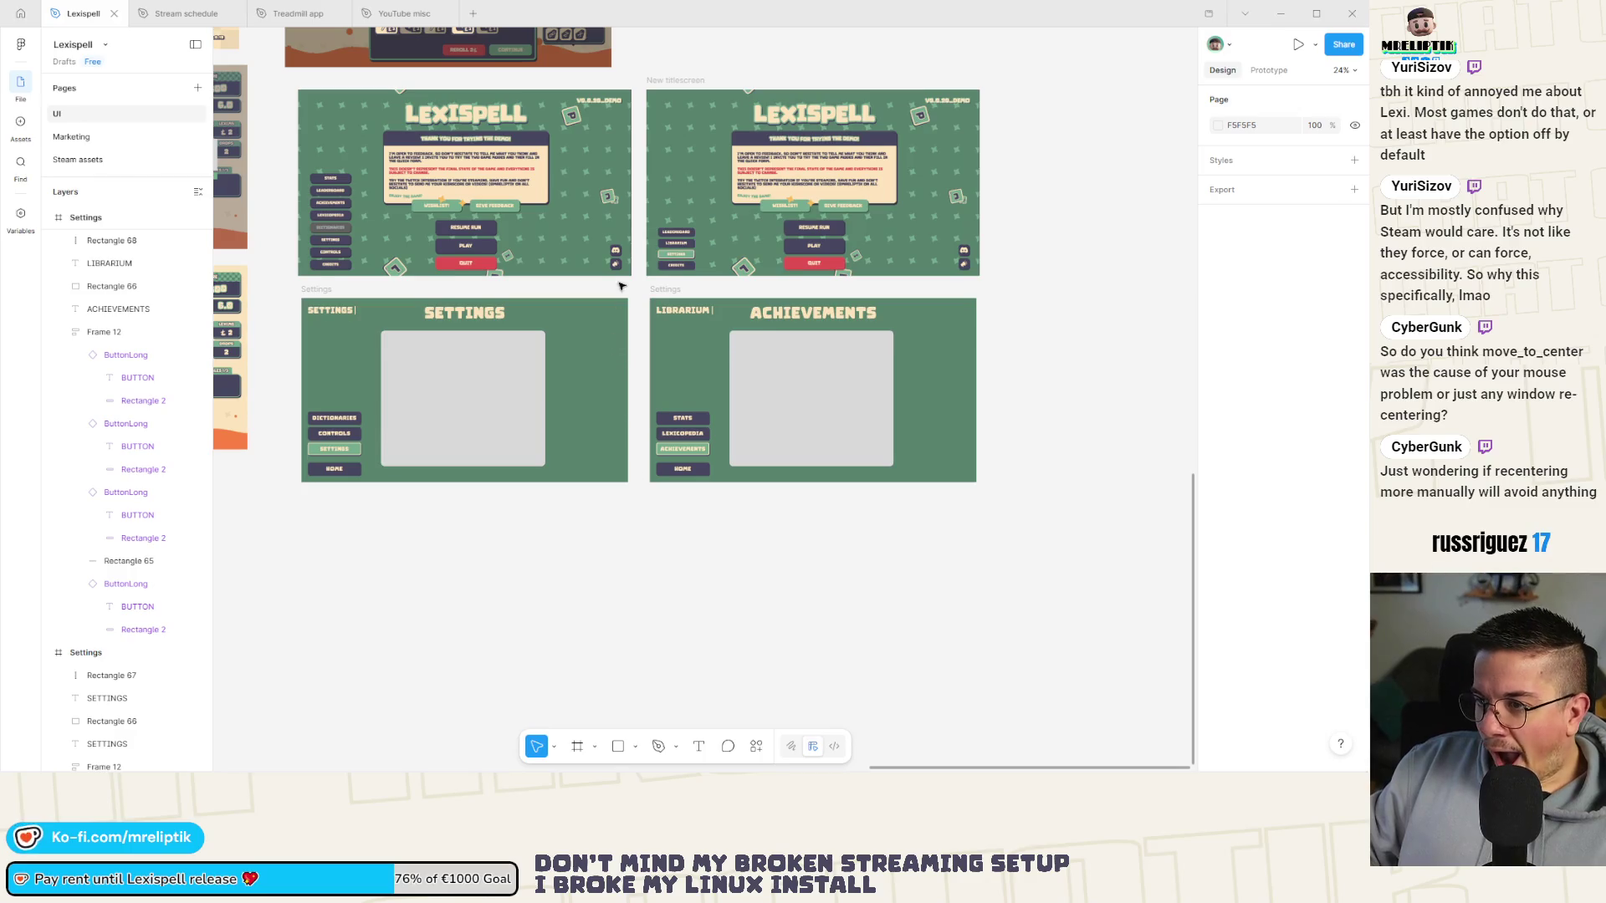
pyautogui.scroll(3, 619, 286)
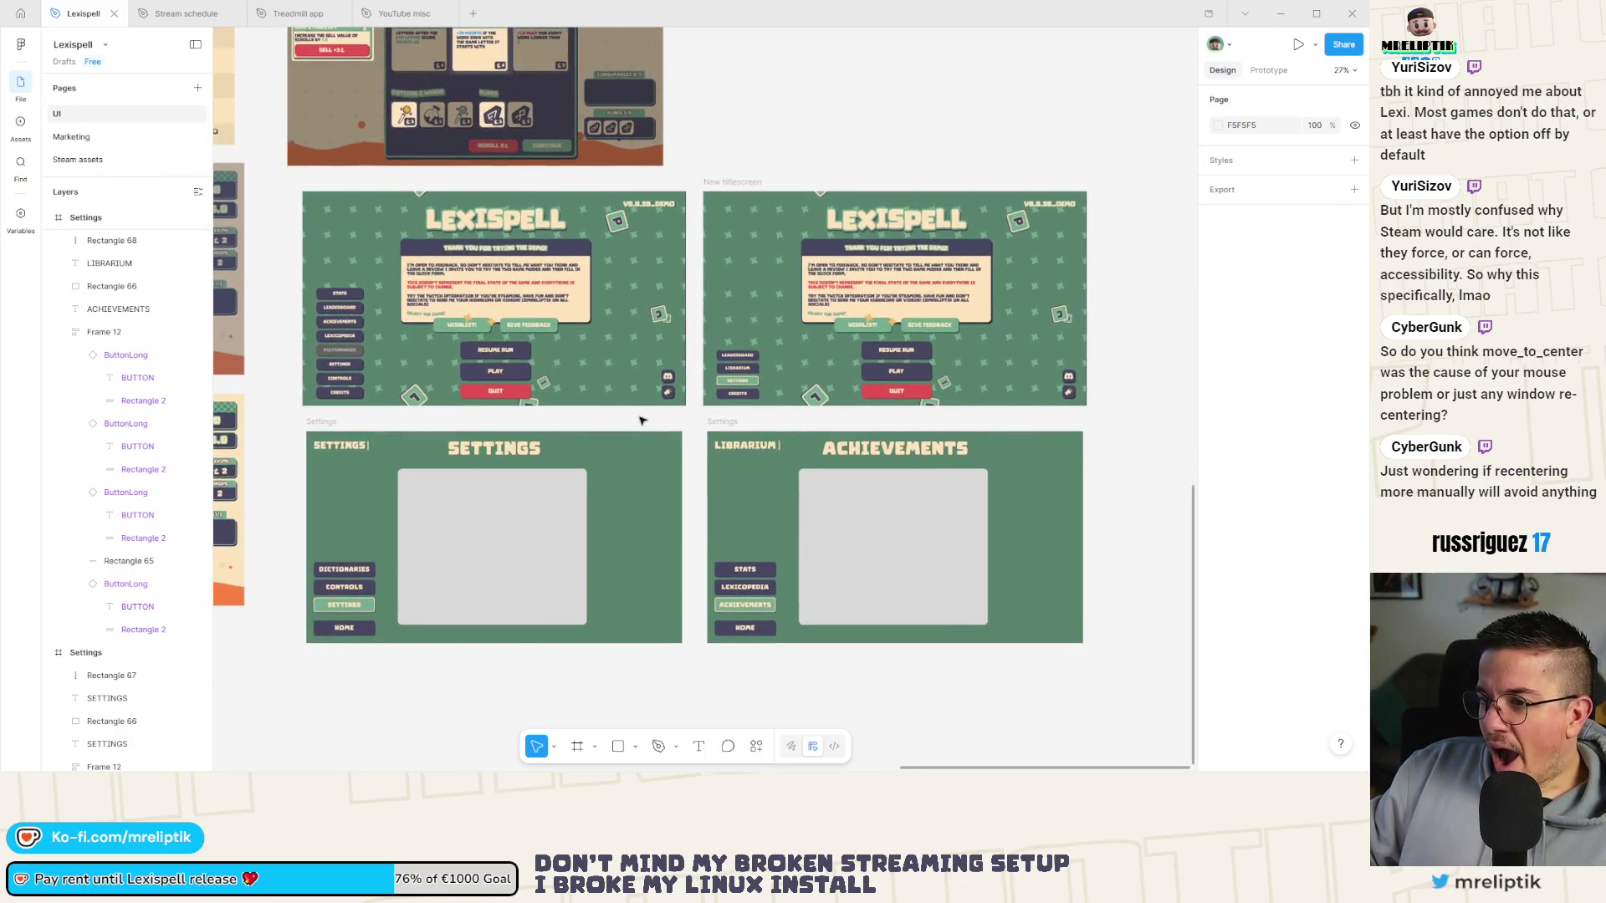
pyautogui.scroll(2, 660, 418)
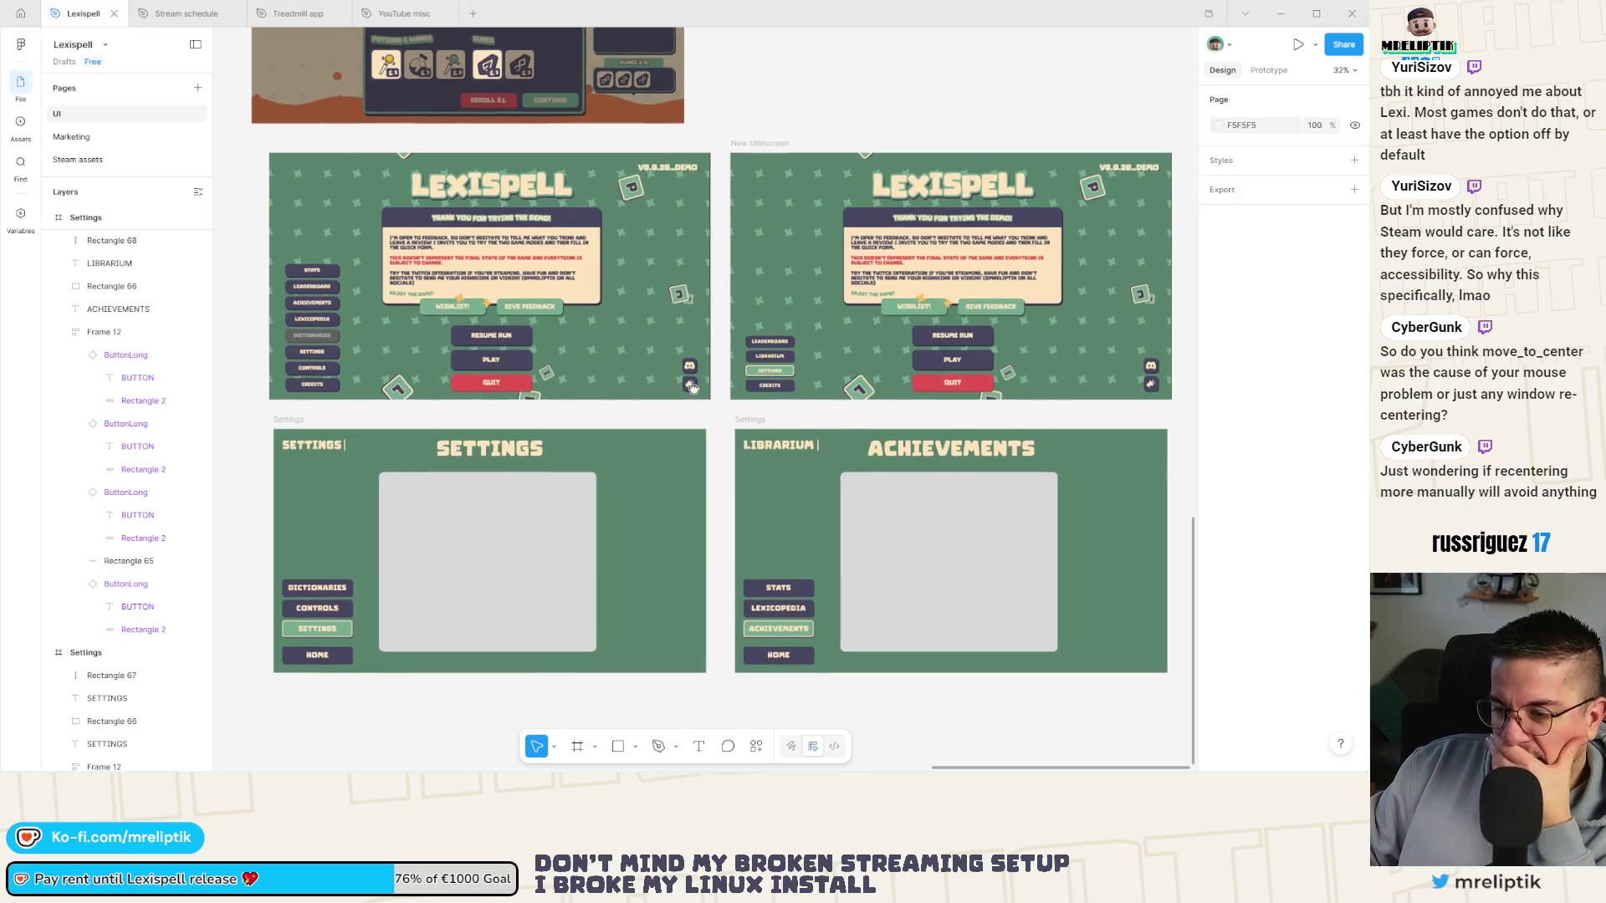
# Take a screen capture of the region around the four screen frames.
pyautogui.press('Print')
pyautogui.moveTo(254, 127)
pyautogui.mouseDown()
pyautogui.moveTo(1031, 662)
pyautogui.moveTo(1184, 730)
pyautogui.mouseUp()
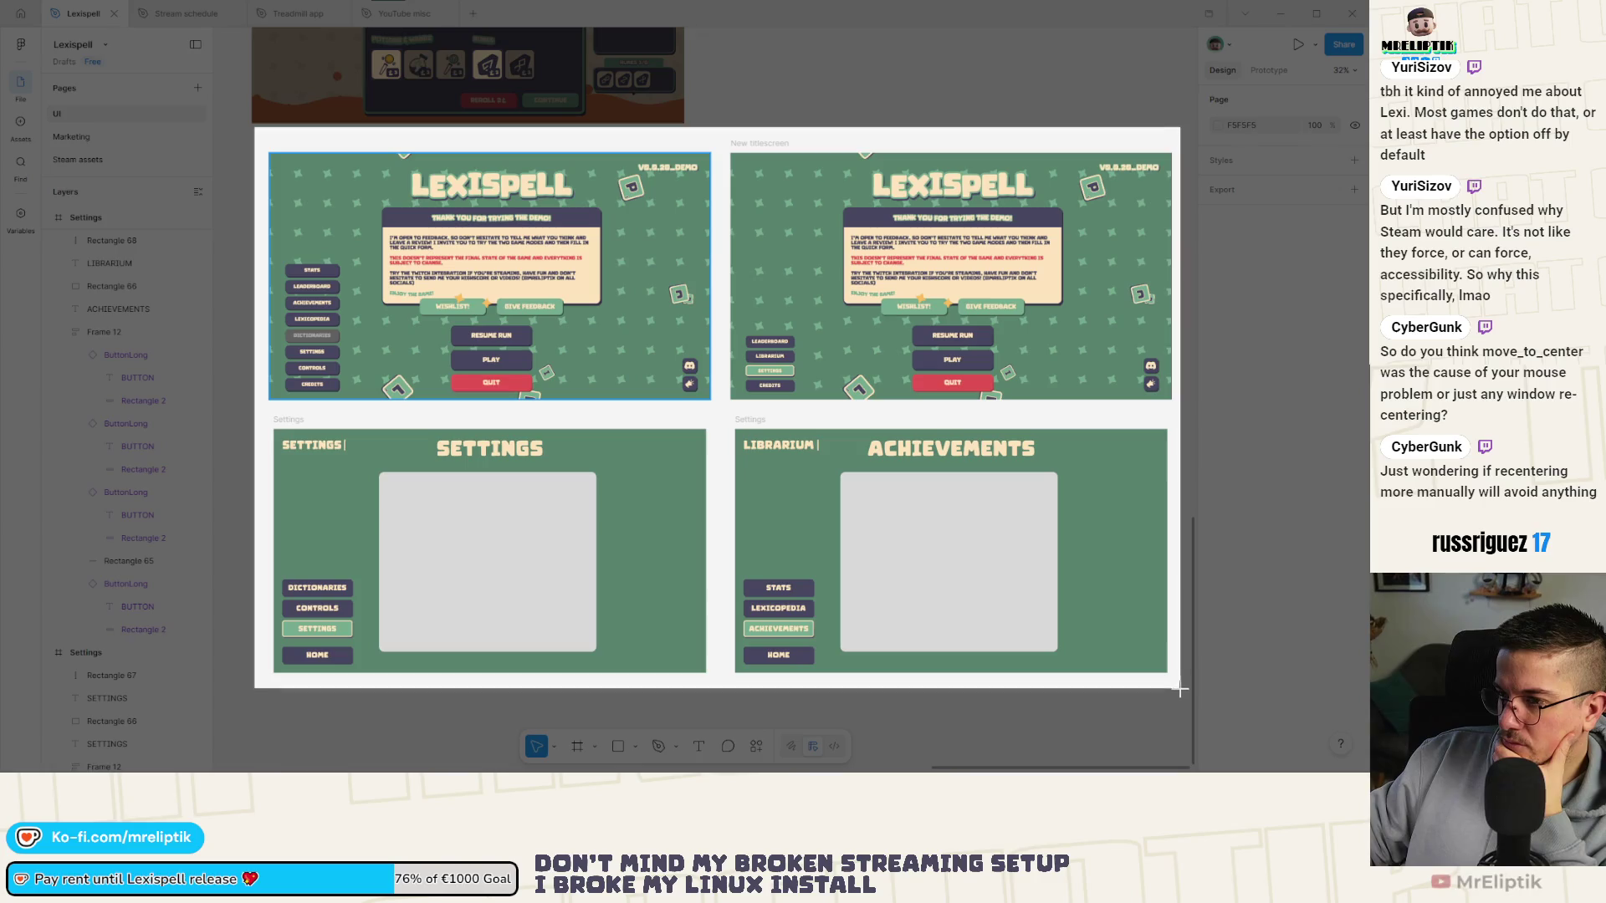
pyautogui.press('Return')
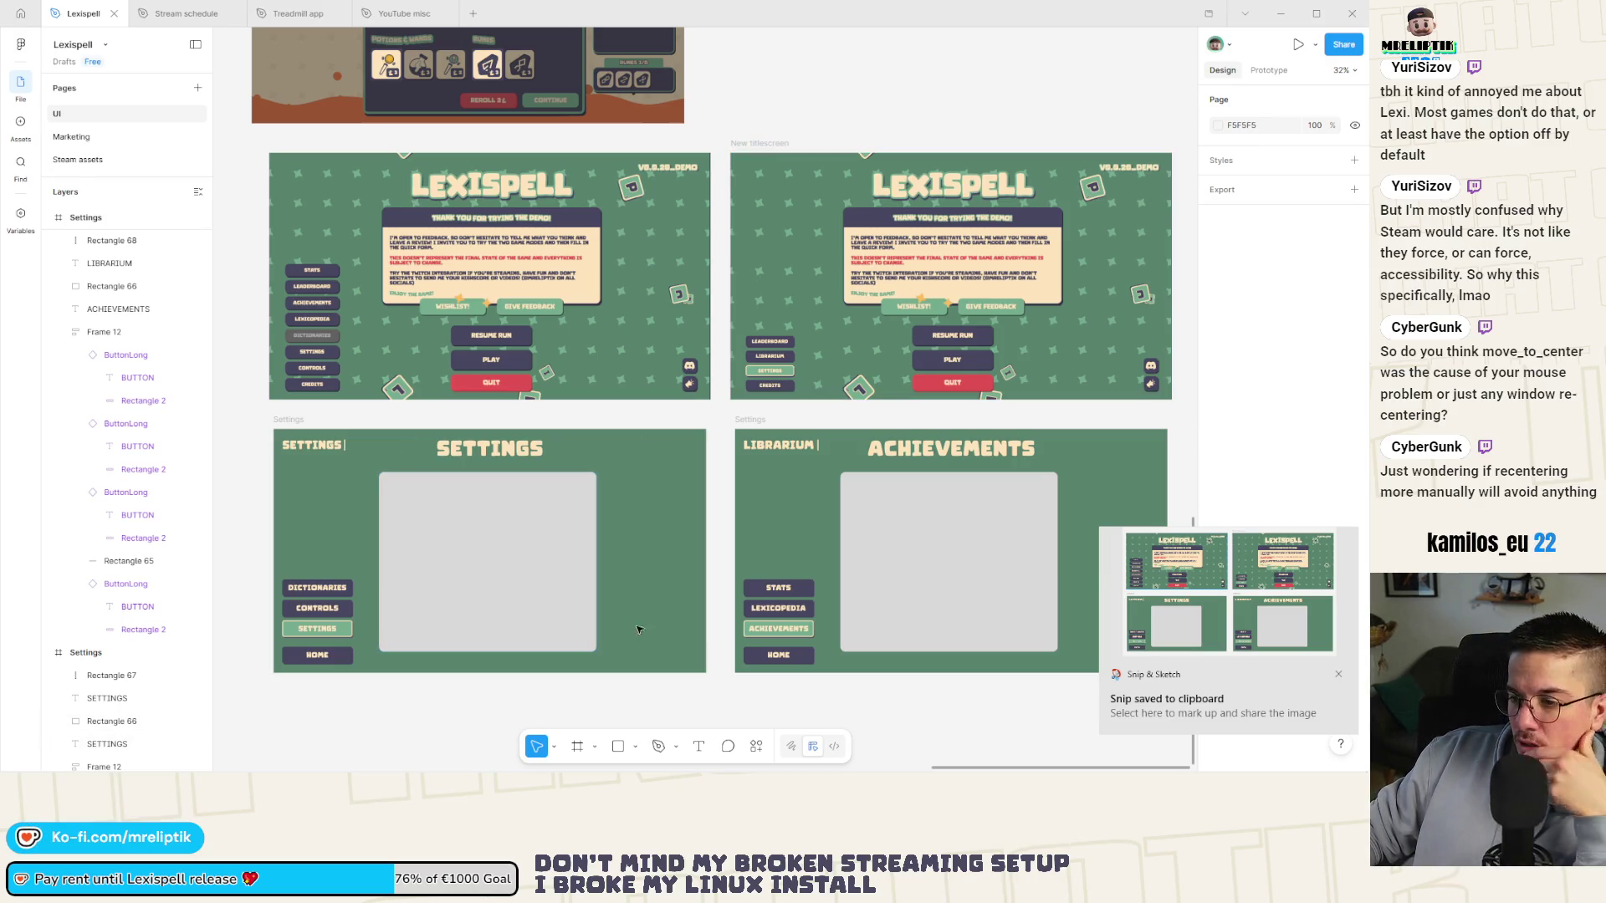
# Align the Achievements frame with the Settings frame, then switch through VS Code to Godot.
pyautogui.moveTo(302, 423); pyautogui.dragTo(296, 414)
pyautogui.moveTo(751, 423); pyautogui.dragTo(747, 412)
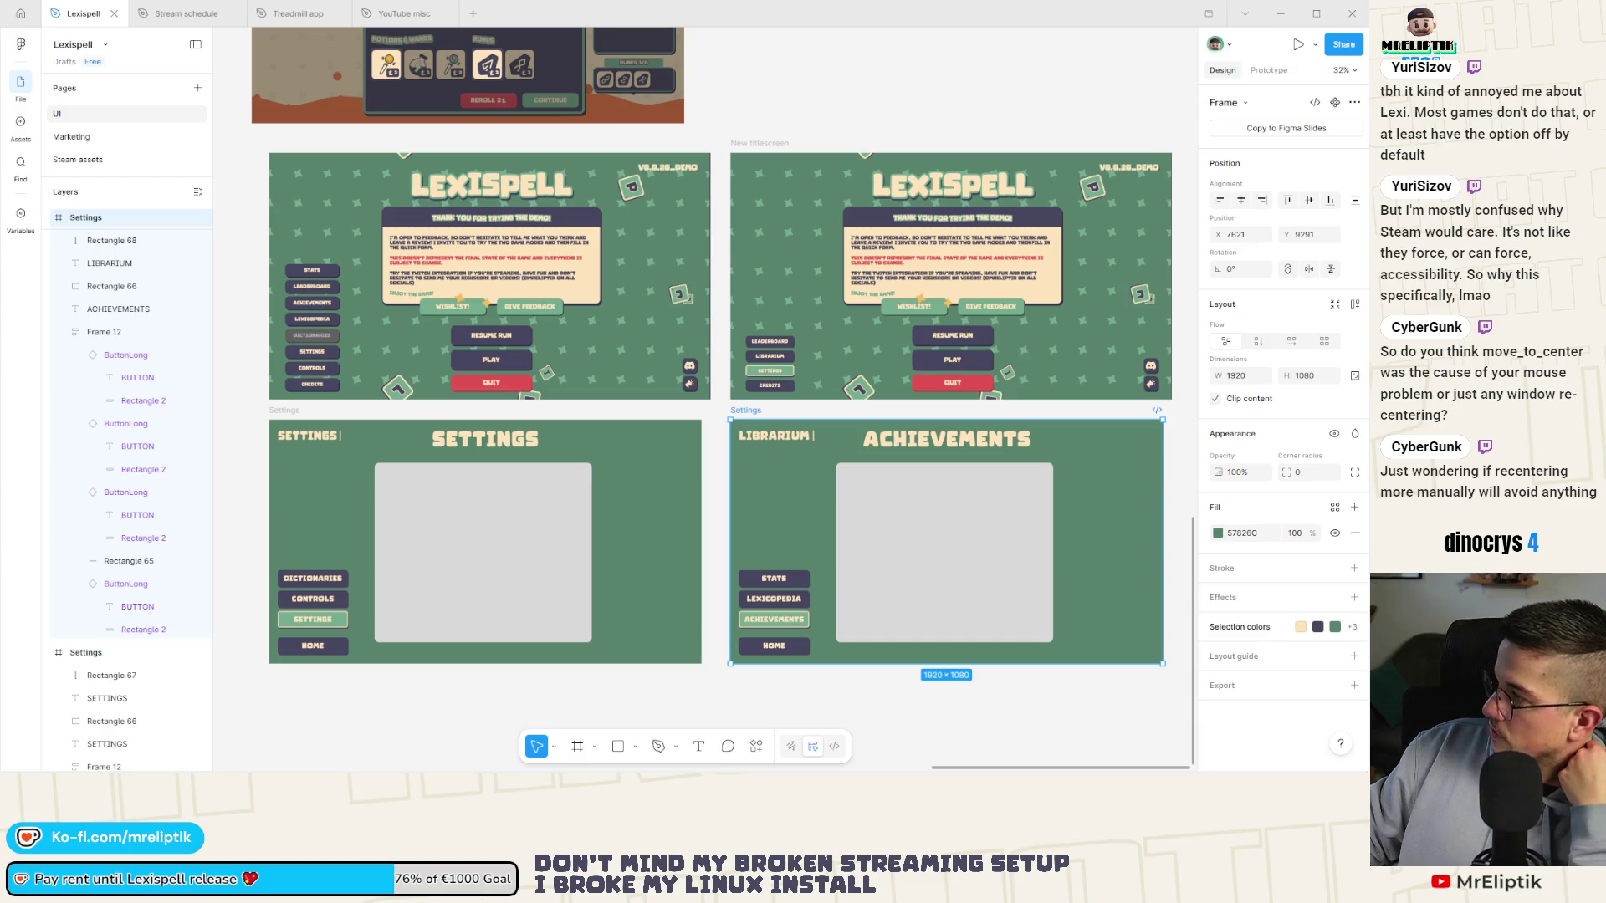
pyautogui.hotkey('alt', 'Tab')
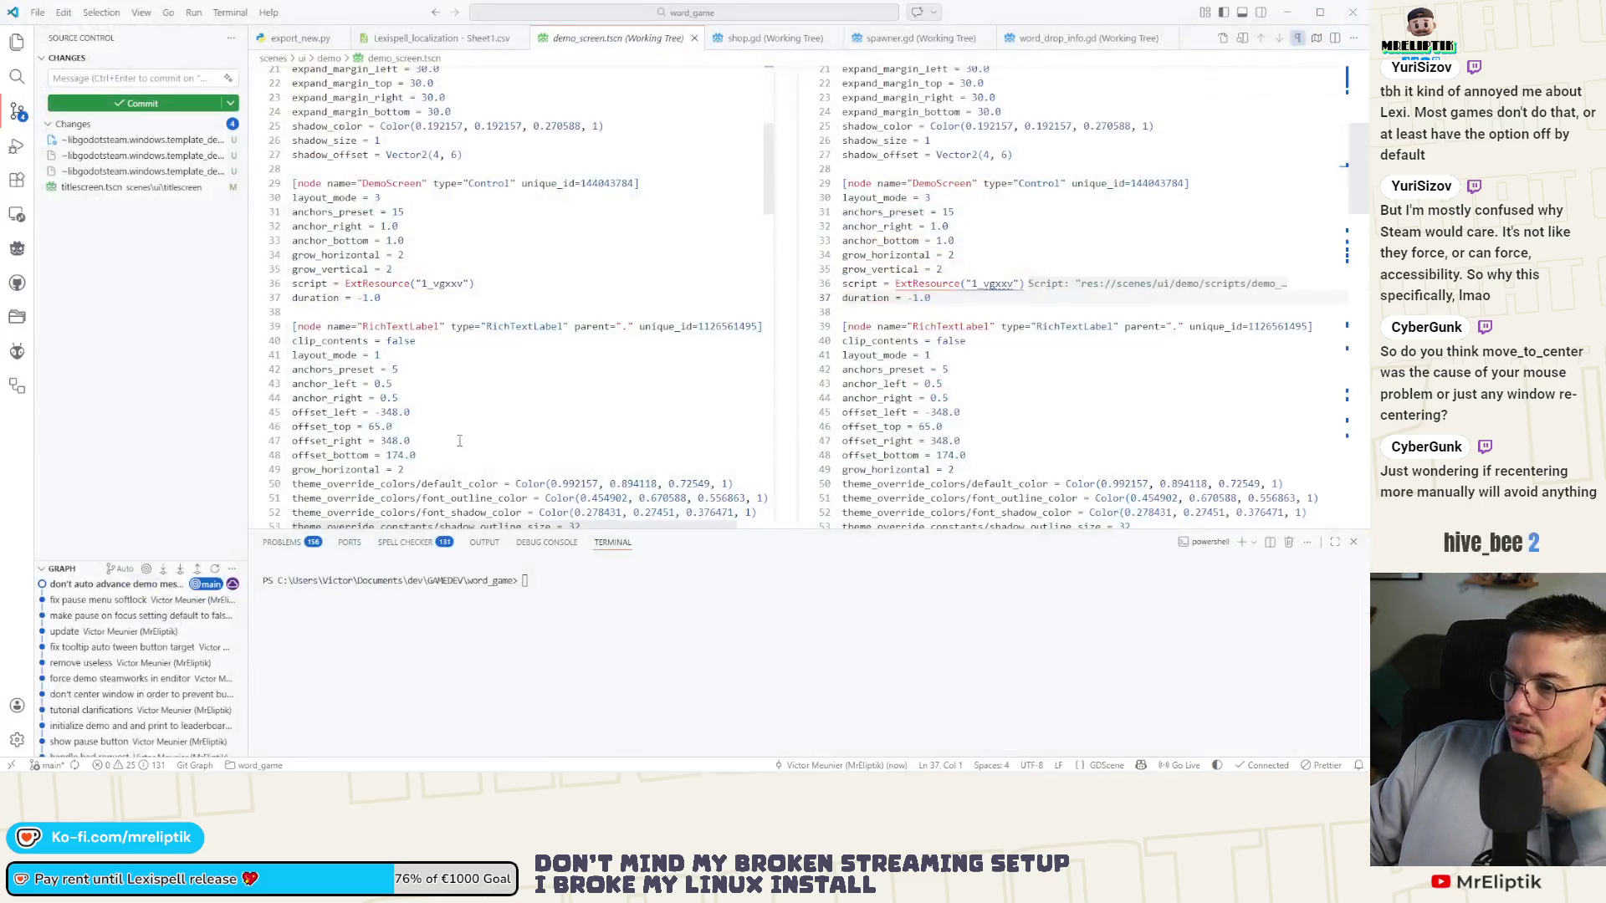
pyautogui.hotkey('alt', 'Tab')
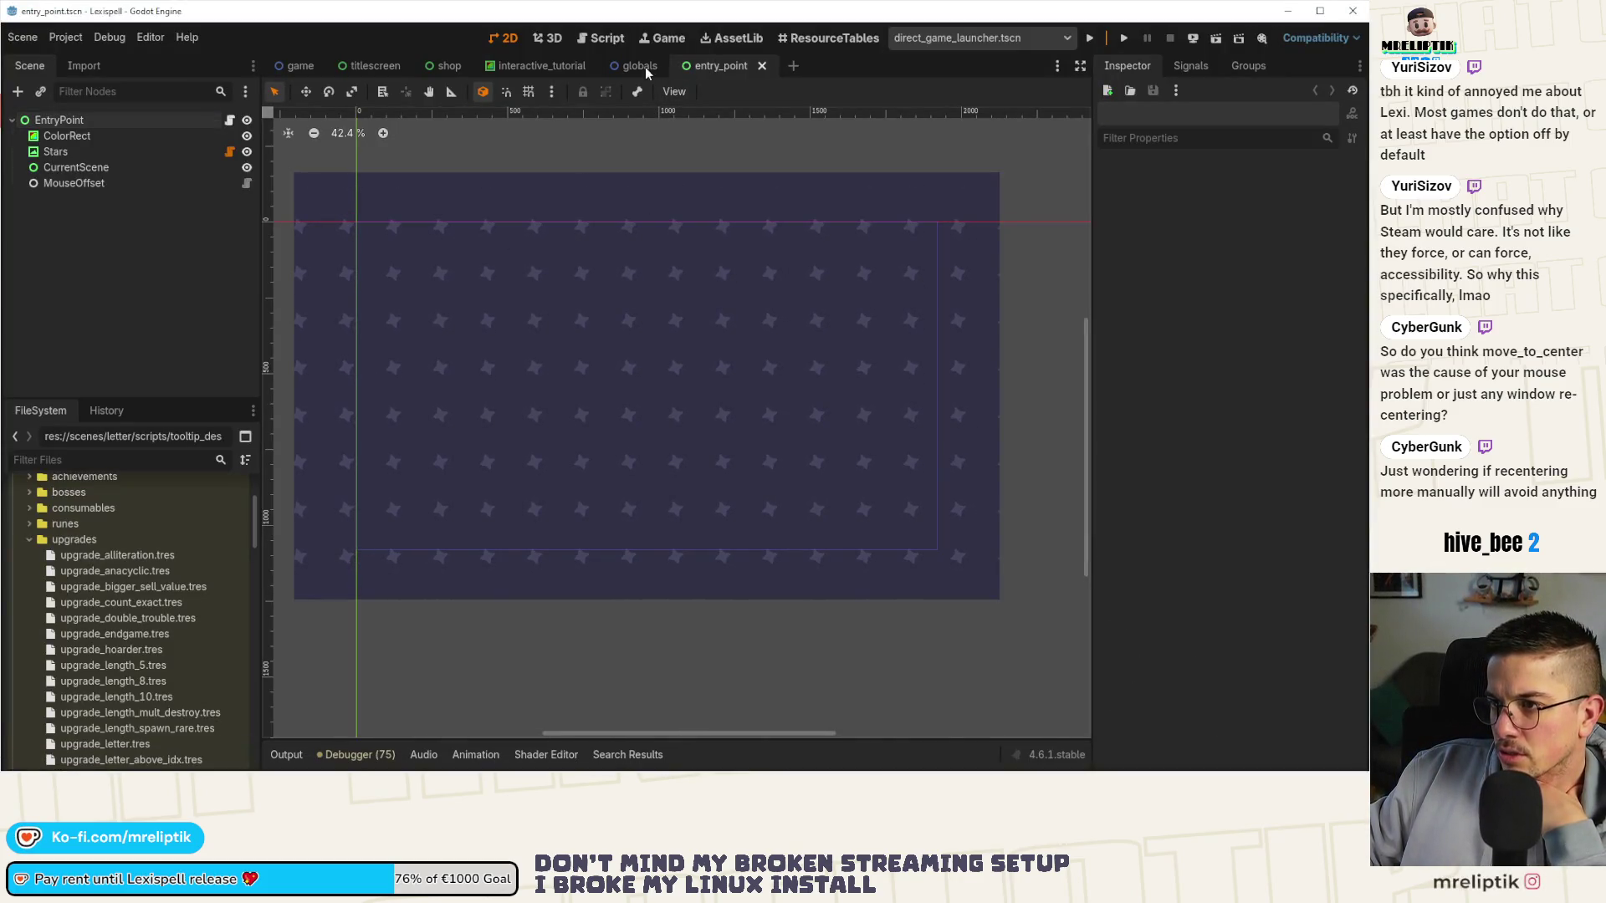
# Close the entry_point and interactive_tutorial scenes and quick-open pause.tscn.
pyautogui.click(762, 65)
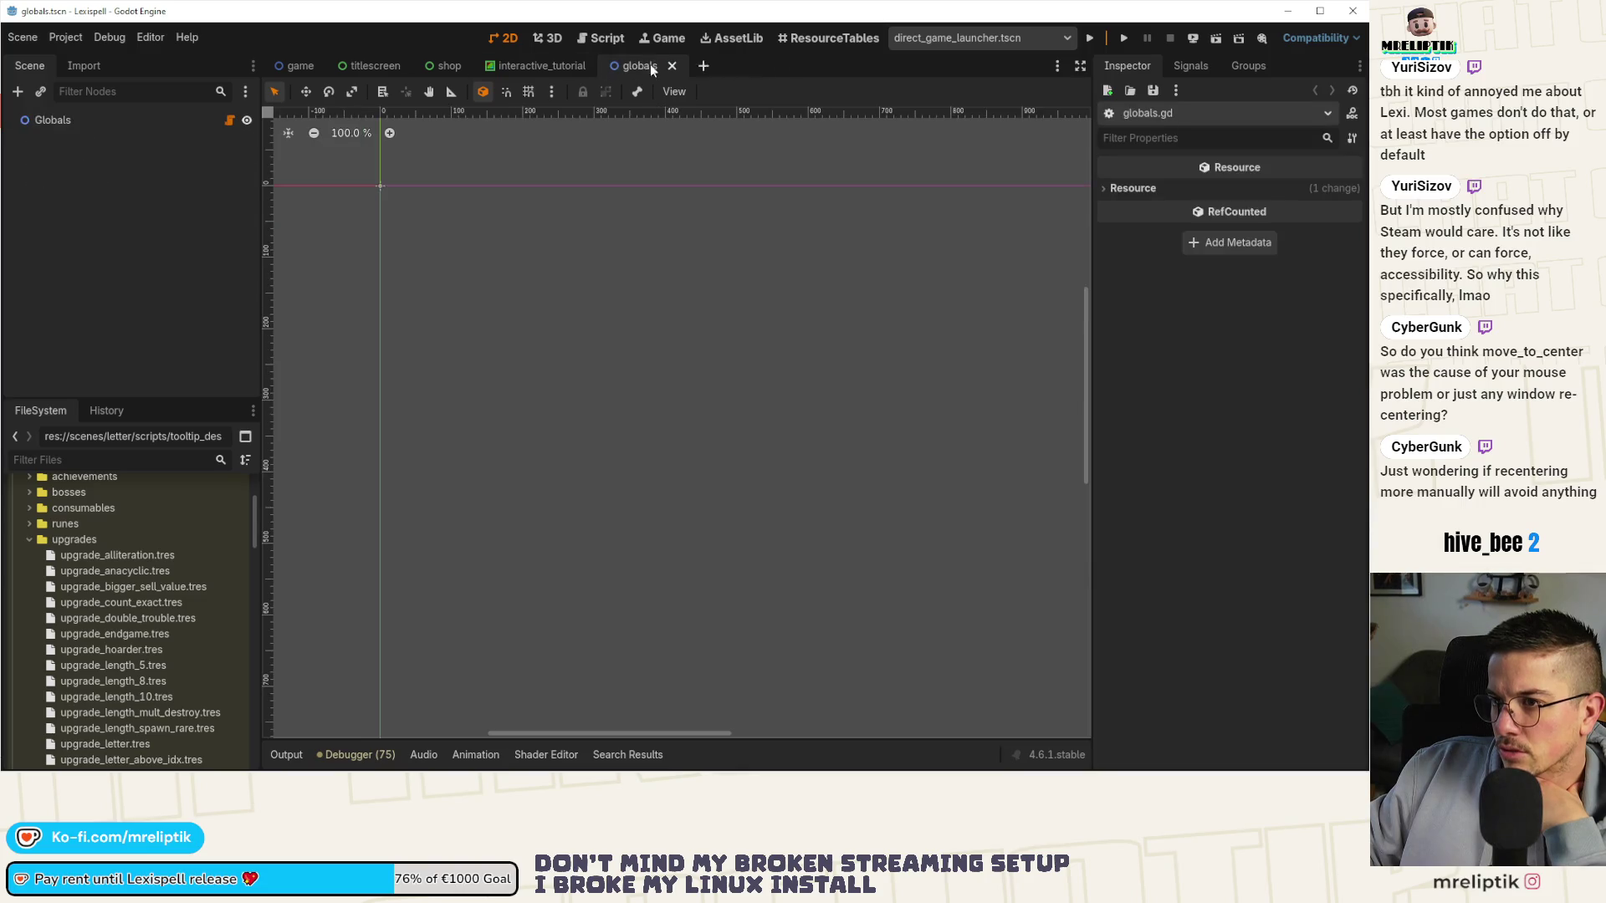
pyautogui.middleClick(554, 66)
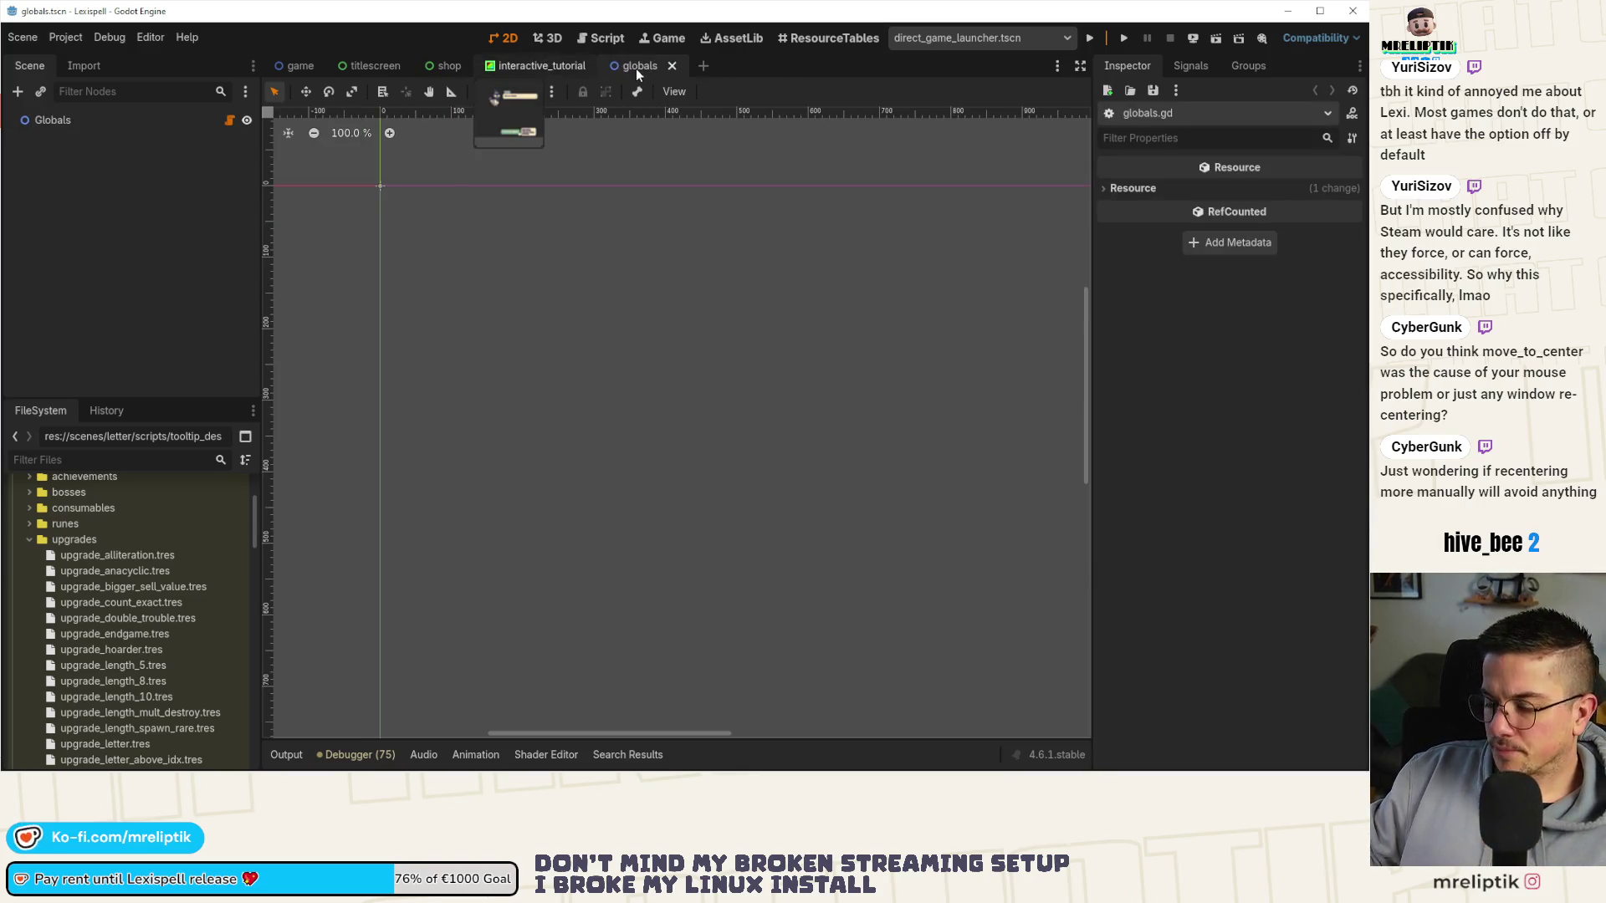
pyautogui.hotkey('ctrl', 'shift', 'o')
pyautogui.write('pause')
pyautogui.press('Return')
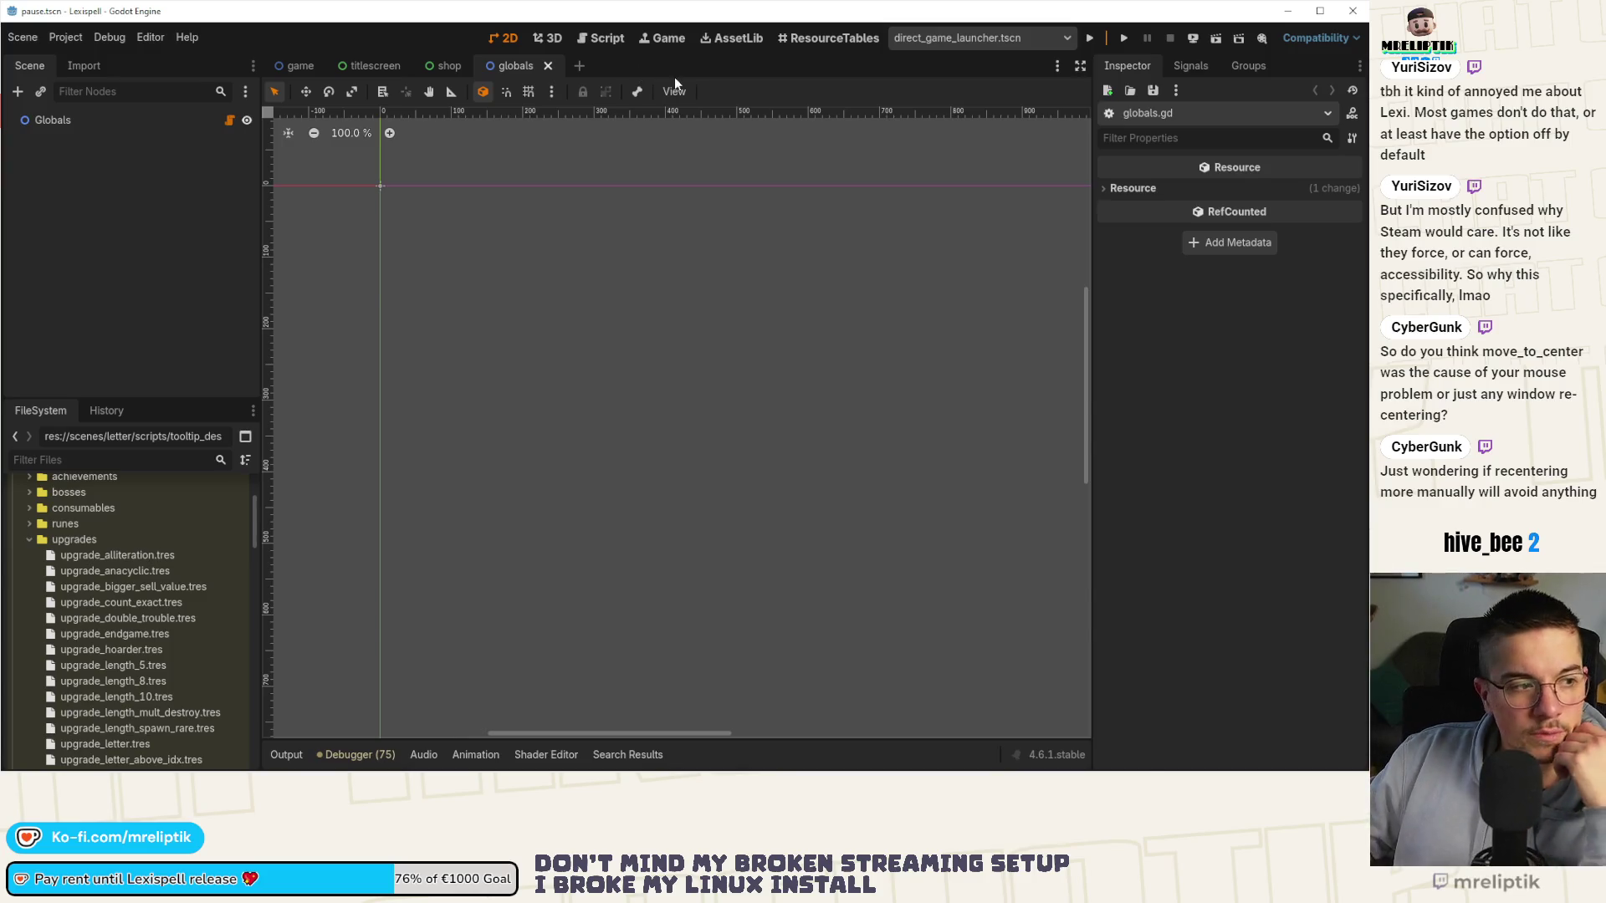
# Inspect the CanvasSettings layer node, then start adding a child node under the root Pause node.
pyautogui.scroll(-2, 459, 373)
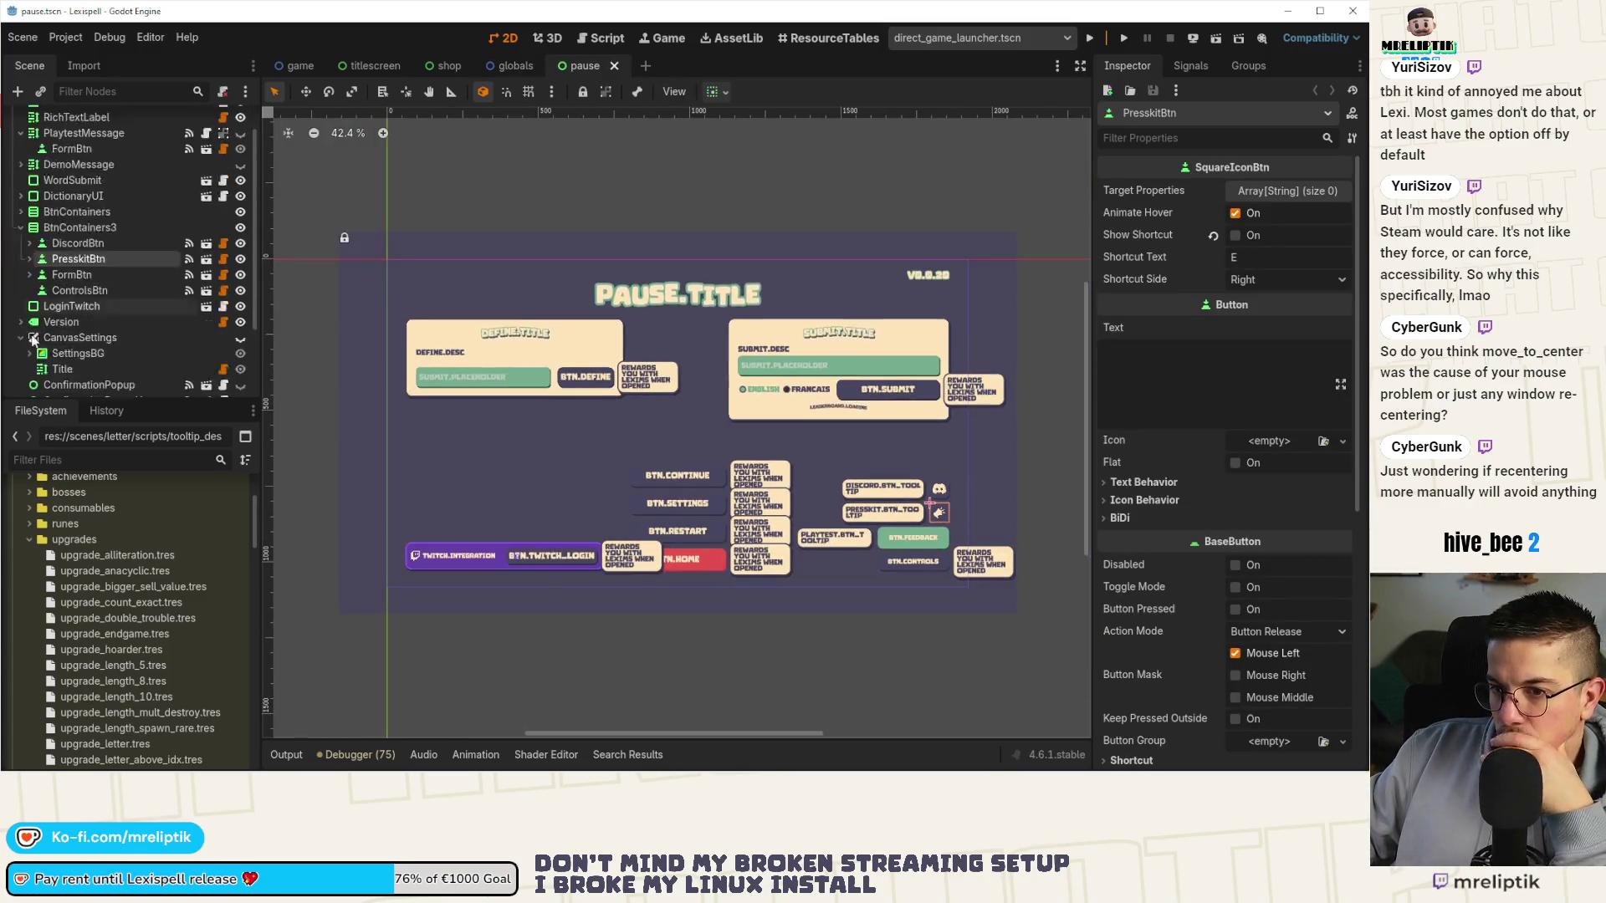
pyautogui.scroll(-3, 102, 287)
pyautogui.click(89, 237)
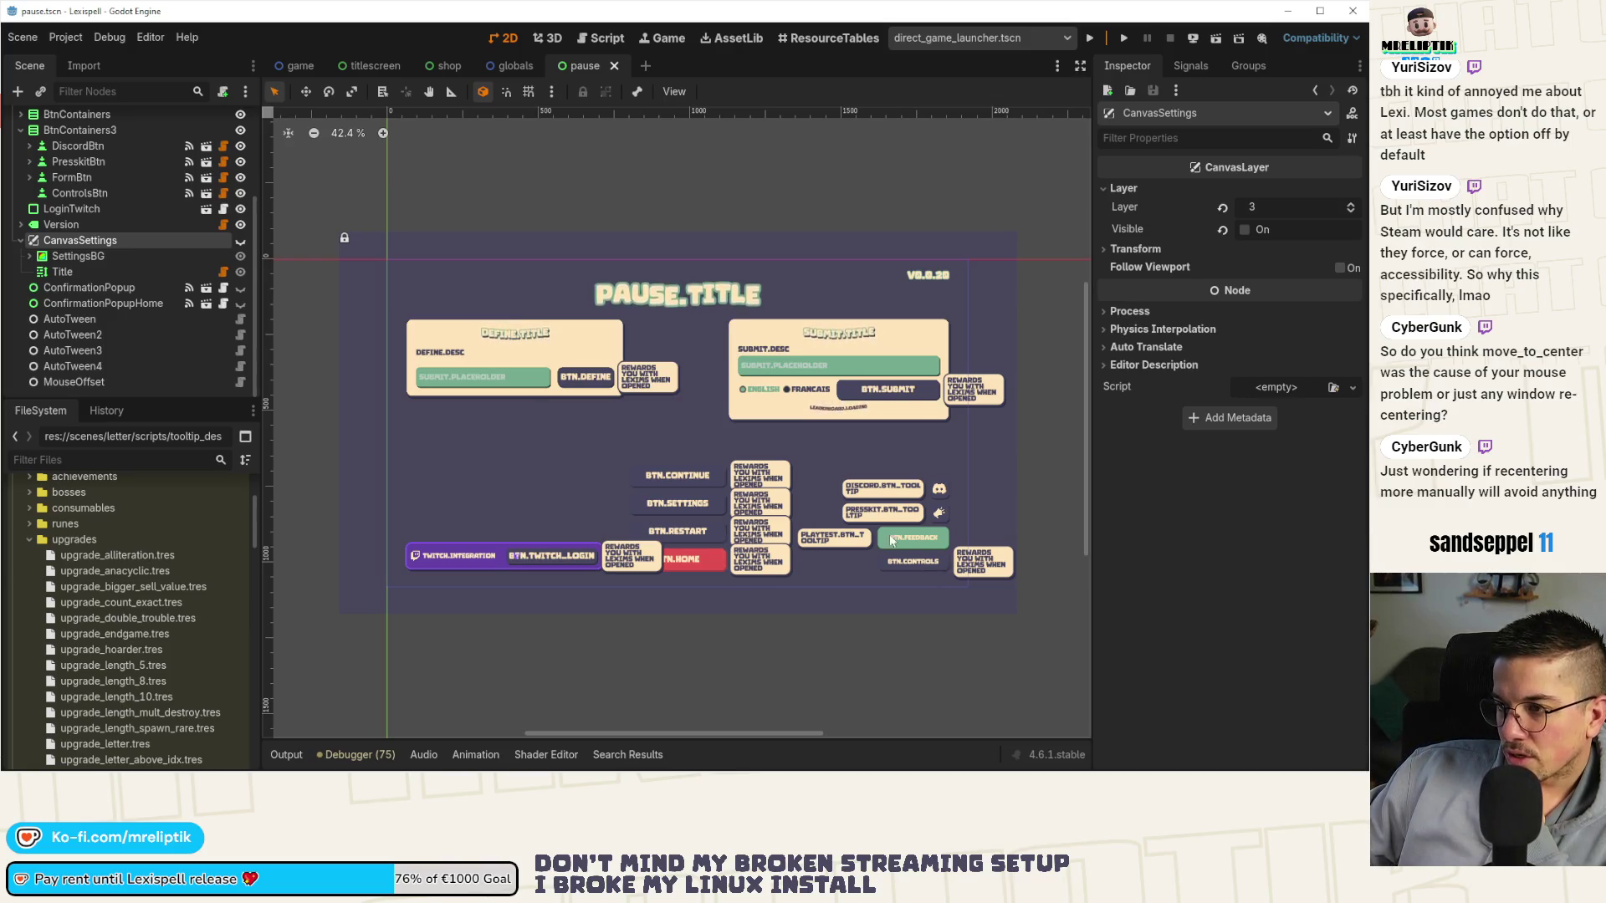
pyautogui.scroll(3, 113, 282)
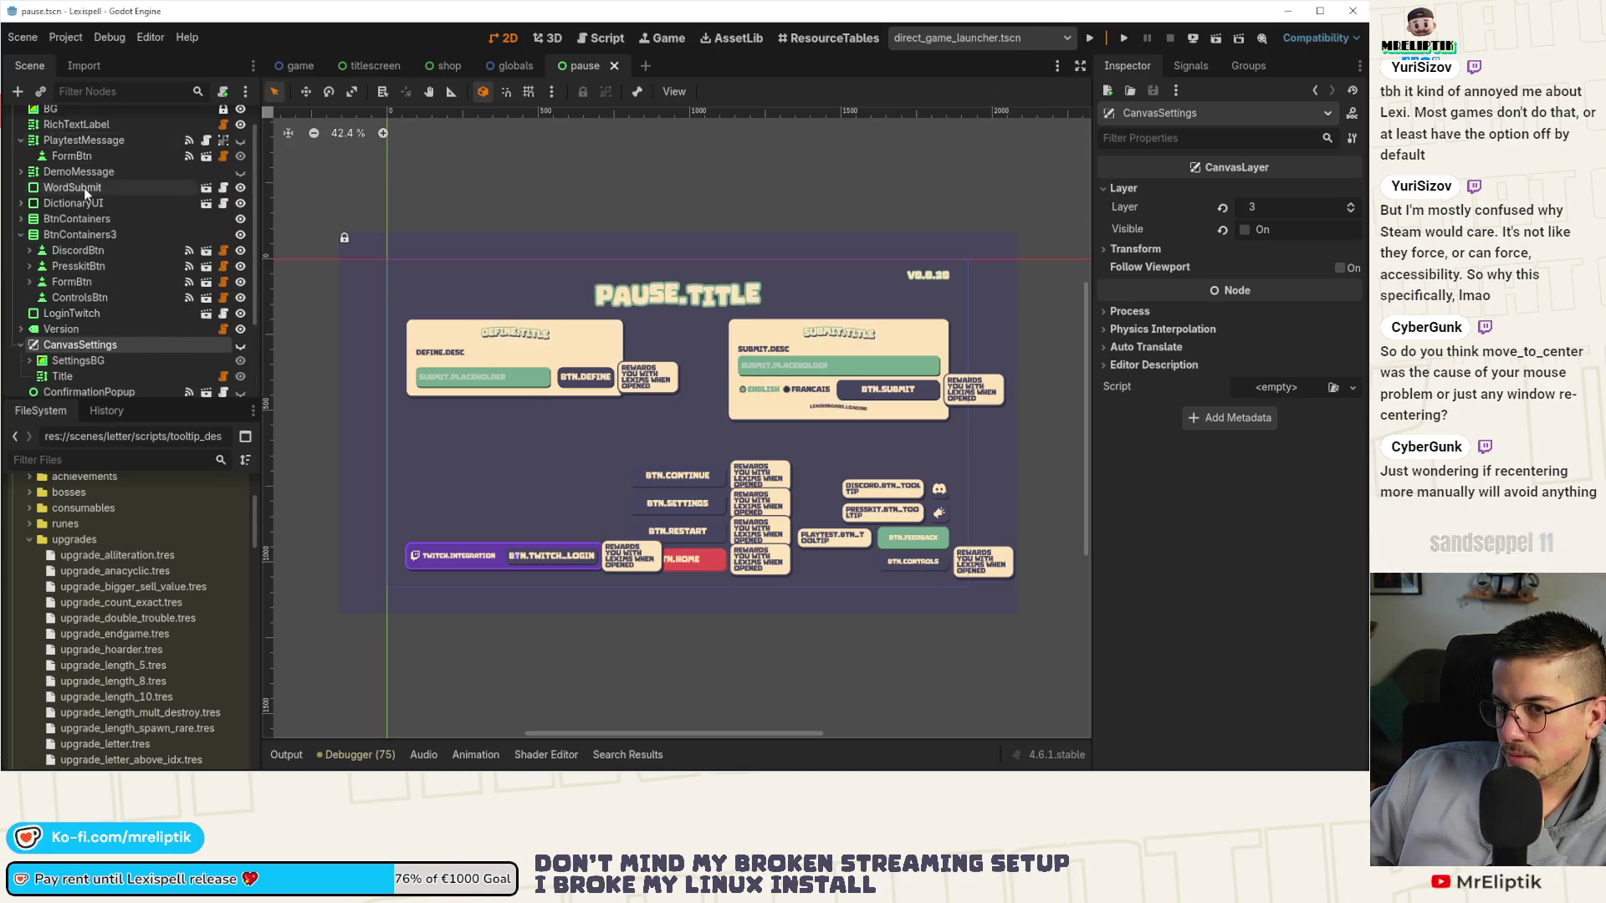
pyautogui.scroll(1, 84, 187)
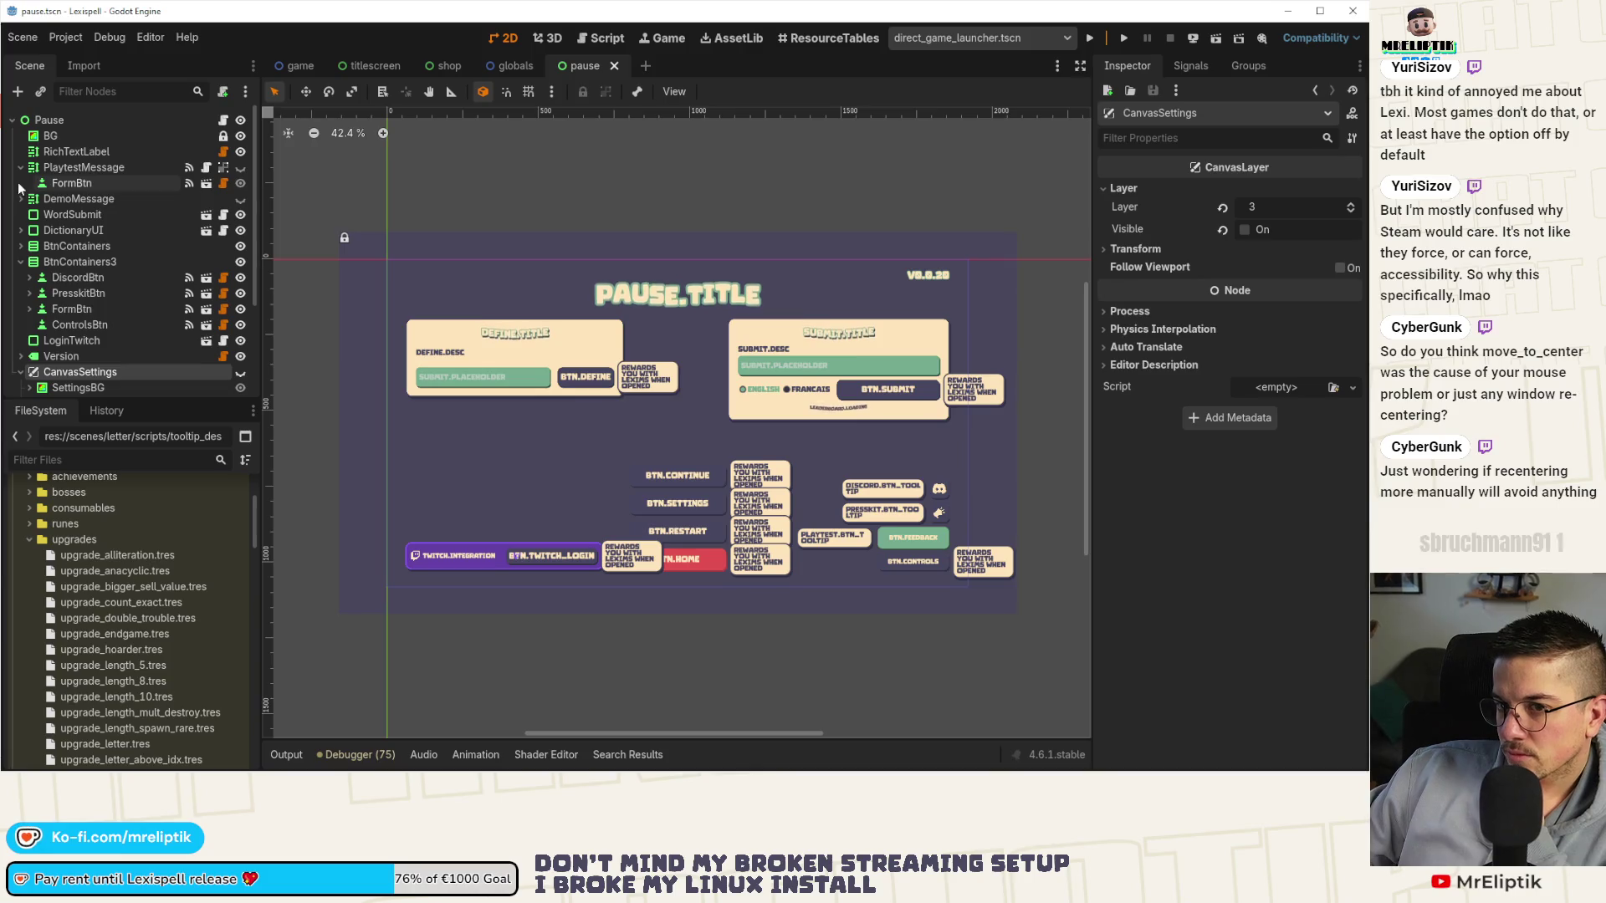
pyautogui.rightClick(92, 152)
pyautogui.press('Escape')
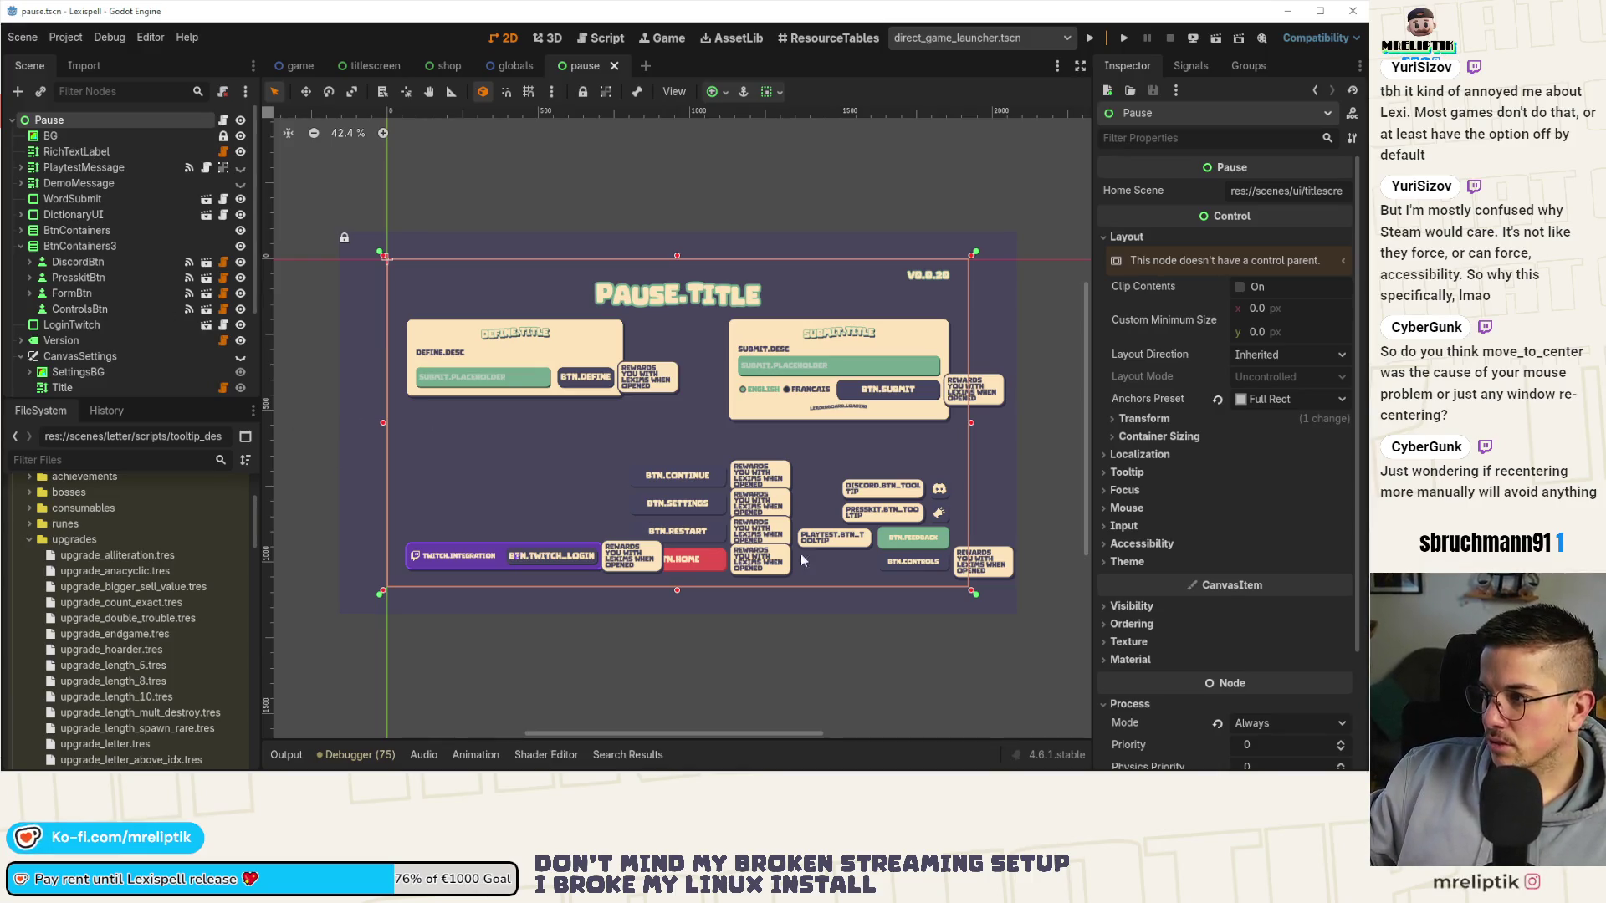
pyautogui.hotkey('ctrl', 'a')
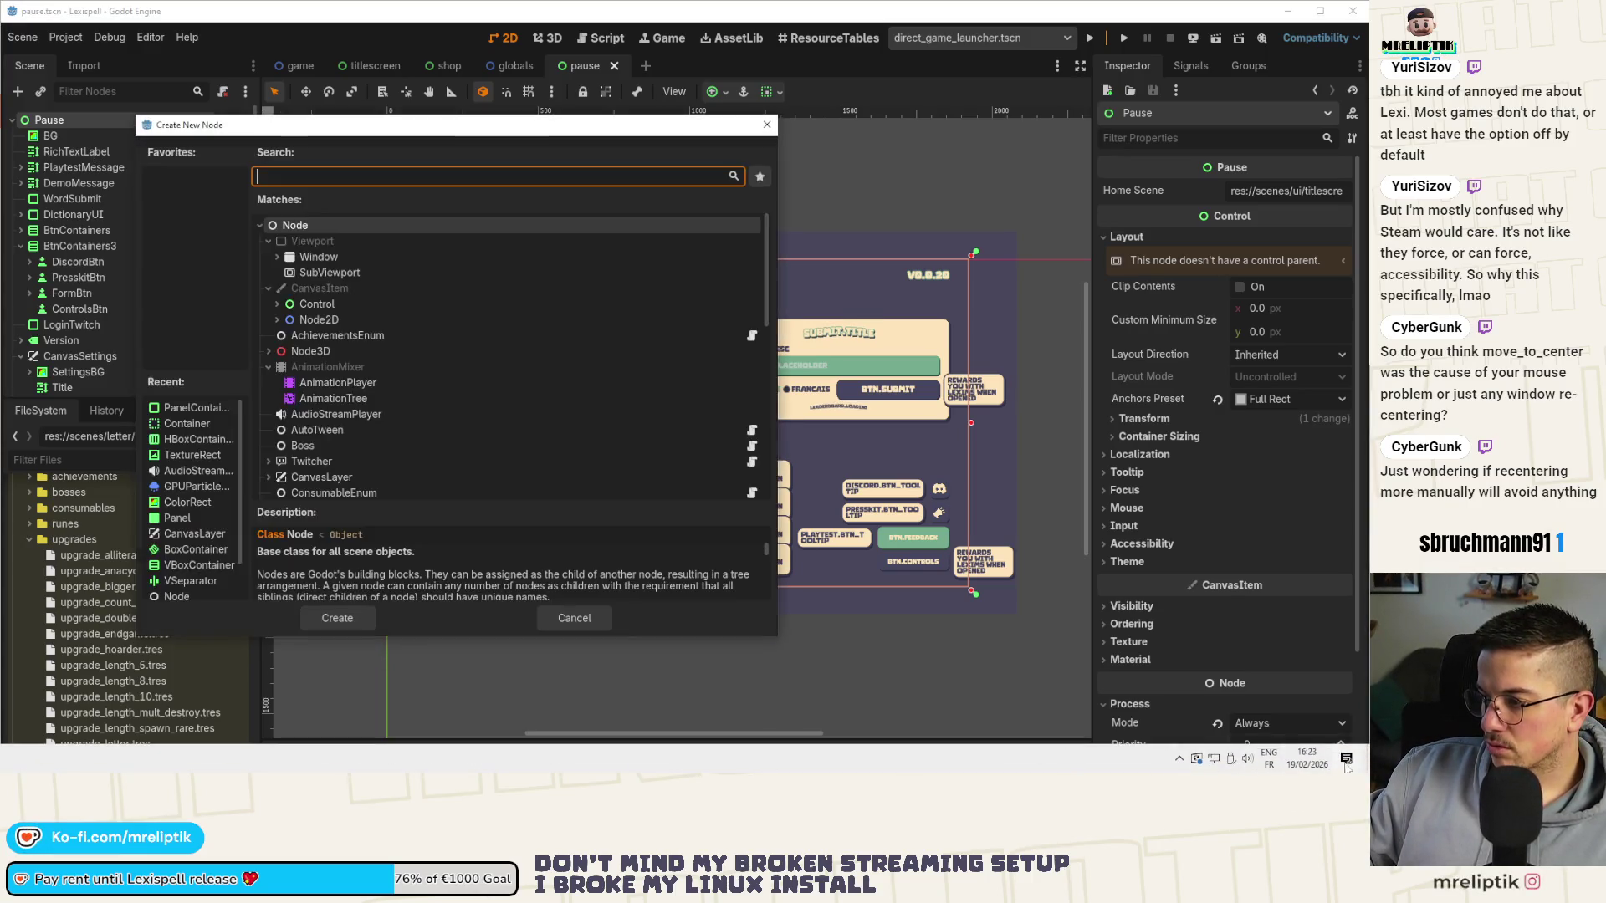
# Add a CanvasLayer node below Version, trying the name FullscreenUI before reverting to CanvasLayer.
pyautogui.write('canvas')
pyautogui.doubleClick(323, 301)
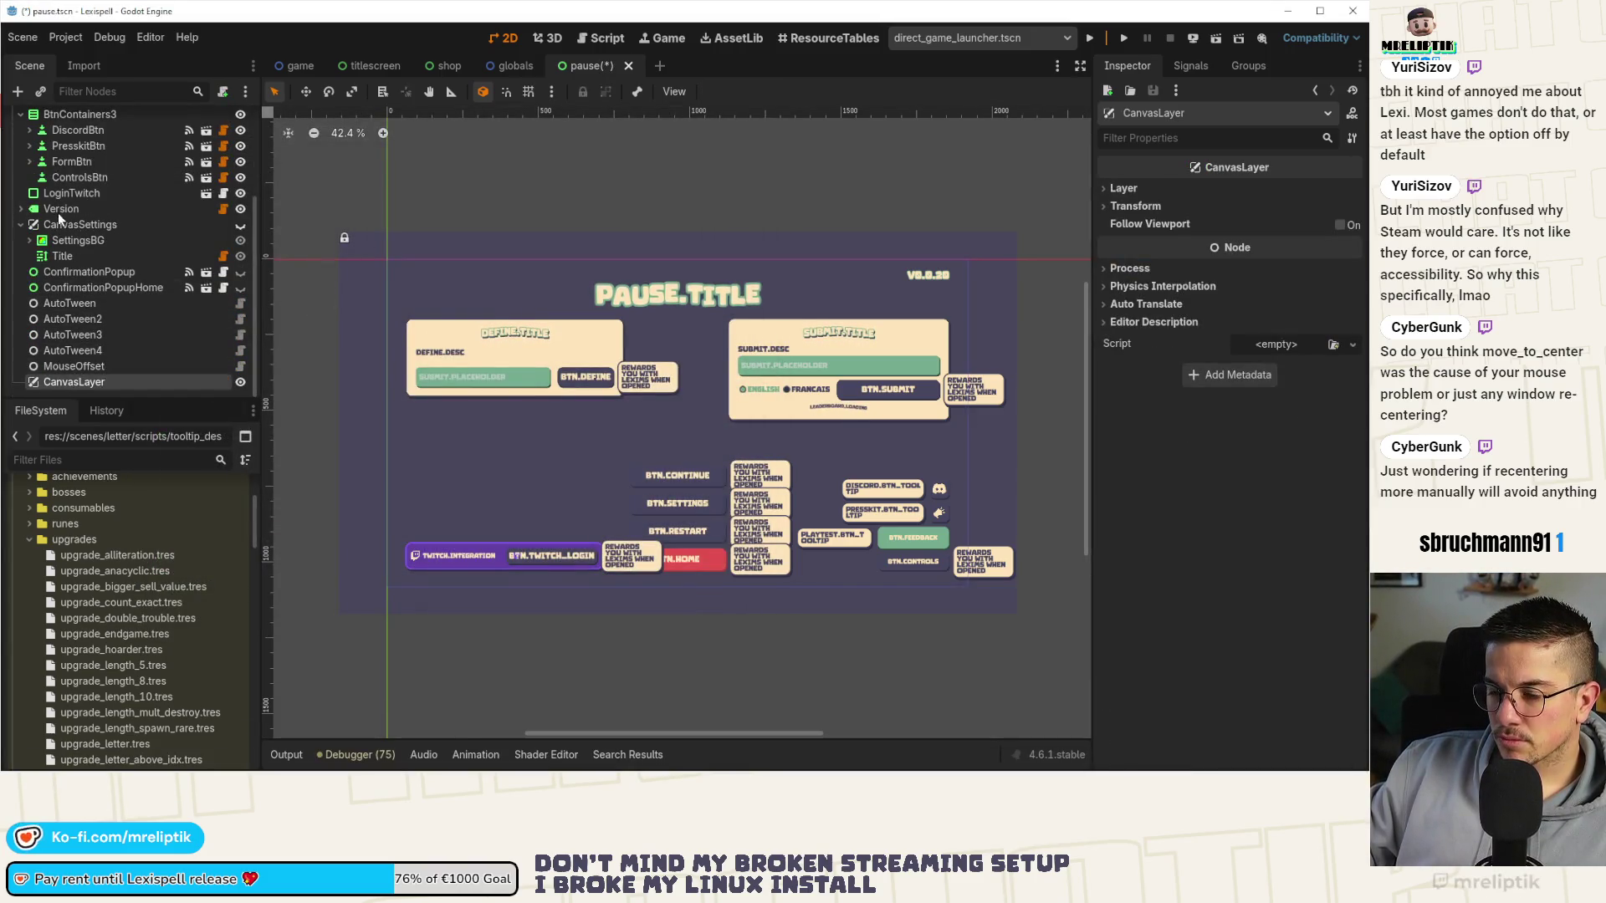
pyautogui.moveTo(59, 217); pyautogui.dragTo(58, 219)
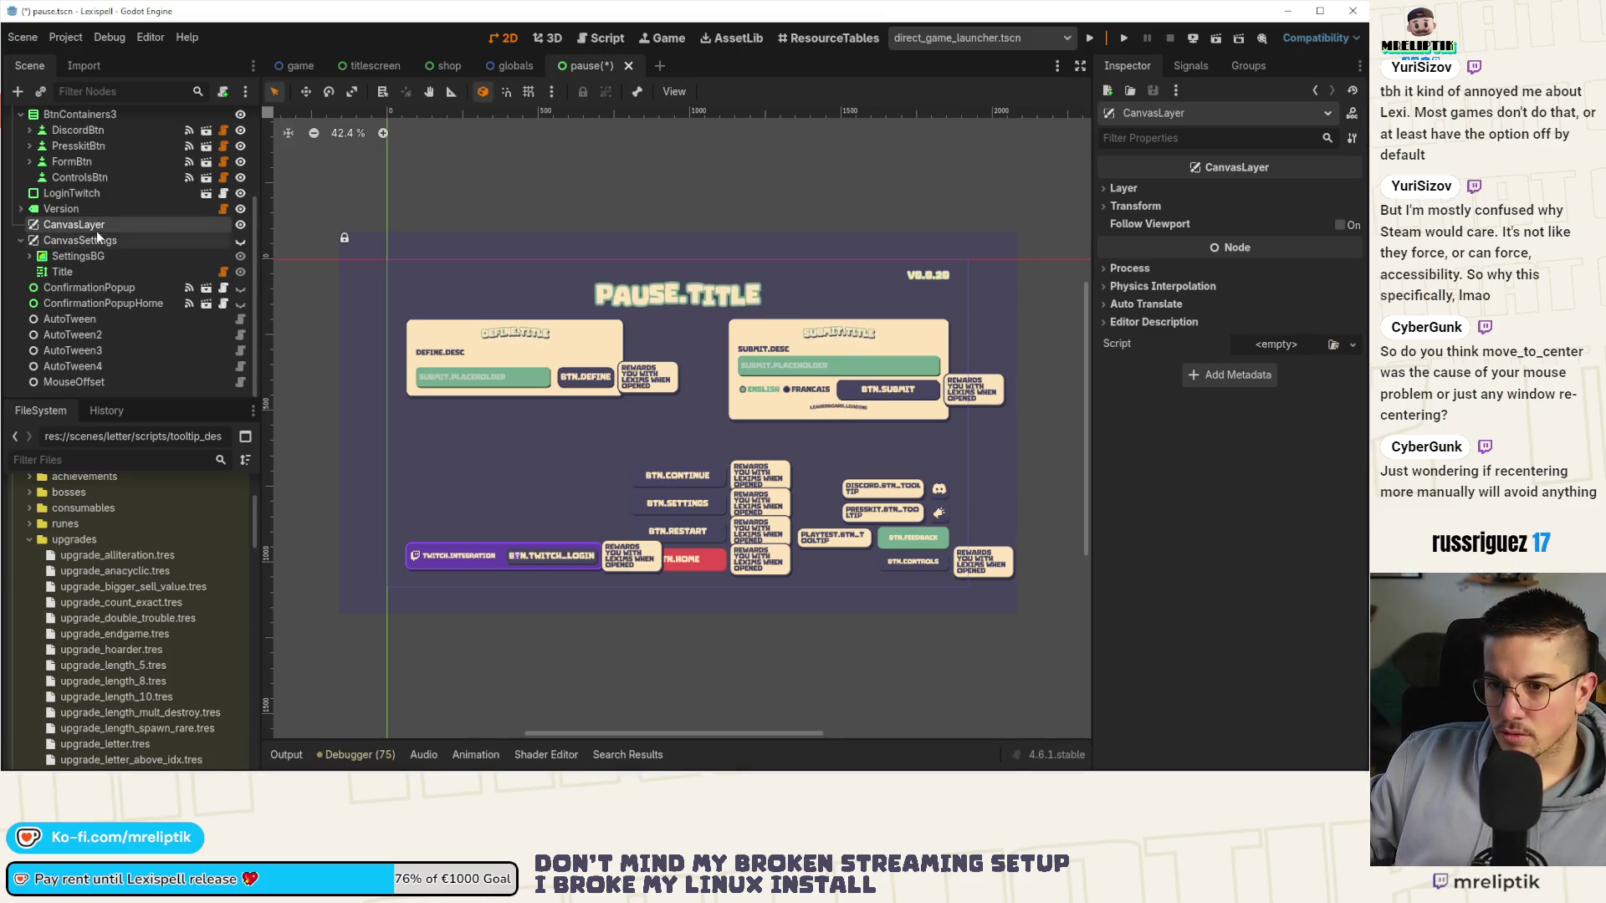
pyautogui.doubleClick(125, 224)
pyautogui.write('Scene')
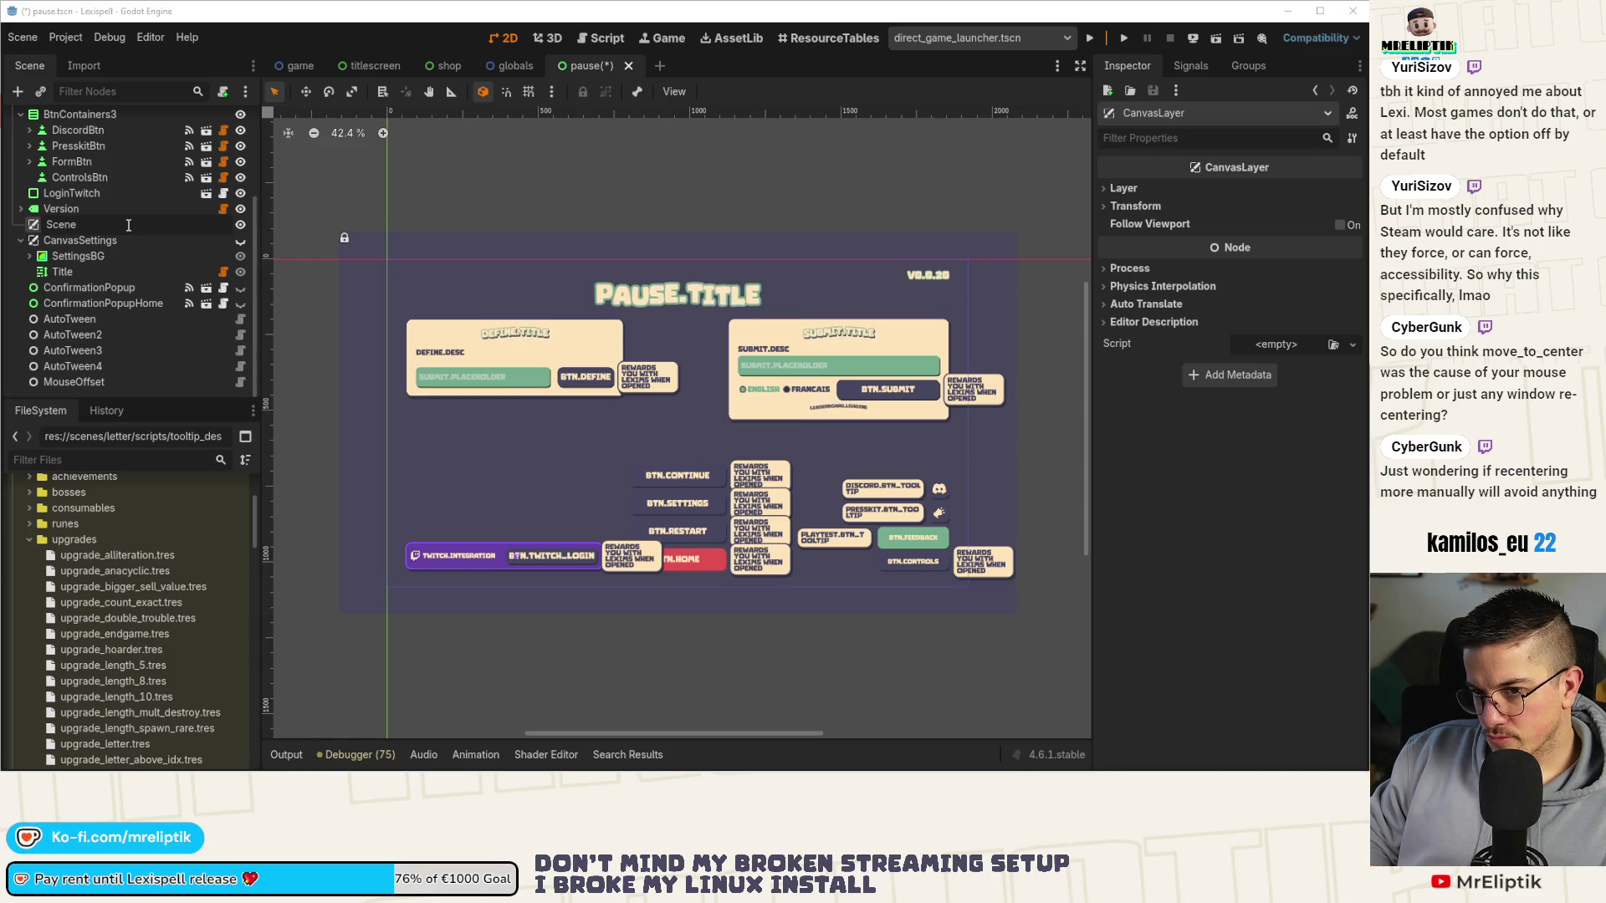
pyautogui.press('Return')
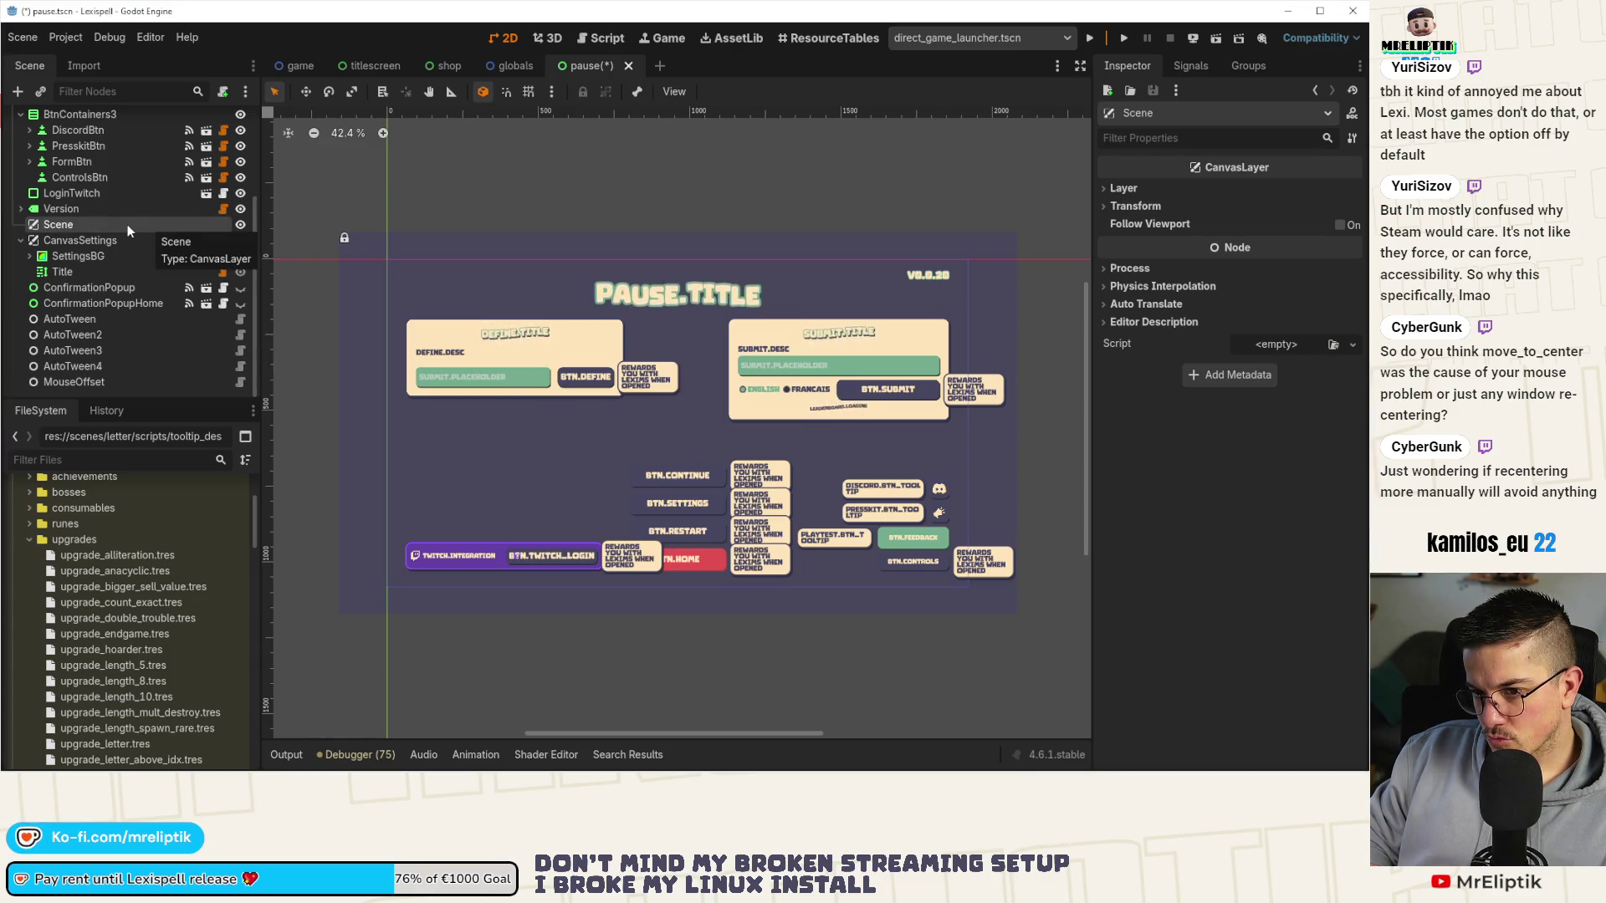
pyautogui.doubleClick(127, 224)
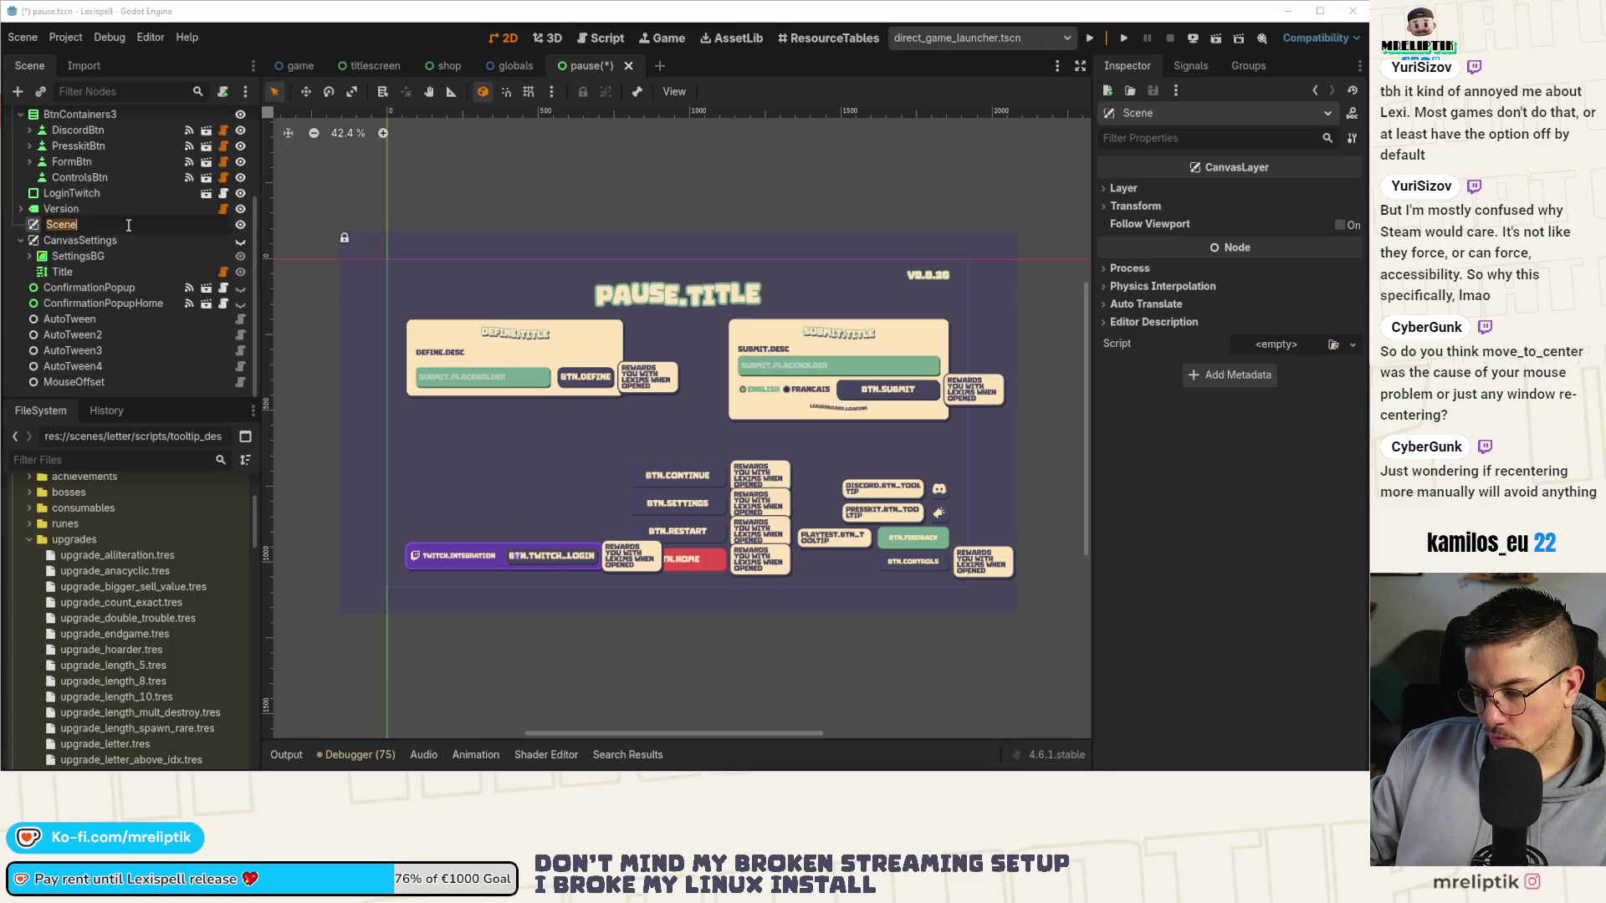
pyautogui.write('FullscreenUI')
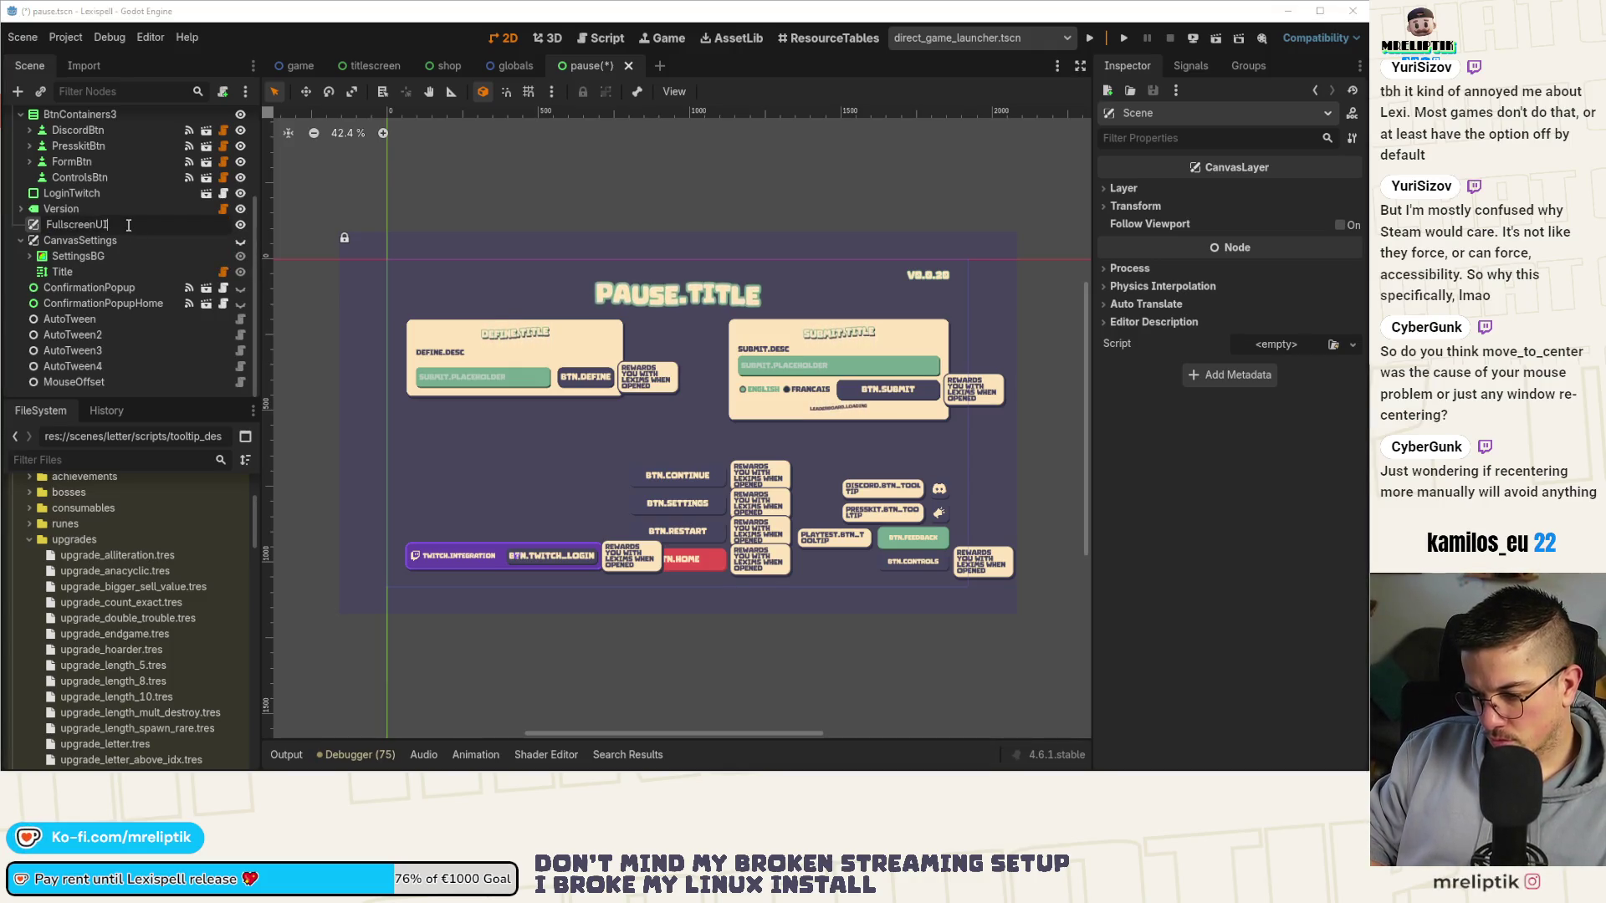
pyautogui.press('Return')
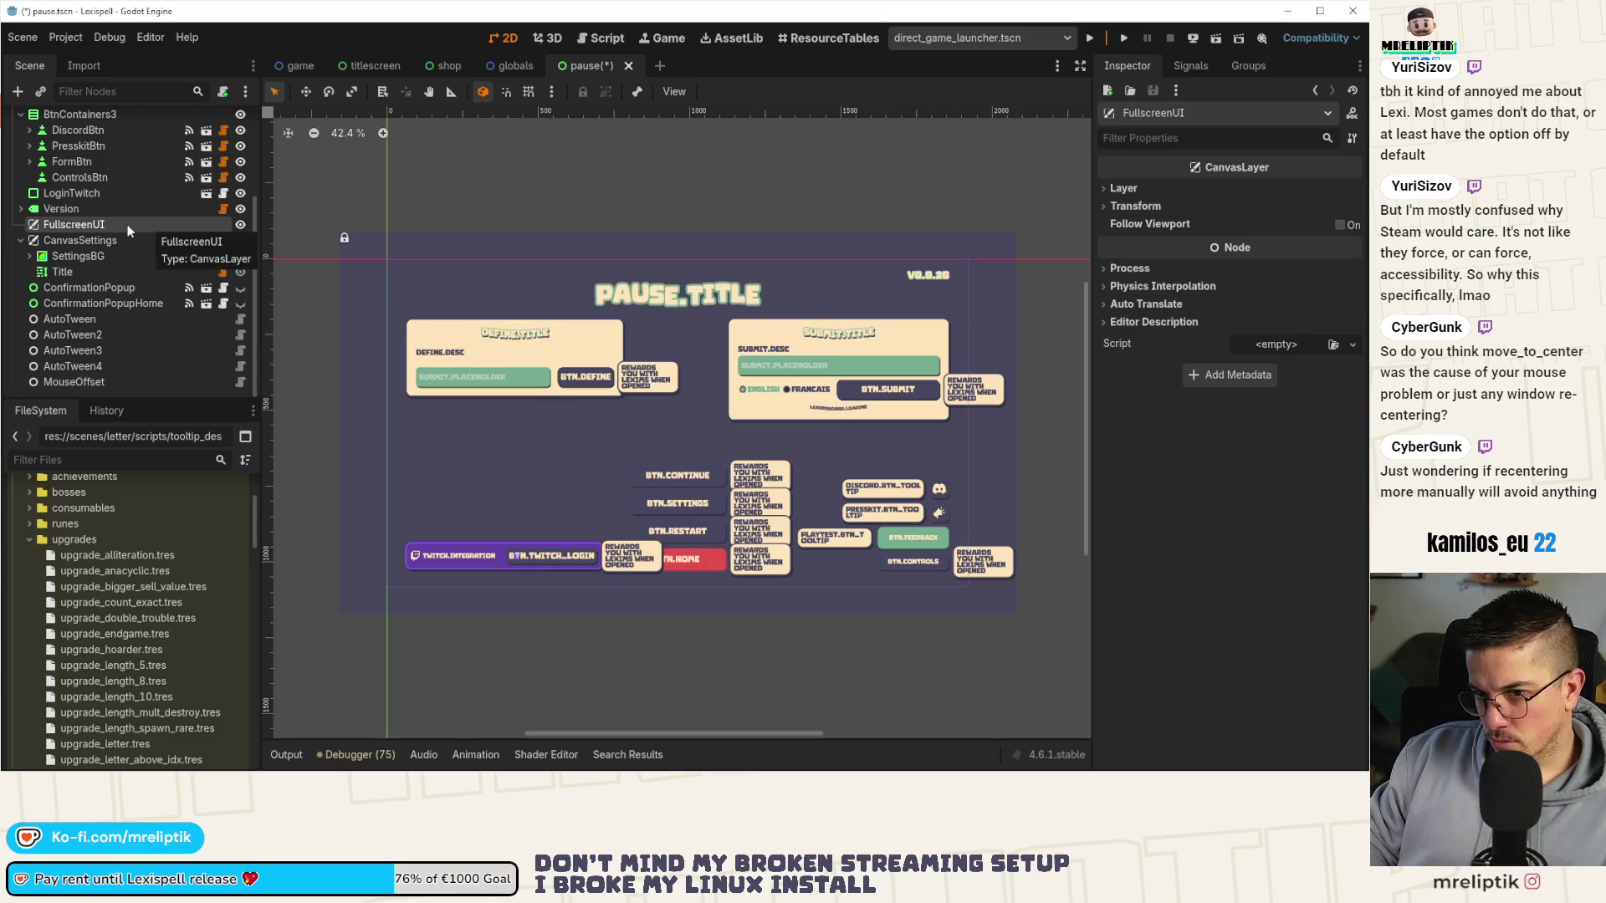
pyautogui.hotkey('ctrl', 'z')
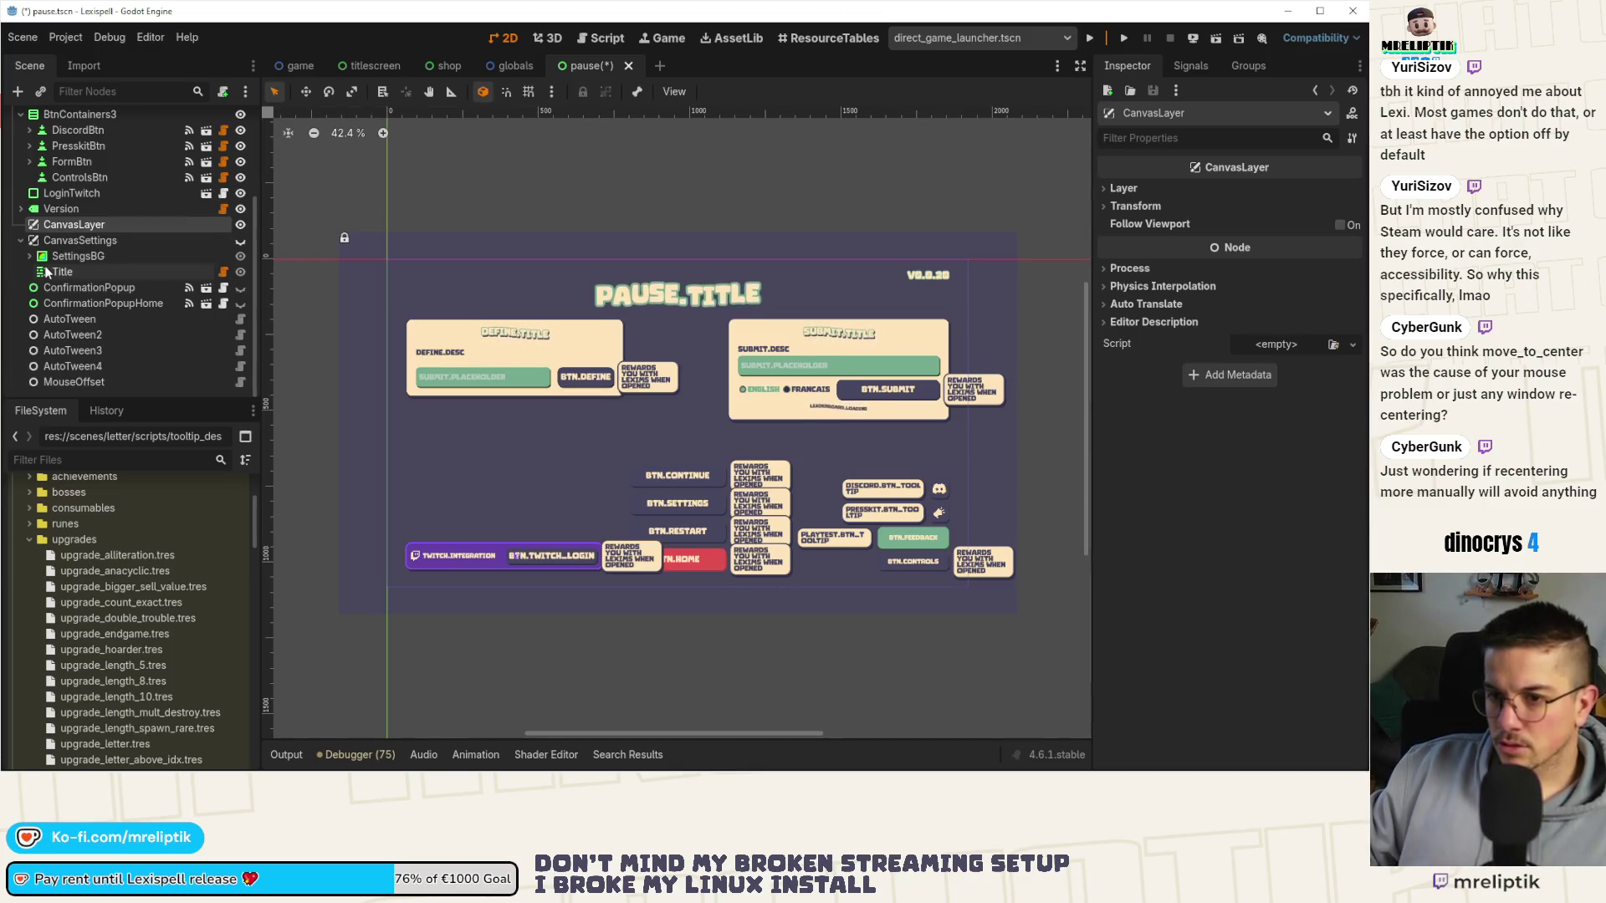
# Move the BG background node inside the new CanvasLayer and save the scene.
pyautogui.scroll(3, 139, 261)
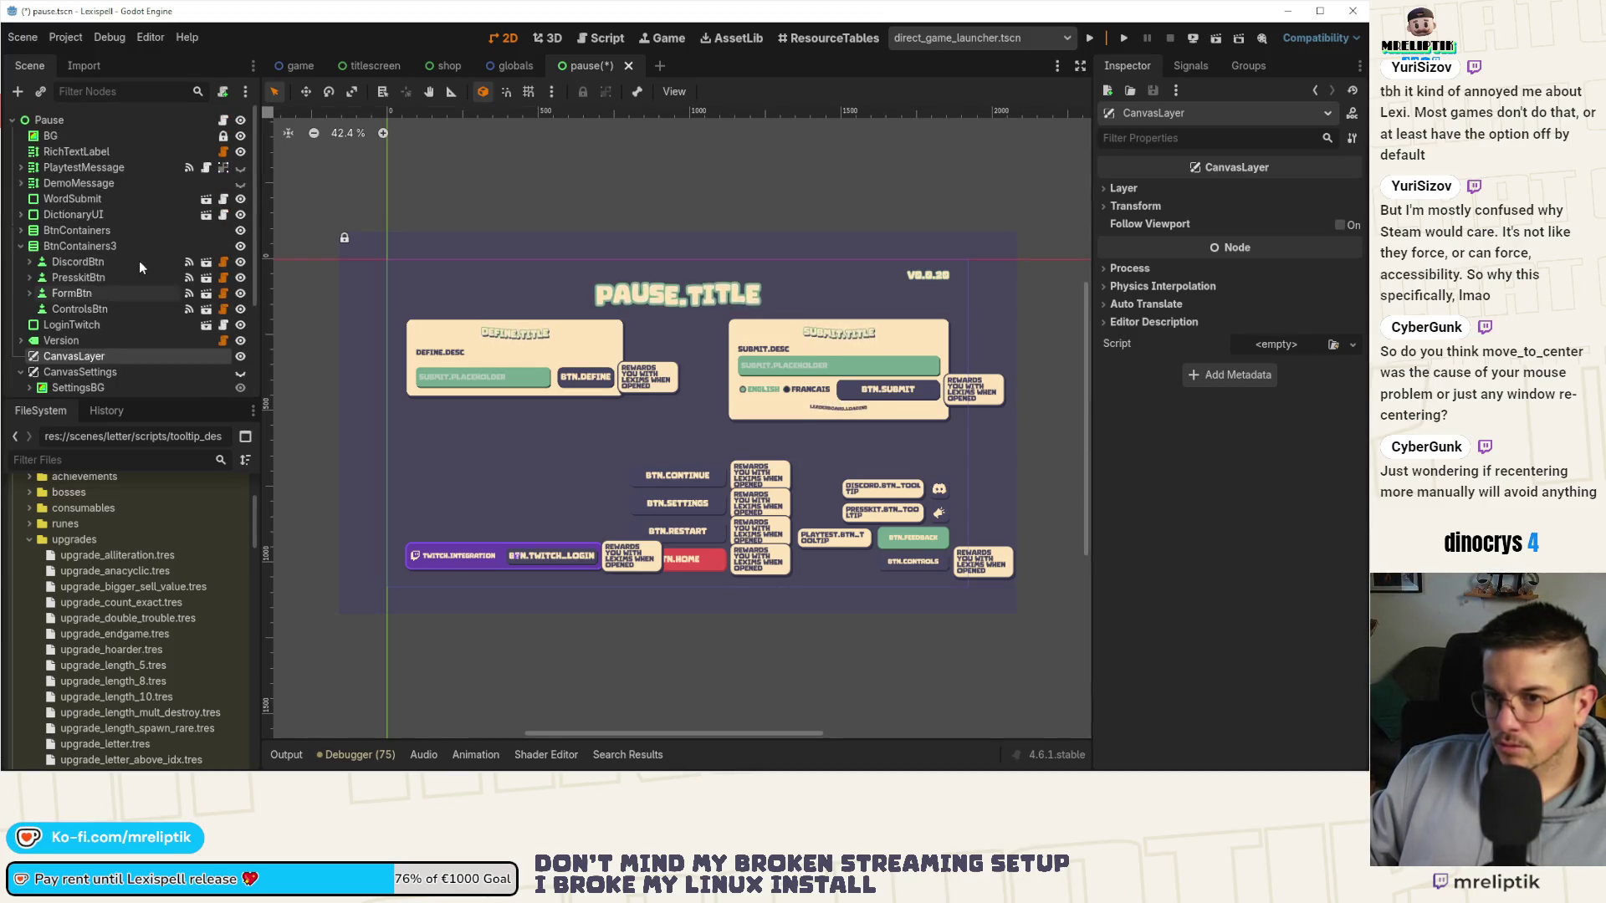
pyautogui.click(63, 137)
pyautogui.scroll(-2, 136, 296)
pyautogui.moveTo(94, 260); pyautogui.dragTo(94, 254)
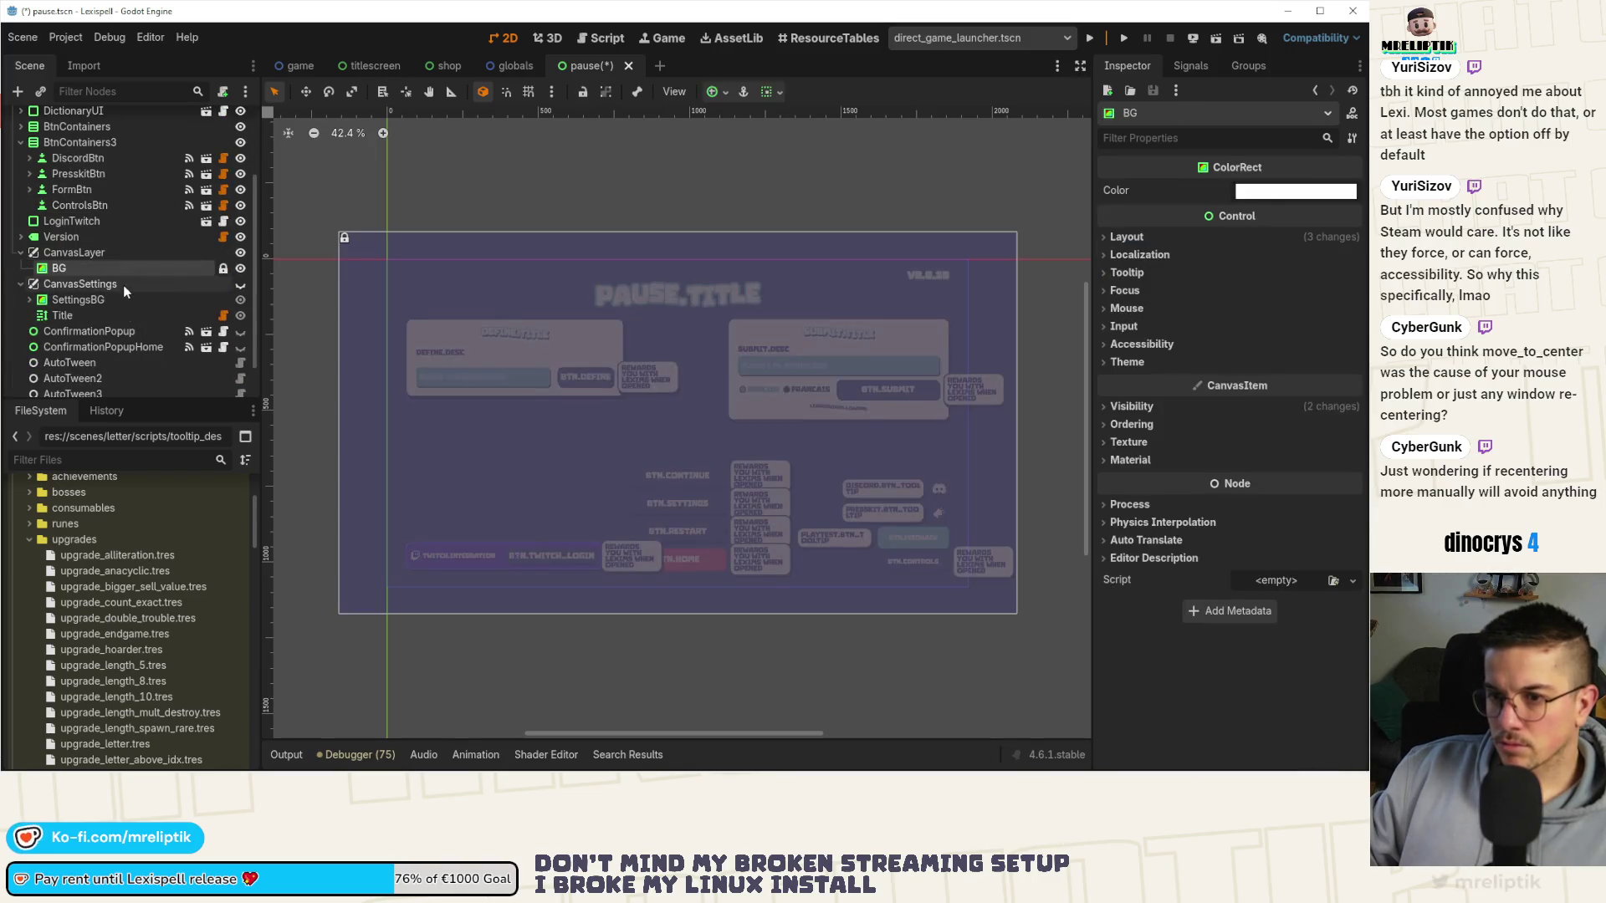
pyautogui.hotkey('ctrl', 's')
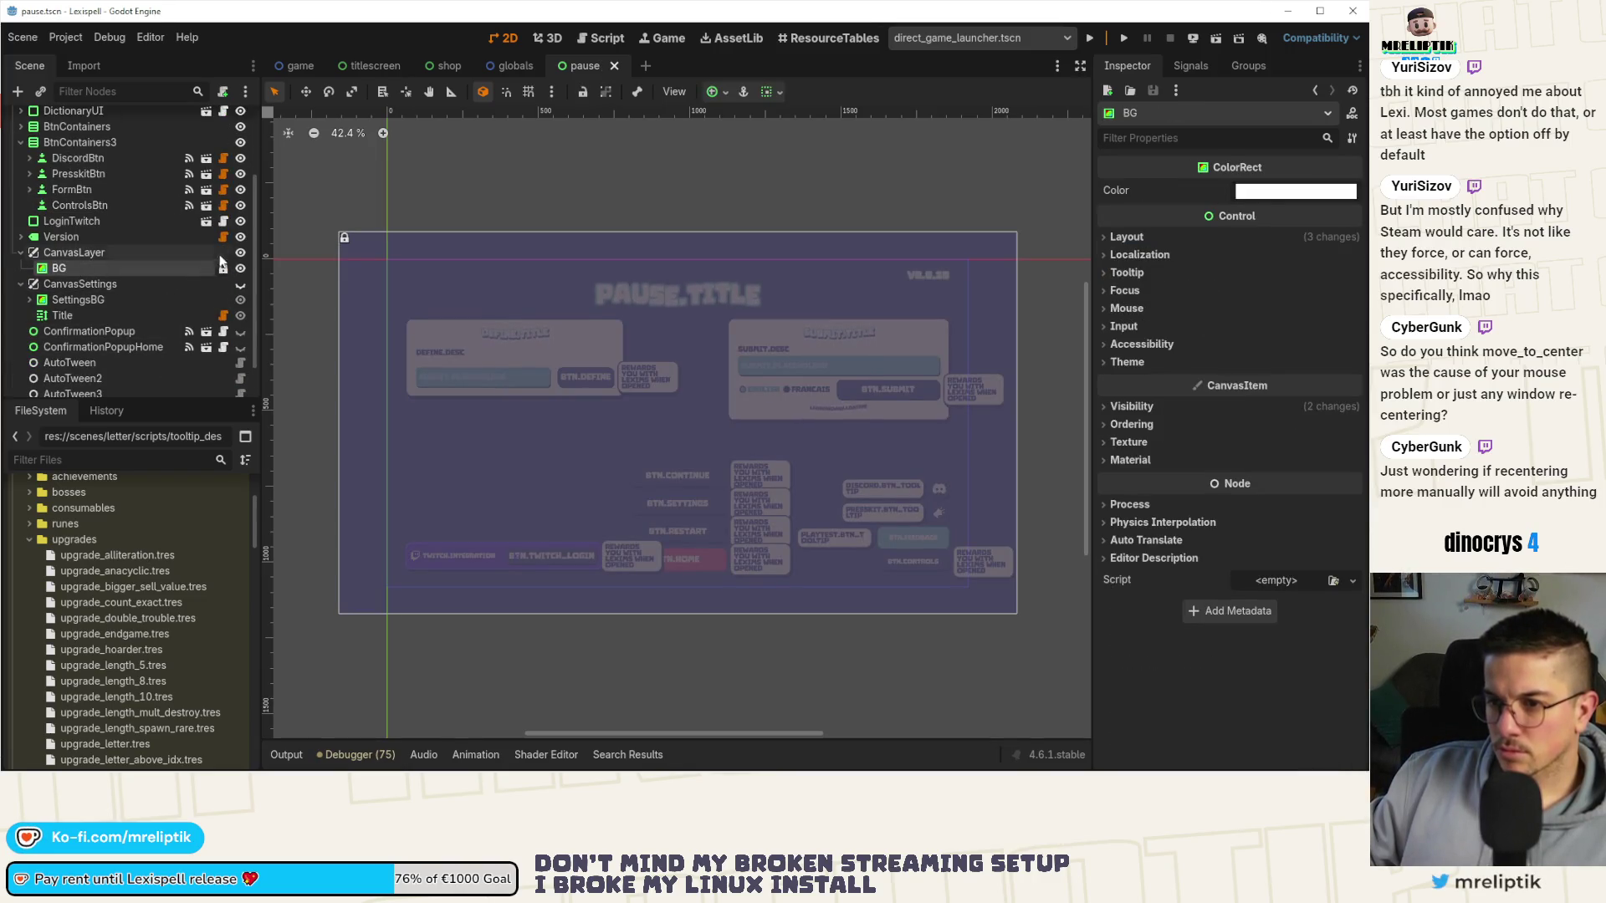
# Leave the CanvasLayer hidden by default and save the pause scene.
pyautogui.click(240, 254)
pyautogui.hotkey('ctrl', 's')
pyautogui.click(240, 254)
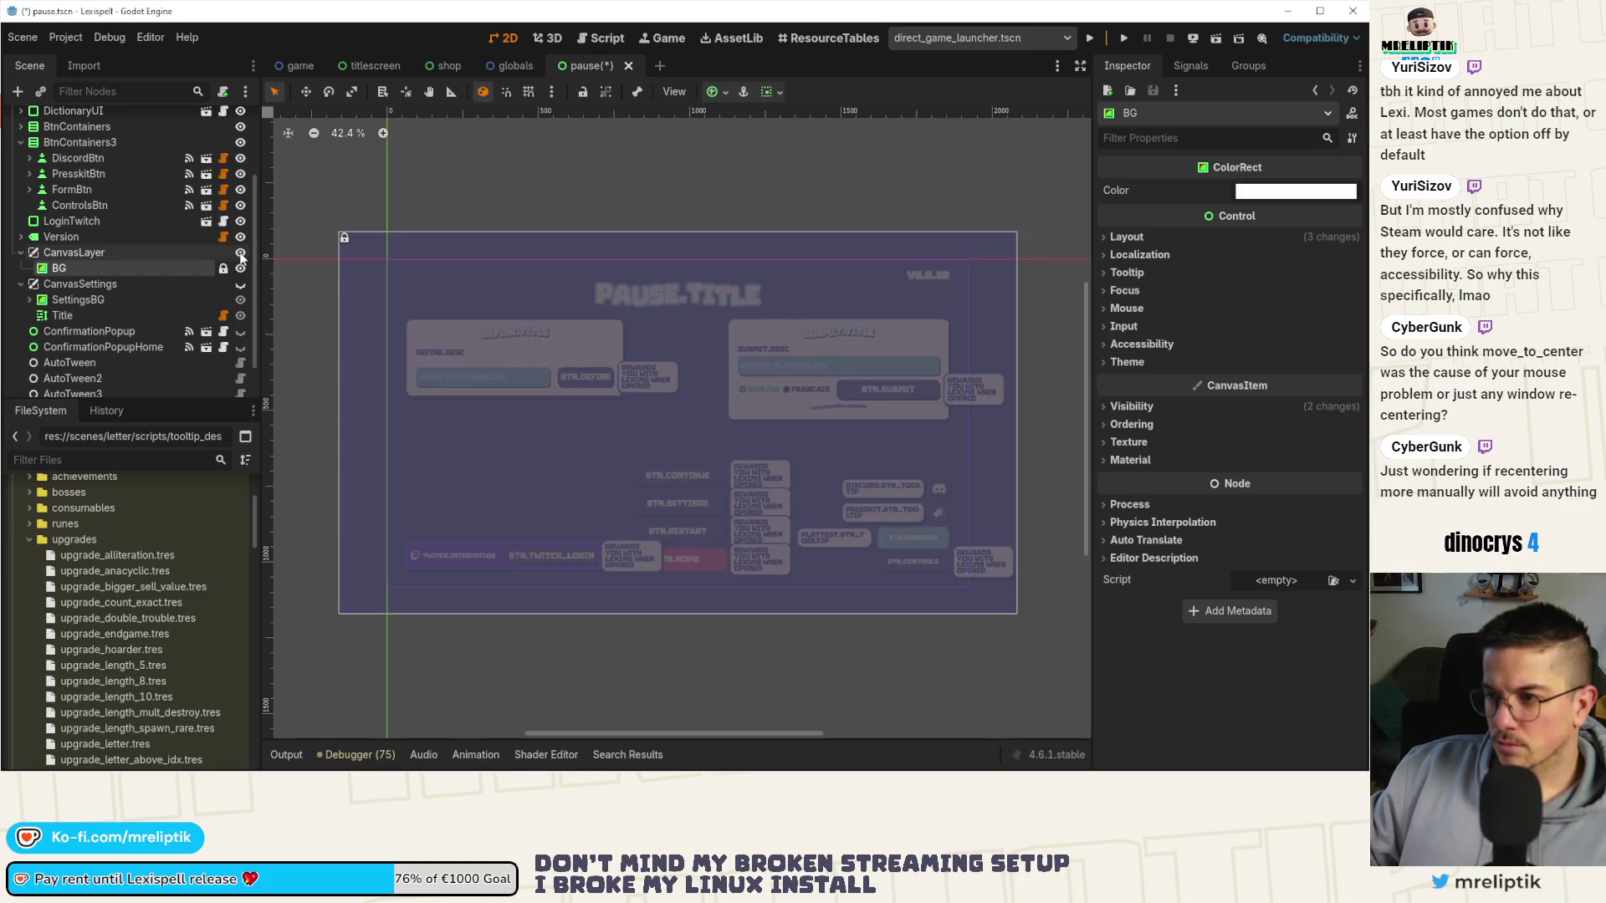
pyautogui.click(240, 254)
pyautogui.click(240, 253)
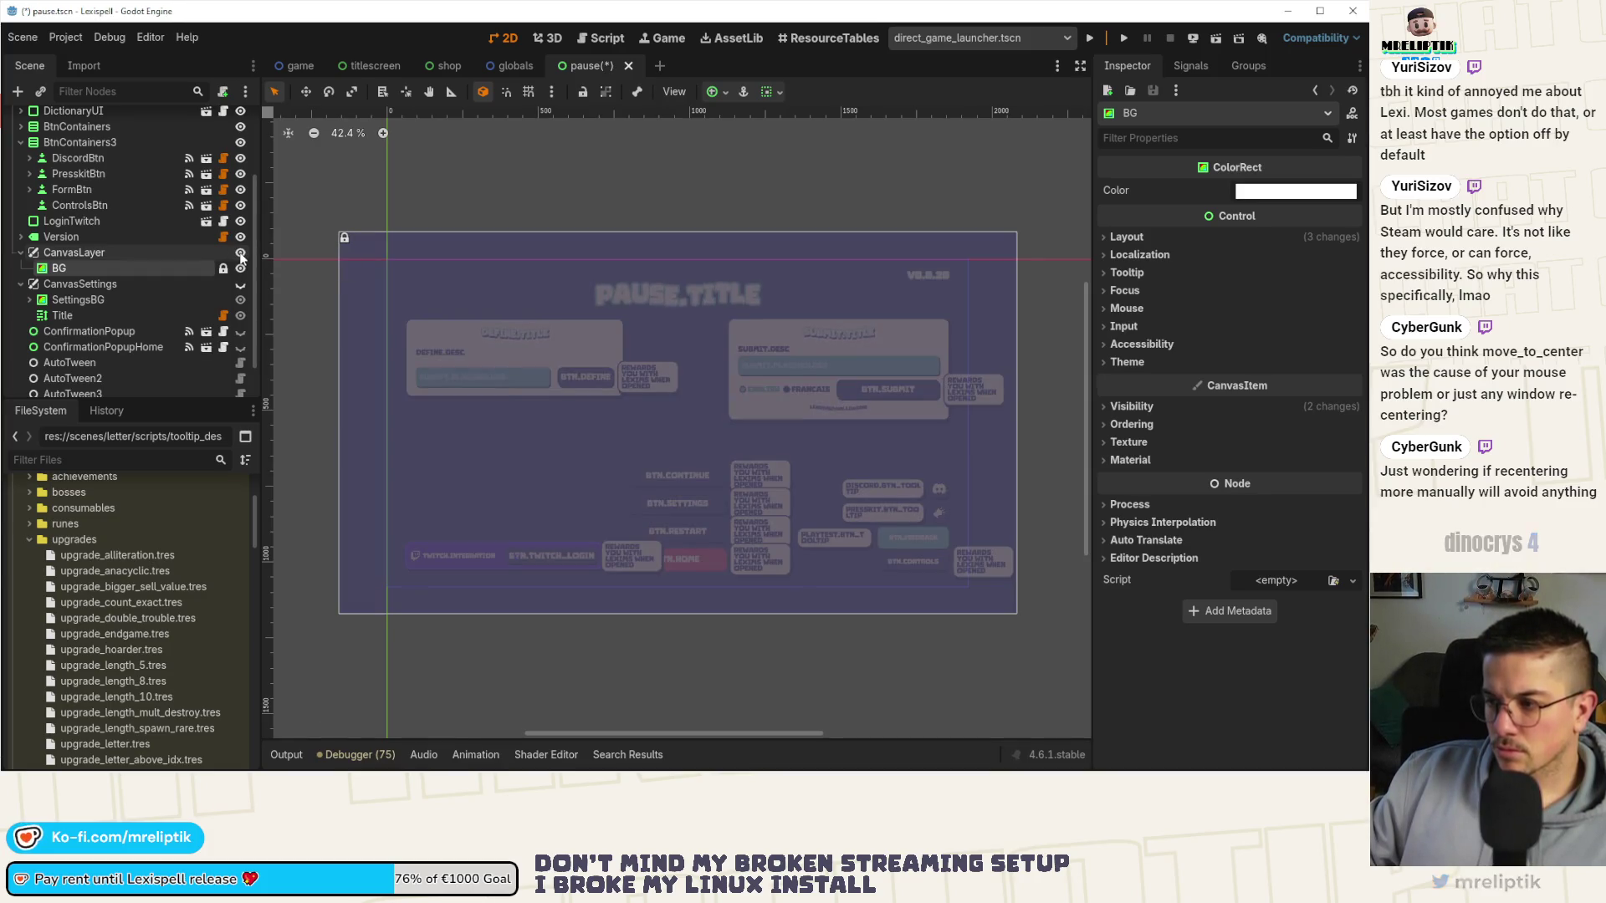
pyautogui.click(240, 254)
pyautogui.hotkey('ctrl', 's')
pyautogui.scroll(3, 151, 259)
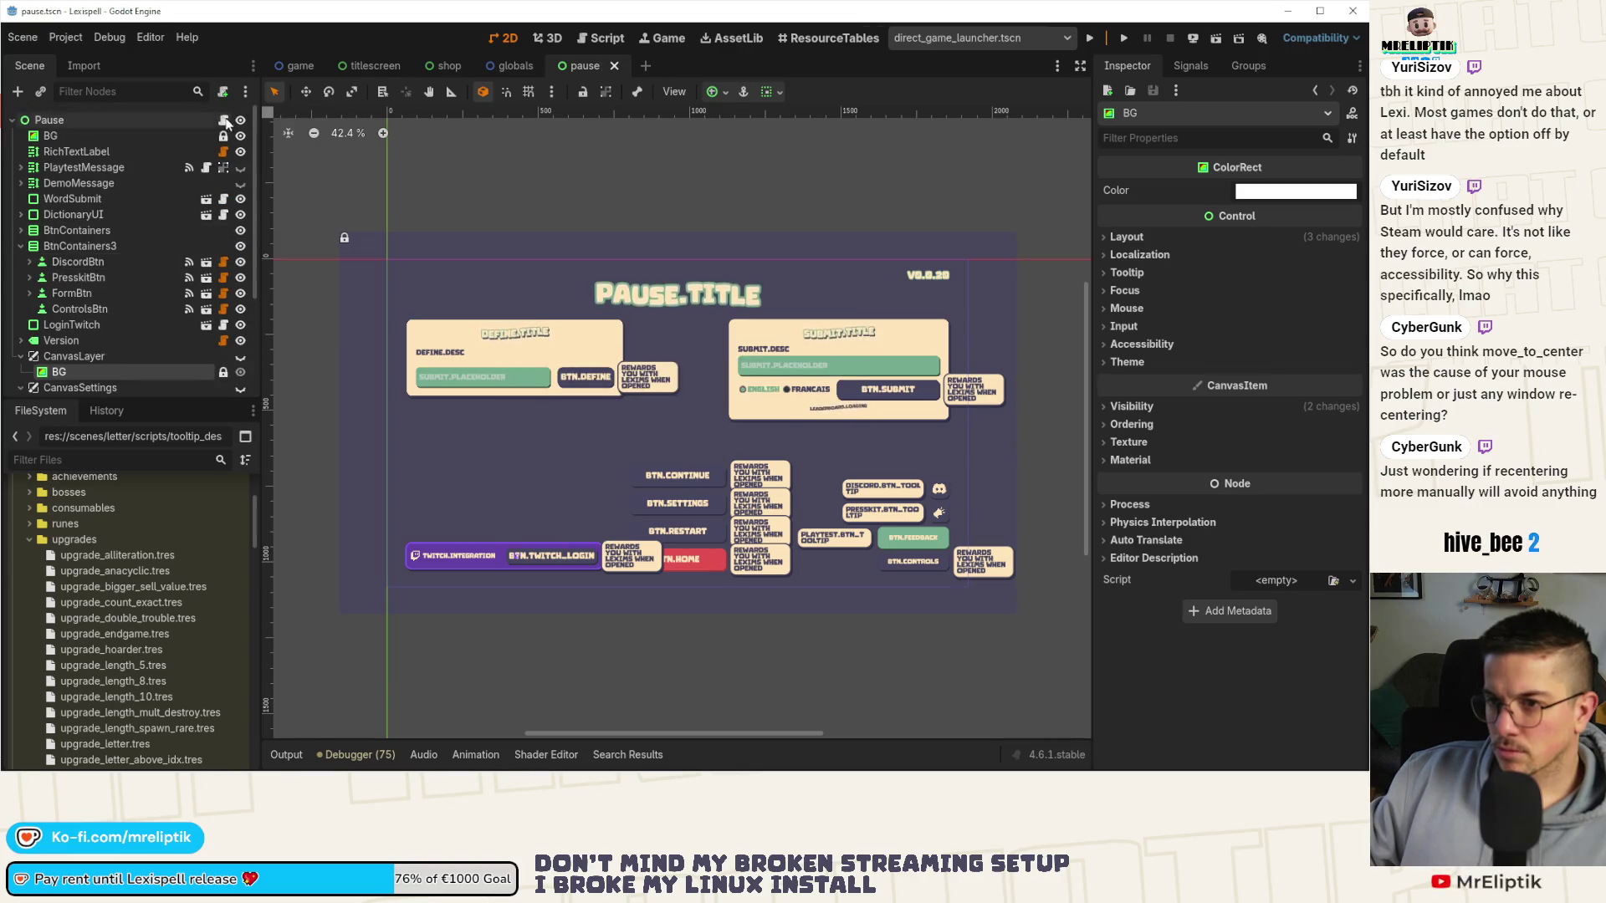
pyautogui.click(222, 119)
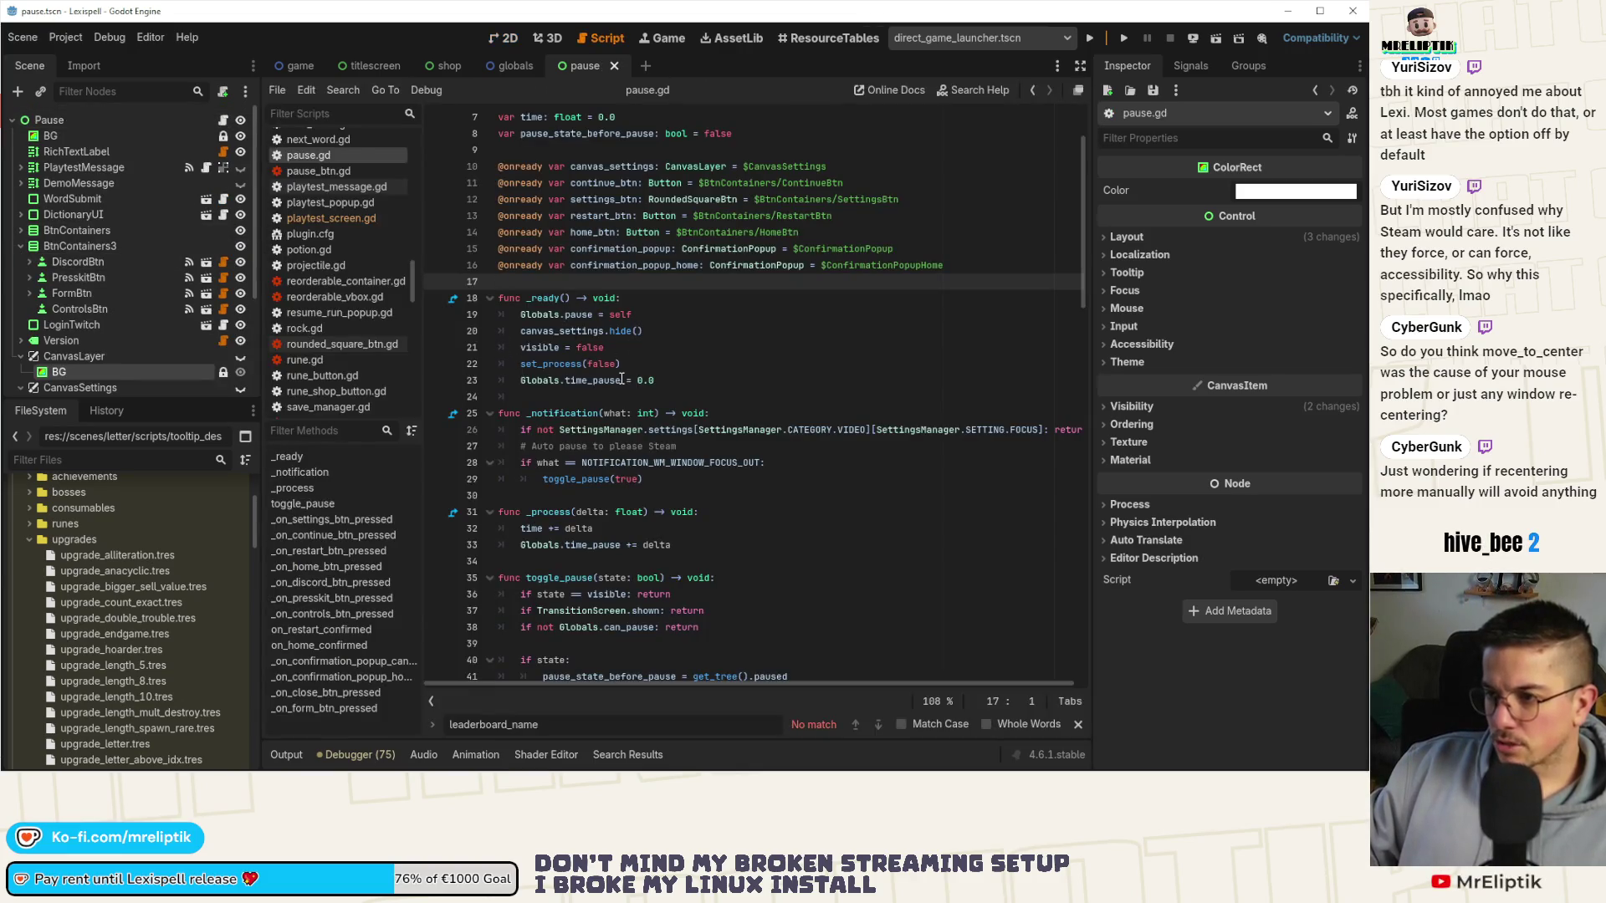
# Add an onready canvas_layer reference to the CanvasLayer node at line 10 of pause.gd.
pyautogui.scroll(2, 596, 314)
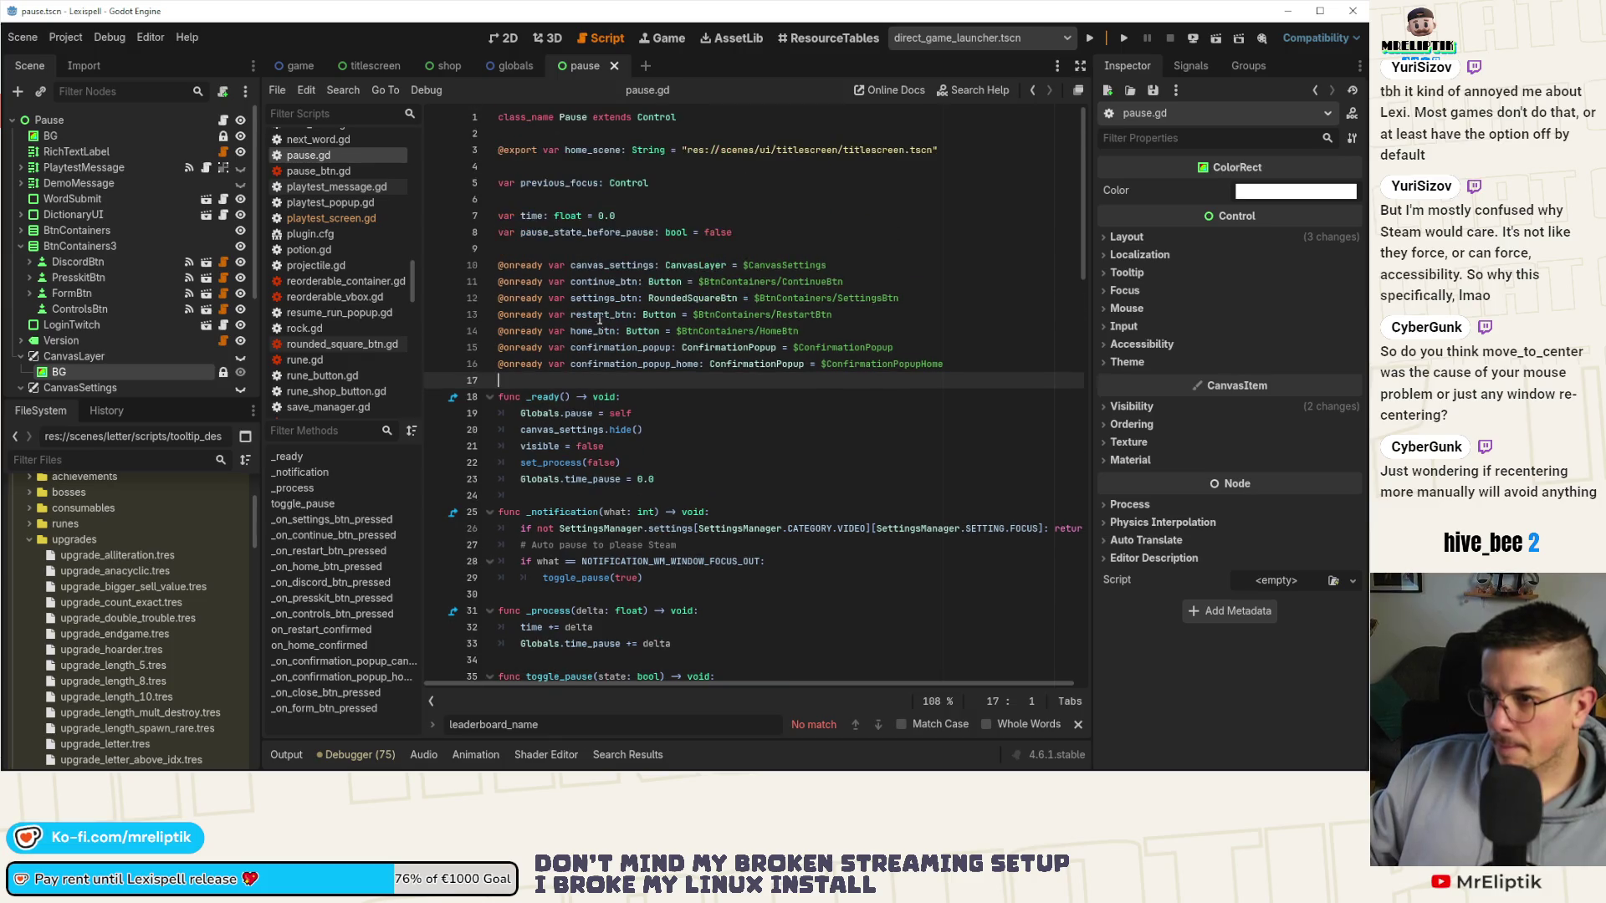
pyautogui.click(598, 248)
pyautogui.press('Return')
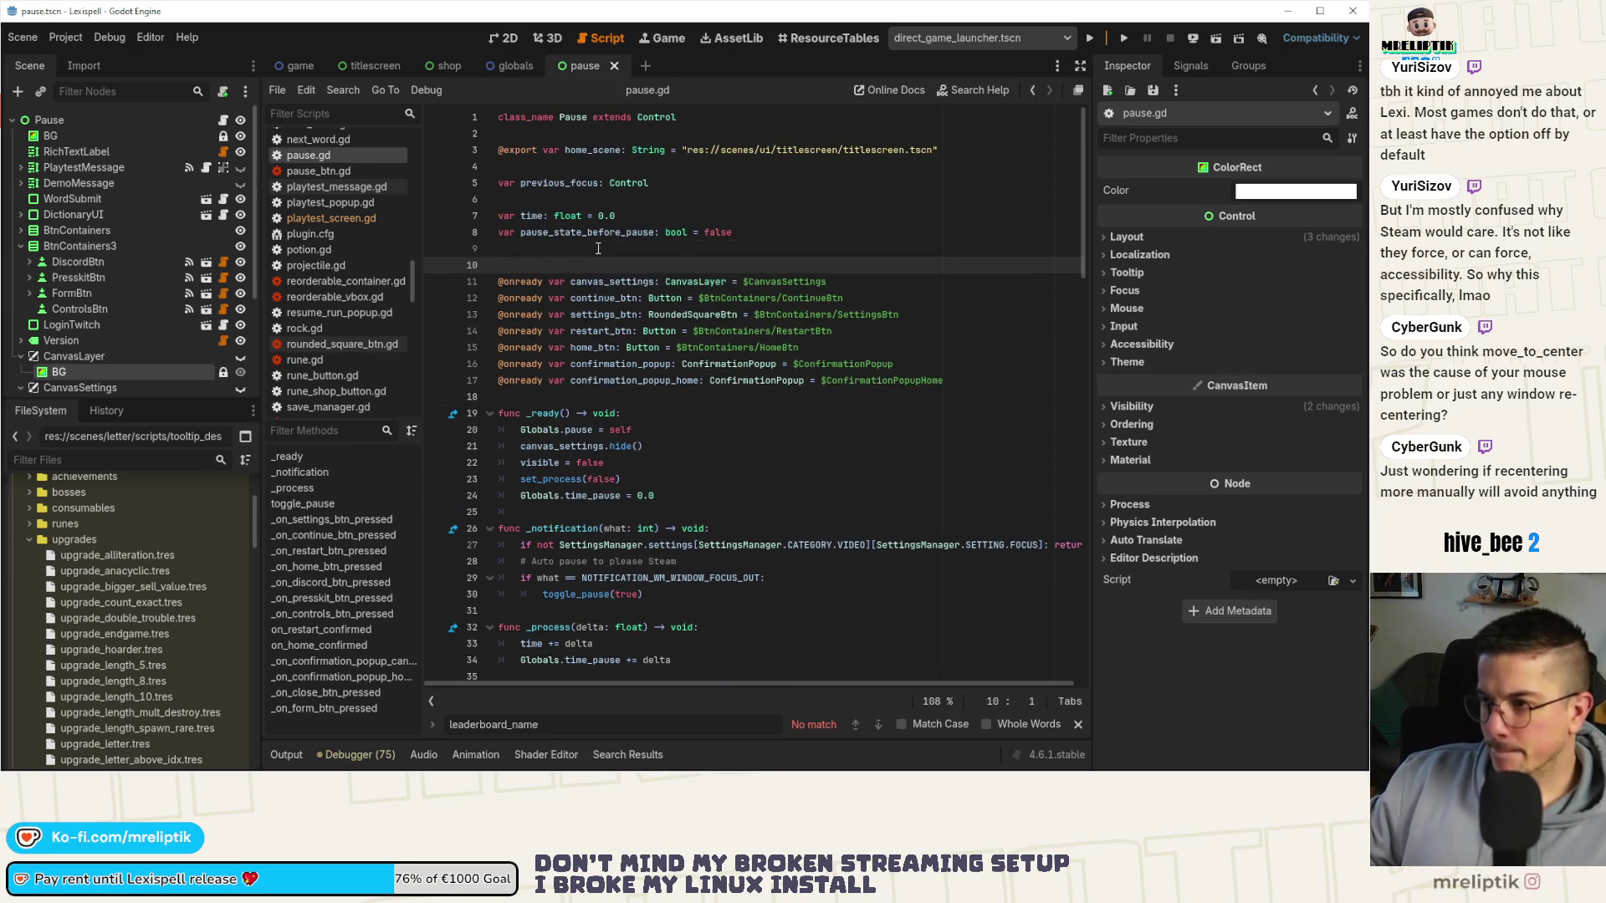
pyautogui.moveTo(79, 359); pyautogui.dragTo(523, 271)
pyautogui.press('BackSpace')
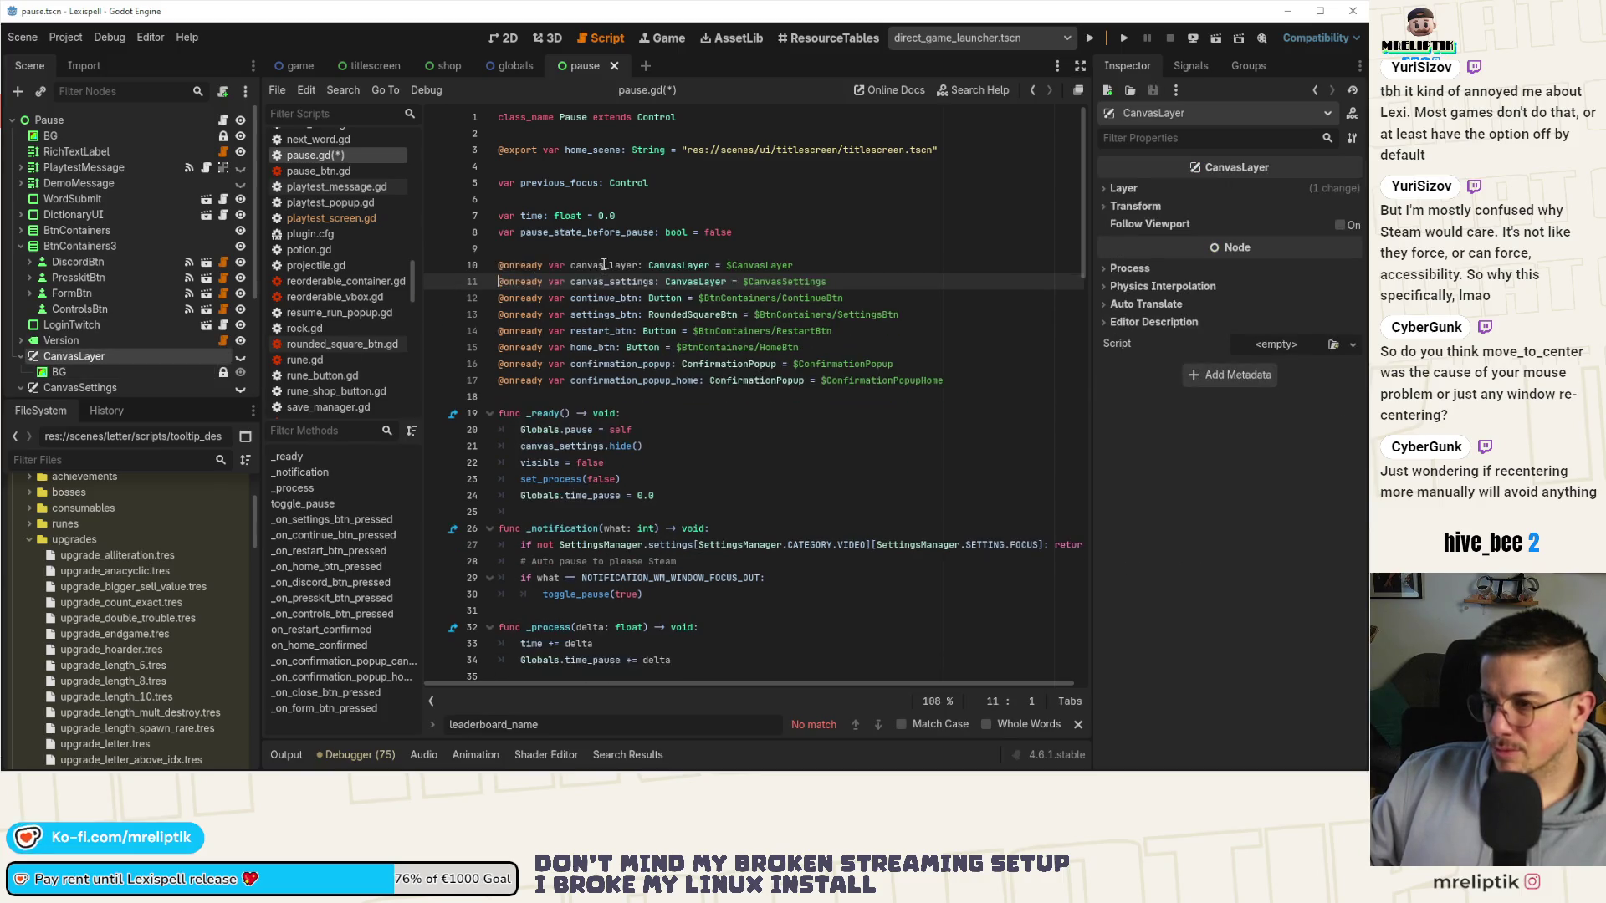
pyautogui.doubleClick(604, 265)
pyautogui.hotkey('ctrl', 'c')
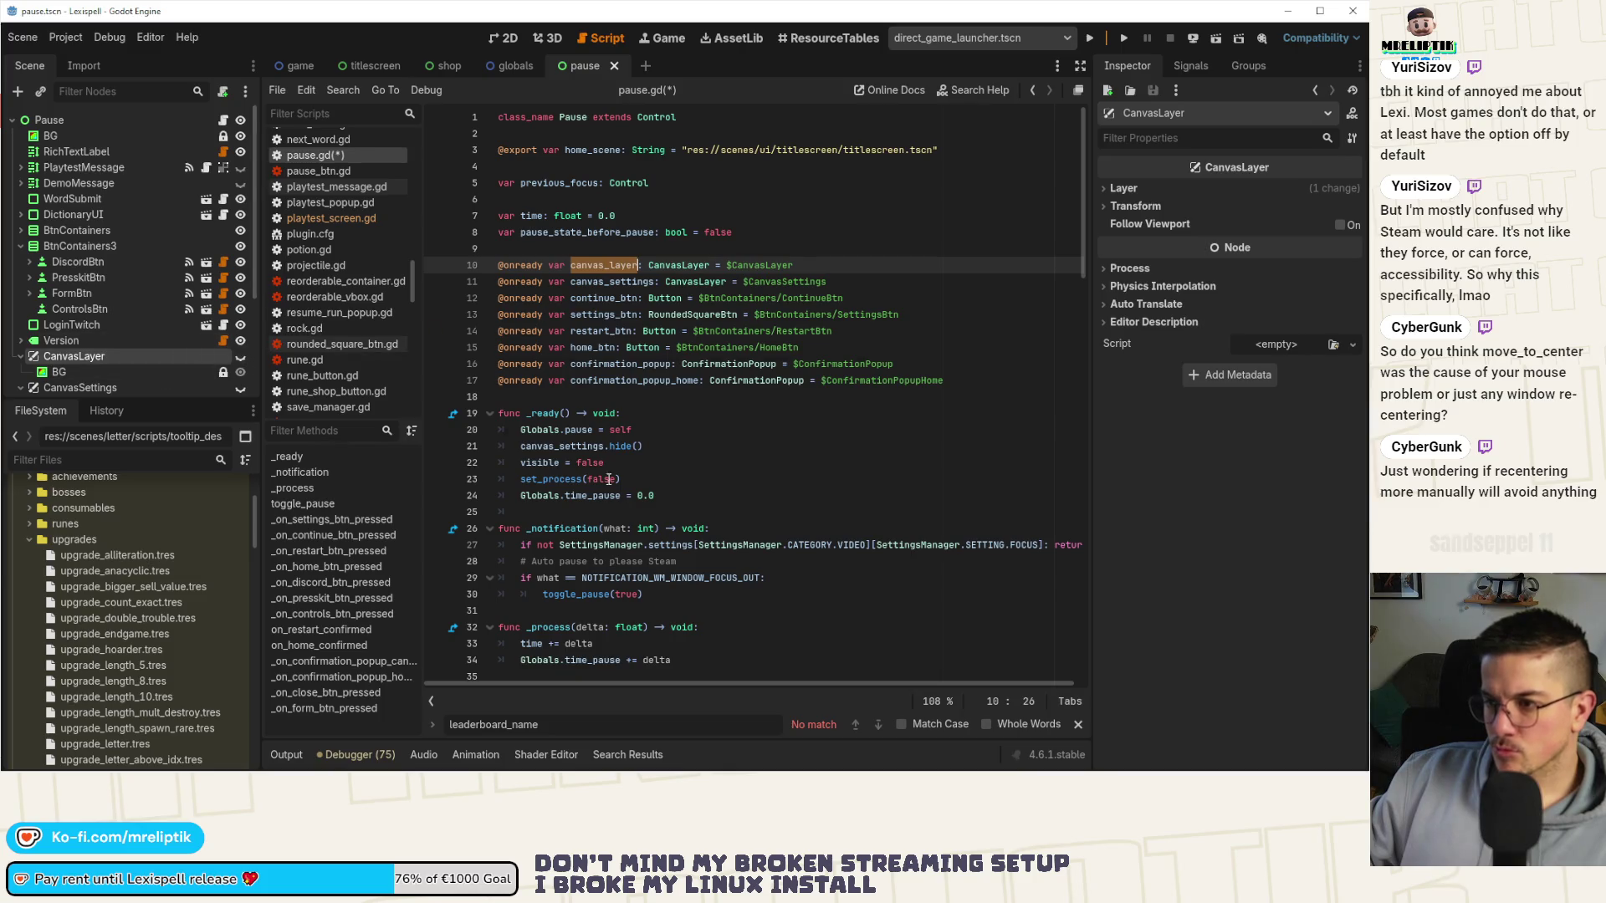
pyautogui.hotkey('ctrl', 's')
# Duplicate the canvas_settings hide line so canvas_layer is also hidden on start.
pyautogui.click(639, 452)
pyautogui.hotkey('ctrl', 'shift', 'd')
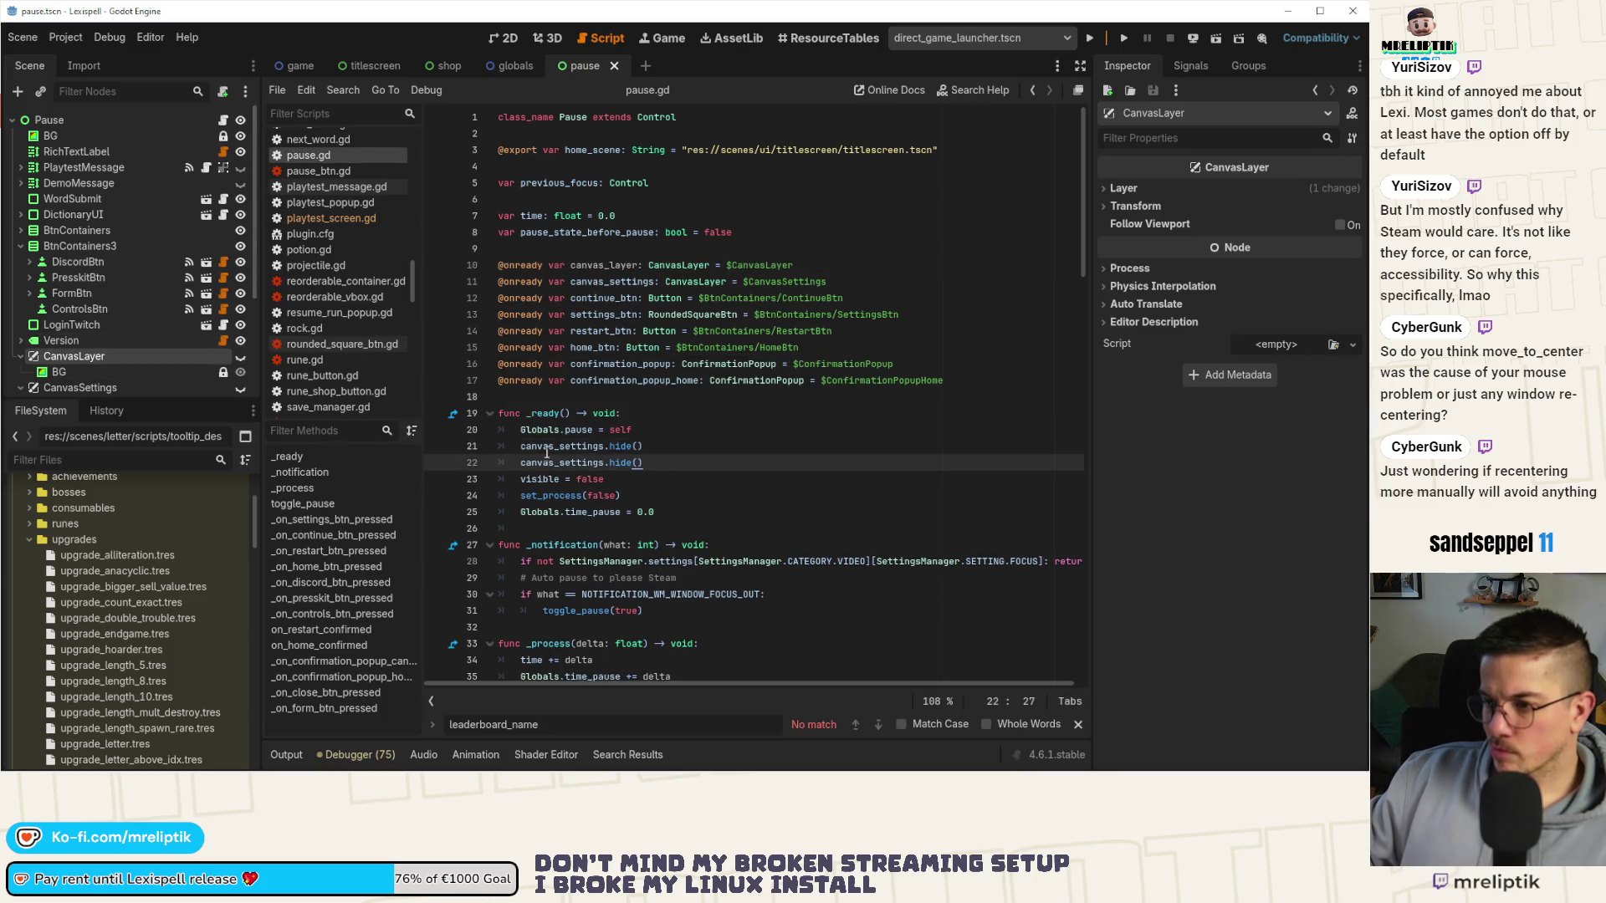
pyautogui.doubleClick(558, 446)
pyautogui.hotkey('ctrl', 'v')
pyautogui.hotkey('ctrl', 's')
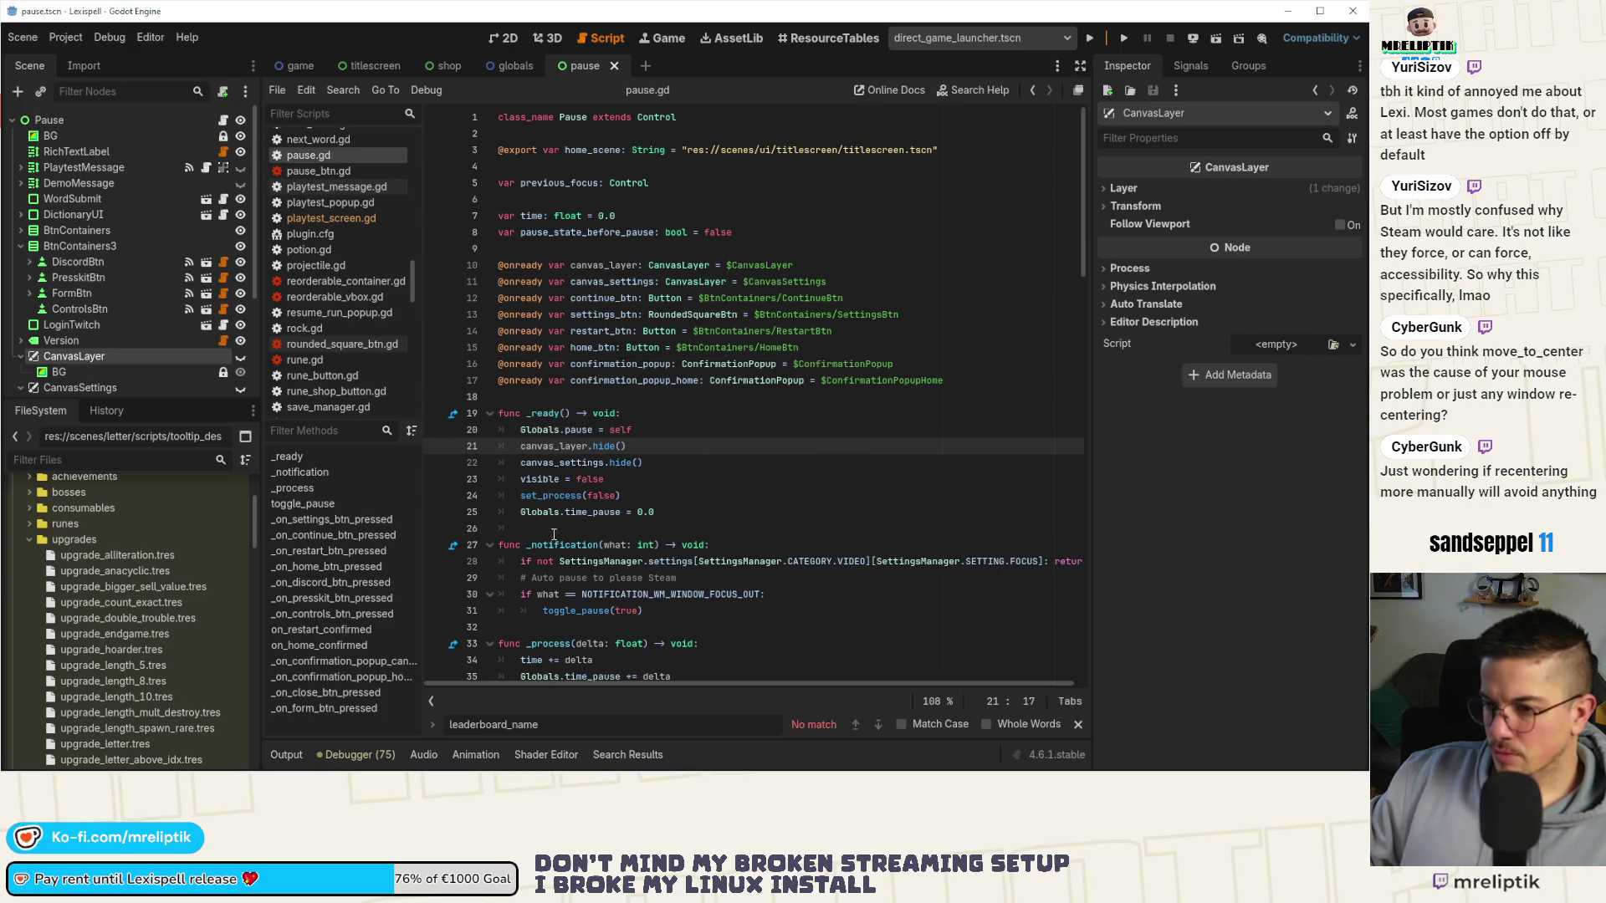
# In the controls handler, add canvas_layer.show() and change the call to canvas_layer.add_child(controls).
pyautogui.click(325, 615)
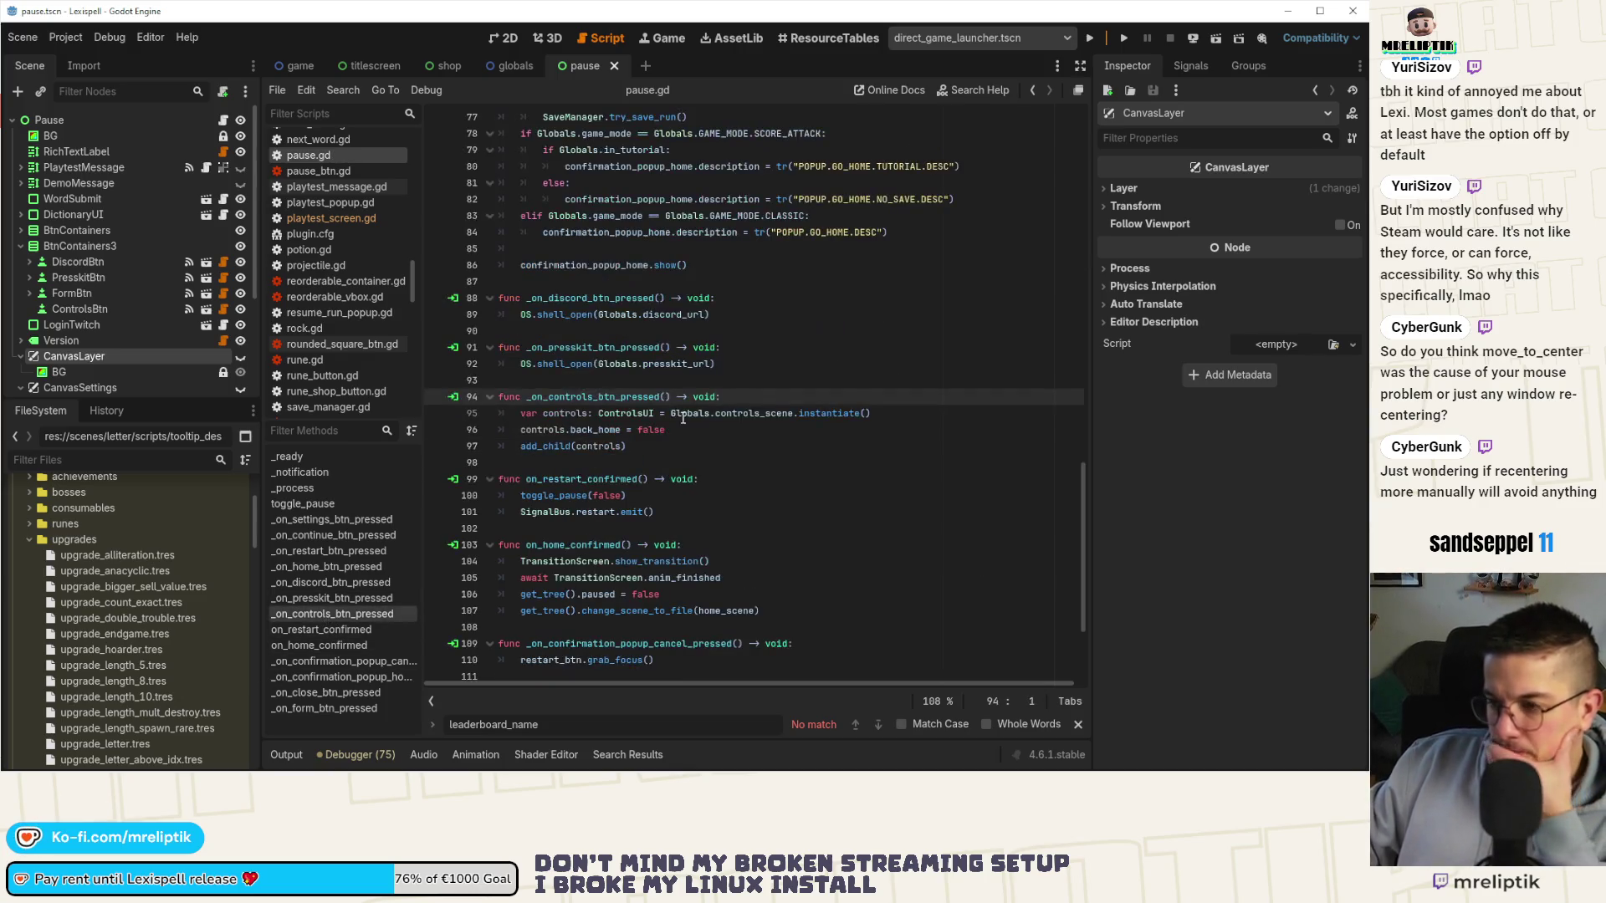
pyautogui.press('Return')
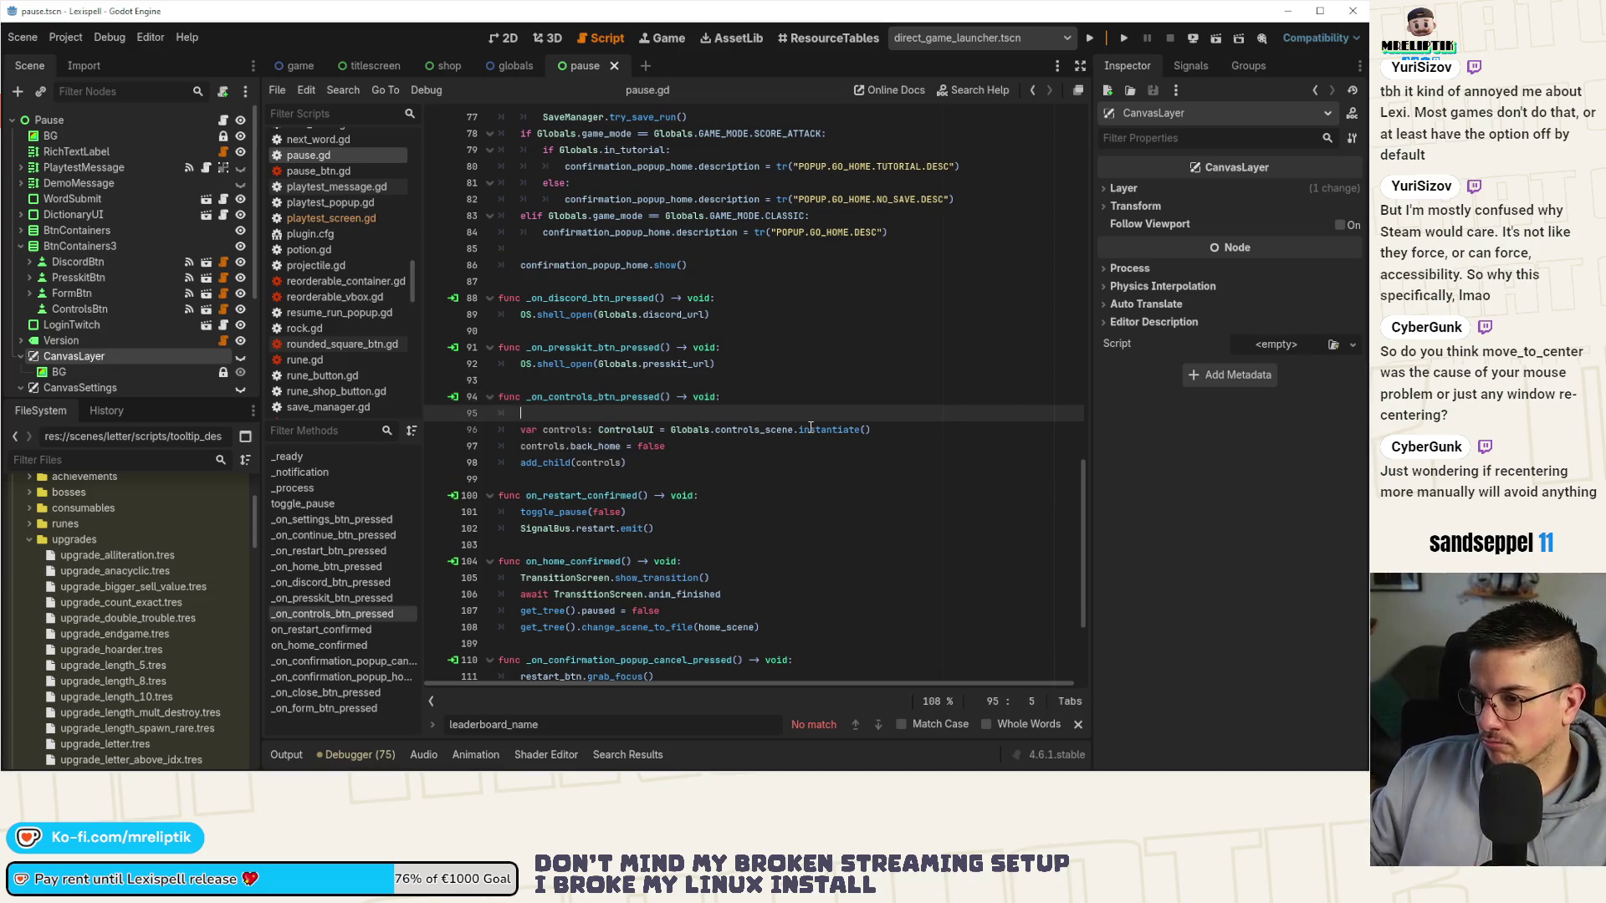
pyautogui.write('canvas_layer.show(')
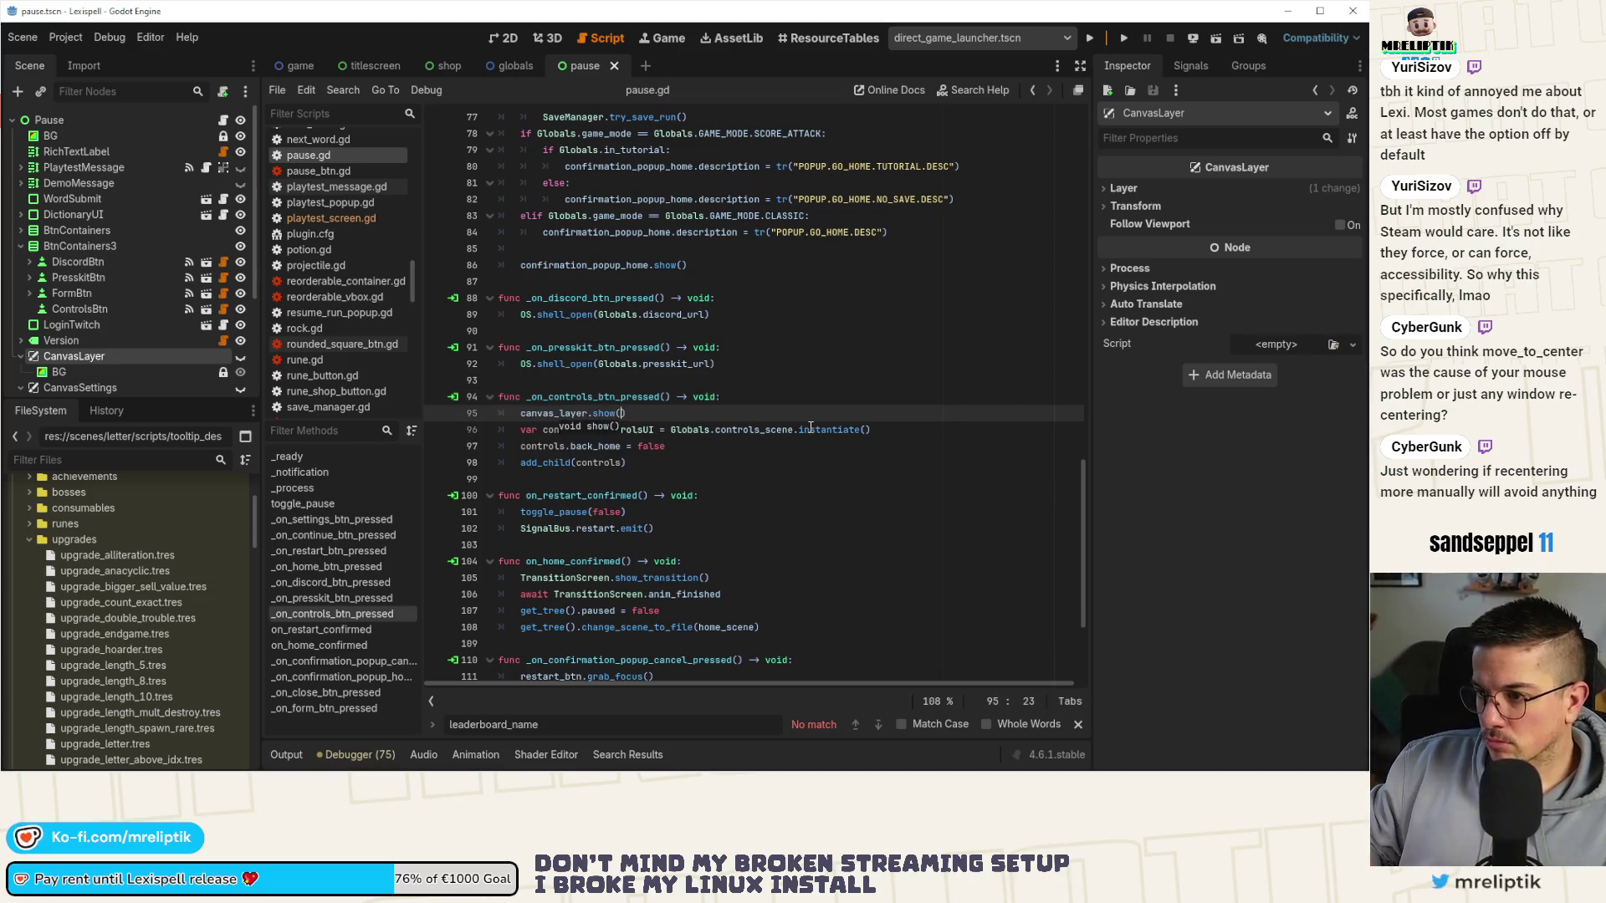
pyautogui.press('Down')
pyautogui.press('Down')
pyautogui.press('Down')
pyautogui.press('Home')
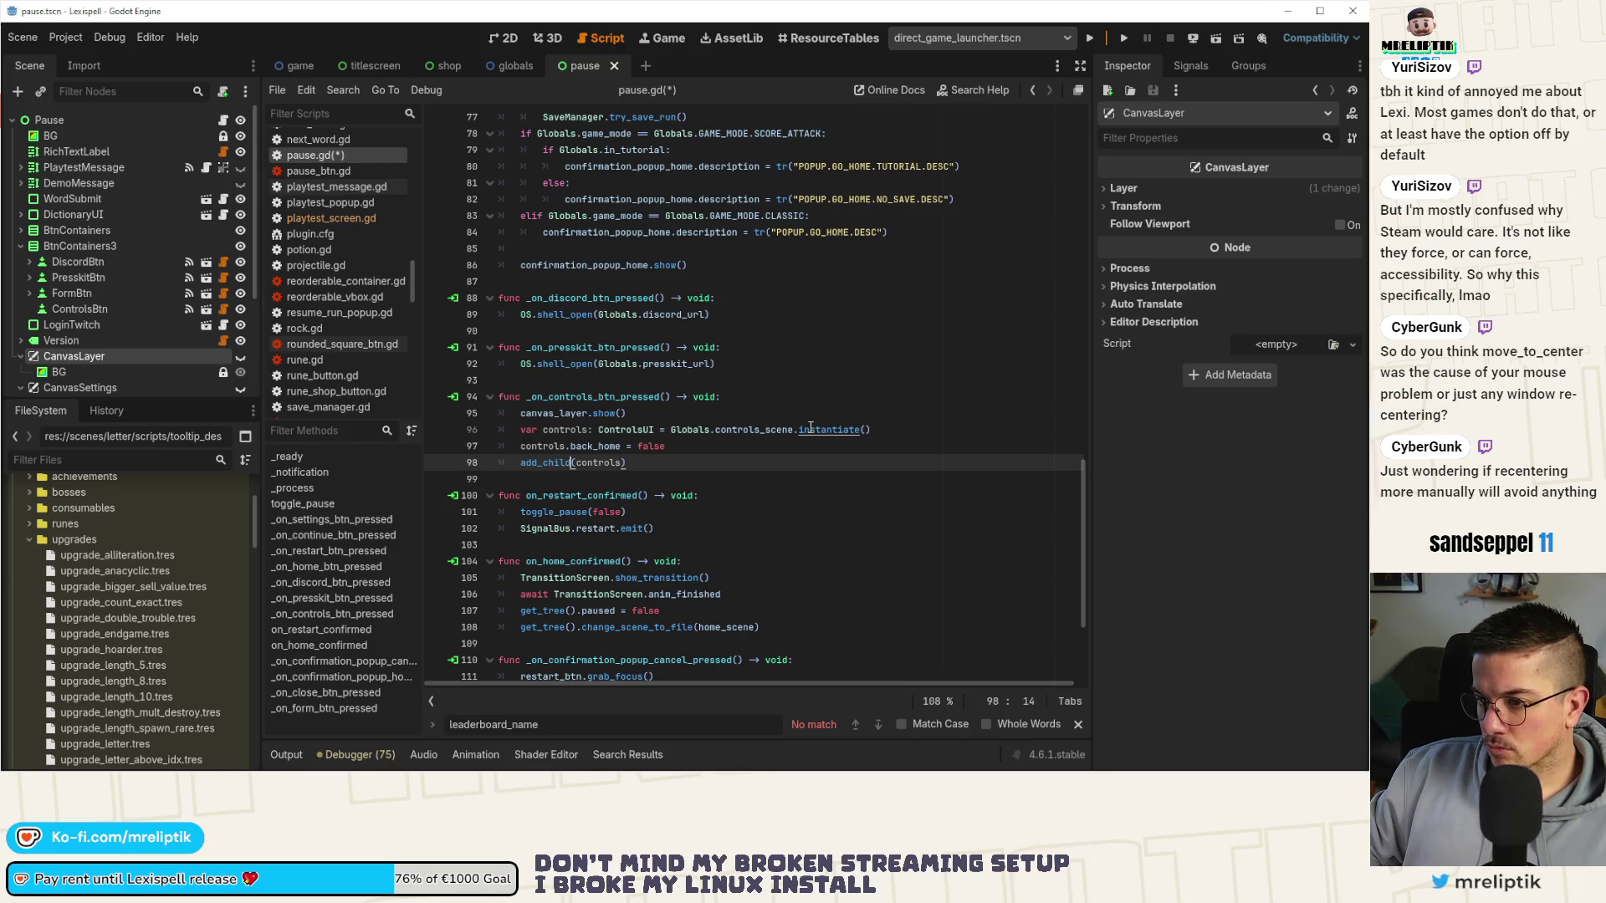
pyautogui.write('canvas_layer.')
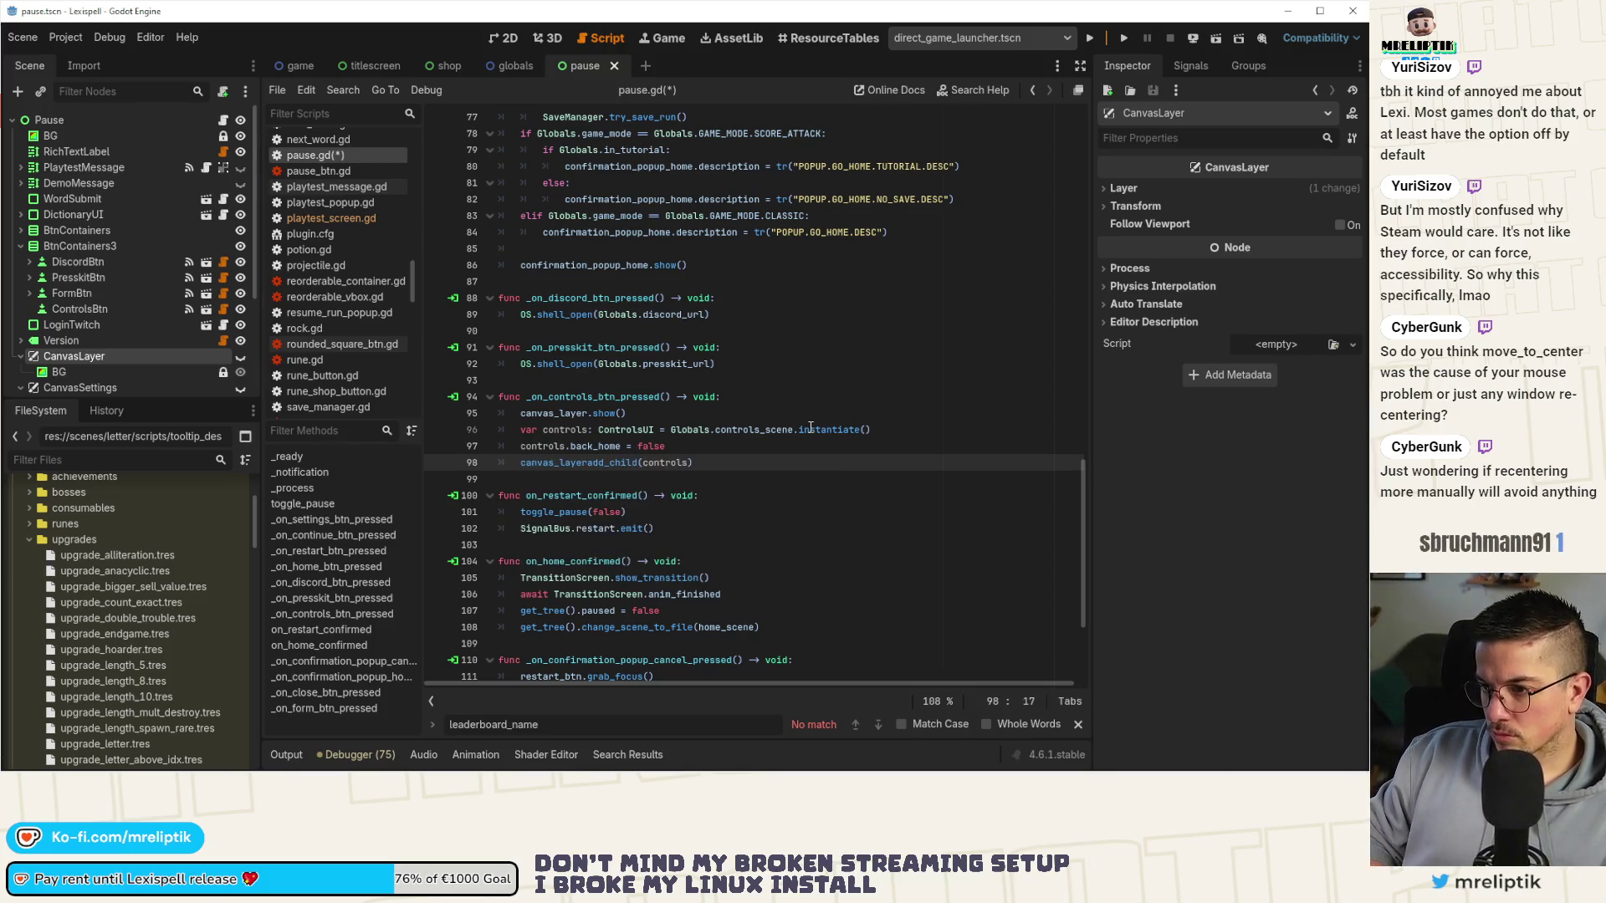
pyautogui.hotkey('ctrl', 's')
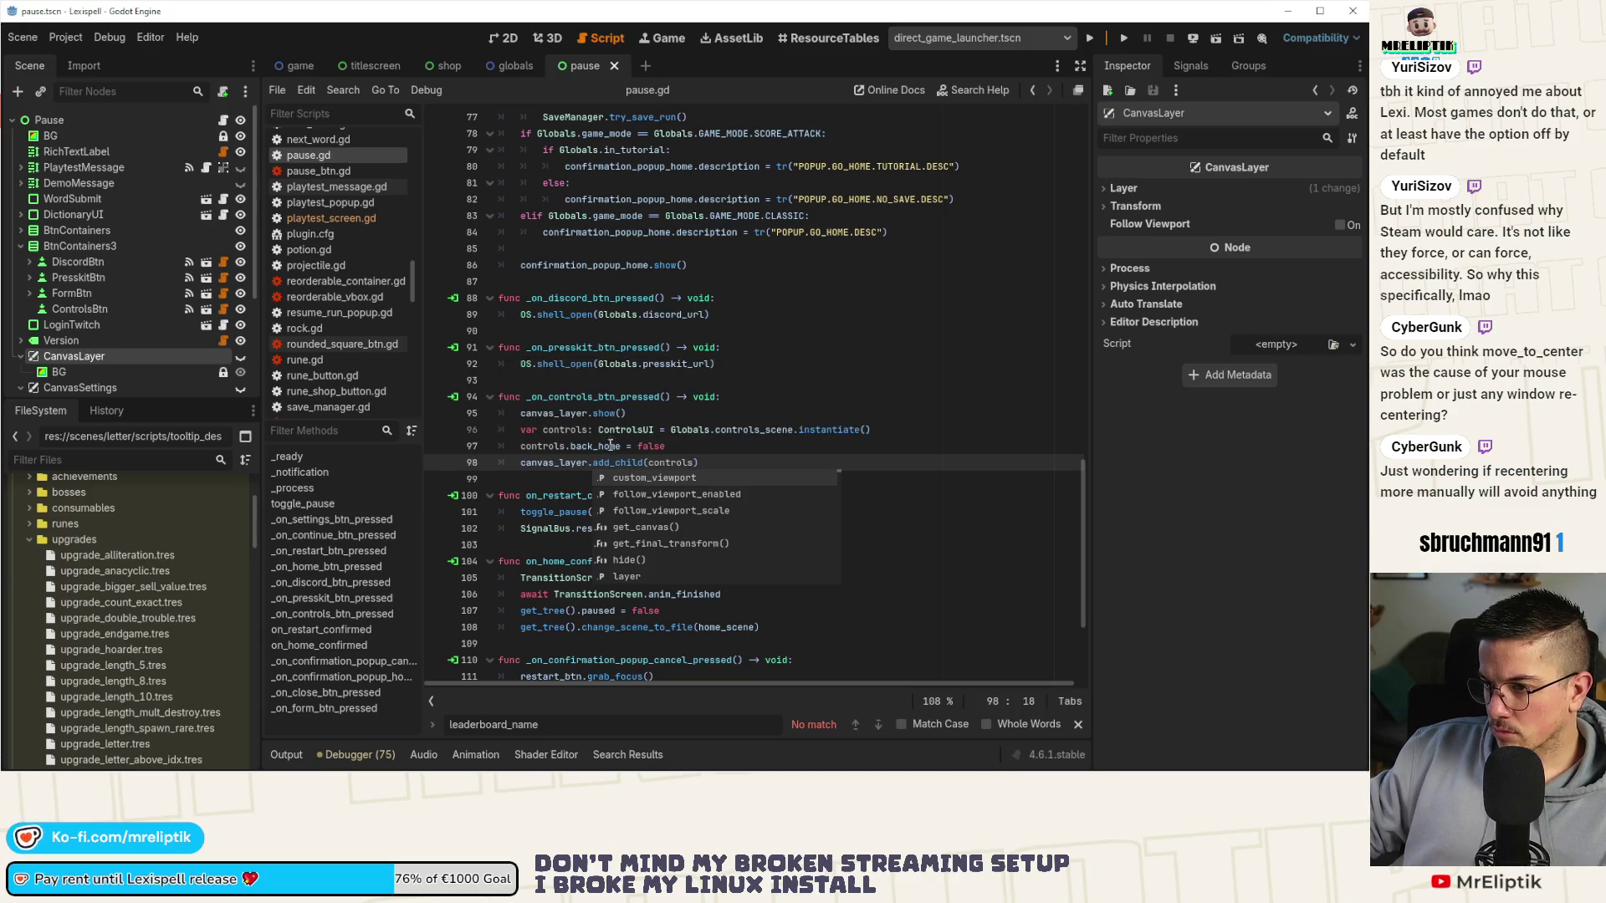
# Review the controls variable and _on_close_btn_pressed, then jump to the ControlsUI script.
pyautogui.doubleClick(659, 459)
pyautogui.scroll(-4, 705, 477)
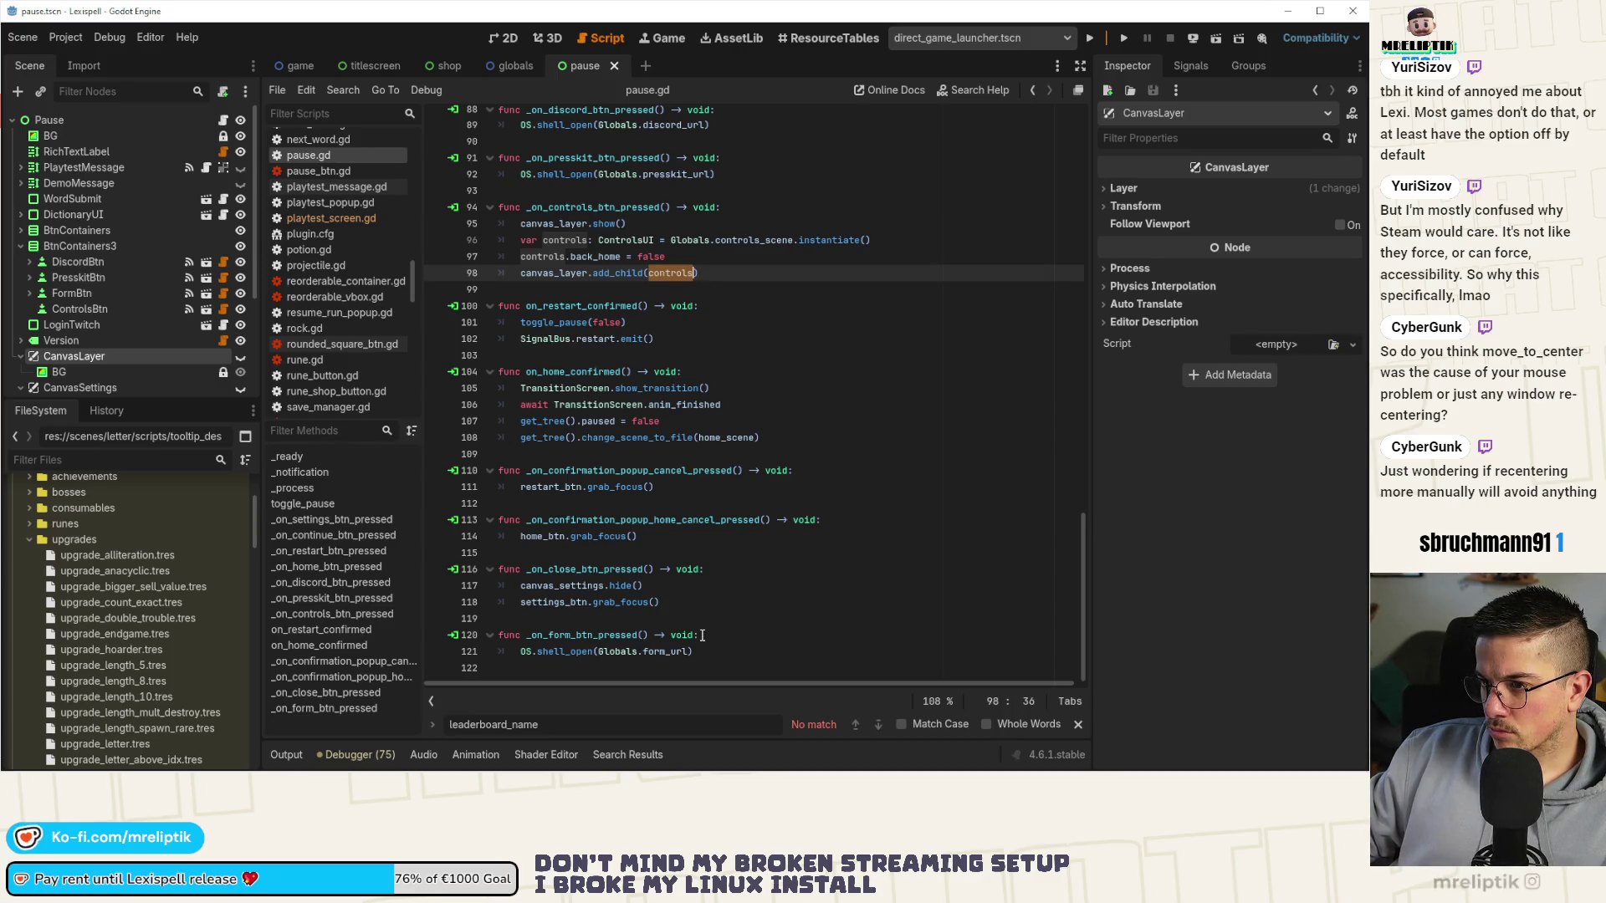
pyautogui.doubleClick(561, 570)
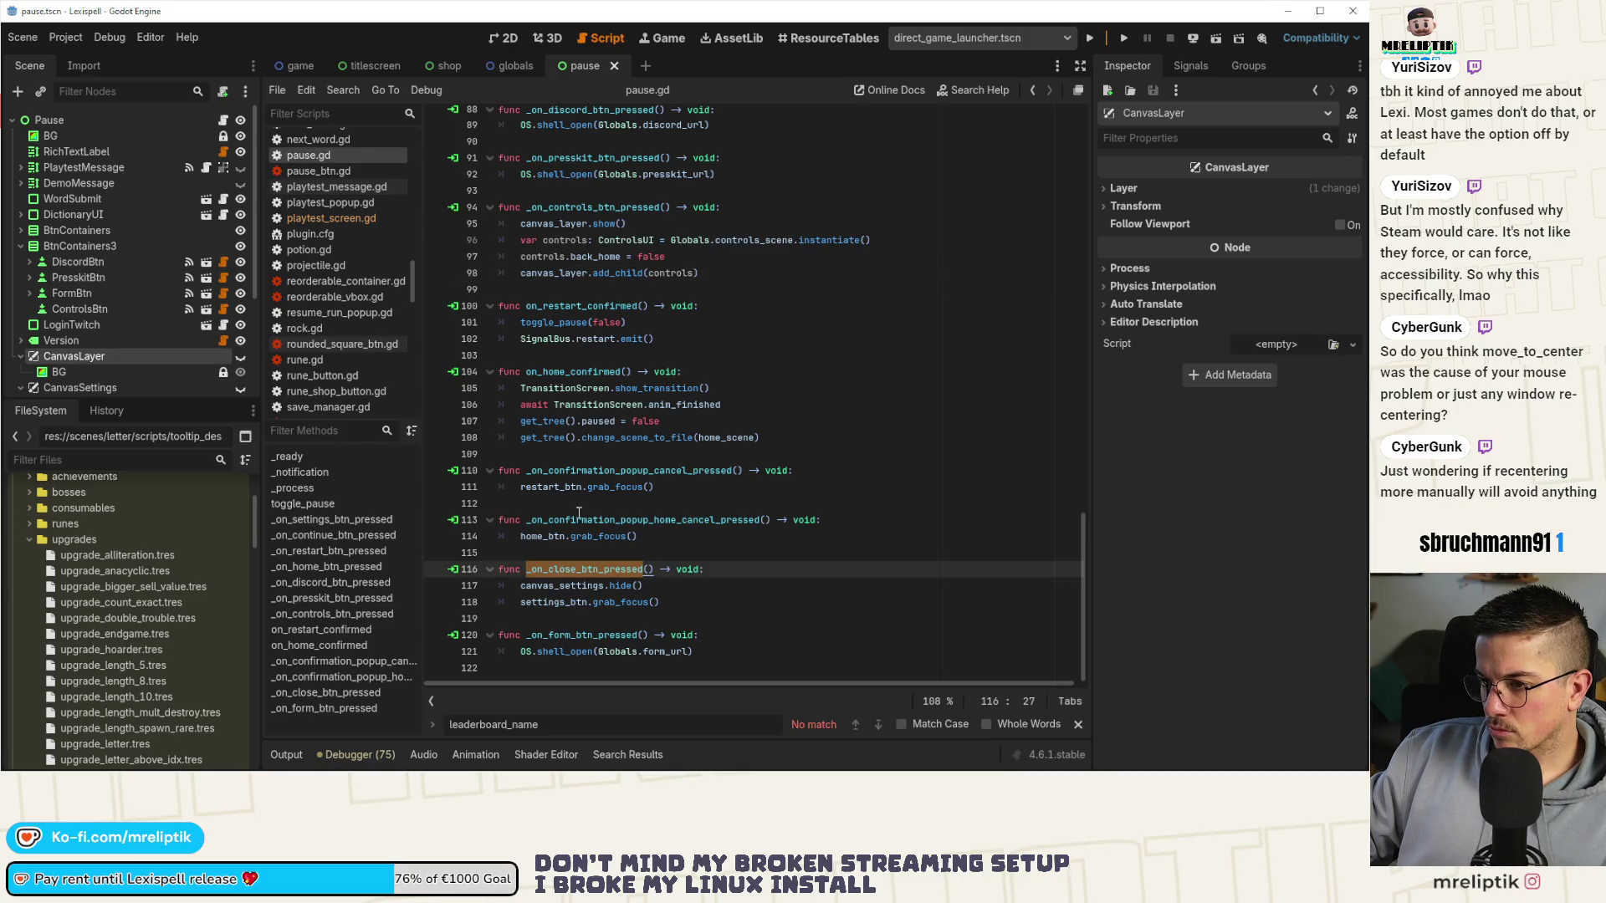
pyautogui.scroll(1, 608, 471)
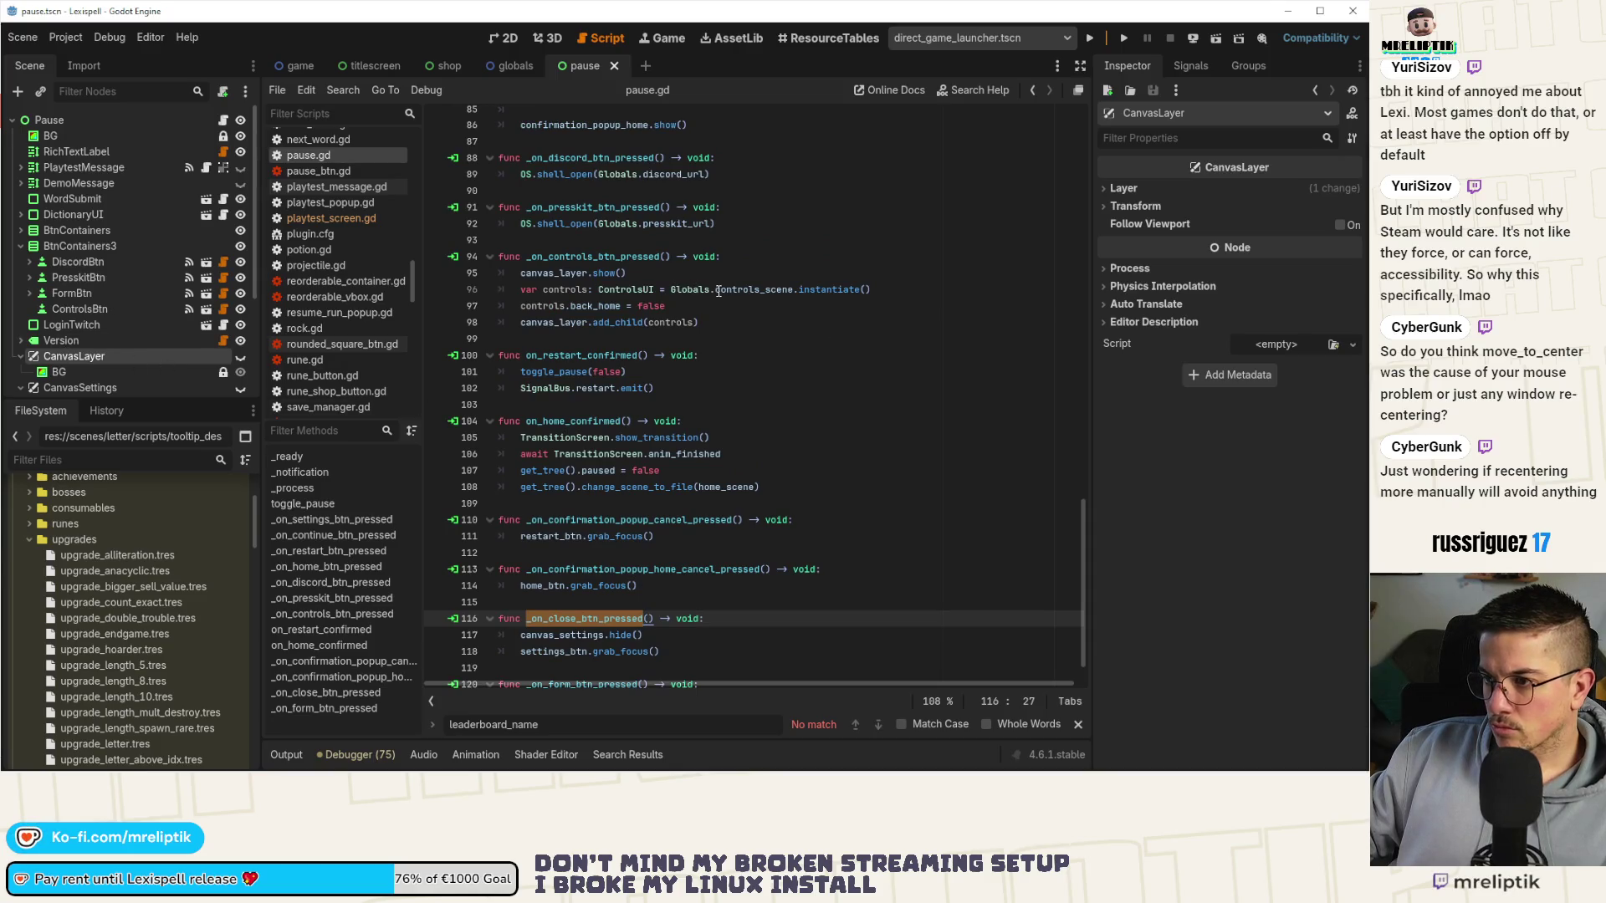
pyautogui.keyDown('ctrl'); pyautogui.click(629, 294); pyautogui.keyUp('ctrl')
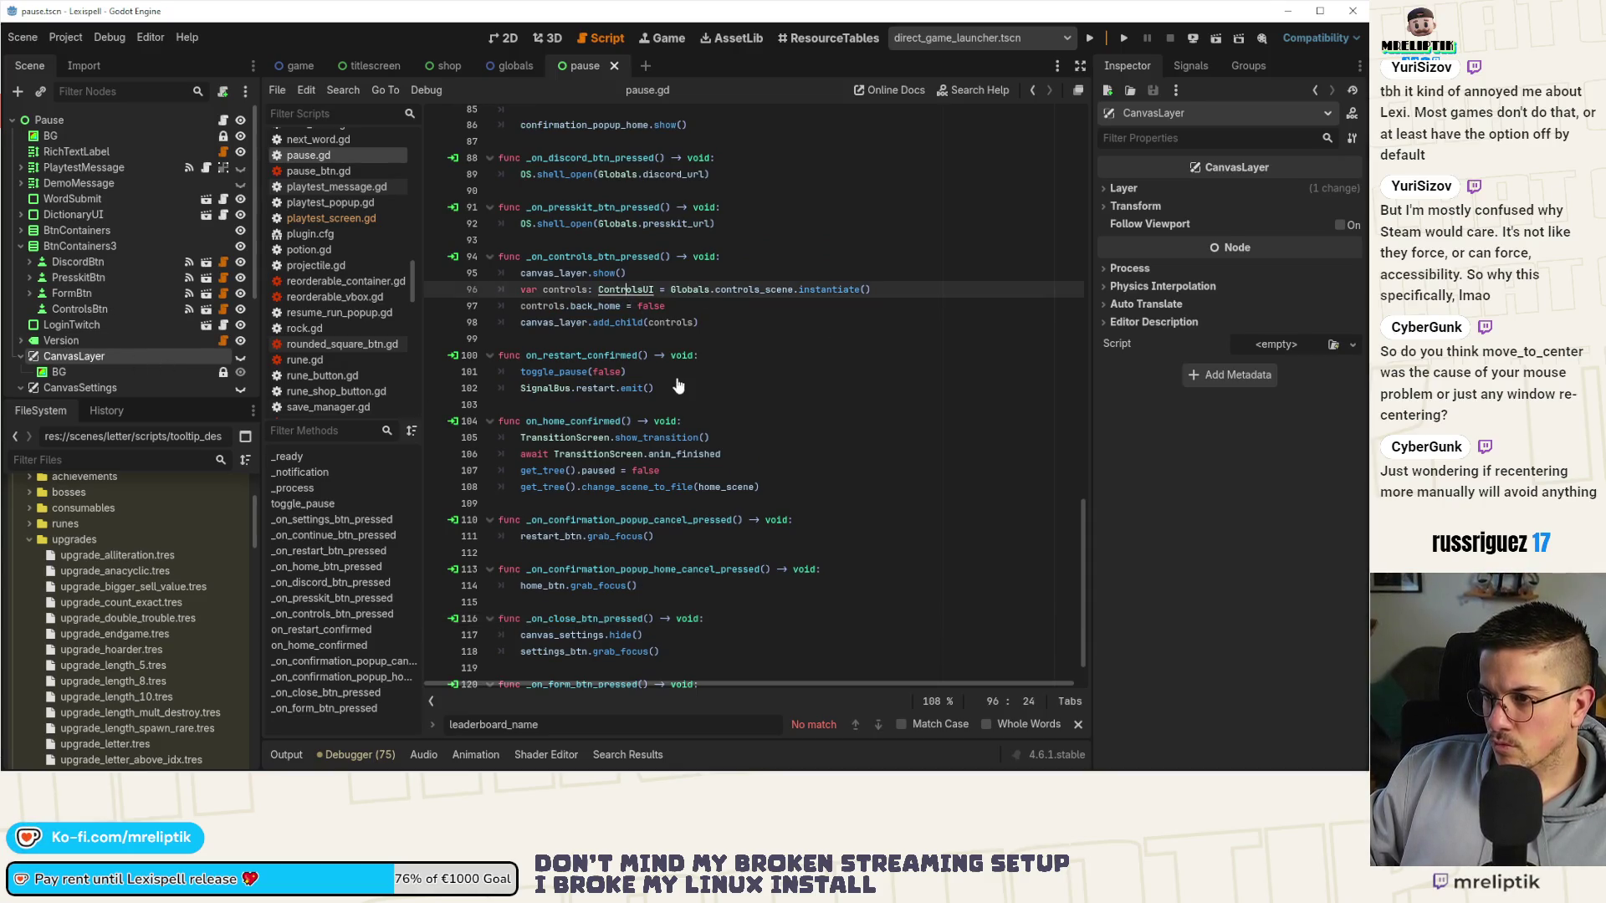
# In controls.gd, emit the finished signal on a new line before queue_free.
pyautogui.doubleClick(587, 151)
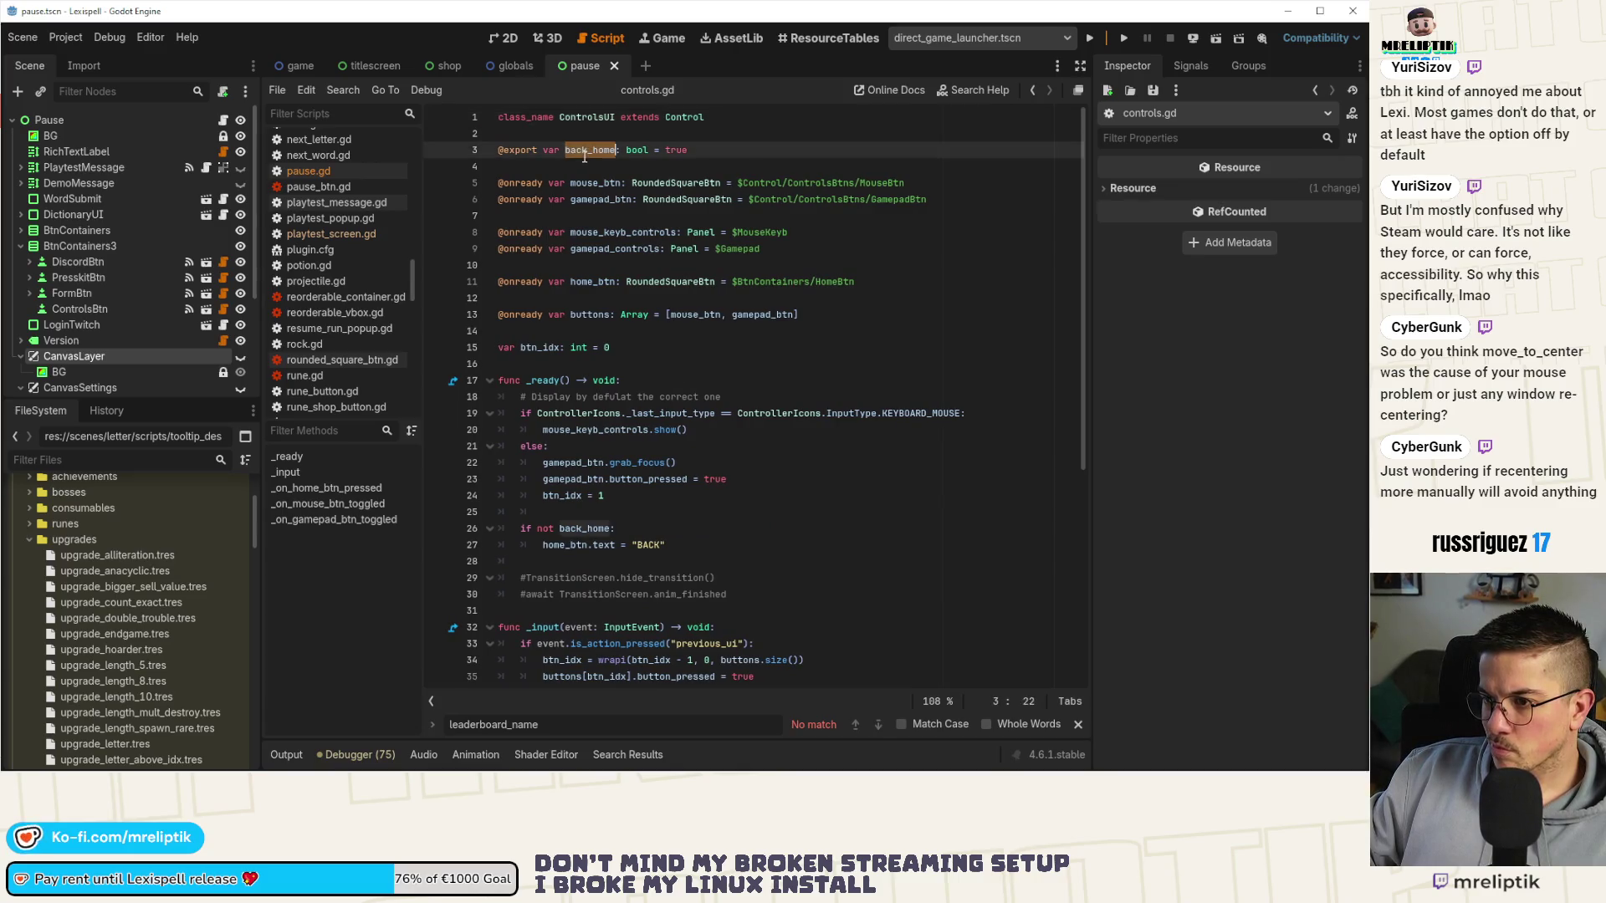
pyautogui.scroll(-5, 655, 348)
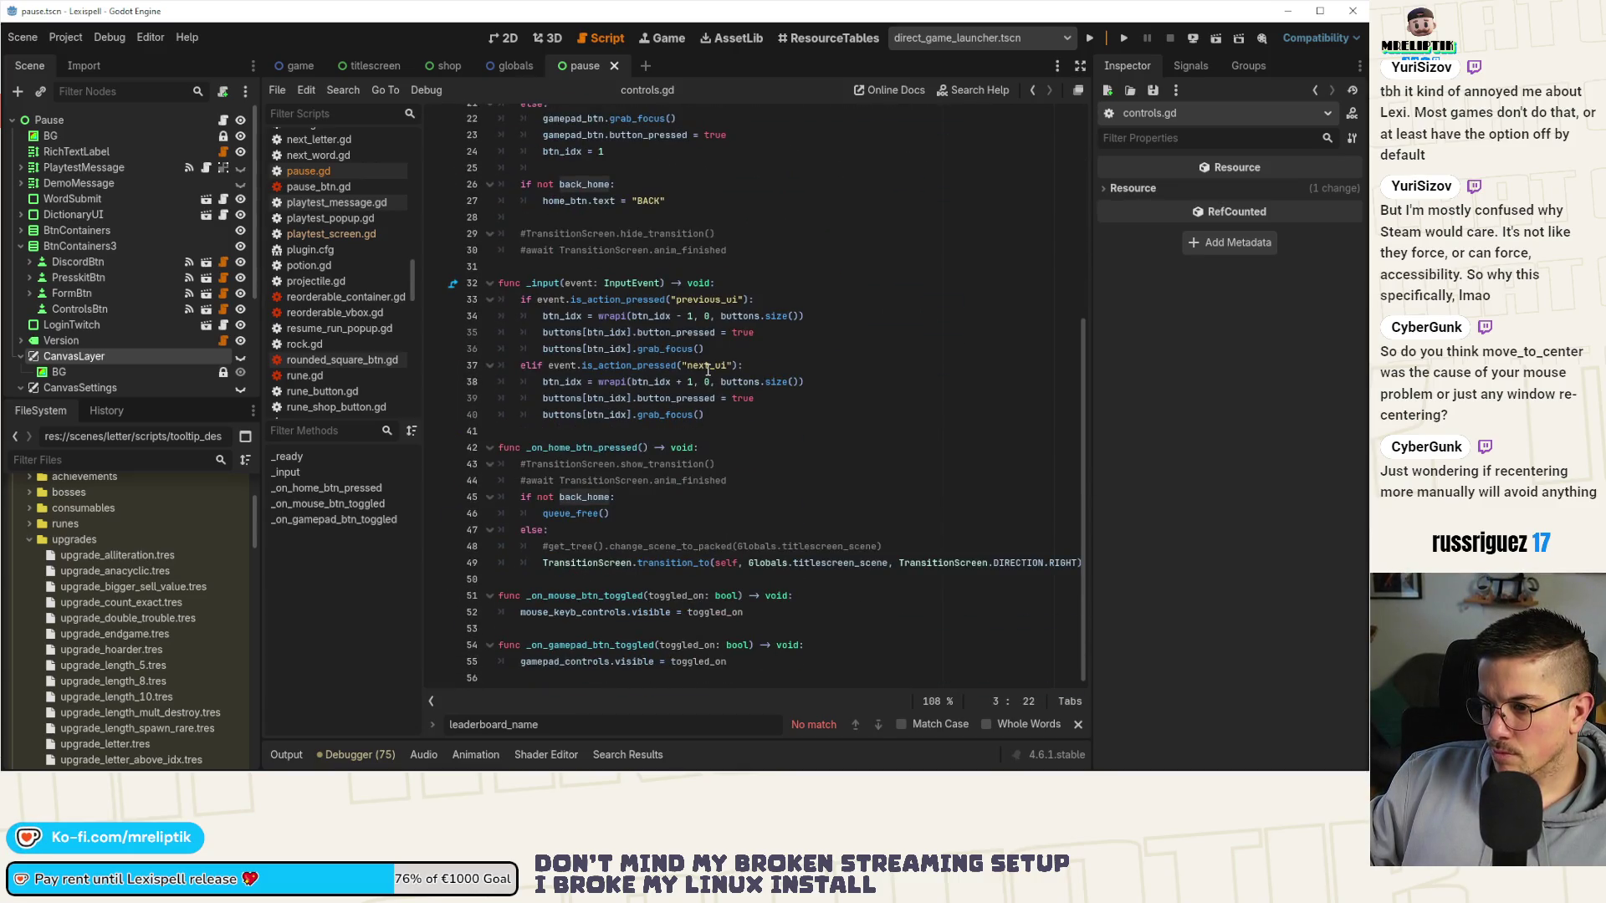
pyautogui.click(650, 501)
pyautogui.press('Return')
pyautogui.write('finished.emit()')
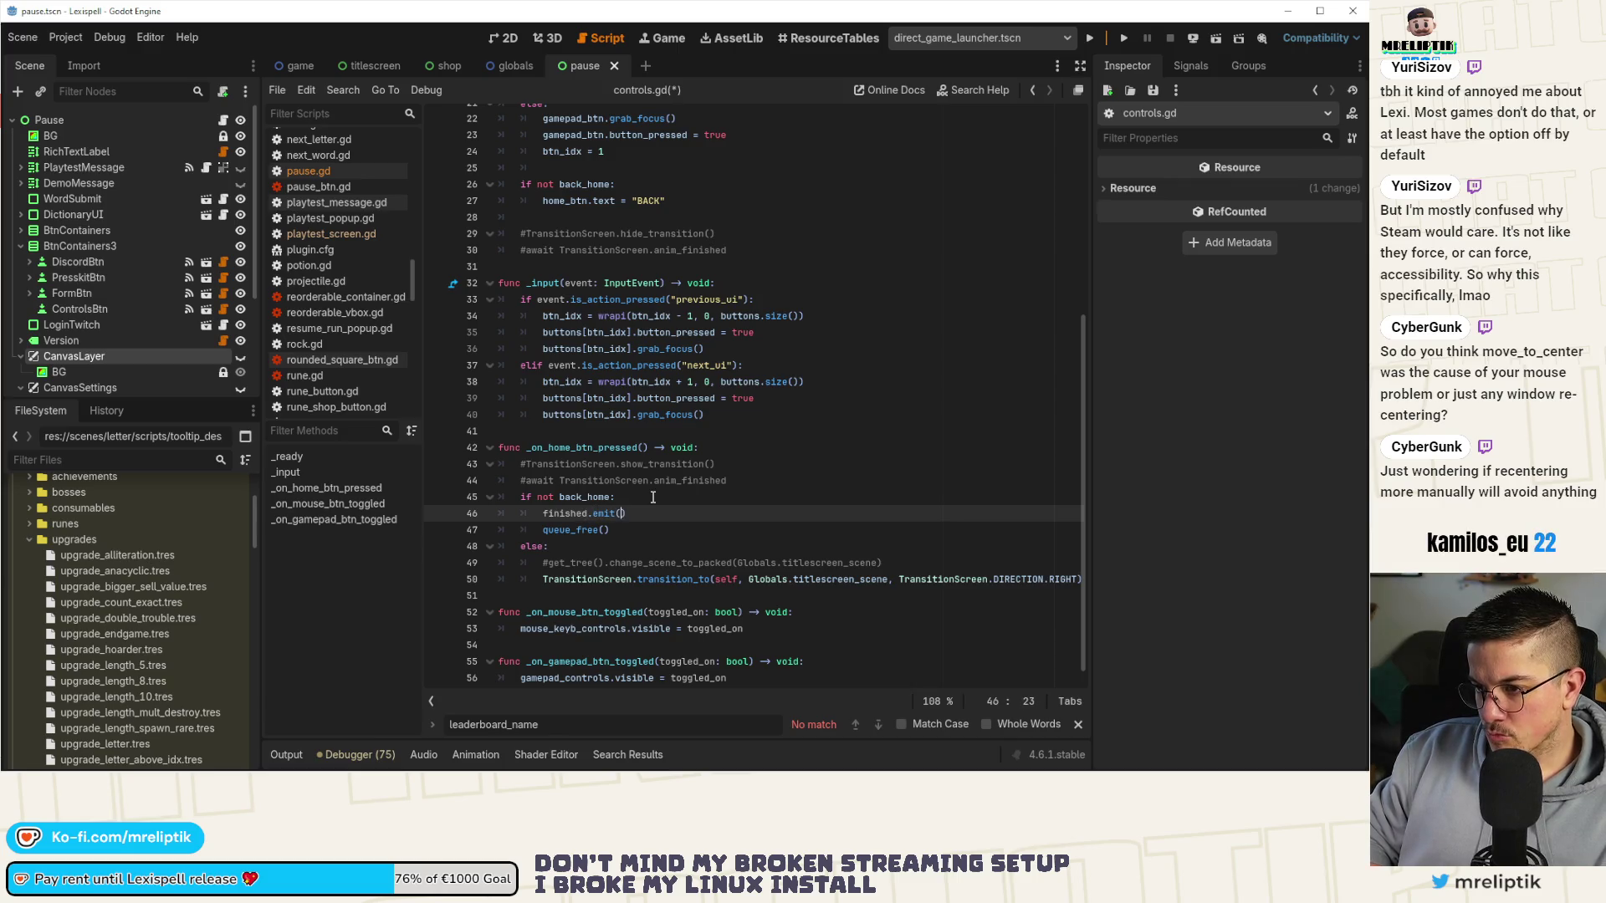
pyautogui.hotkey('ctrl', 's')
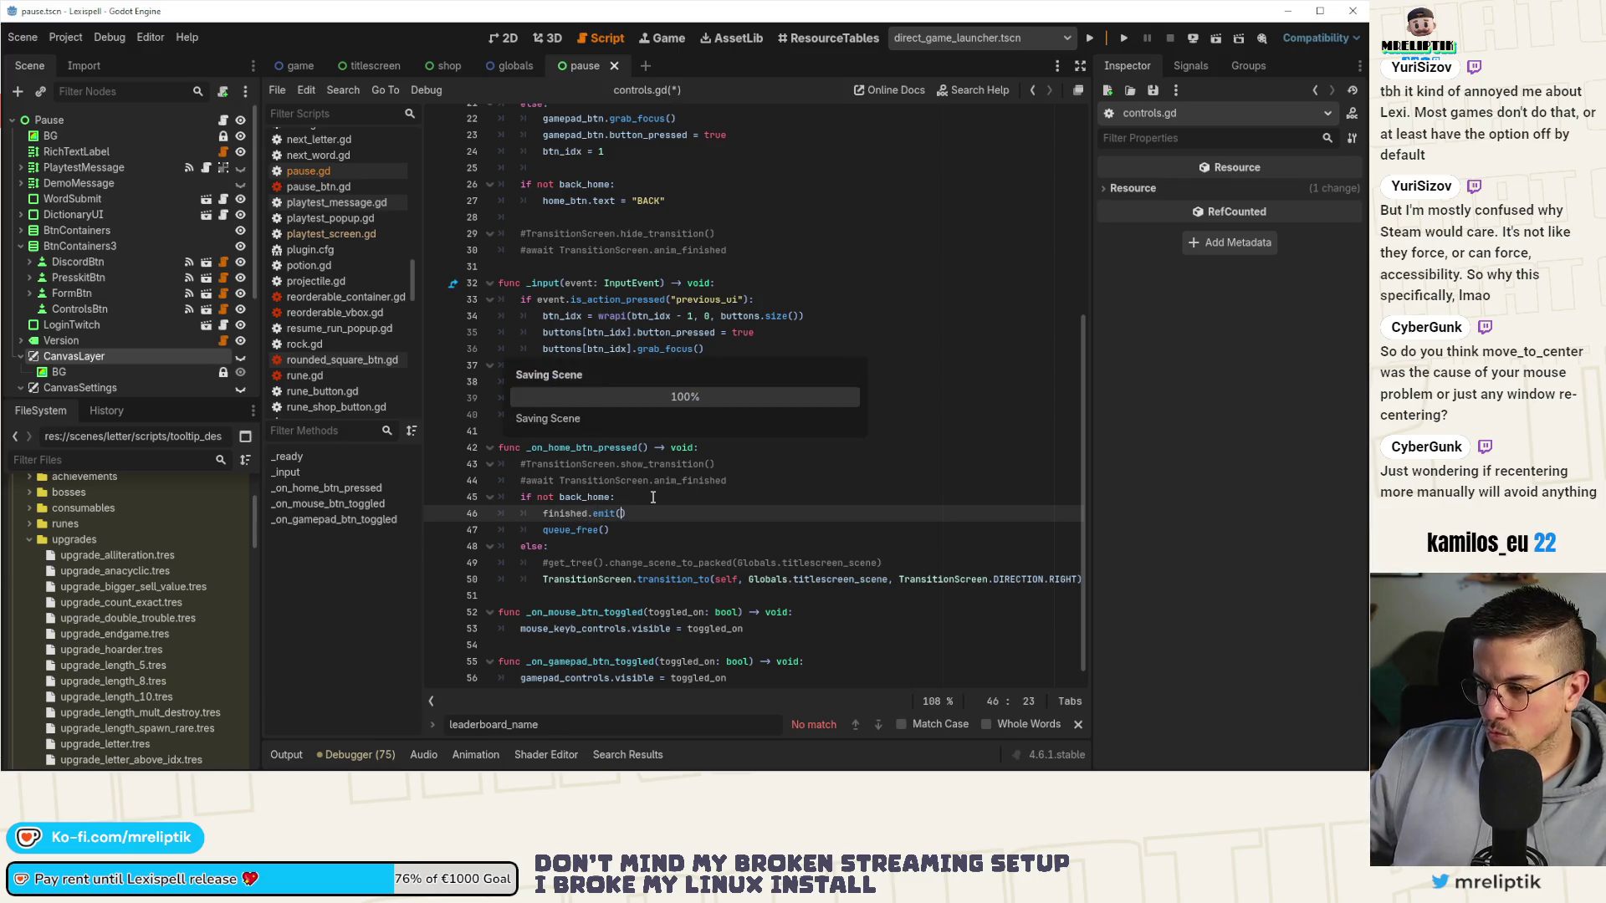
# Declare 'signal finished()' below the class declaration in controls.gd and save.
pyautogui.scroll(5, 583, 366)
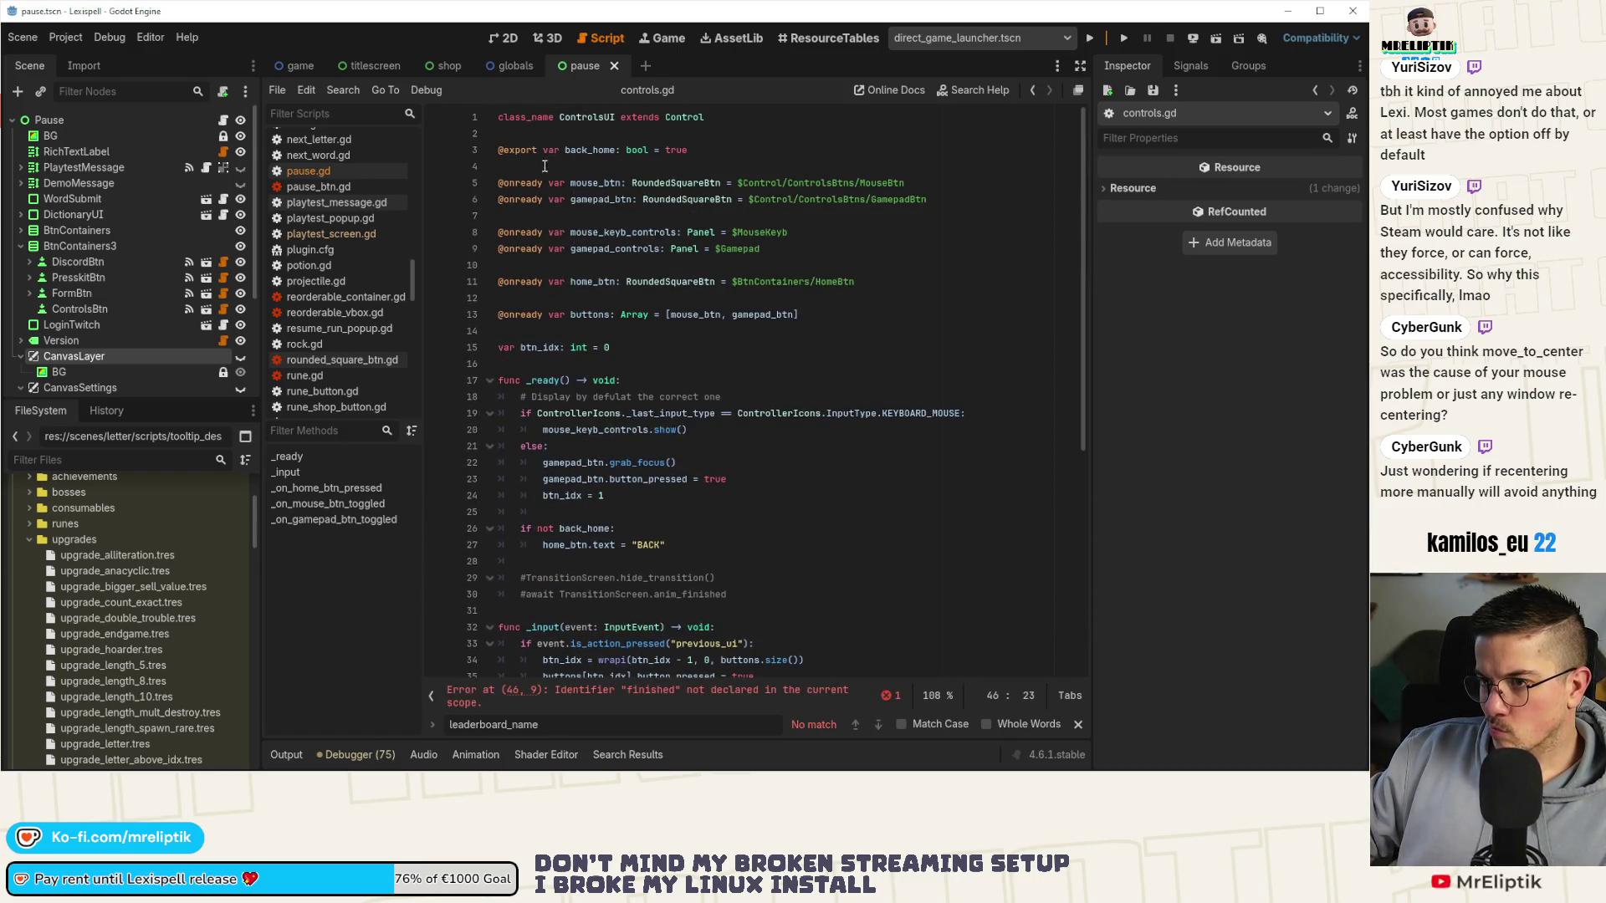
pyautogui.click(526, 131)
pyautogui.press('Return')
pyautogui.press('Up')
pyautogui.write('sig')
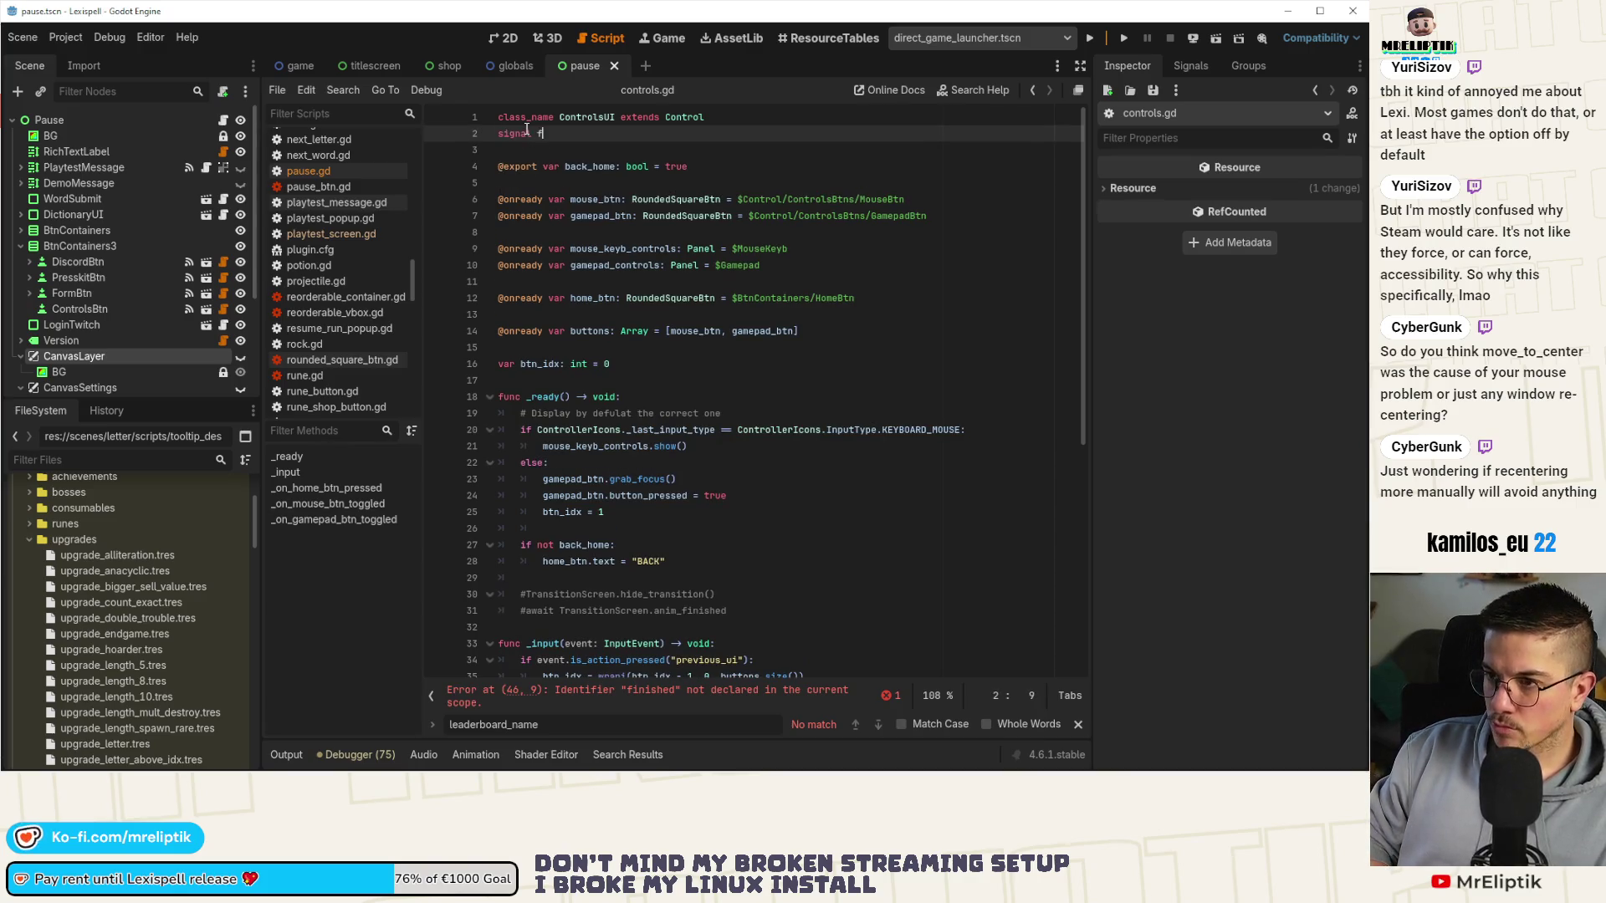
pyautogui.press('Home')
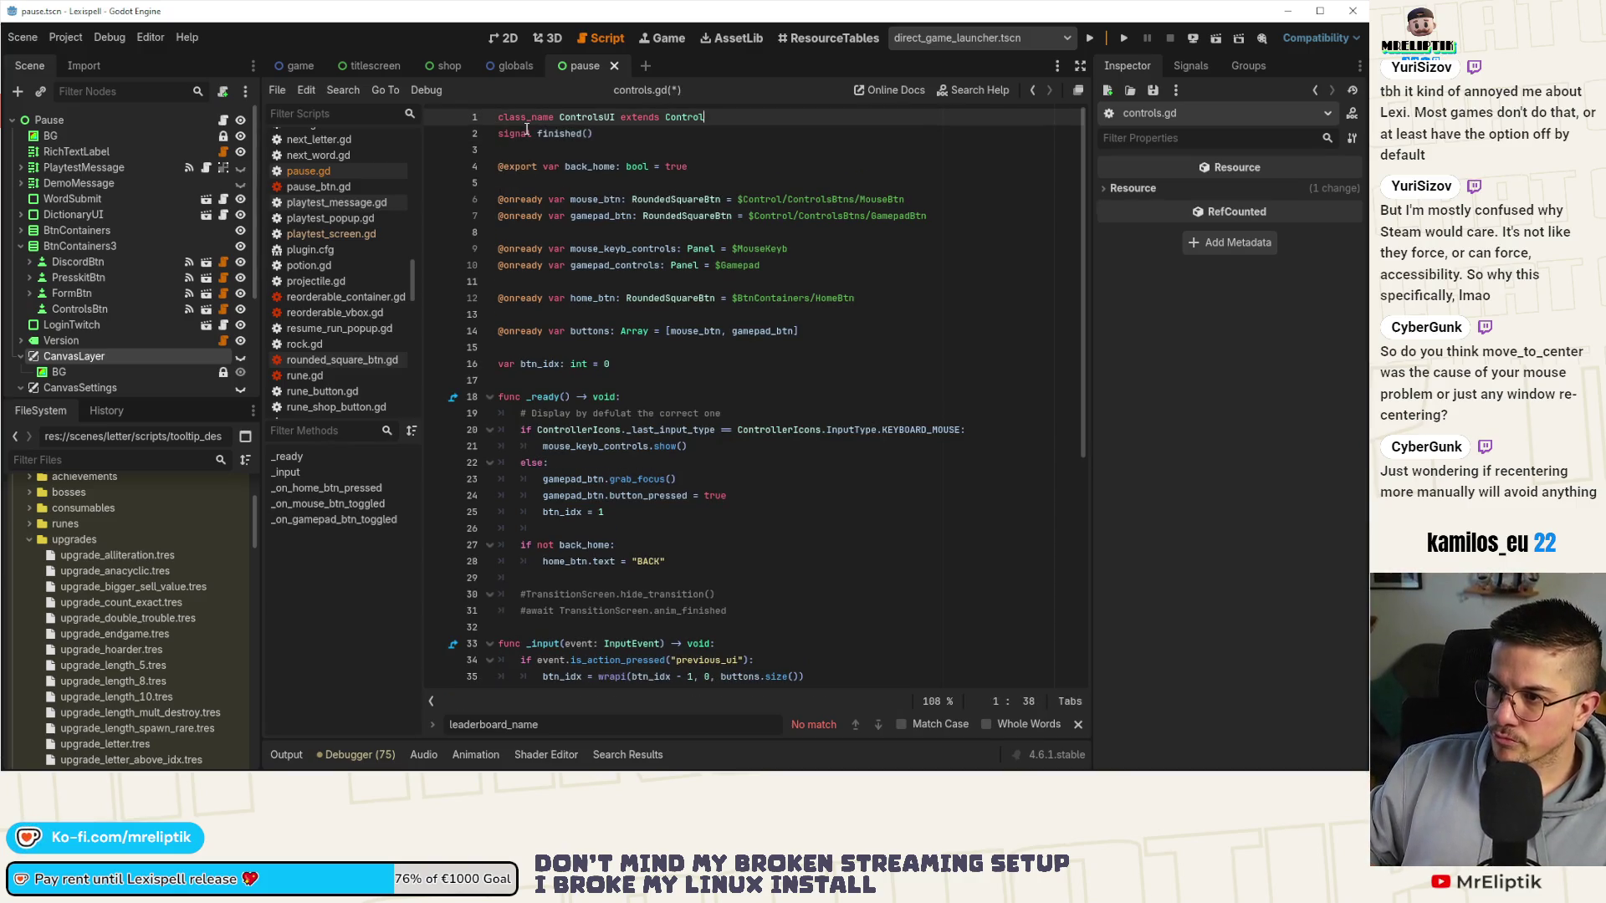
pyautogui.press('Return')
pyautogui.hotkey('ctrl', 's')
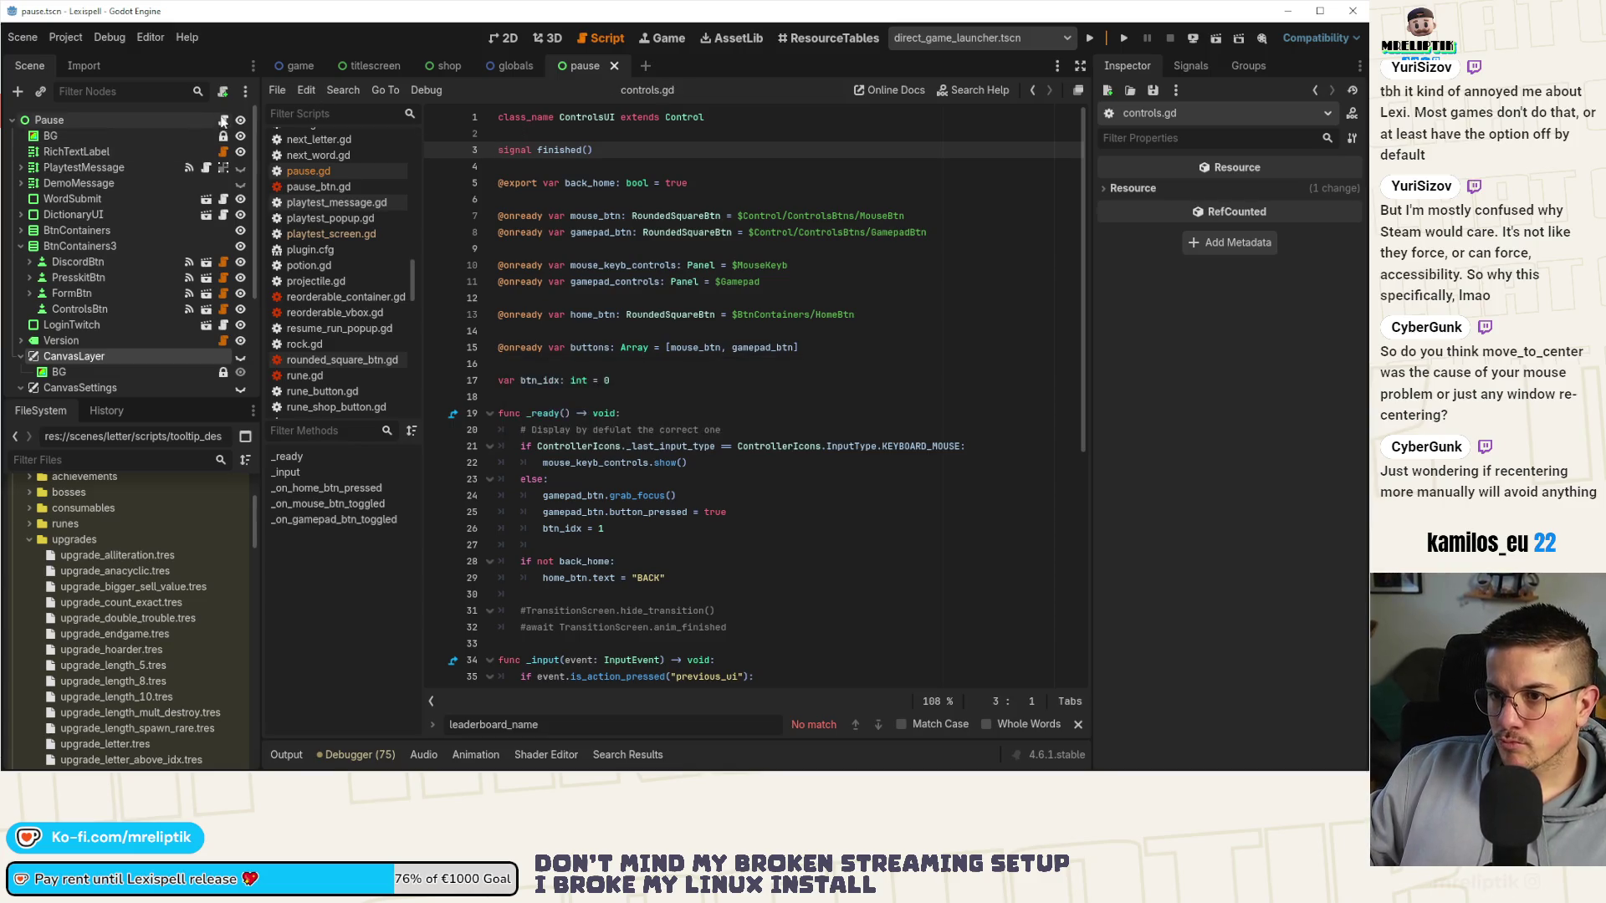
# In pause.gd, add controls.finished.connect(canvas_layer.hide) after the instantiate call, save, and run the game.
pyautogui.click(223, 119)
pyautogui.click(879, 296)
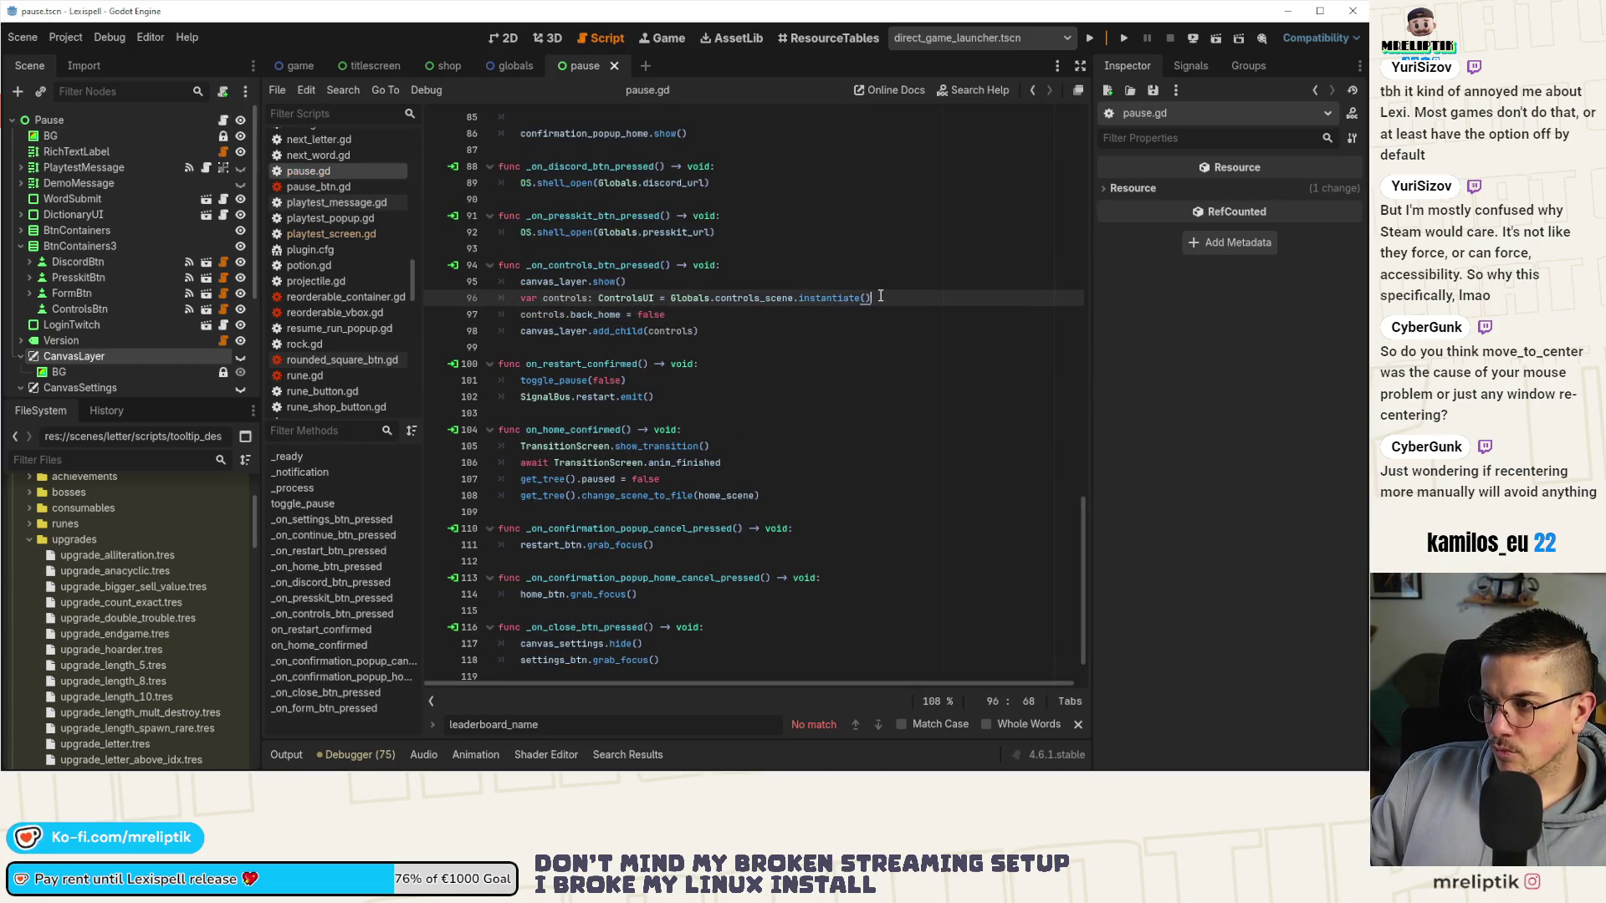
pyautogui.press('Return')
pyautogui.write('controls.fini')
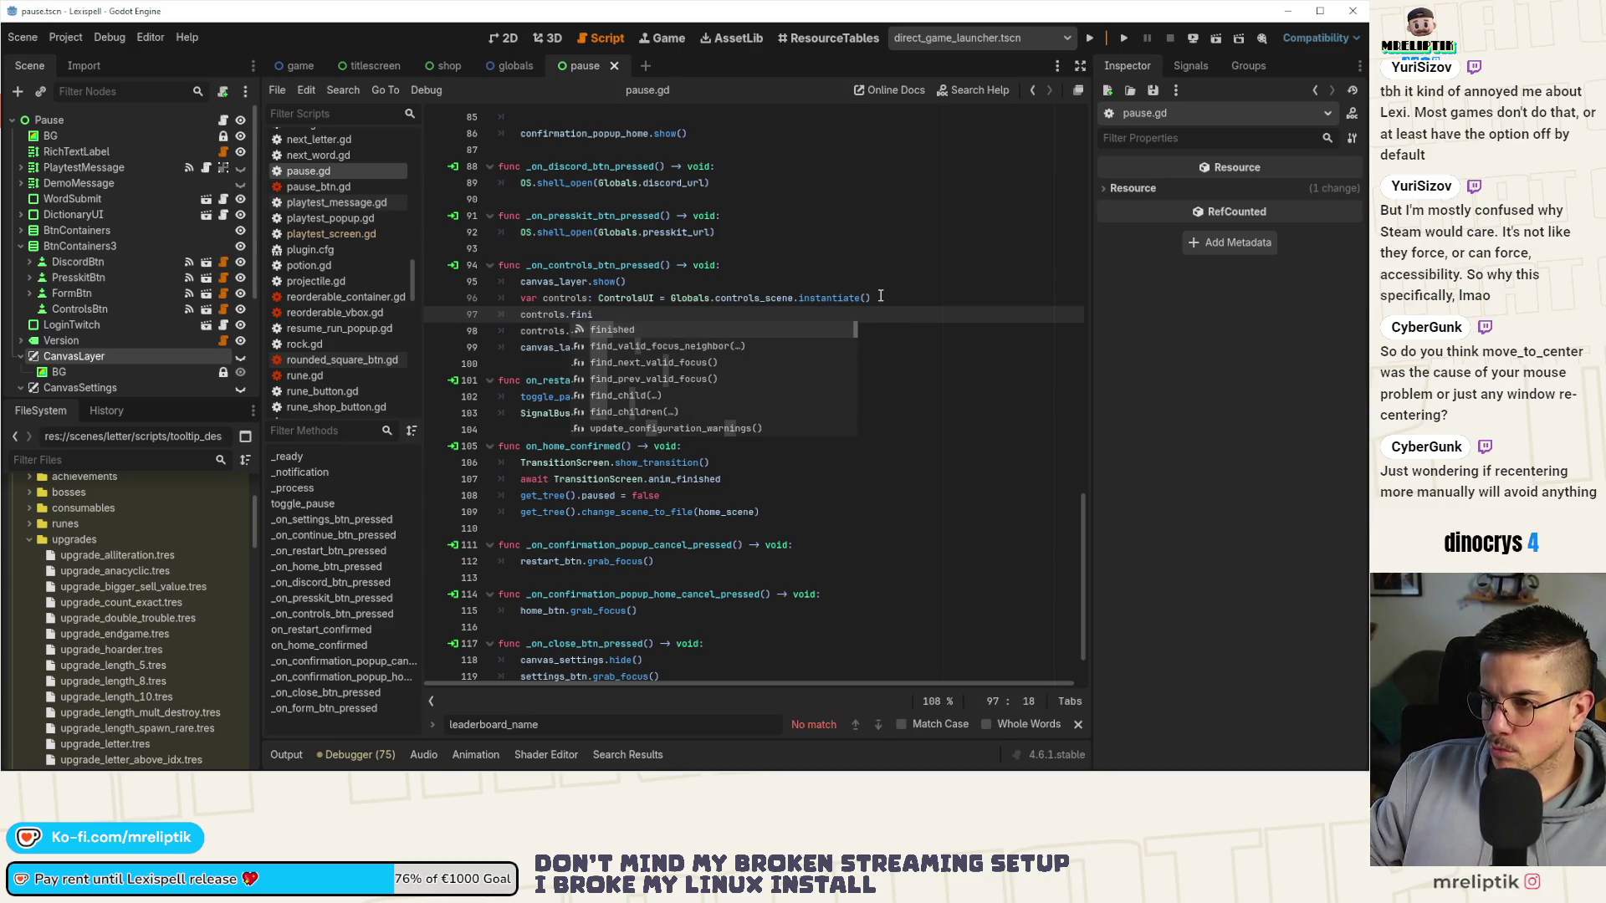
pyautogui.write('shed.co')
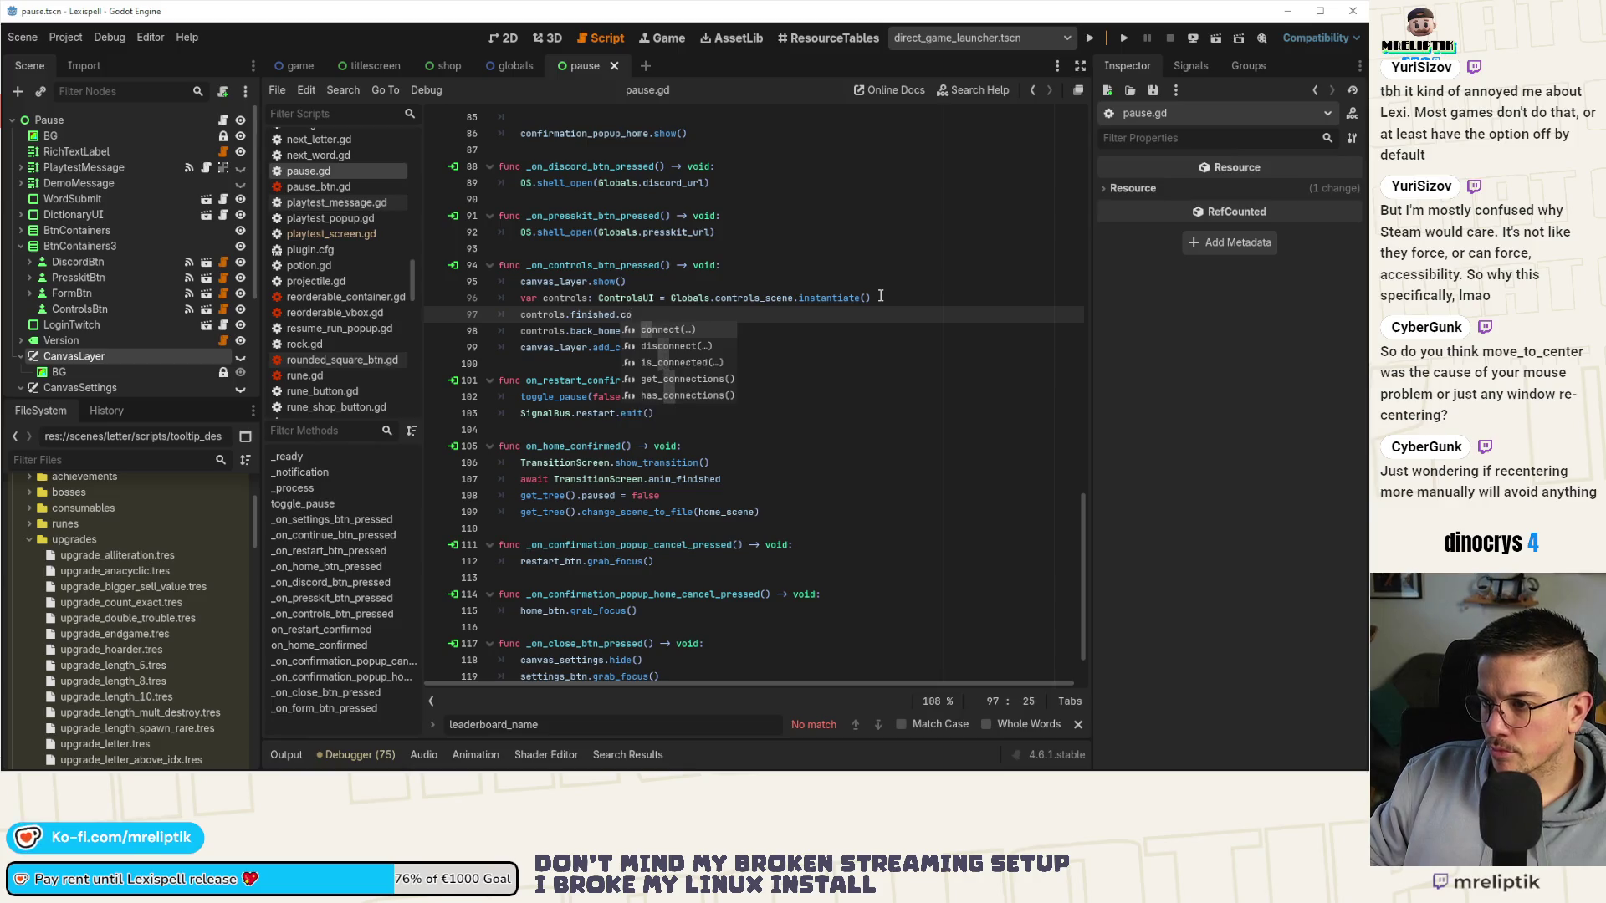
pyautogui.press('Return')
pyautogui.write('canvas_layer.hide)')
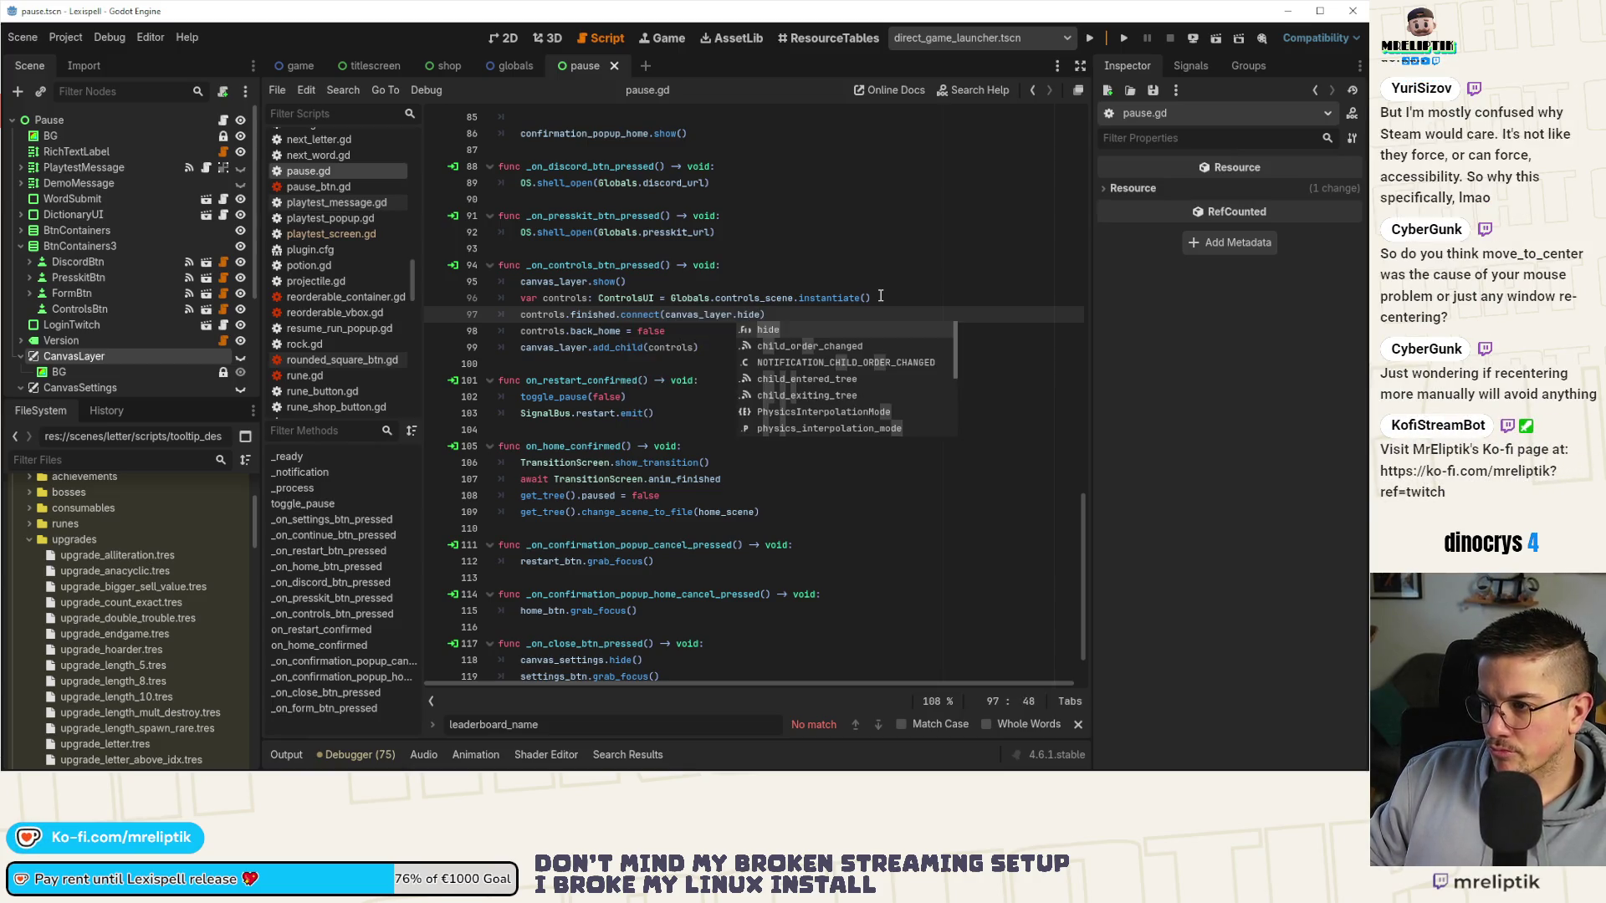
pyautogui.hotkey('ctrl', 's')
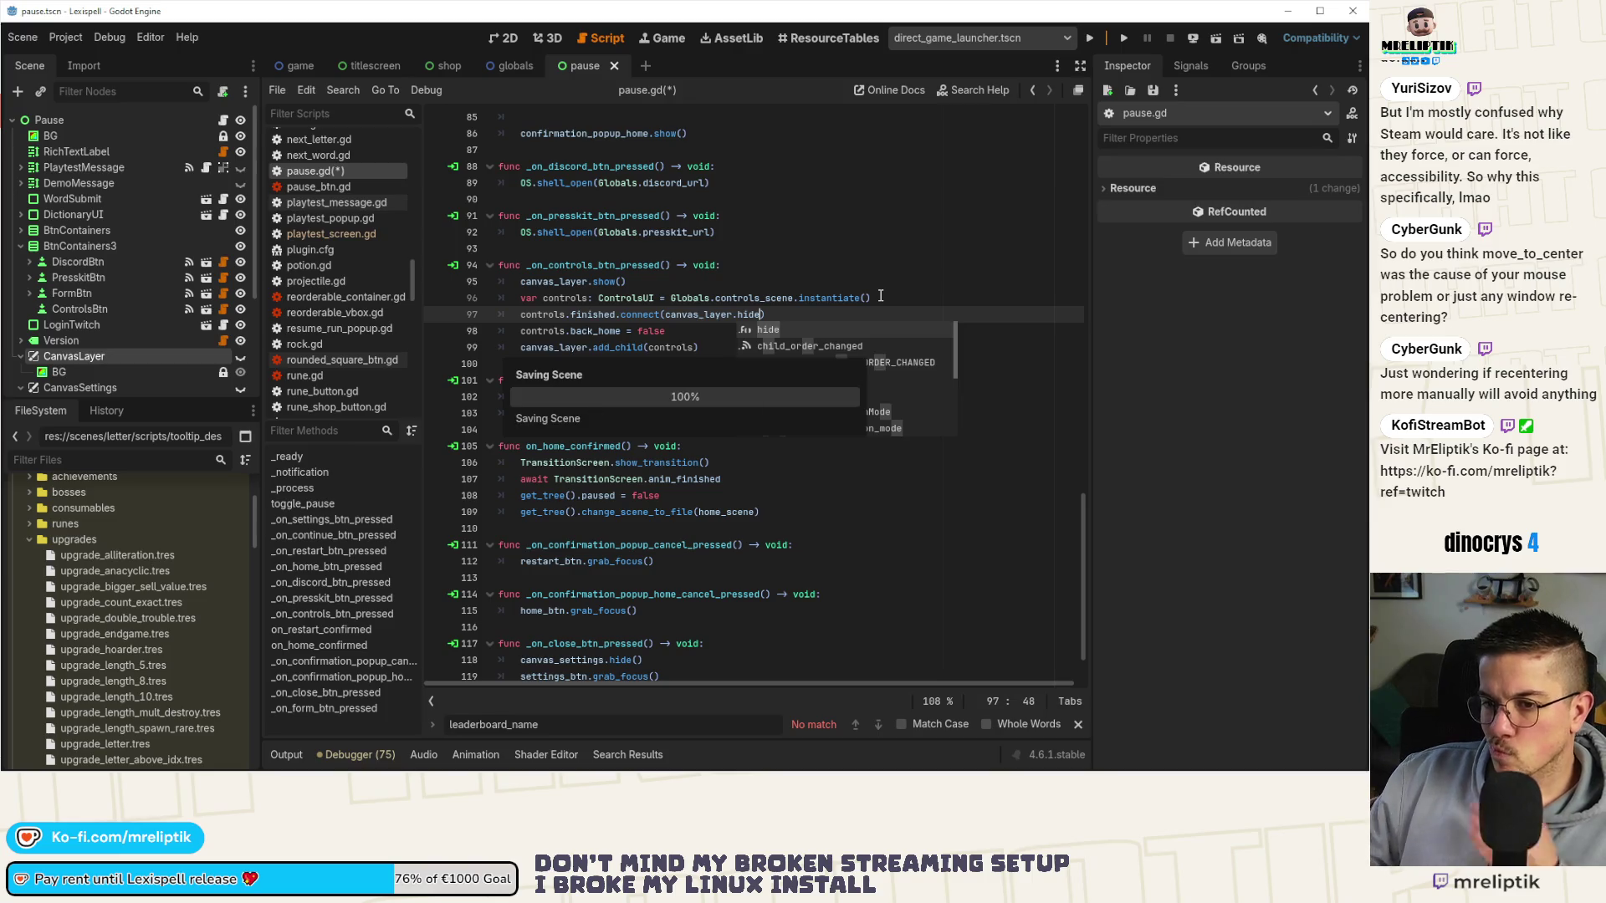
pyautogui.click(793, 299)
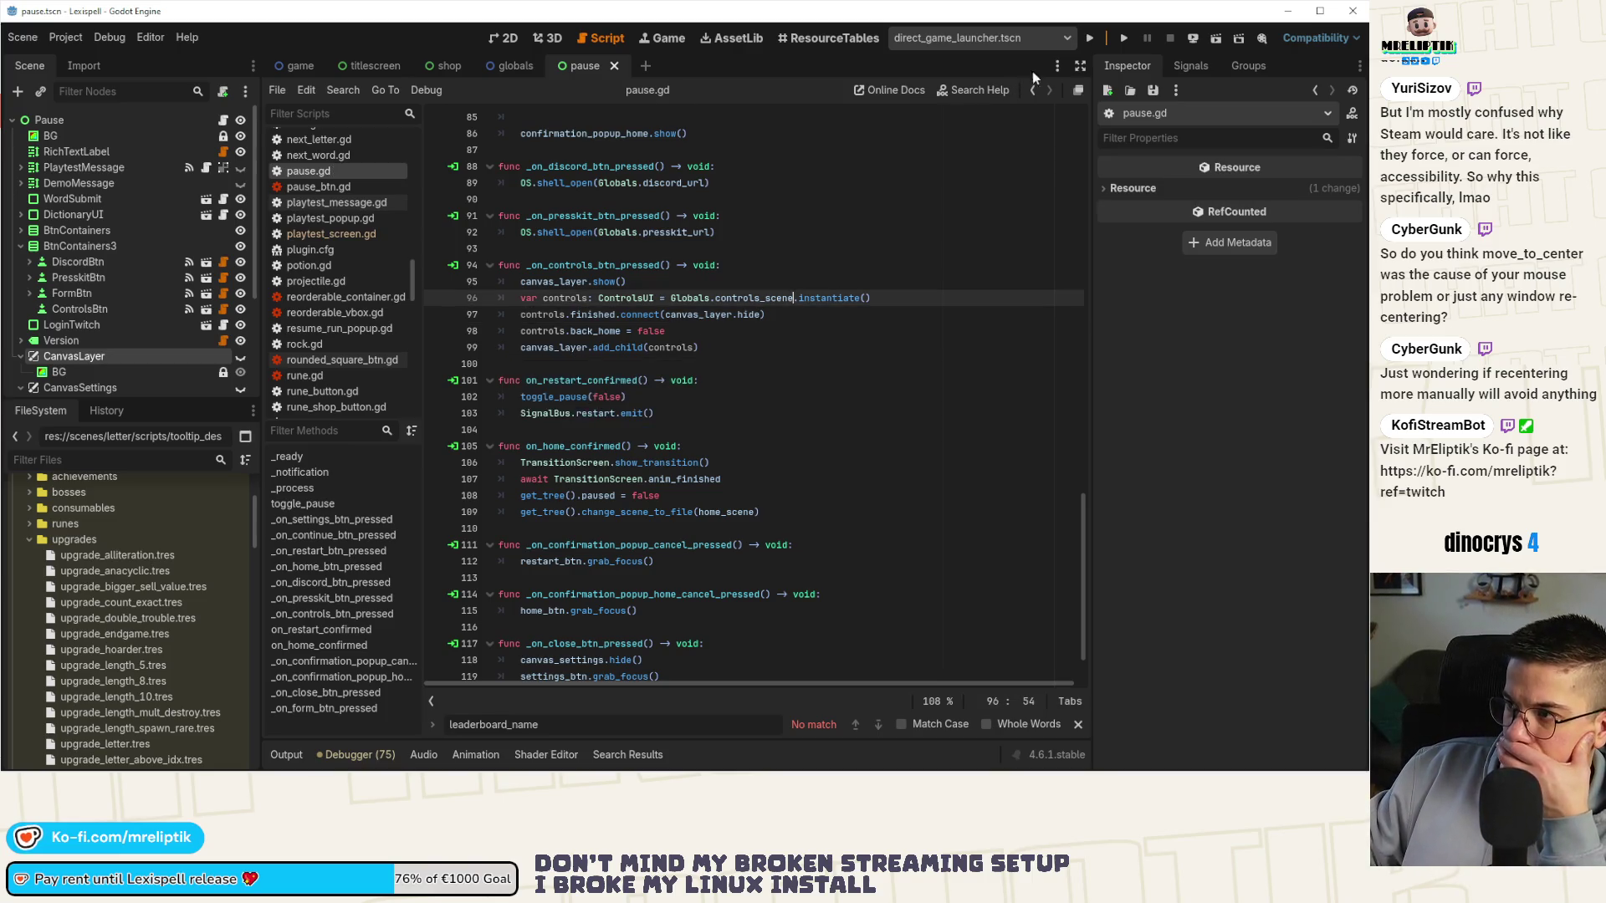
pyautogui.click(1087, 44)
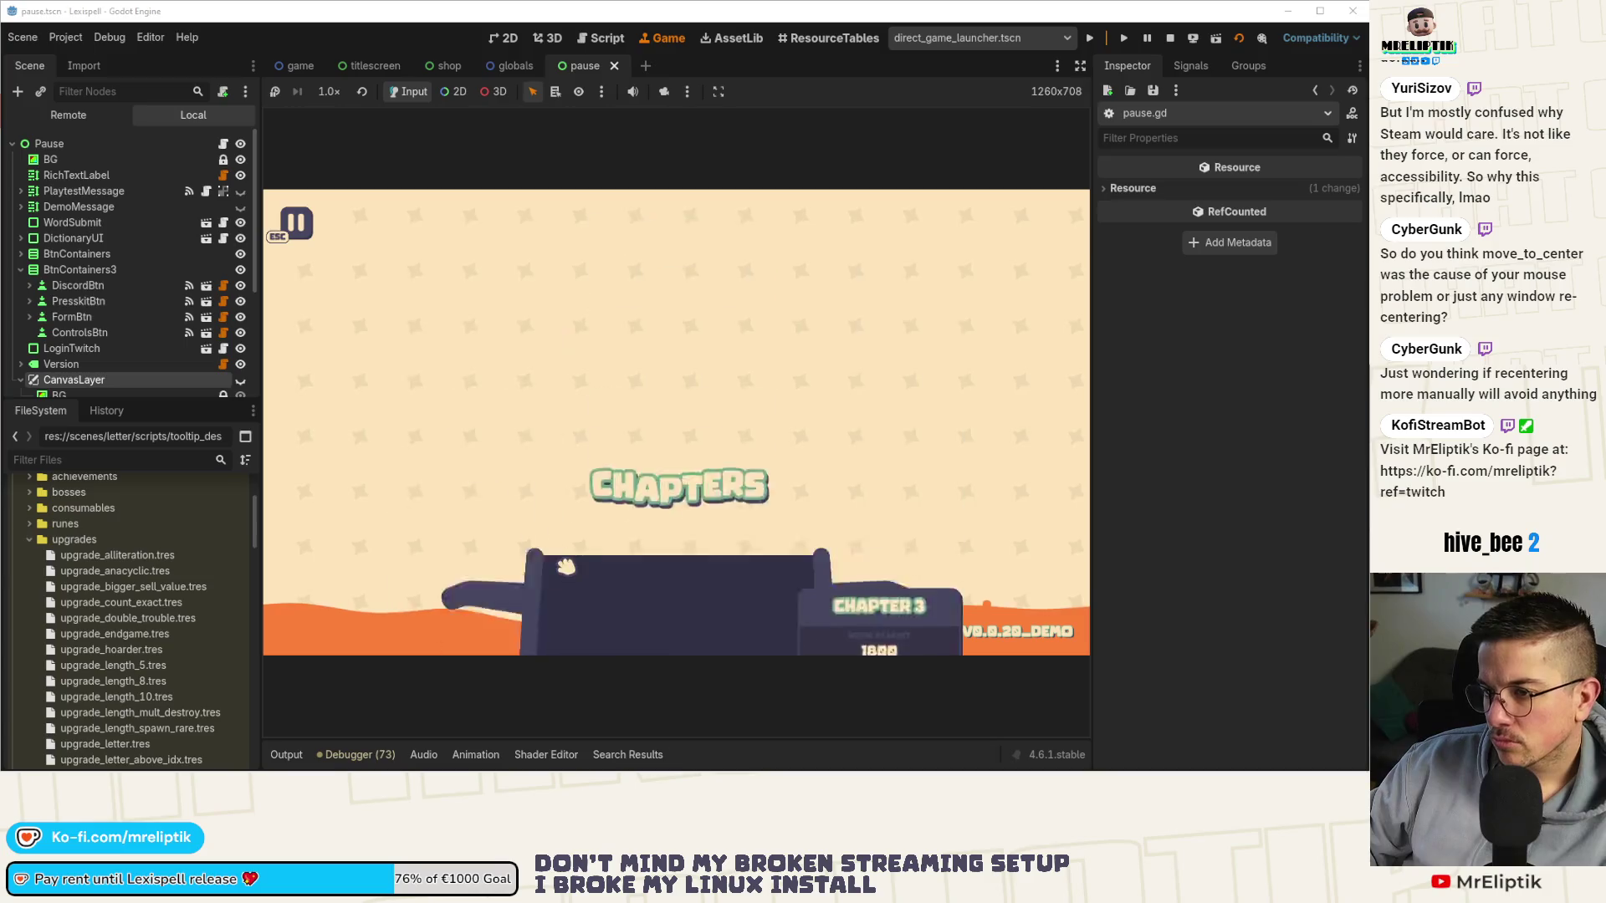
# Pause the running game with Esc, open its Controls screen, then return to the 2D editor.
pyautogui.press('Escape')
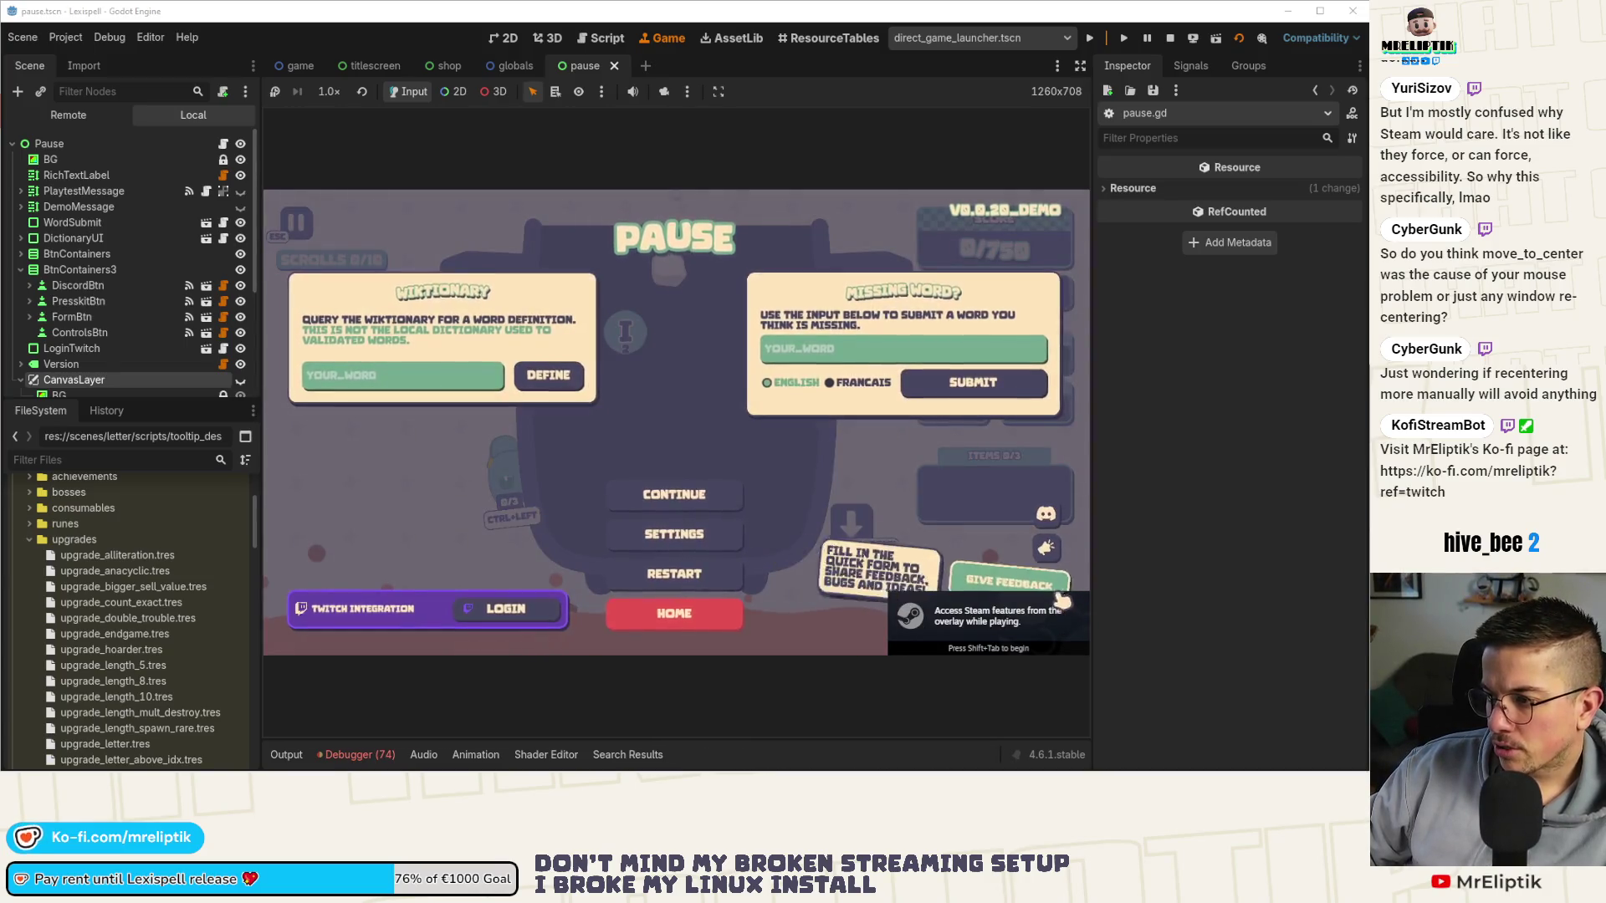
pyautogui.click(1007, 616)
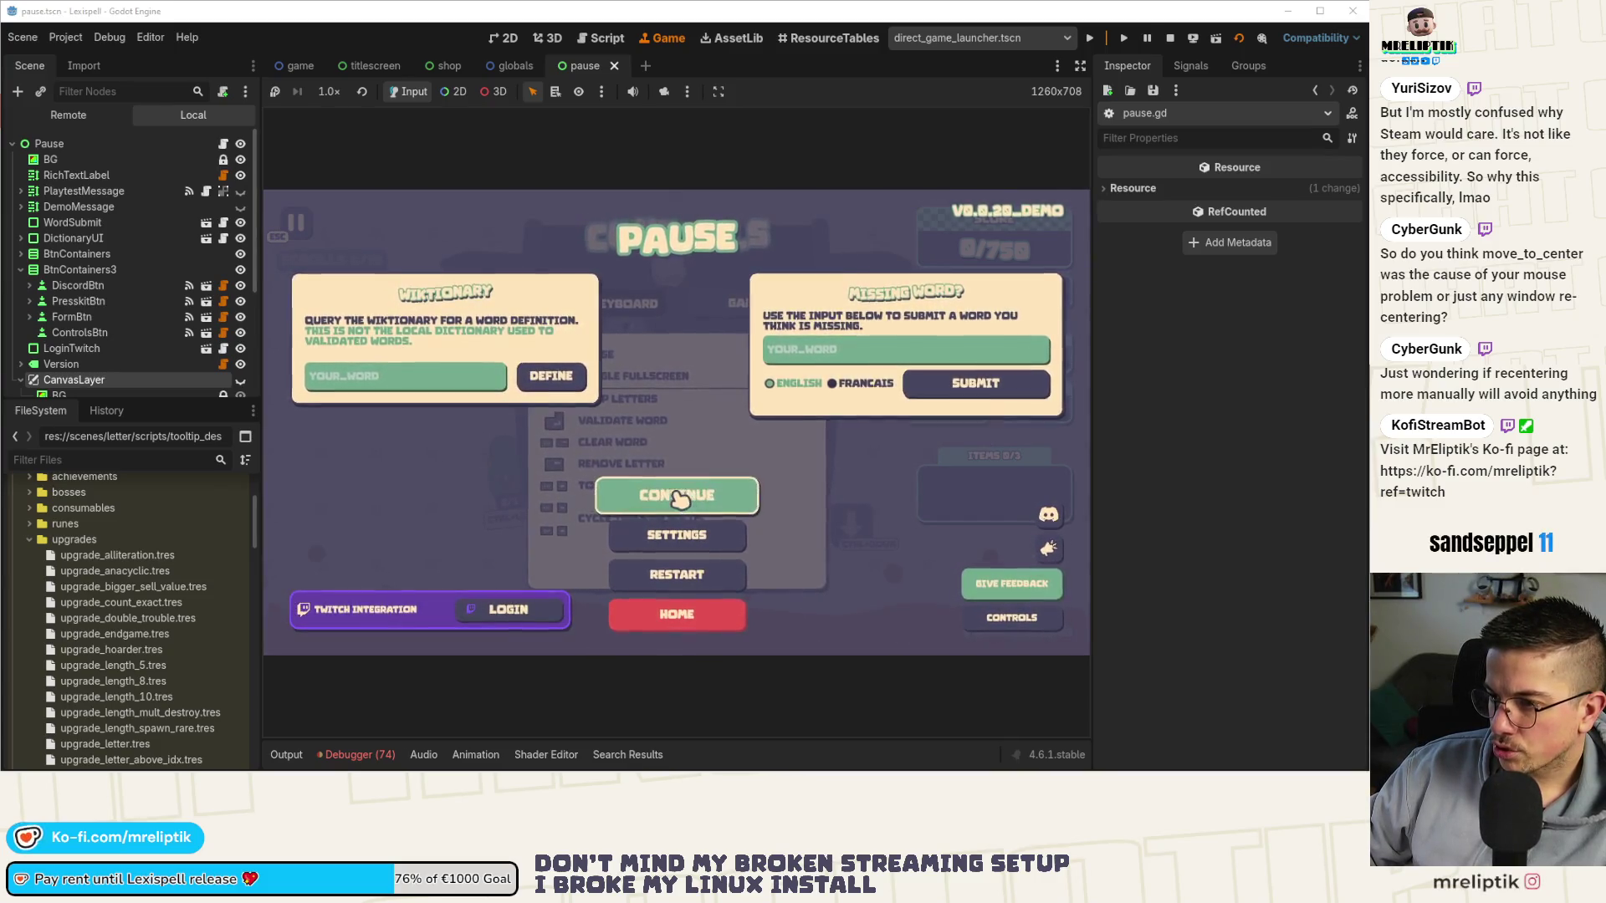
pyautogui.click(504, 39)
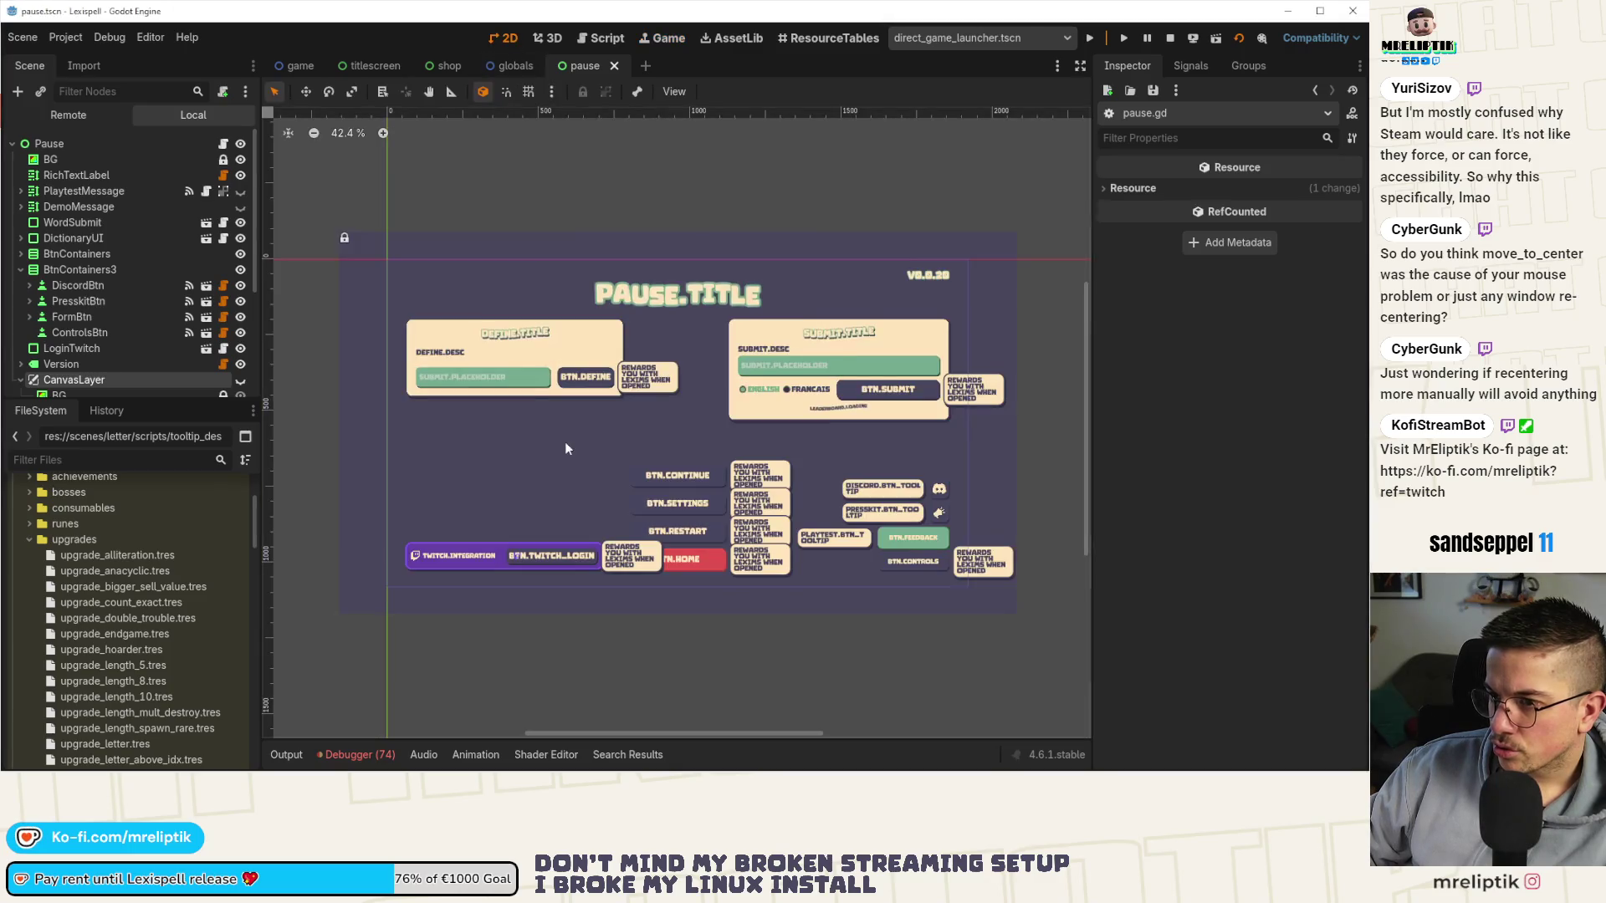
# Check CanvasSettings' layer, raise the new CanvasLayer's layer number, and save the pause scene.
pyautogui.scroll(-5, 126, 334)
pyautogui.click(167, 253)
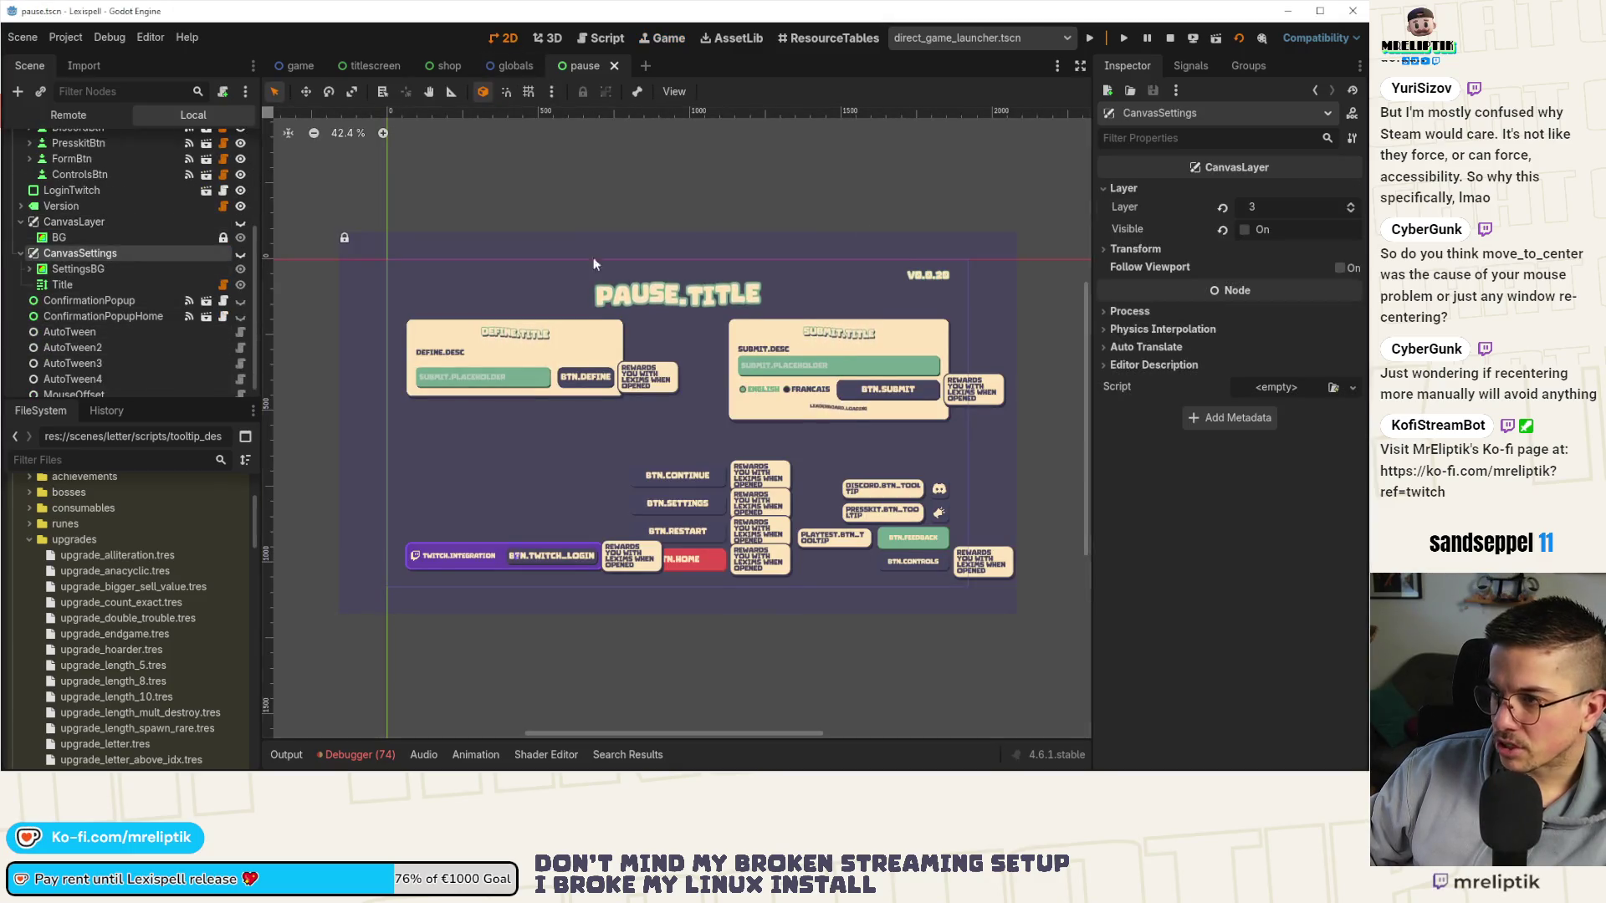
pyautogui.click(104, 222)
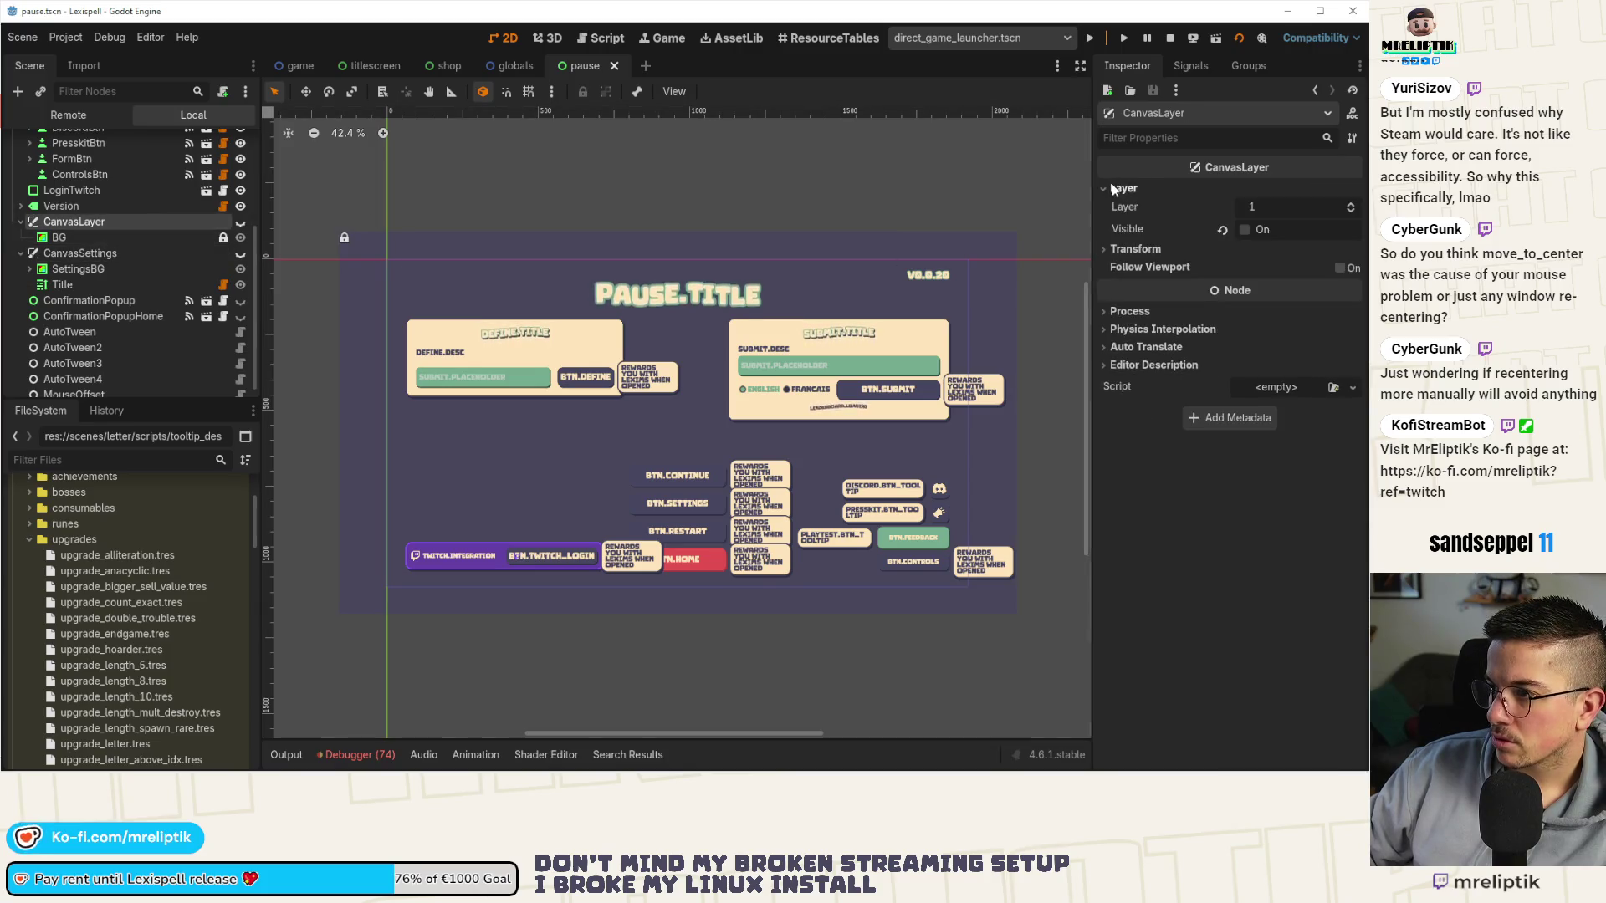
pyautogui.click(1347, 203)
pyautogui.click(1347, 203)
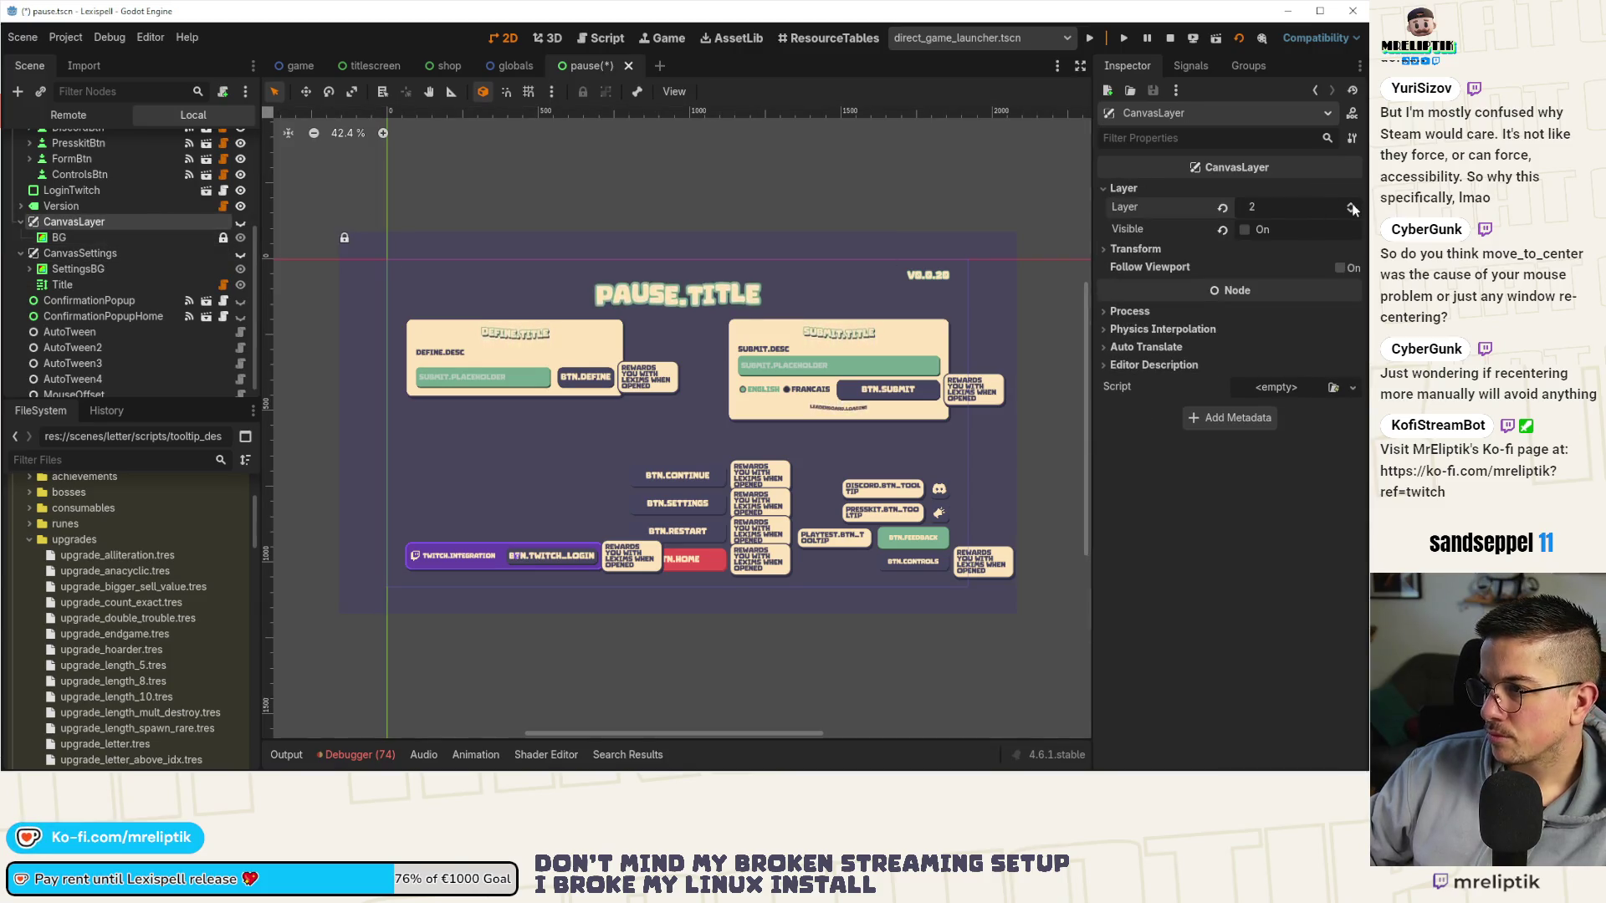
pyautogui.hotkey('ctrl', 's')
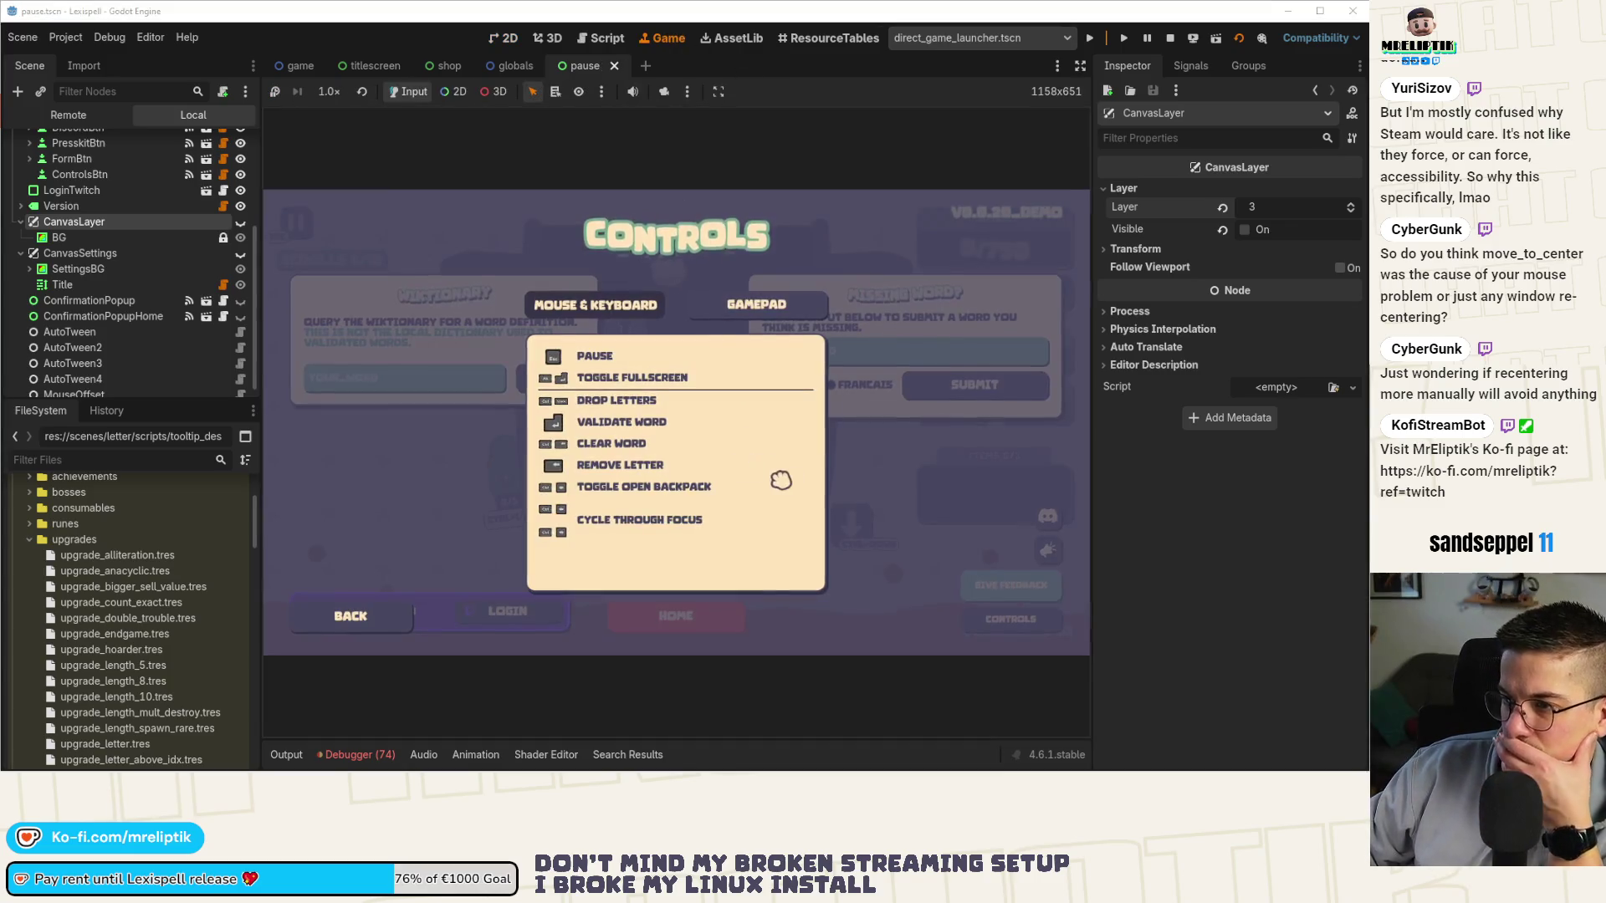
# Open the game's Controls screen from the pause menu and close it again with the mouse.
pyautogui.click(351, 617)
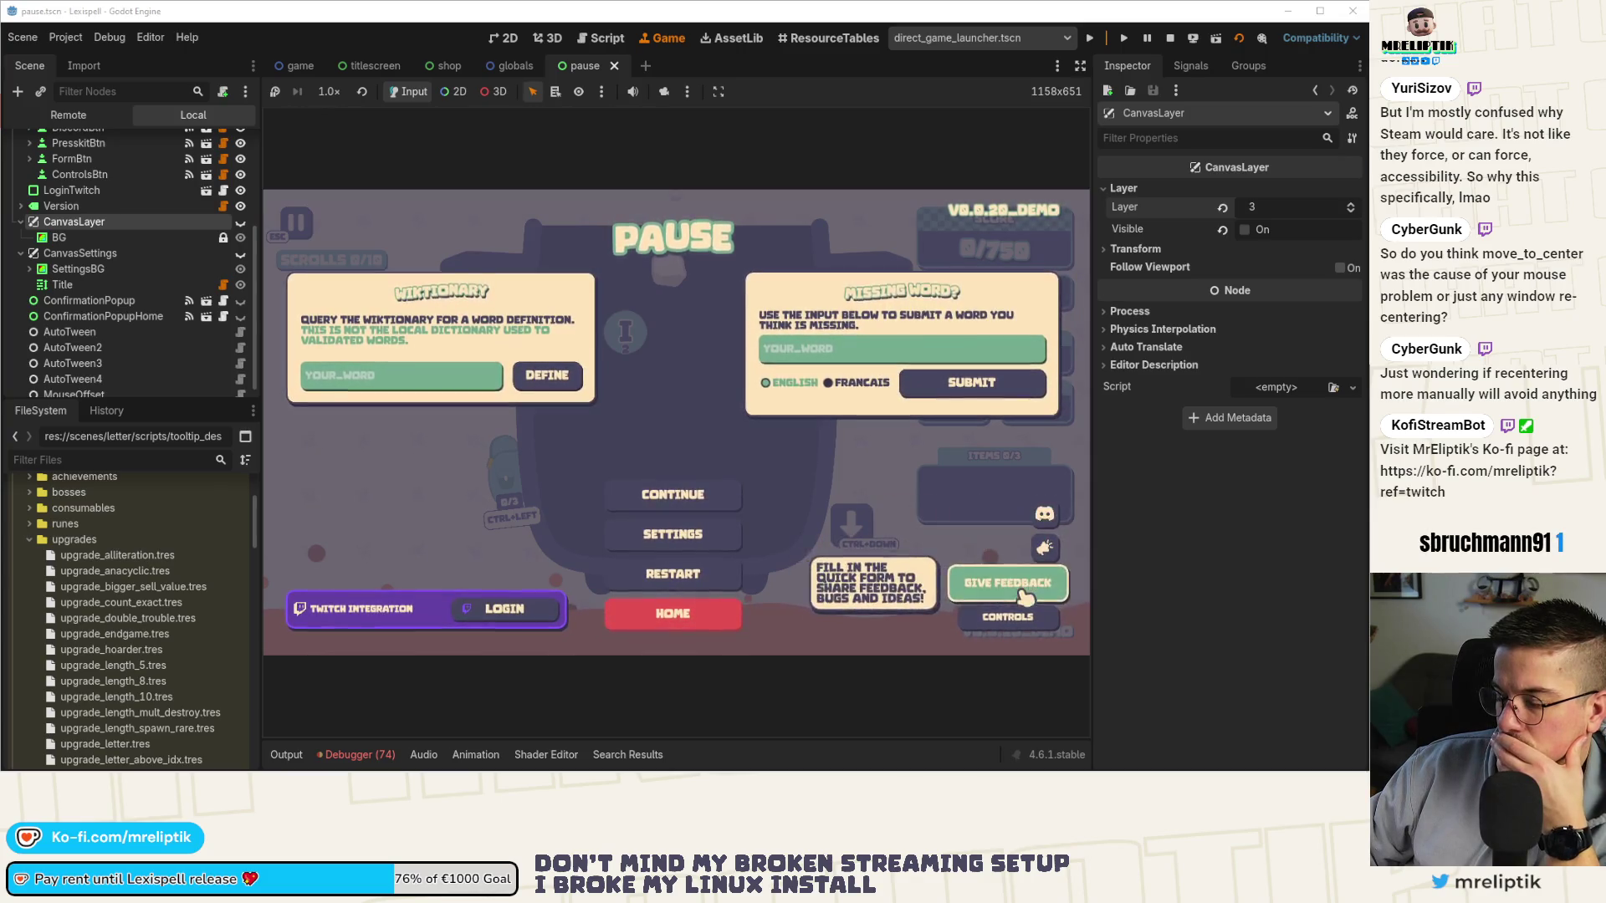
pyautogui.click(1011, 629)
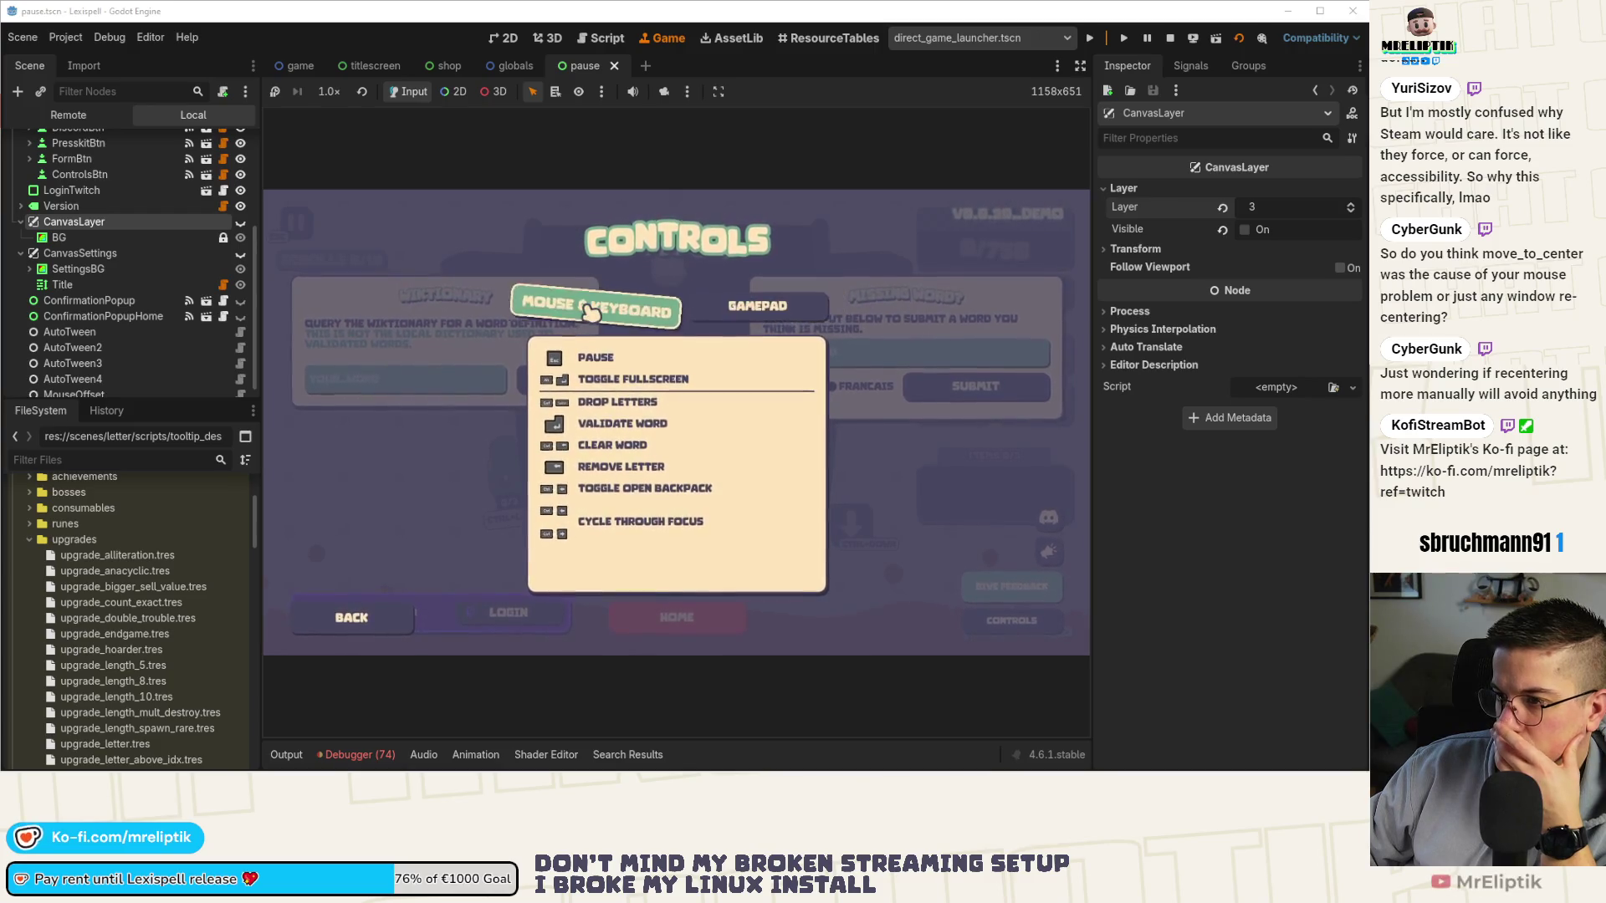
pyautogui.click(355, 612)
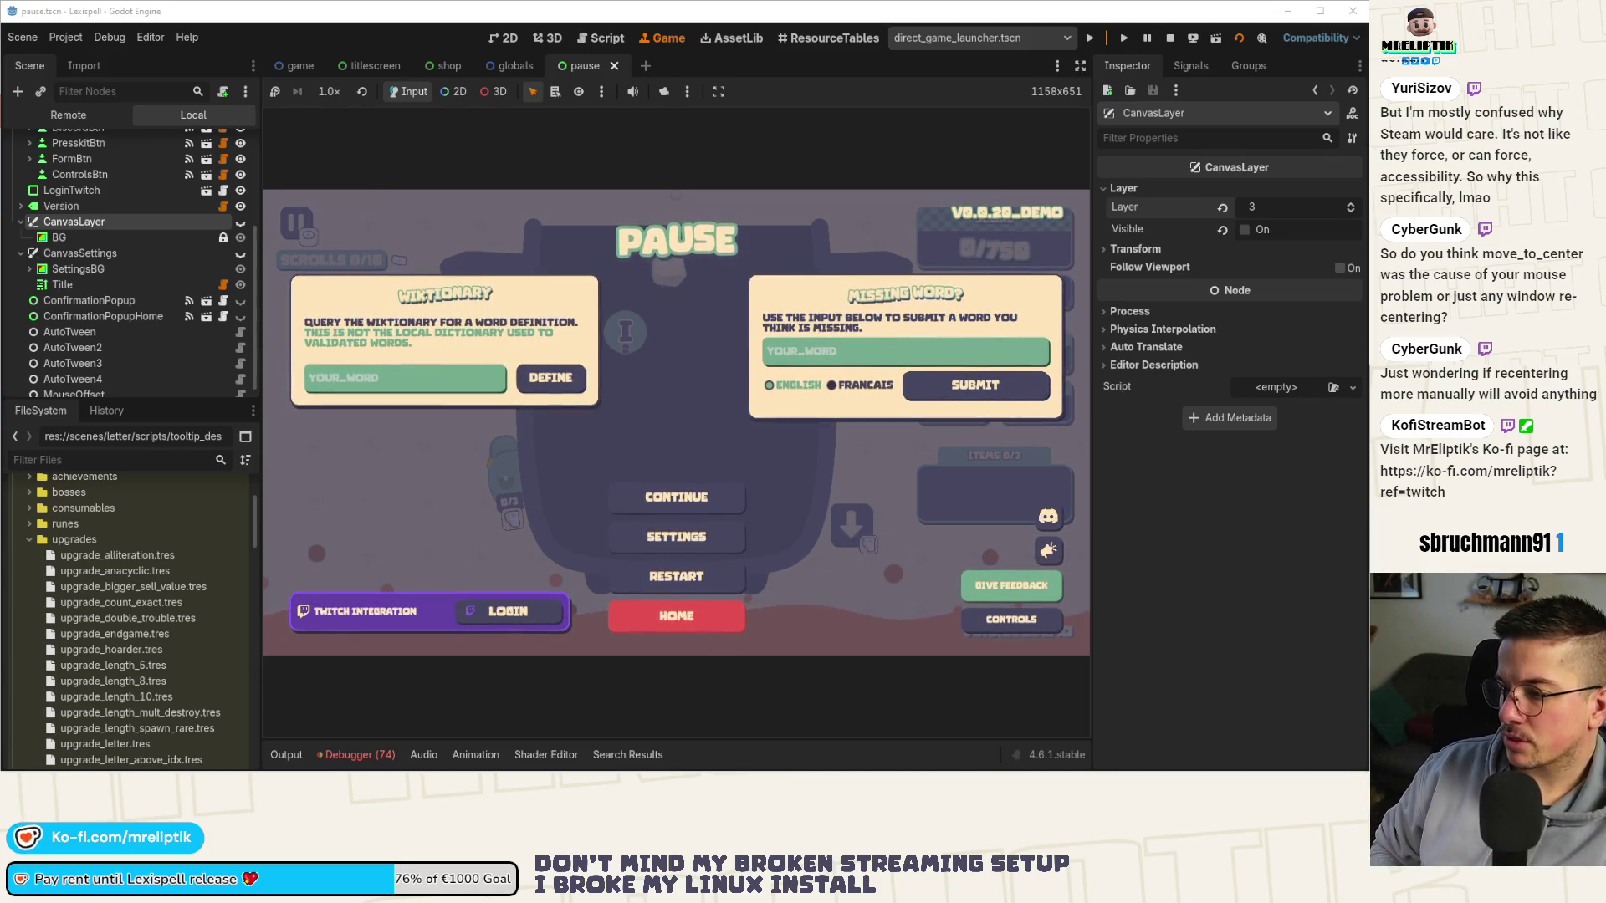
# Arrow-key focus between CONTINUE, SETTINGS and RESTART, then open CONTROLS with Enter.
pyautogui.press('Down')
pyautogui.press('Up')
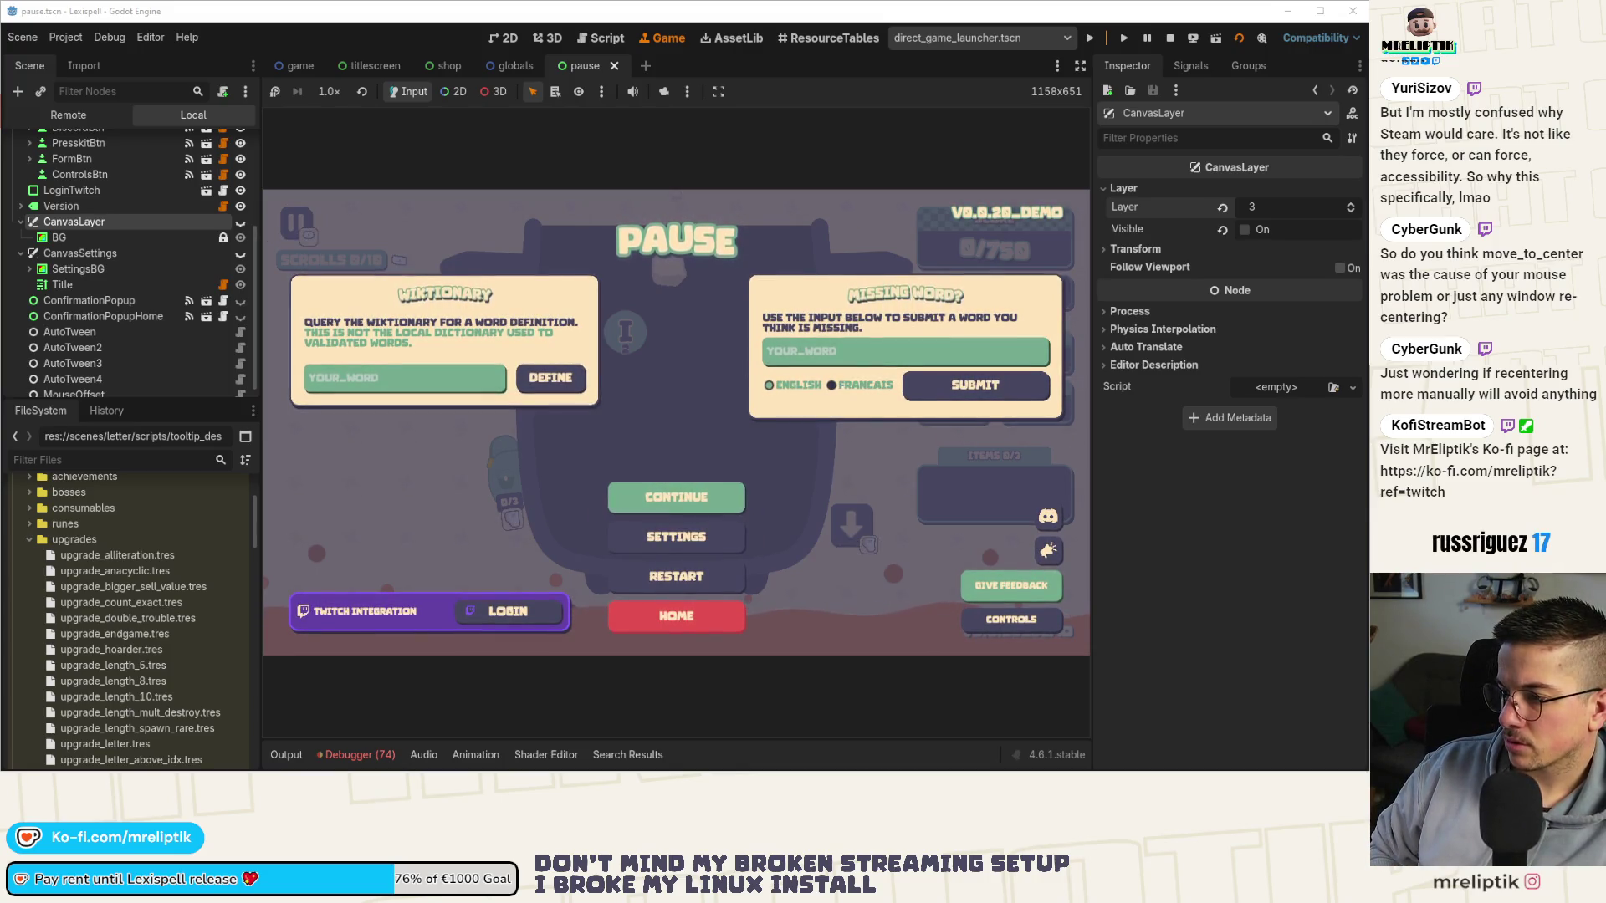
pyautogui.press('Down')
pyautogui.press('Up')
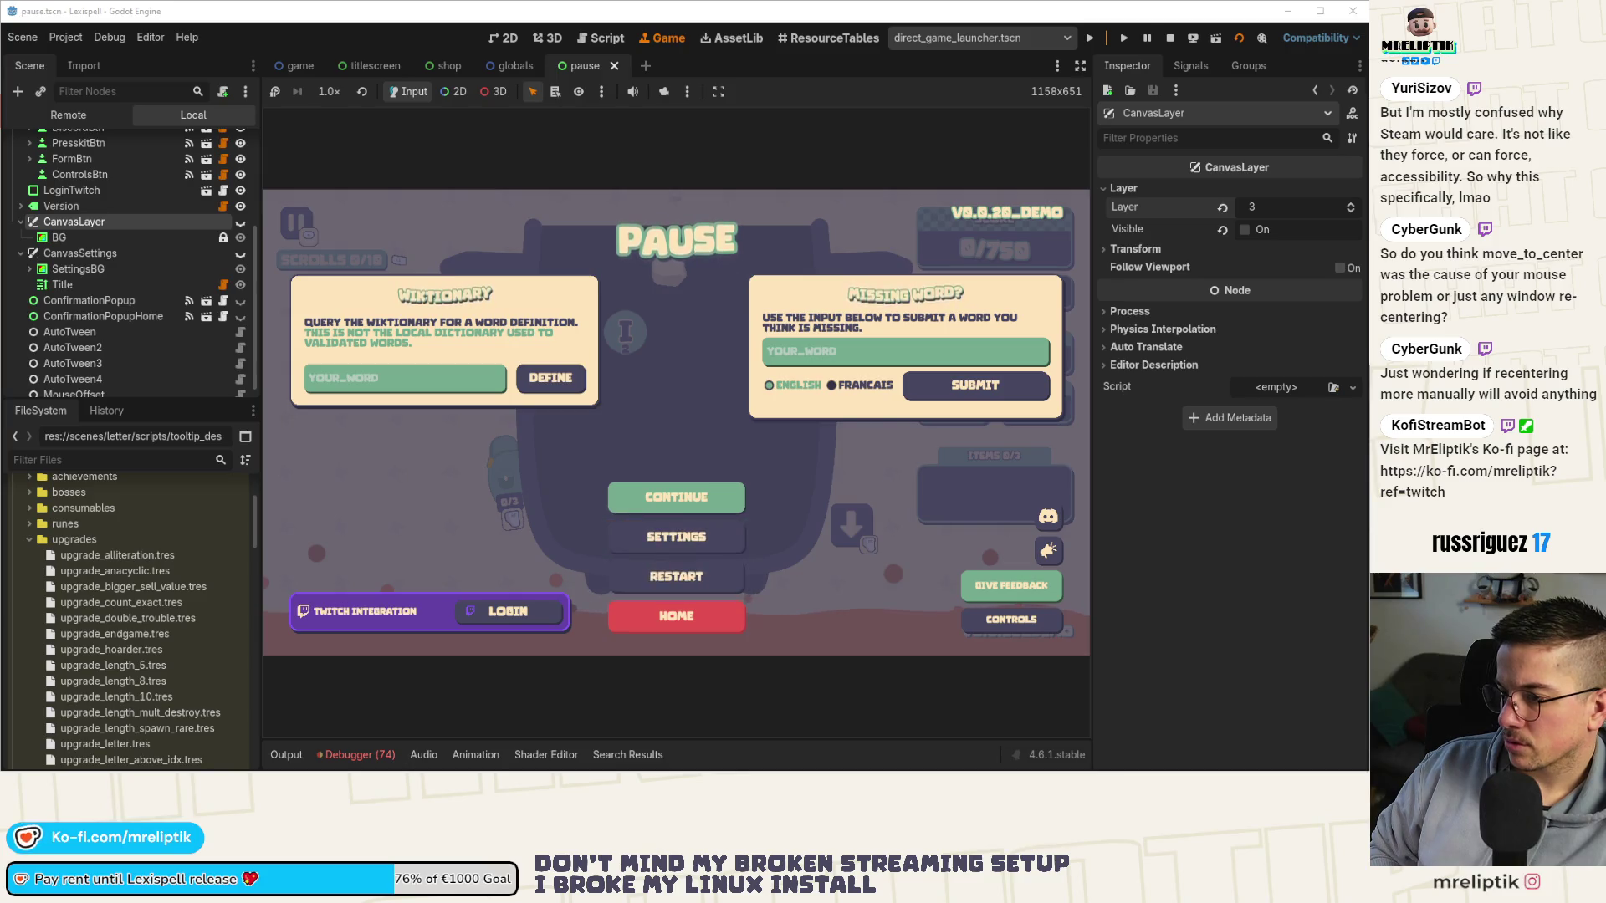
pyautogui.press('Down')
pyautogui.press('Down')
pyautogui.press('Up')
pyautogui.press('Up')
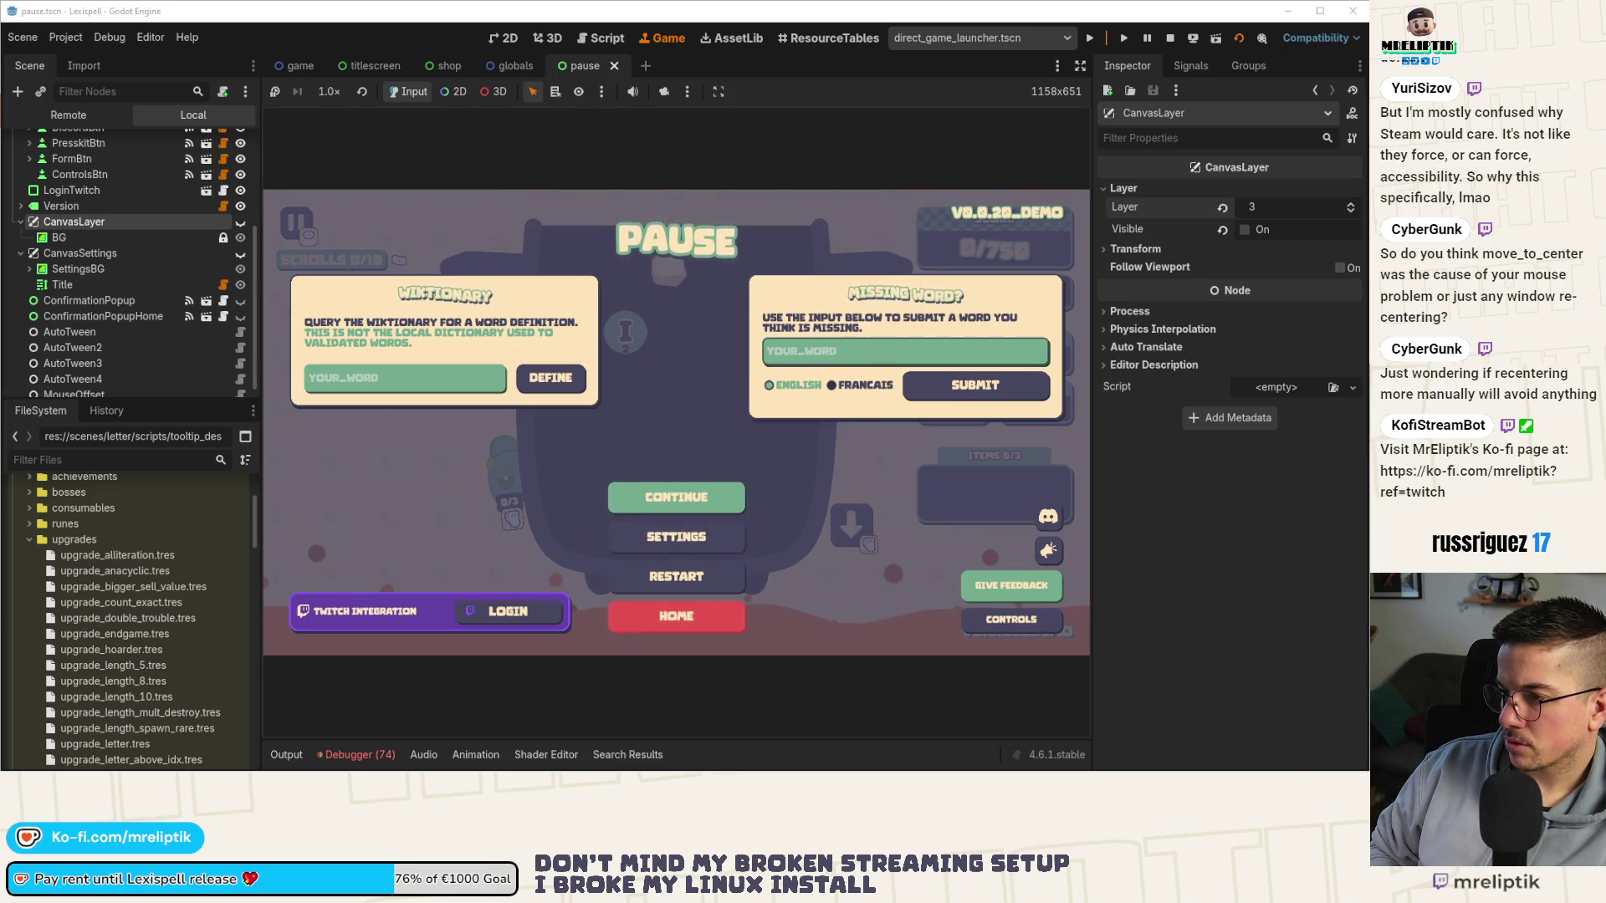
pyautogui.press('Right')
pyautogui.press('Down')
pyautogui.press('Down')
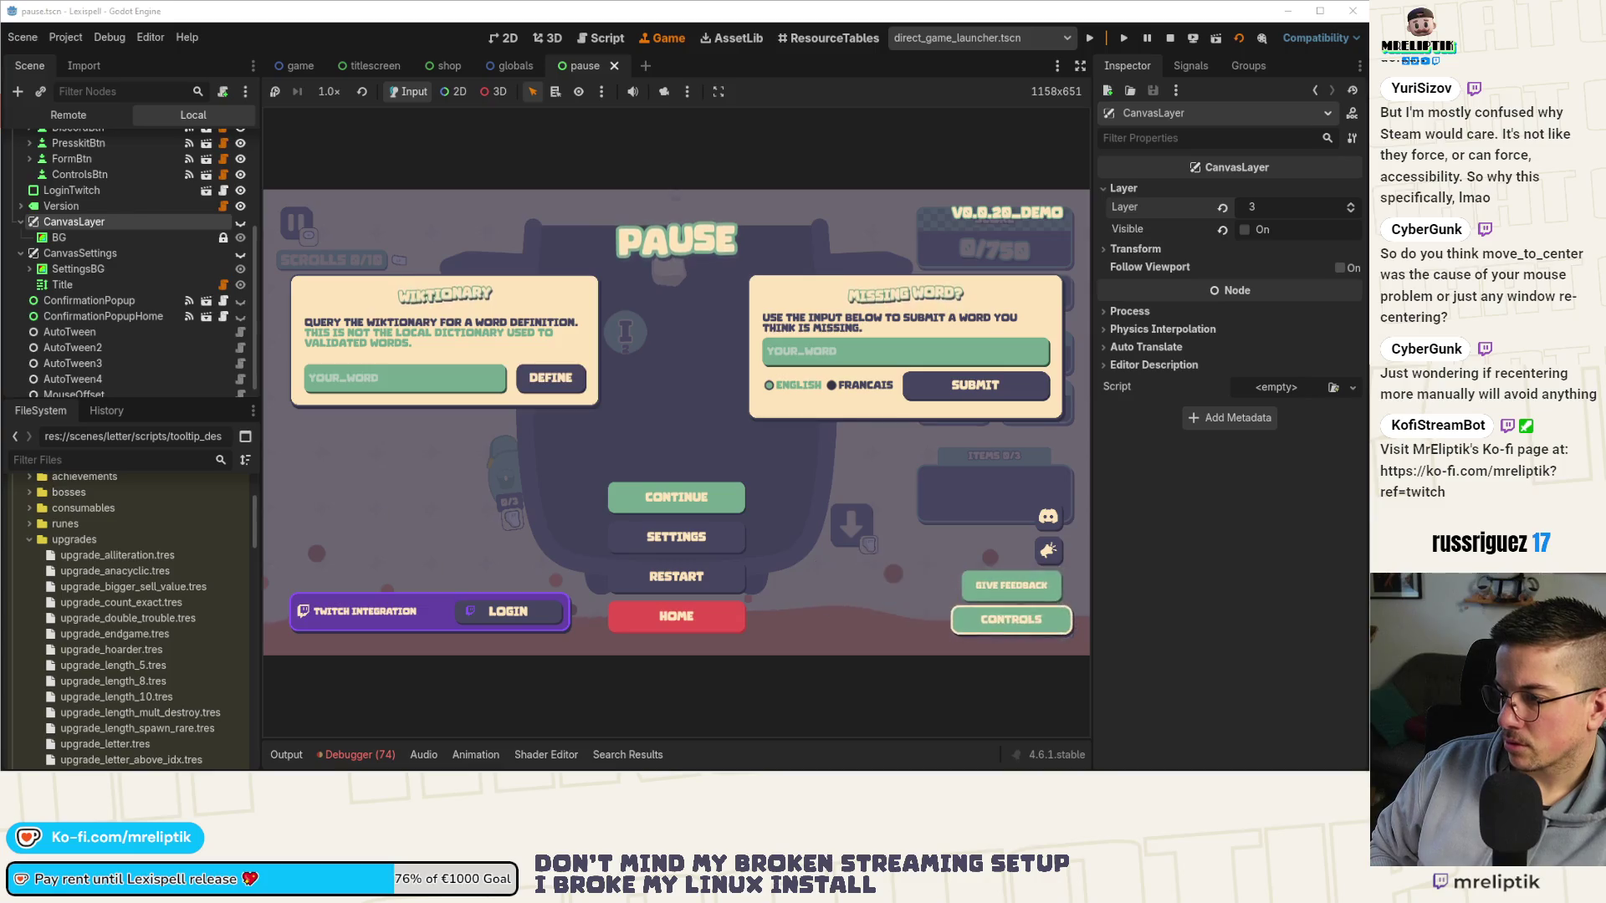
pyautogui.press('Return')
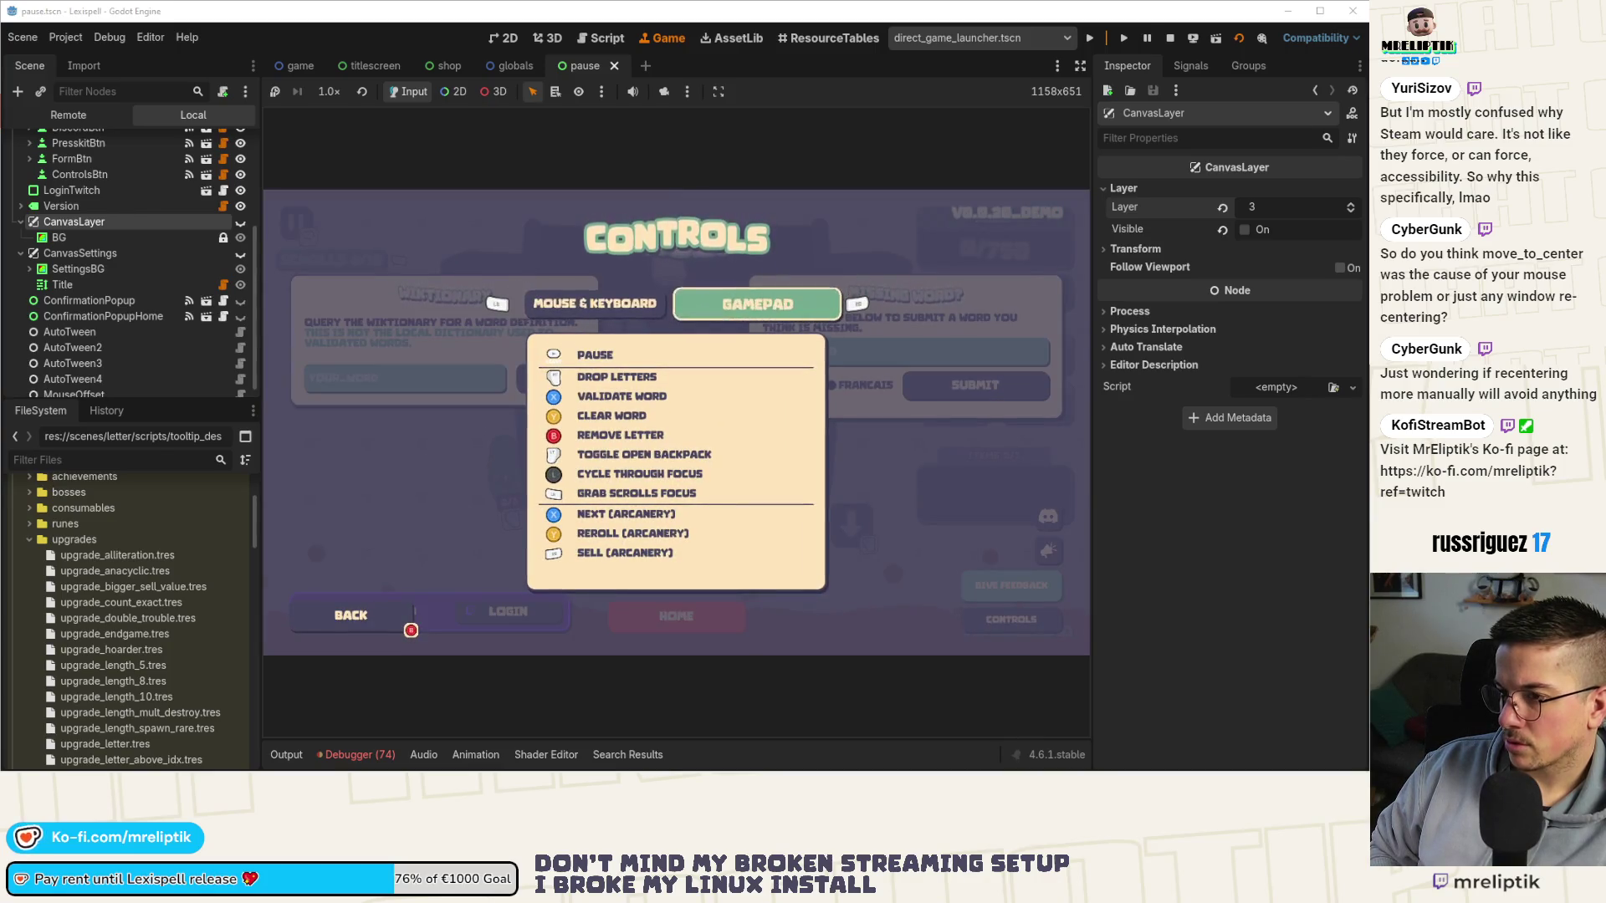
# Cycle focus between the gamepad and keyboard tabs and BACK, exit with Escape, and open pause.gd.
pyautogui.press('Left')
pyautogui.press('Right')
pyautogui.press('Left')
pyautogui.press('Down')
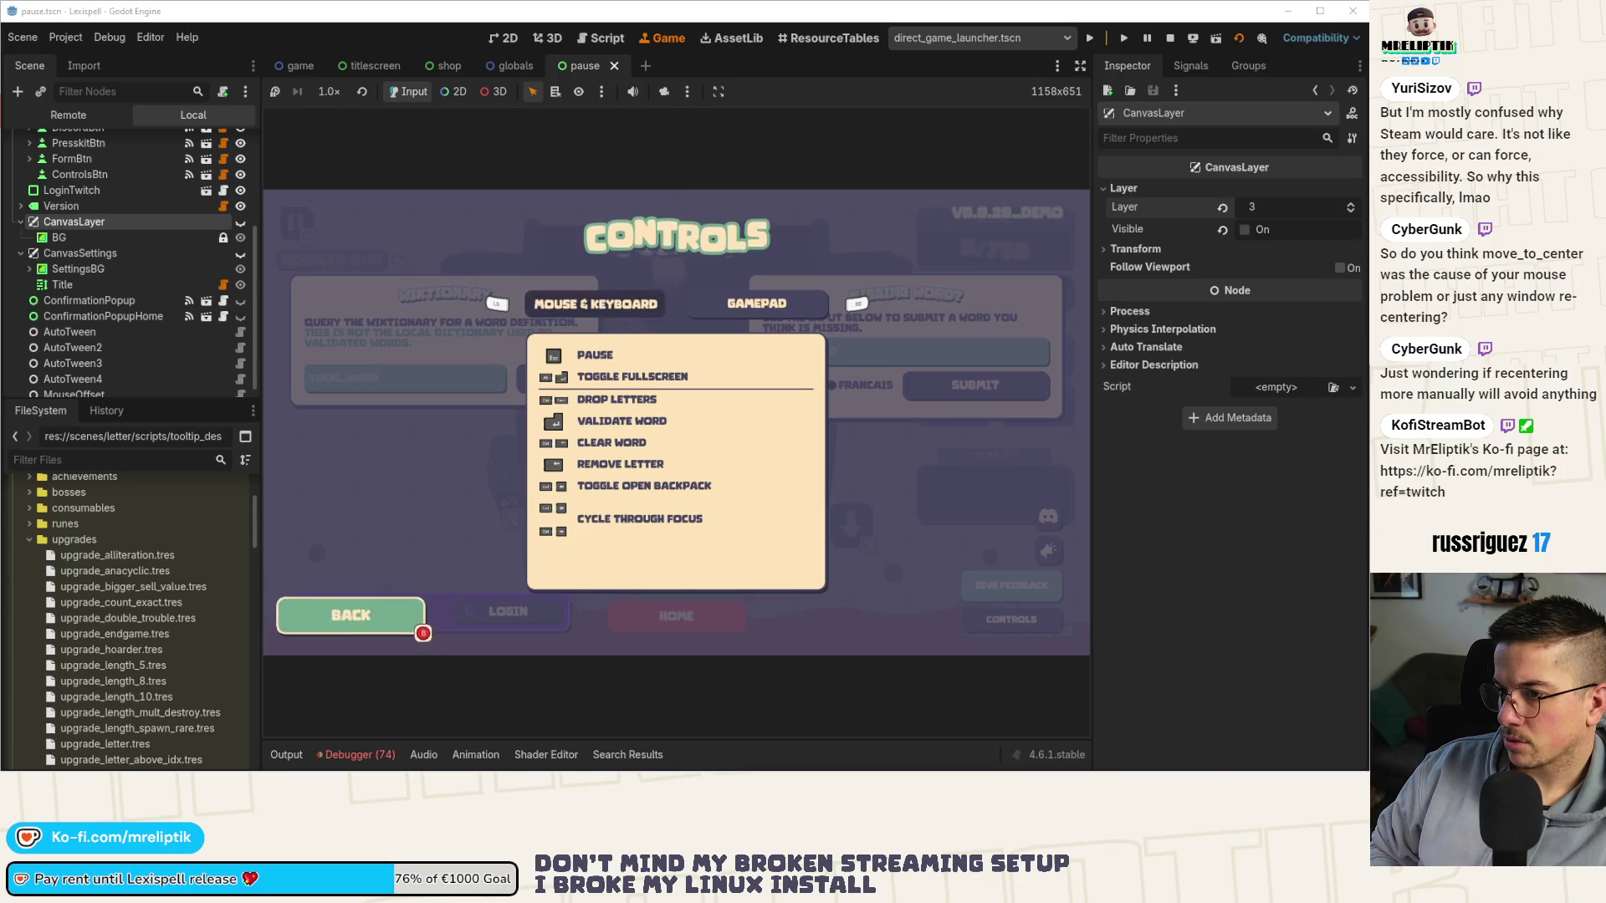
pyautogui.press('Up')
pyautogui.press('Right')
pyautogui.press('Left')
pyautogui.press('Down')
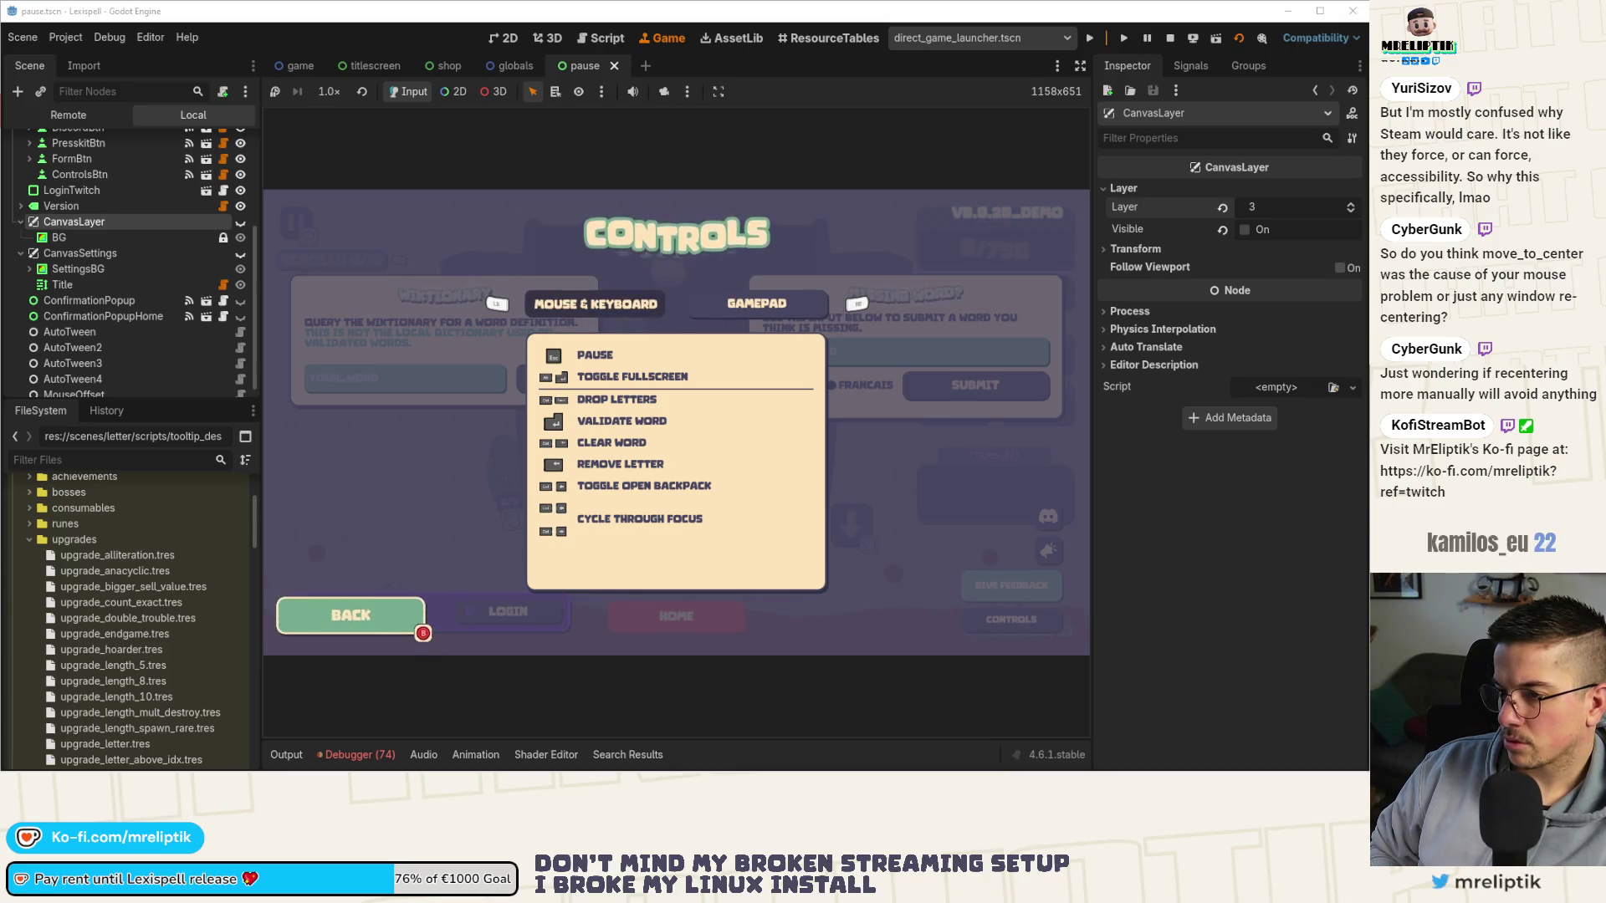
pyautogui.press('Up')
pyautogui.press('Right')
pyautogui.press('Left')
pyautogui.press('Right')
pyautogui.press('Left')
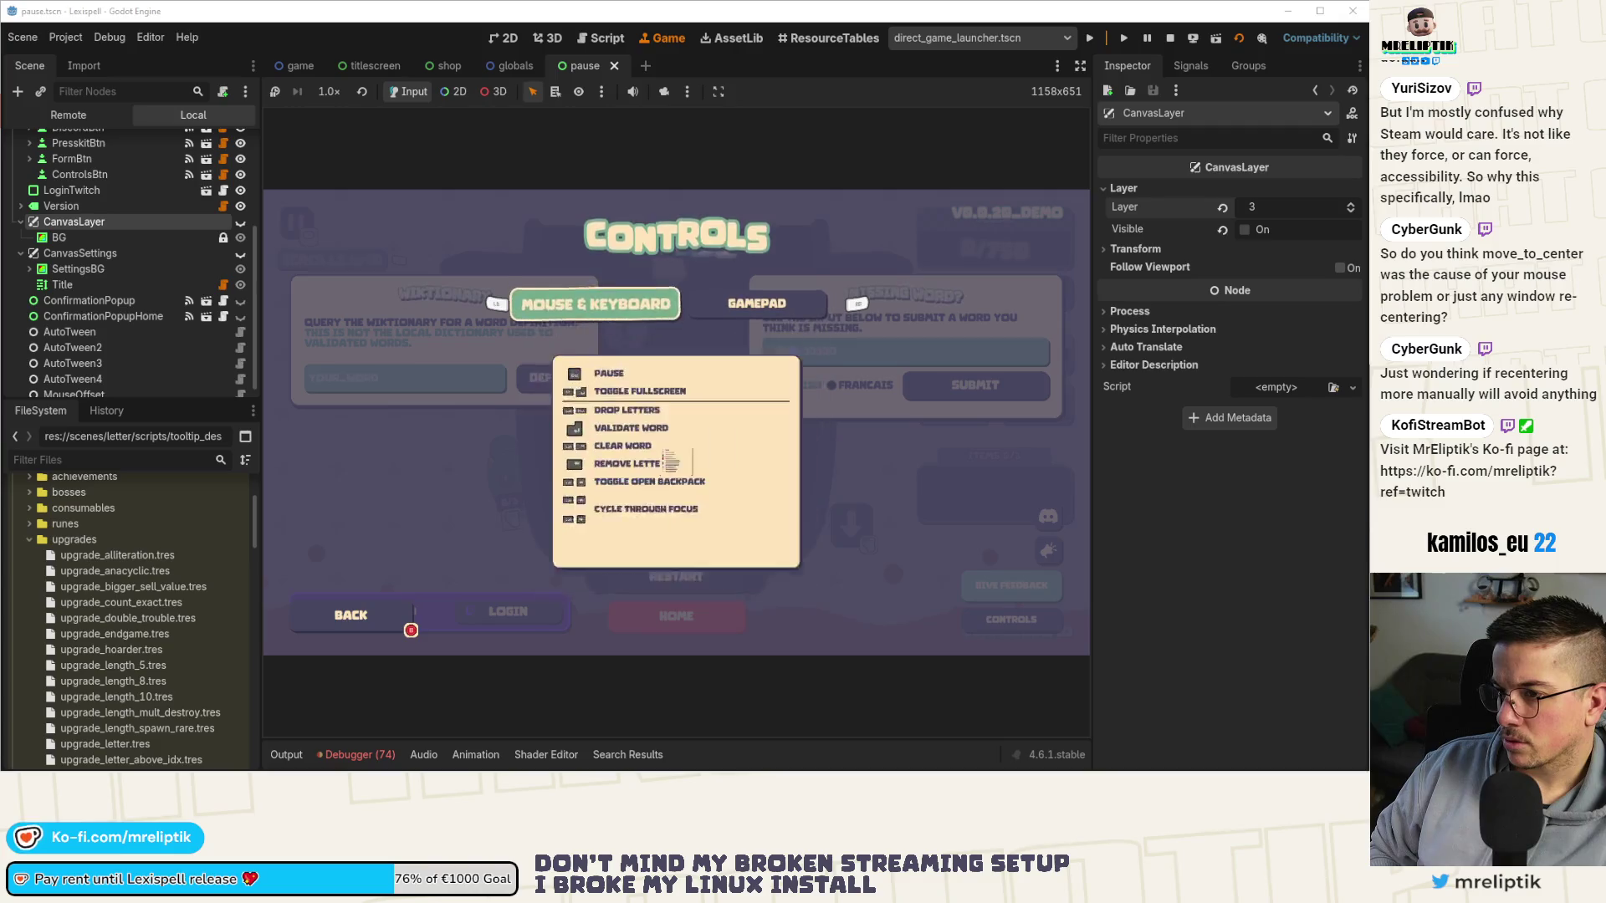
pyautogui.press('Right')
pyautogui.press('Left')
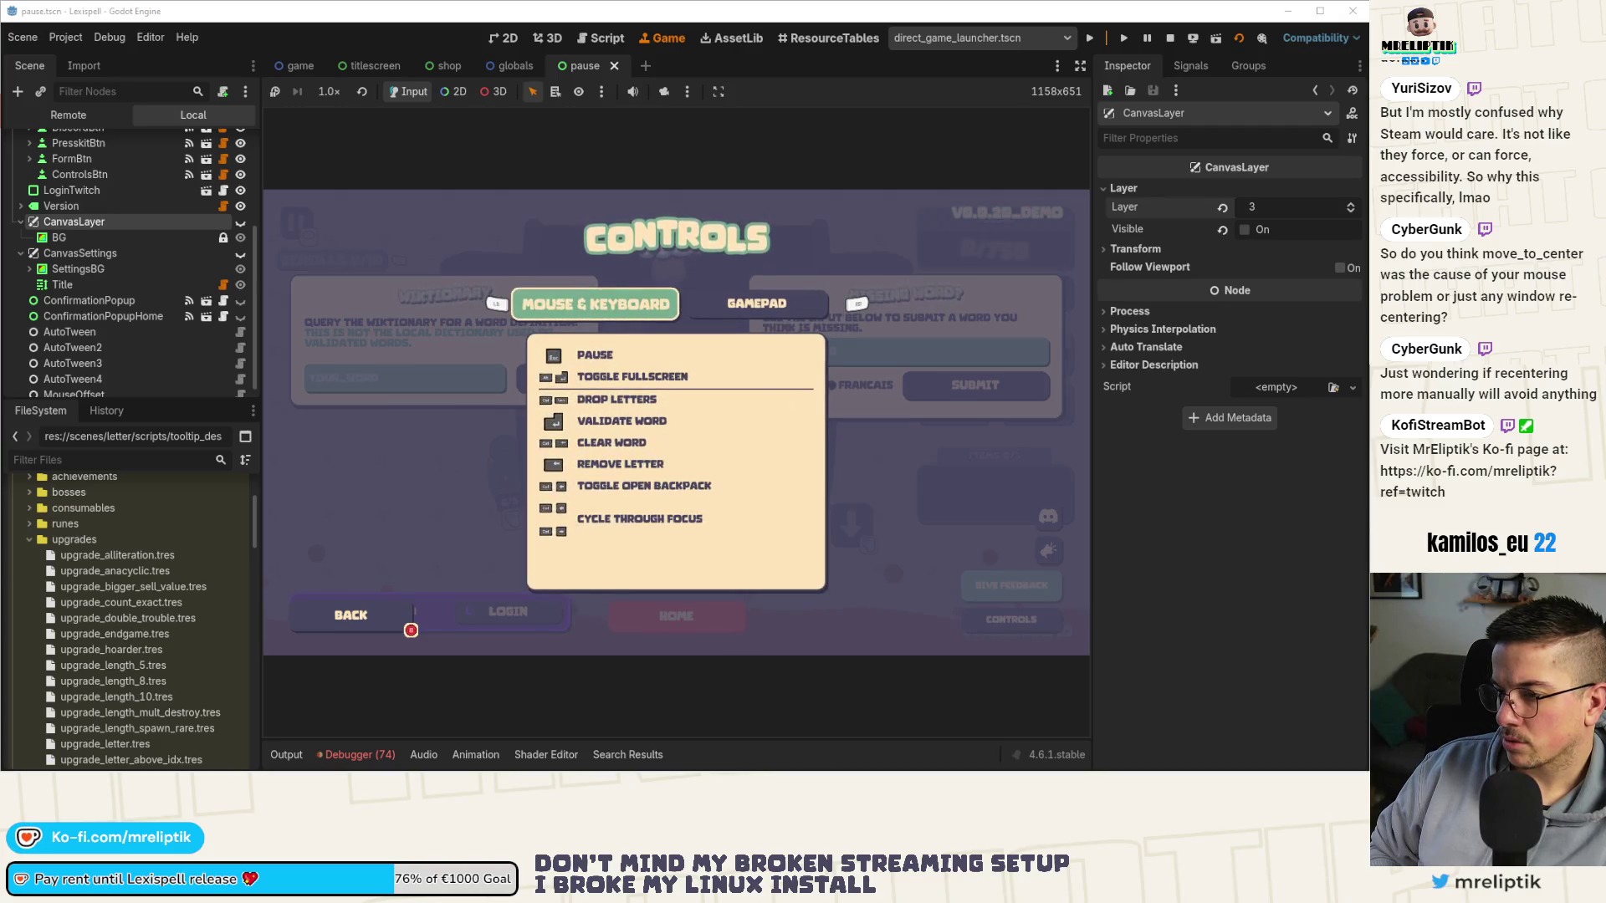
pyautogui.press('Escape')
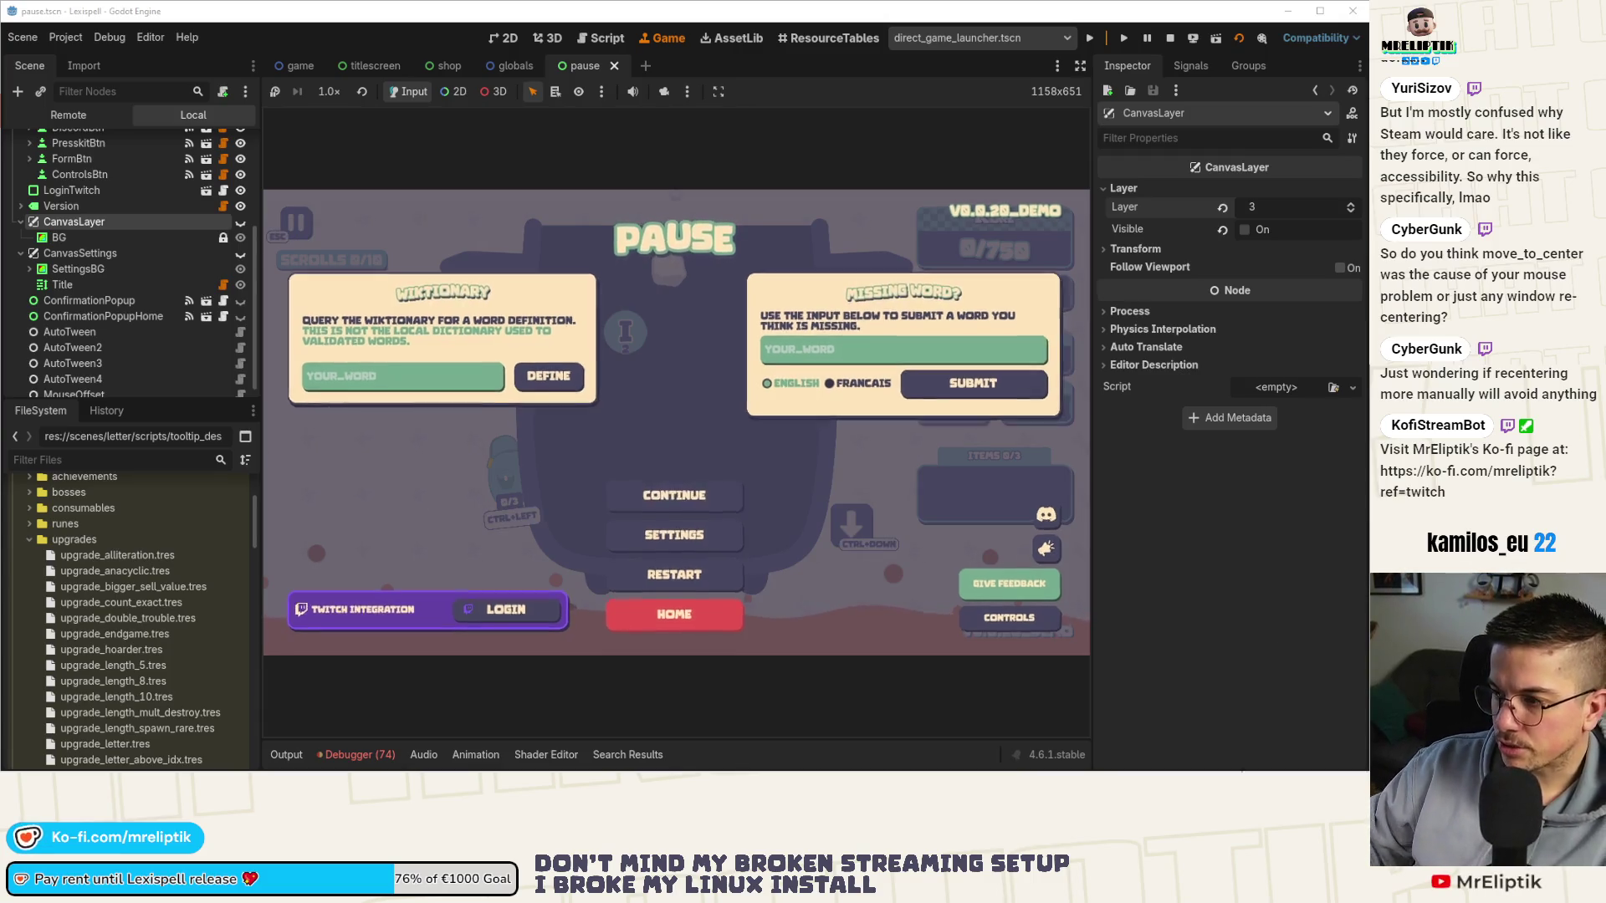
pyautogui.scroll(5, 219, 198)
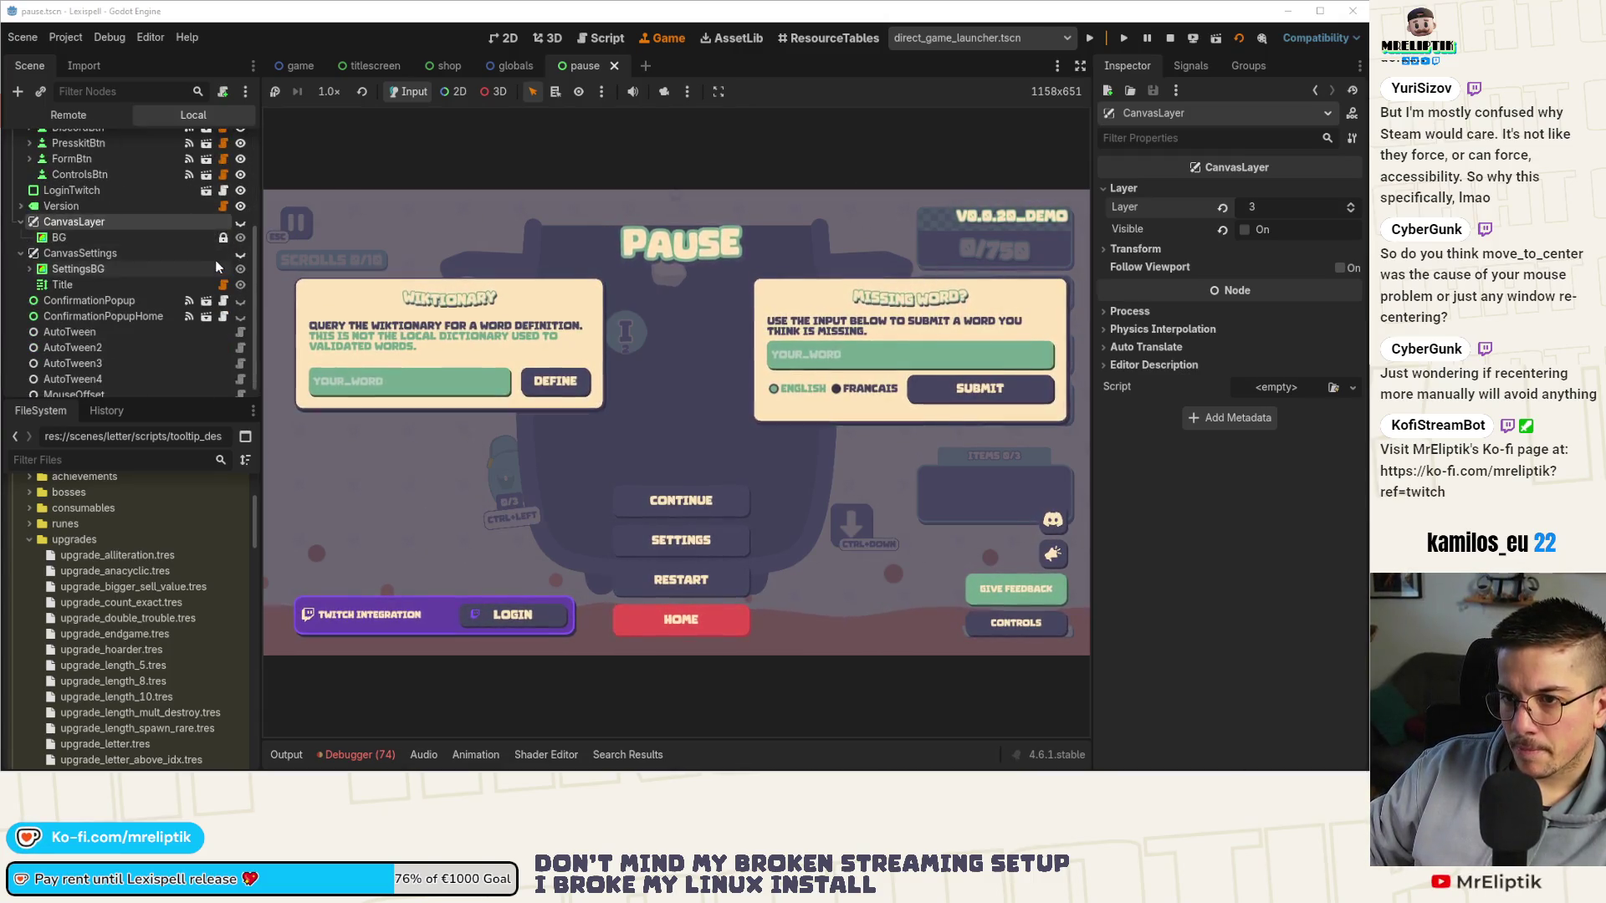
pyautogui.click(223, 144)
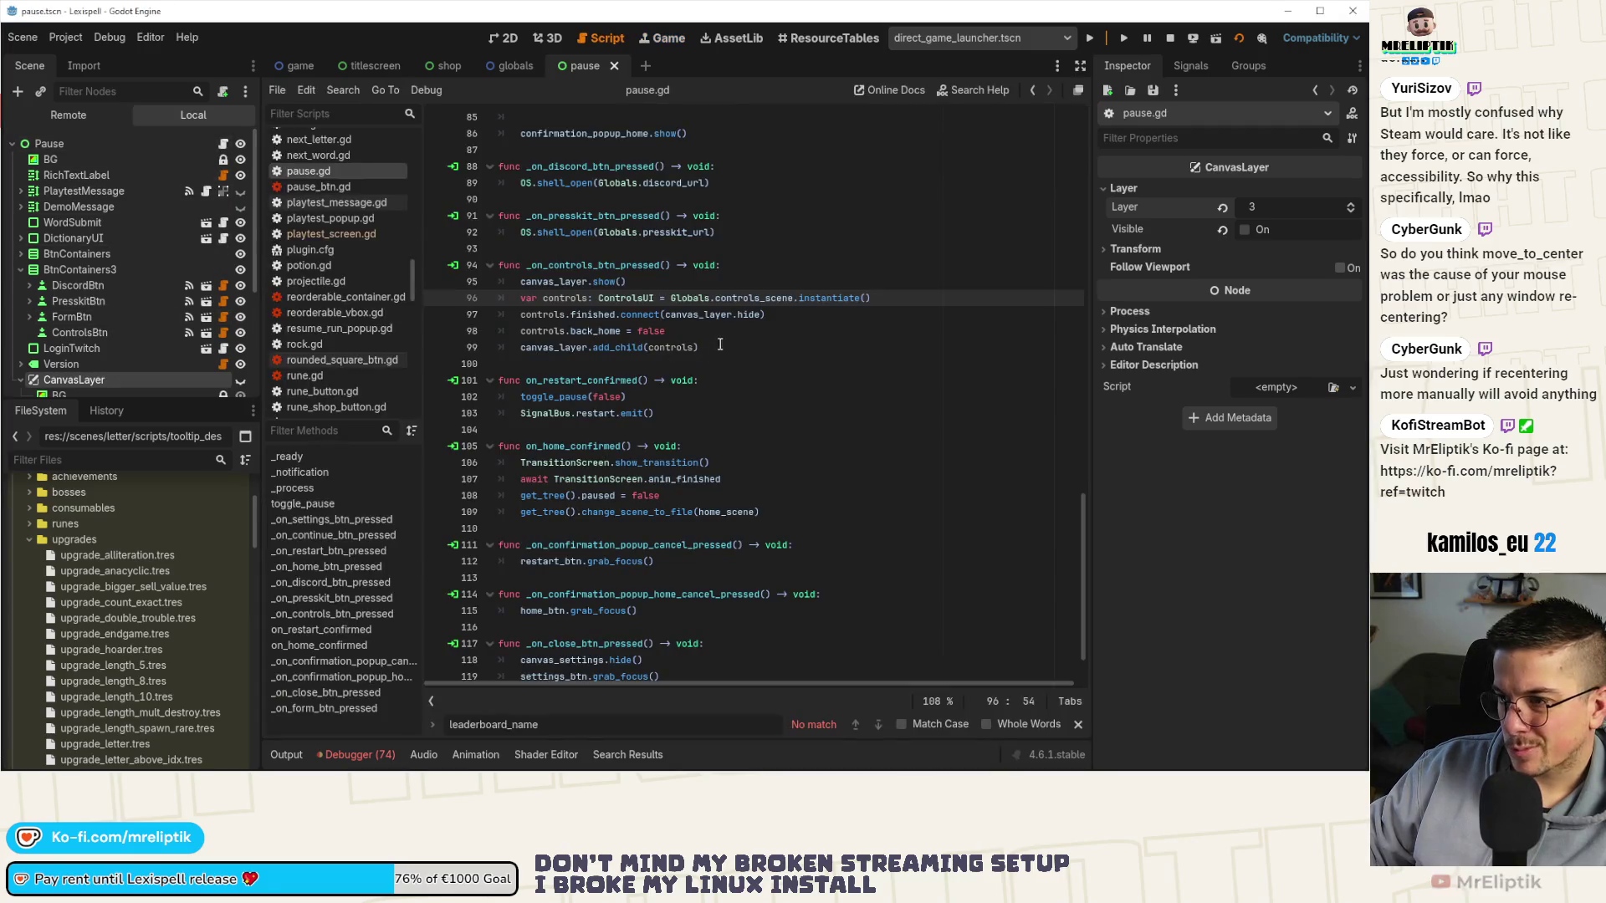
# Rewrite controls.finished.connect on line 97 as a multi-line lambda calling canvas_layer.hide().
pyautogui.click(583, 298)
pyautogui.scroll(-2, 653, 364)
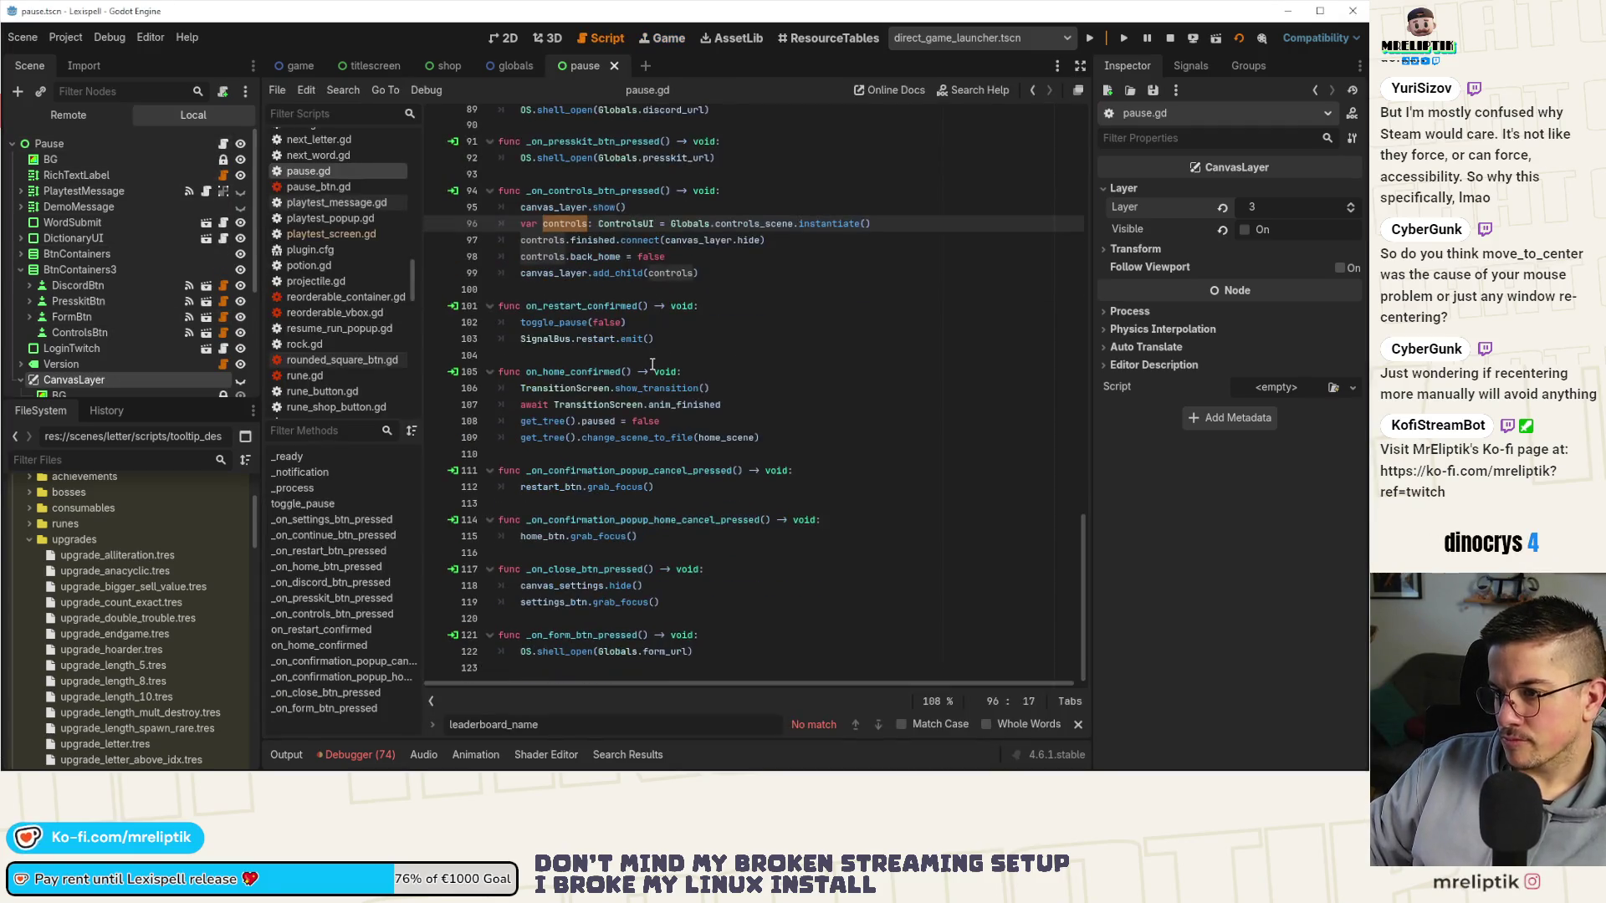
pyautogui.scroll(5, 666, 364)
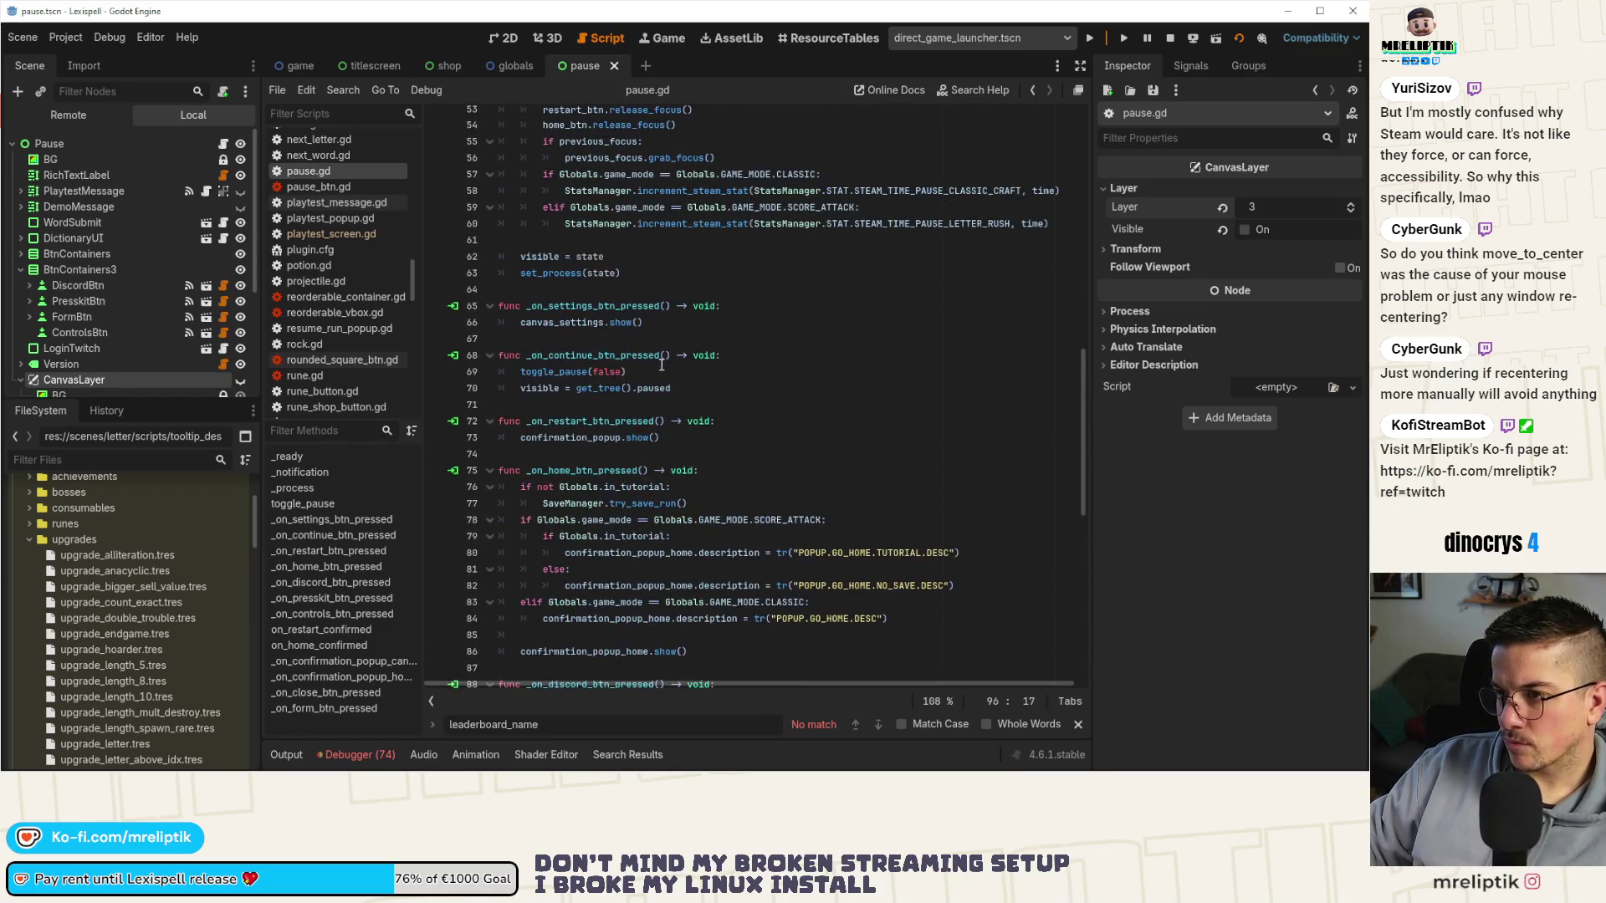
pyautogui.click(669, 488)
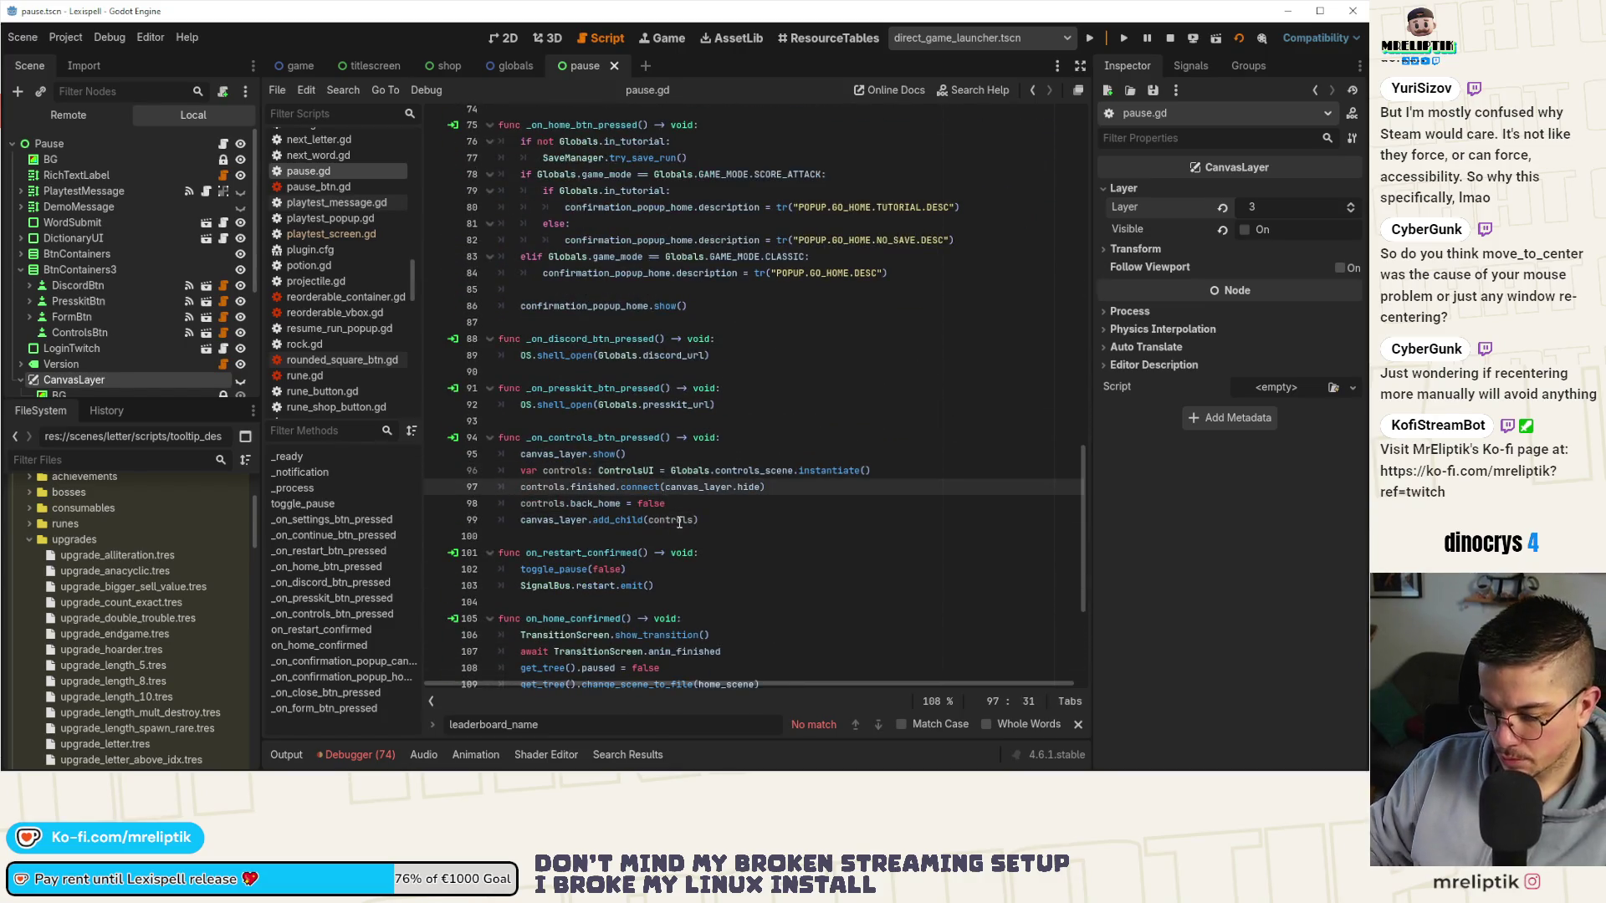
pyautogui.write('fun')
pyautogui.press('Left')
pyautogui.press('Left')
pyautogui.press('Left')
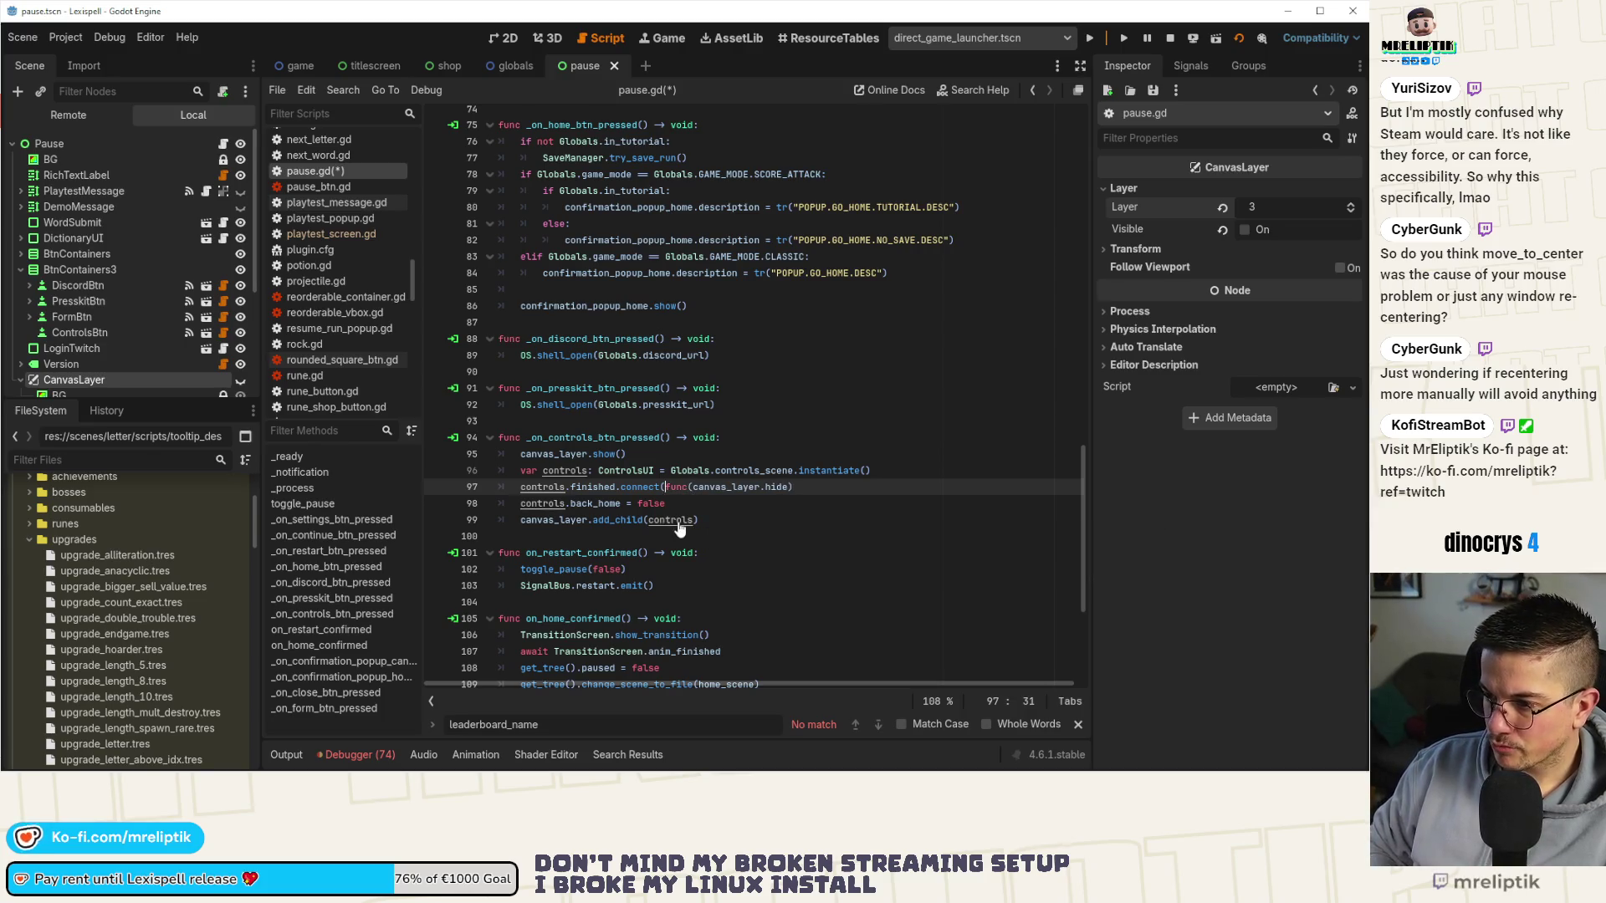
pyautogui.press('Return')
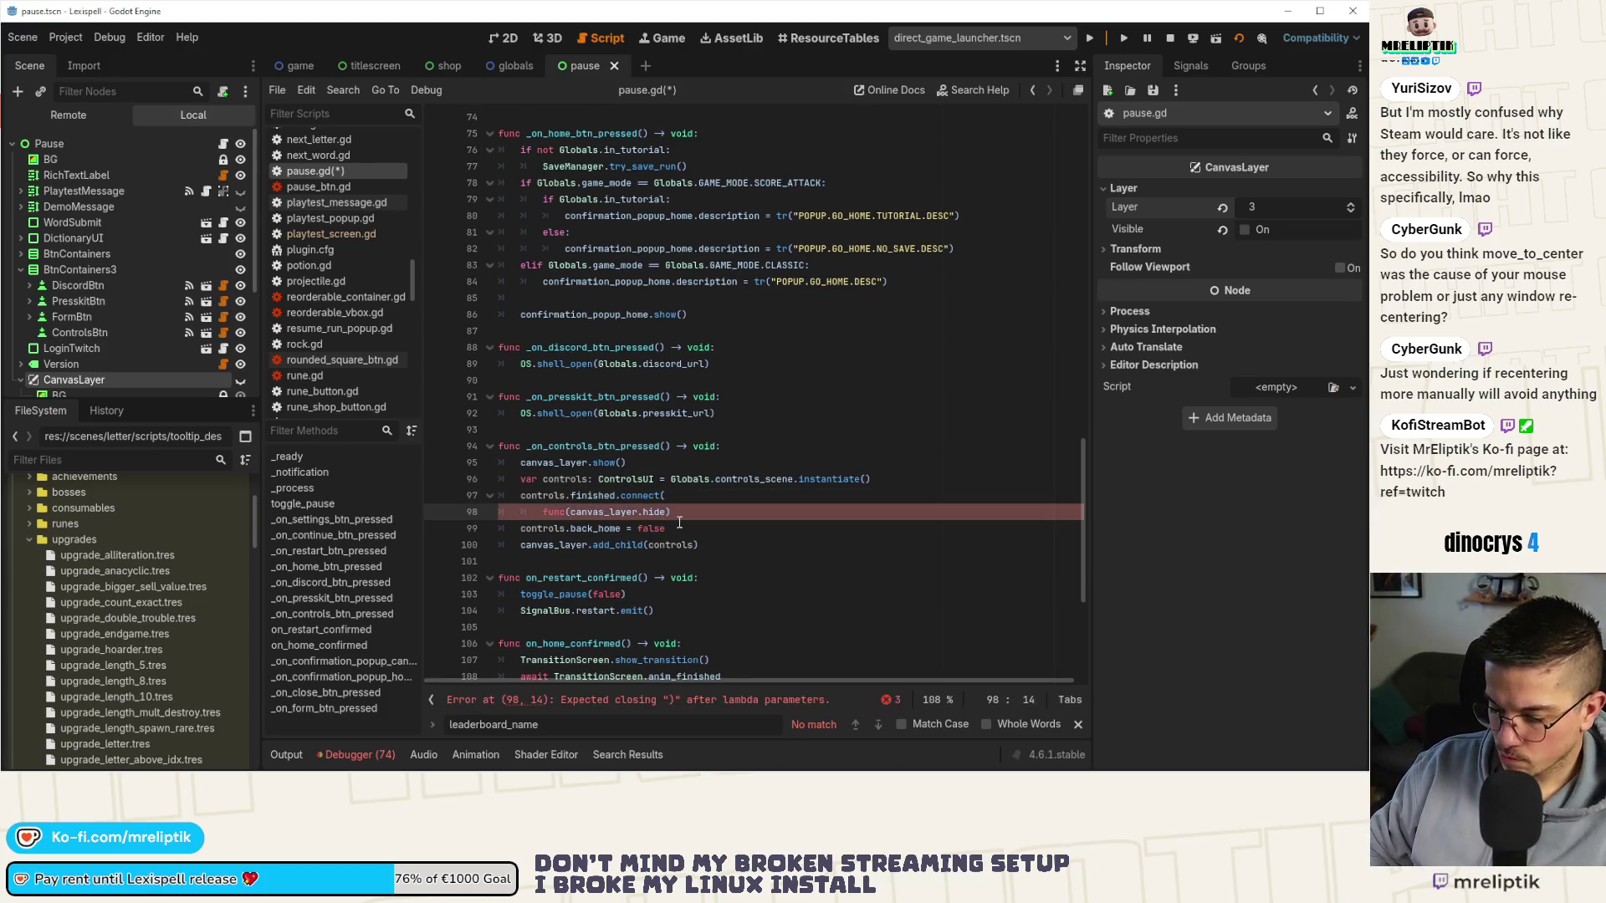
pyautogui.write('):')
pyautogui.press('Return')
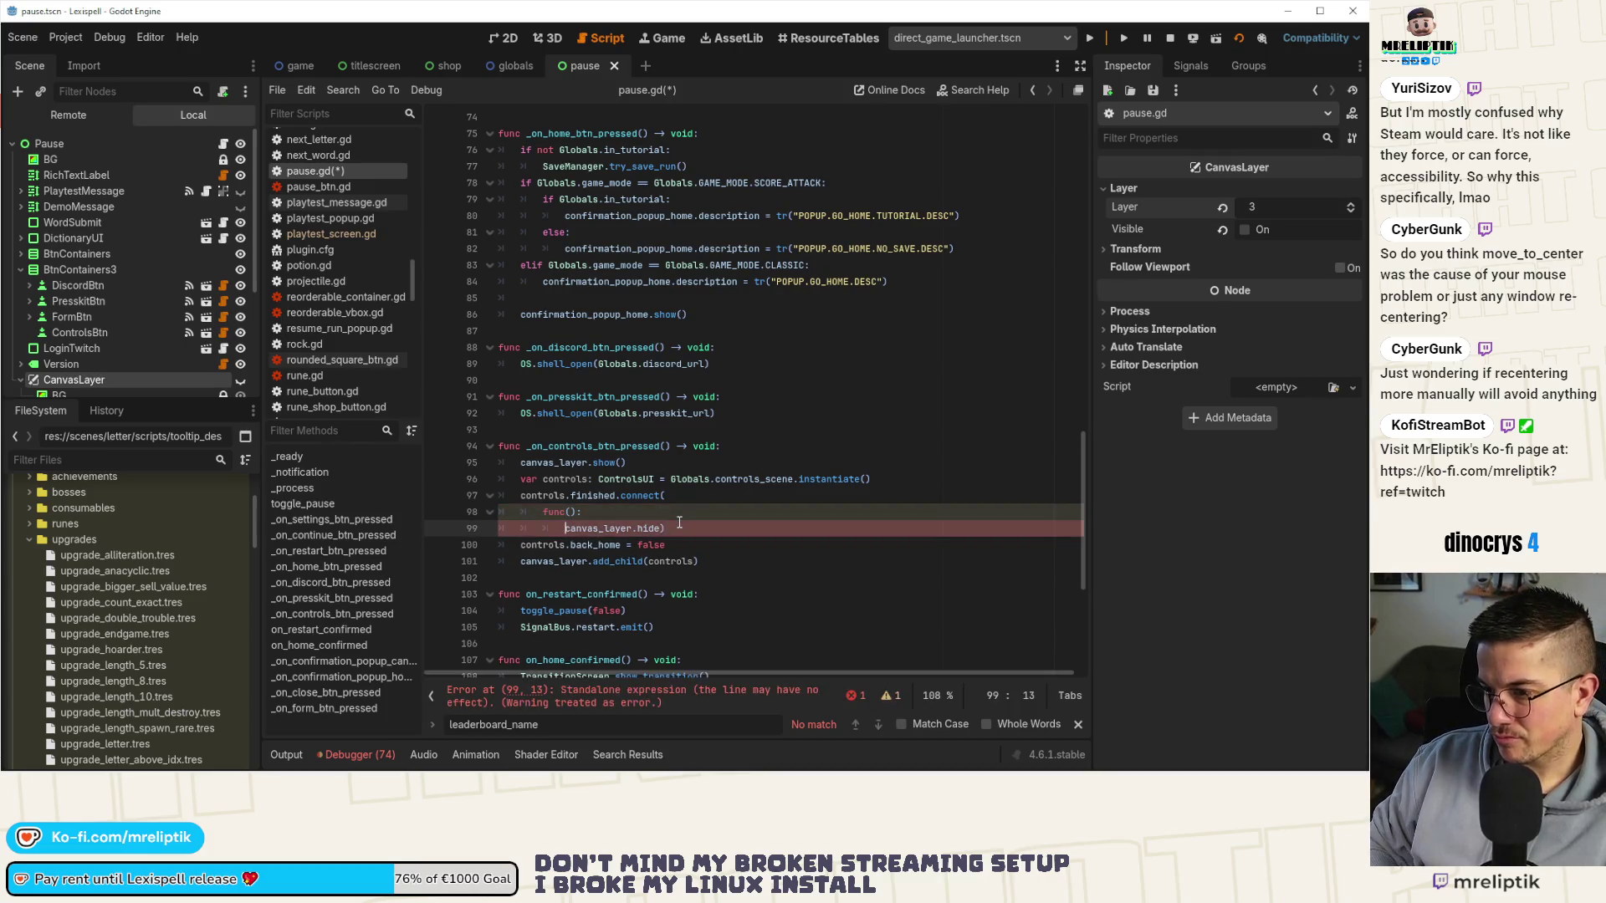
pyautogui.press('Return')
pyautogui.press('BackSpace')
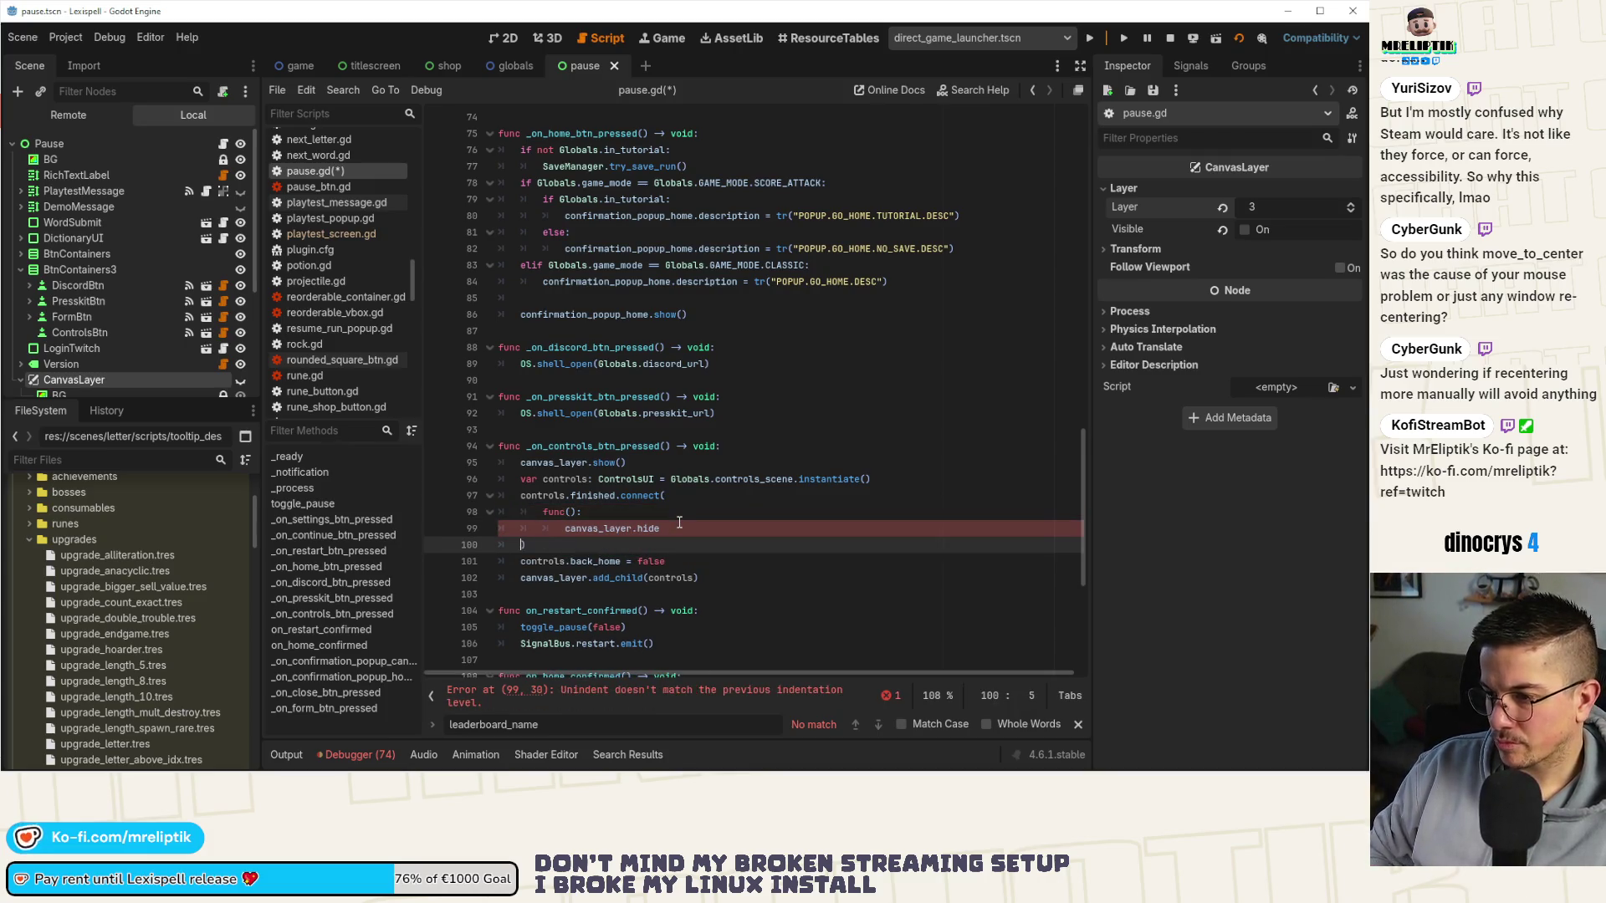
pyautogui.press('Up')
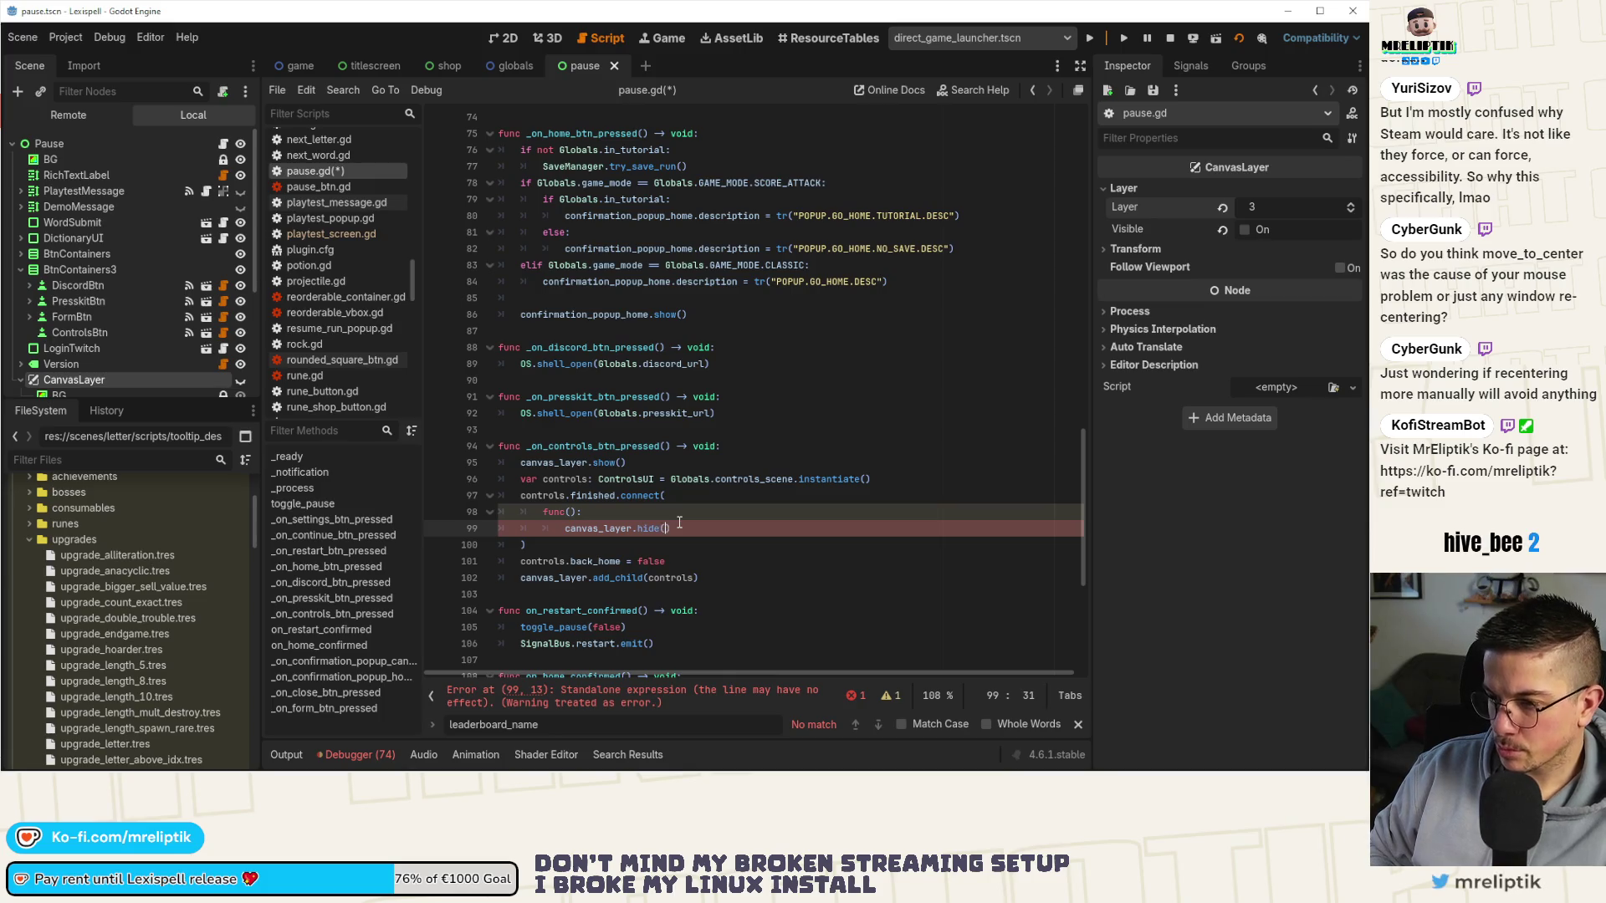
pyautogui.write(')')
pyautogui.press('Return')
pyautogui.write('control')
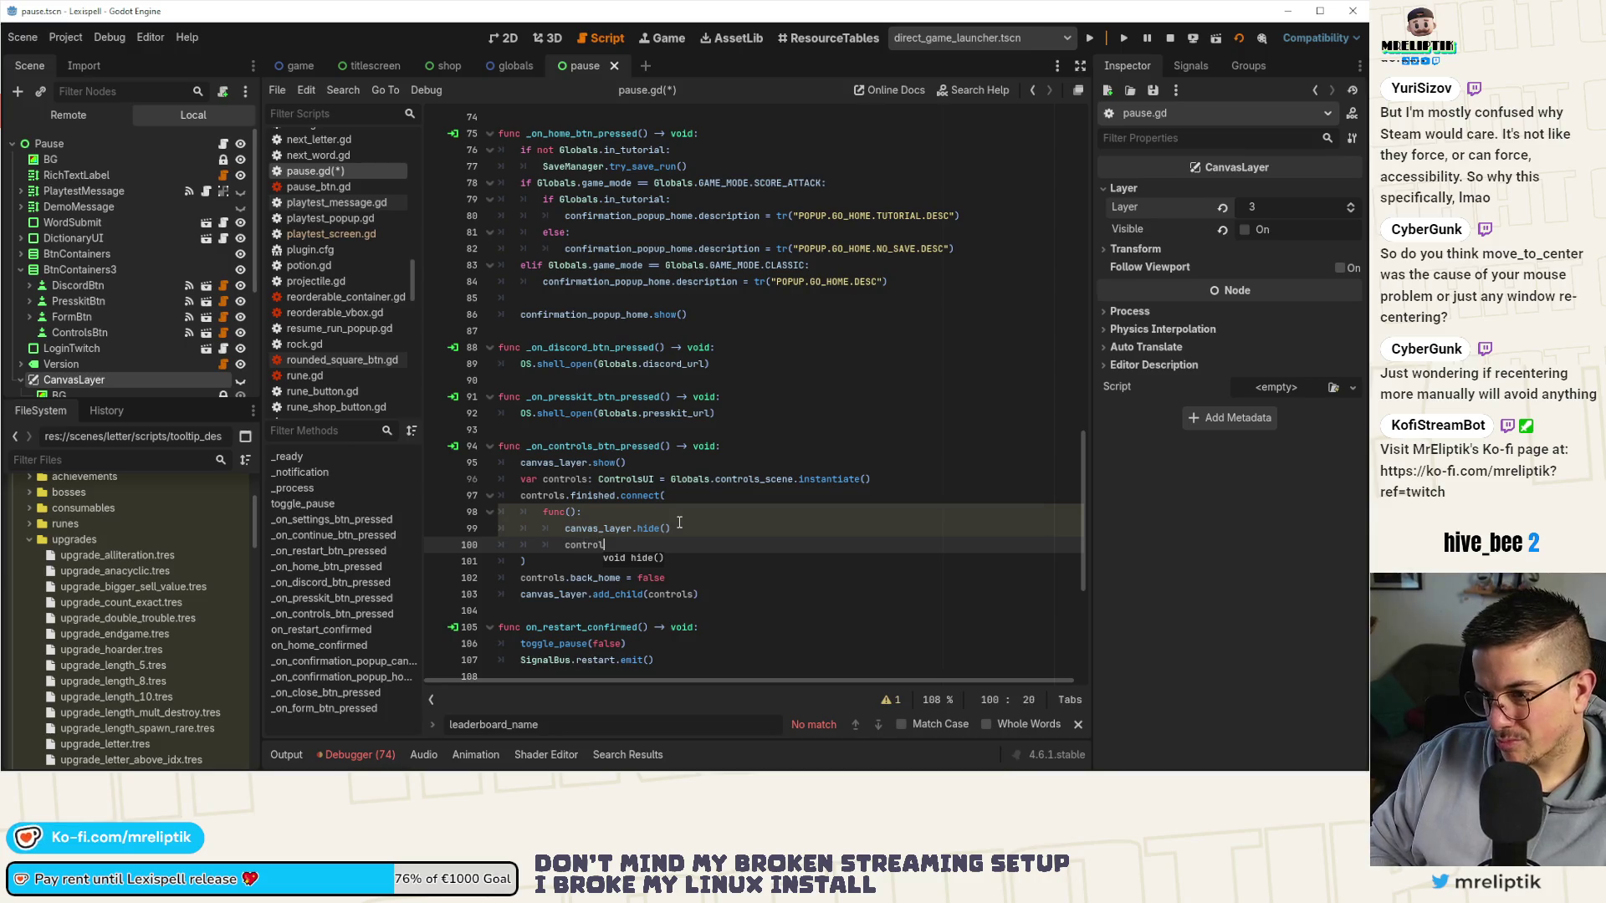
pyautogui.press('Return')
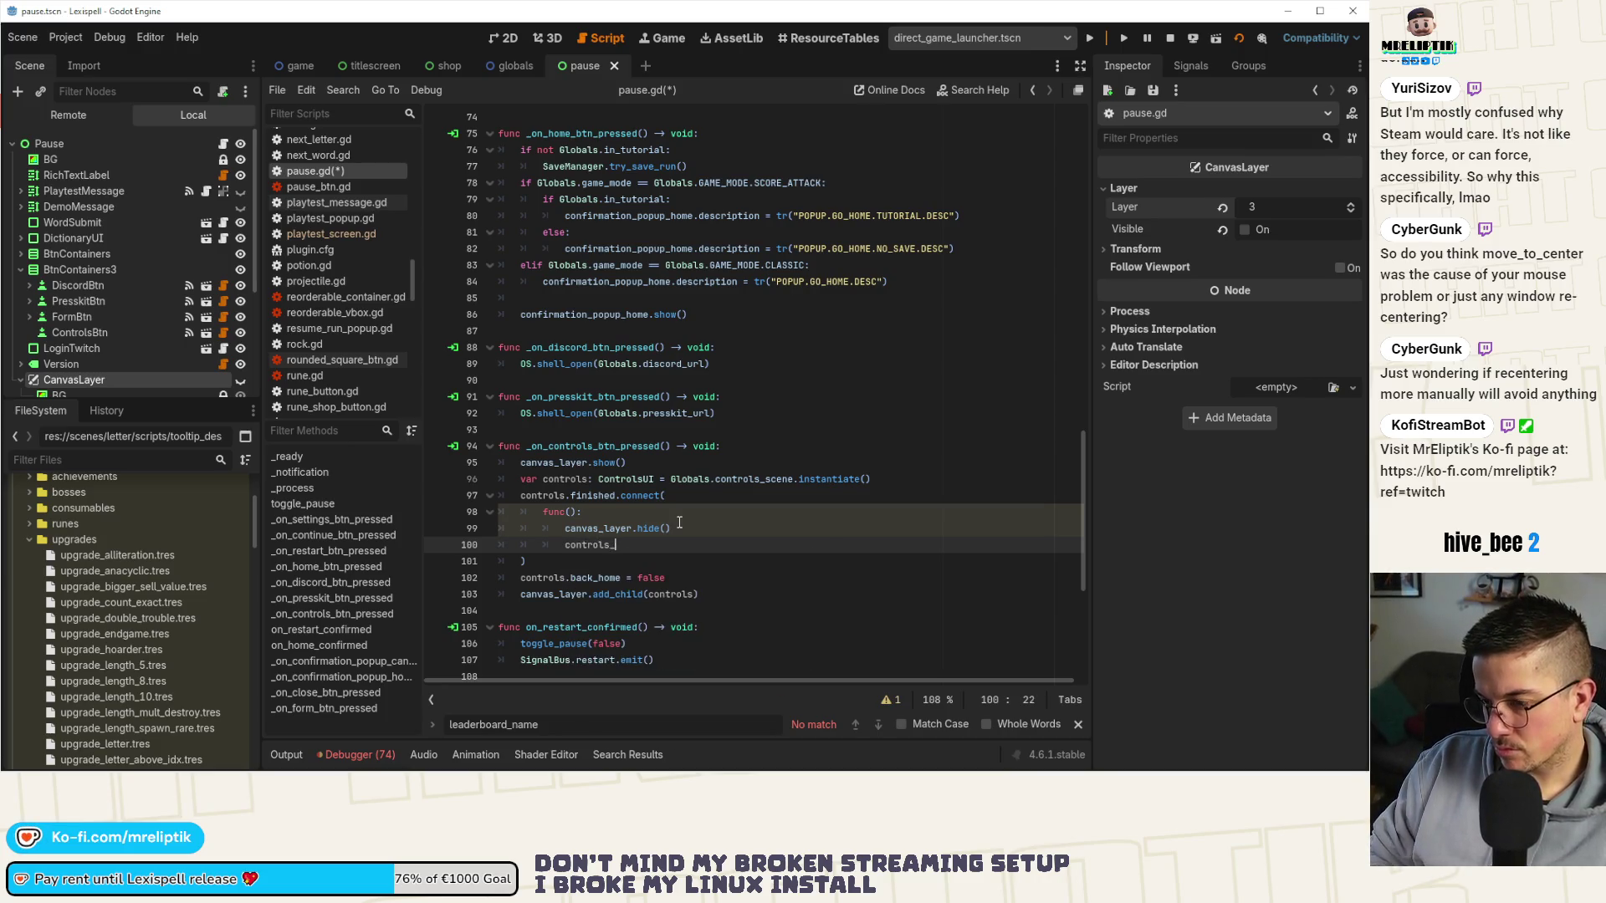
pyautogui.scroll(20, 679, 508)
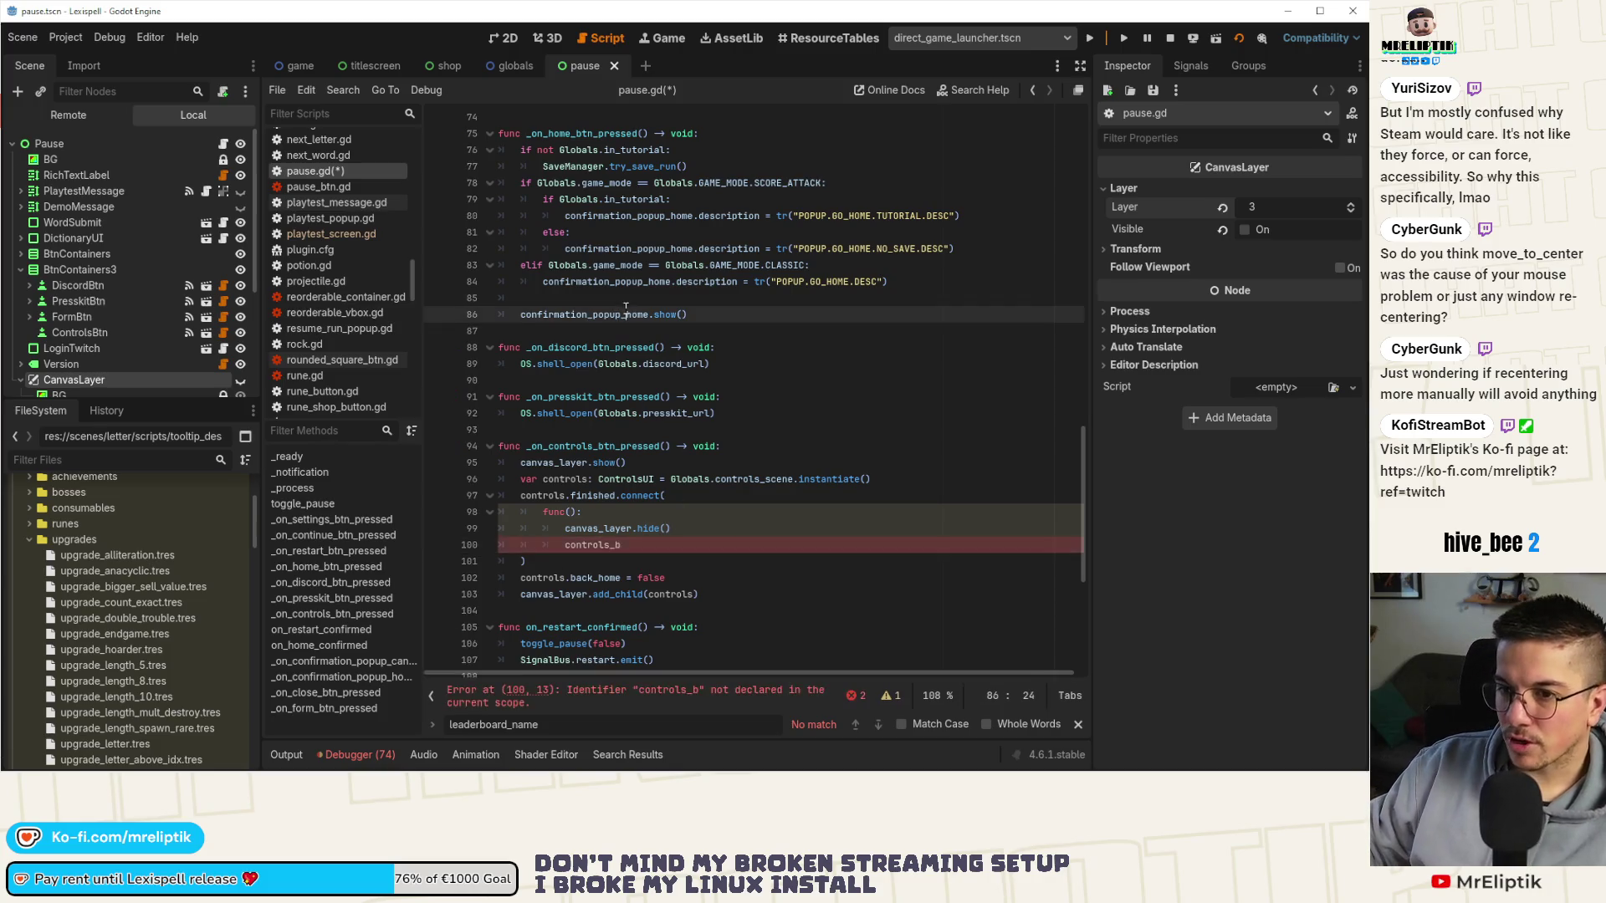
pyautogui.scroll(3, 694, 501)
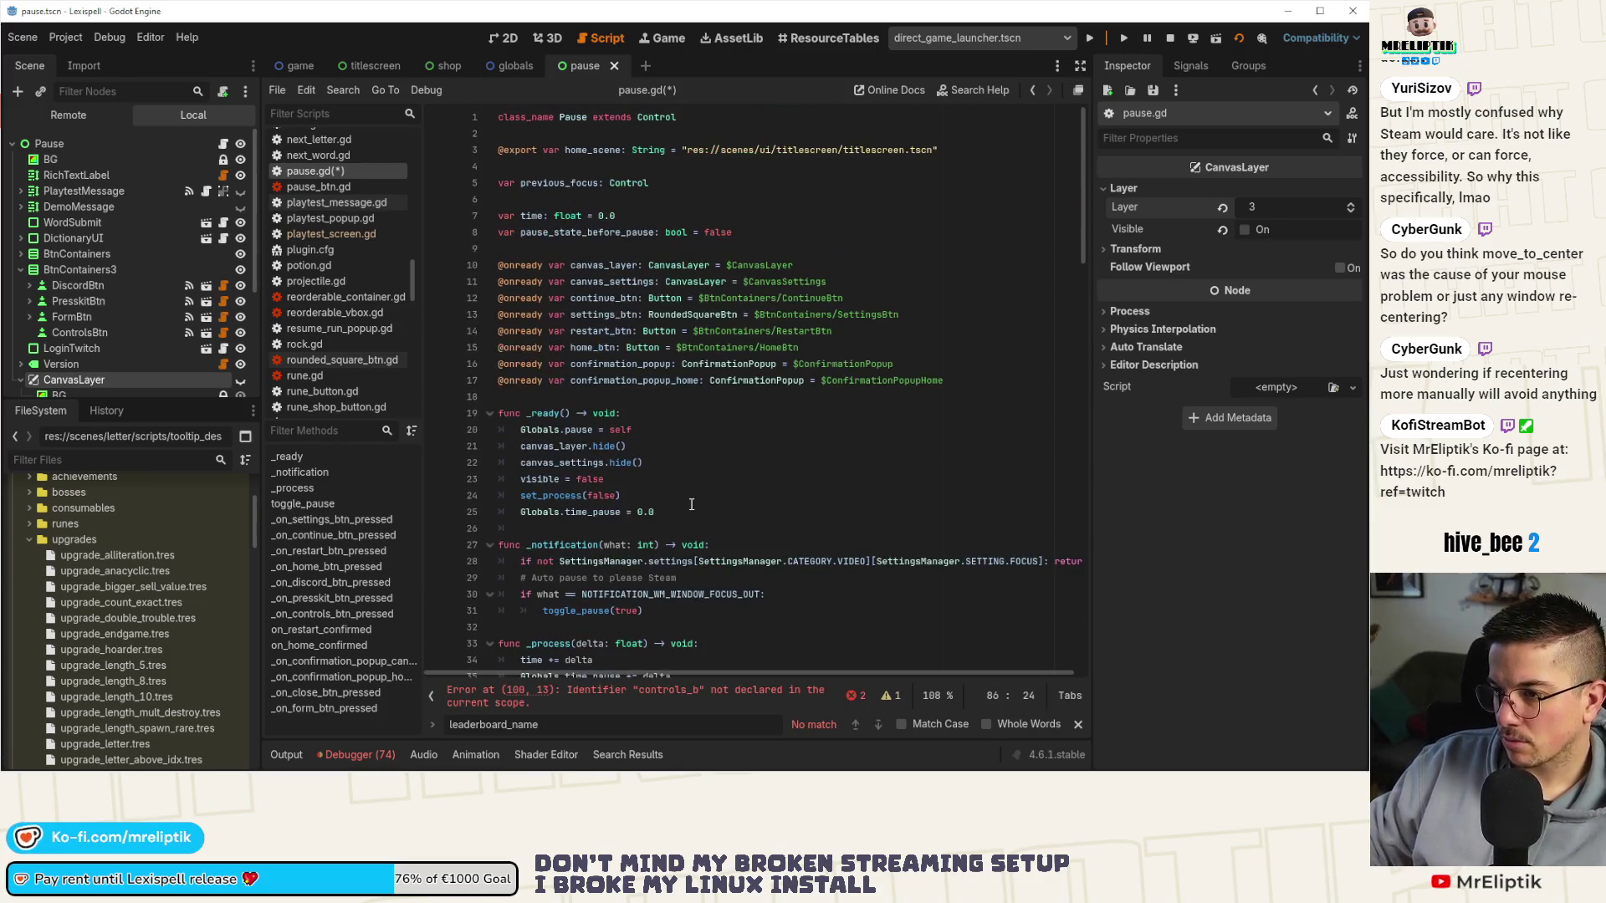
pyautogui.click(862, 348)
pyautogui.press('Return')
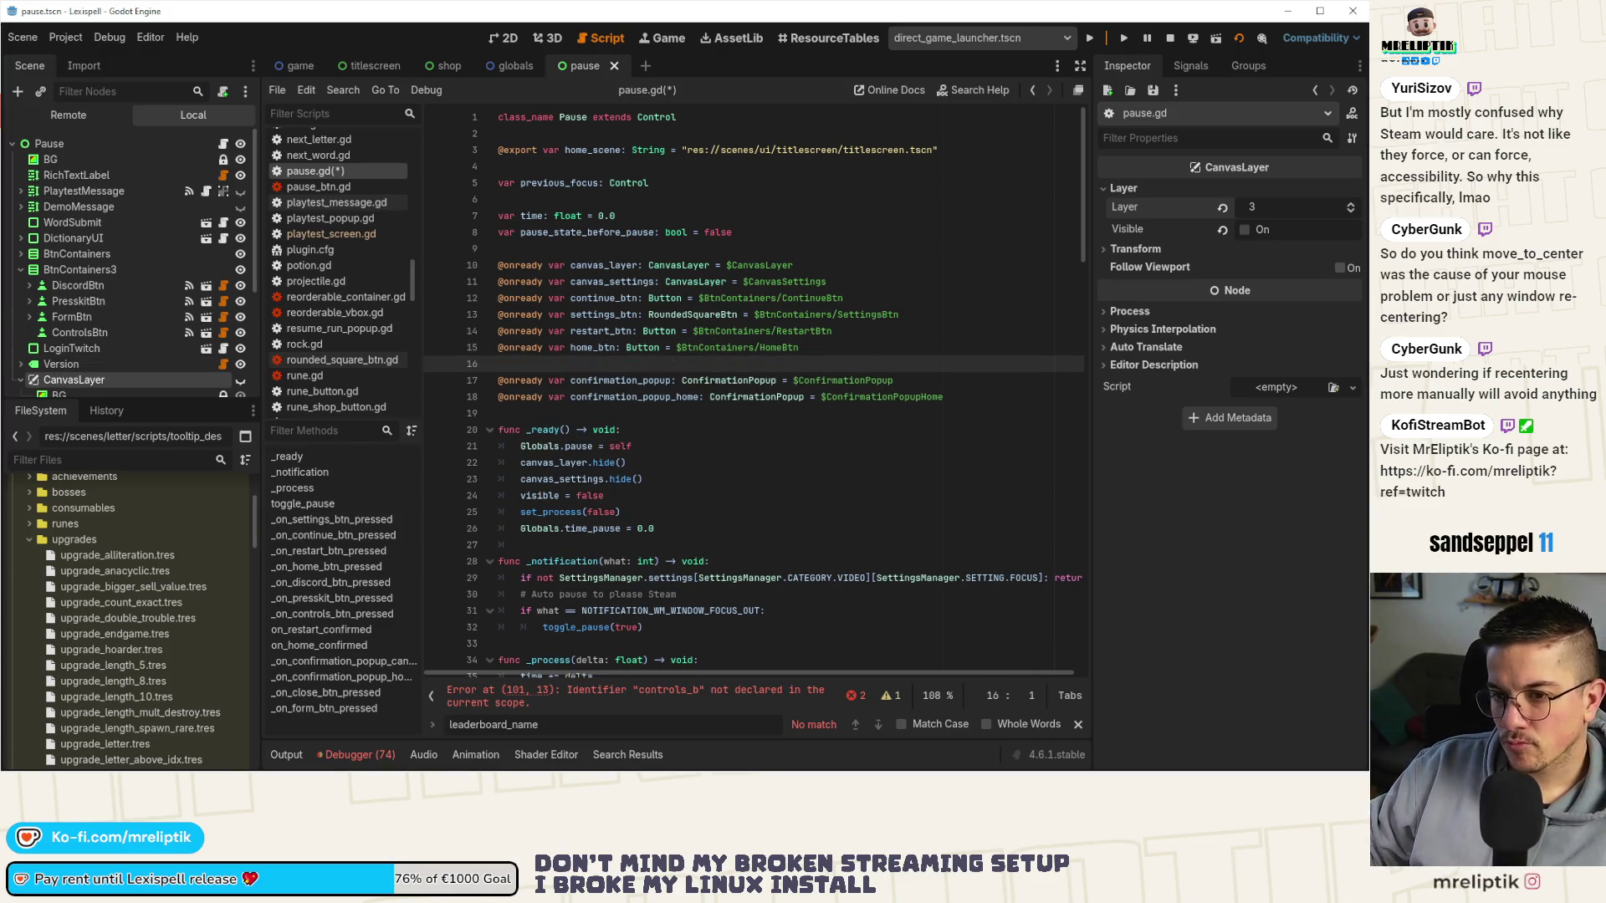
pyautogui.click(79, 318)
pyautogui.moveTo(87, 332); pyautogui.dragTo(608, 366)
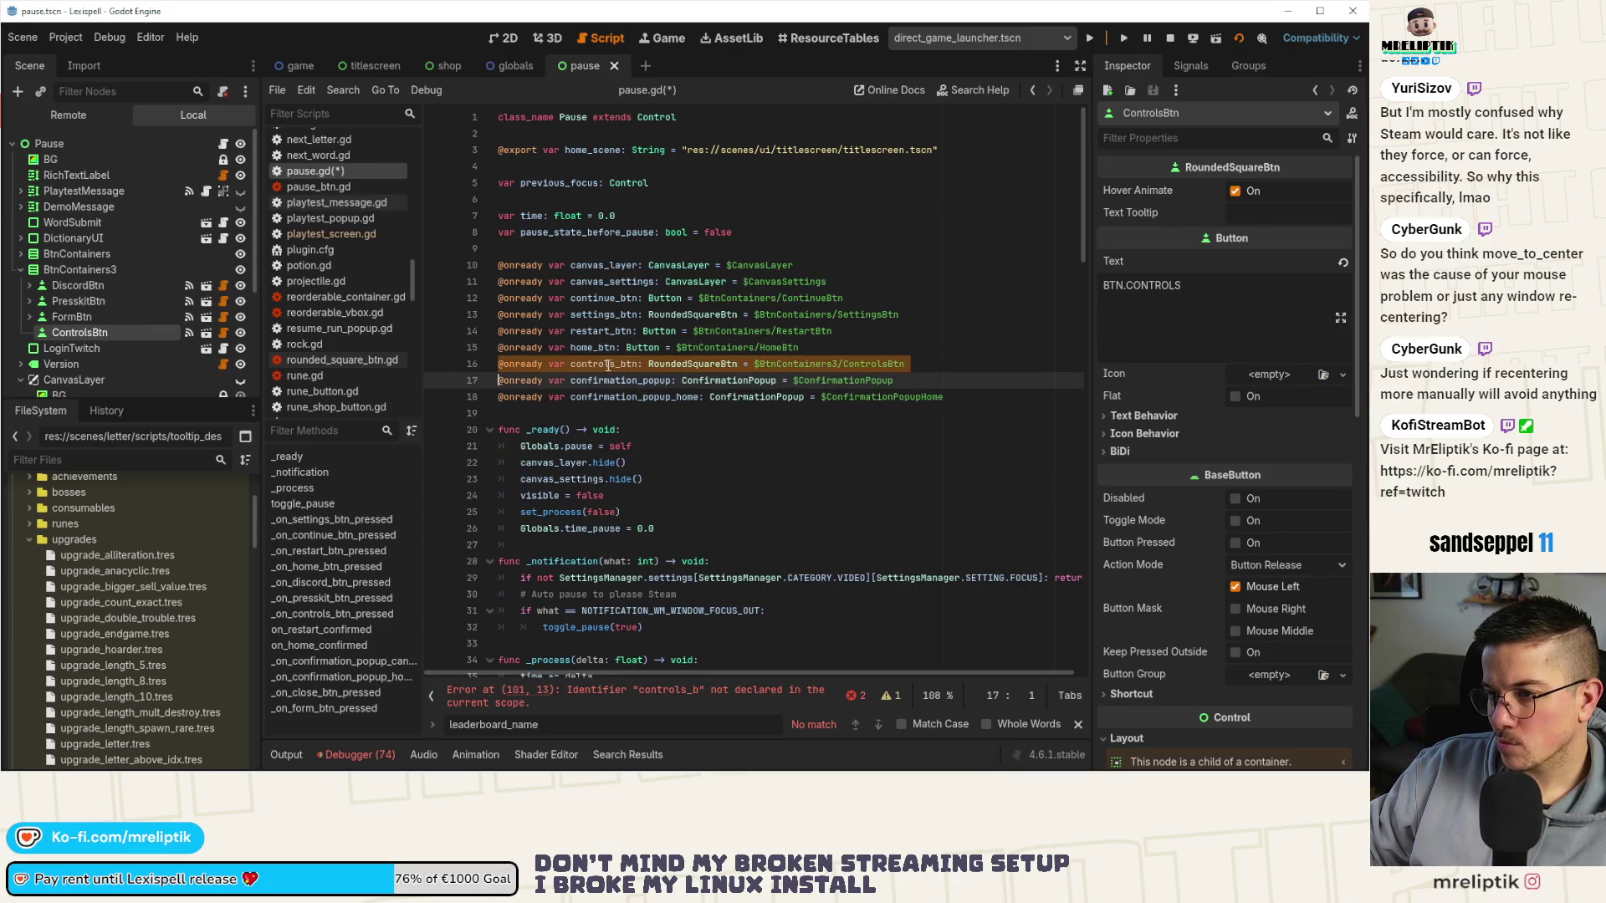
pyautogui.doubleClick(608, 366)
pyautogui.hotkey('ctrl', 'c')
pyautogui.click(668, 697)
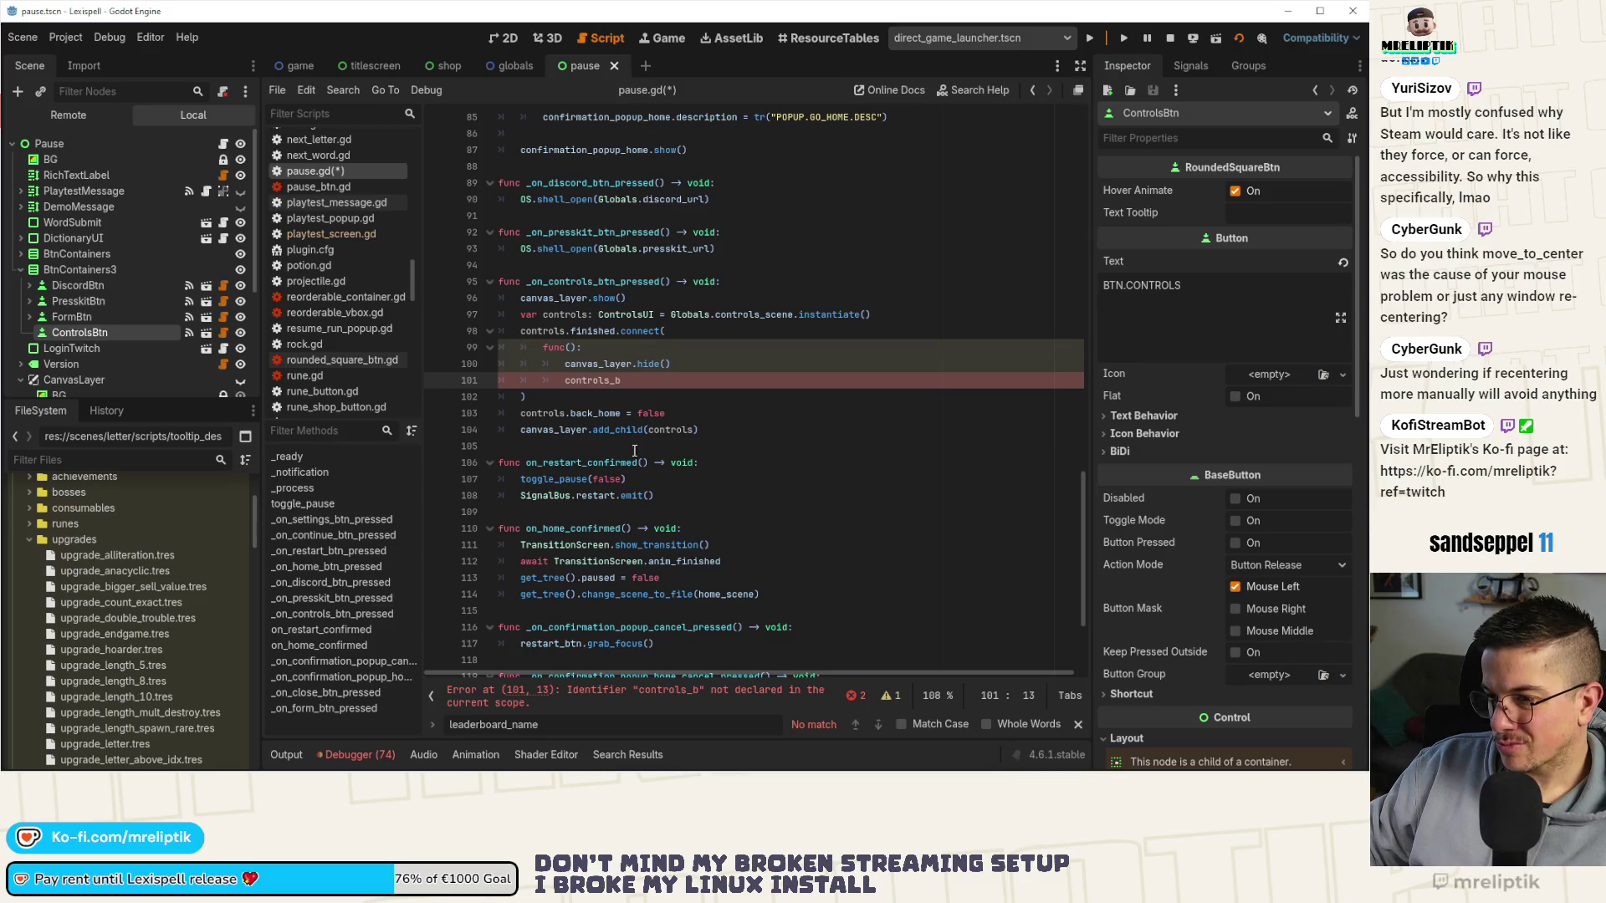
pyautogui.hotkey('ctrl', 'shift', 'Right')
pyautogui.hotkey('ctrl', 'v')
pyautogui.write('.gra')
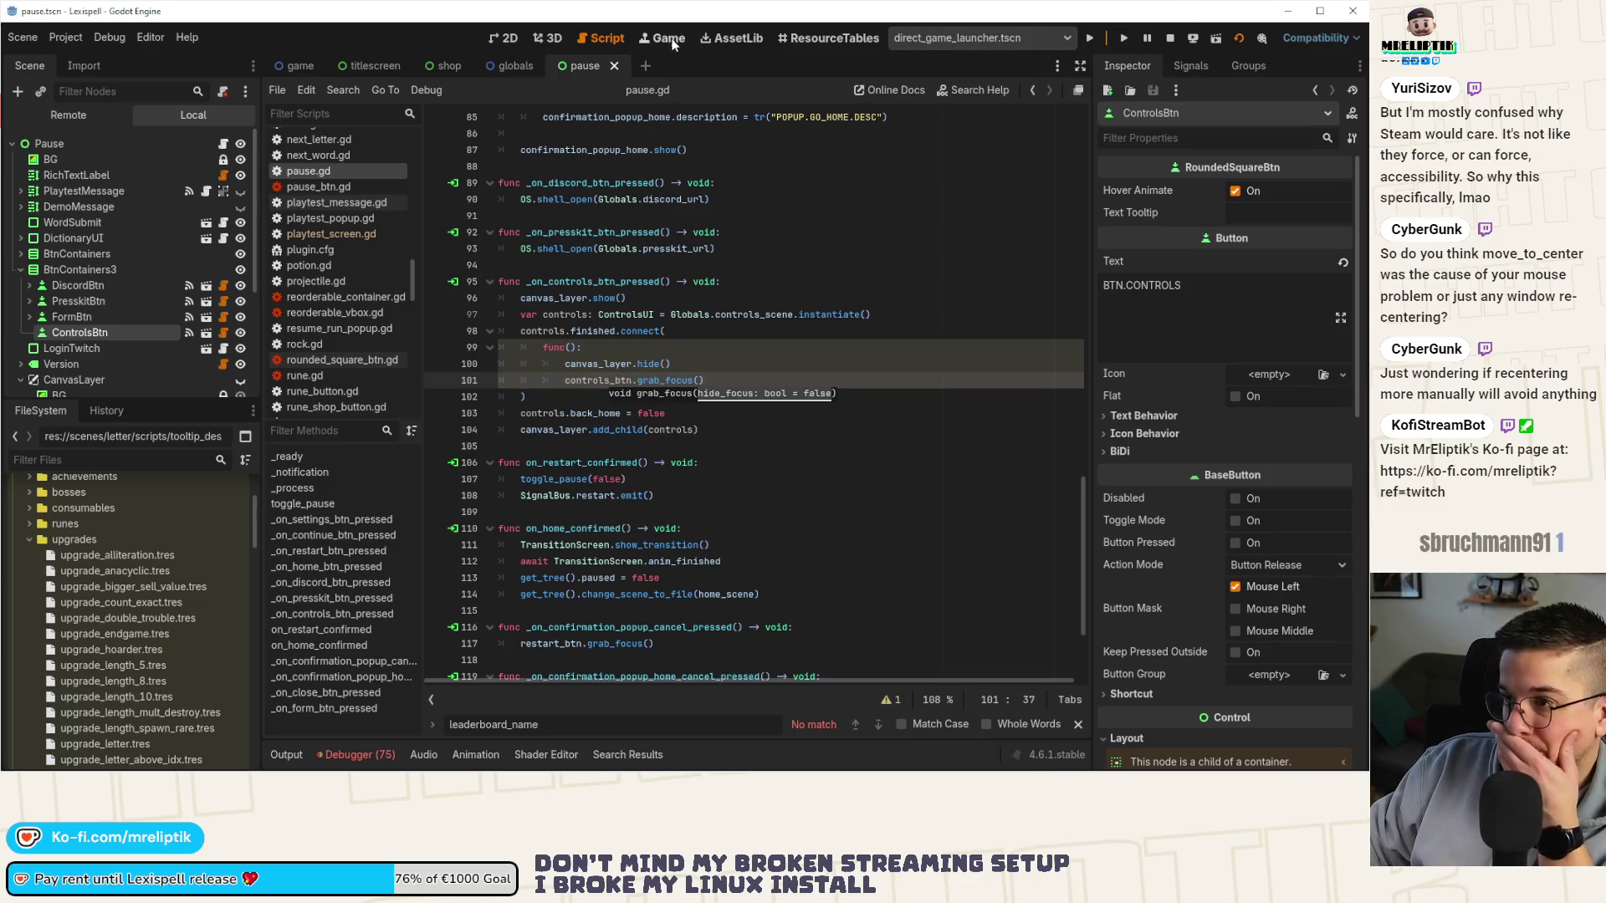
# Reopen the pause menu, arrow to CONTROLS, open and exit it, then stop the game after the grab_focus error.
pyautogui.click(732, 497)
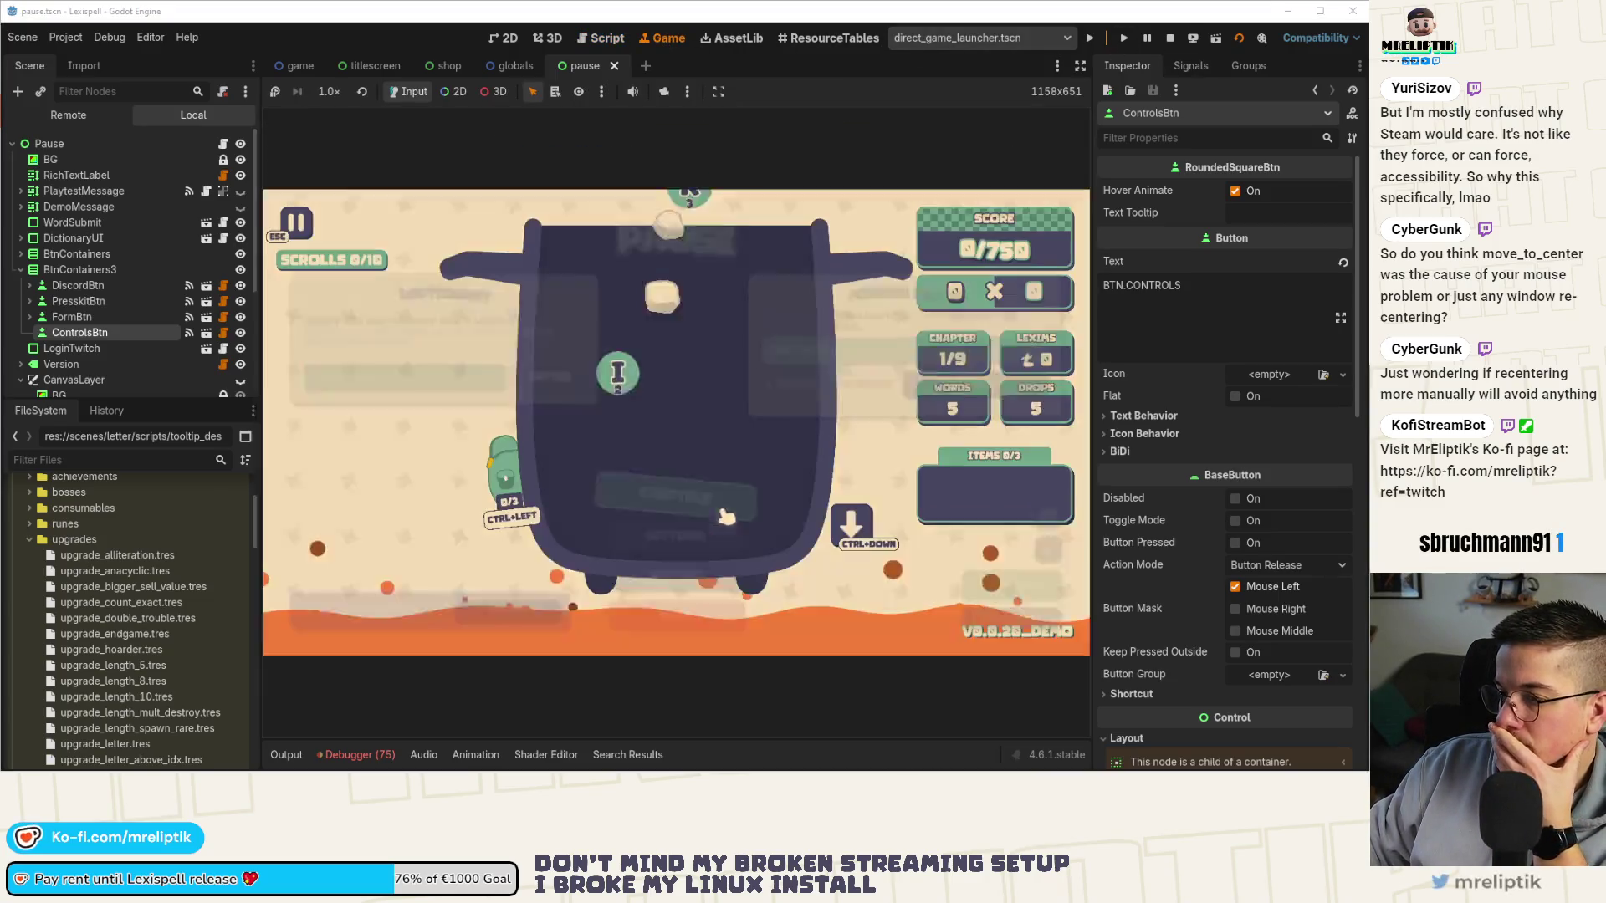
pyautogui.press('Escape')
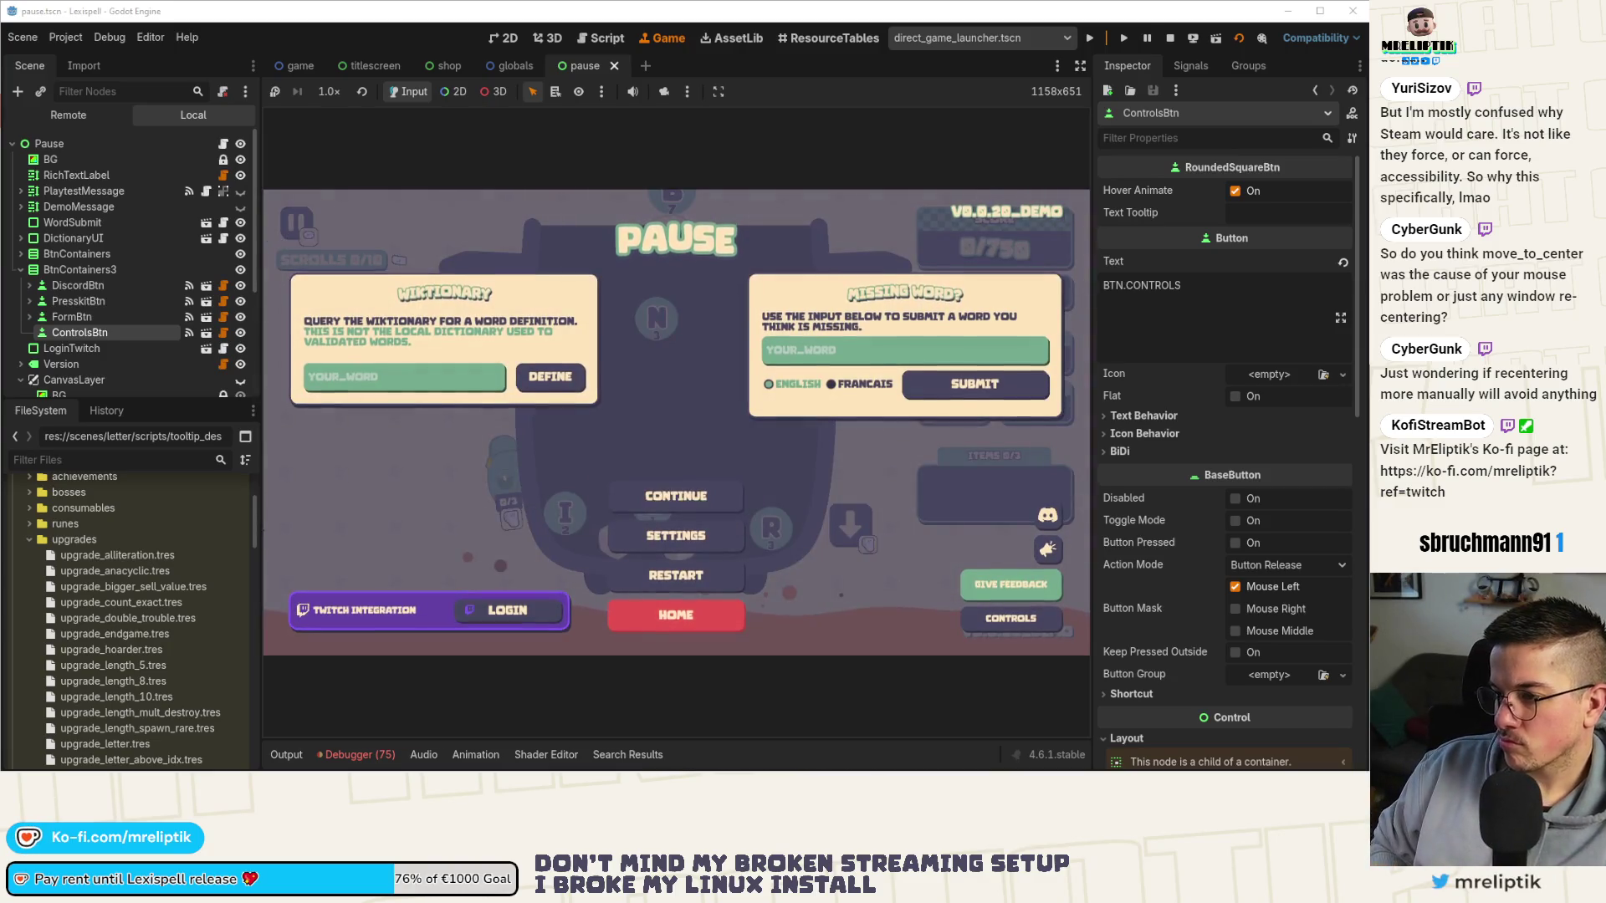
pyautogui.press('Down')
pyautogui.press('Down')
pyautogui.press('Right')
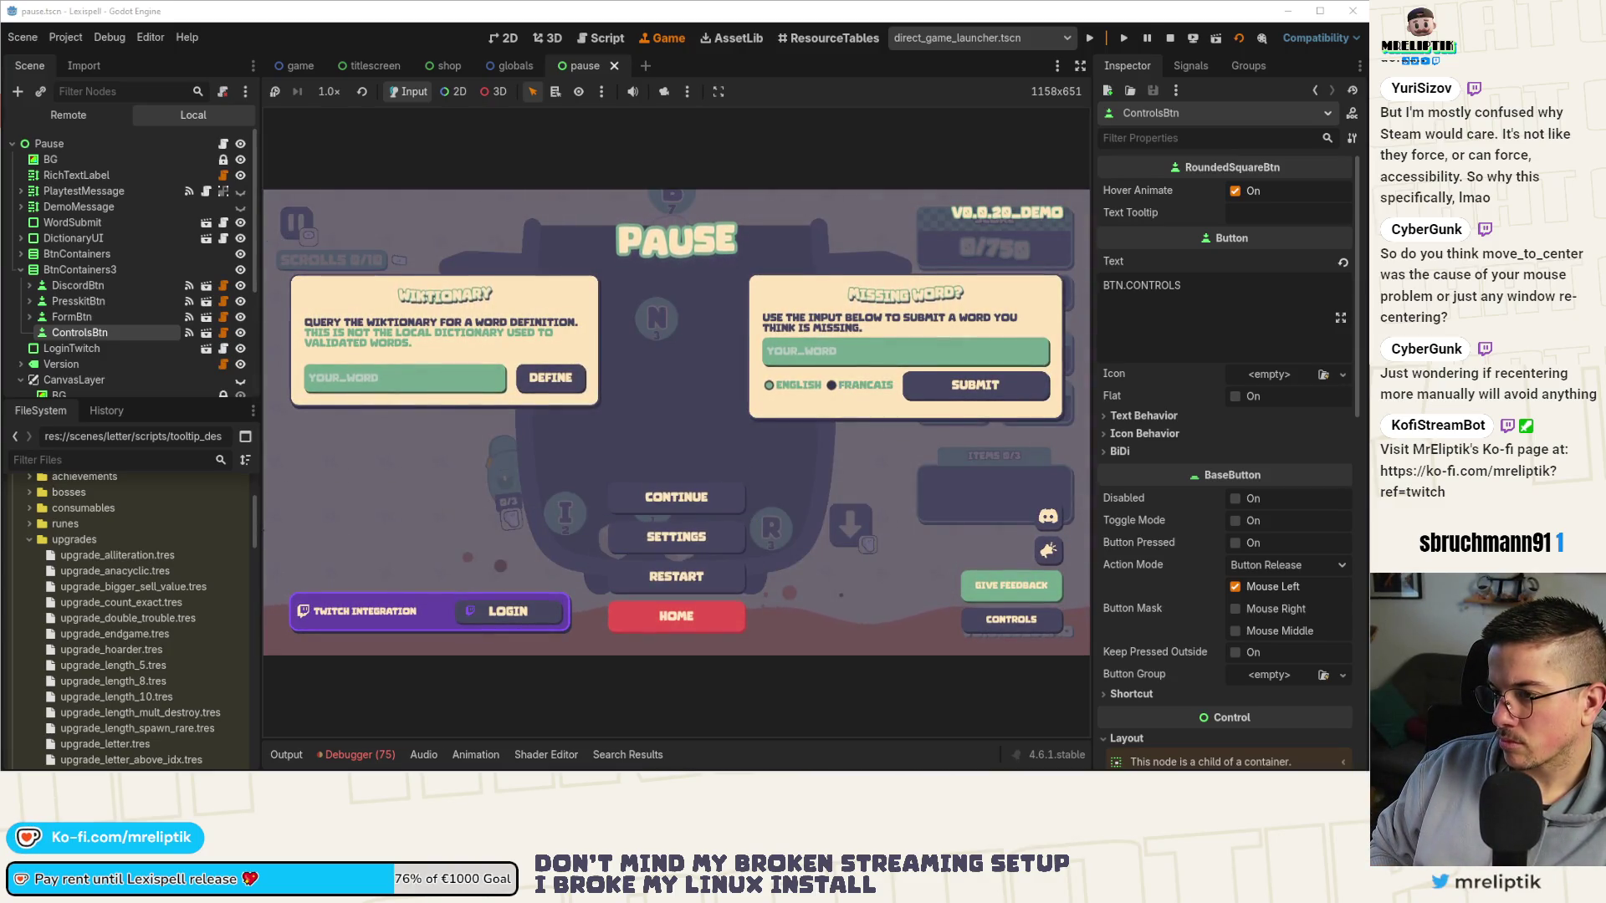
pyautogui.press('Down')
pyautogui.press('Down')
pyautogui.press('Down')
pyautogui.press('Return')
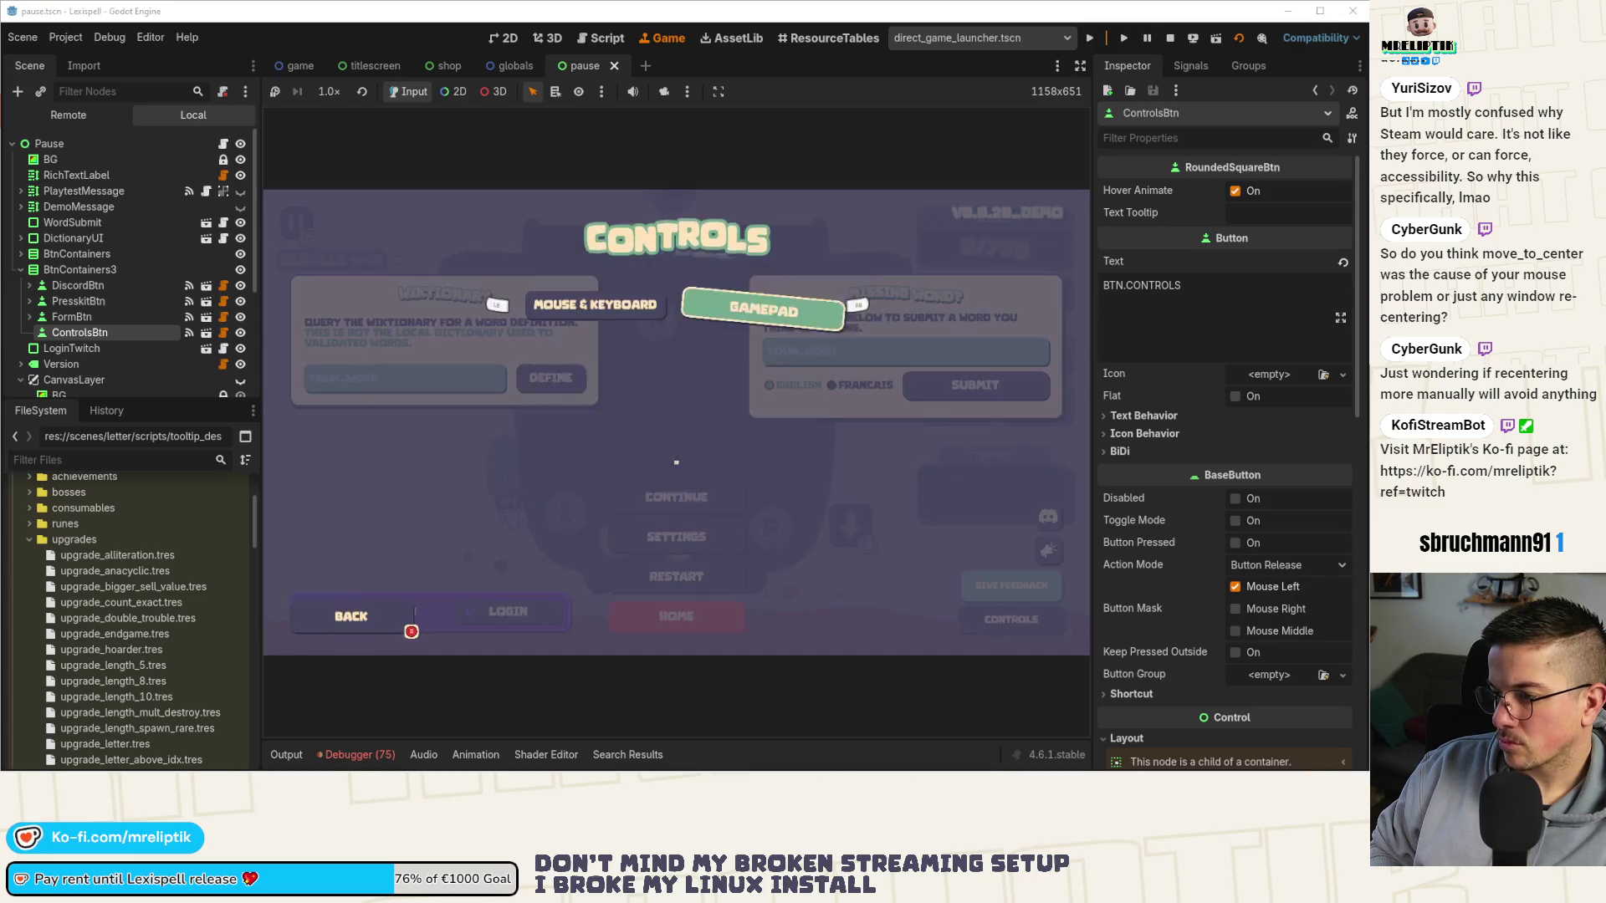
pyautogui.press('Escape')
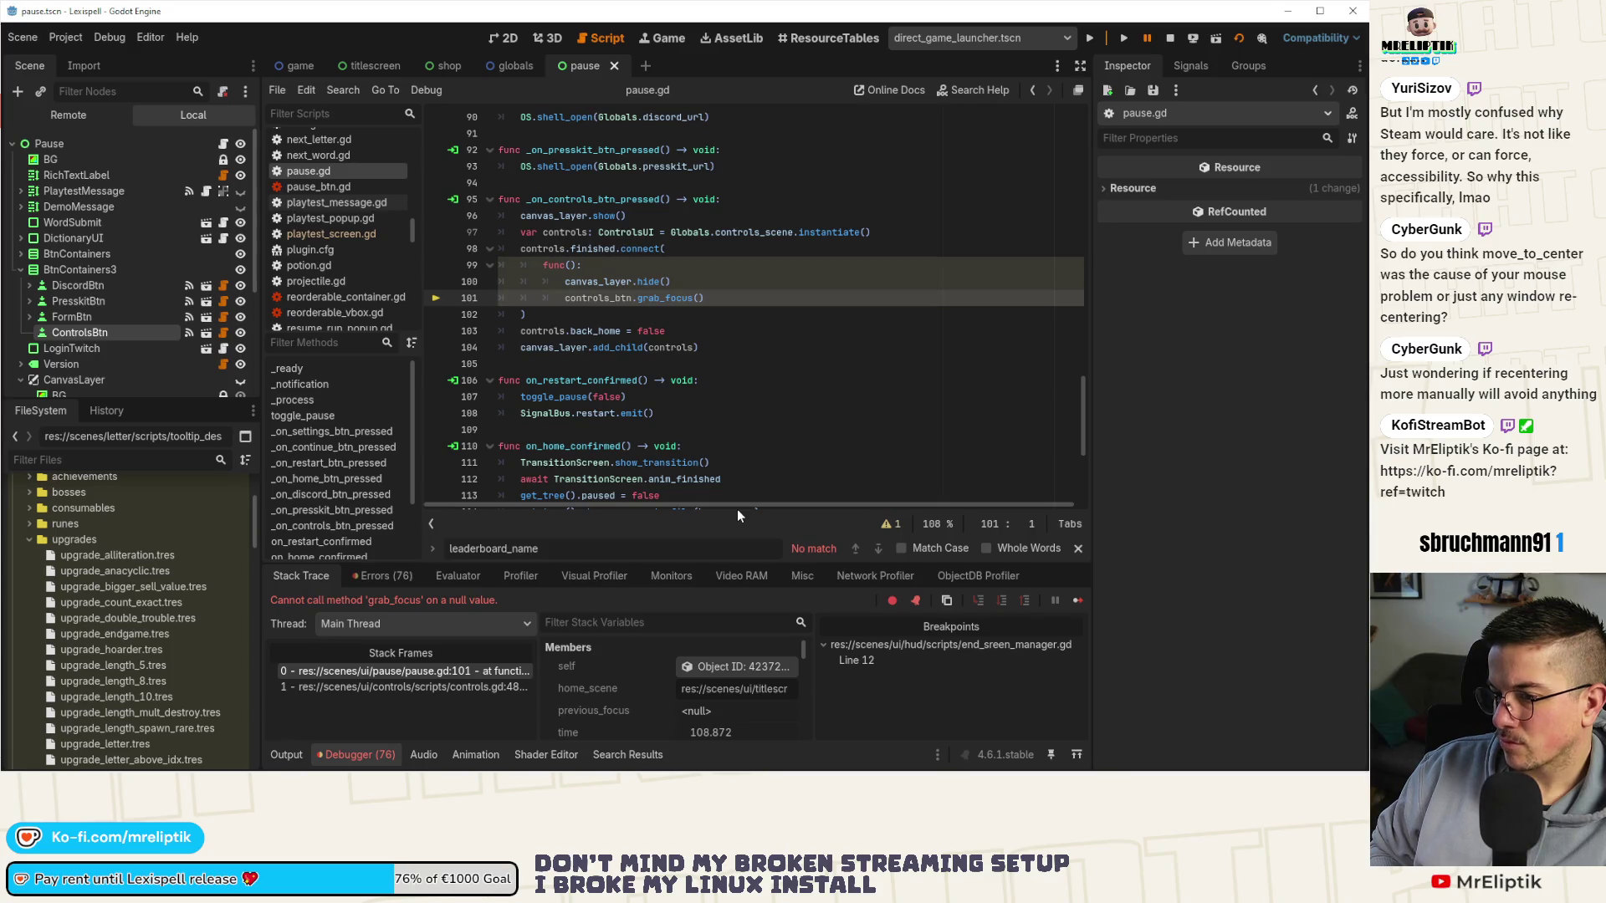
pyautogui.click(1170, 37)
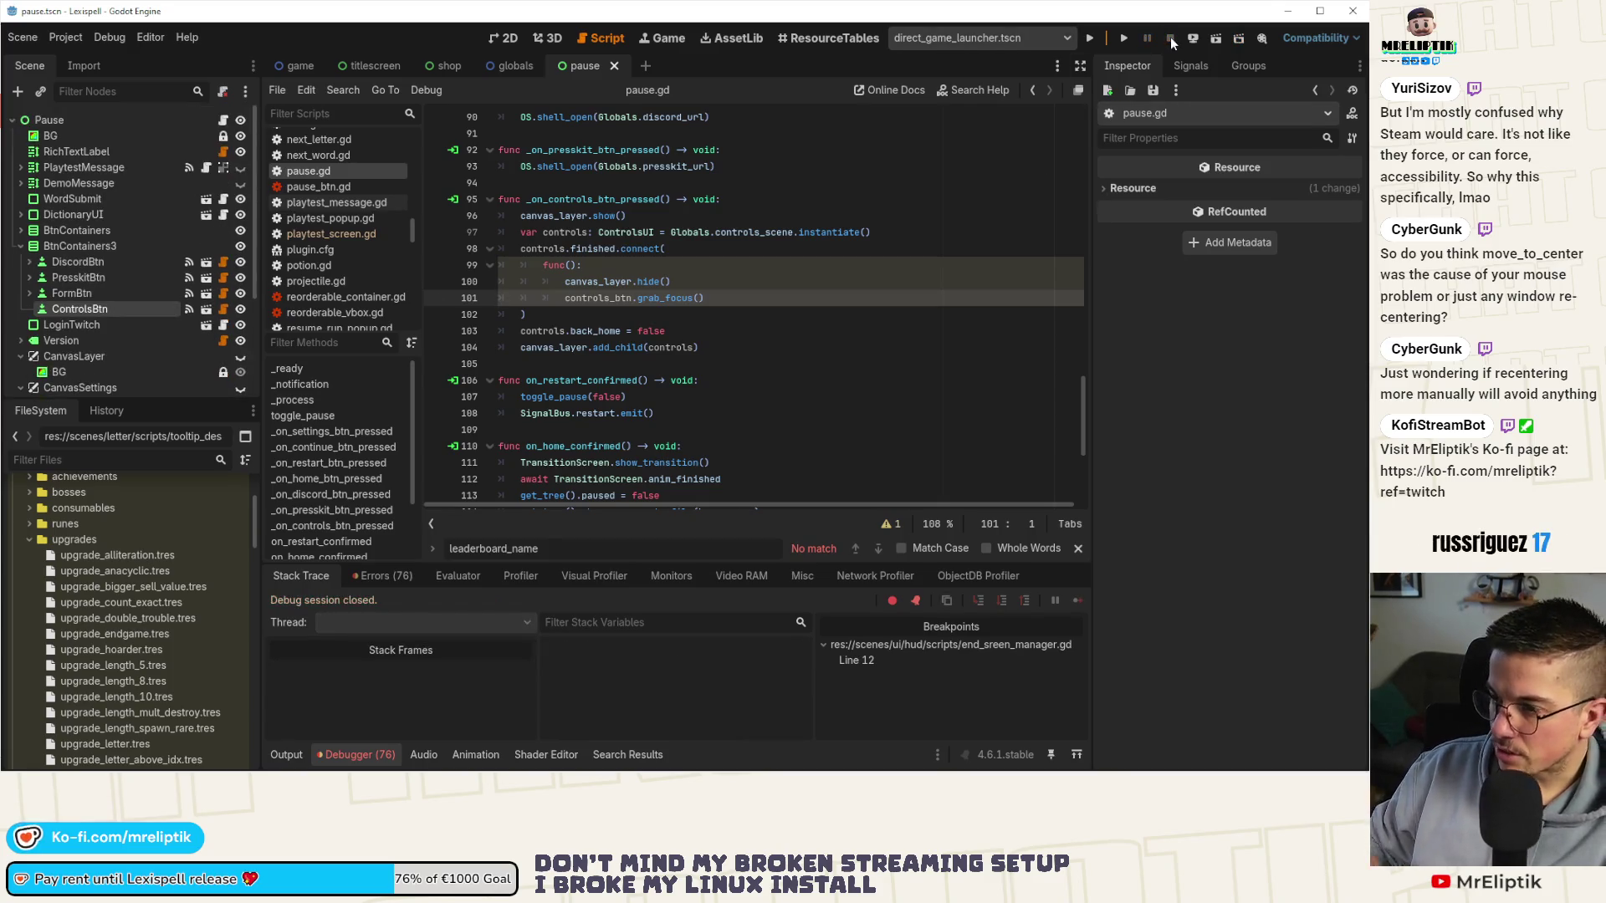
# Show the pause scene's 2D layout zoomed in, bottom panel hidden, with BTN.CONTINUE selected.
pyautogui.click(503, 38)
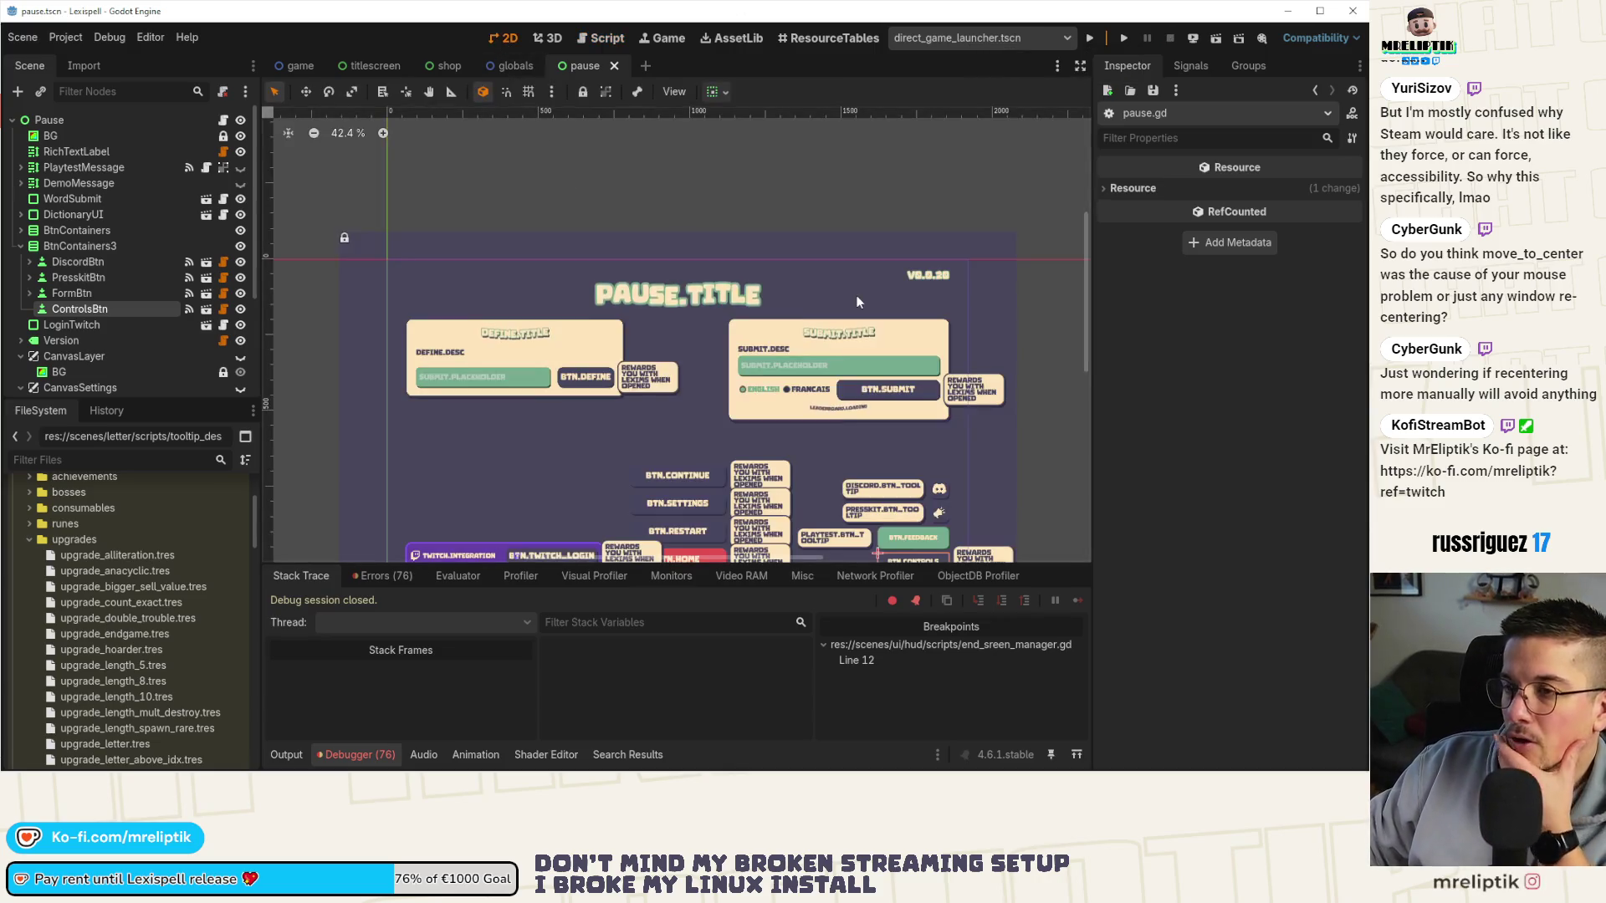
pyautogui.moveTo(803, 437); pyautogui.dragTo(594, 330)
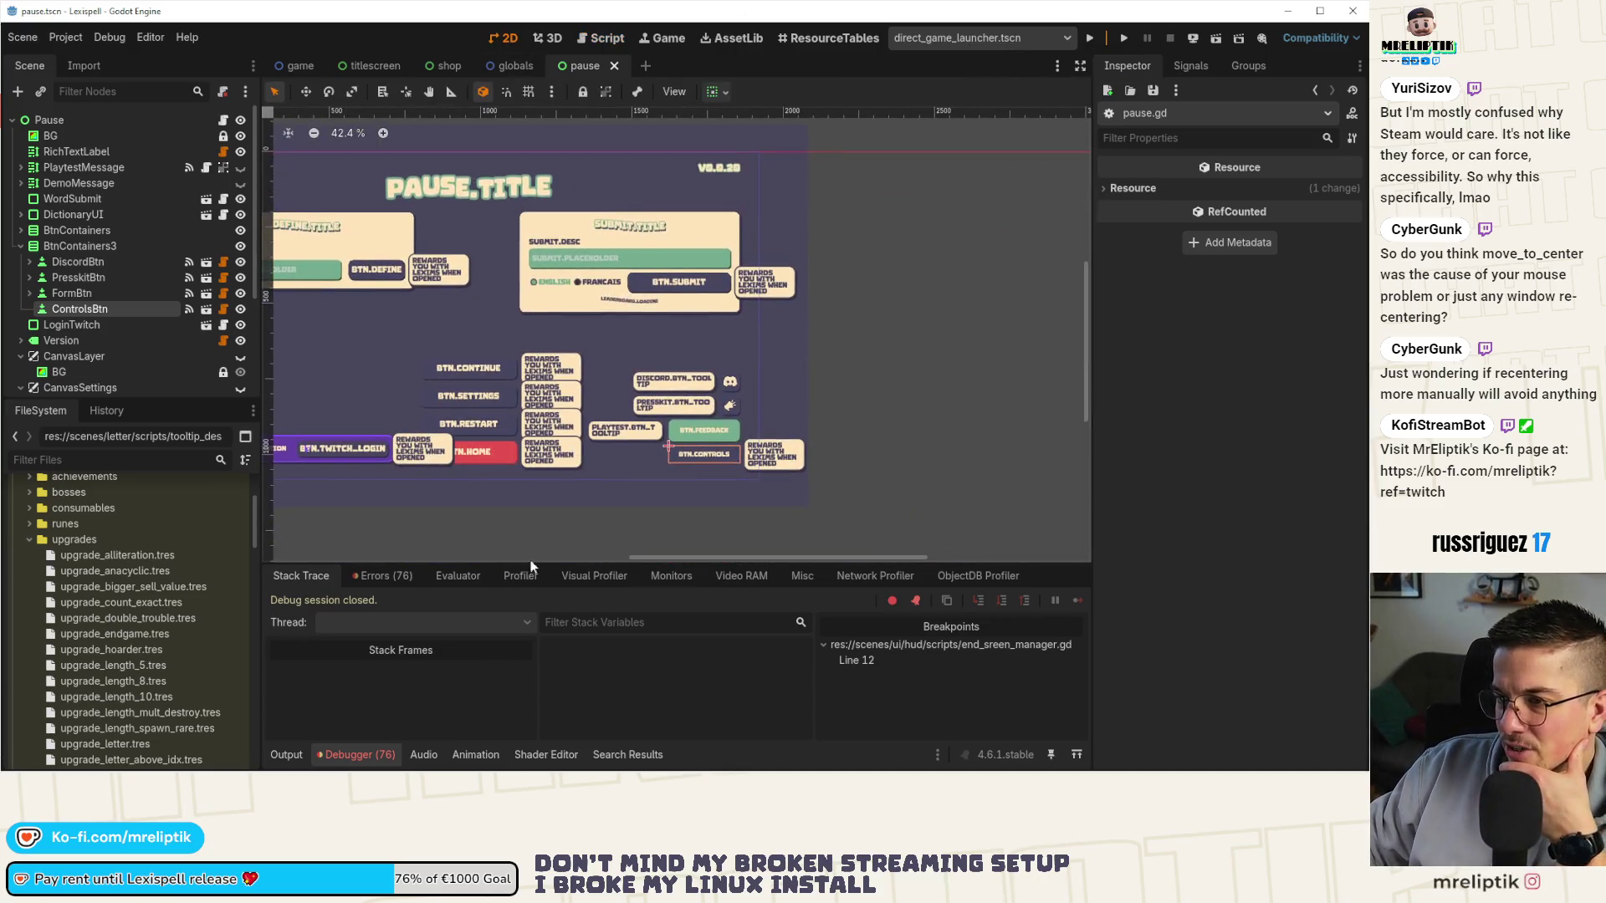
pyautogui.click(289, 755)
pyautogui.click(284, 752)
pyautogui.moveTo(429, 537); pyautogui.dragTo(569, 574)
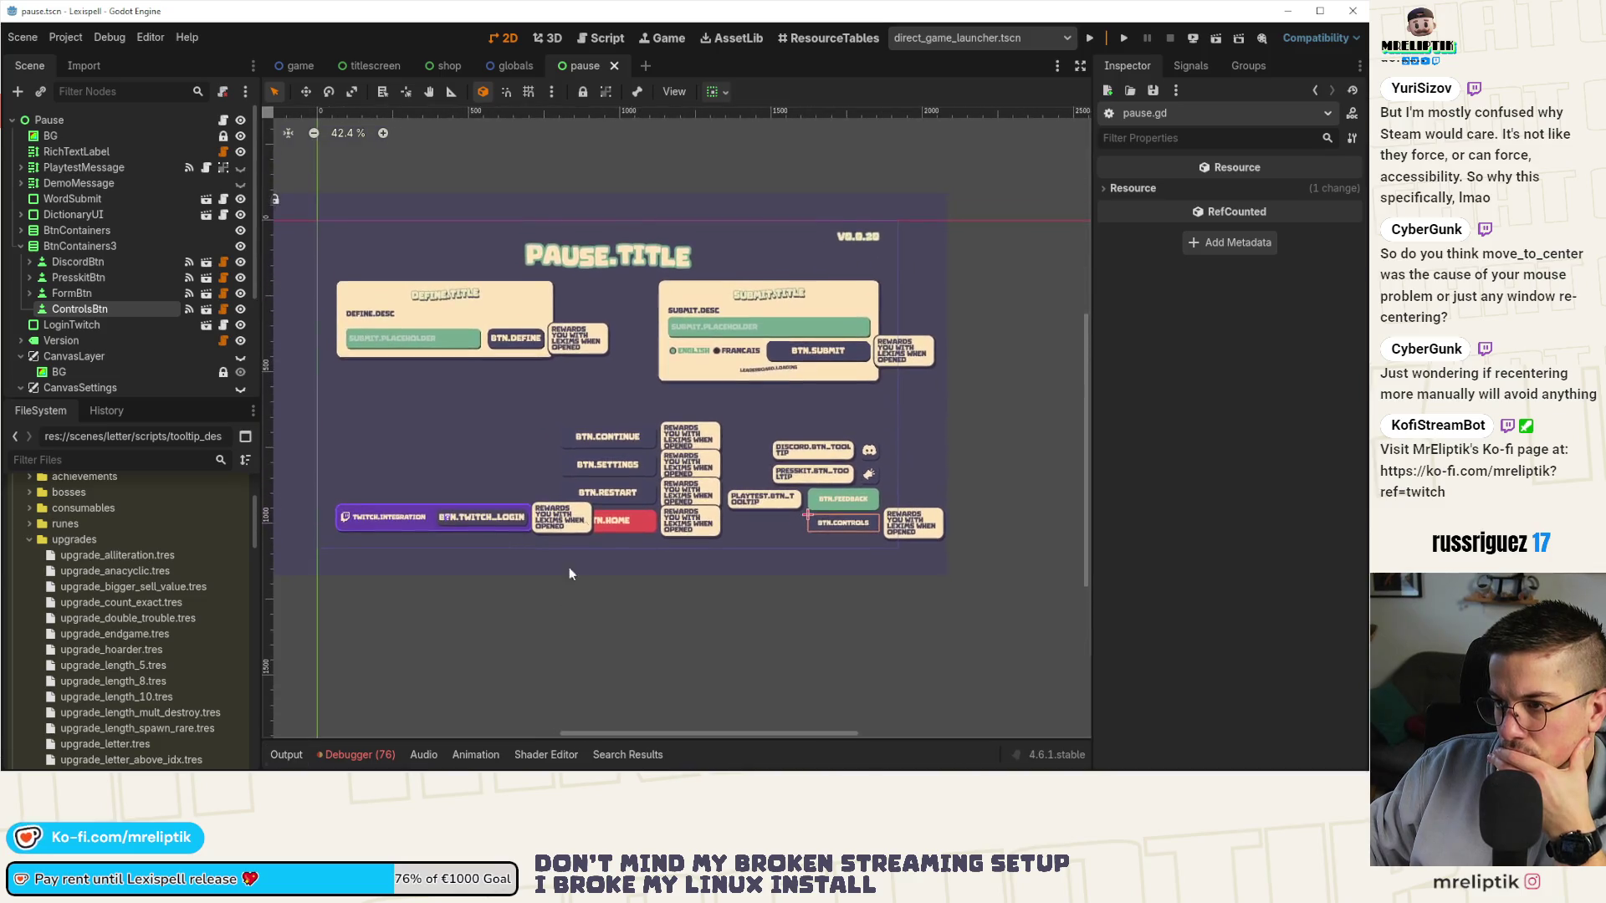
pyautogui.scroll(5, 621, 379)
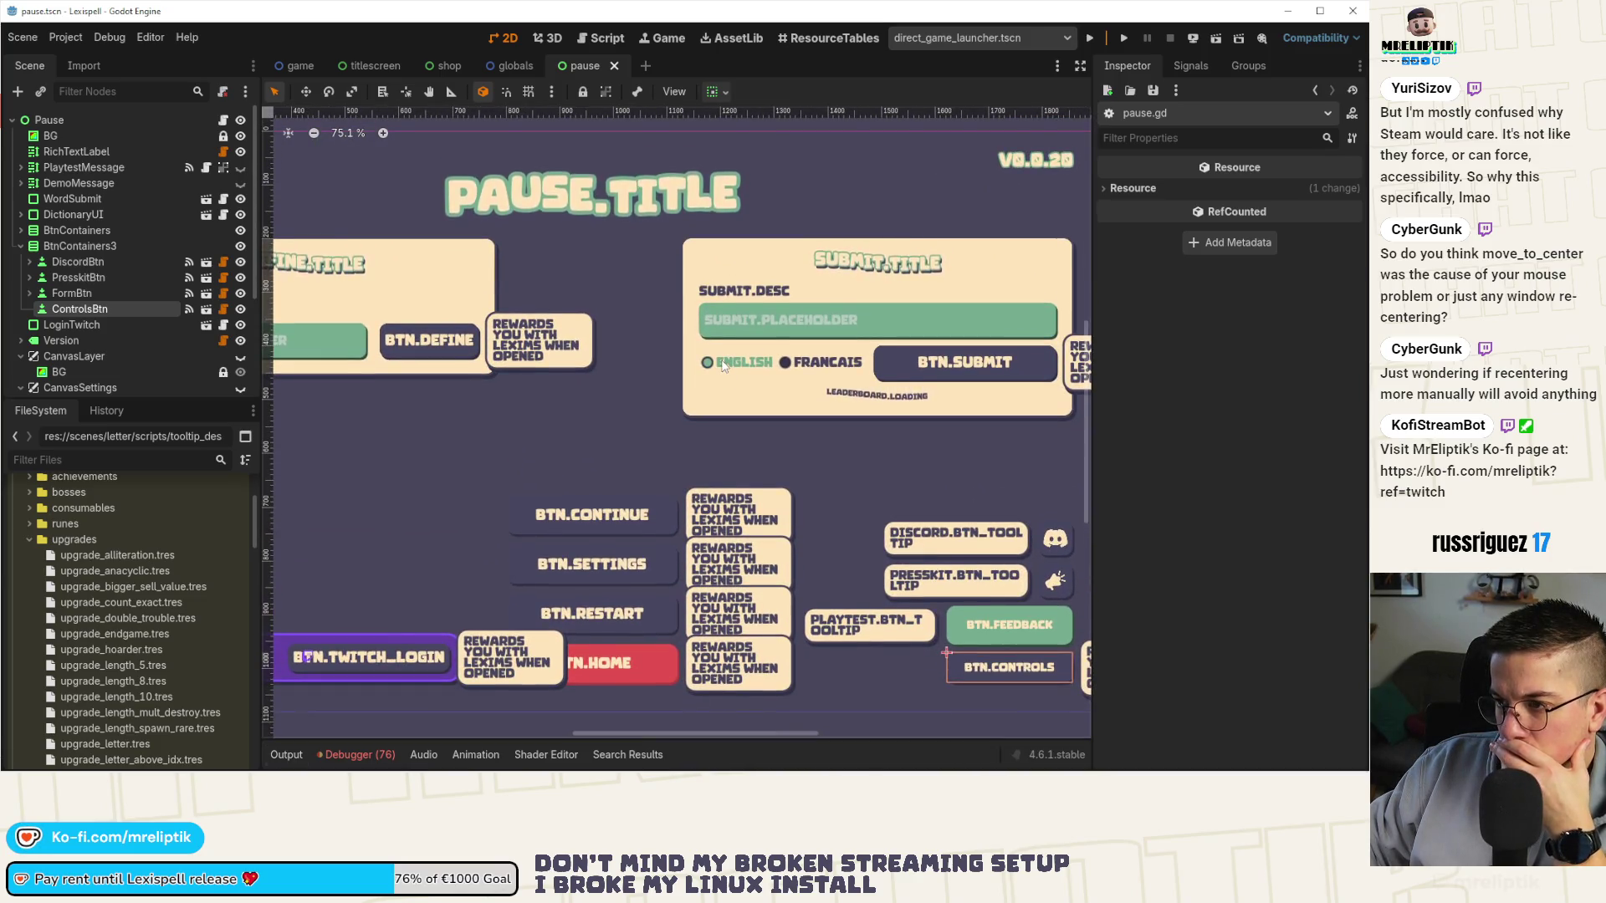
pyautogui.click(607, 516)
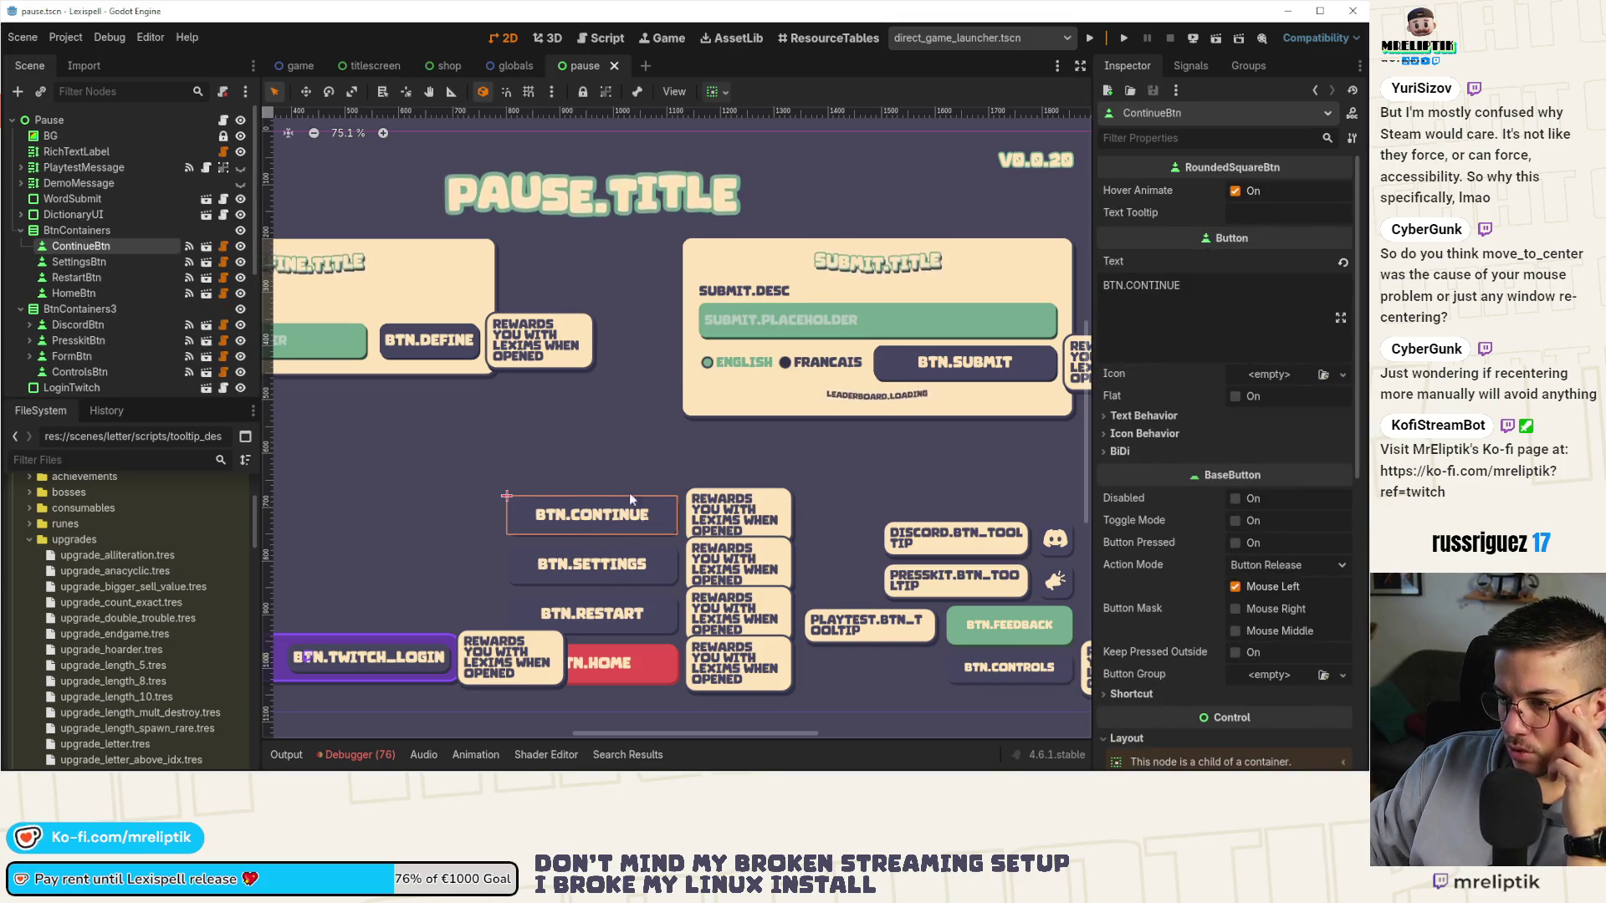
pyautogui.moveTo(664, 440); pyautogui.dragTo(844, 430)
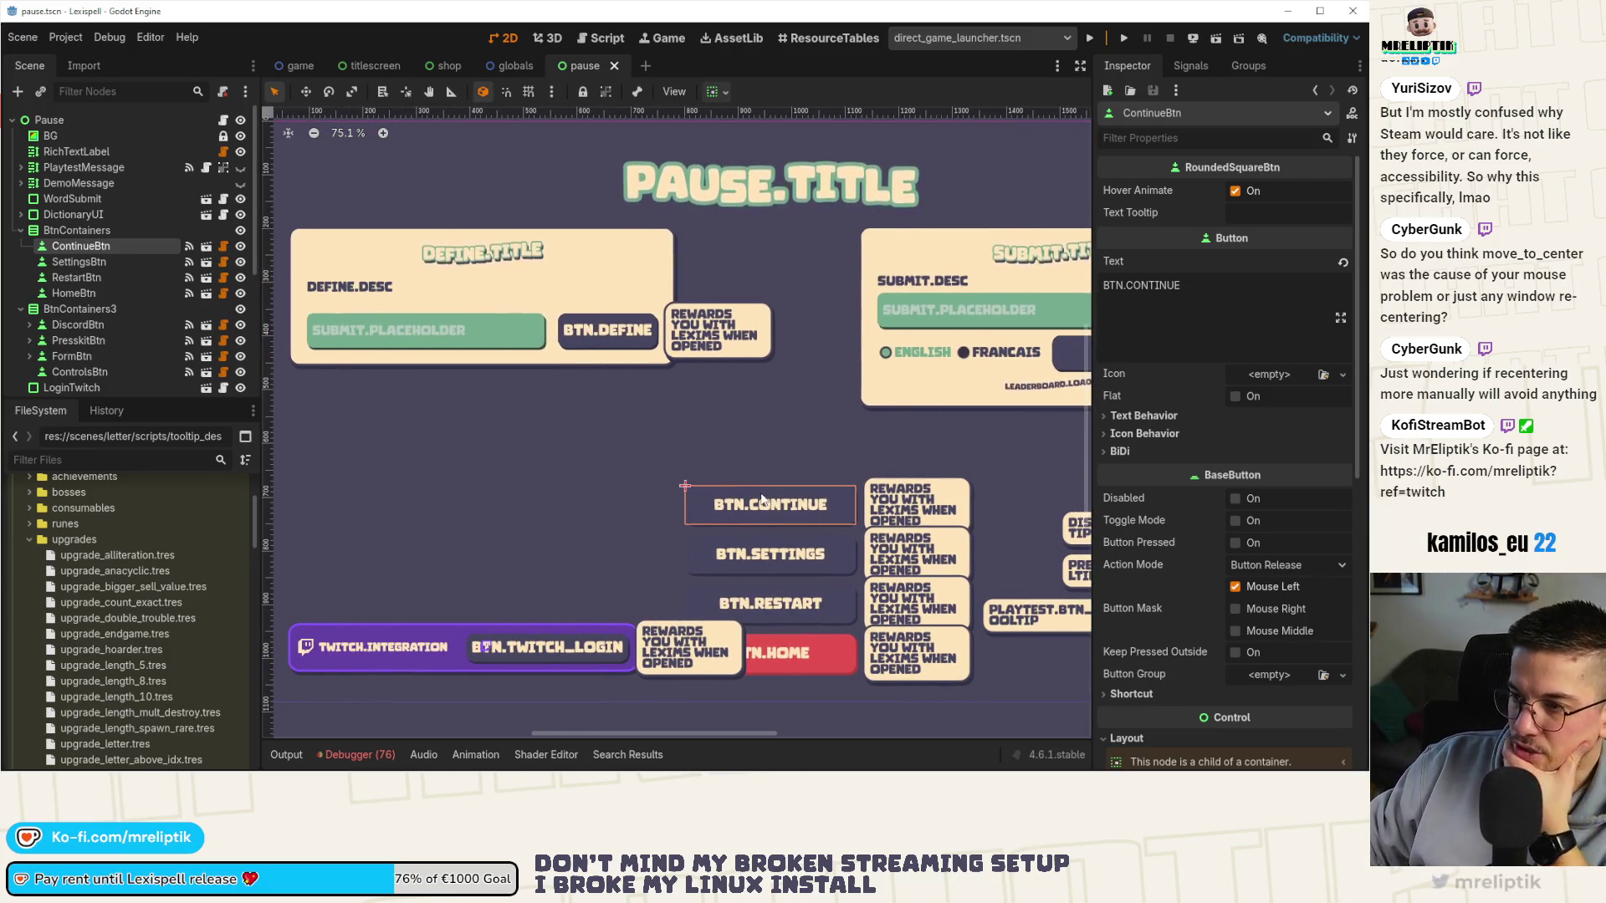
pyautogui.moveTo(762, 499); pyautogui.dragTo(756, 507)
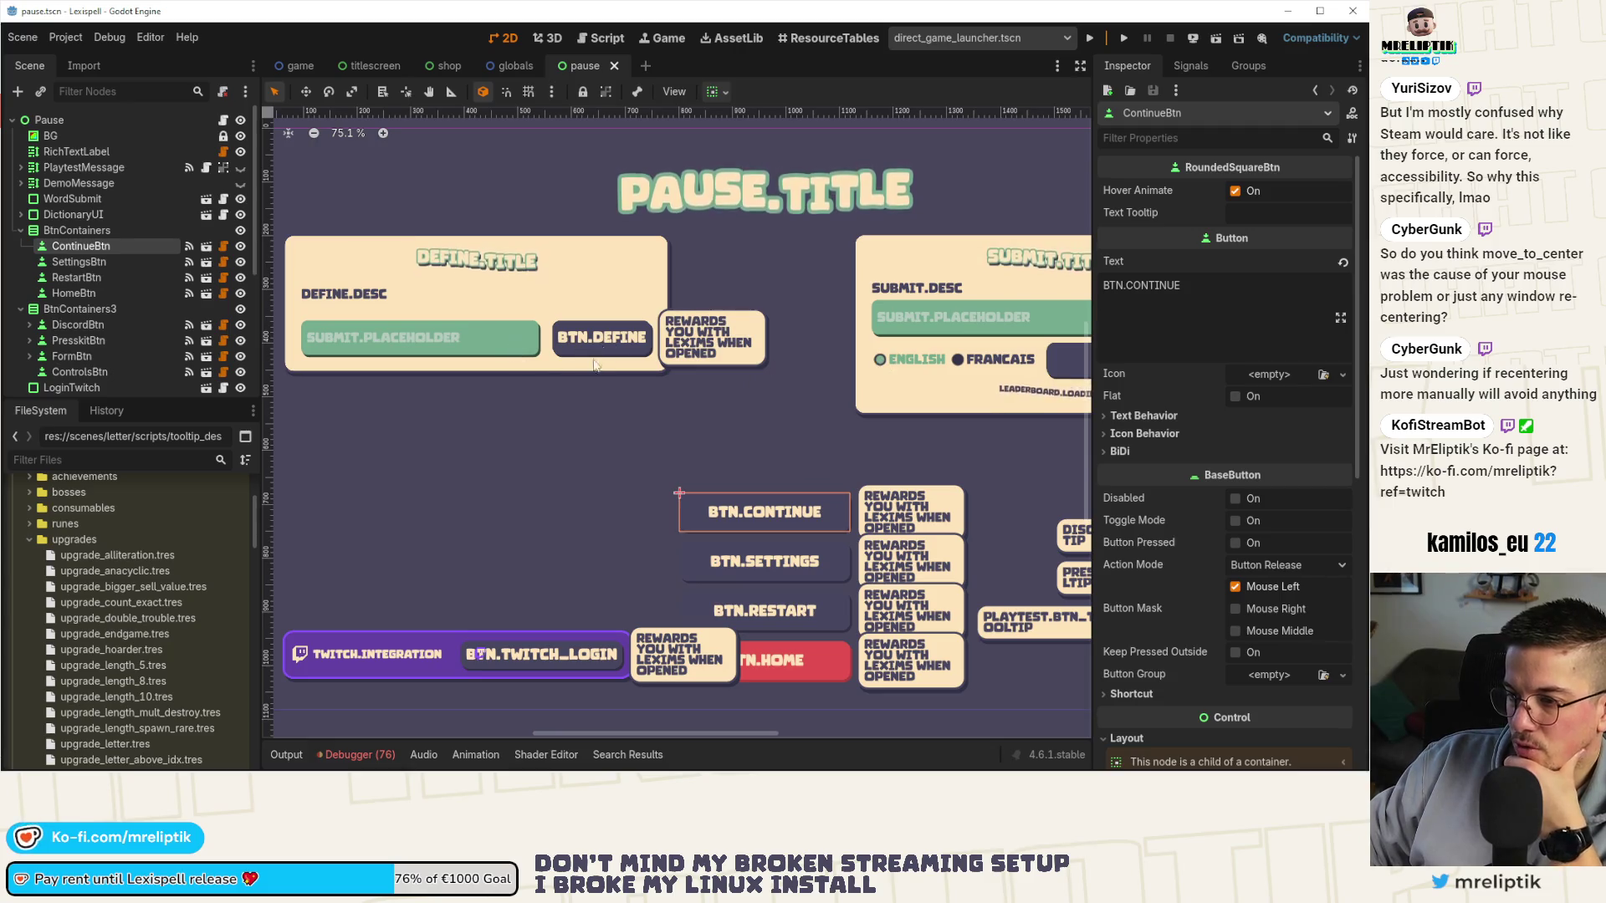
pyautogui.scroll(-3, 816, 580)
pyautogui.hscroll(5, 817, 580)
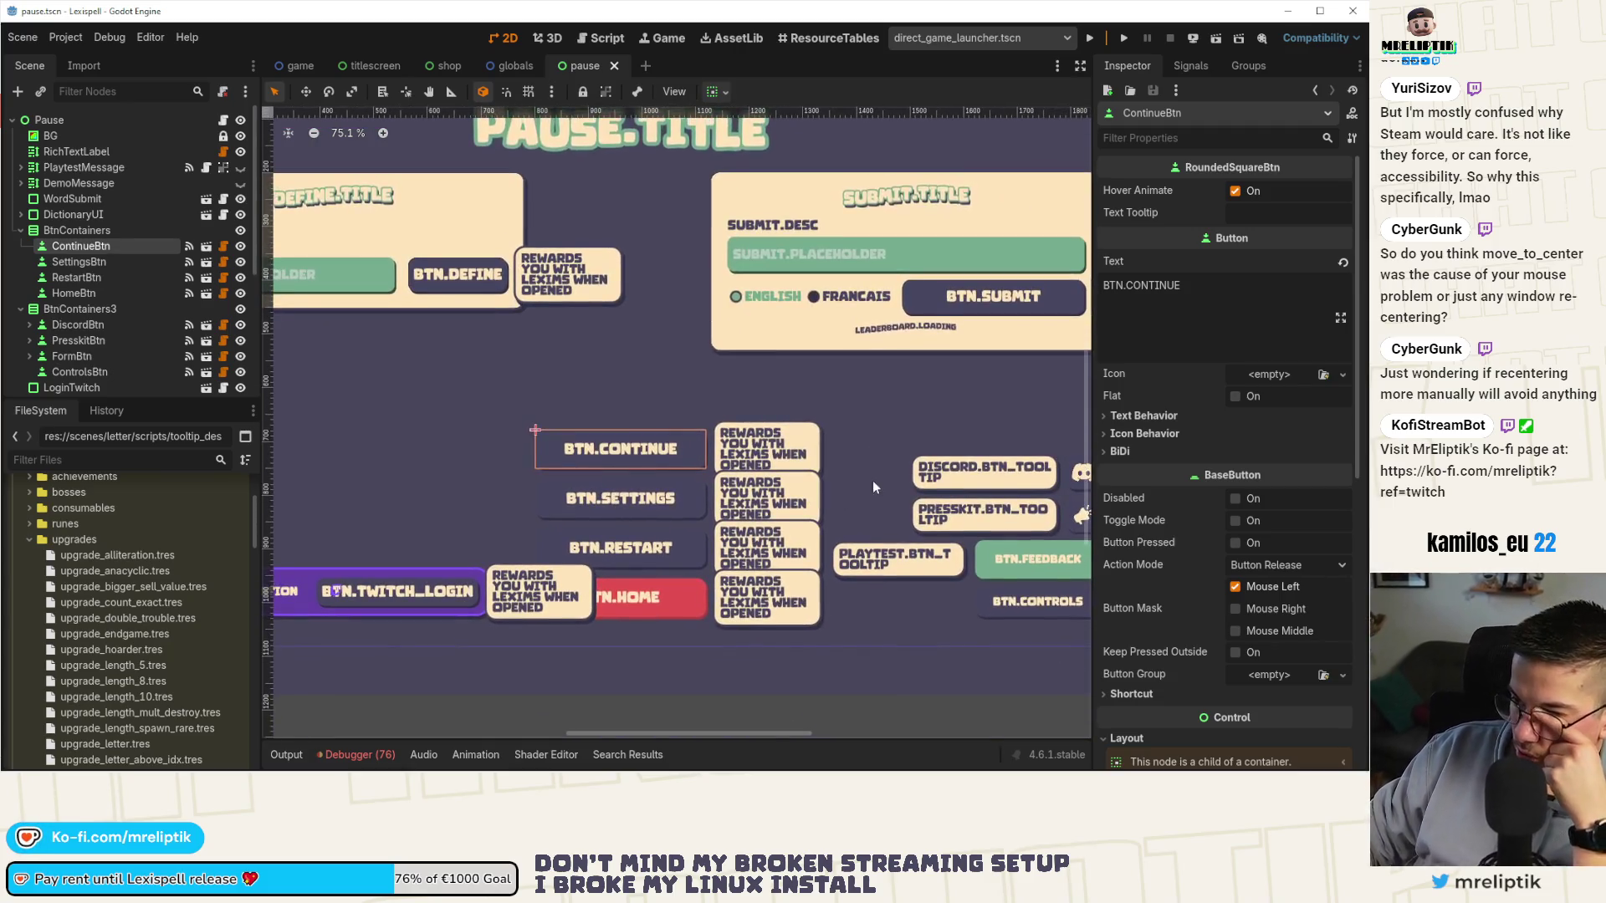
pyautogui.scroll(-2, 645, 516)
pyautogui.hscroll(1, 645, 516)
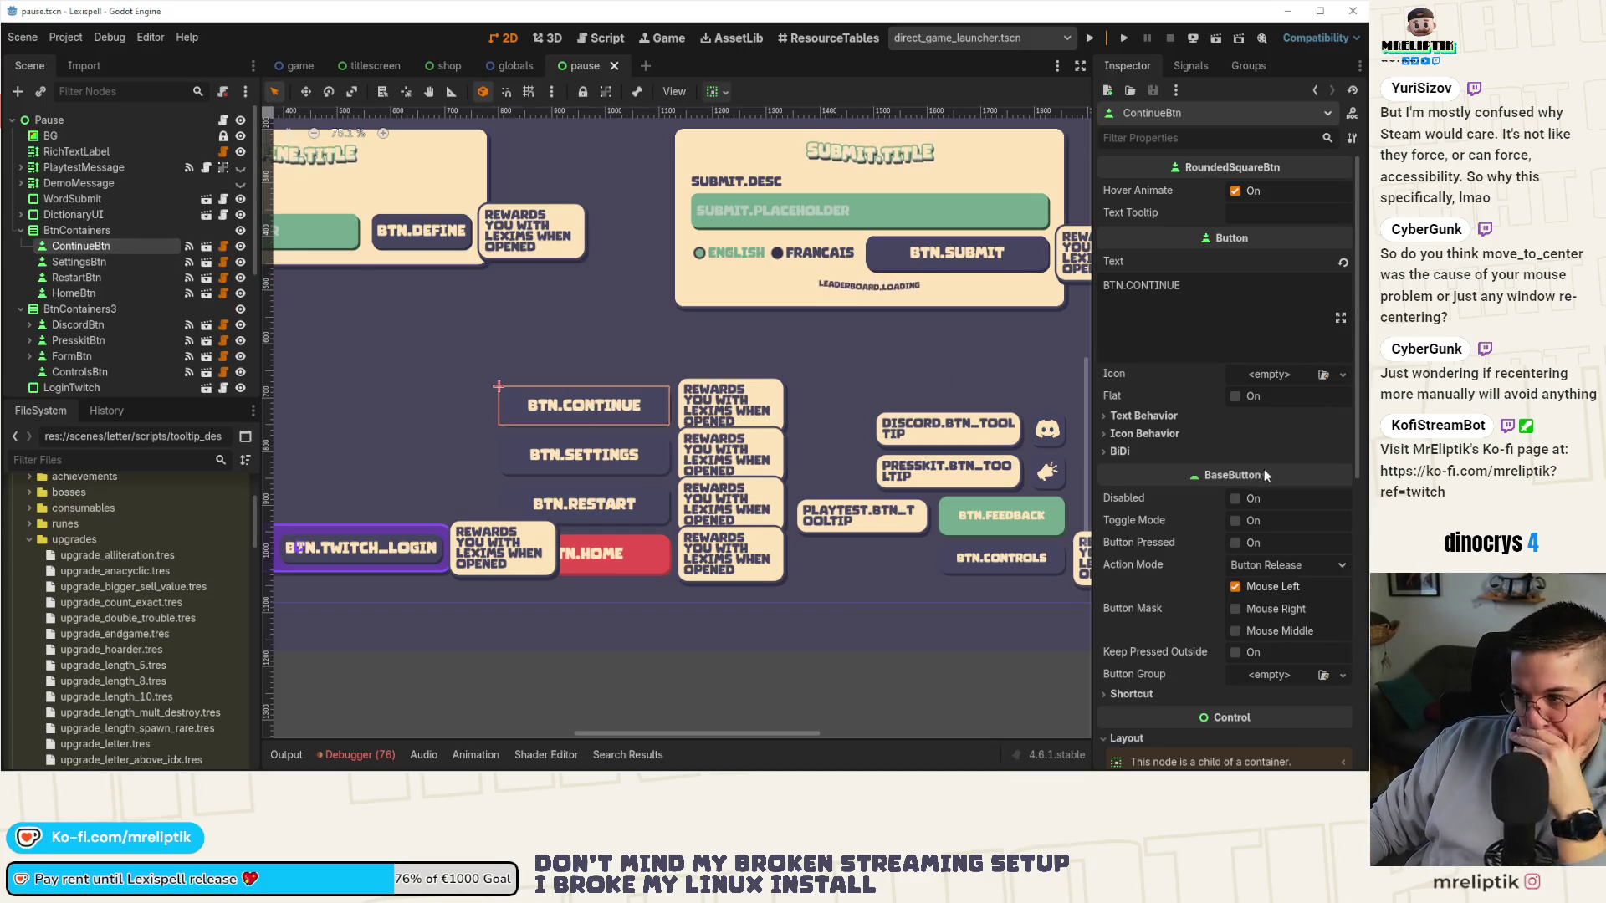
pyautogui.scroll(-5, 1179, 510)
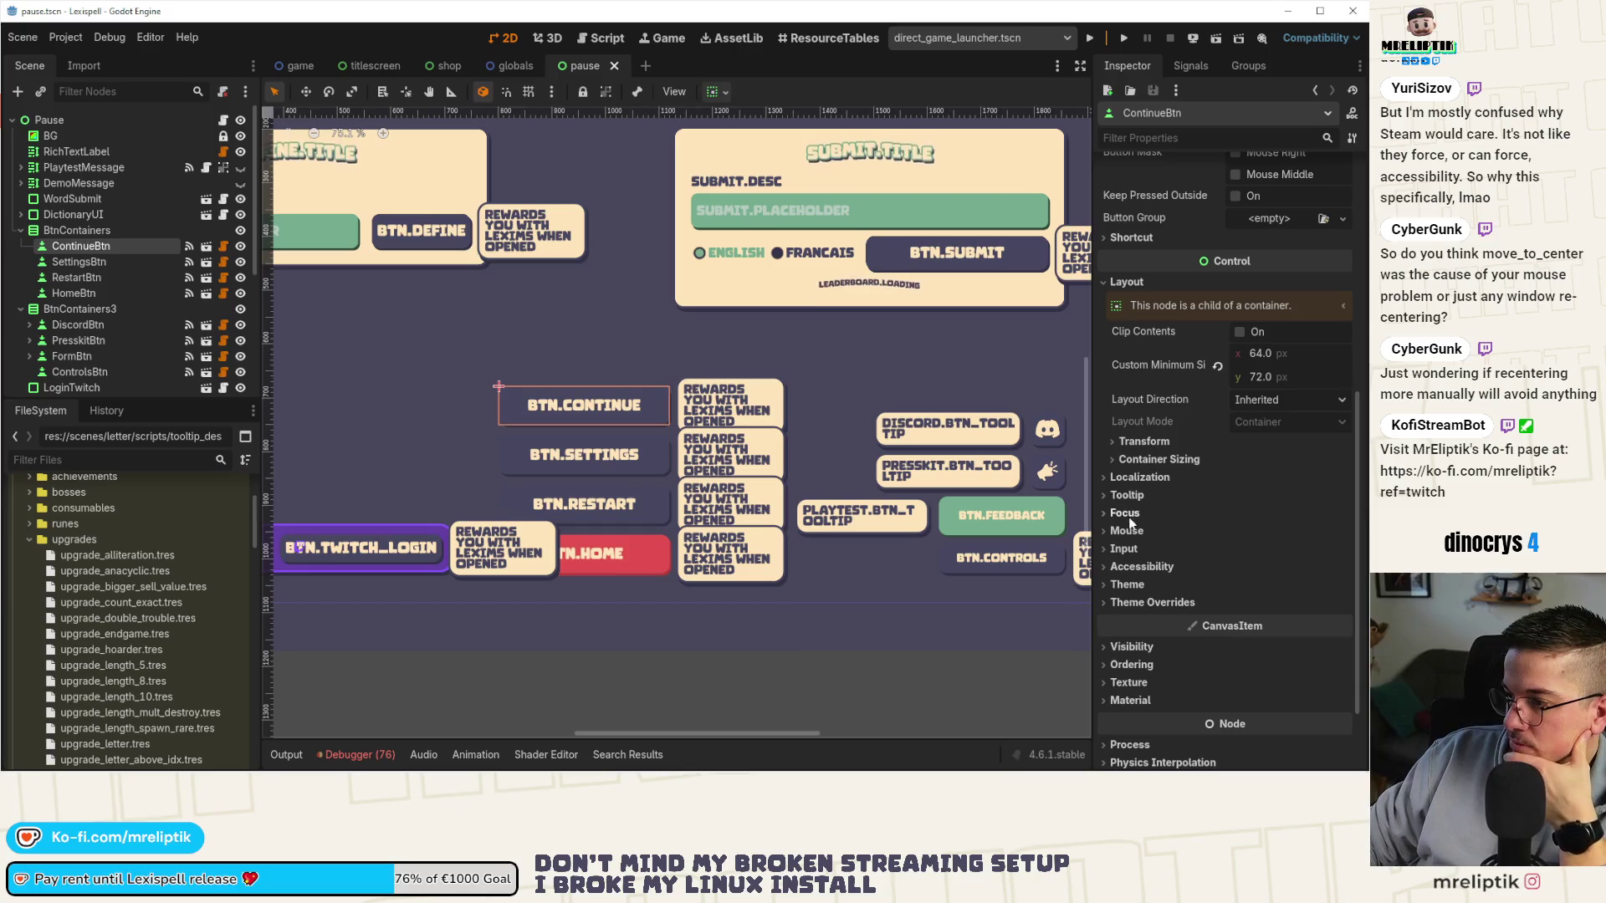
# Check the Continue button's focus neighbours, then select the SETTINGS, RESTART and HOME buttons.
pyautogui.click(1129, 522)
pyautogui.click(1129, 522)
pyautogui.click(1129, 515)
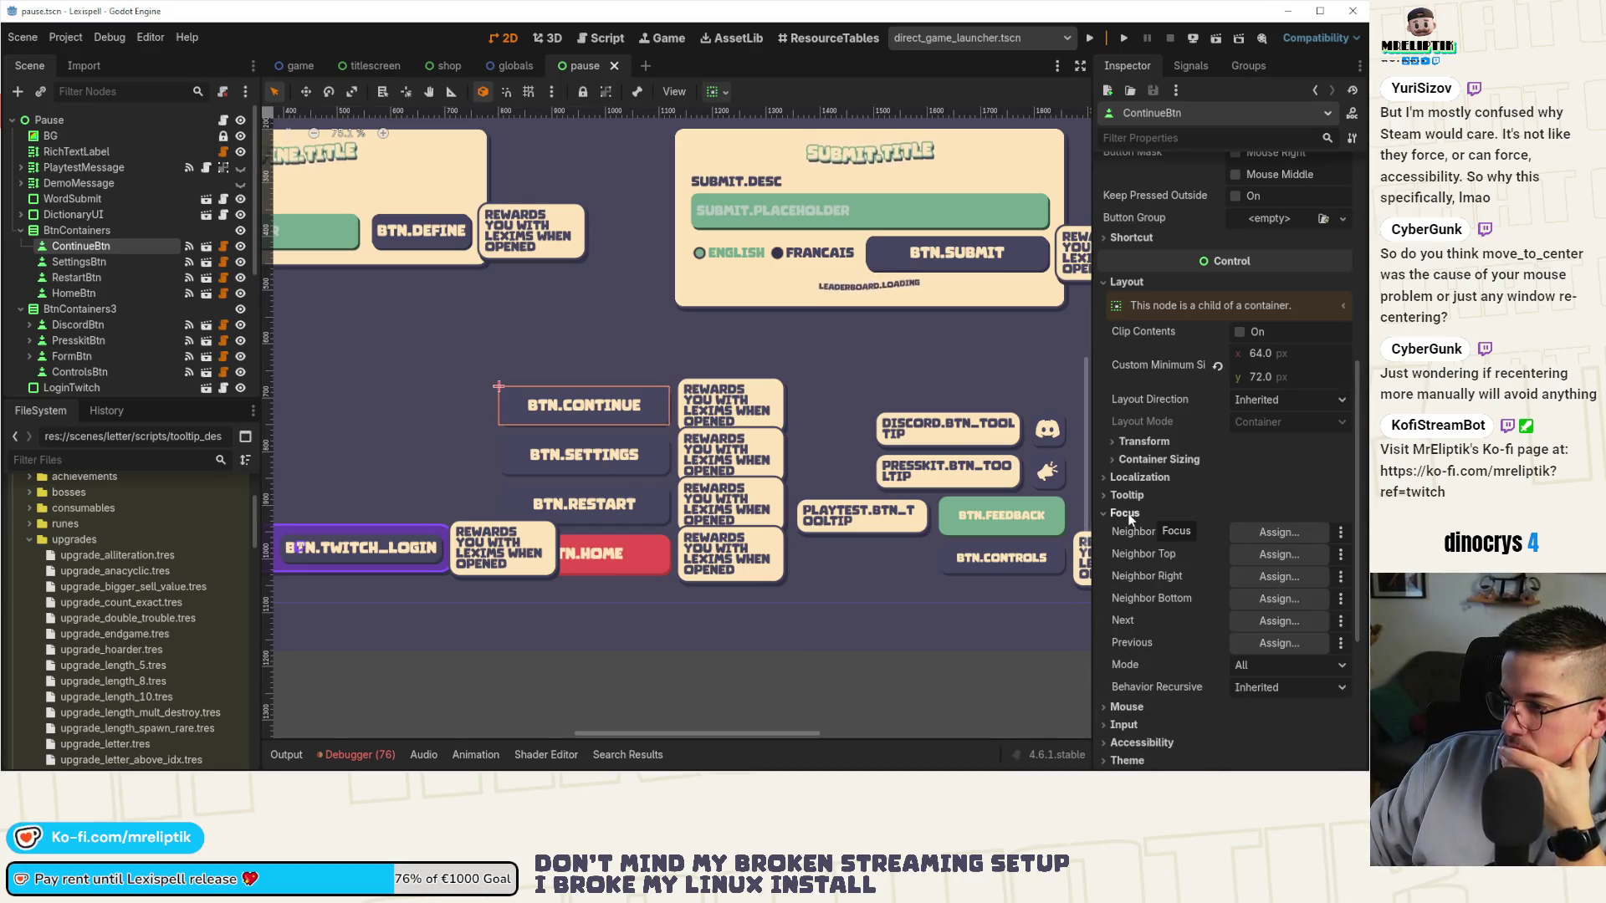
pyautogui.click(1129, 512)
pyautogui.click(560, 470)
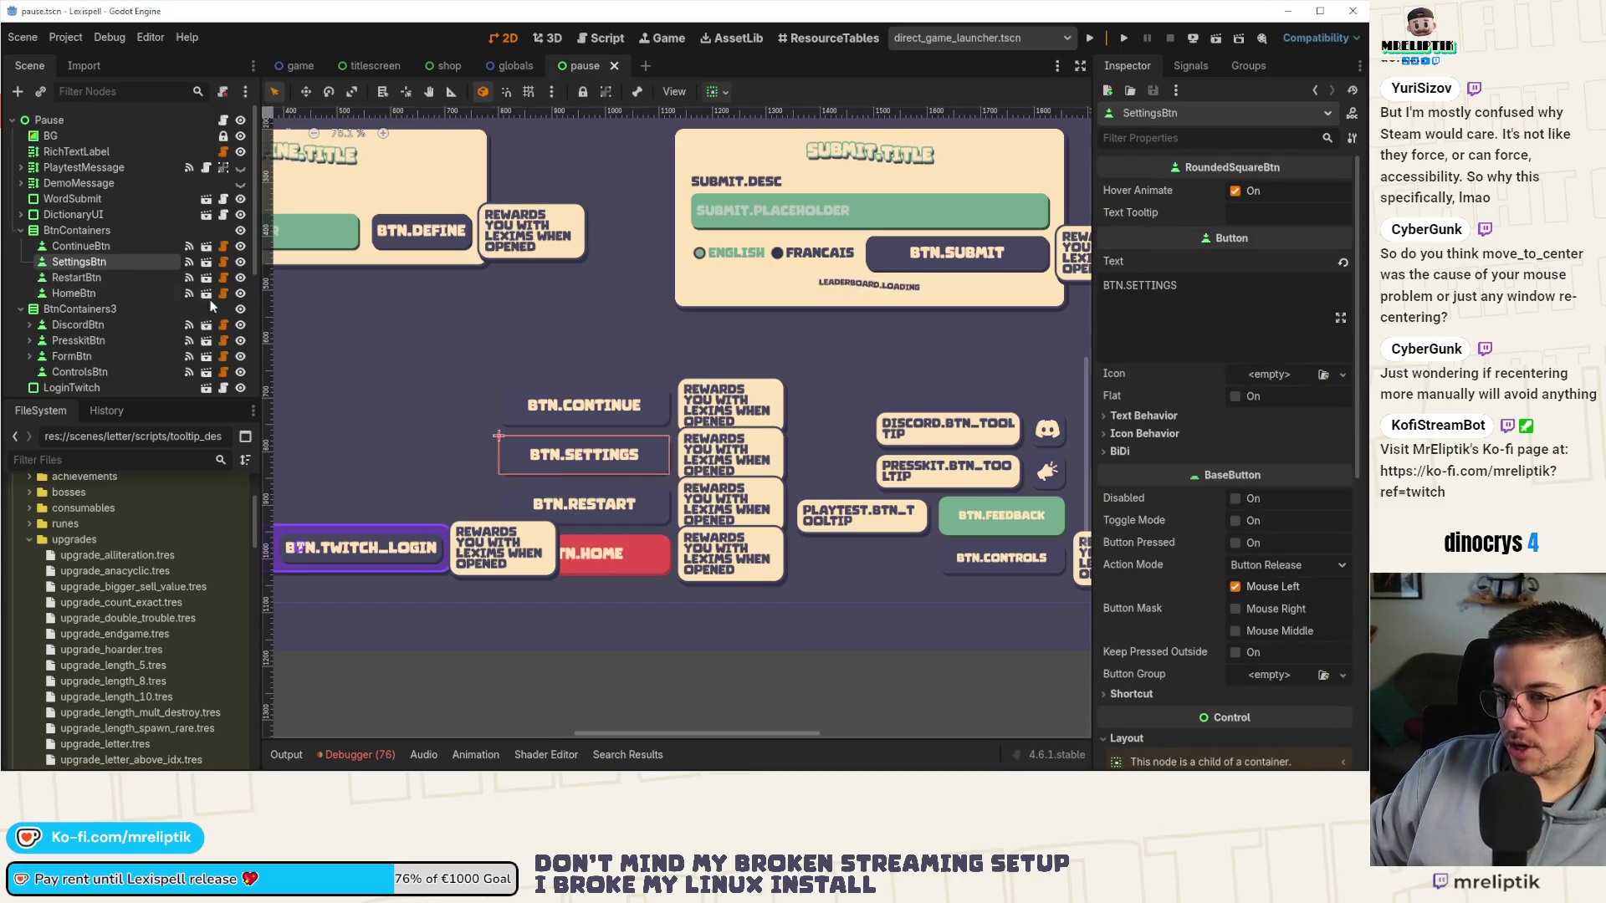
pyautogui.keyDown('ctrl'); pyautogui.click(79, 279); pyautogui.keyUp('ctrl')
pyautogui.keyDown('ctrl'); pyautogui.click(77, 291); pyautogui.keyUp('ctrl')
pyautogui.scroll(-3, 1112, 509)
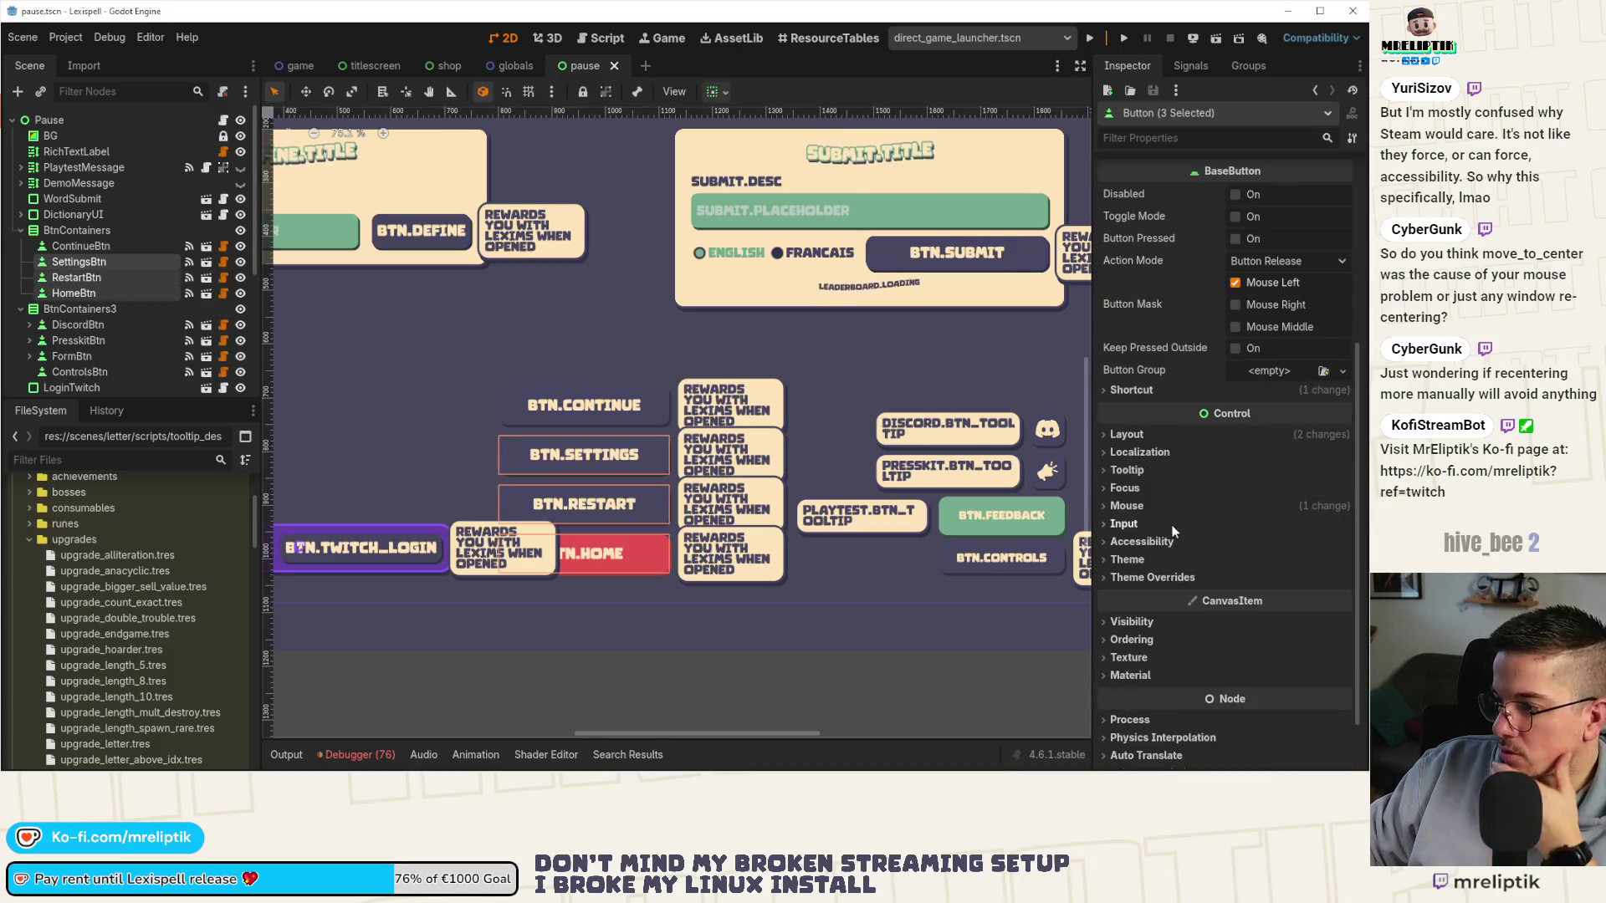
# Set DiscordBtn as the top focus neighbour of the three selected buttons.
pyautogui.click(1129, 507)
pyautogui.click(1129, 506)
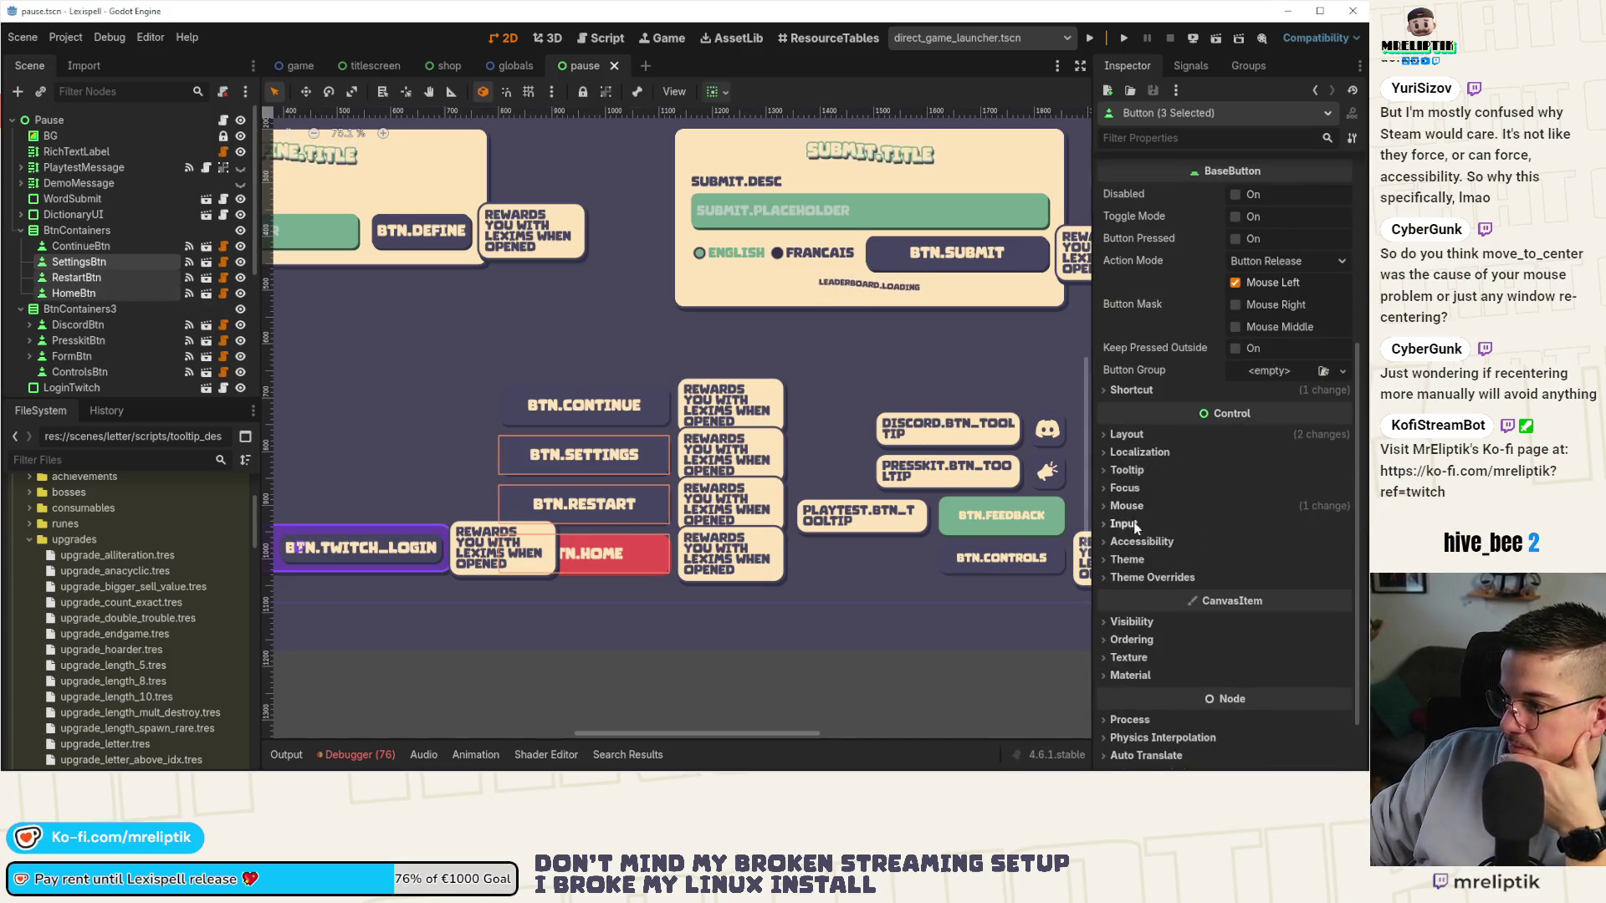
pyautogui.click(1126, 488)
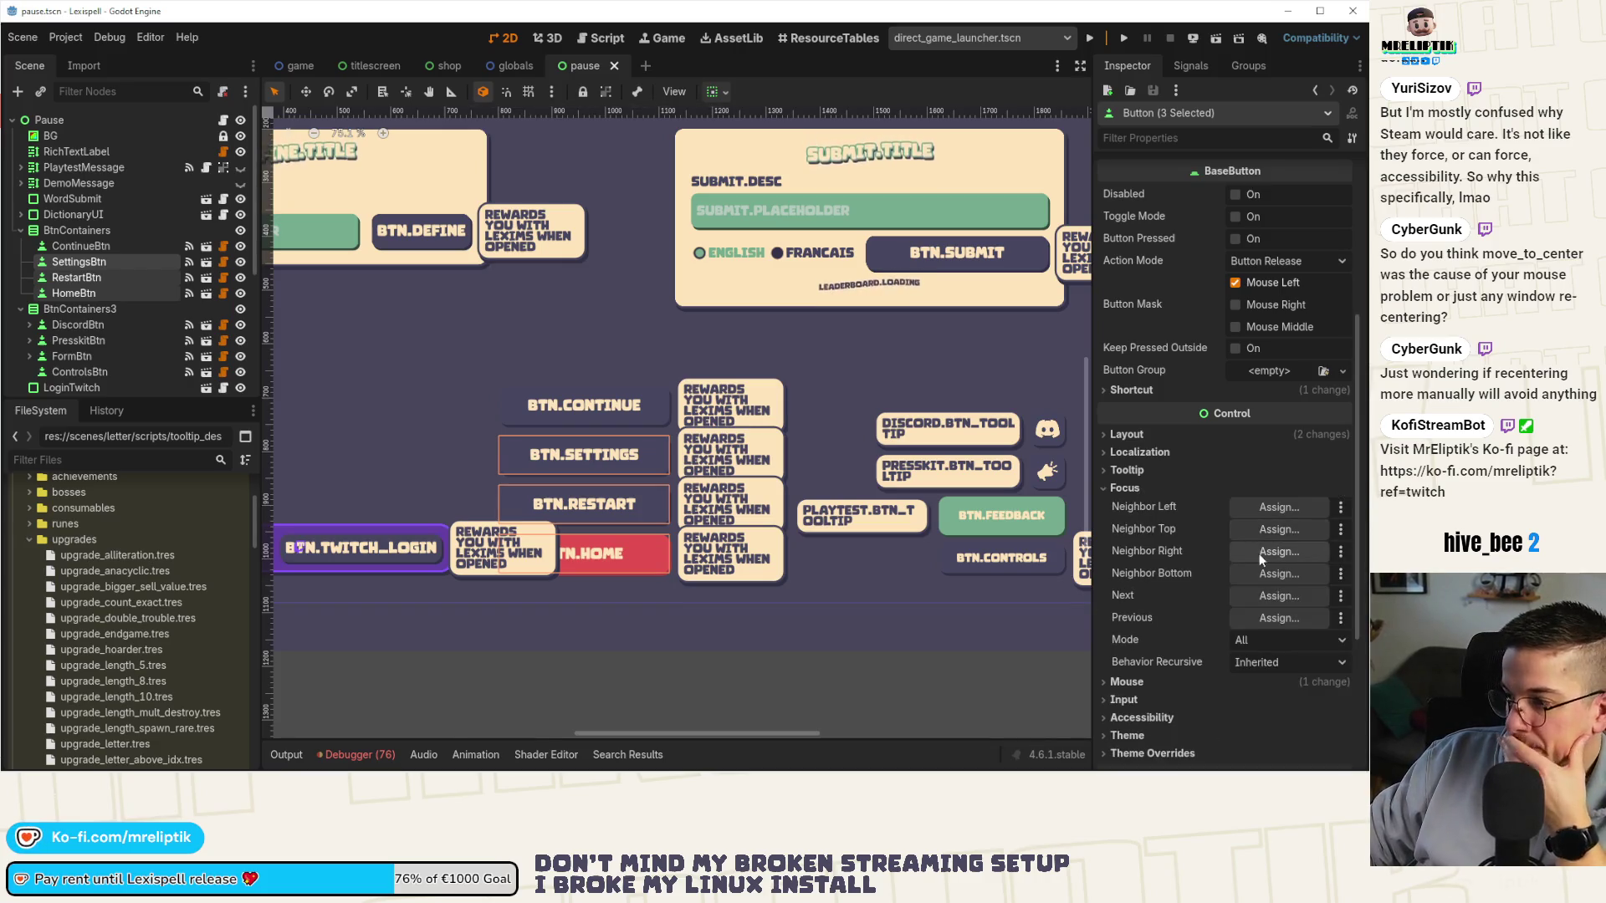
pyautogui.click(1261, 554)
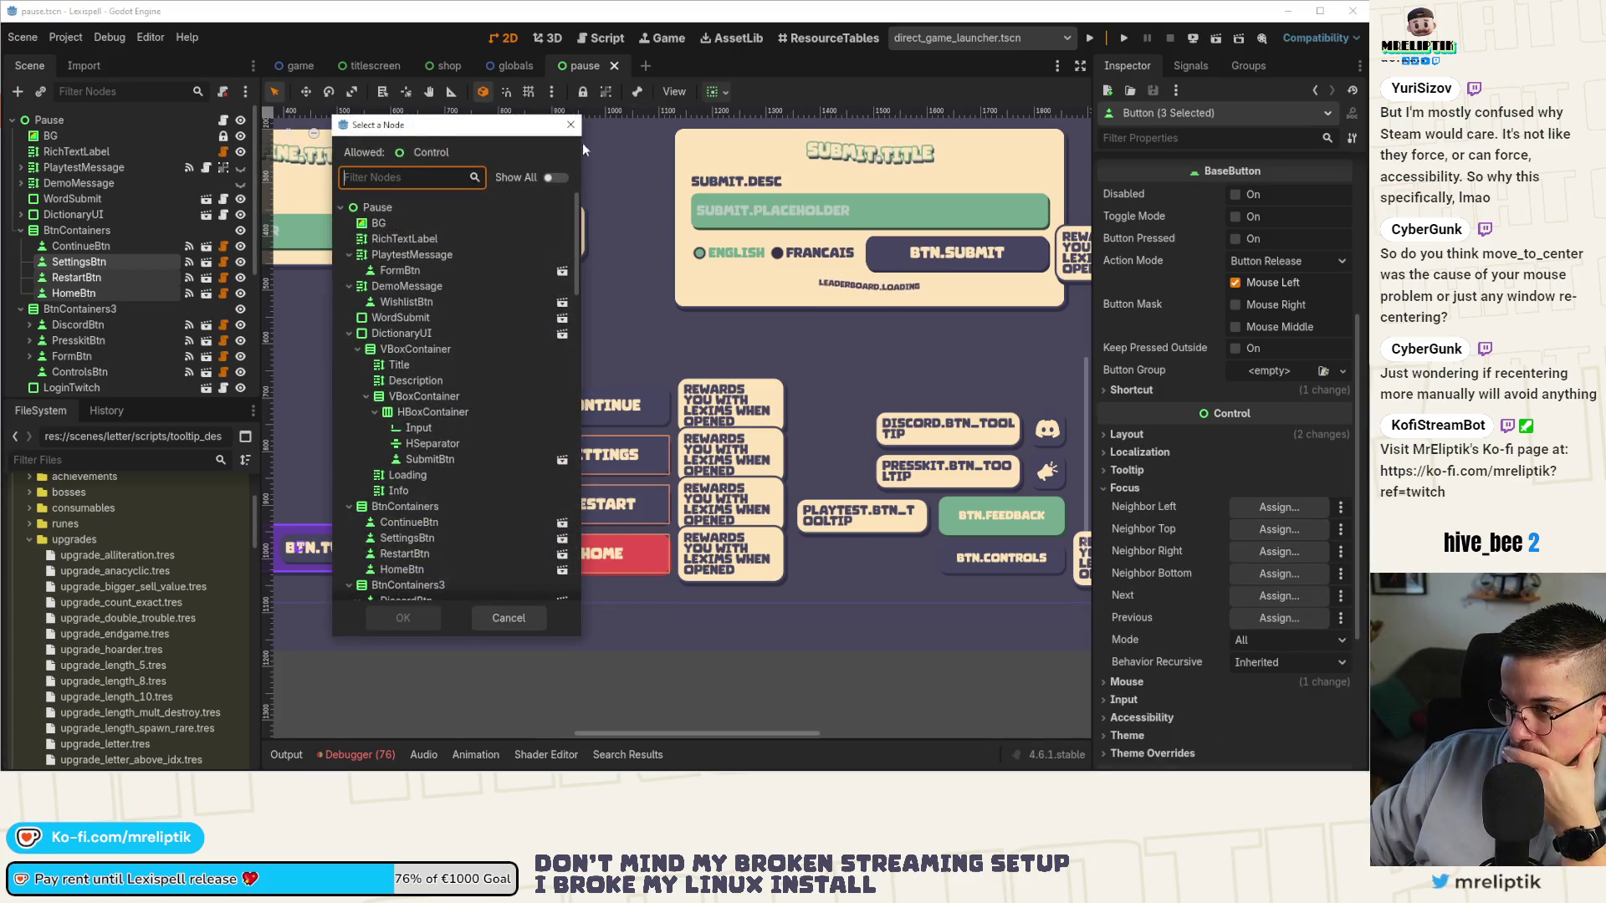
pyautogui.click(570, 125)
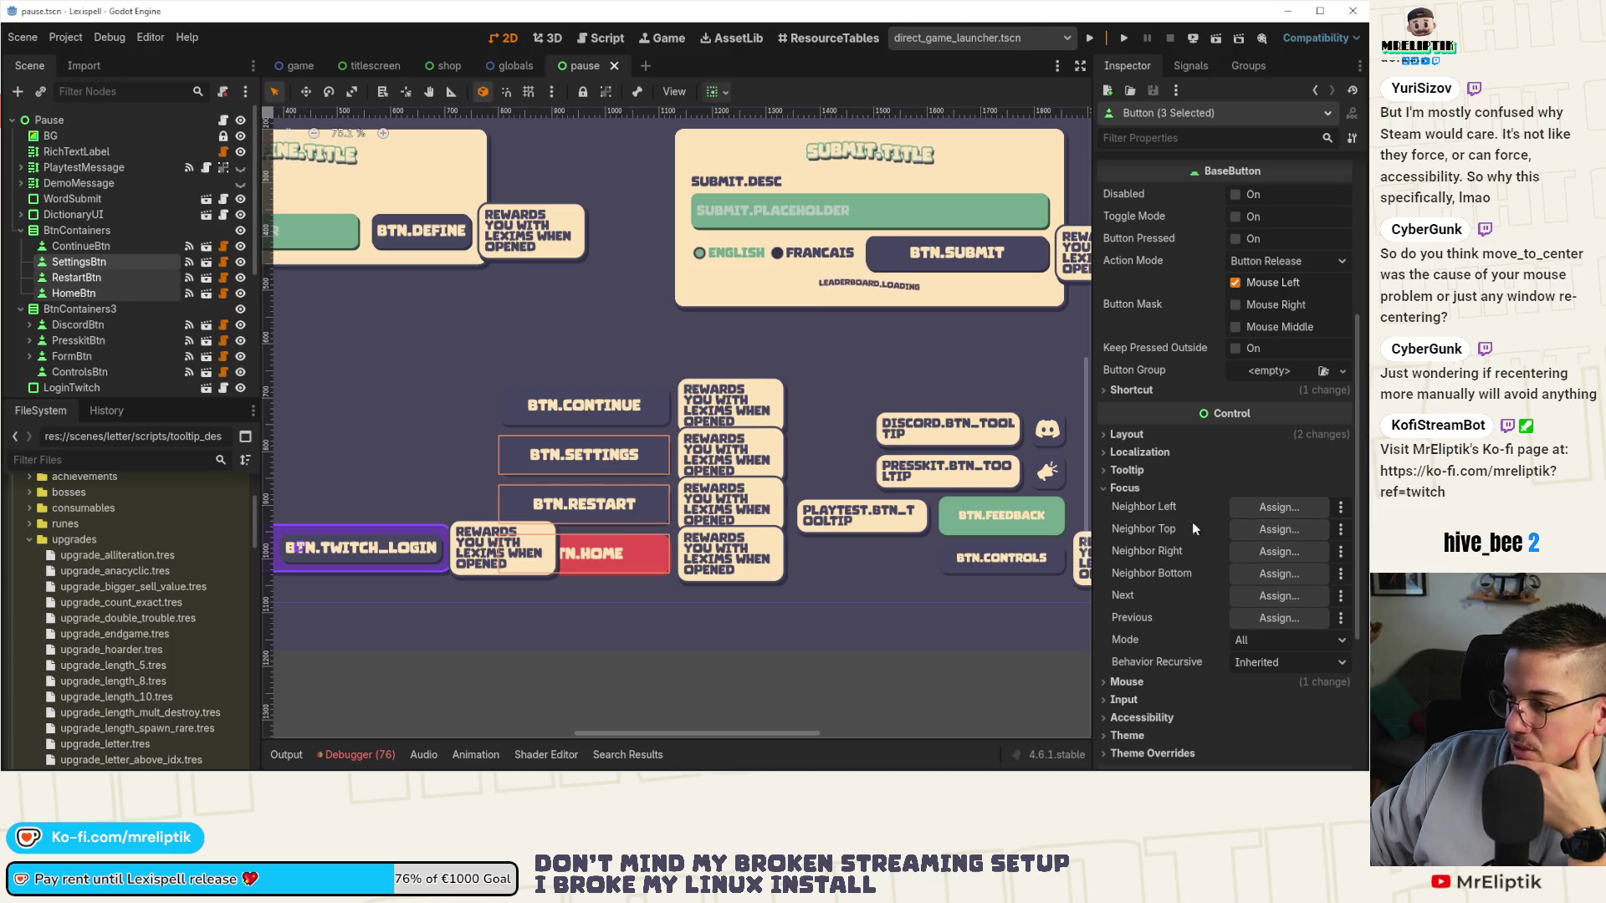
pyautogui.click(1280, 530)
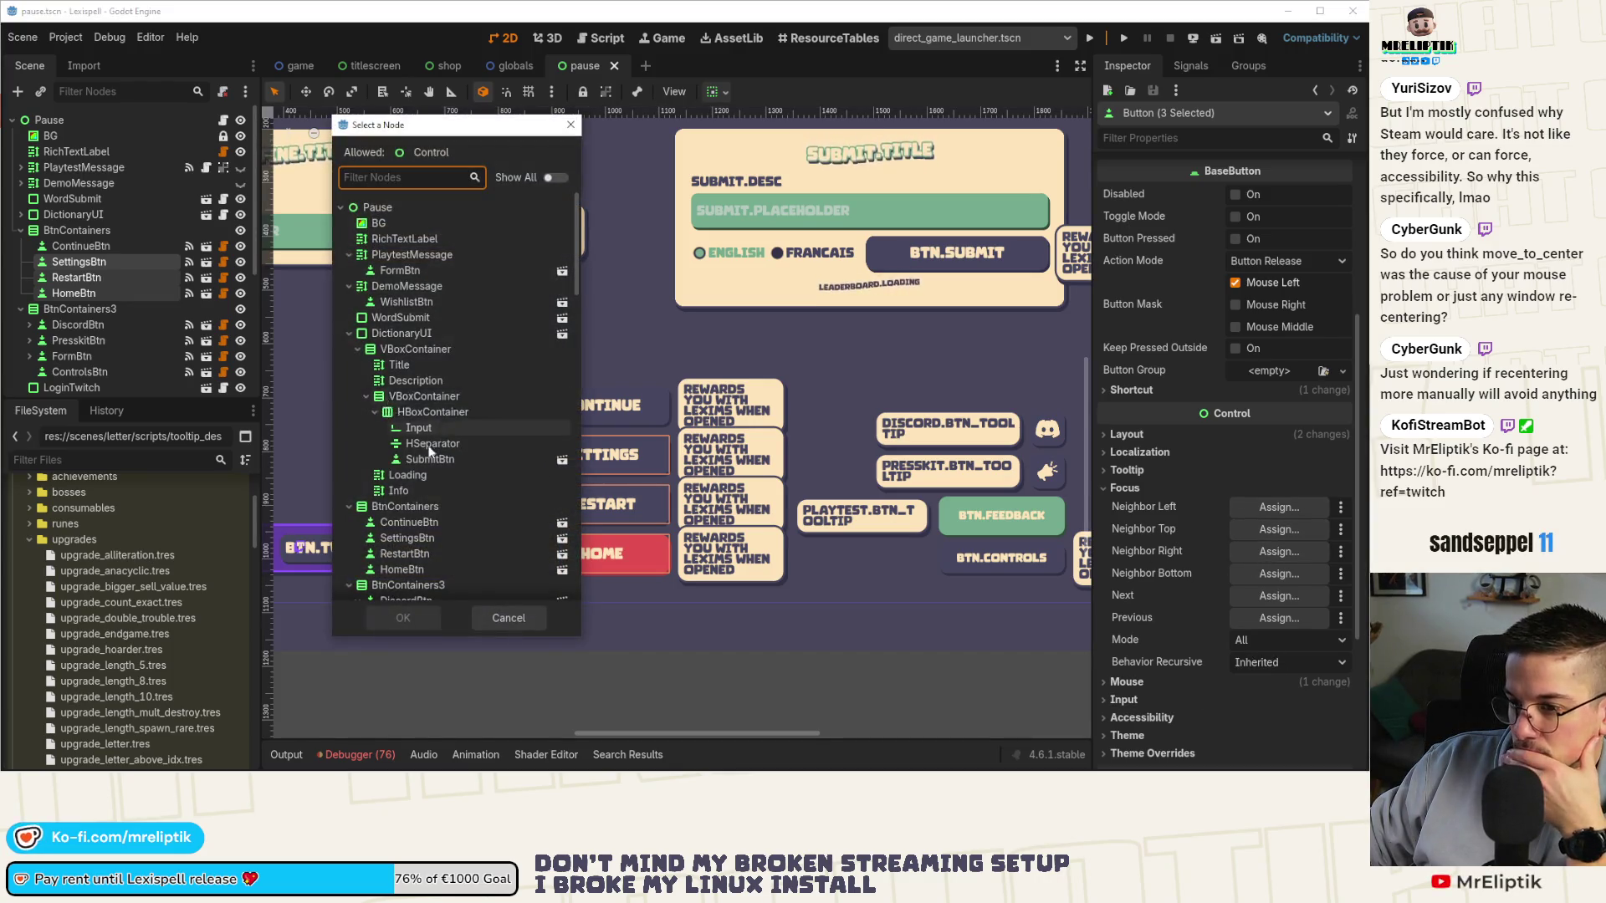
pyautogui.scroll(-3, 429, 451)
pyautogui.scroll(-3, 425, 376)
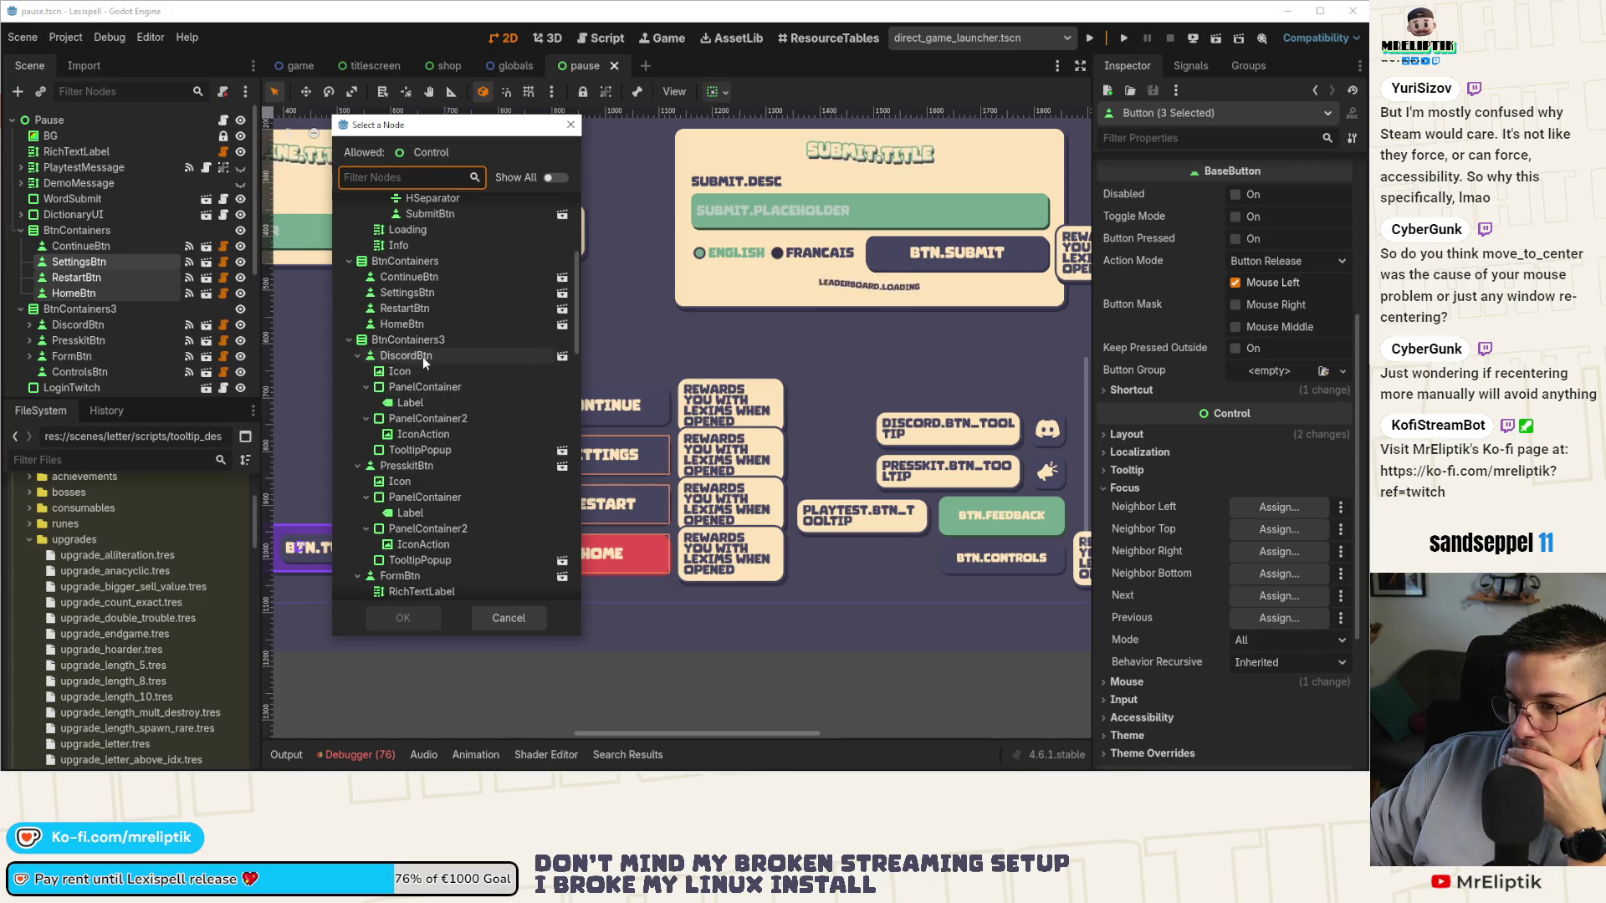
pyautogui.doubleClick(425, 356)
pyautogui.scroll(-3, 536, 519)
# Save the pause scene and switch over to Visual Studio Code.
pyautogui.hotkey('ctrl', 's')
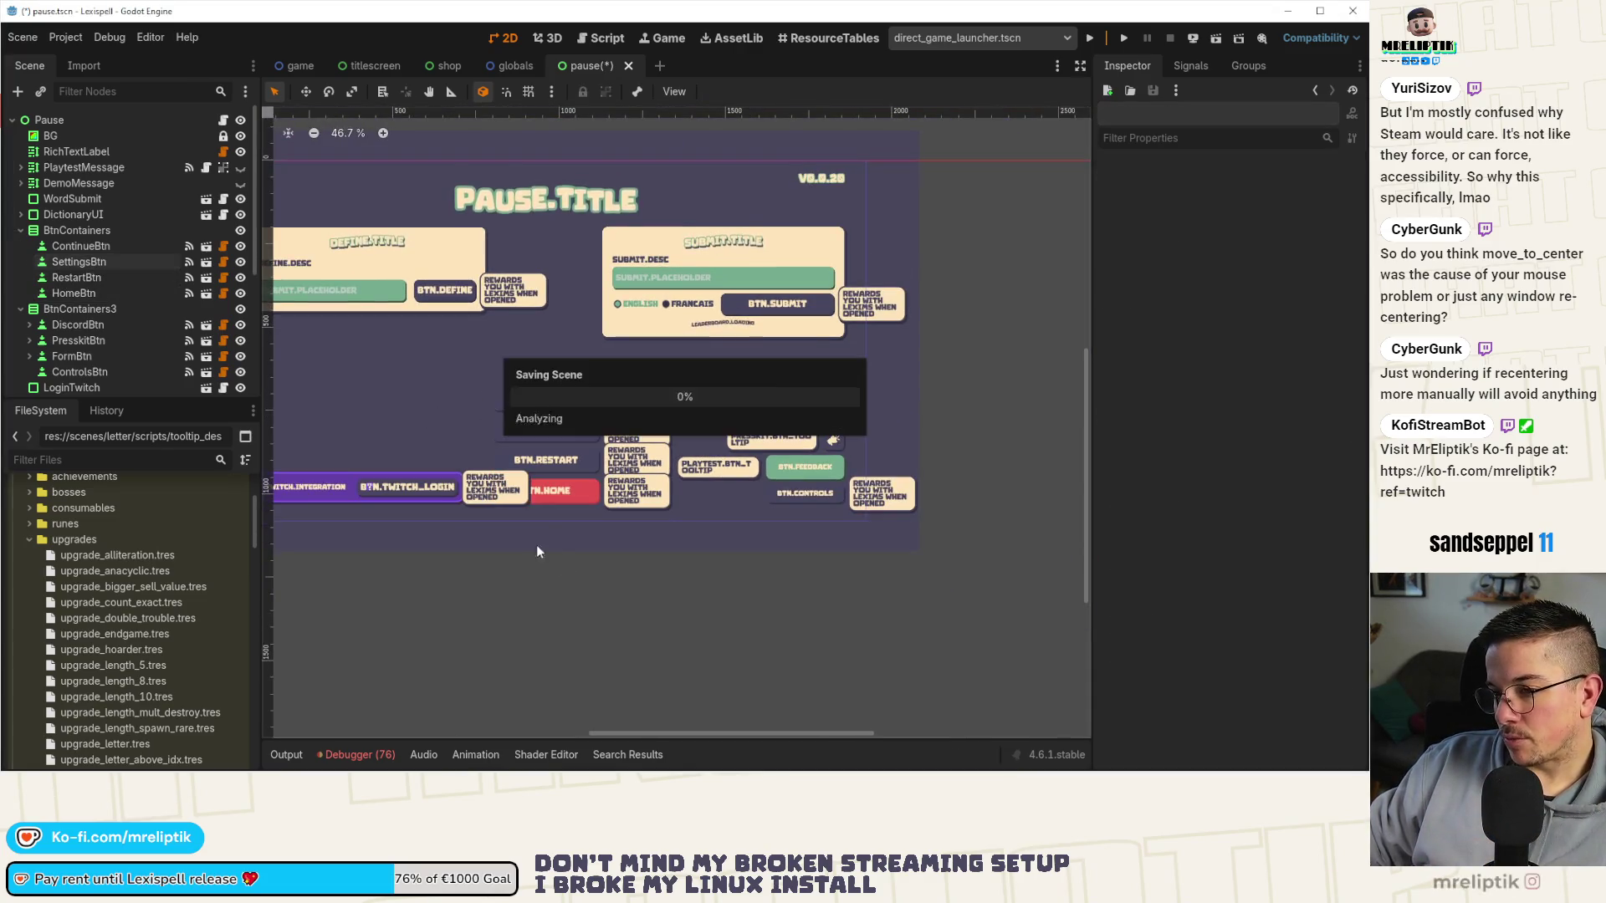
pyautogui.press('f')
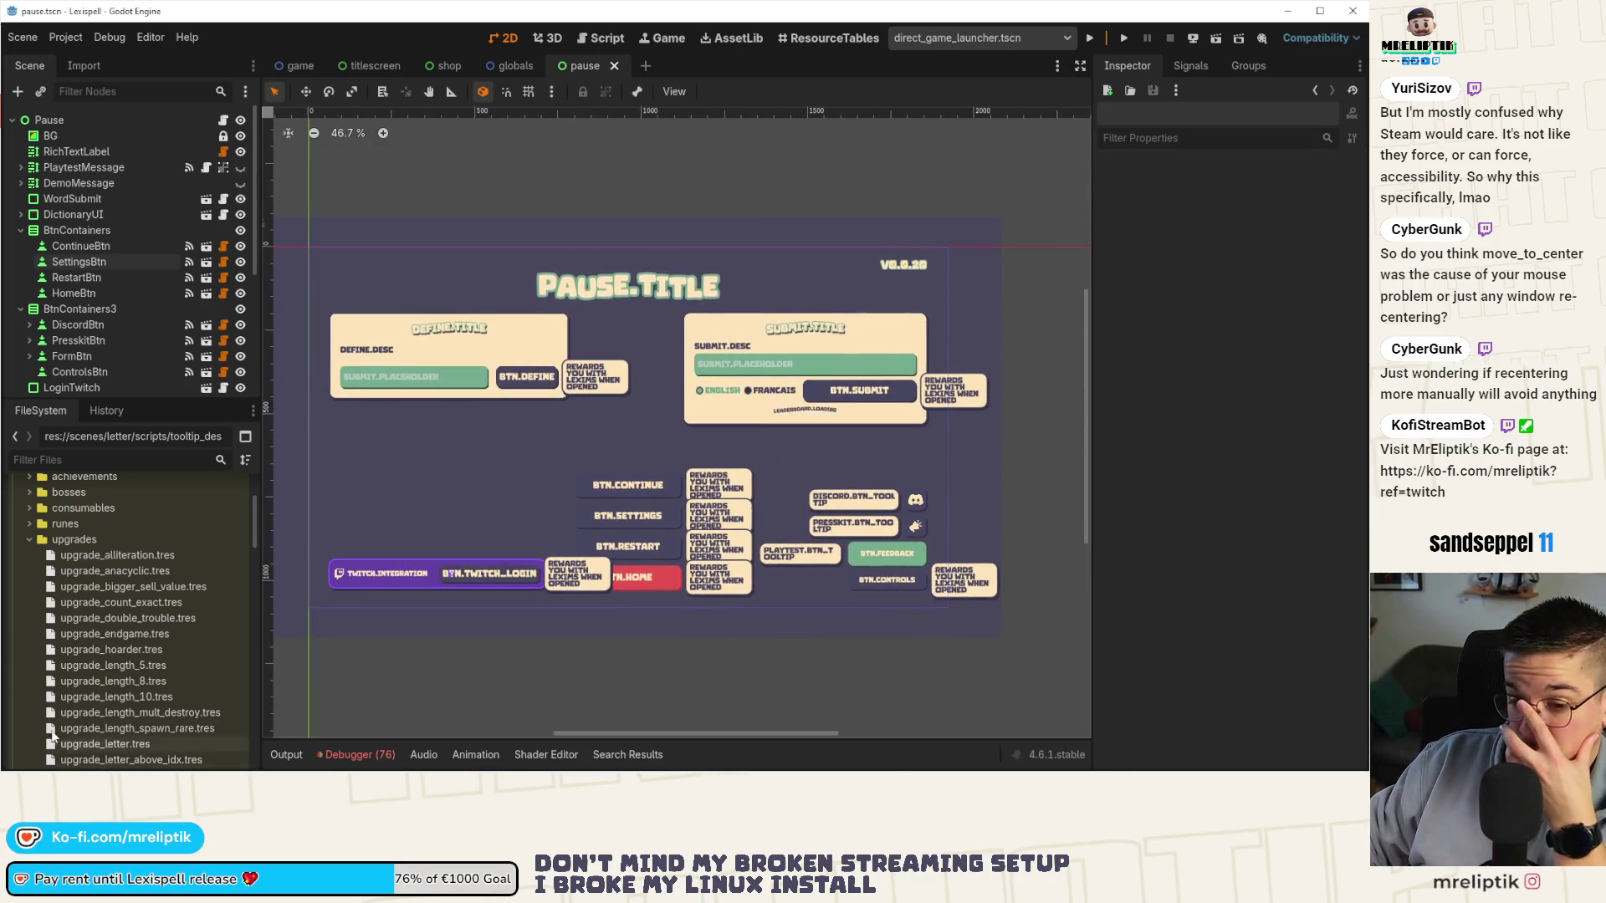
pyautogui.hotkey('alt', 'Tab')
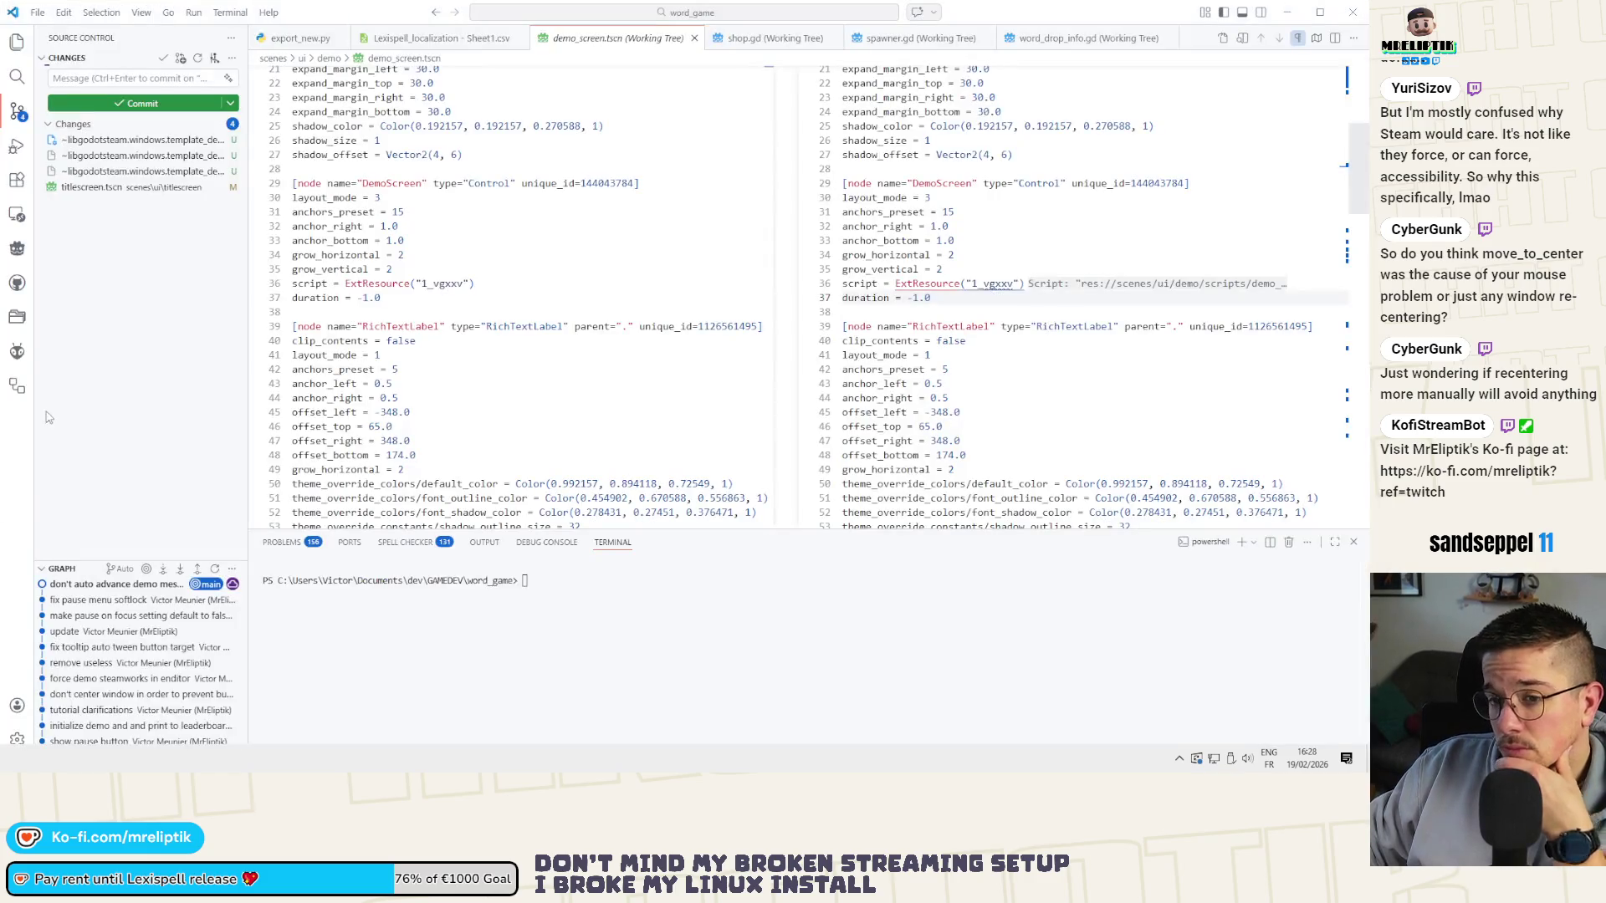
# Review the controls.gd, titlescreen.tscn and pause.tscn diffs, then stage controls.gd, pause.gd and pause.tscn.
pyautogui.click(88, 187)
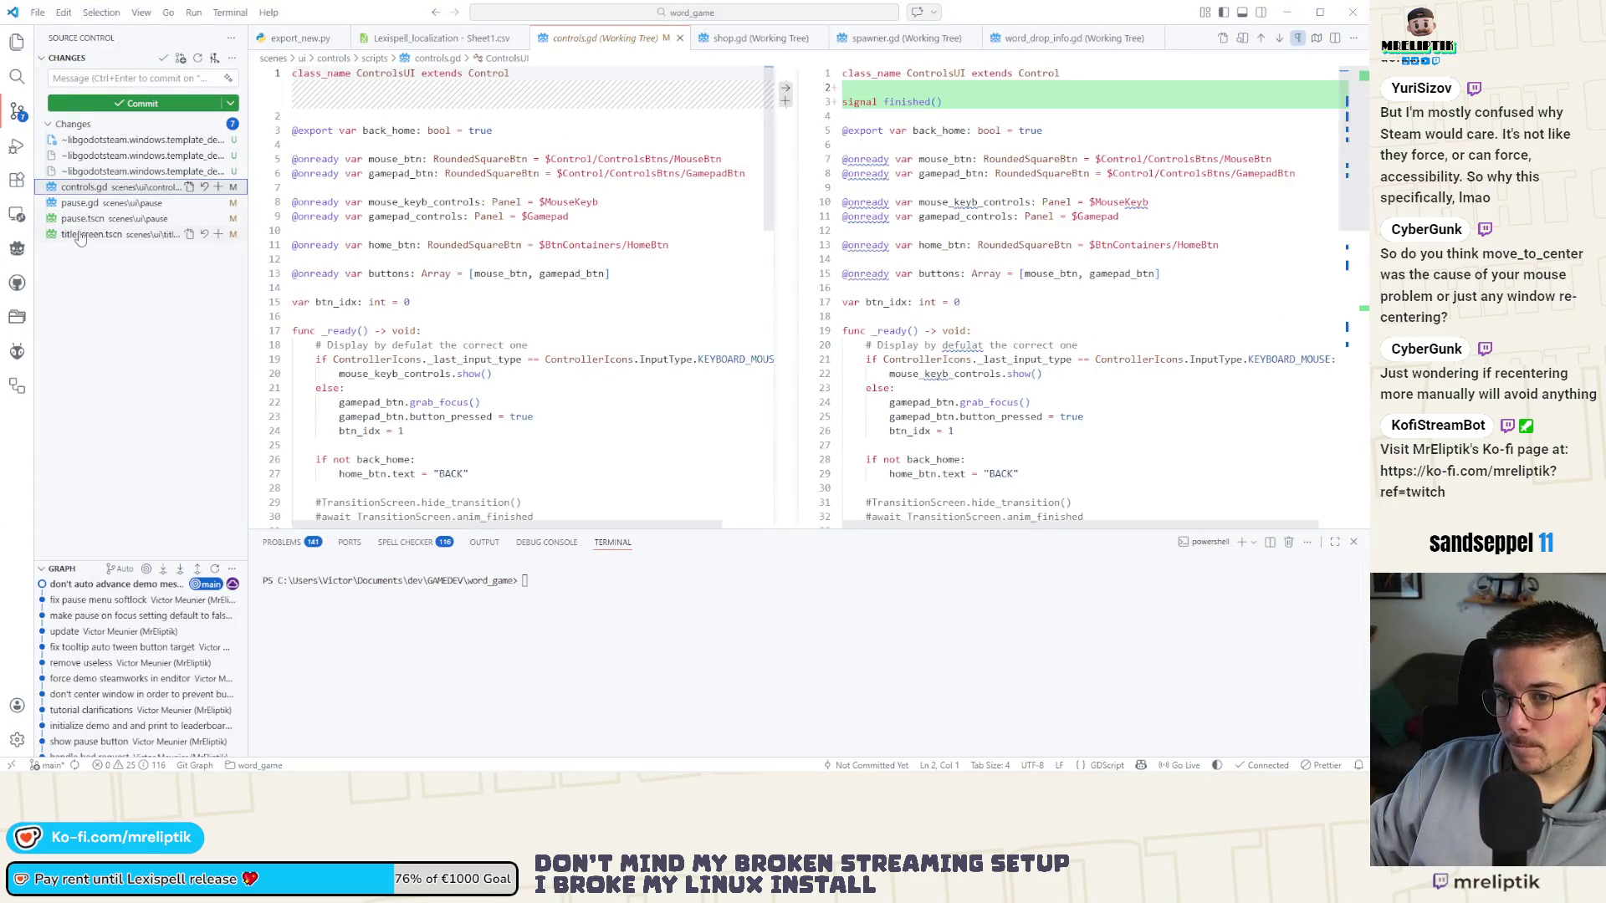
pyautogui.click(80, 236)
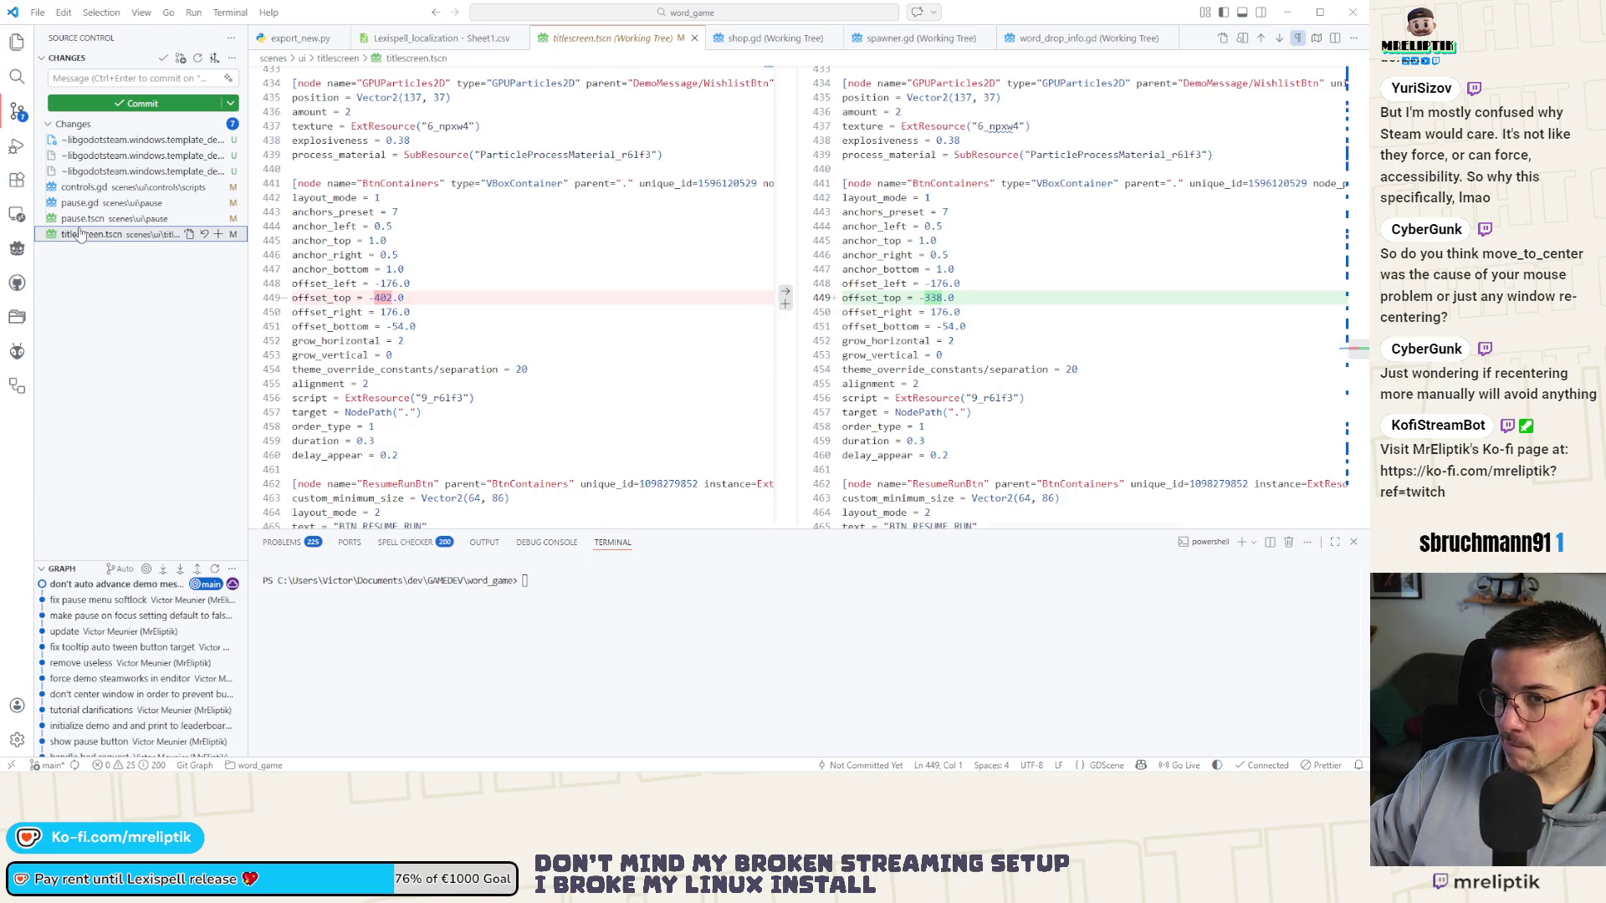
pyautogui.click(82, 220)
pyautogui.click(87, 187)
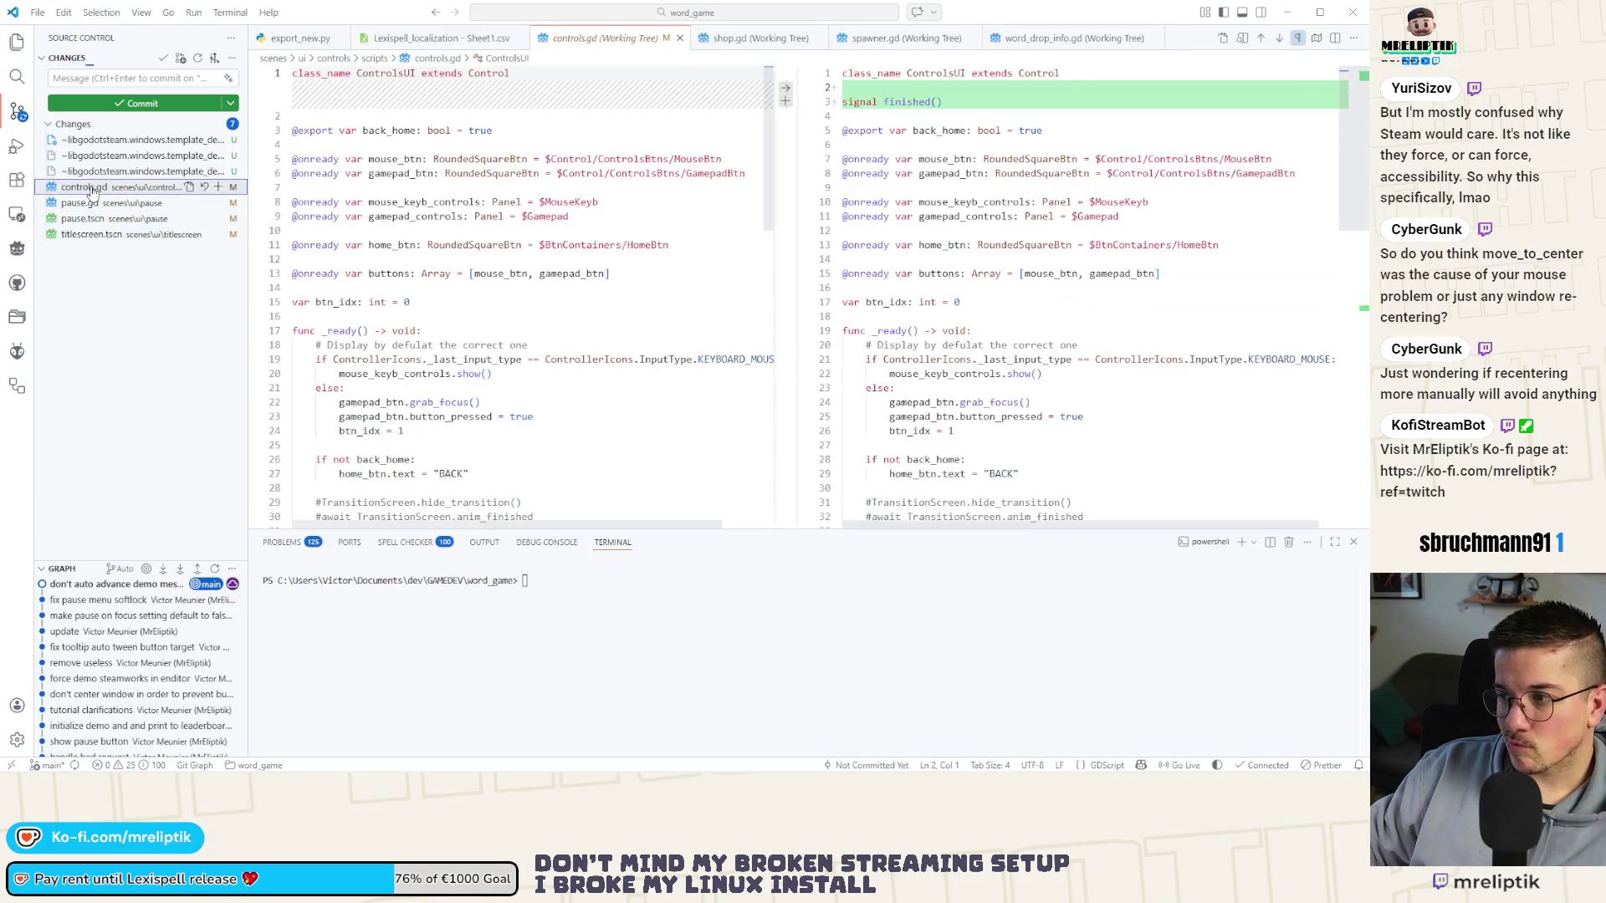
pyautogui.keyDown('shift'); pyautogui.click(82, 218); pyautogui.keyUp('shift')
pyautogui.click(218, 187)
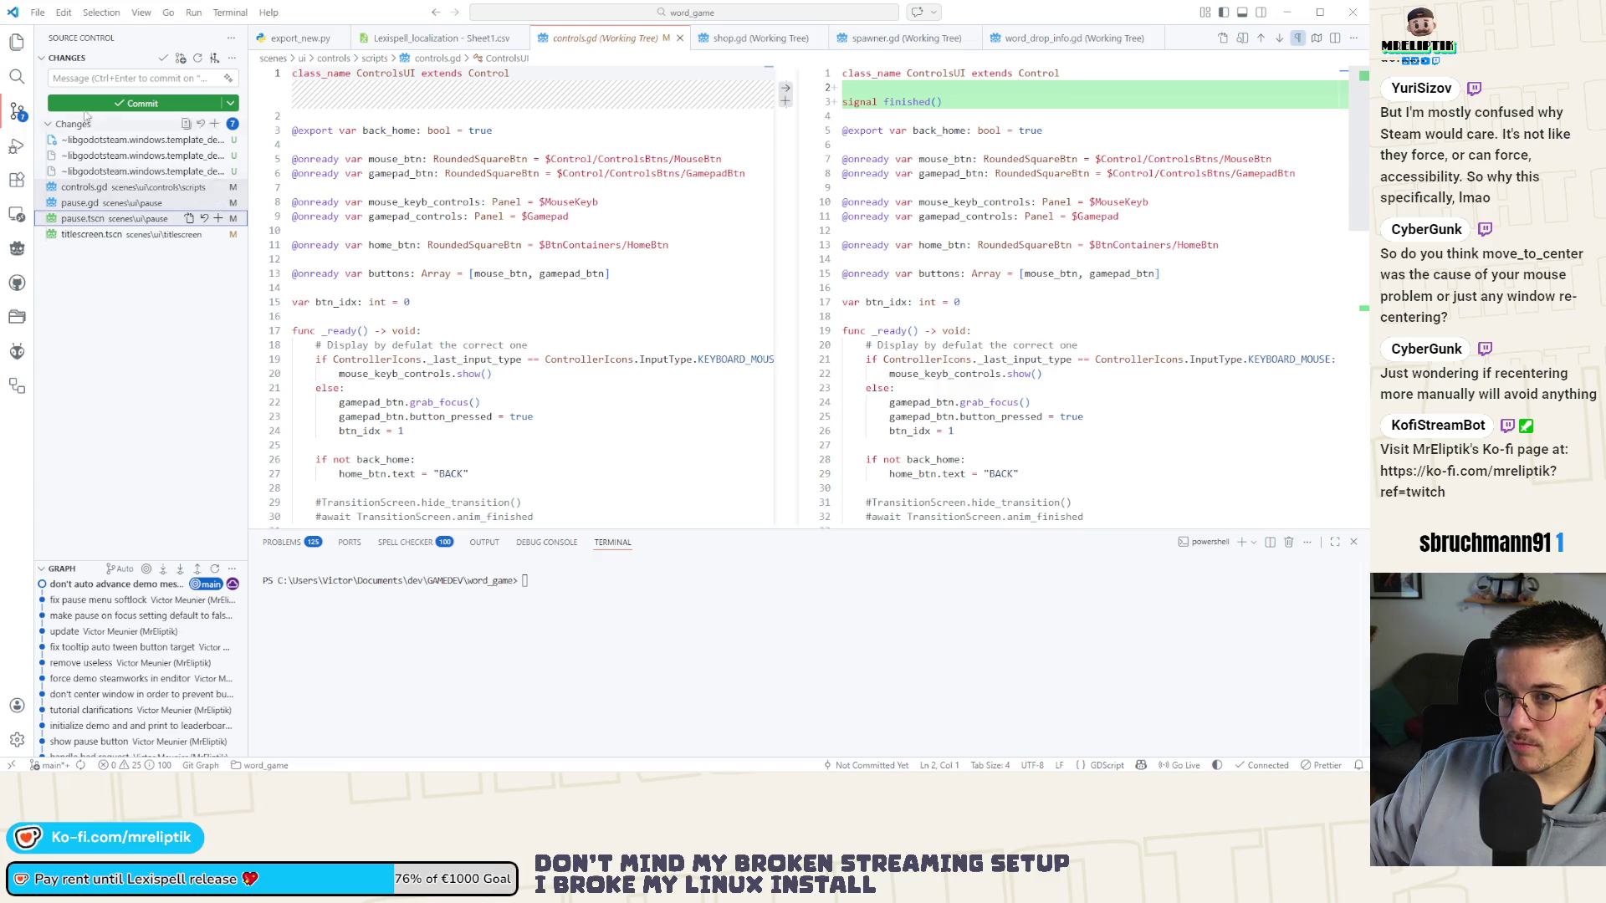
pyautogui.click(79, 74)
# Commit with the message 'put background behind controls in pause' plus a focus note, then return to Godot.
pyautogui.write('put background behin')
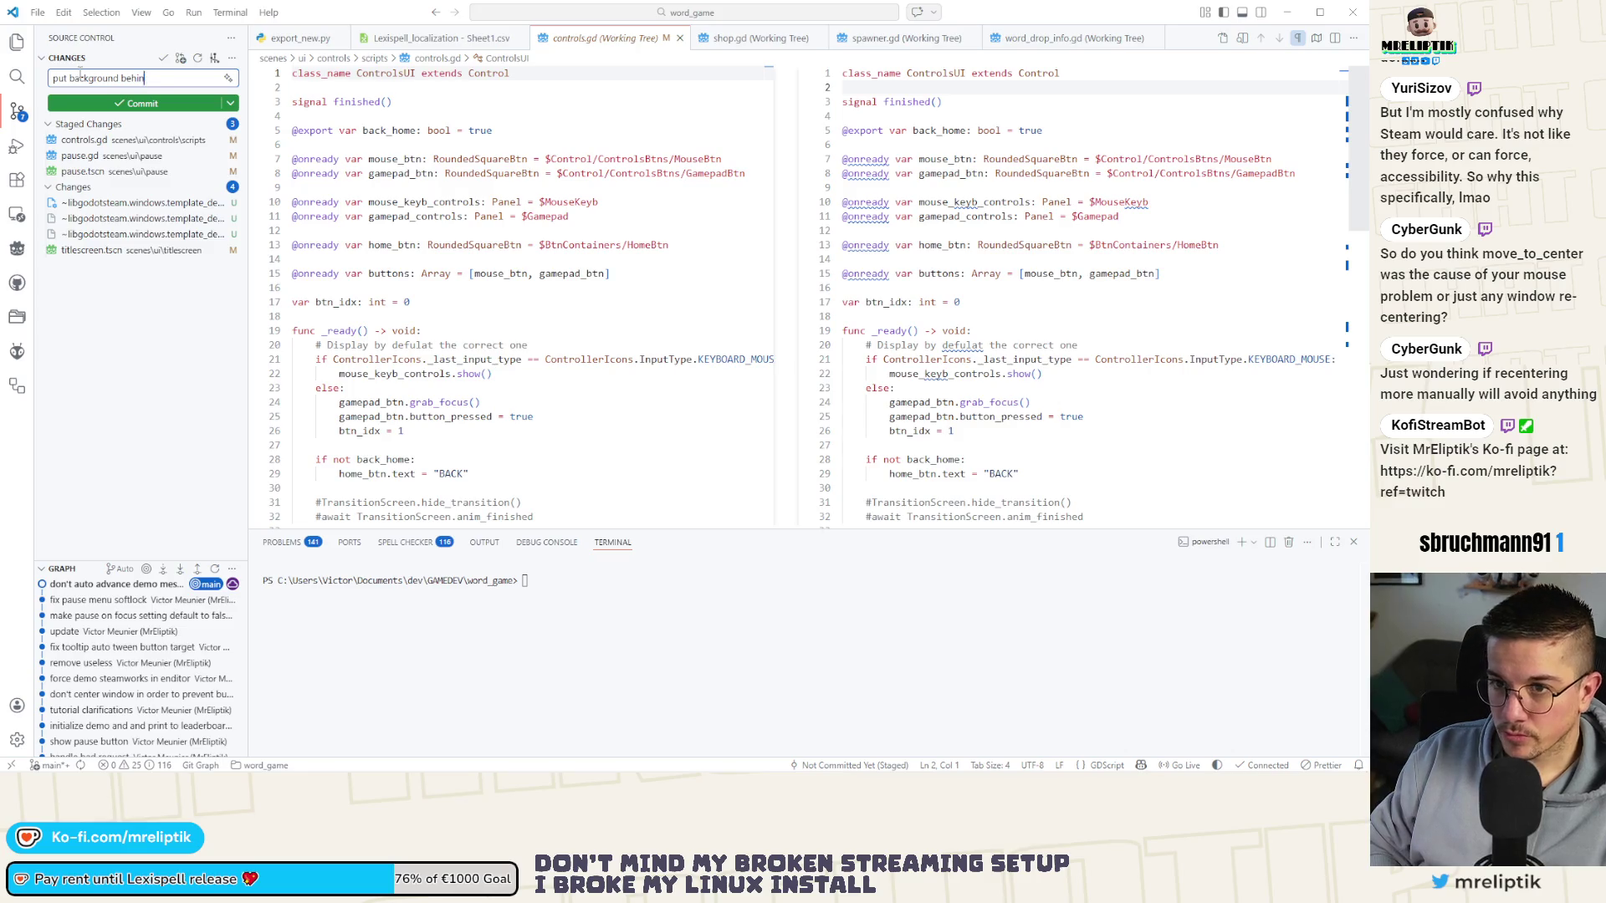
pyautogui.write(' pause')
pyautogui.press('Return')
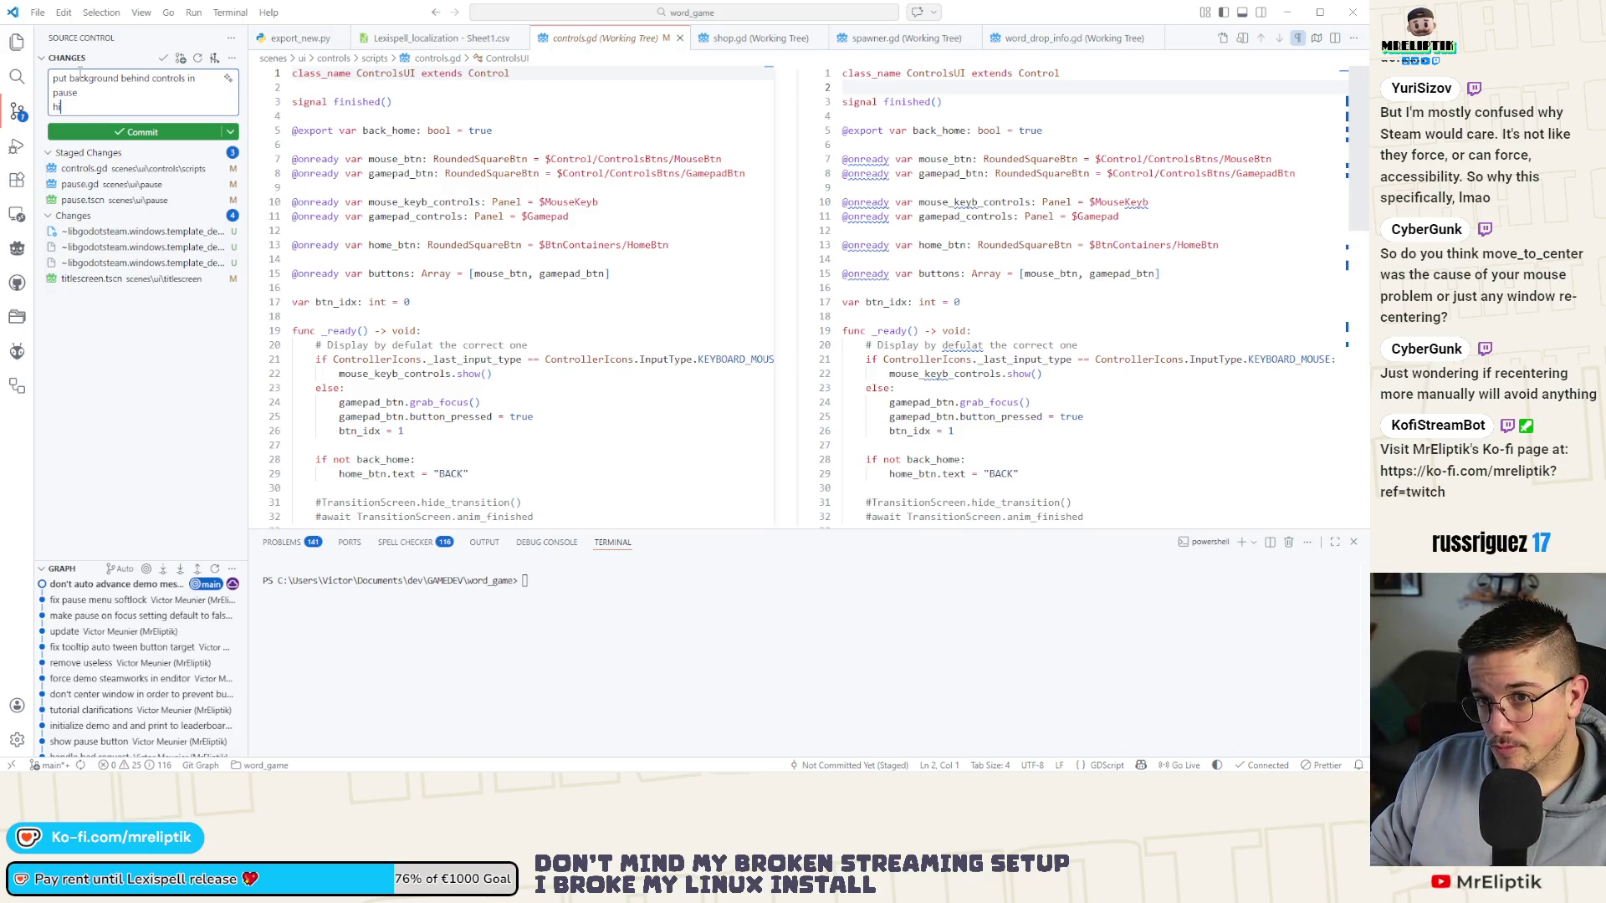
pyautogui.write('nge focus on center buttons')
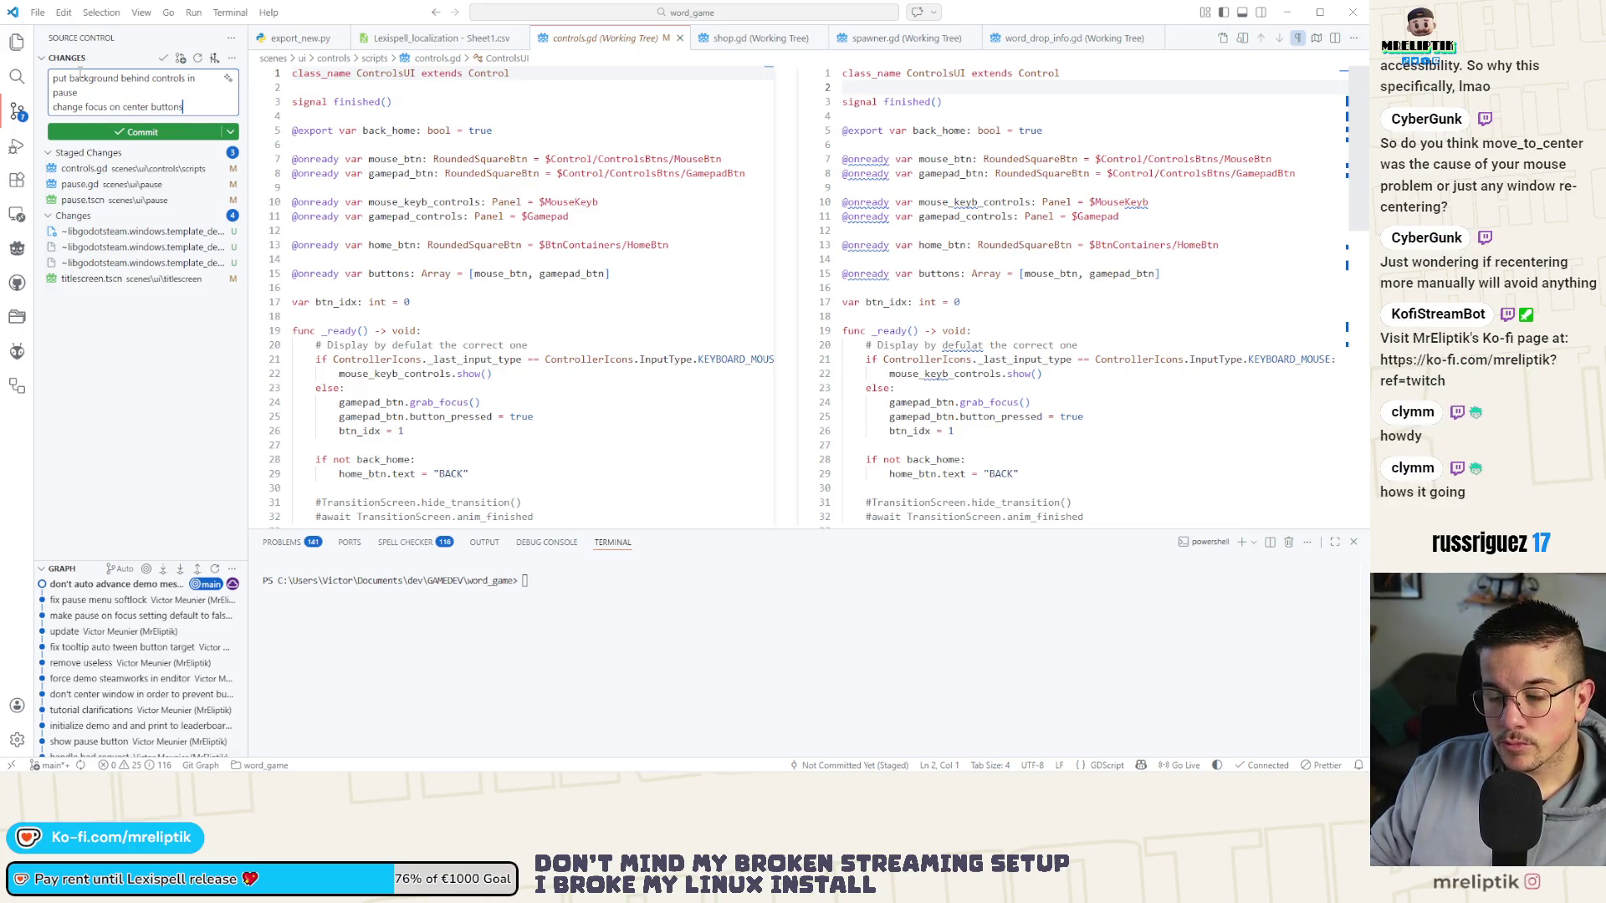
pyautogui.hotkey('ctrl', 'Return')
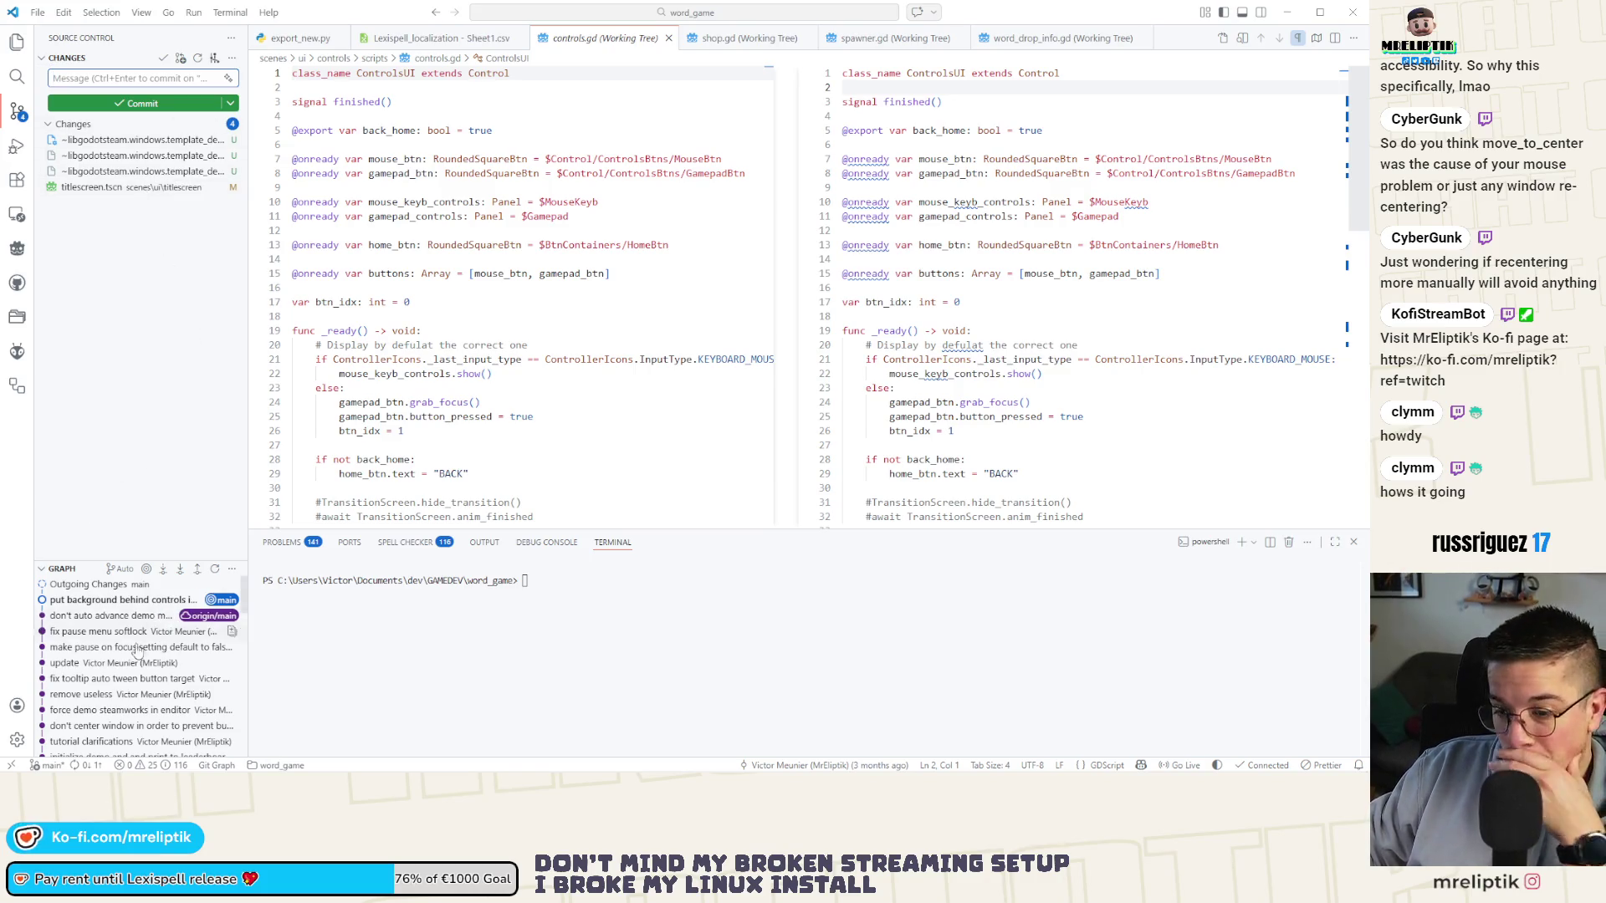
pyautogui.click(67, 758)
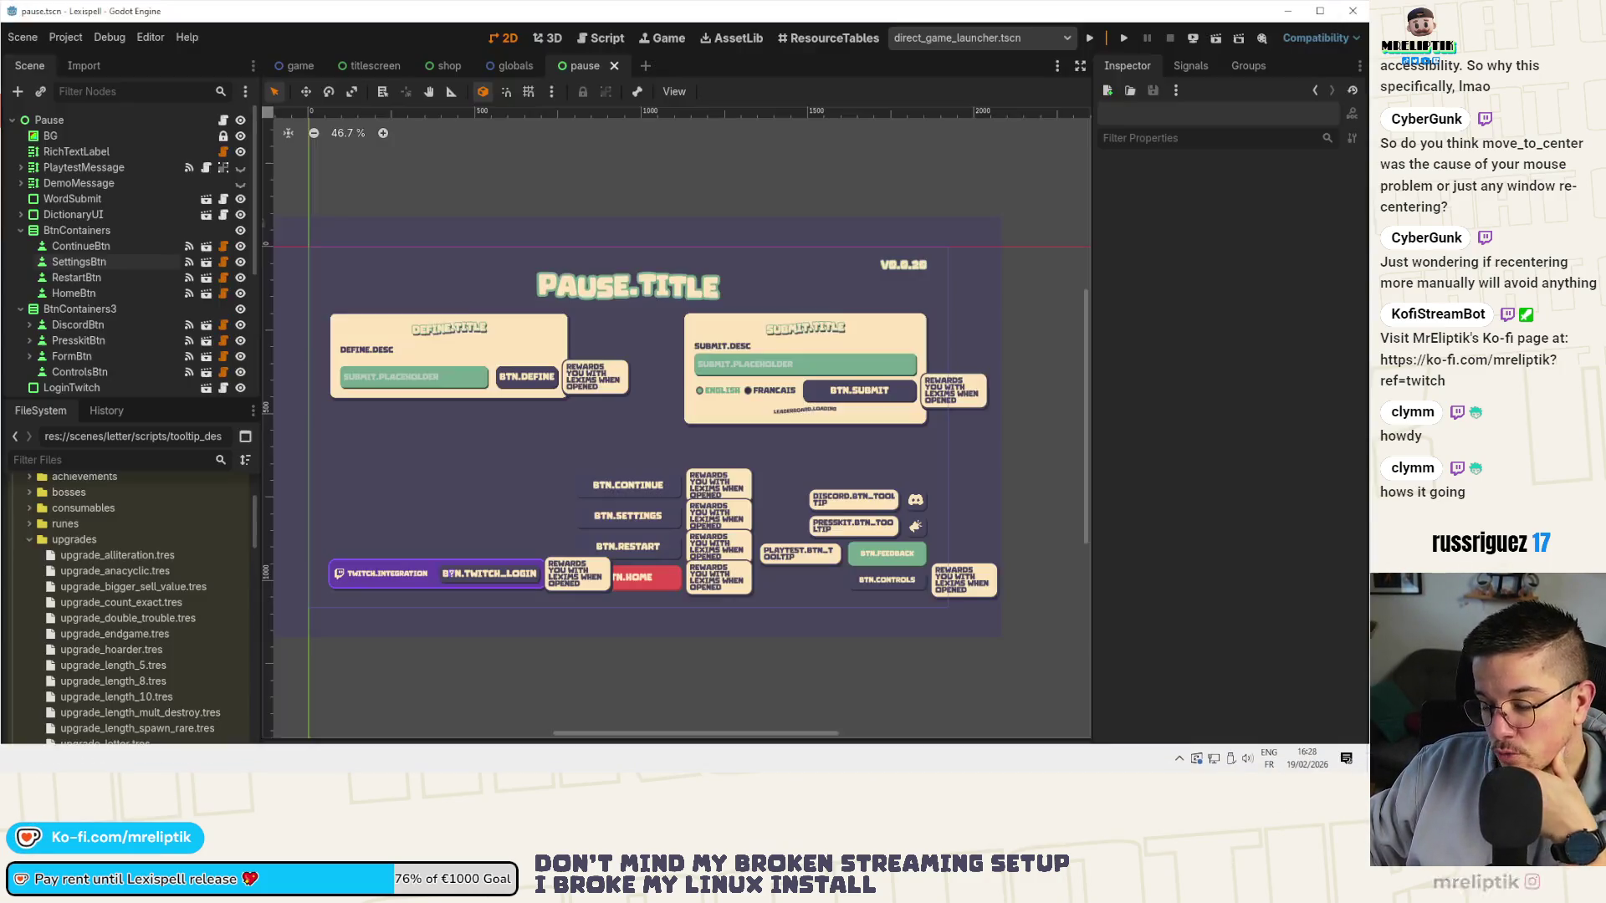
# Close the pause scene, pass through titlescreen to the shop scene, and open then close globals.
pyautogui.click(574, 66)
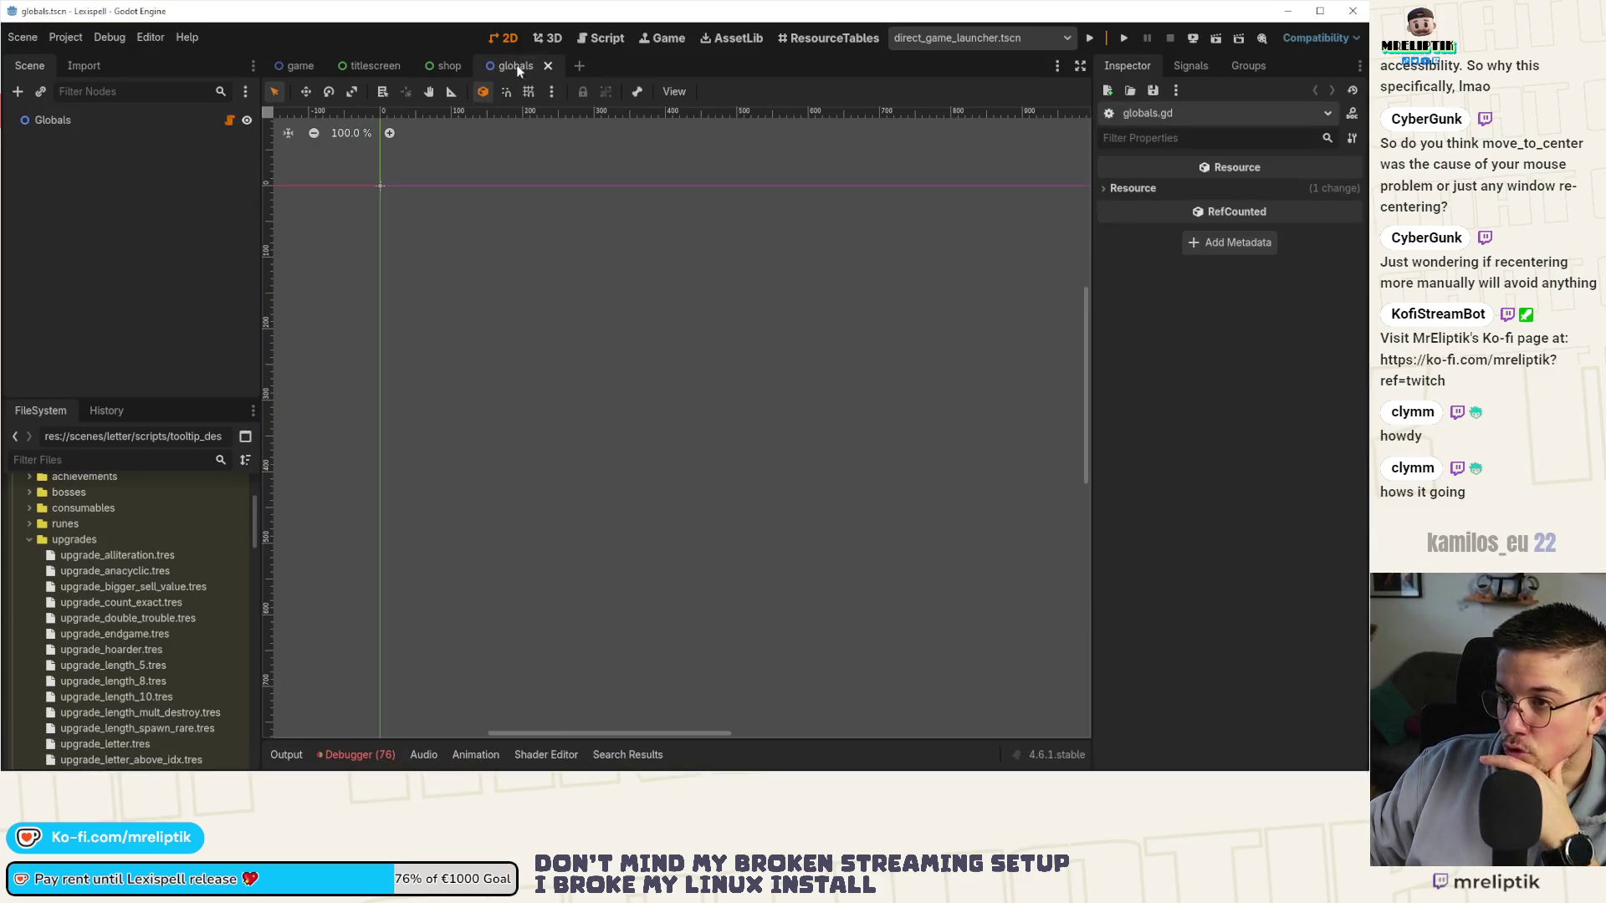
pyautogui.click(369, 67)
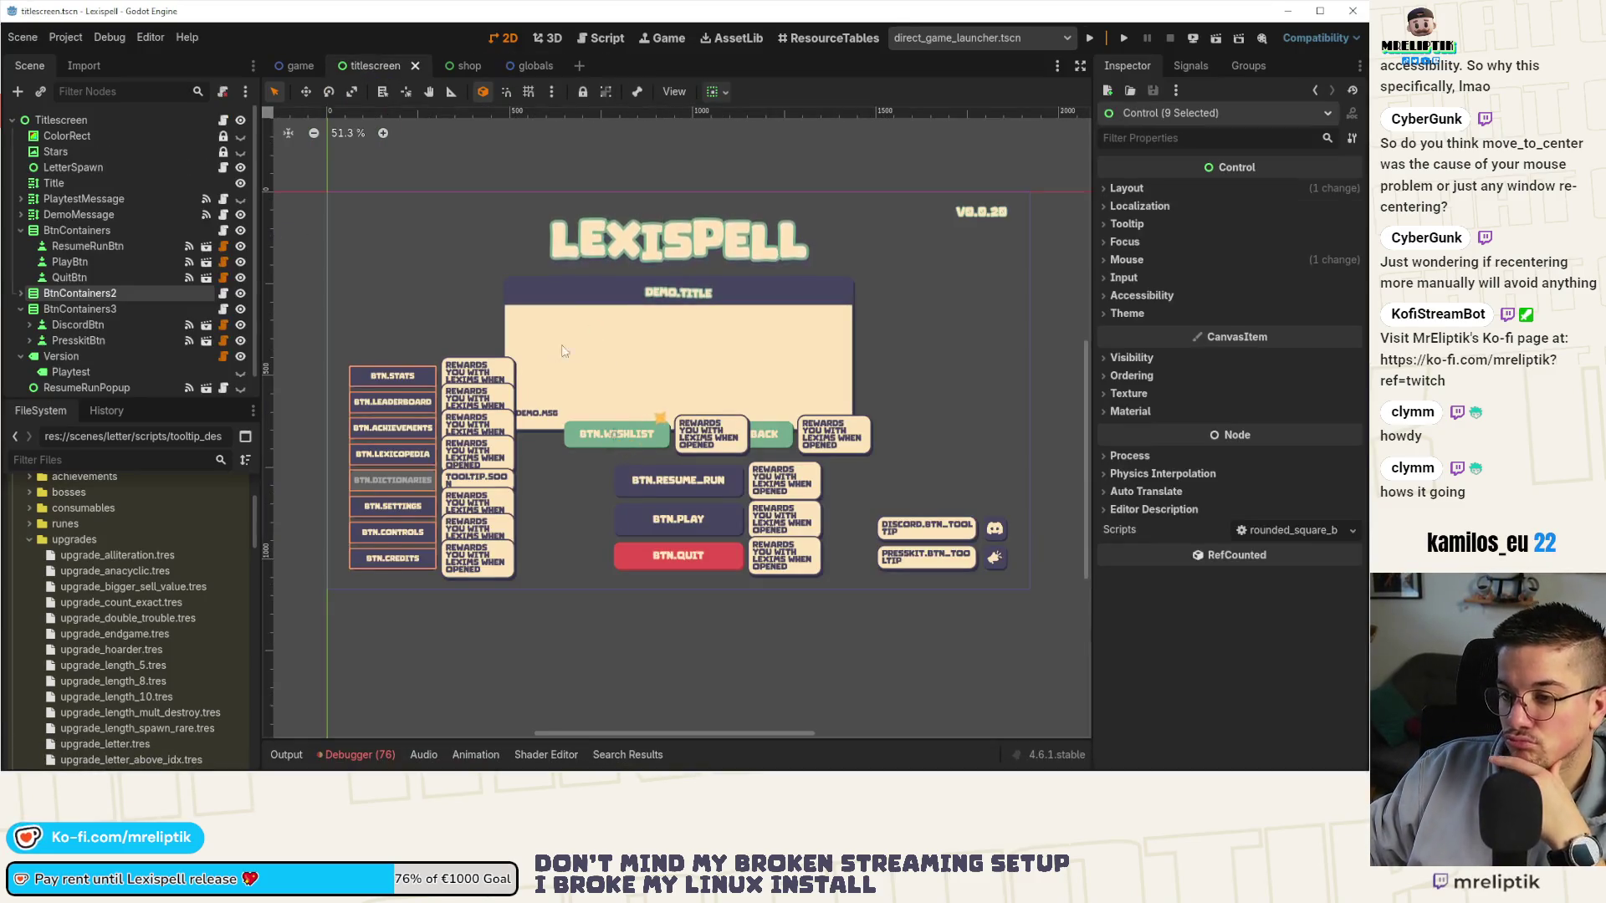
pyautogui.scroll(2, 434, 252)
pyautogui.scroll(-3, 444, 300)
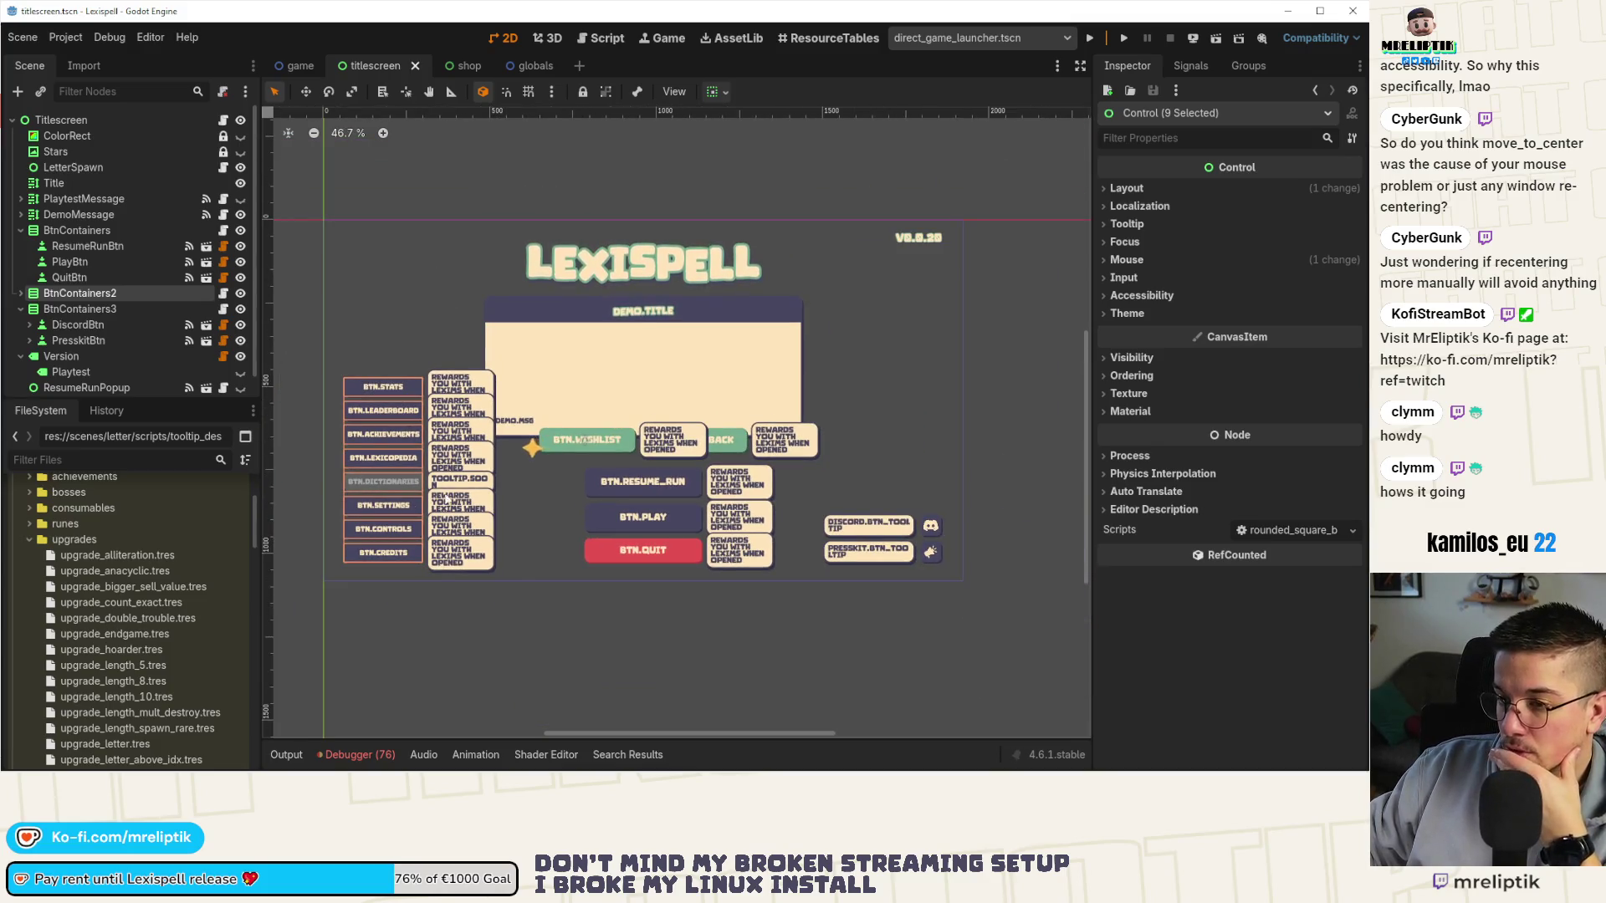
pyautogui.press('Escape')
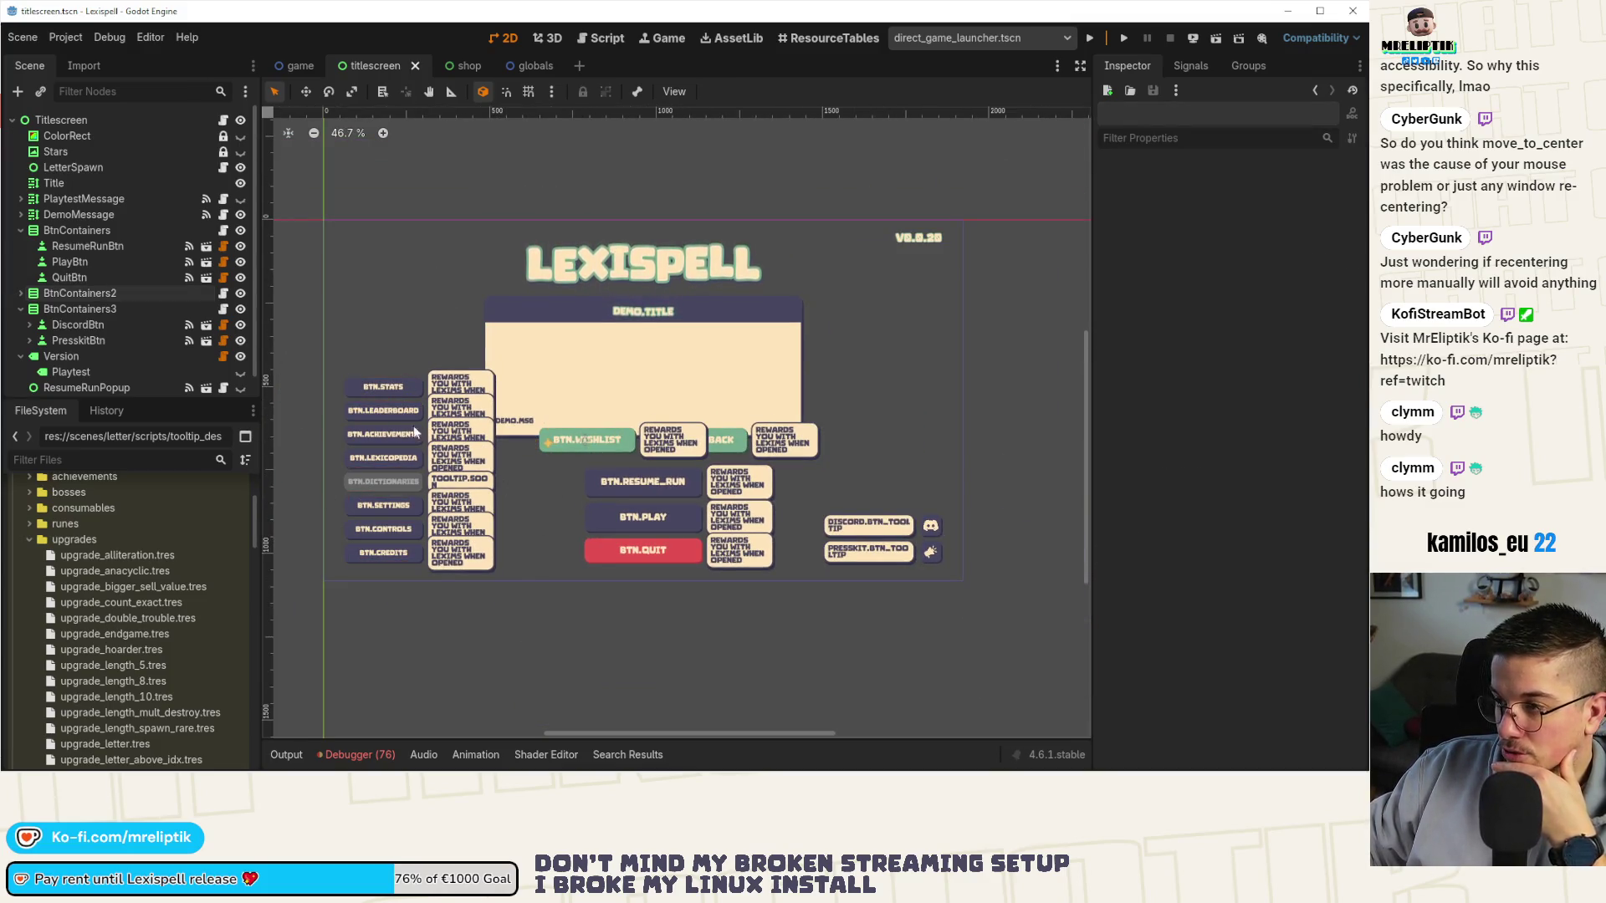
pyautogui.moveTo(461, 67)
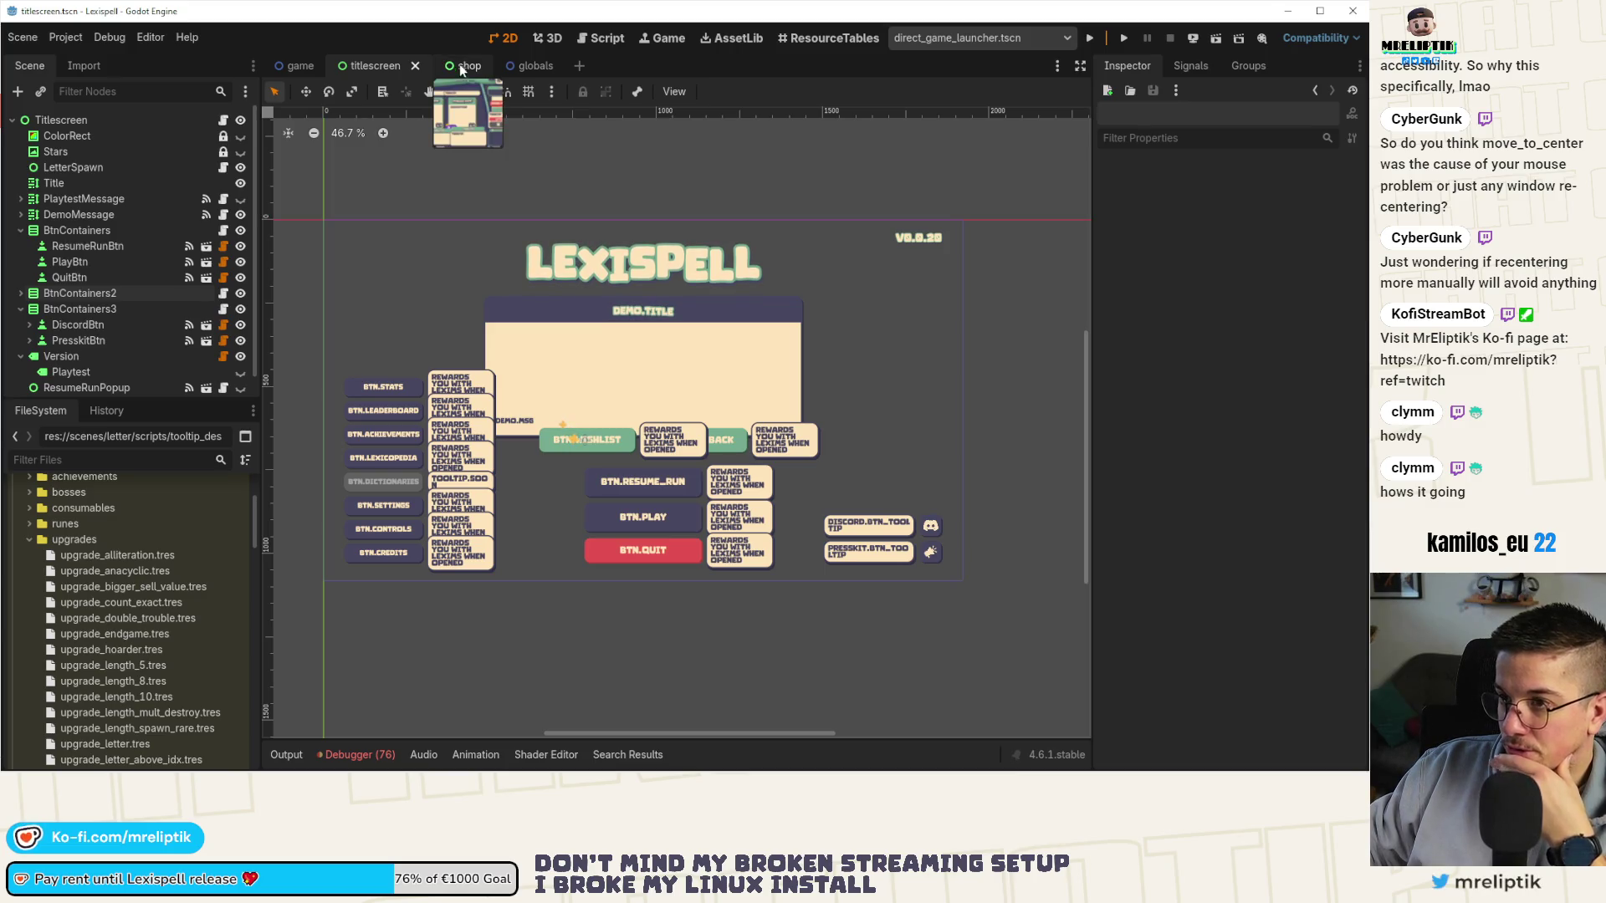
pyautogui.click(465, 67)
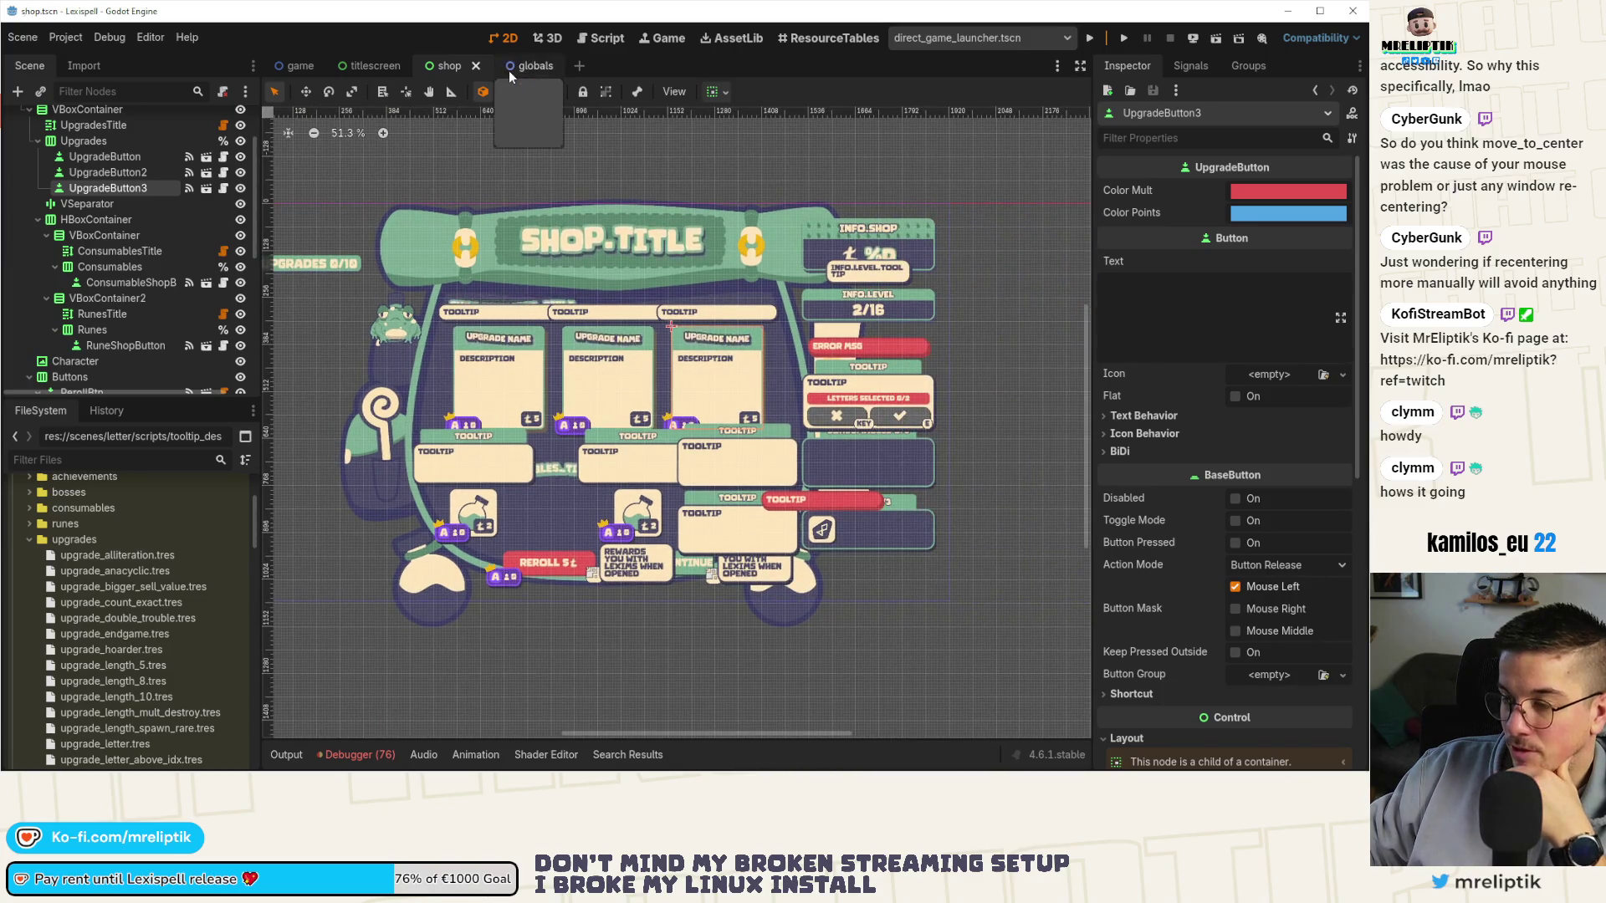
pyautogui.click(508, 70)
pyautogui.middleClick(513, 67)
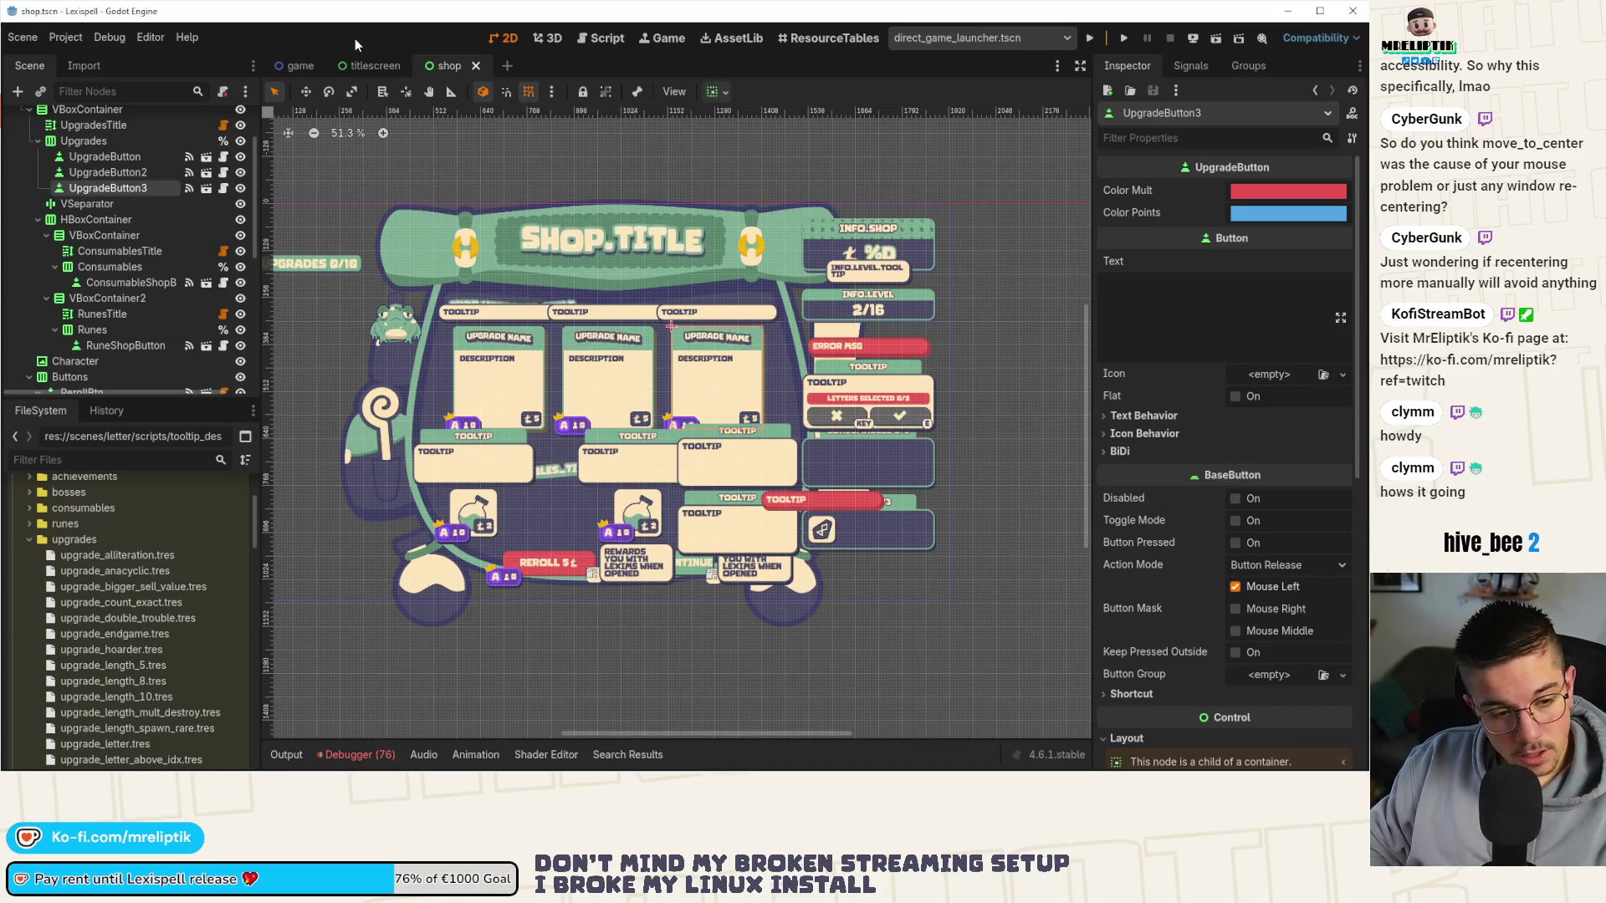
# Open globals.tscn through the quick scene search and bring up its globals.gd script.
pyautogui.hotkey('ctrl', 'shift', 'o')
pyautogui.write('globals')
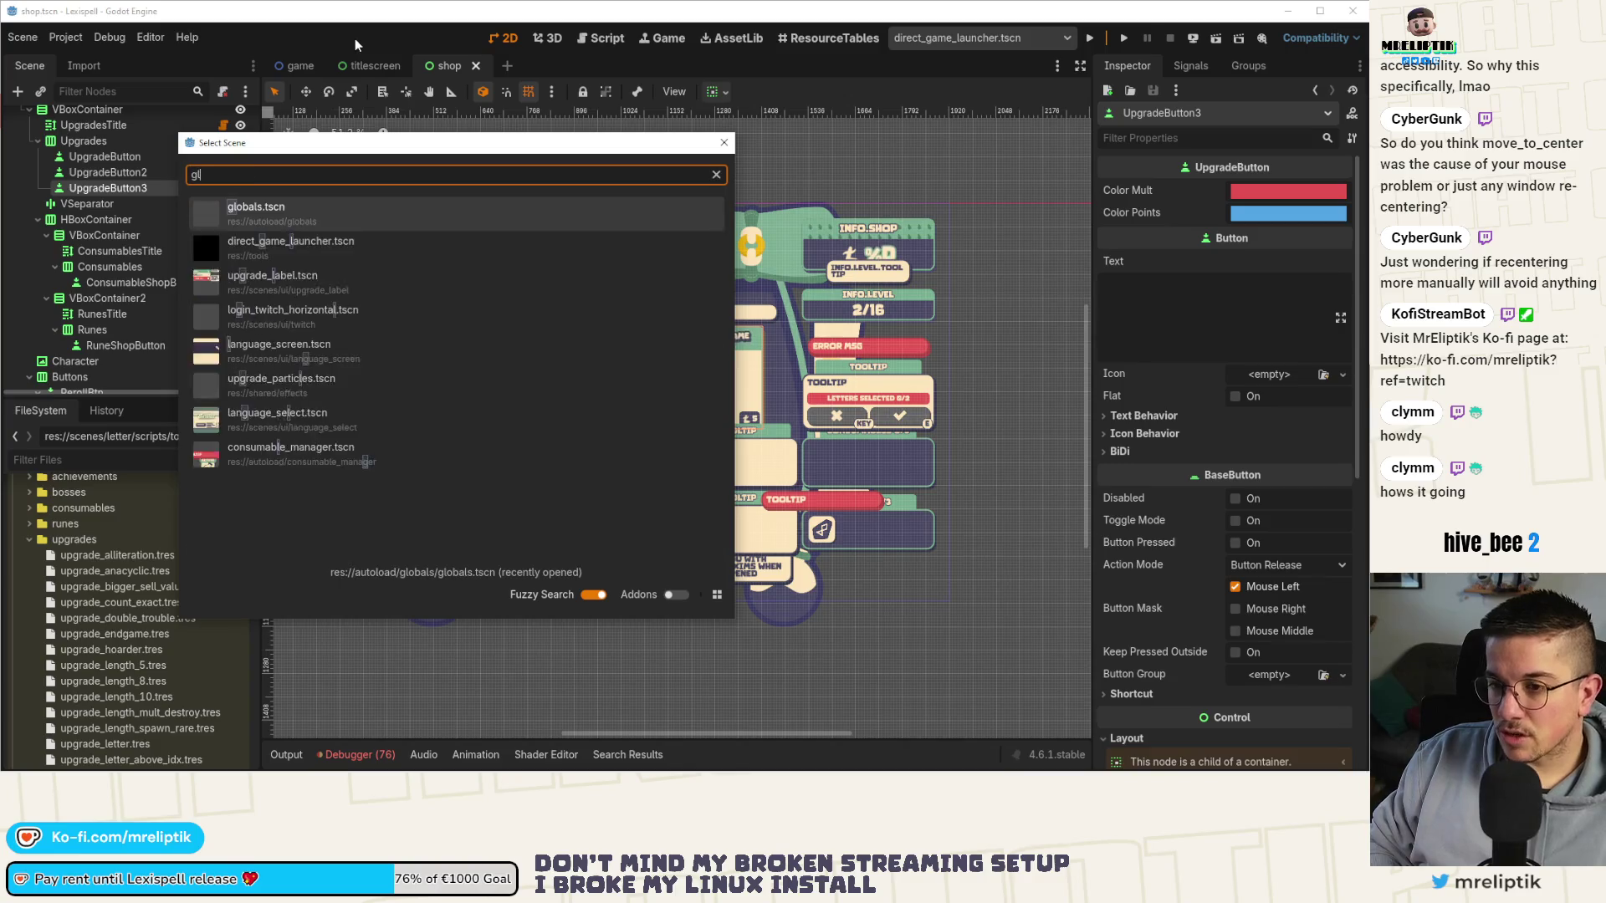
pyautogui.press('Return')
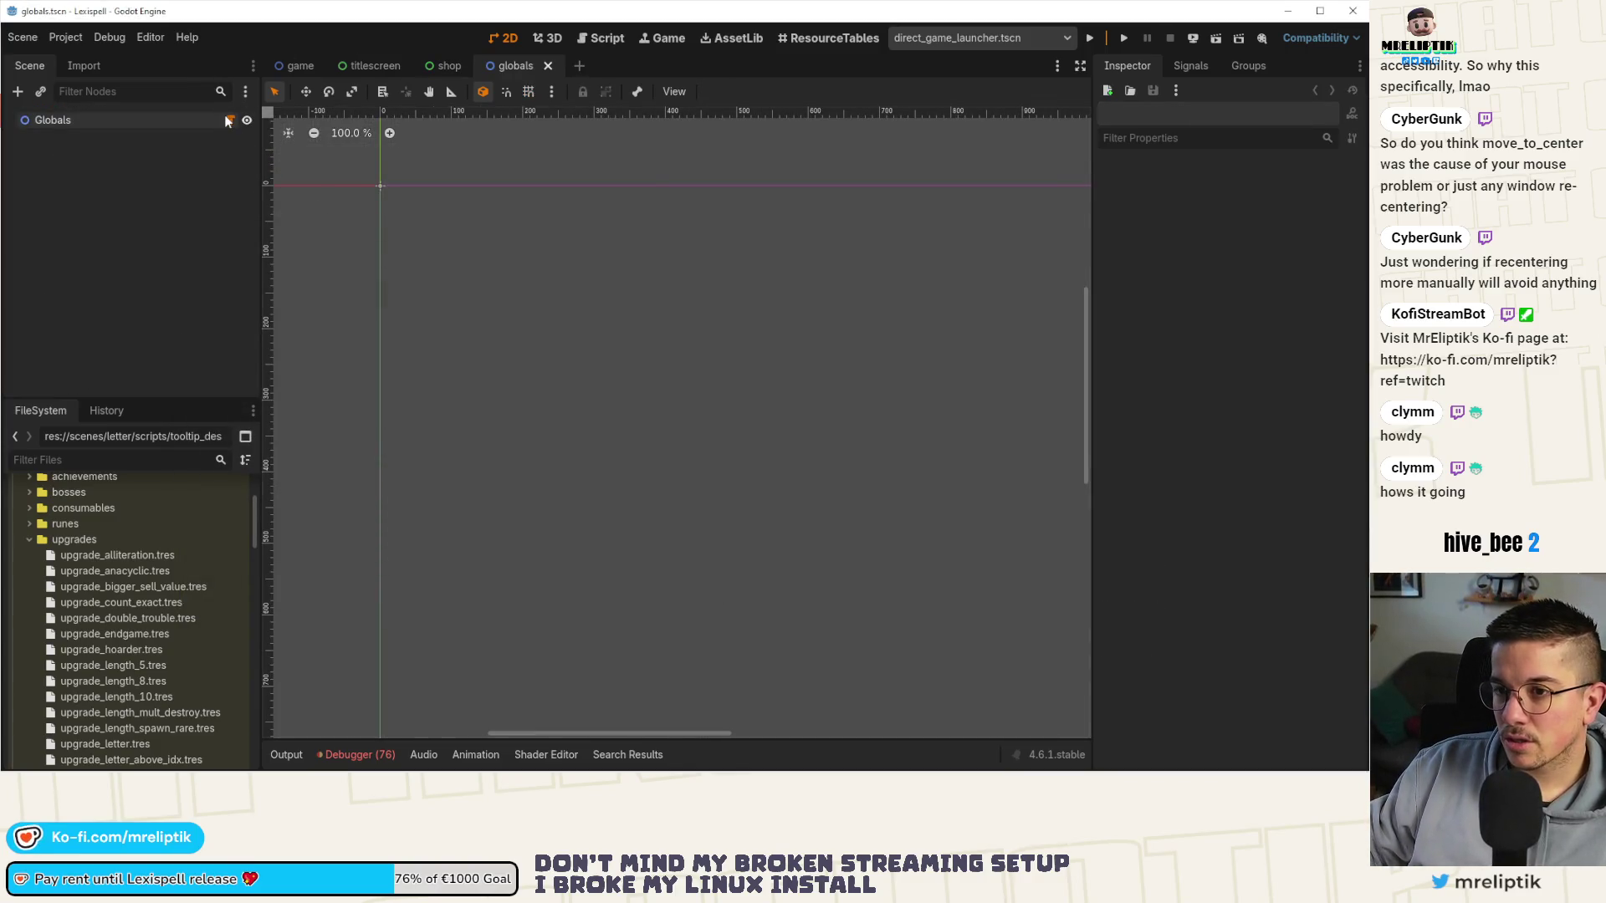
pyautogui.click(229, 120)
# Inspect the load_threaded_get_status code on lines 239–240, then open the debugger's Errors list.
pyautogui.click(782, 429)
pyautogui.scroll(-6, 645, 497)
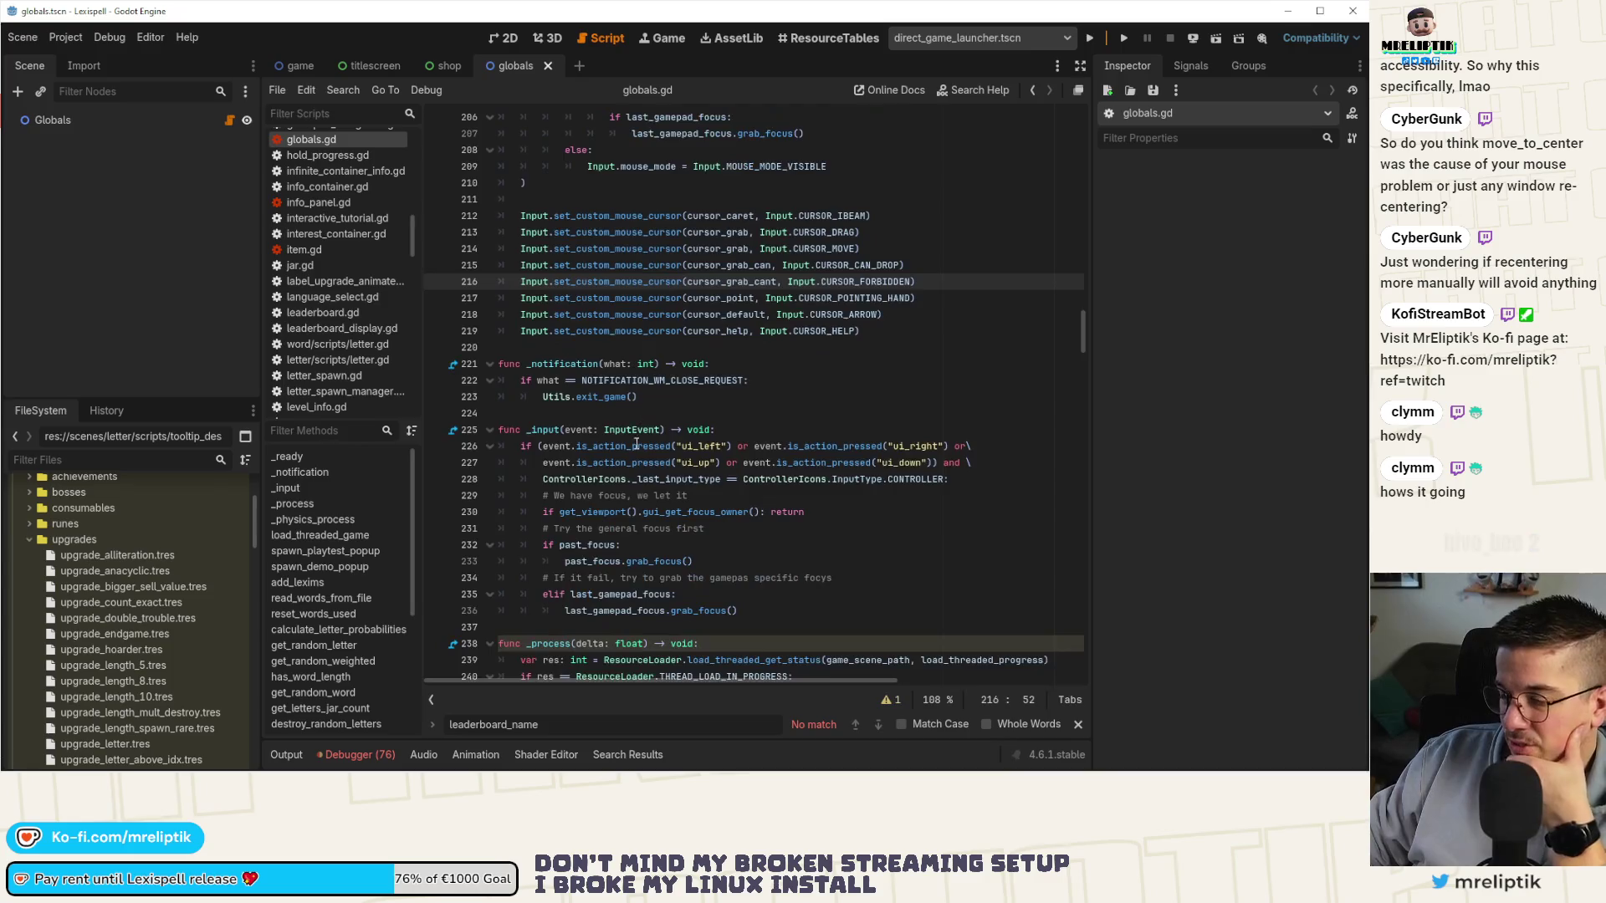
pyautogui.scroll(-3, 564, 523)
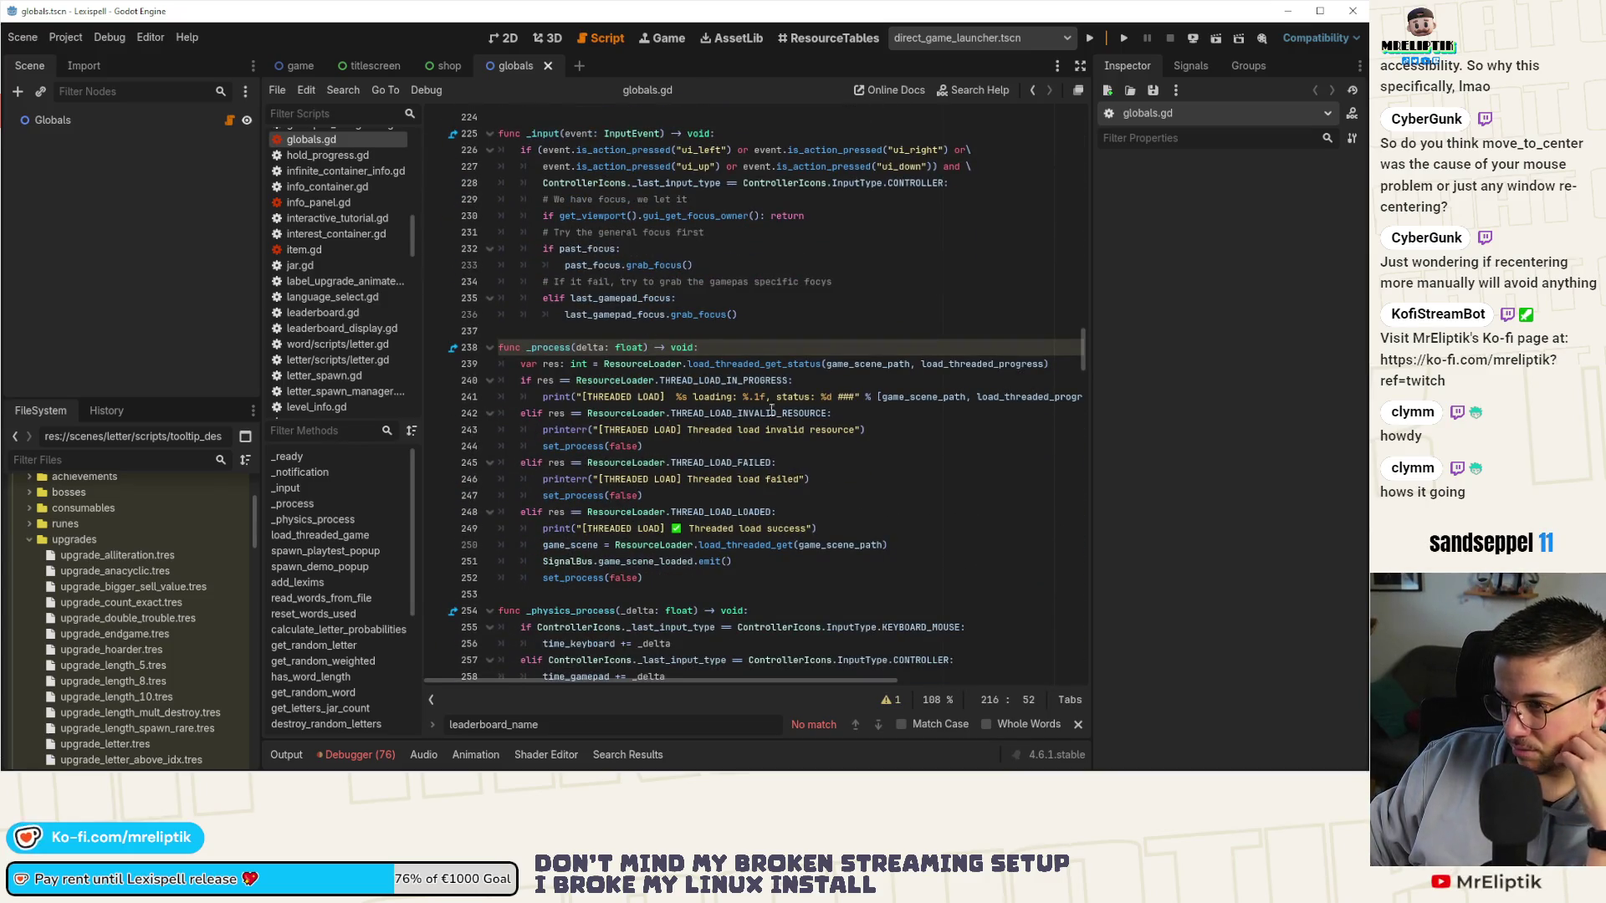
pyautogui.moveTo(761, 364)
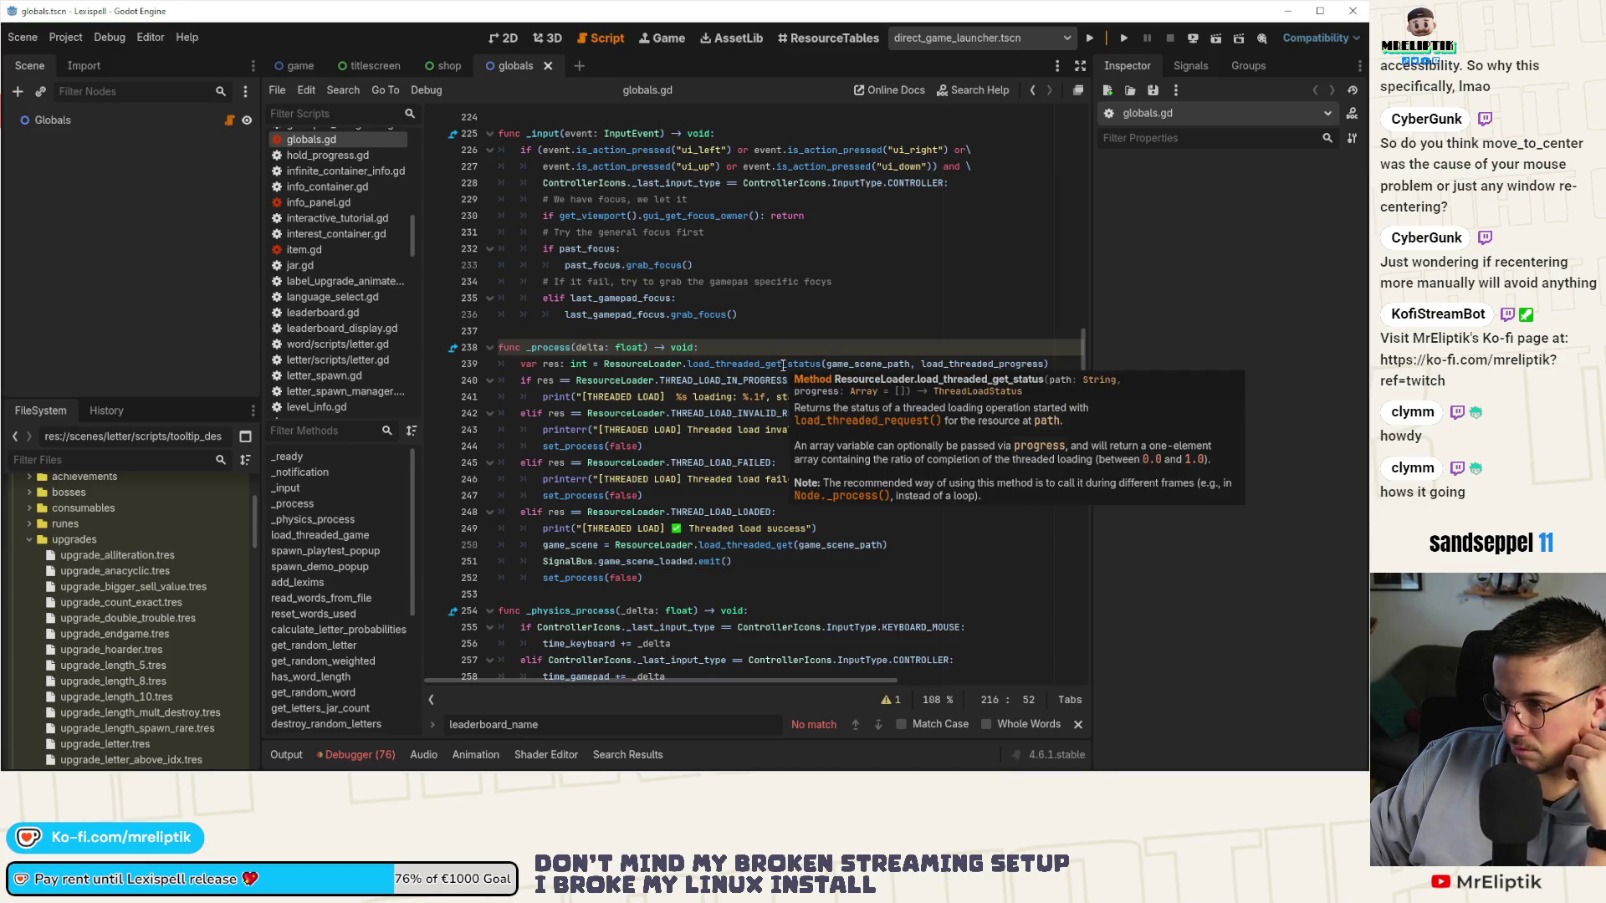
pyautogui.doubleClick(849, 364)
pyautogui.doubleClick(762, 363)
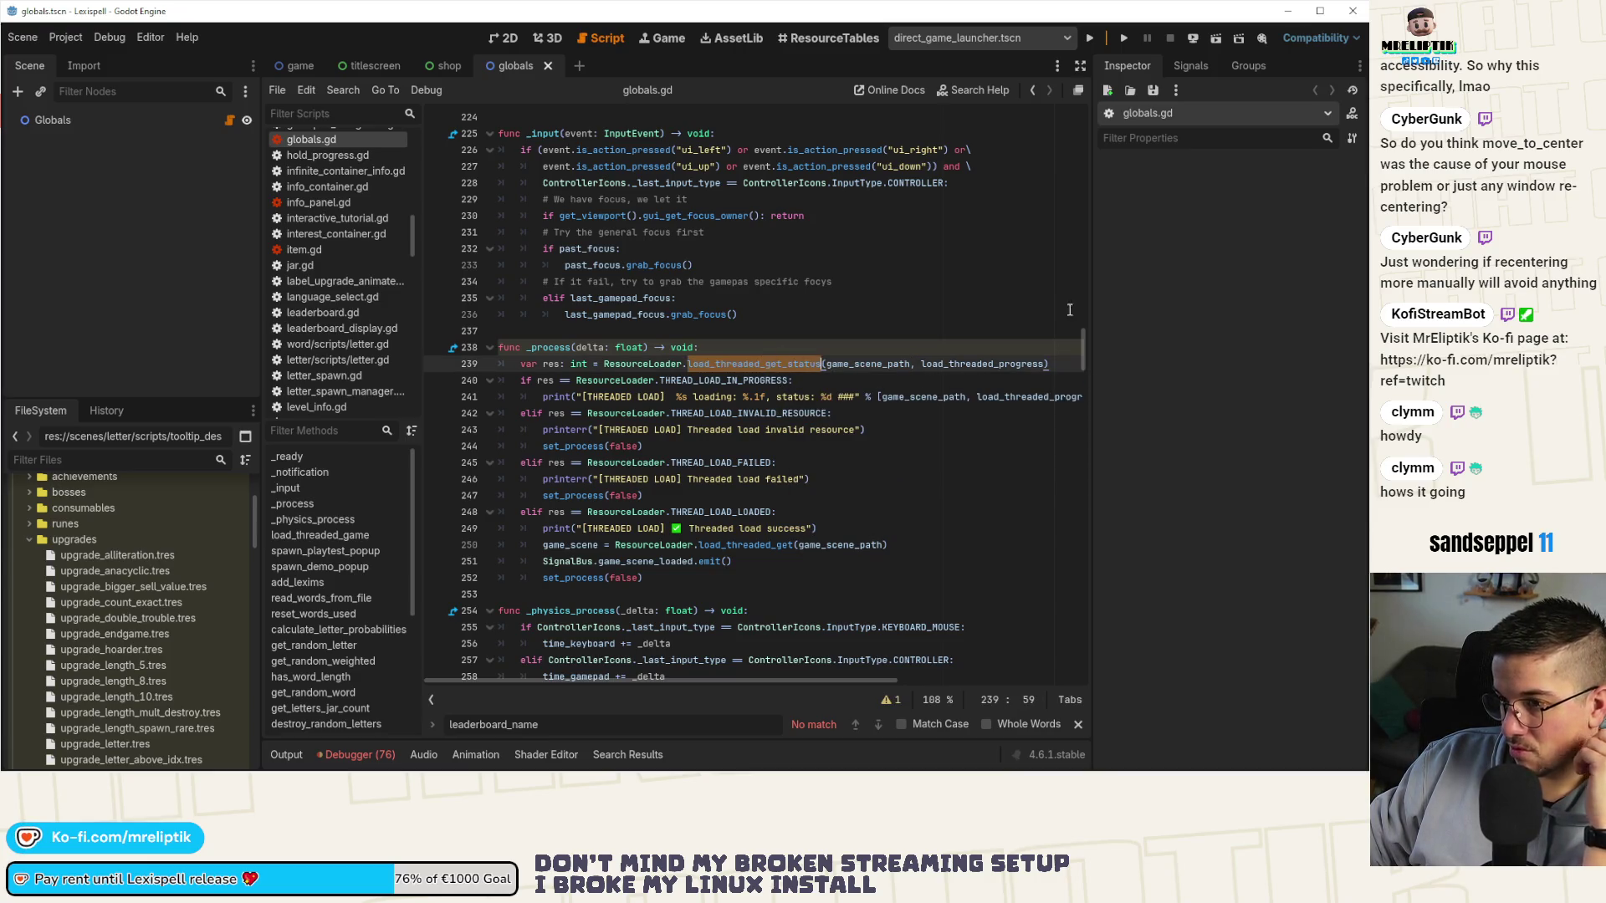
pyautogui.moveTo(1089, 240); pyautogui.dragTo(1186, 240)
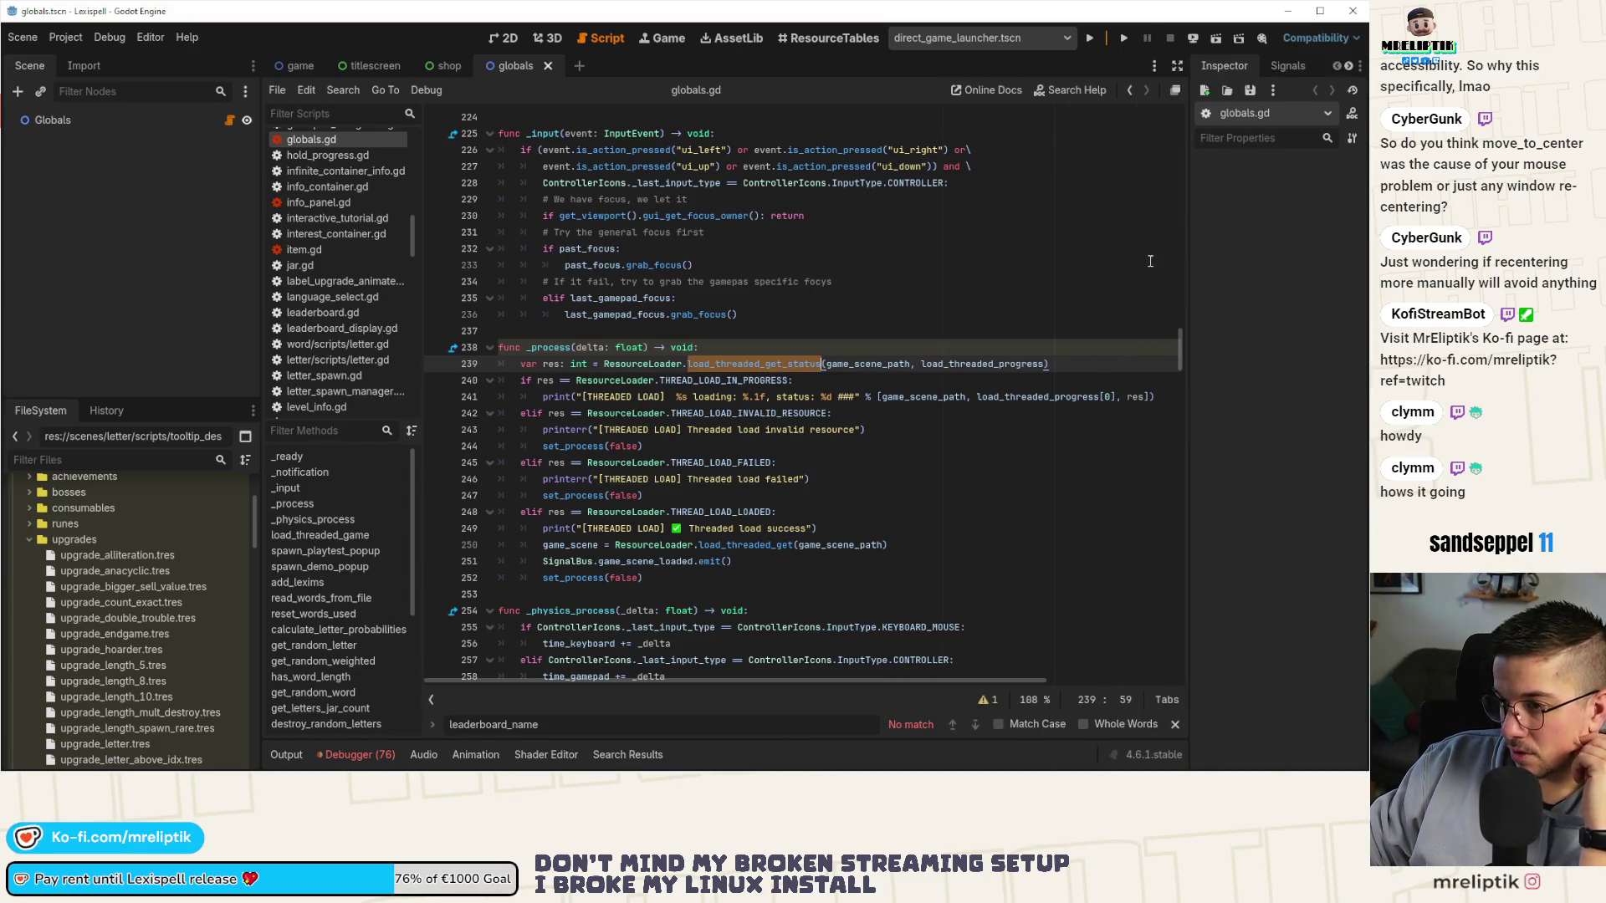
pyautogui.moveTo(763, 364)
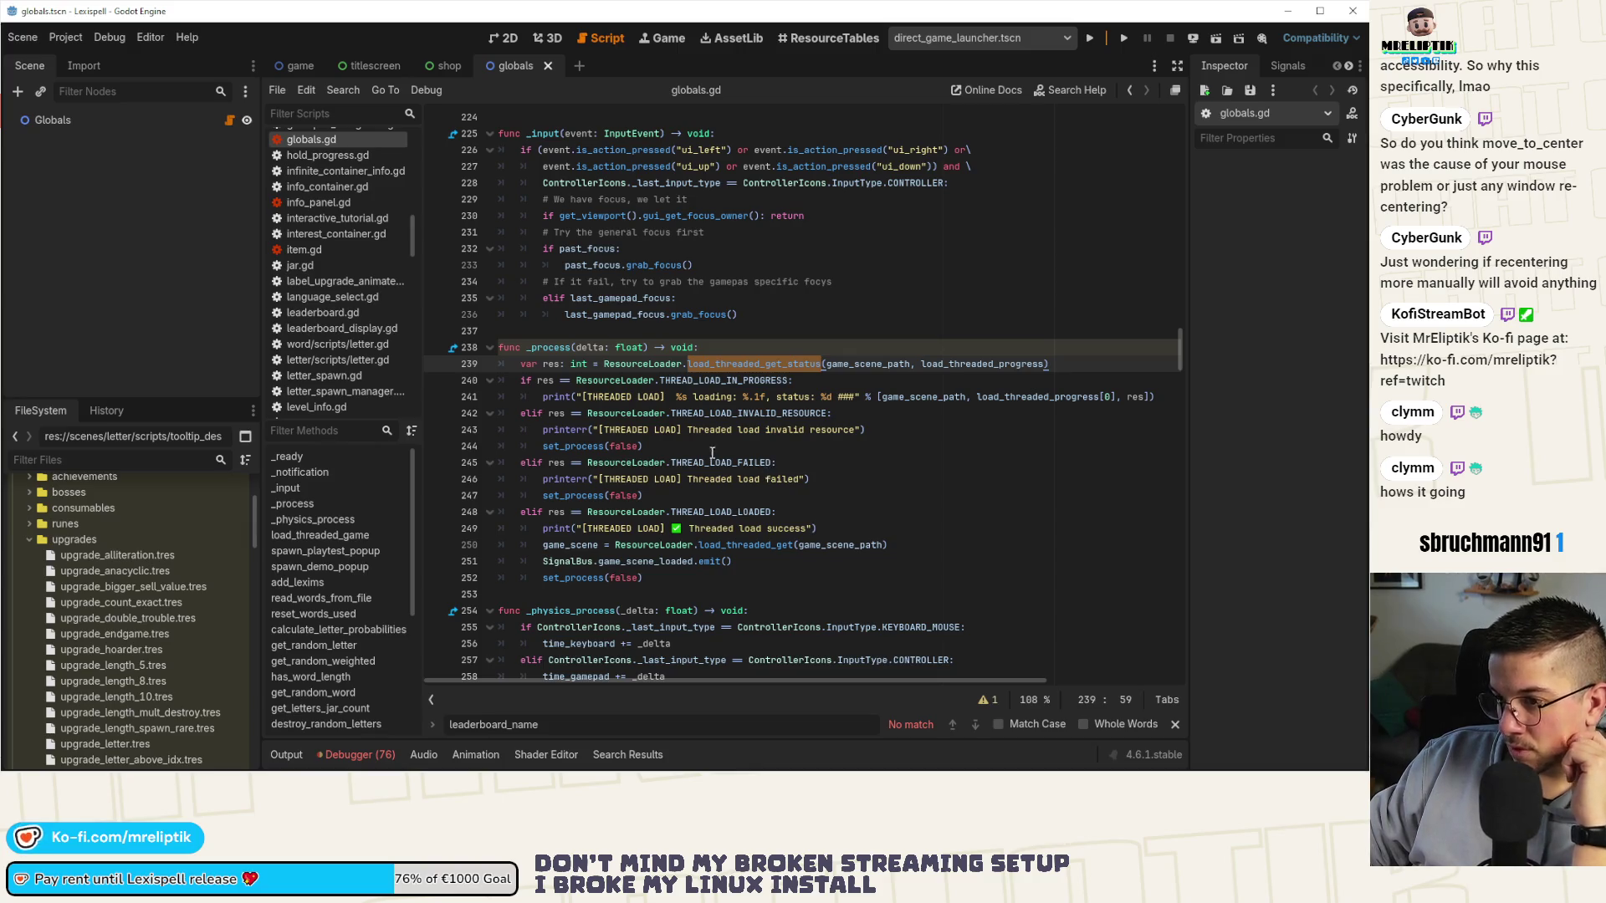
pyautogui.click(539, 396)
pyautogui.moveTo(871, 365); pyautogui.dragTo(871, 372)
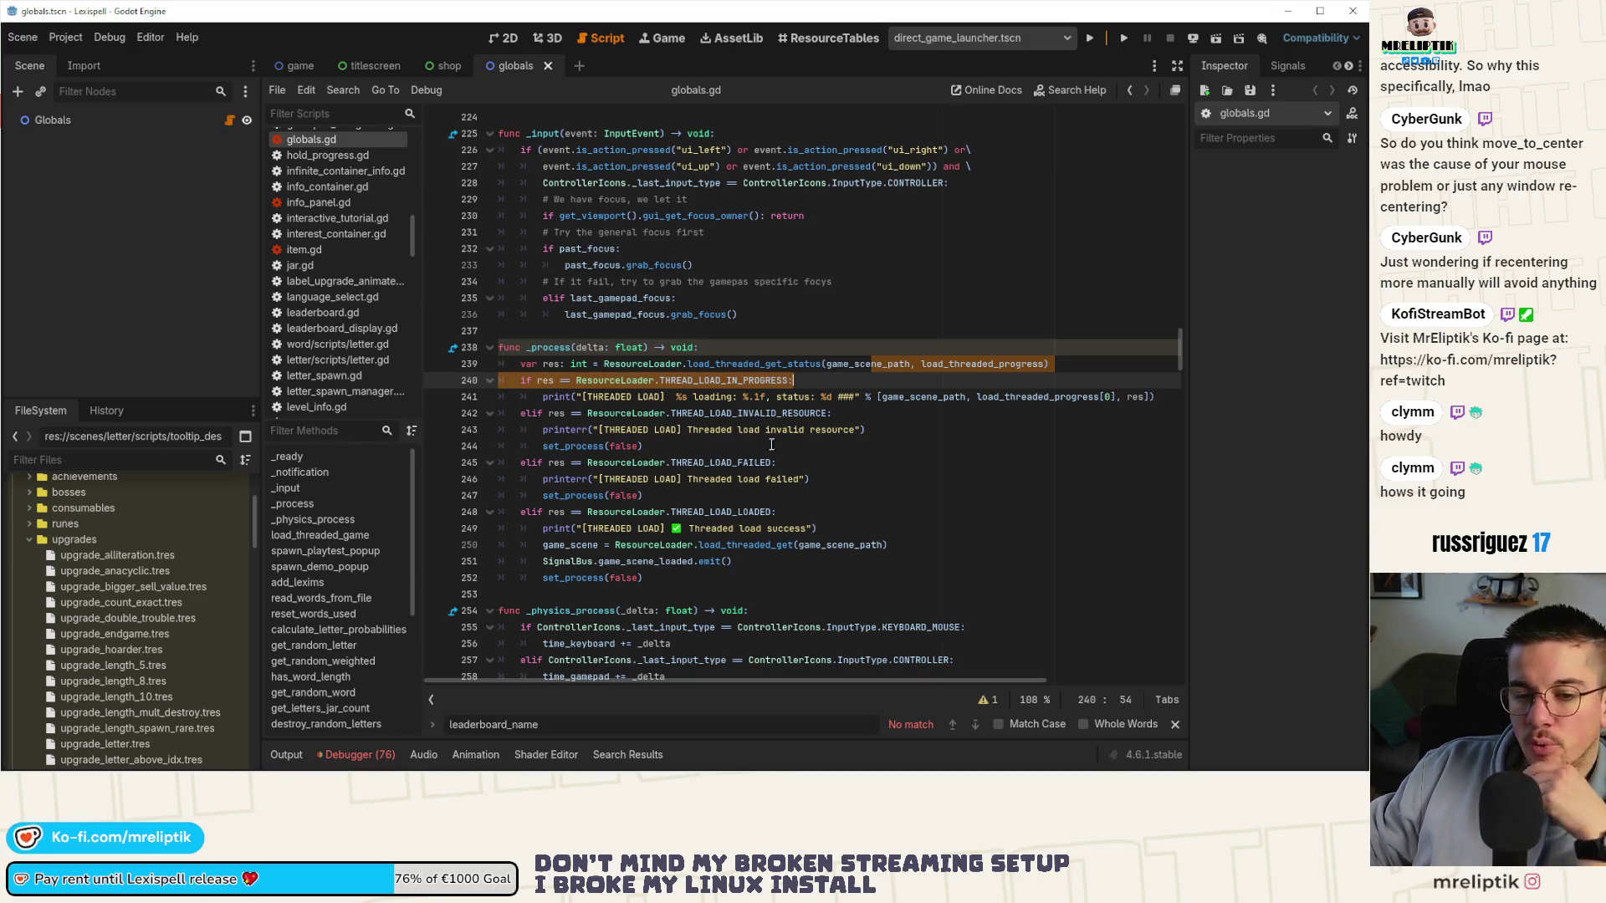
pyautogui.click(631, 364)
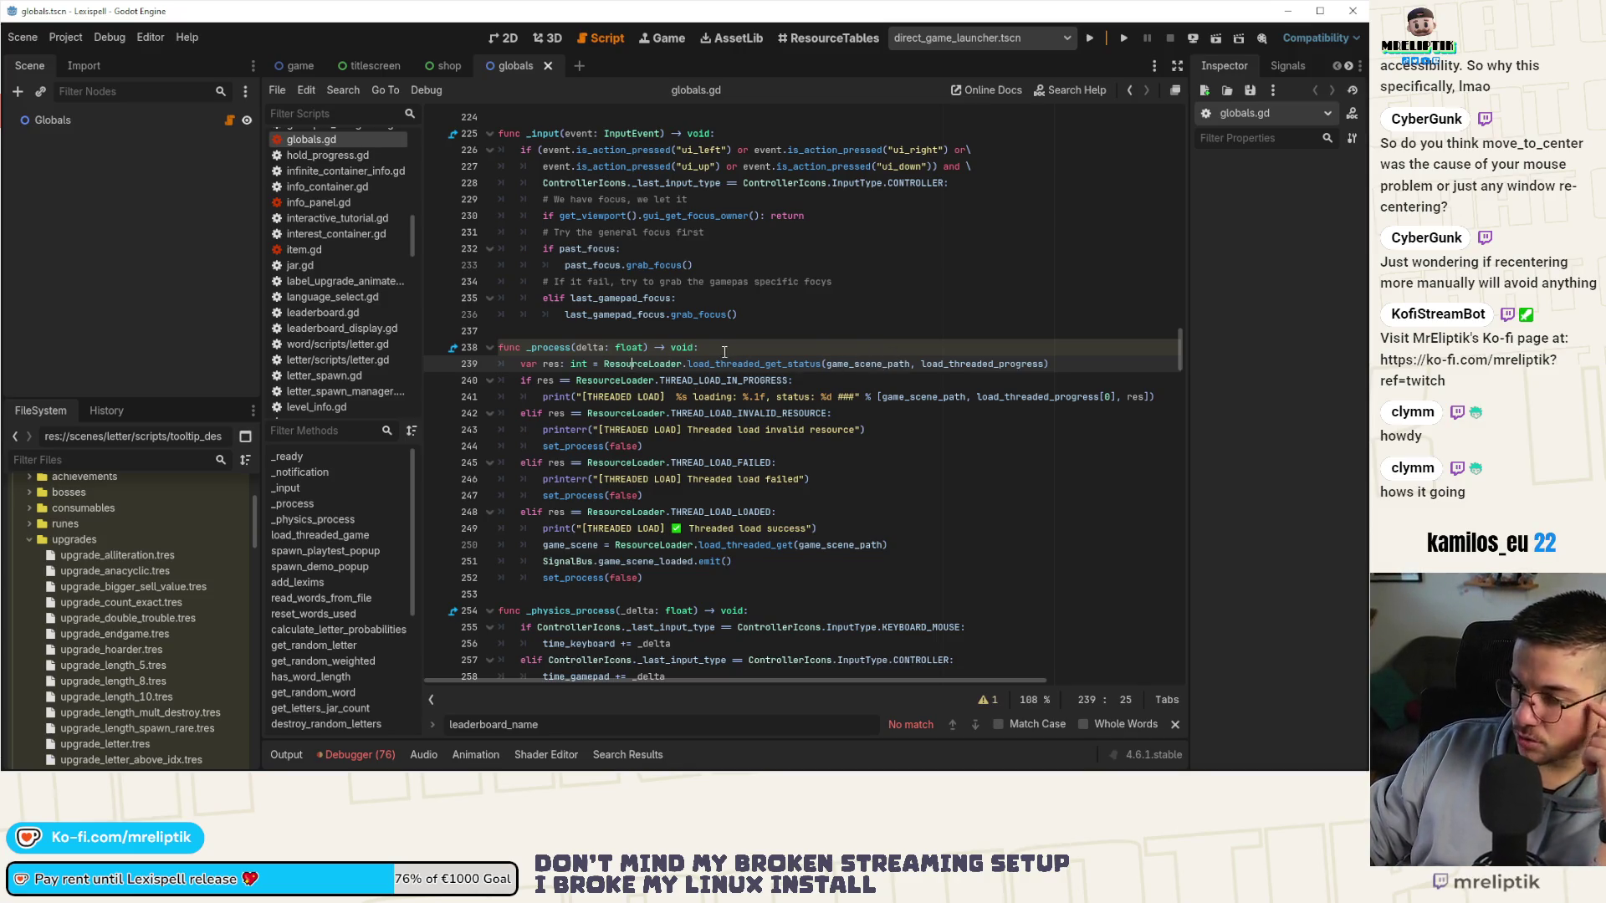
pyautogui.click(360, 755)
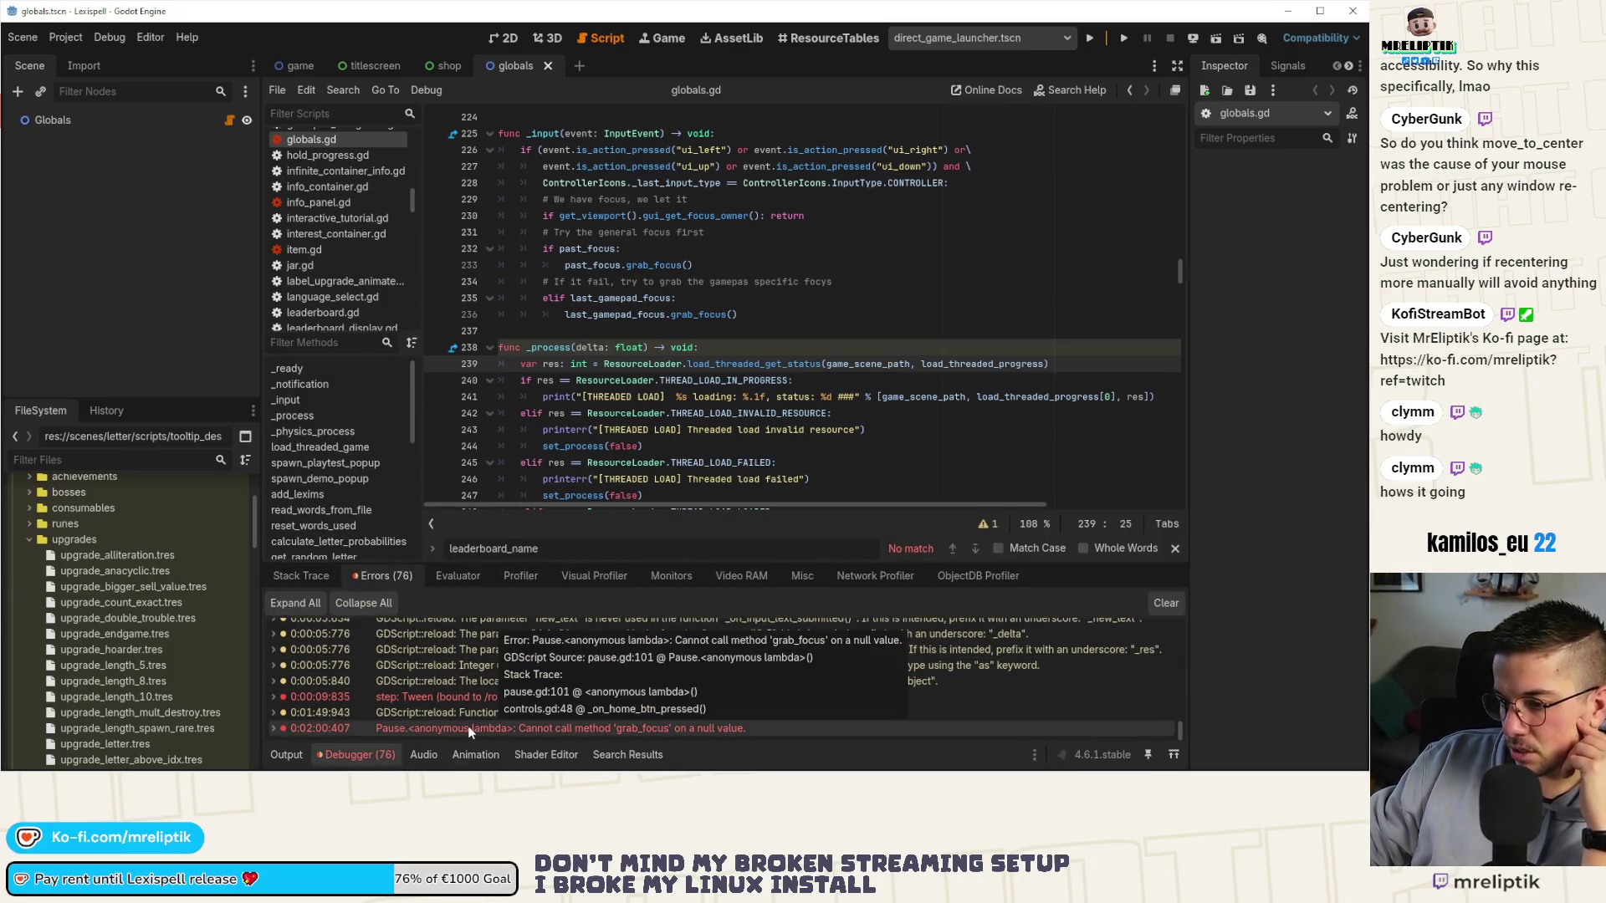
# Jump to the grab_focus null error at pause.gd line 101, clear the errors, and collapse Output.
pyautogui.doubleClick(460, 726)
pyautogui.click(368, 763)
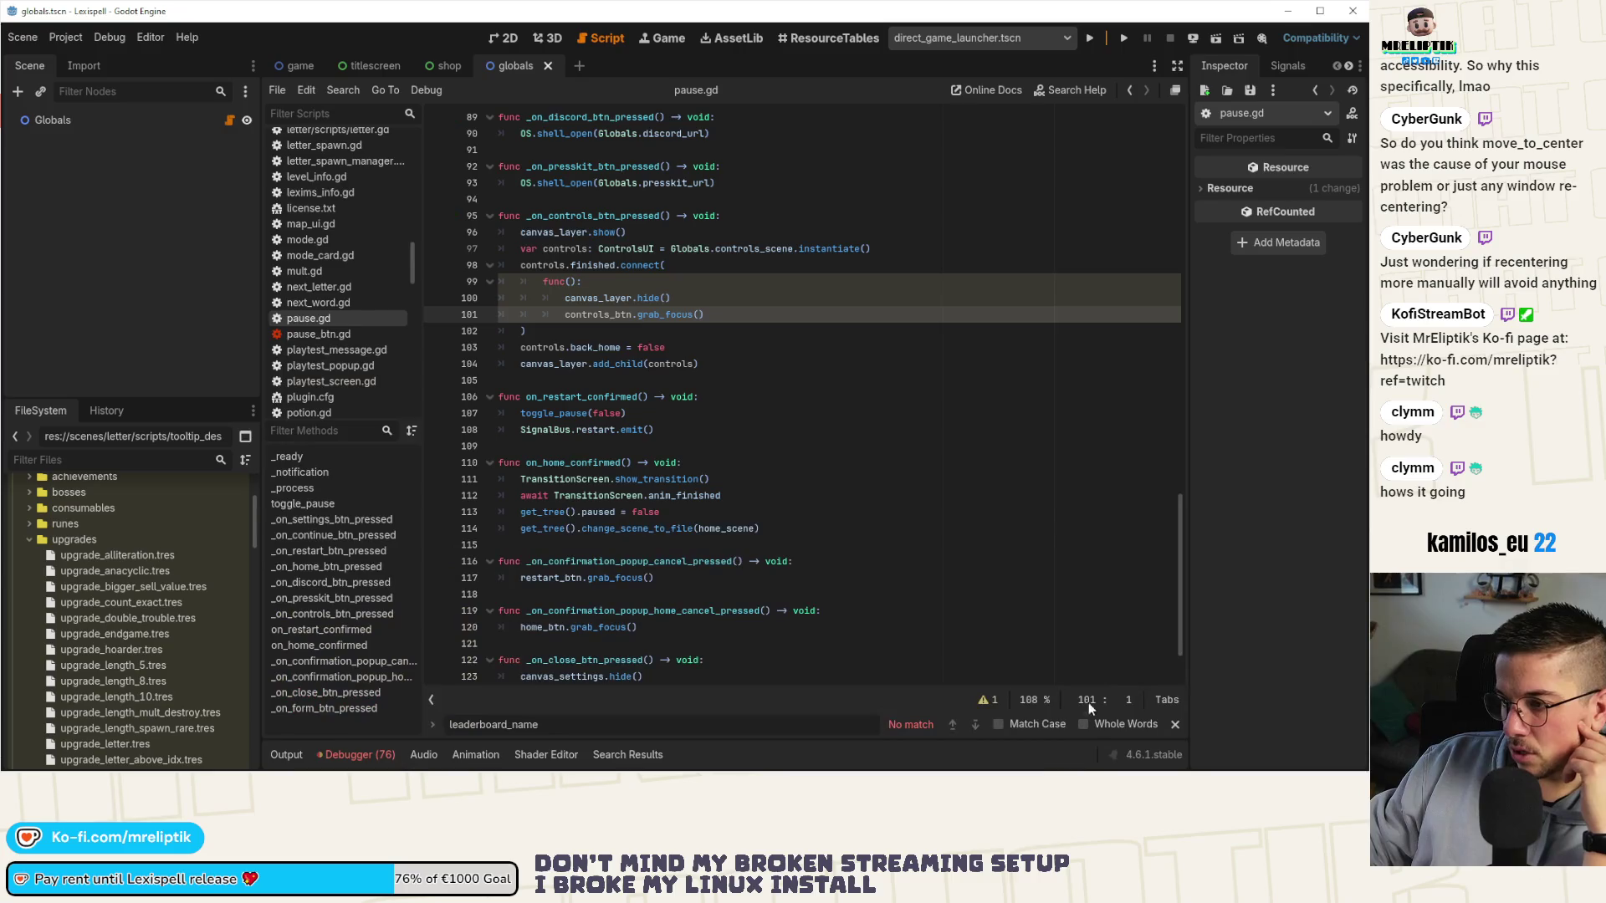
pyautogui.click(359, 754)
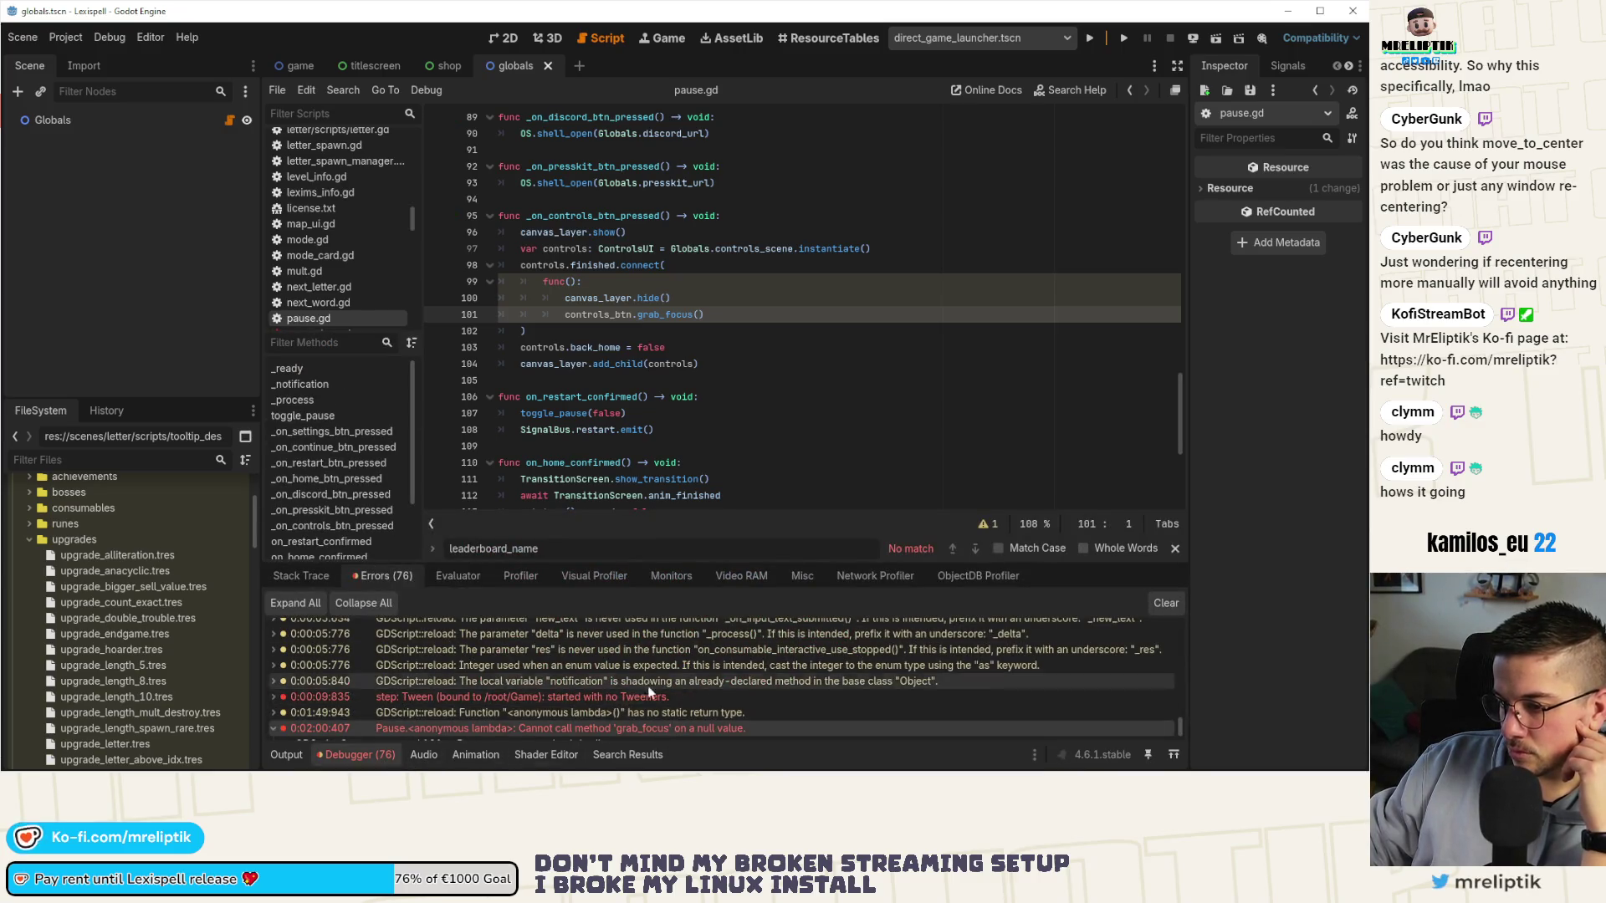
pyautogui.click(1162, 602)
pyautogui.click(281, 755)
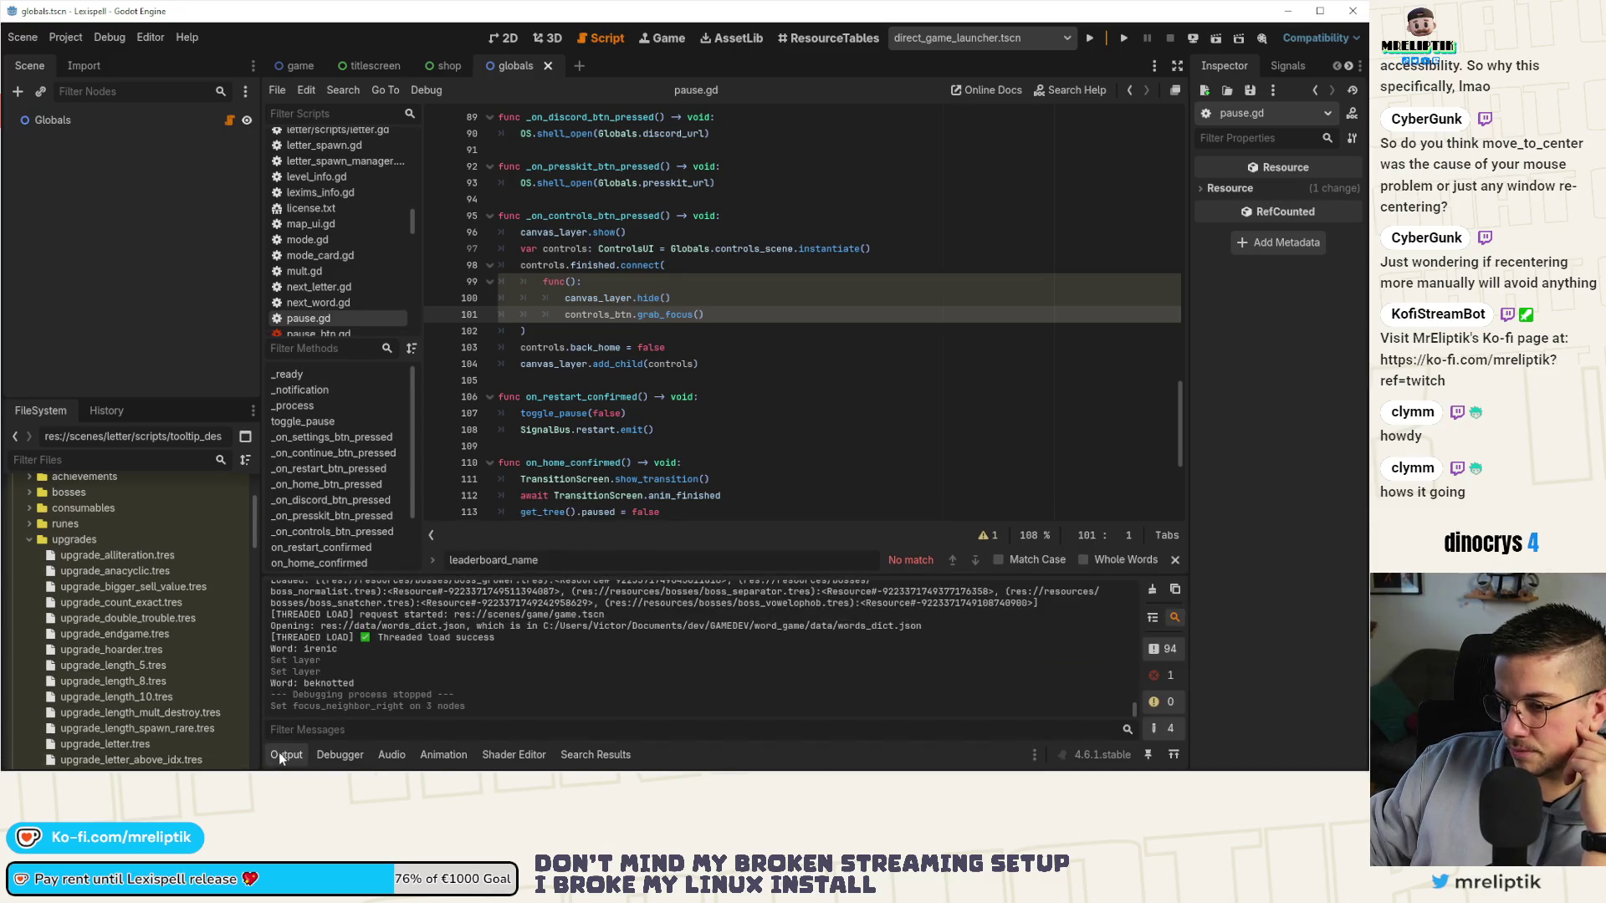
pyautogui.click(278, 751)
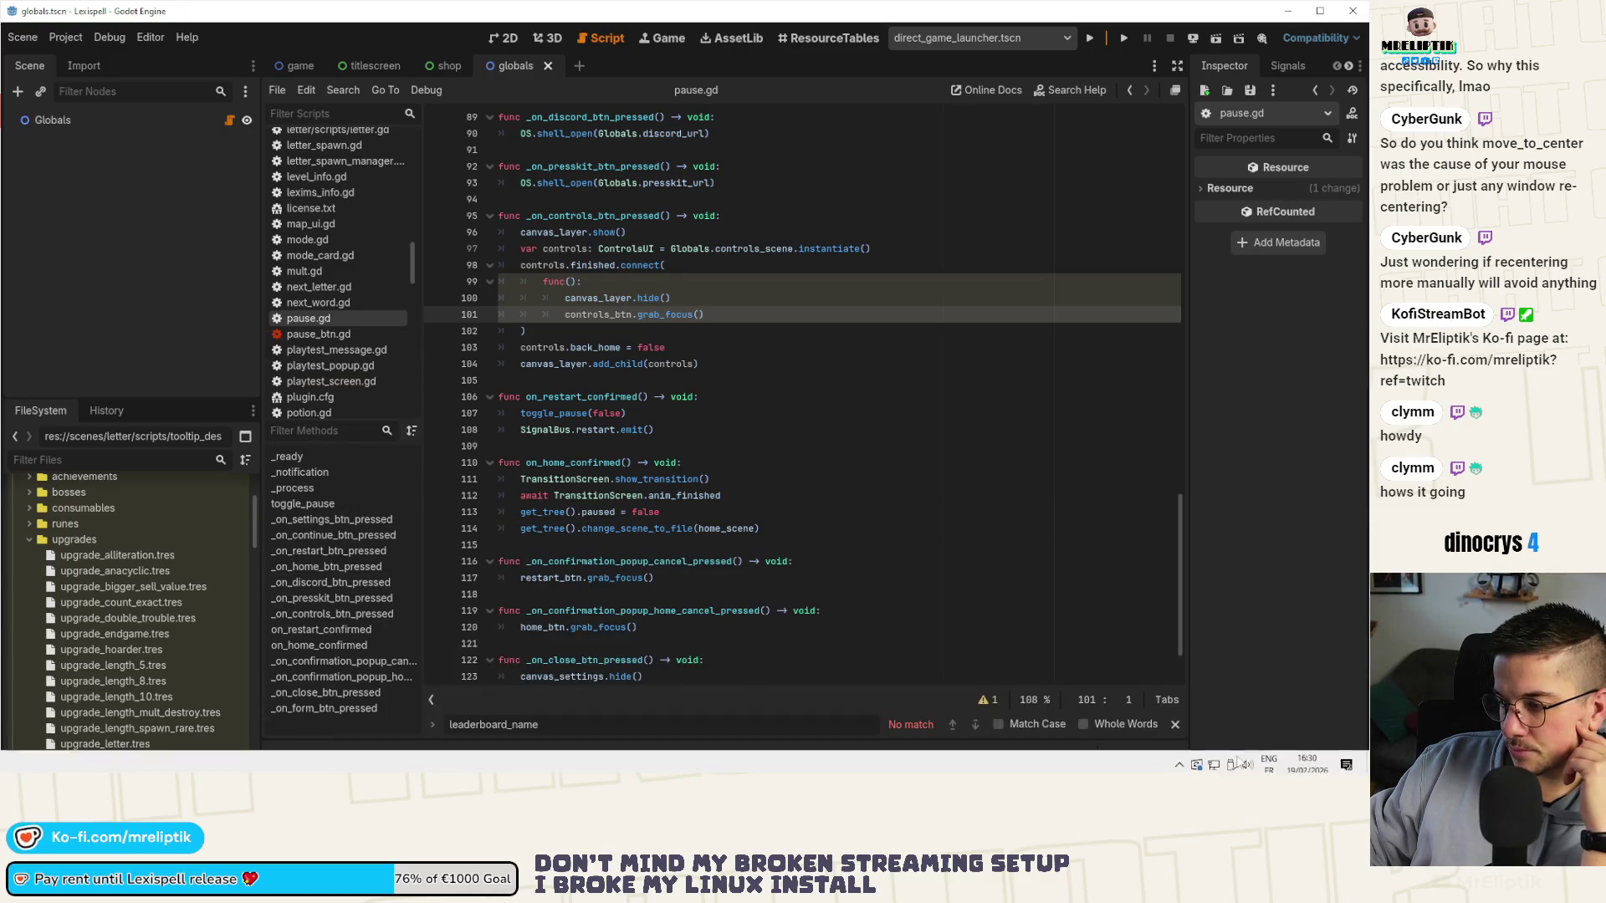
# Check and dismiss the Windows notifications panel, then reveal the hidden system tray icons.
pyautogui.click(1338, 768)
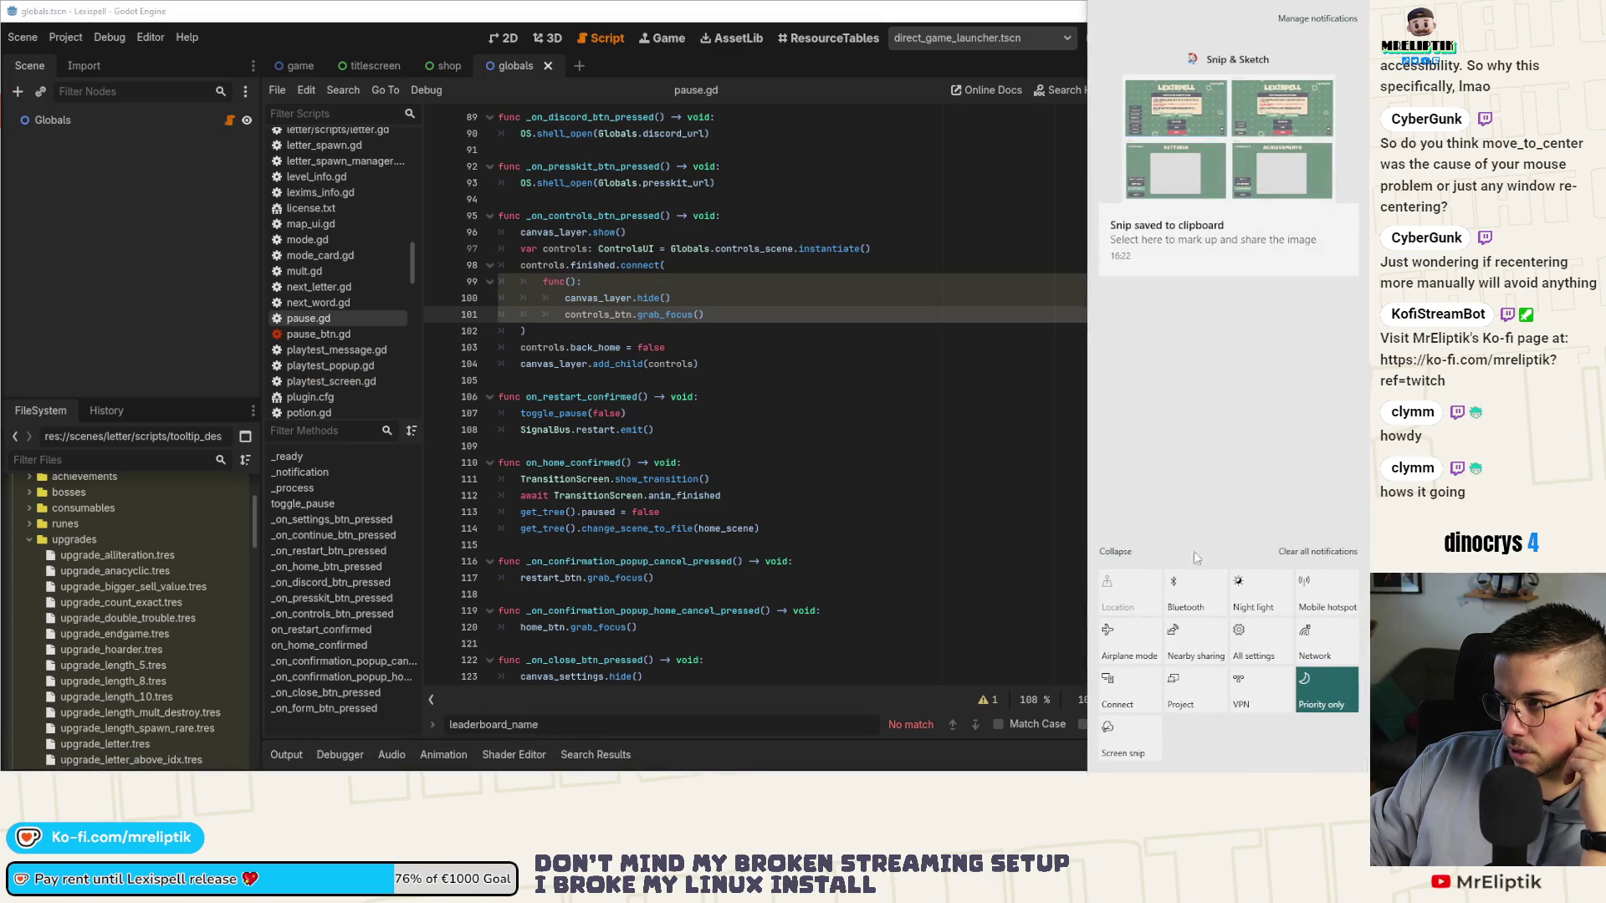
pyautogui.click(1307, 552)
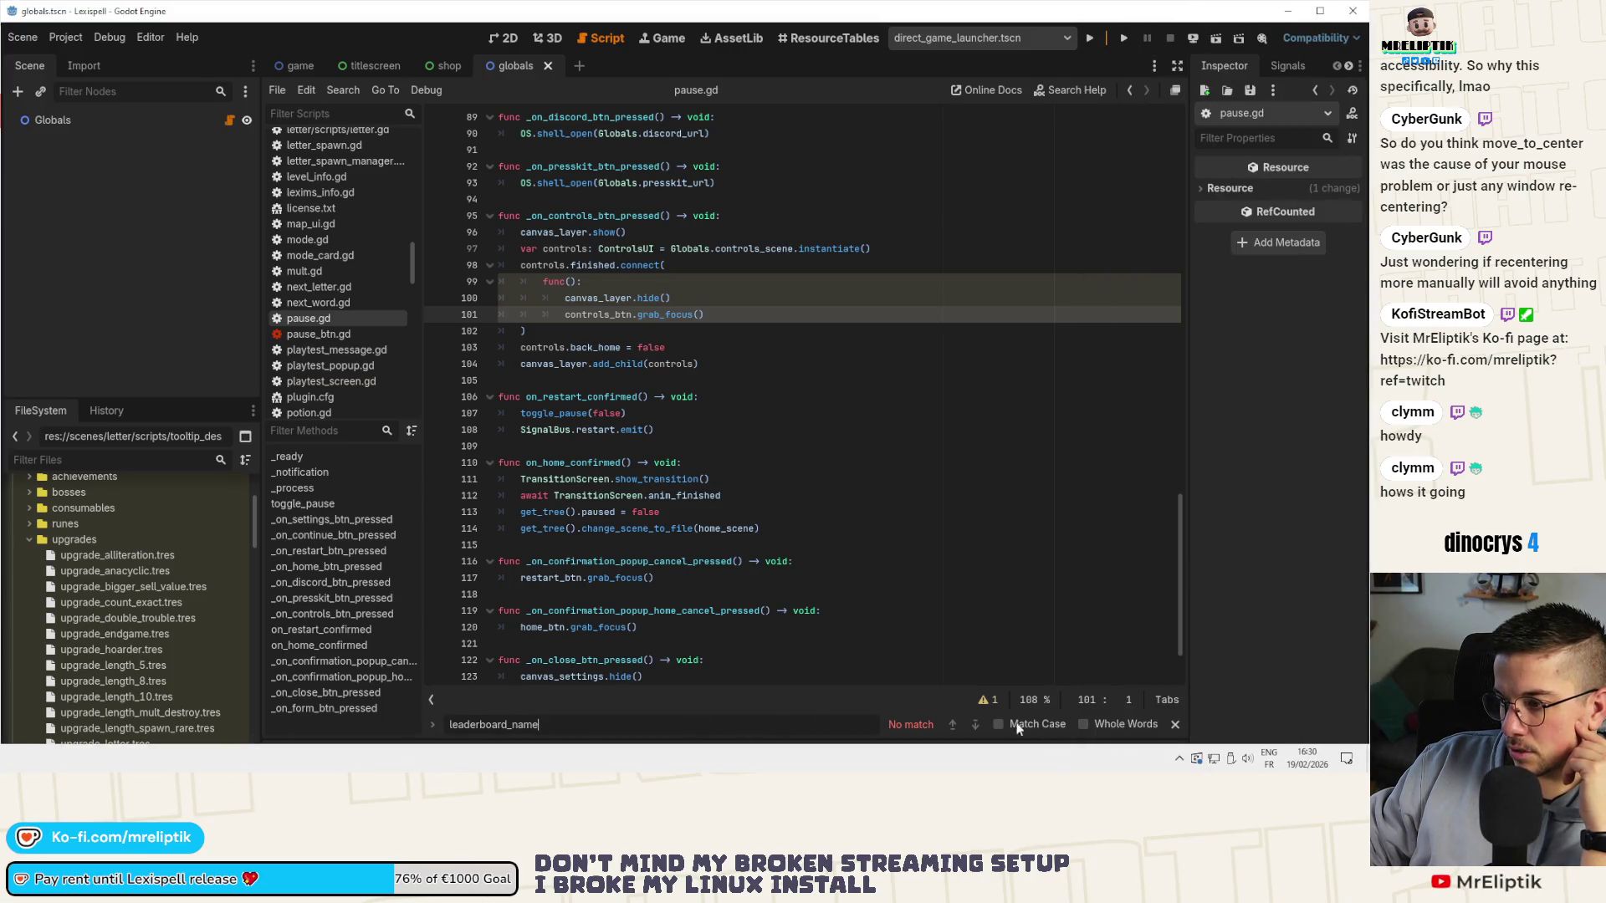
pyautogui.click(1179, 758)
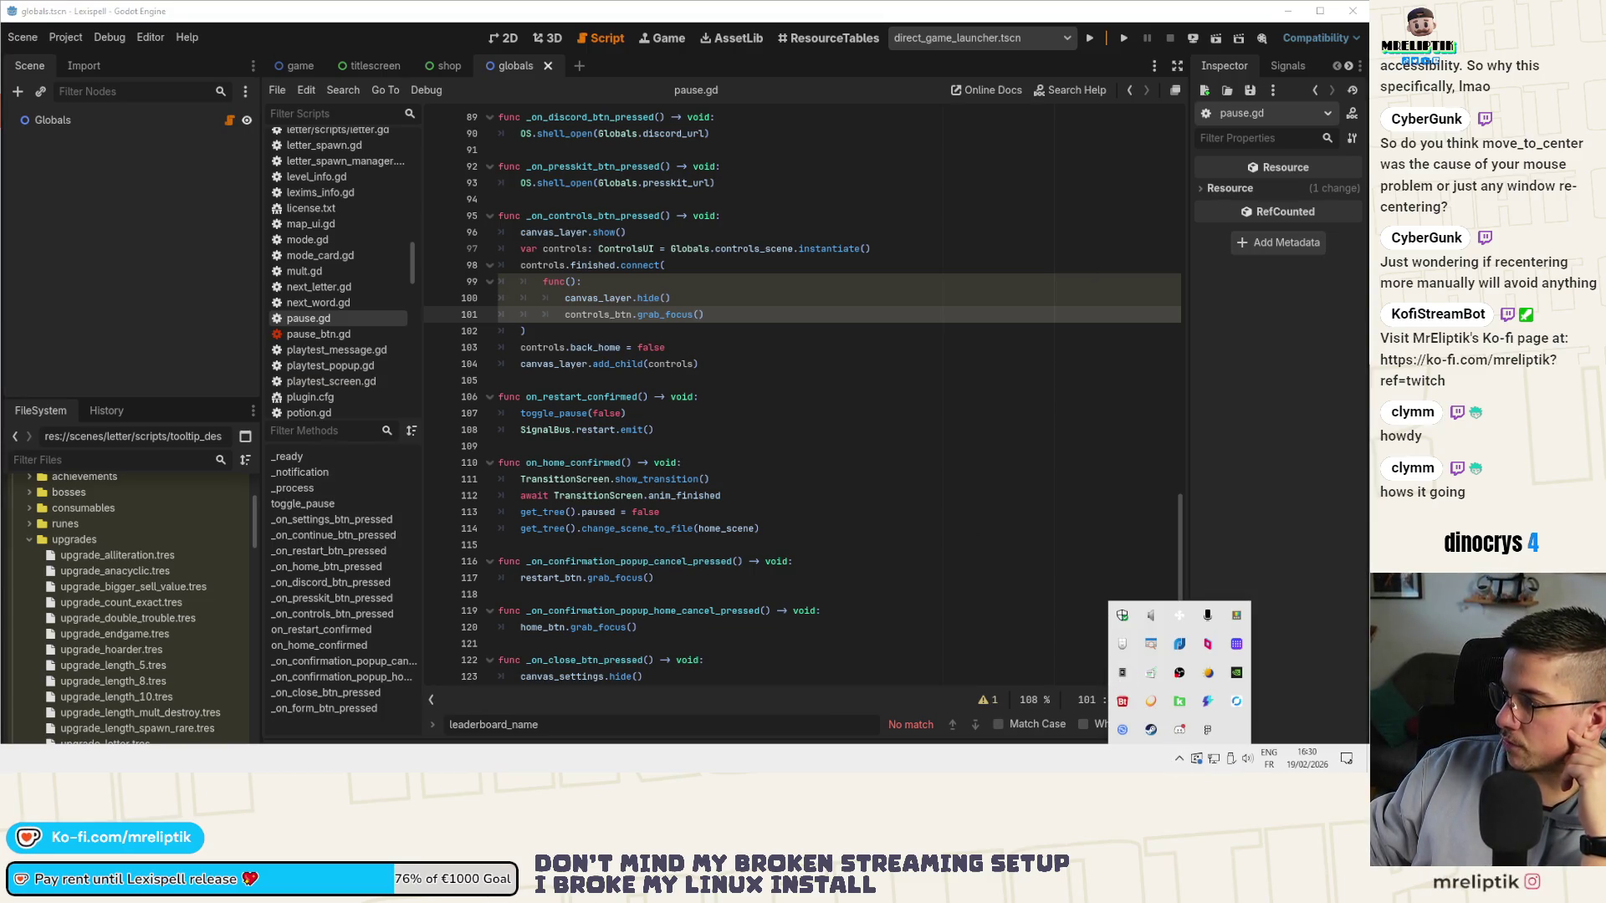
pyautogui.press('Escape')
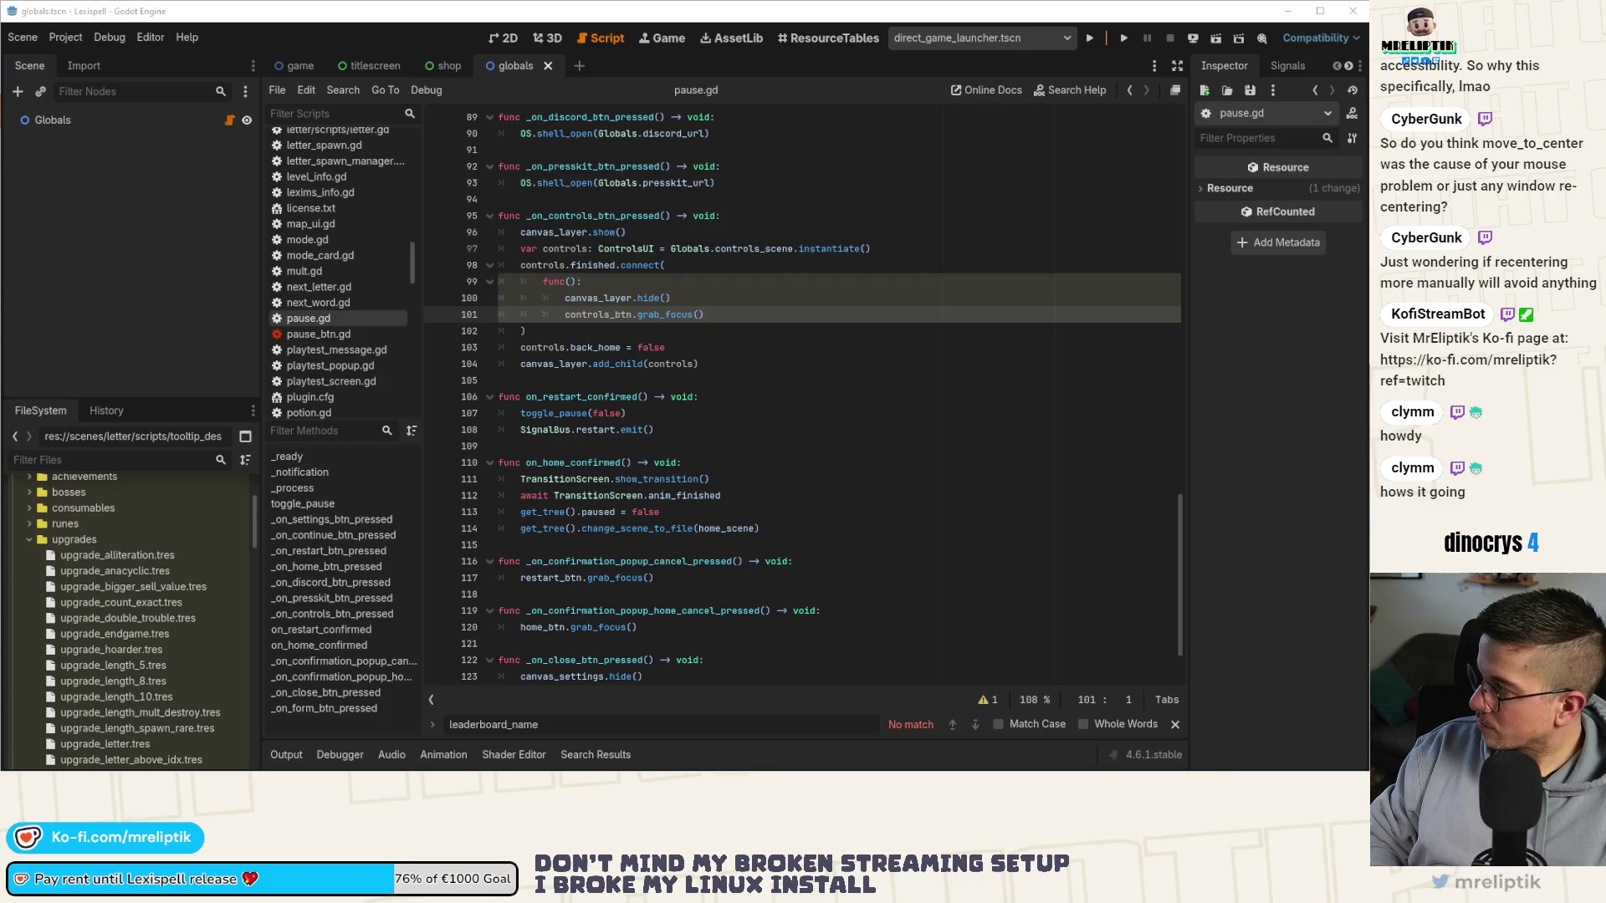
pyautogui.moveTo(802, 771)
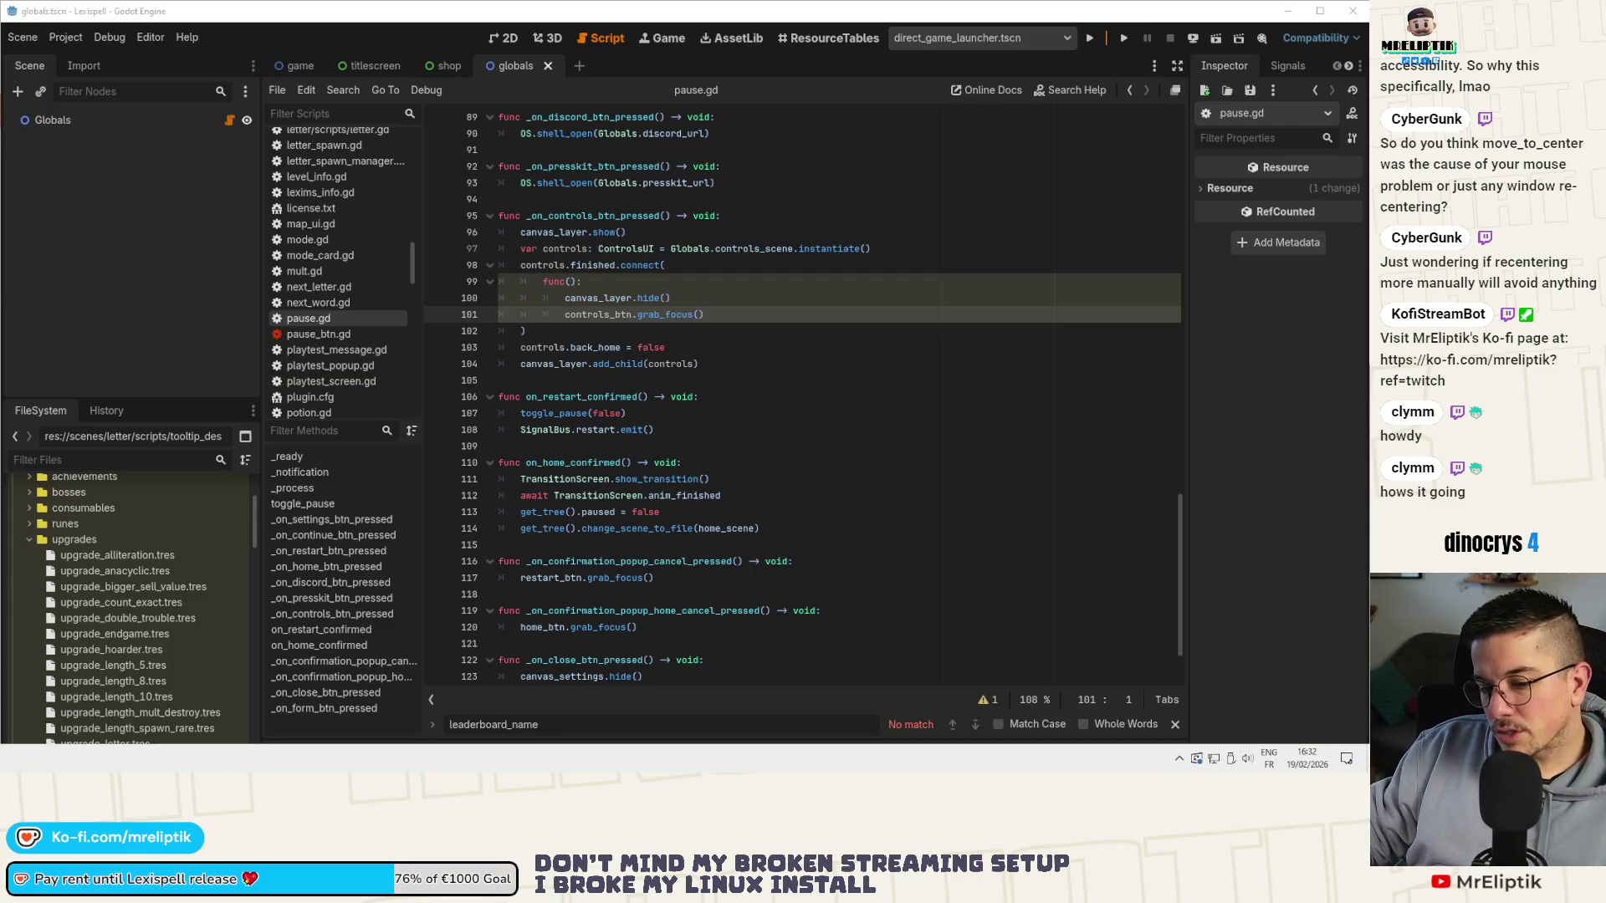